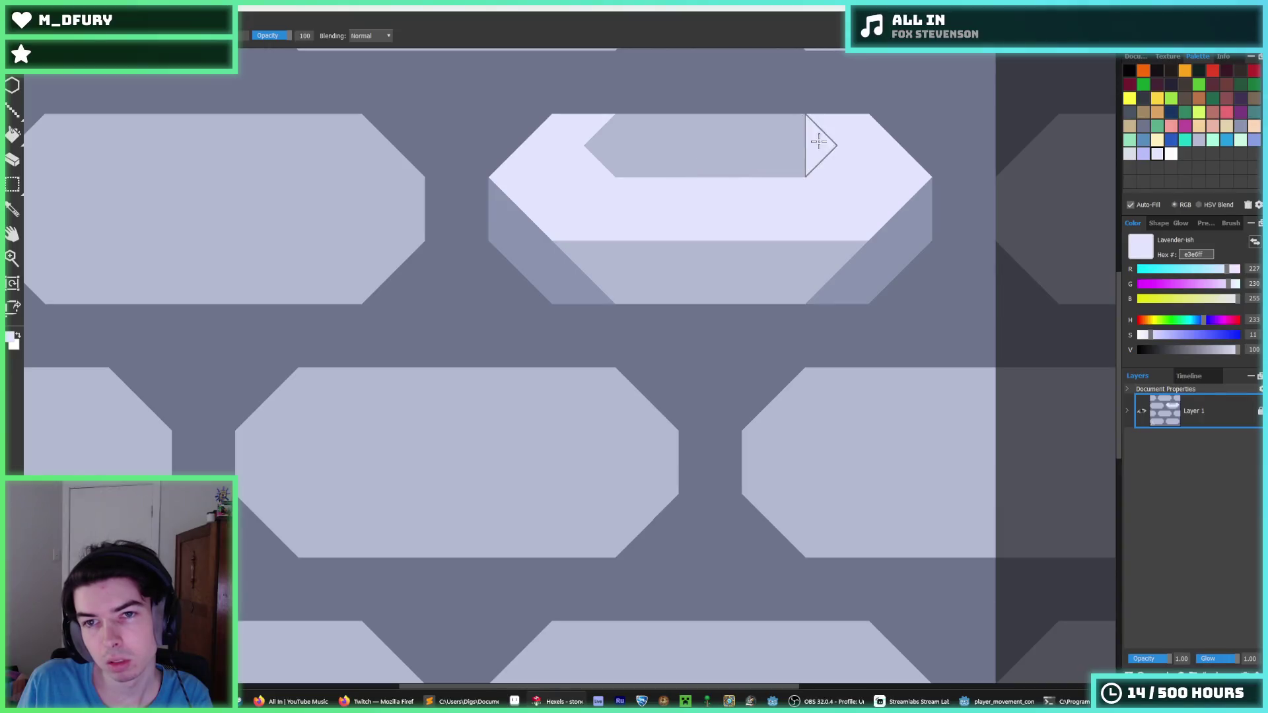
# - Repaint the central brick's lower face and both bevel tips one uniform lavender
pyautogui.press('i')
pyautogui.scroll(-4, 606, 210)
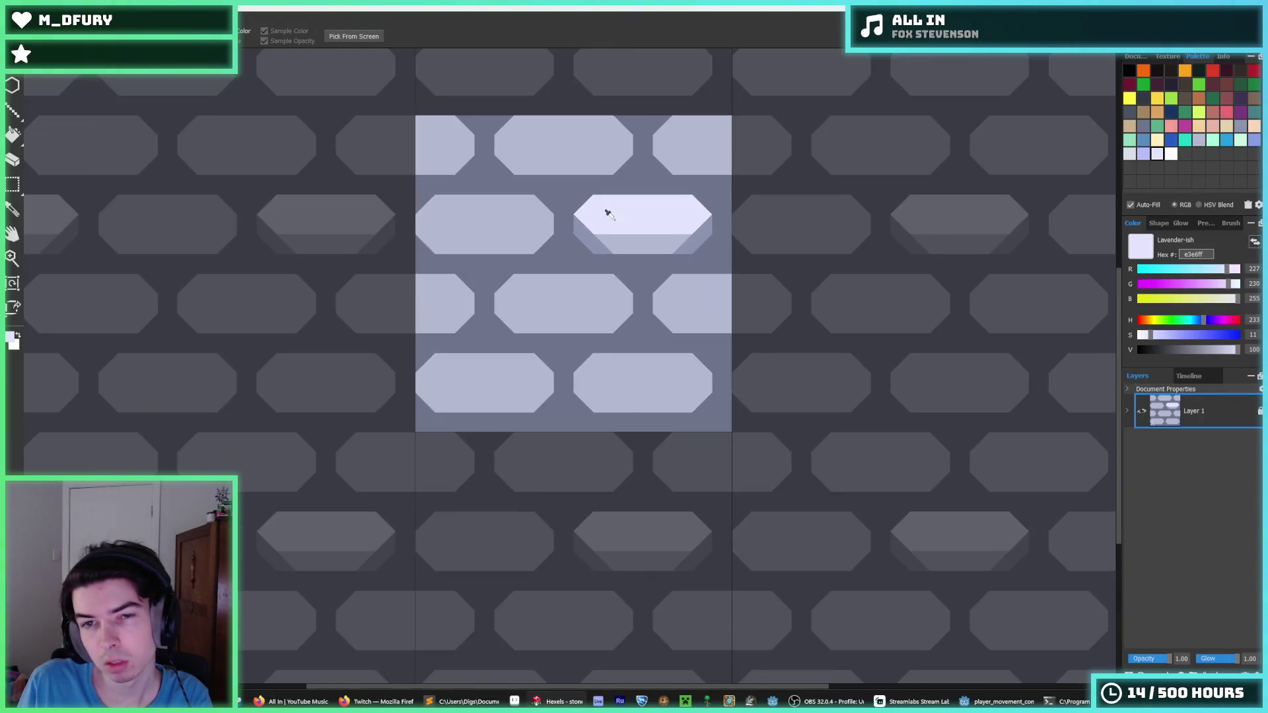
pyautogui.scroll(4, 586, 175)
pyautogui.click(582, 267)
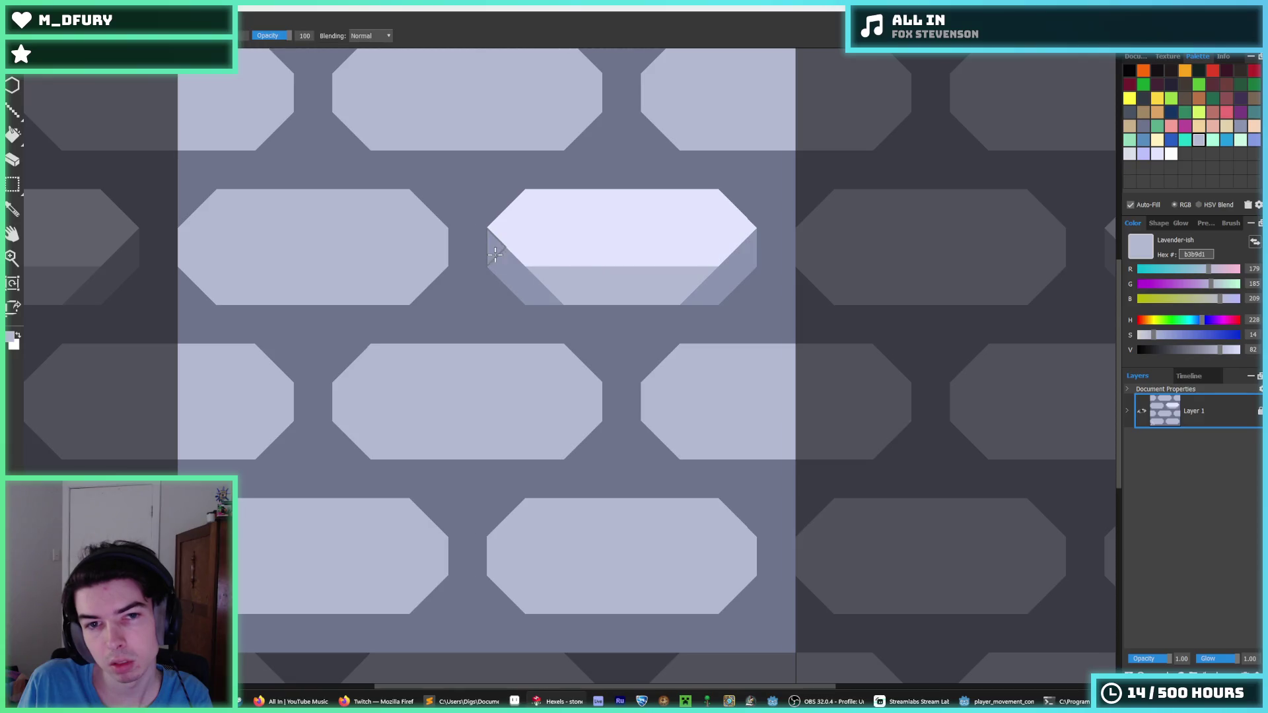
pyautogui.moveTo(602, 276)
pyautogui.mouseDown()
pyautogui.moveTo(727, 270)
pyautogui.moveTo(700, 295)
pyautogui.moveTo(708, 284)
pyautogui.mouseUp()
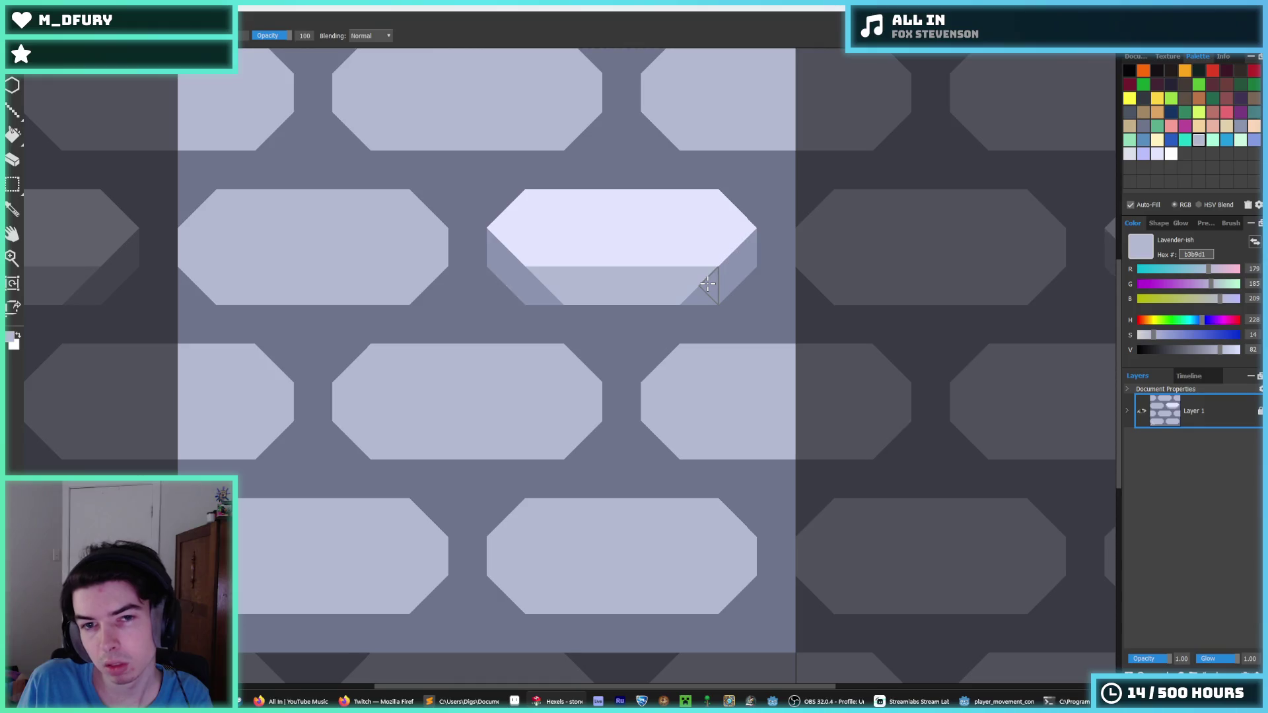
pyautogui.scroll(2, 643, 275)
pyautogui.click(484, 300)
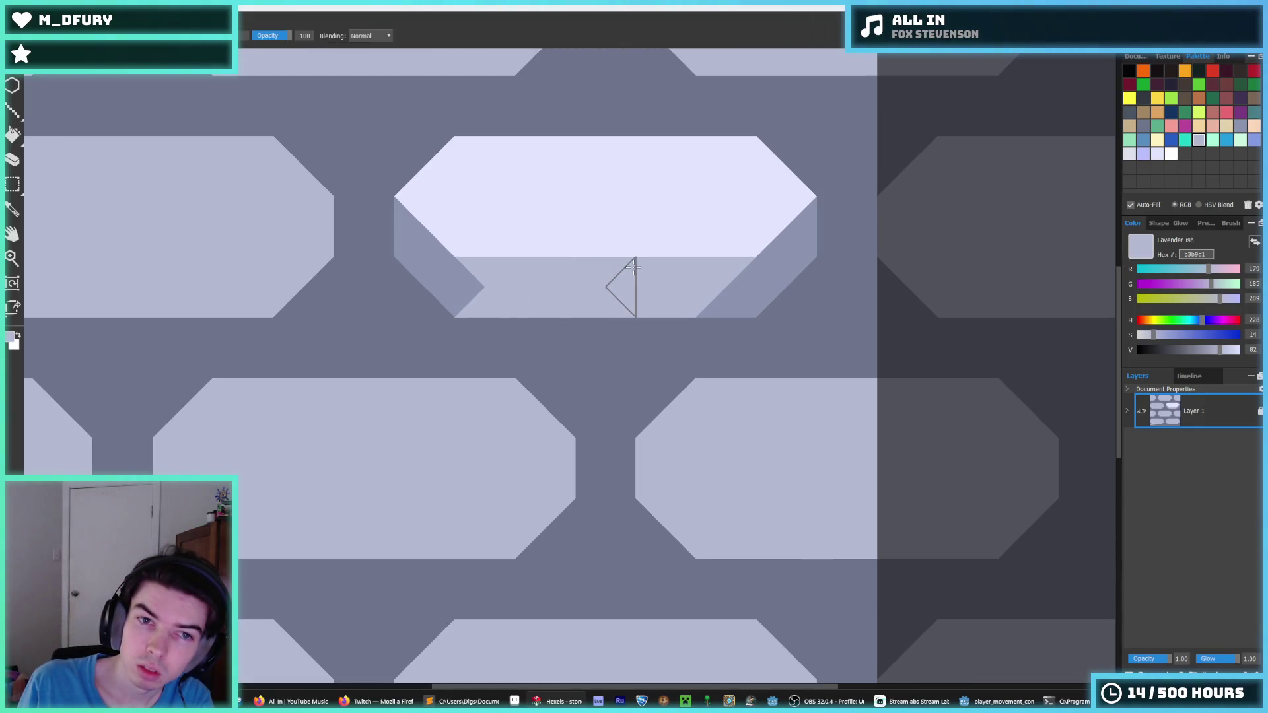
pyautogui.click(733, 303)
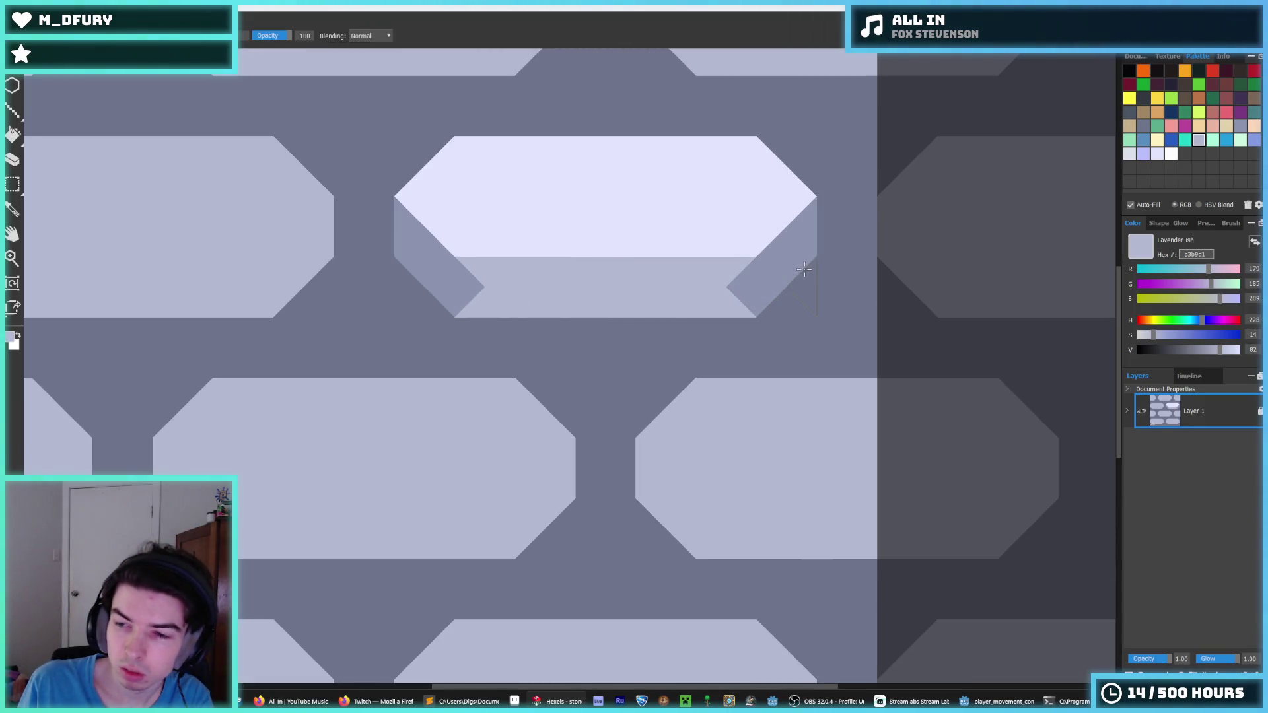
# - Paint a darker 8b93af zigzag edge into the brick and fill its top face with b3b9d1
pyautogui.keyDown('alt'); pyautogui.click(459, 254); pyautogui.keyUp('alt')
pyautogui.moveTo(459, 255)
pyautogui.mouseDown()
pyautogui.moveTo(528, 264)
pyautogui.moveTo(487, 268)
pyautogui.moveTo(515, 229)
pyautogui.moveTo(574, 227)
pyautogui.moveTo(604, 284)
pyautogui.moveTo(504, 283)
pyautogui.moveTo(646, 278)
pyautogui.mouseUp()
pyautogui.keyDown('alt'); pyautogui.click(646, 278); pyautogui.keyUp('alt')
pyautogui.press('f')
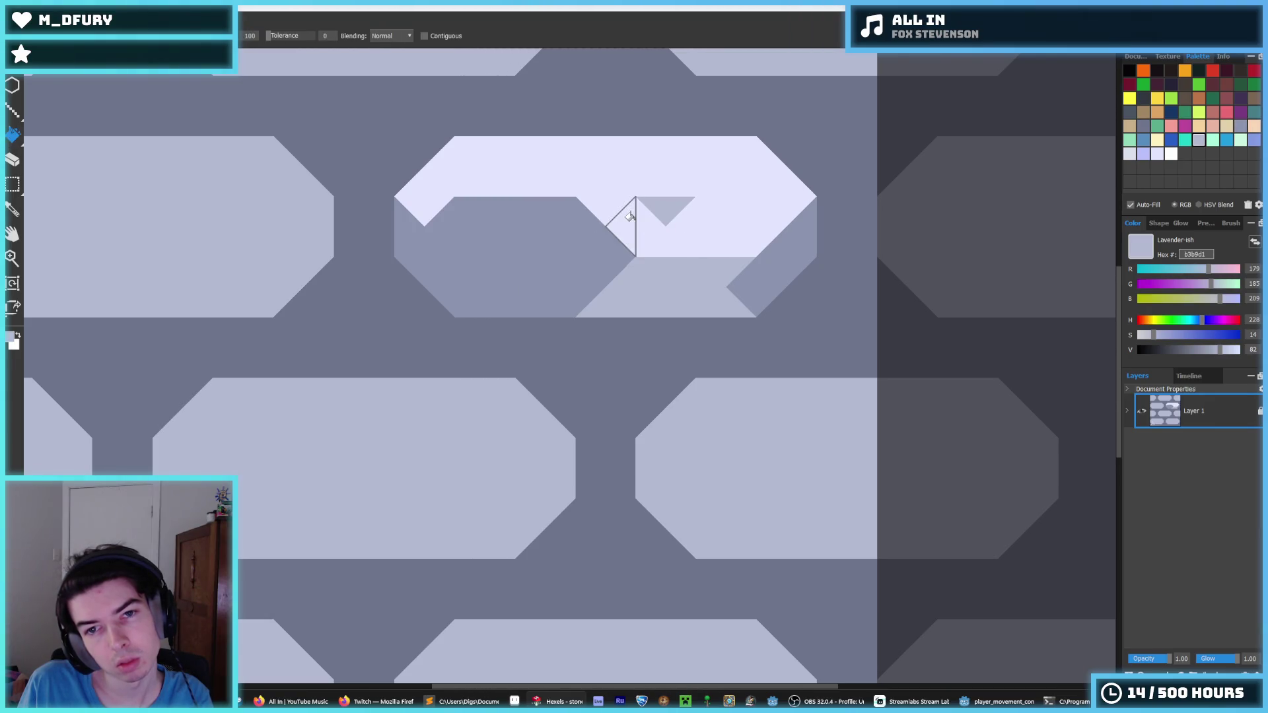
pyautogui.click(654, 210)
# - Darken the brick's lower-right and upper-left corners, then lighten the top-face strip and lower edge with b3b9d1
pyautogui.press('b')
pyautogui.keyDown('alt'); pyautogui.click(581, 257); pyautogui.keyUp('alt')
pyautogui.moveTo(580, 258)
pyautogui.mouseDown()
pyautogui.moveTo(636, 283)
pyautogui.moveTo(756, 283)
pyautogui.moveTo(724, 282)
pyautogui.mouseUp()
pyautogui.scroll(-3, 552, 209)
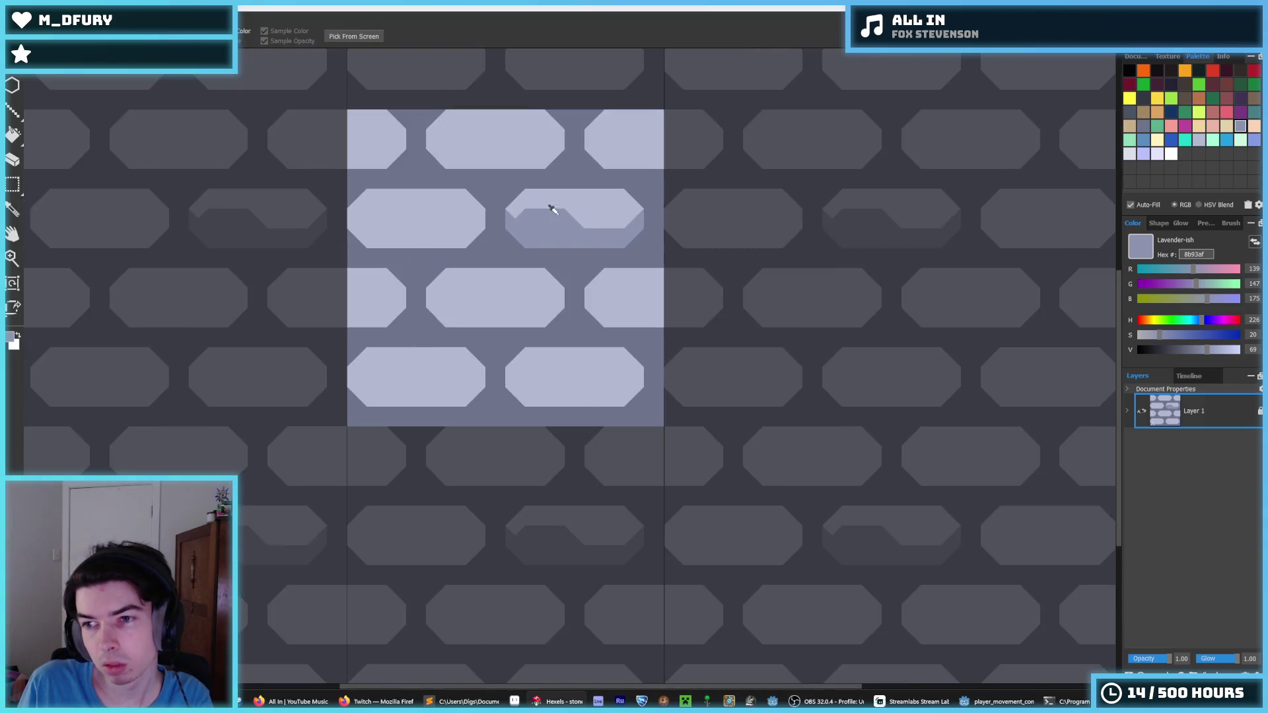
pyautogui.scroll(4, 537, 198)
pyautogui.moveTo(467, 218); pyautogui.dragTo(480, 241)
pyautogui.keyDown('alt'); pyautogui.click(634, 254); pyautogui.keyUp('alt')
pyautogui.moveTo(603, 258)
pyautogui.mouseDown()
pyautogui.moveTo(588, 238)
pyautogui.moveTo(524, 240)
pyautogui.mouseUp()
pyautogui.scroll(-3, 651, 218)
pyautogui.scroll(3, 608, 212)
pyautogui.moveTo(598, 261)
pyautogui.mouseDown()
pyautogui.moveTo(681, 239)
pyautogui.moveTo(566, 255)
pyautogui.moveTo(679, 249)
pyautogui.moveTo(667, 263)
pyautogui.mouseUp()
# - Add darker 8b93af notches along the brick's lower-right and lower-left edges
pyautogui.keyDown('alt'); pyautogui.click(522, 248); pyautogui.keyUp('alt')
pyautogui.moveTo(587, 264)
pyautogui.mouseDown()
pyautogui.moveTo(568, 262)
pyautogui.moveTo(693, 262)
pyautogui.mouseUp()
pyautogui.click(716, 263)
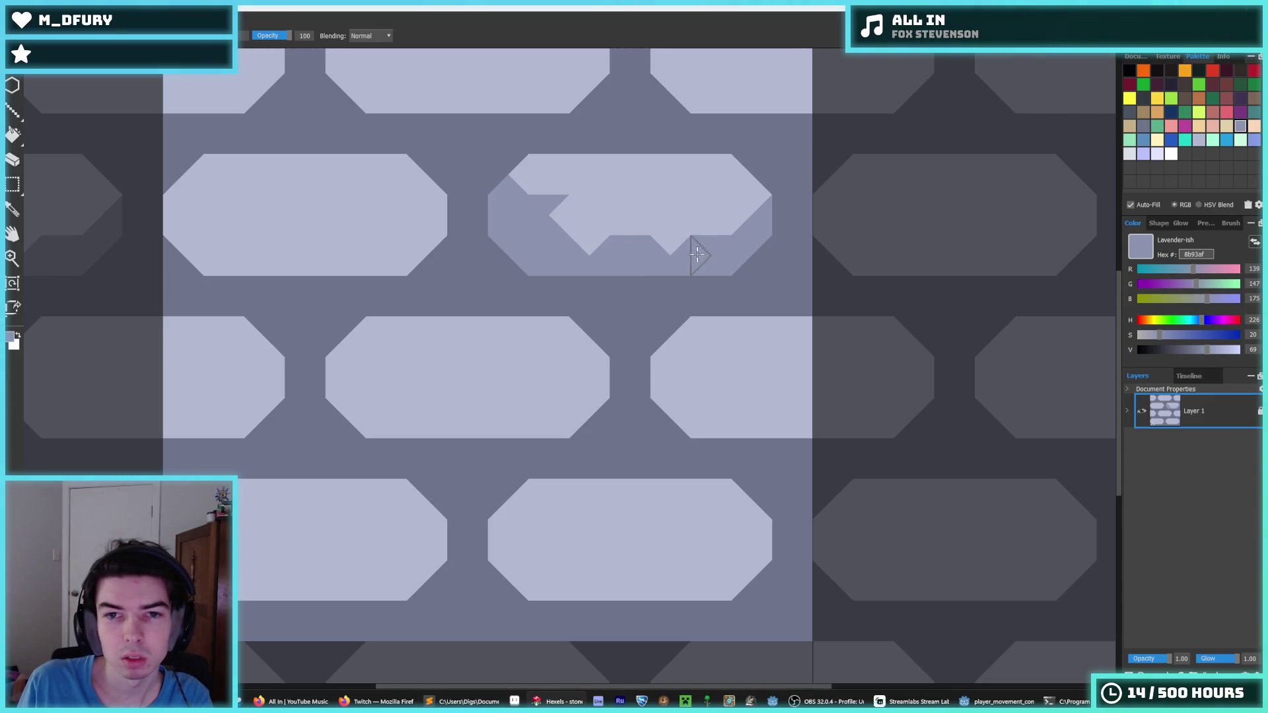
pyautogui.scroll(-3, 700, 255)
pyautogui.scroll(2, 722, 207)
pyautogui.keyDown('alt'); pyautogui.click(725, 230); pyautogui.keyUp('alt')
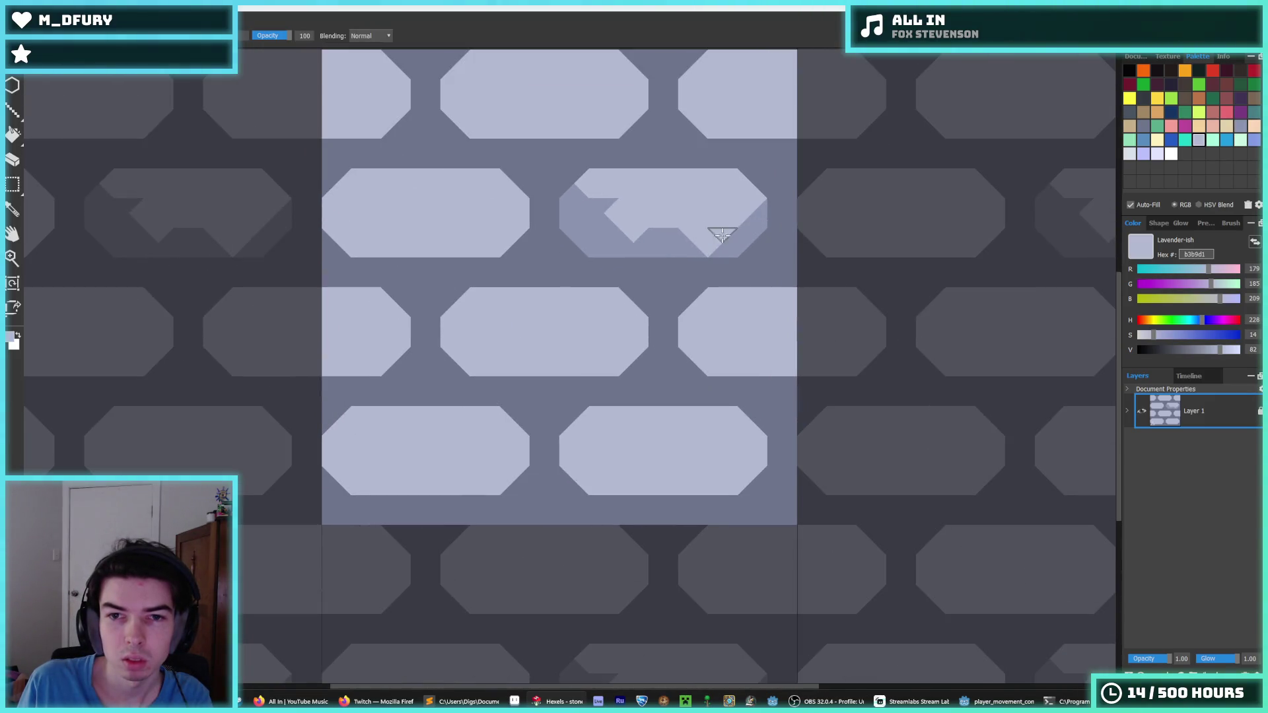
pyautogui.keyDown('alt'); pyautogui.click(722, 238); pyautogui.keyUp('alt')
pyautogui.moveTo(722, 237)
pyautogui.mouseDown()
pyautogui.moveTo(752, 211)
pyautogui.moveTo(650, 239)
pyautogui.moveTo(628, 226)
pyautogui.moveTo(721, 212)
pyautogui.mouseUp()
pyautogui.keyDown('alt'); pyautogui.click(691, 224); pyautogui.keyUp('alt')
pyautogui.keyDown('alt'); pyautogui.click(652, 241); pyautogui.keyUp('alt')
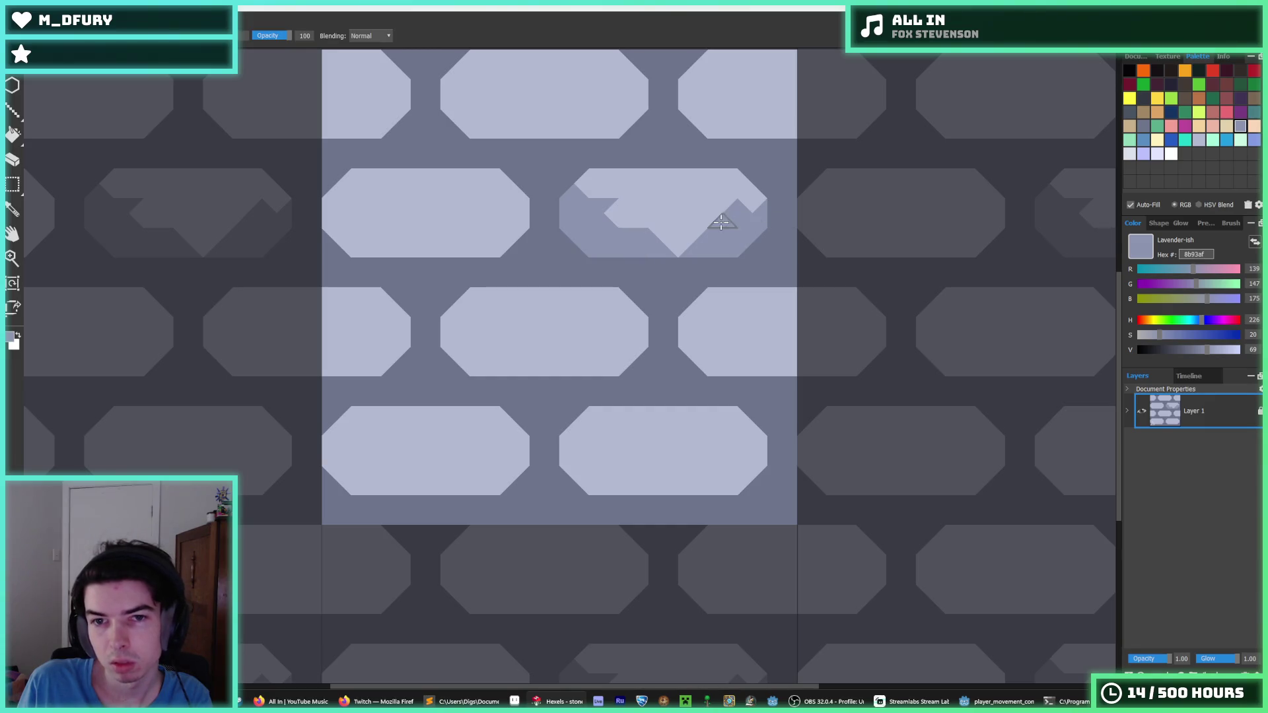
pyautogui.keyDown('alt'); pyautogui.click(725, 203); pyautogui.keyUp('alt')
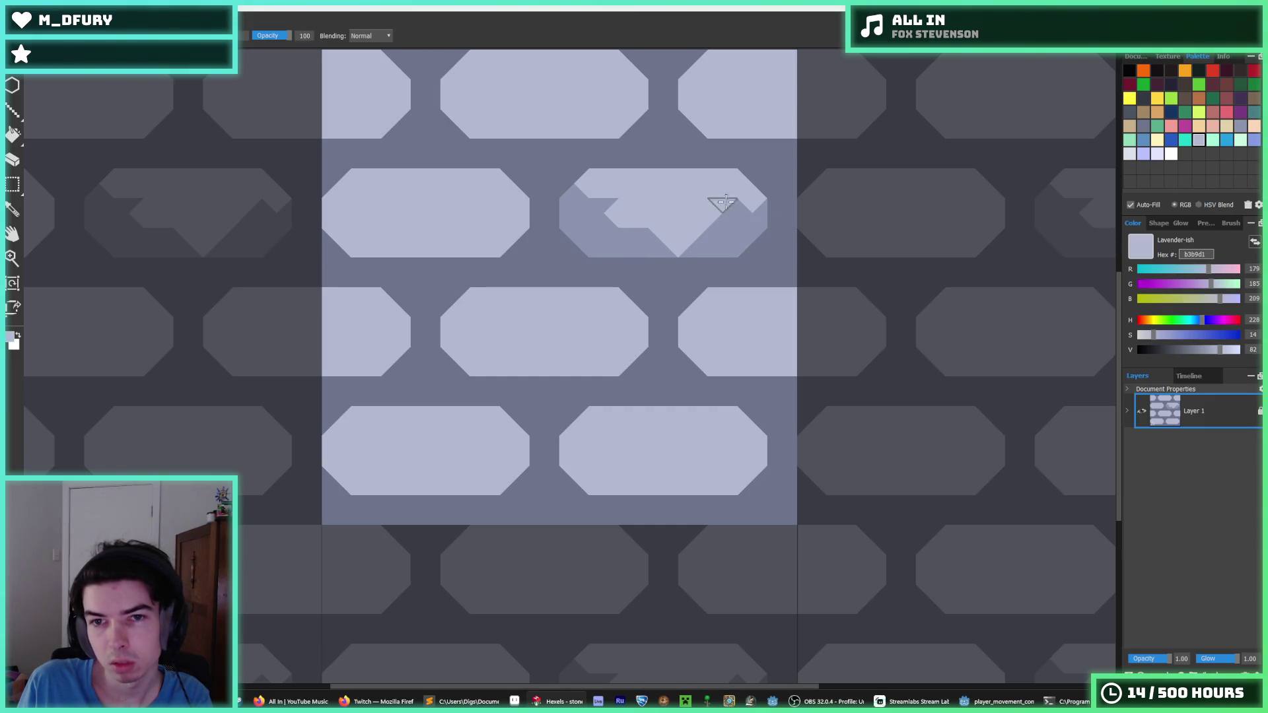
pyautogui.keyDown('alt'); pyautogui.click(719, 237); pyautogui.keyUp('alt')
pyautogui.scroll(-3, 650, 207)
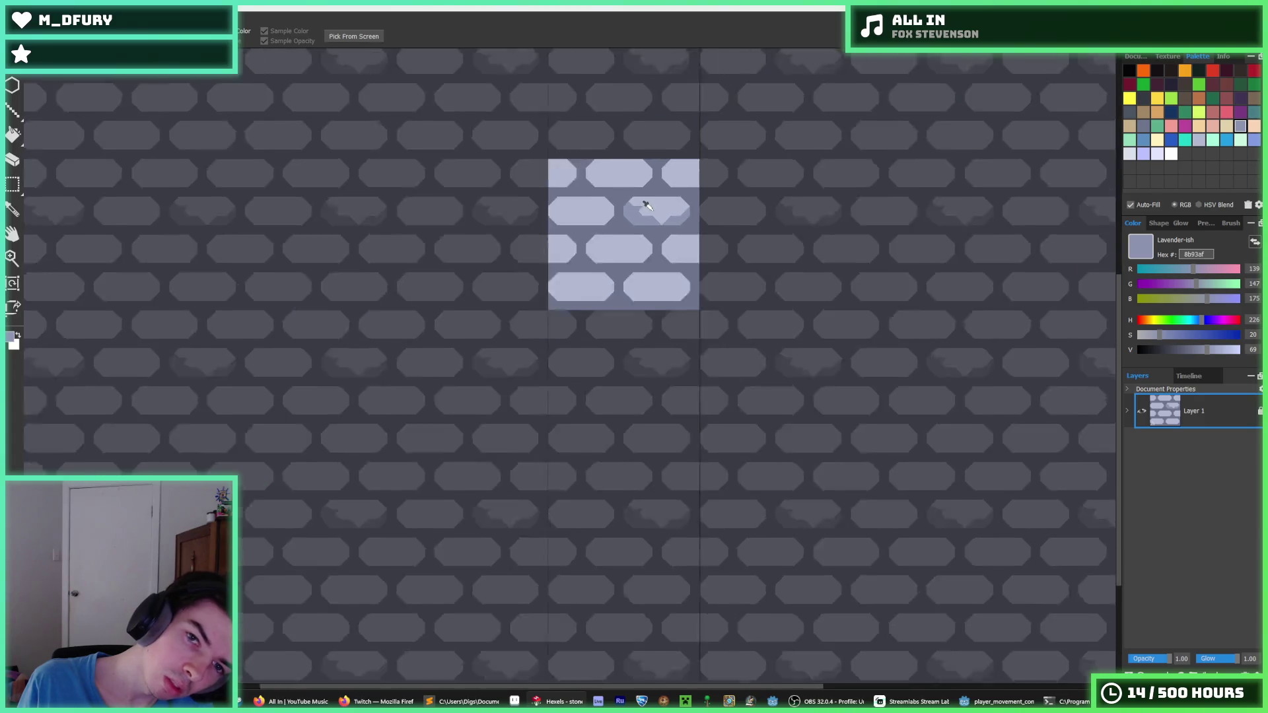
# - Cover the brick's dark upper-left and left notches with b3b9d1 lavender
pyautogui.scroll(-3, 647, 206)
pyautogui.scroll(5, 644, 202)
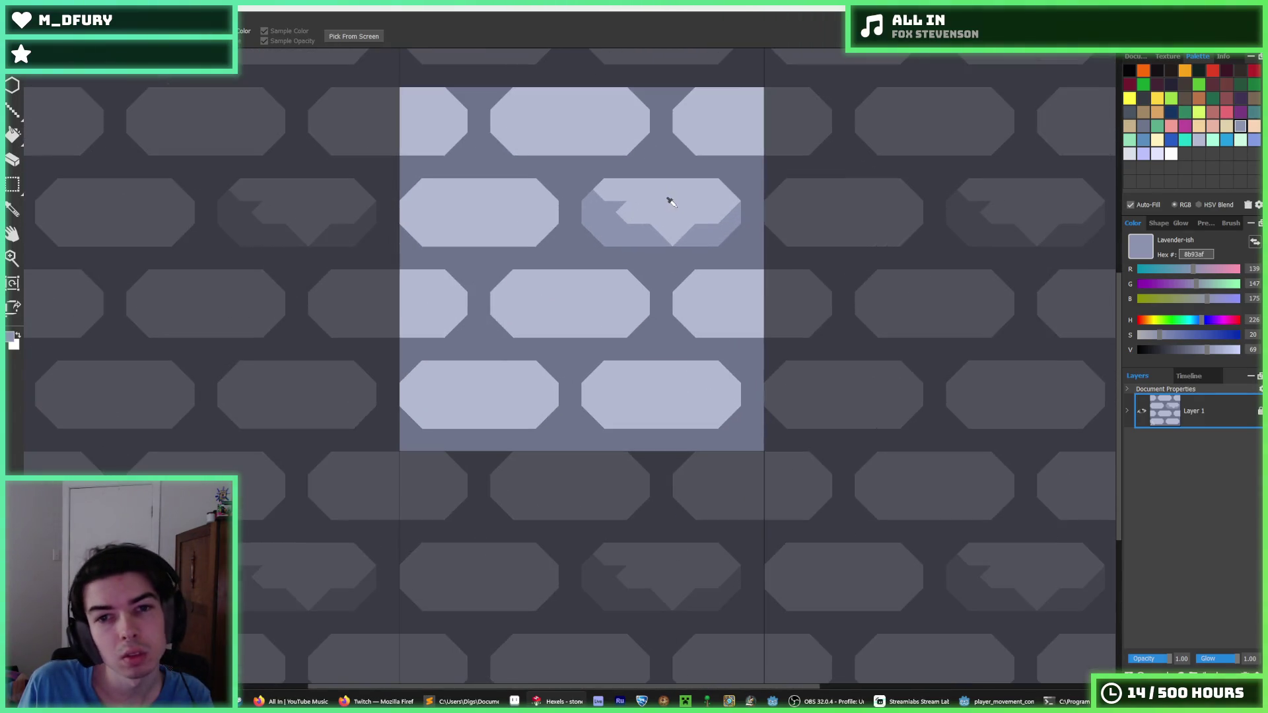
pyautogui.keyDown('alt'); pyautogui.click(670, 201); pyautogui.keyUp('alt')
pyautogui.moveTo(624, 218); pyautogui.dragTo(616, 204)
pyautogui.keyDown('alt'); pyautogui.click(679, 232); pyautogui.keyUp('alt')
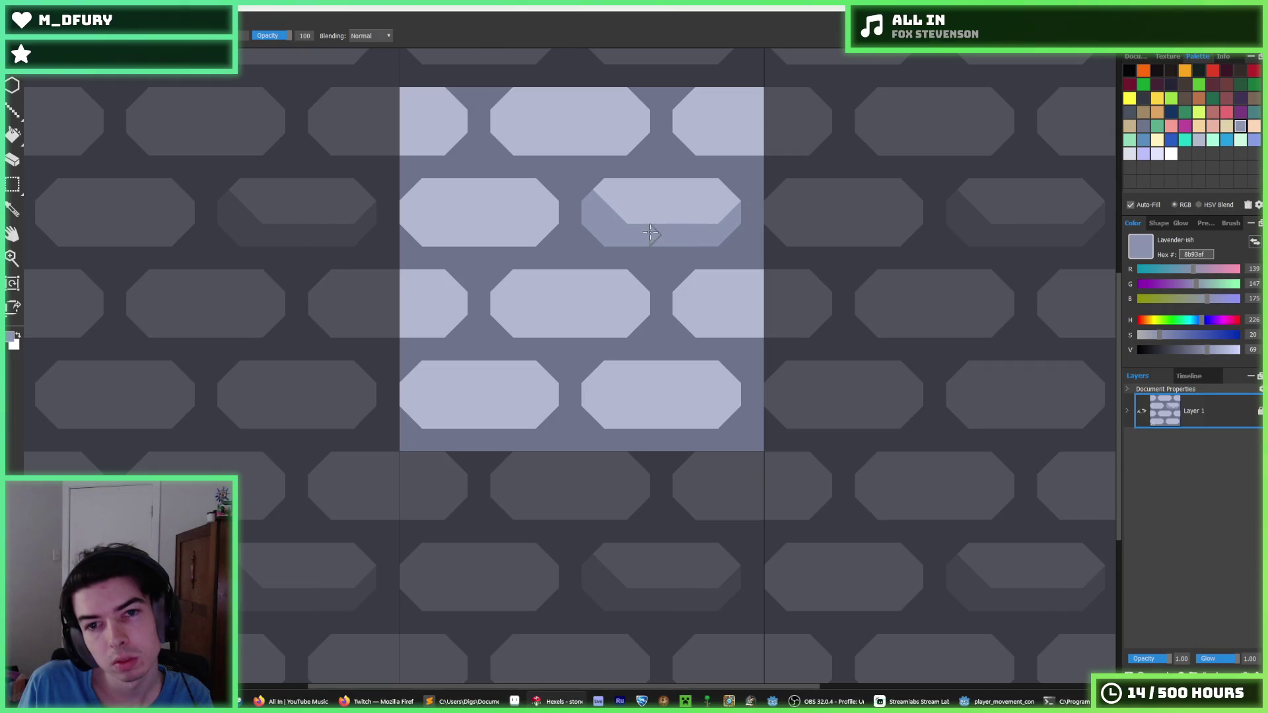
pyautogui.scroll(-3, 668, 204)
pyautogui.scroll(5, 672, 194)
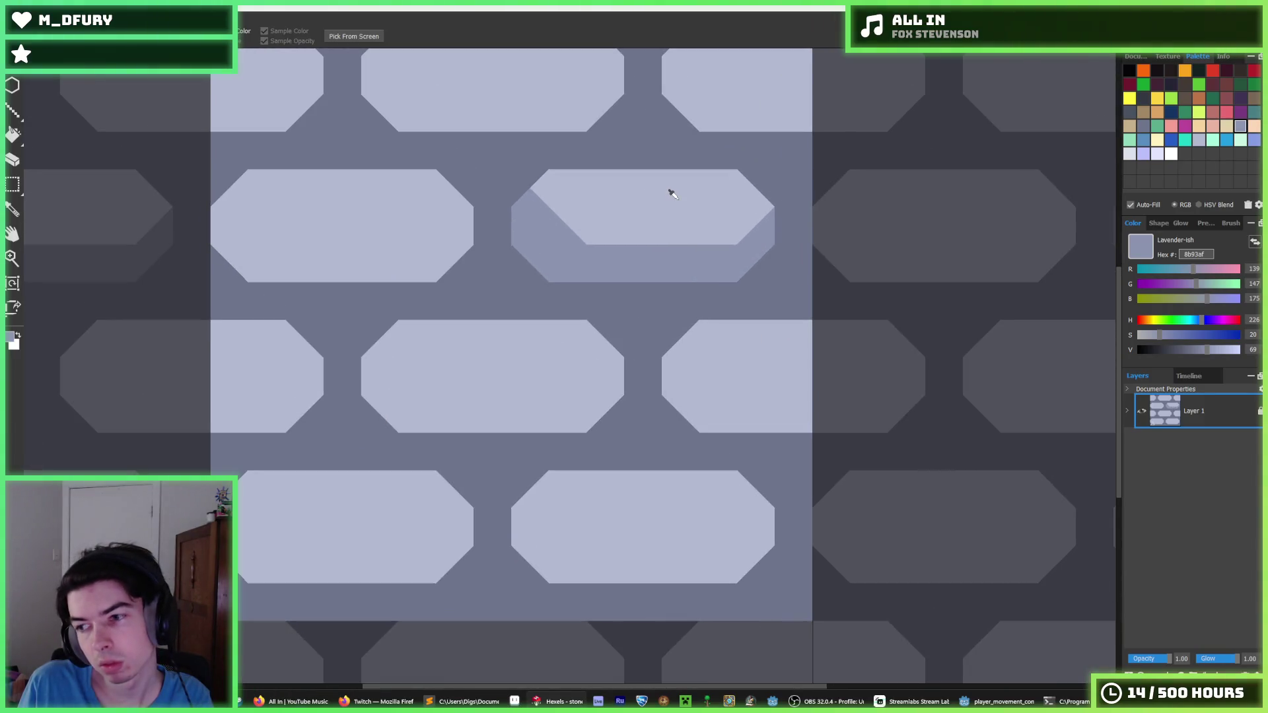
pyautogui.scroll(3, 672, 194)
pyautogui.keyDown('alt'); pyautogui.click(566, 205); pyautogui.keyUp('alt')
pyautogui.moveTo(482, 226); pyautogui.dragTo(449, 198)
pyautogui.moveTo(655, 199)
pyautogui.mouseDown()
pyautogui.moveTo(599, 199)
pyautogui.moveTo(547, 153)
pyautogui.moveTo(543, 198)
pyautogui.moveTo(597, 227)
pyautogui.mouseUp()
pyautogui.scroll(-3, 600, 198)
pyautogui.scroll(3, 552, 237)
# - Darken the brick's right notch, top-left notch and top-right corner with 8b93af
pyautogui.keyDown('alt'); pyautogui.click(557, 232); pyautogui.keyUp('alt')
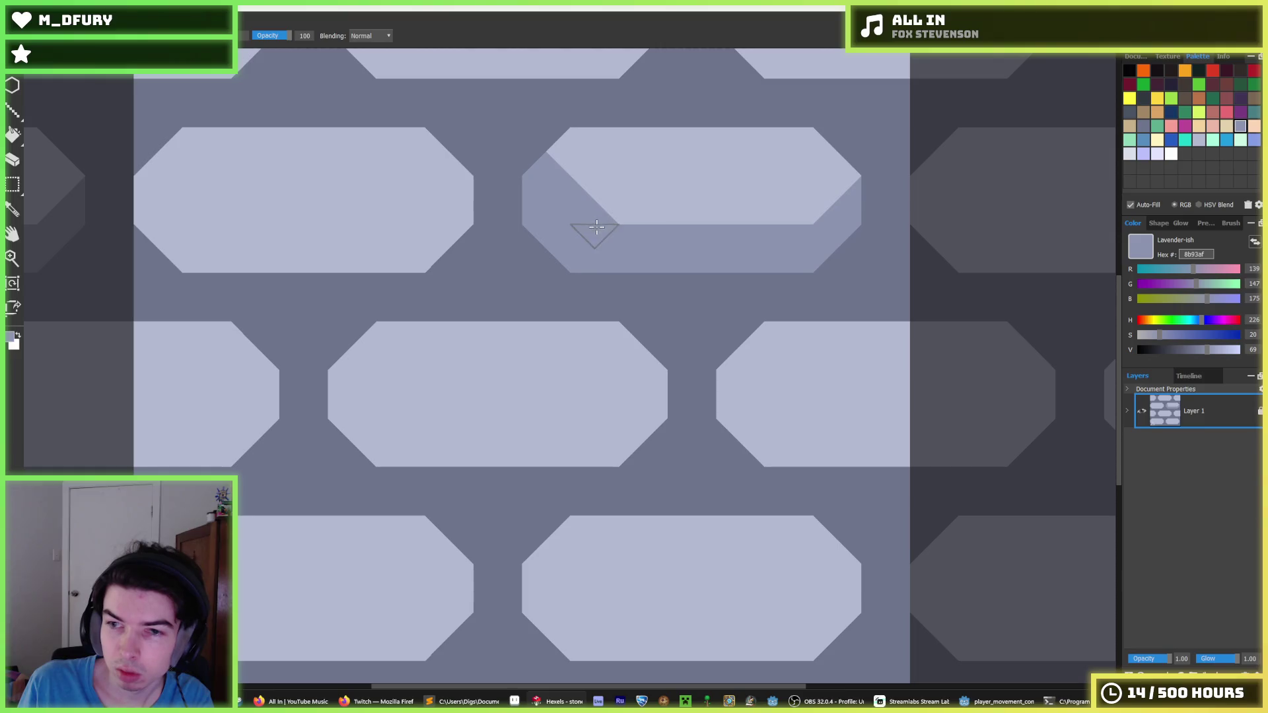
pyautogui.moveTo(784, 215)
pyautogui.mouseDown()
pyautogui.moveTo(825, 178)
pyautogui.moveTo(822, 148)
pyautogui.mouseUp()
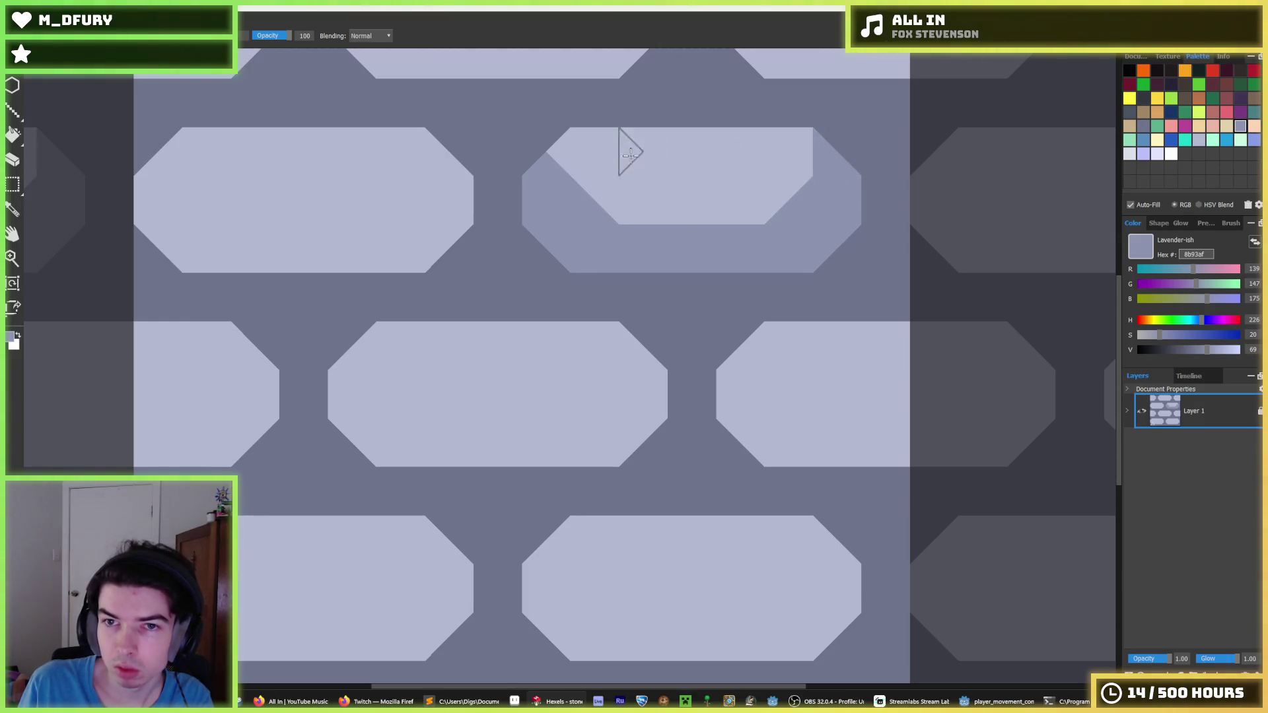
pyautogui.moveTo(566, 148); pyautogui.dragTo(588, 143)
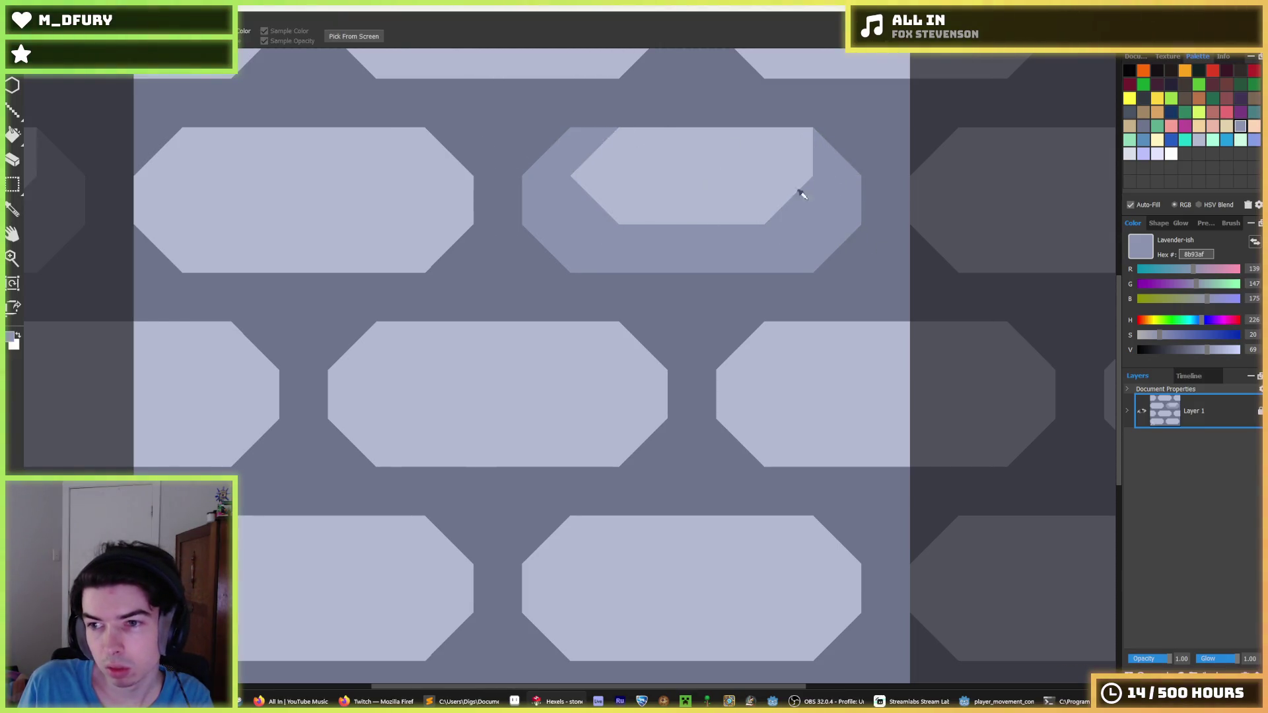
pyautogui.moveTo(801, 150); pyautogui.dragTo(801, 132)
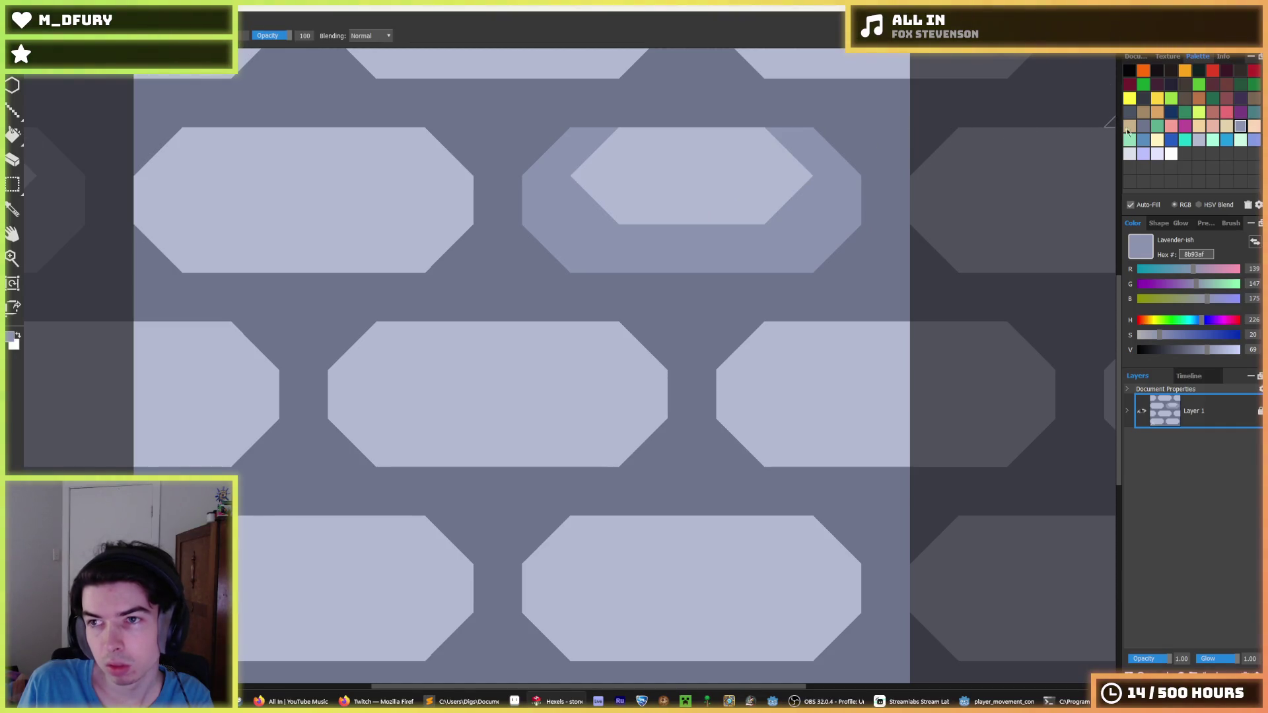
# - Paint bright e3e6ff lavender across the brick's middle row, right end and top-right cell
pyautogui.click(1157, 153)
pyautogui.moveTo(710, 221); pyautogui.dragTo(632, 208)
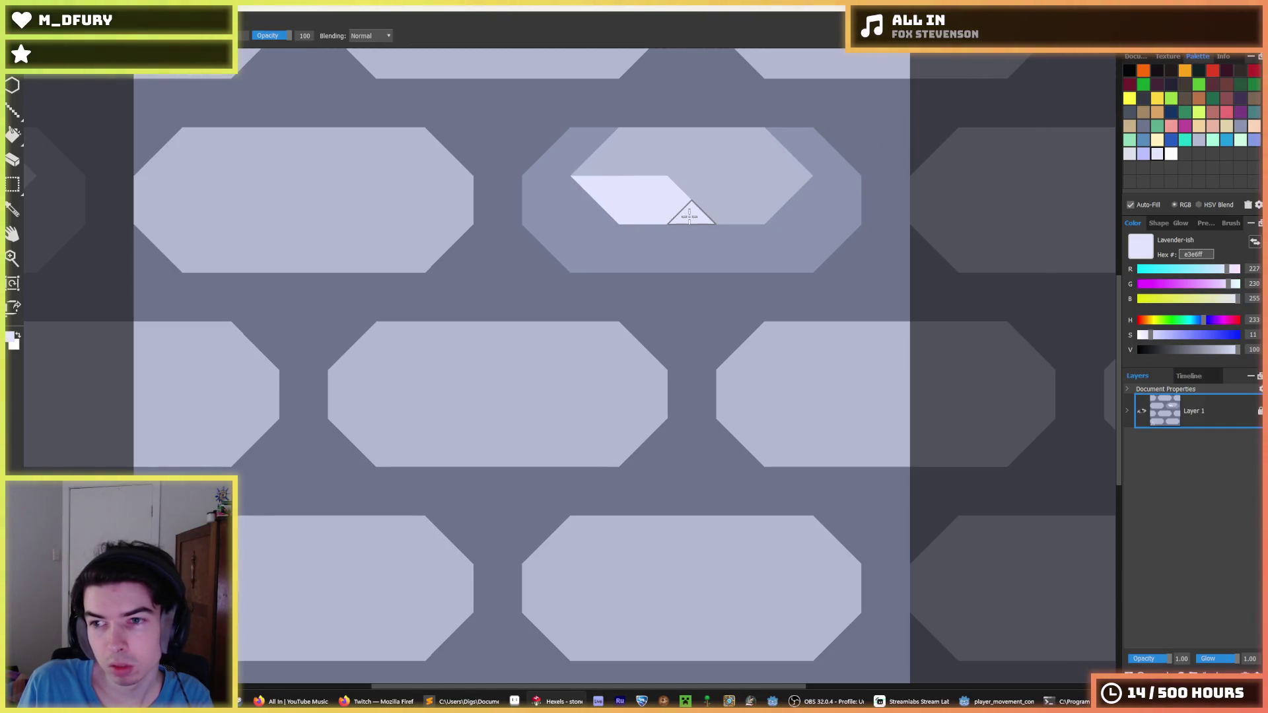
pyautogui.hotkey('ctrl', 'z')
pyautogui.moveTo(617, 147)
pyautogui.mouseDown()
pyautogui.moveTo(756, 147)
pyautogui.moveTo(784, 175)
pyautogui.mouseUp()
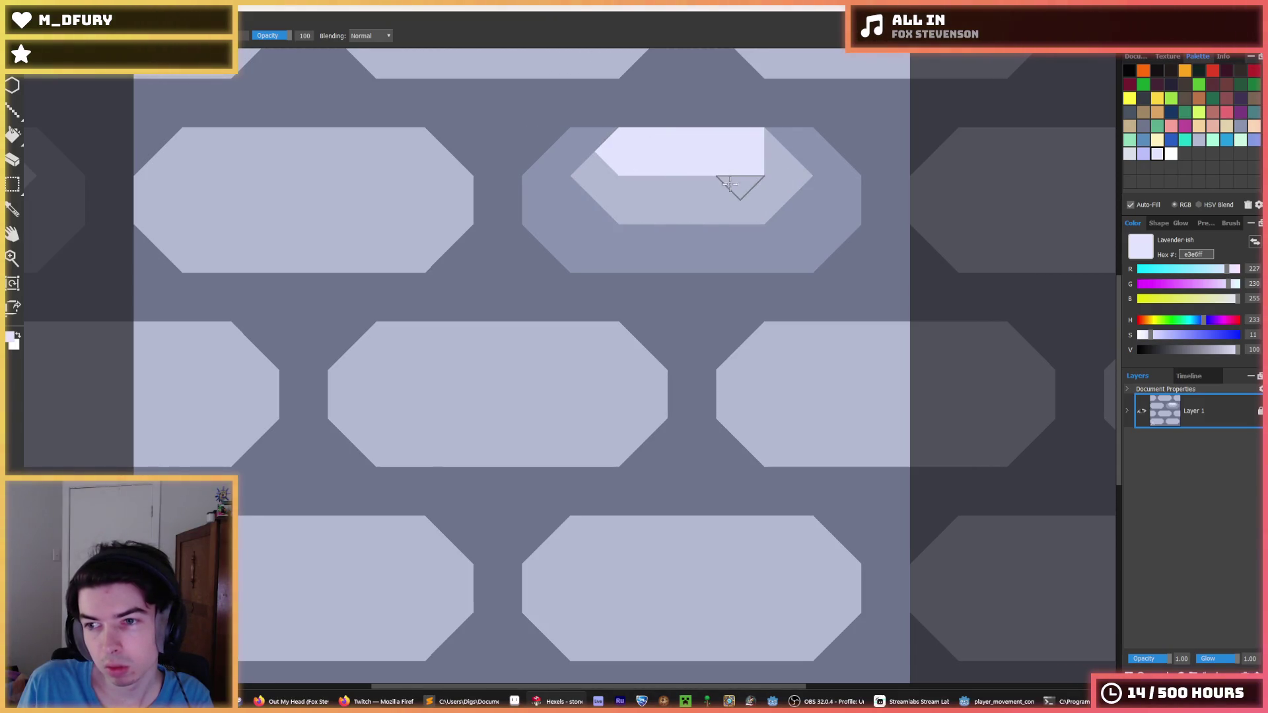
pyautogui.hotkey('ctrl', 'z')
pyautogui.moveTo(621, 199)
pyautogui.mouseDown()
pyautogui.moveTo(753, 199)
pyautogui.moveTo(549, 185)
pyautogui.moveTo(575, 142)
pyautogui.moveTo(597, 140)
pyautogui.mouseUp()
pyautogui.moveTo(794, 135)
pyautogui.mouseDown()
pyautogui.moveTo(801, 193)
pyautogui.moveTo(770, 198)
pyautogui.moveTo(628, 199)
pyautogui.moveTo(628, 148)
pyautogui.mouseUp()
pyautogui.keyDown('alt'); pyautogui.click(753, 179); pyautogui.keyUp('alt')
pyautogui.keyDown('alt'); pyautogui.click(770, 179); pyautogui.keyUp('alt')
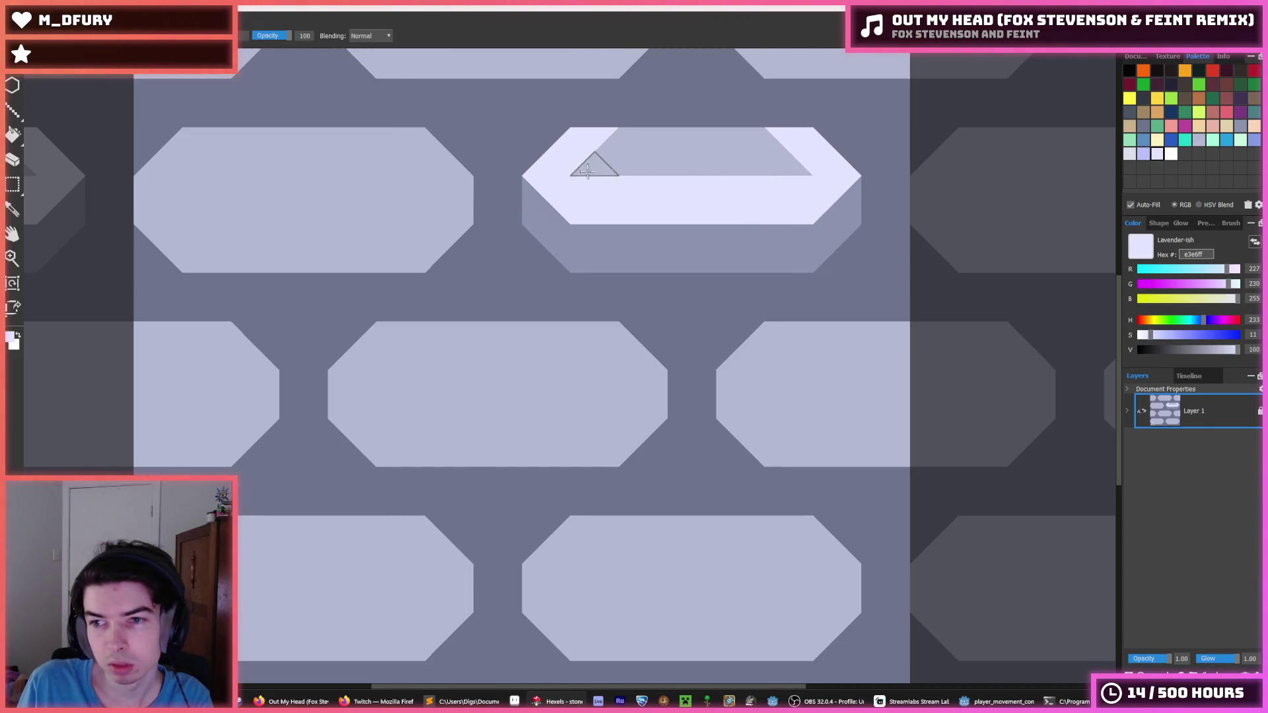
pyautogui.click(789, 177)
# - Paint the brick's lower row, lower-left triangle and right edge mid lavender b3b9d1
pyautogui.keyDown('alt'); pyautogui.click(676, 155); pyautogui.keyUp('alt')
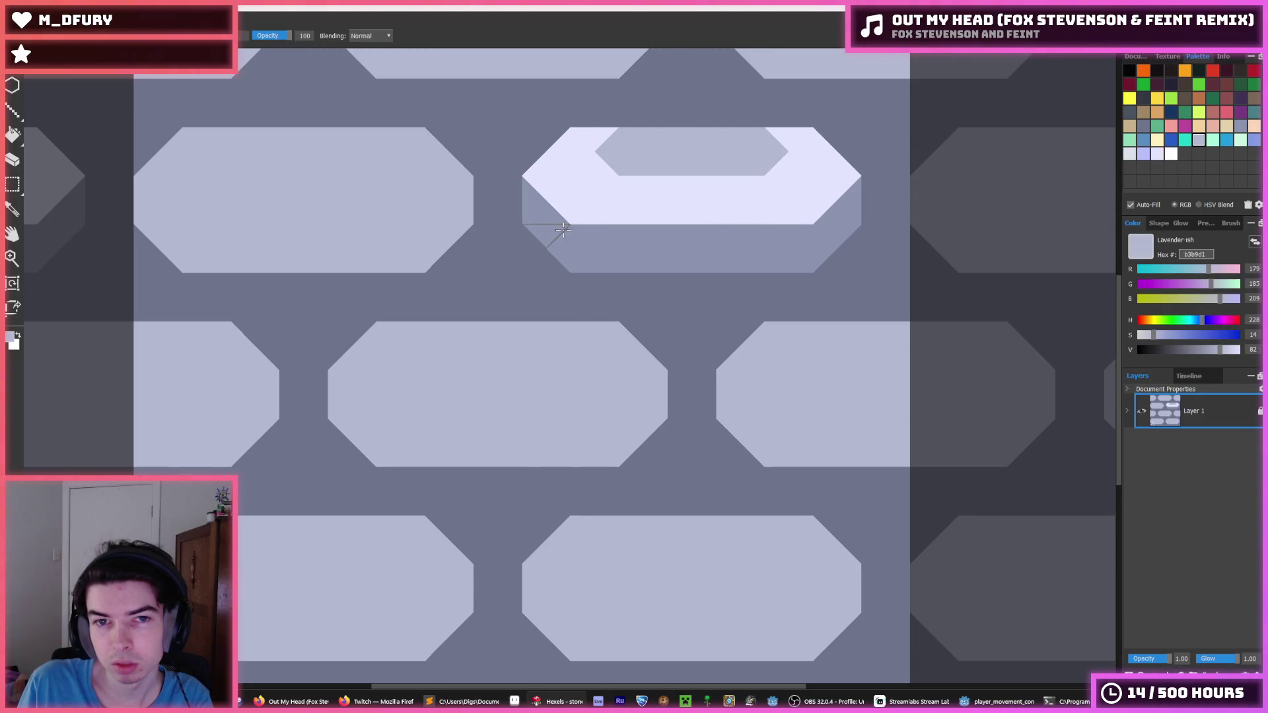
pyautogui.click(551, 248)
pyautogui.moveTo(589, 247); pyautogui.dragTo(675, 239)
pyautogui.hotkey('ctrl', 'z')
pyautogui.moveTo(575, 246)
pyautogui.mouseDown()
pyautogui.moveTo(537, 212)
pyautogui.moveTo(617, 249)
pyautogui.moveTo(680, 235)
pyautogui.mouseUp()
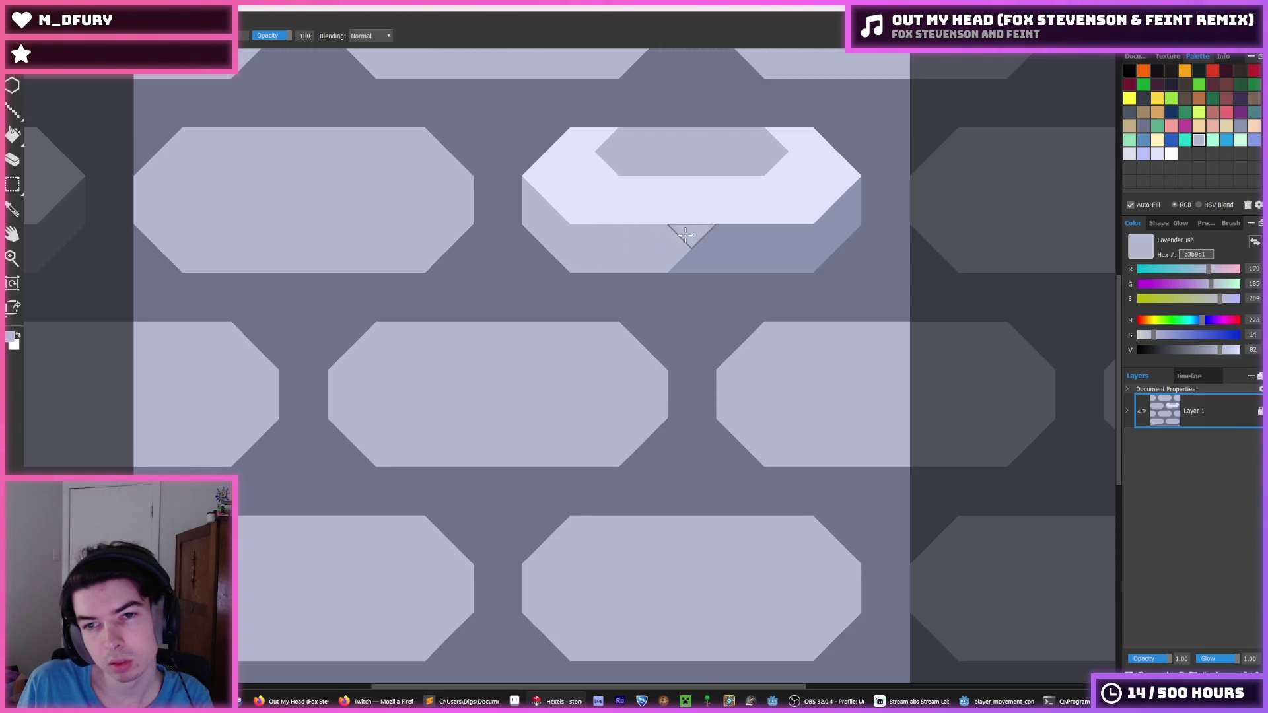
pyautogui.scroll(1, 806, 183)
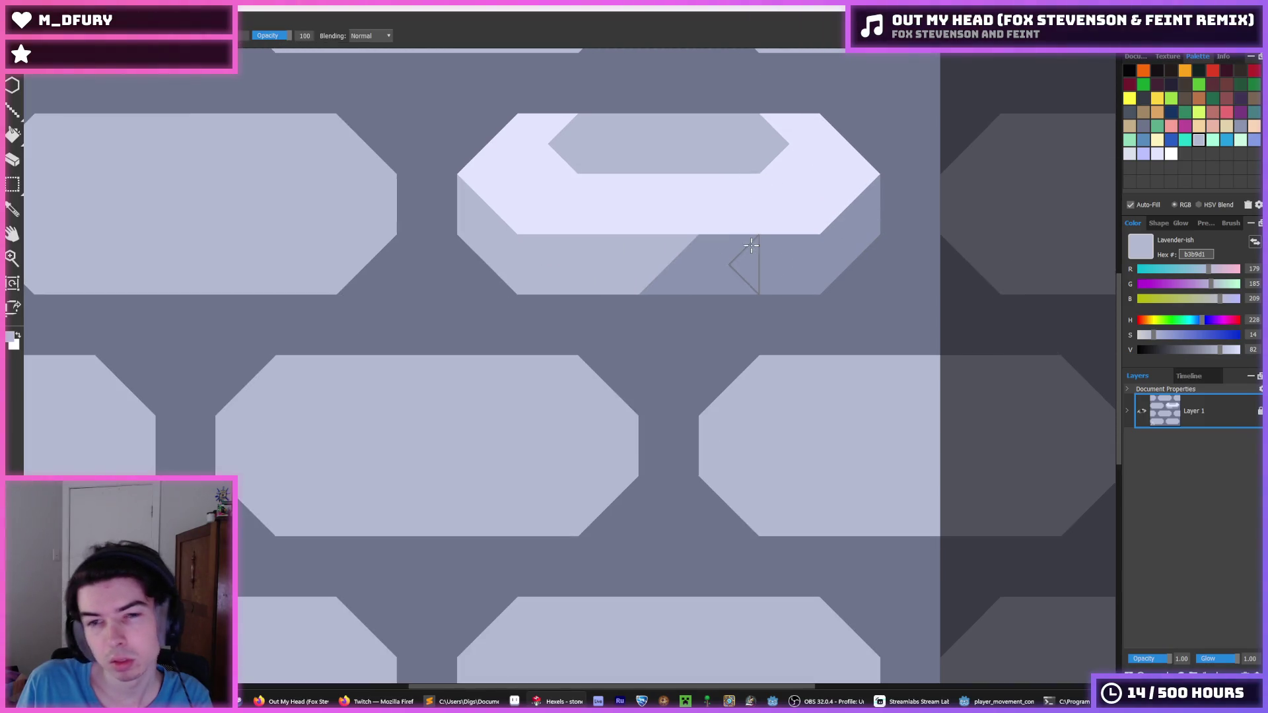
pyautogui.moveTo(850, 217)
pyautogui.mouseDown()
pyautogui.moveTo(842, 248)
pyautogui.moveTo(792, 267)
pyautogui.moveTo(671, 271)
pyautogui.mouseUp()
# - Darken the brick's left and right faces, cover the bottom triangles, and sample the light front lavender
pyautogui.keyDown('alt'); pyautogui.click(829, 249); pyautogui.keyUp('alt')
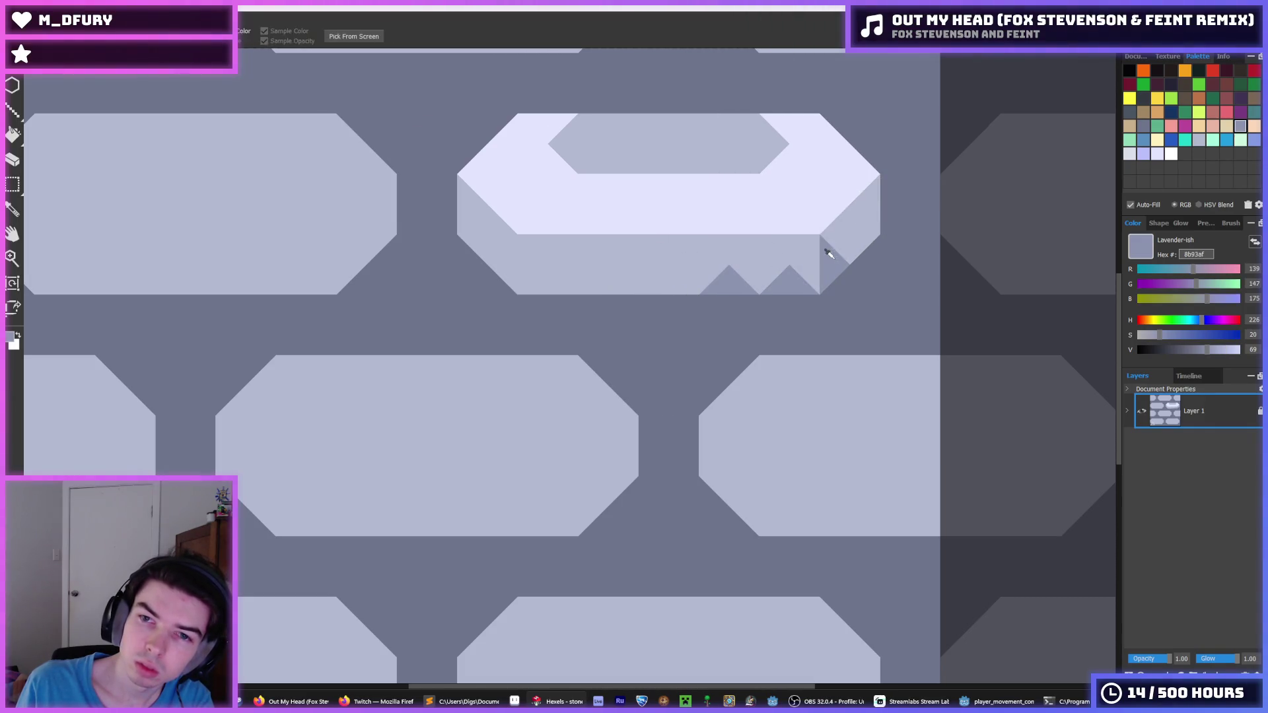
pyautogui.moveTo(826, 249); pyautogui.dragTo(862, 207)
pyautogui.moveTo(482, 212); pyautogui.dragTo(538, 277)
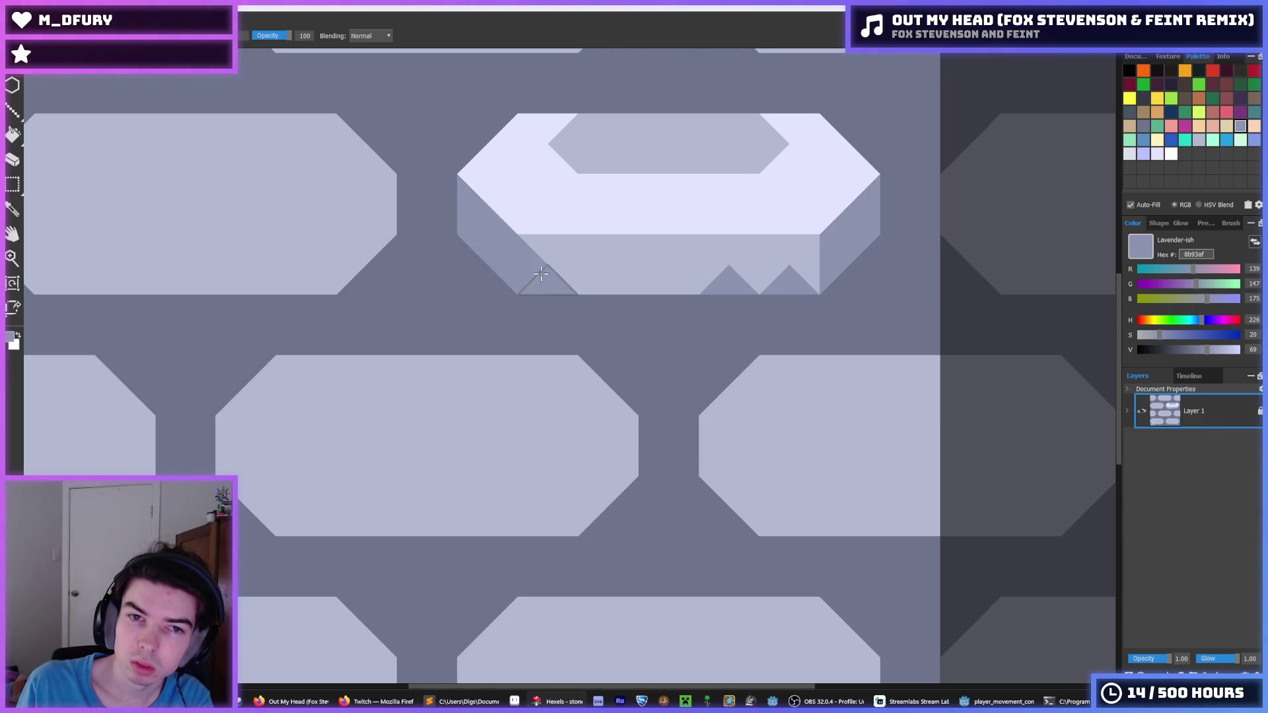
pyautogui.keyDown('alt'); pyautogui.click(680, 252); pyautogui.keyUp('alt')
pyautogui.moveTo(680, 253); pyautogui.dragTo(813, 274)
pyautogui.keyDown('alt'); pyautogui.click(849, 260); pyautogui.keyUp('alt')
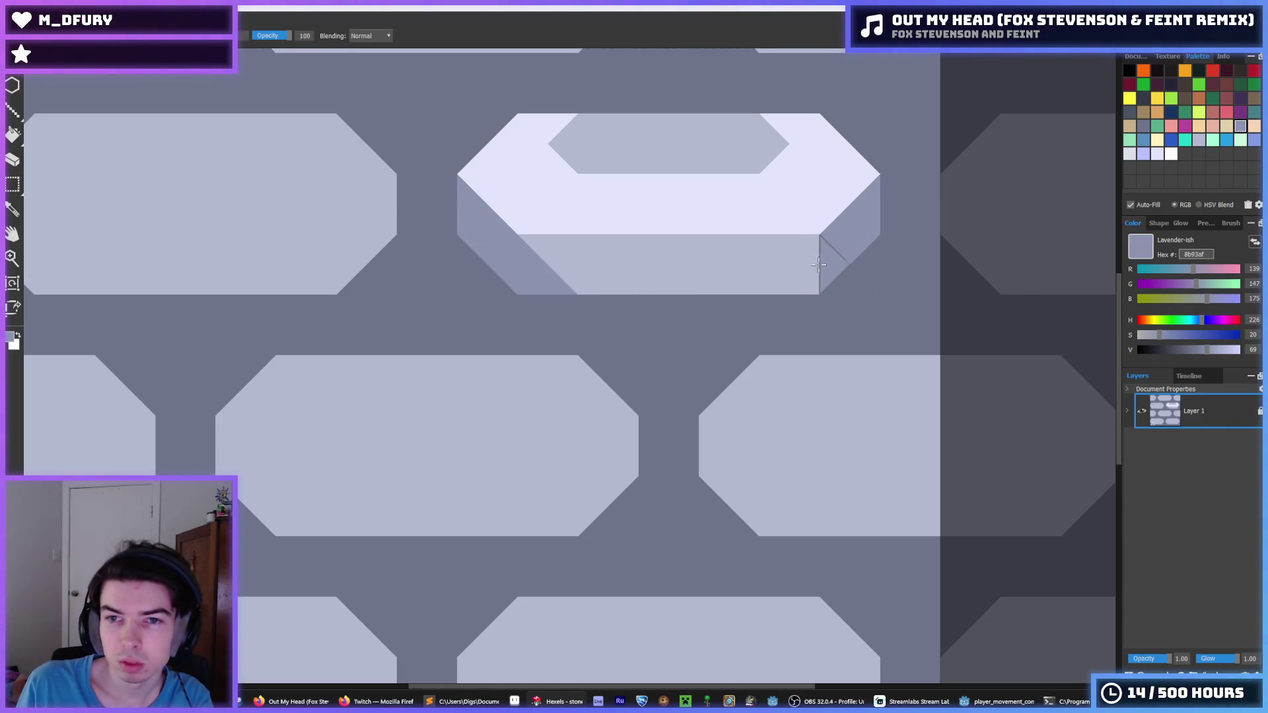
pyautogui.keyDown('alt'); pyautogui.click(682, 262); pyautogui.keyUp('alt')
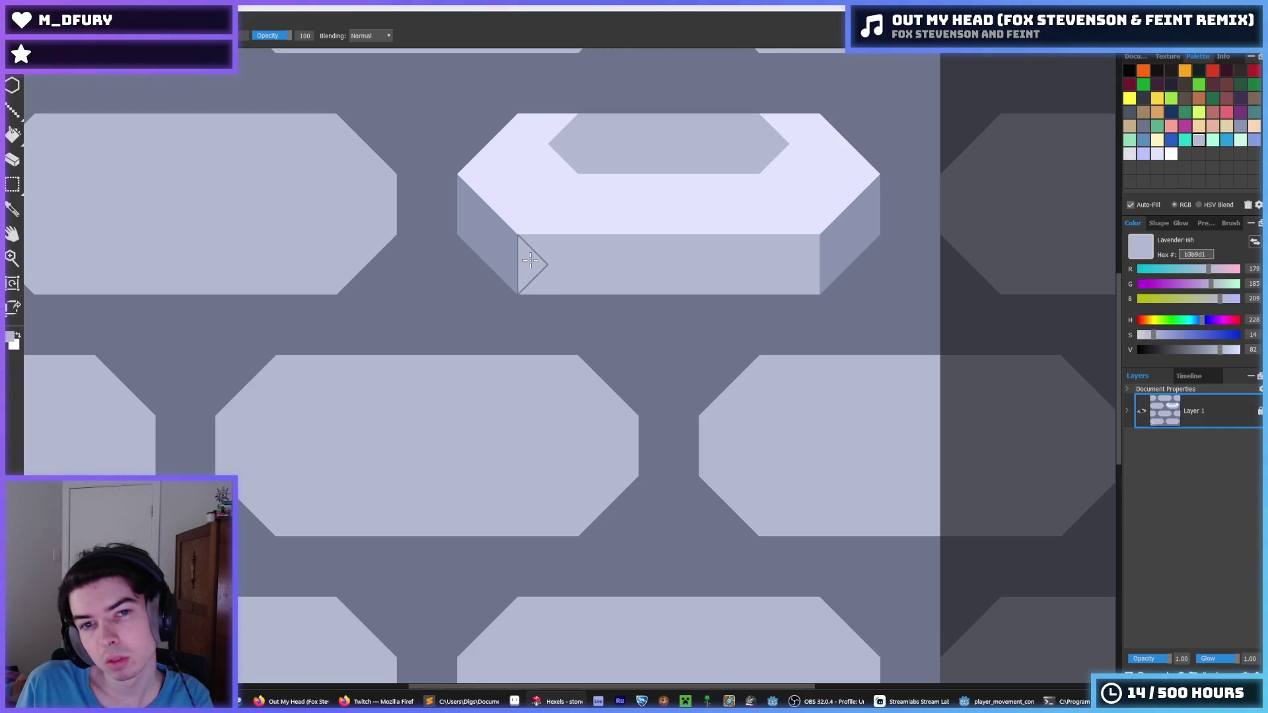
pyautogui.scroll(-5, 473, 211)
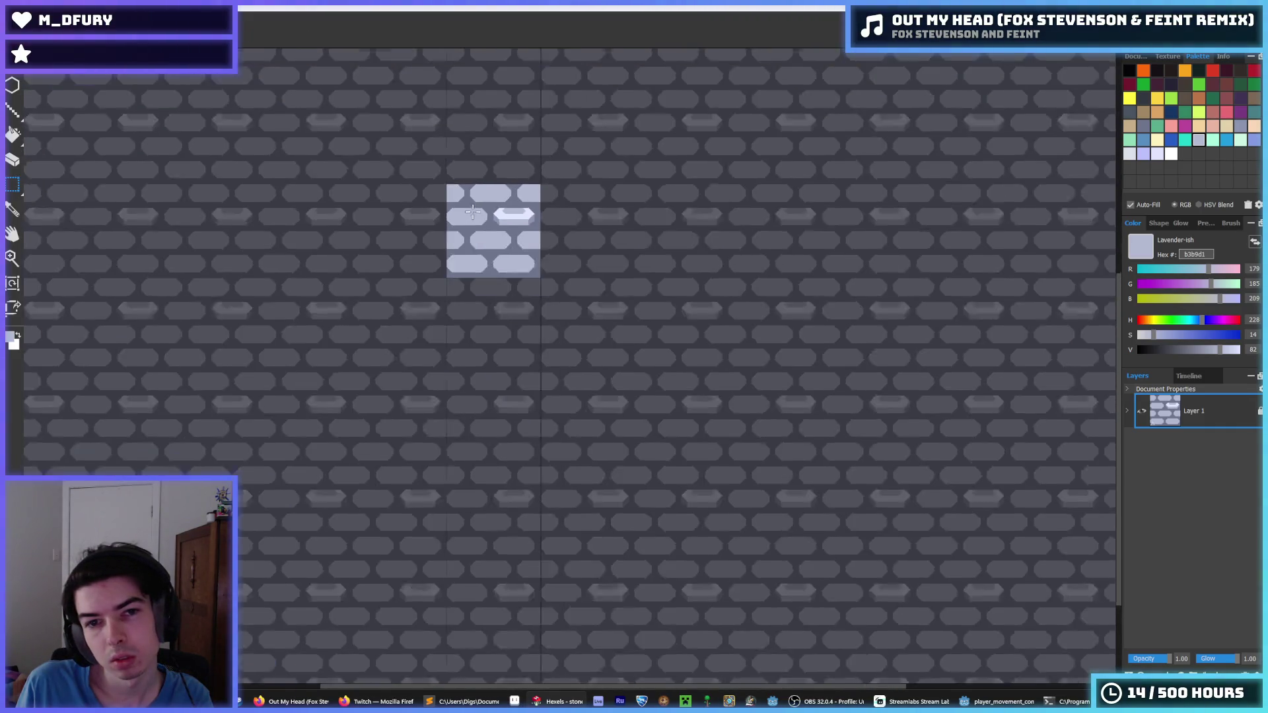
# - Lasso the finished brick and drag copies into the top-edge, row-three middle and bottom-left slots
pyautogui.scroll(4, 473, 211)
pyautogui.moveTo(564, 276)
pyautogui.mouseDown()
pyautogui.moveTo(710, 328)
pyautogui.moveTo(561, 273)
pyautogui.mouseUp()
pyautogui.moveTo(493, 316)
pyautogui.mouseDown()
pyautogui.moveTo(670, 321)
pyautogui.moveTo(450, 318)
pyautogui.moveTo(587, 239)
pyautogui.moveTo(564, 230)
pyautogui.moveTo(629, 247)
pyautogui.mouseUp()
pyautogui.moveTo(504, 320); pyautogui.dragTo(753, 238)
pyautogui.moveTo(517, 330)
pyautogui.mouseDown()
pyautogui.moveTo(603, 392)
pyautogui.moveTo(746, 396)
pyautogui.mouseUp()
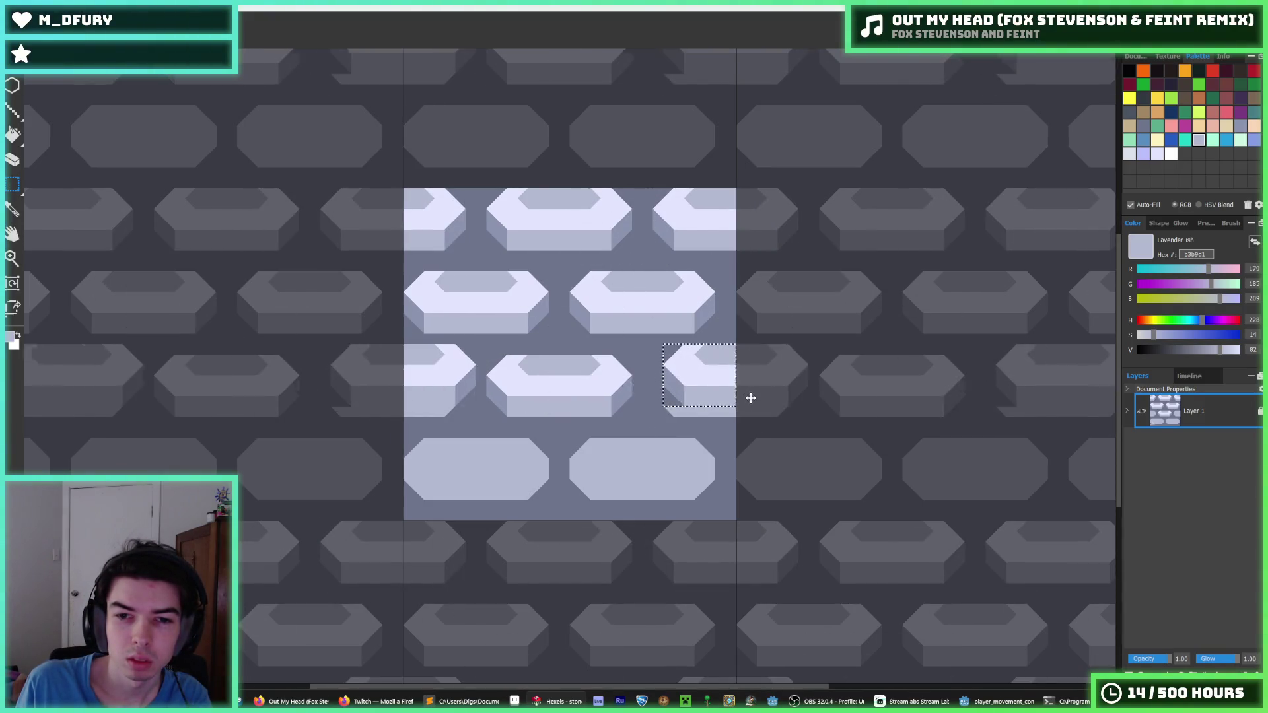
pyautogui.moveTo(519, 294)
pyautogui.mouseDown()
pyautogui.moveTo(489, 367)
pyautogui.moveTo(520, 460)
pyautogui.moveTo(691, 489)
pyautogui.mouseUp()
pyautogui.scroll(-5, 686, 380)
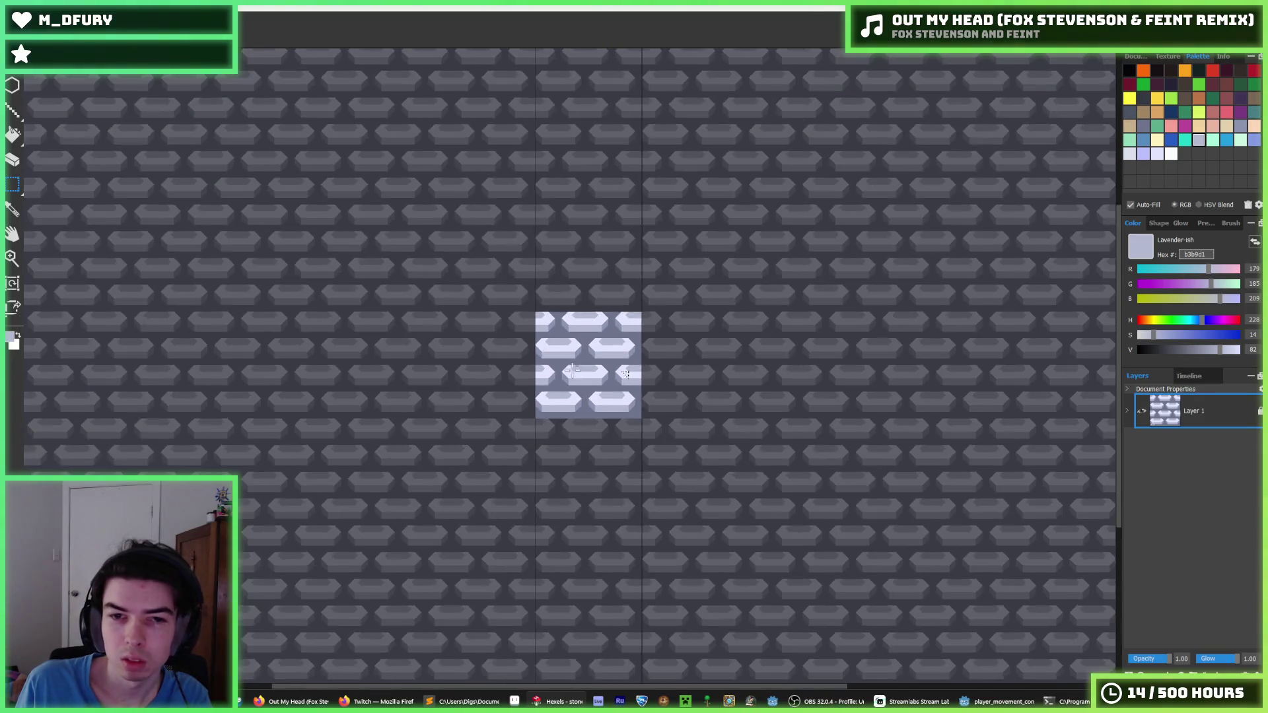
pyautogui.scroll(2, 548, 354)
pyautogui.scroll(4, 548, 355)
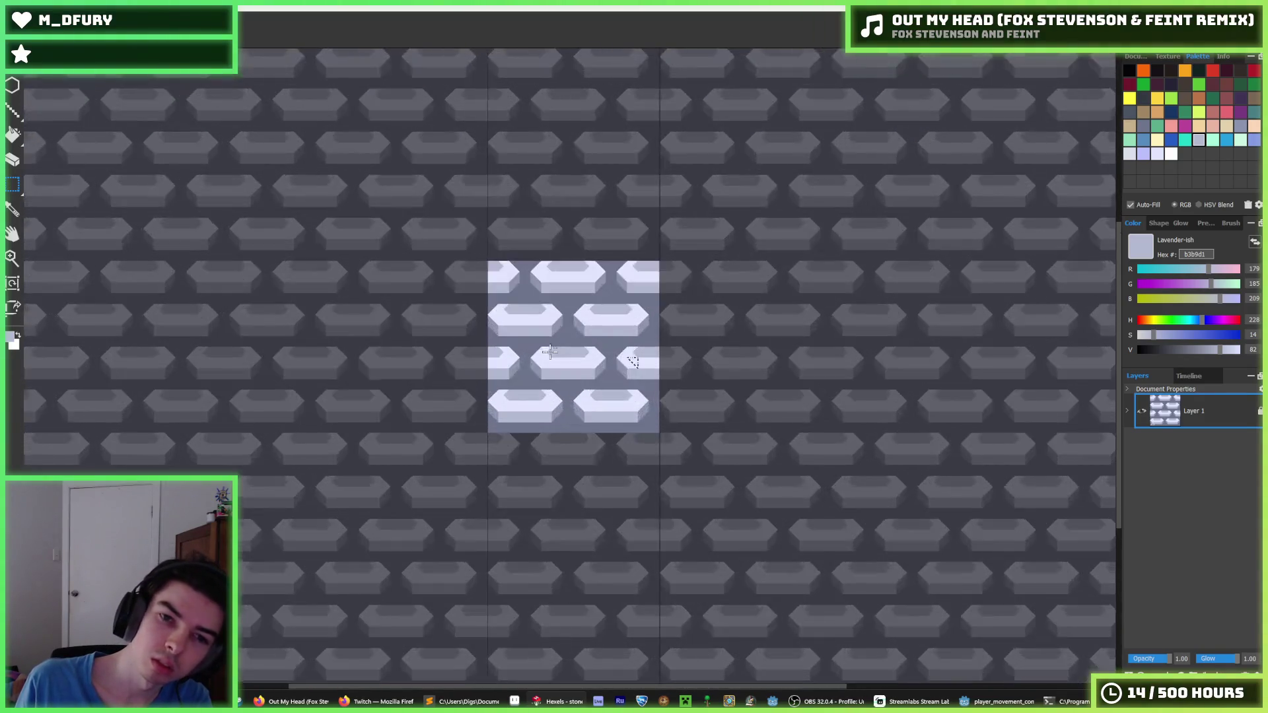
# - Try a bucket fill on the dark background, undo it, and brush a lavender stroke into a brick gap
pyautogui.press('i')
pyautogui.press('f')
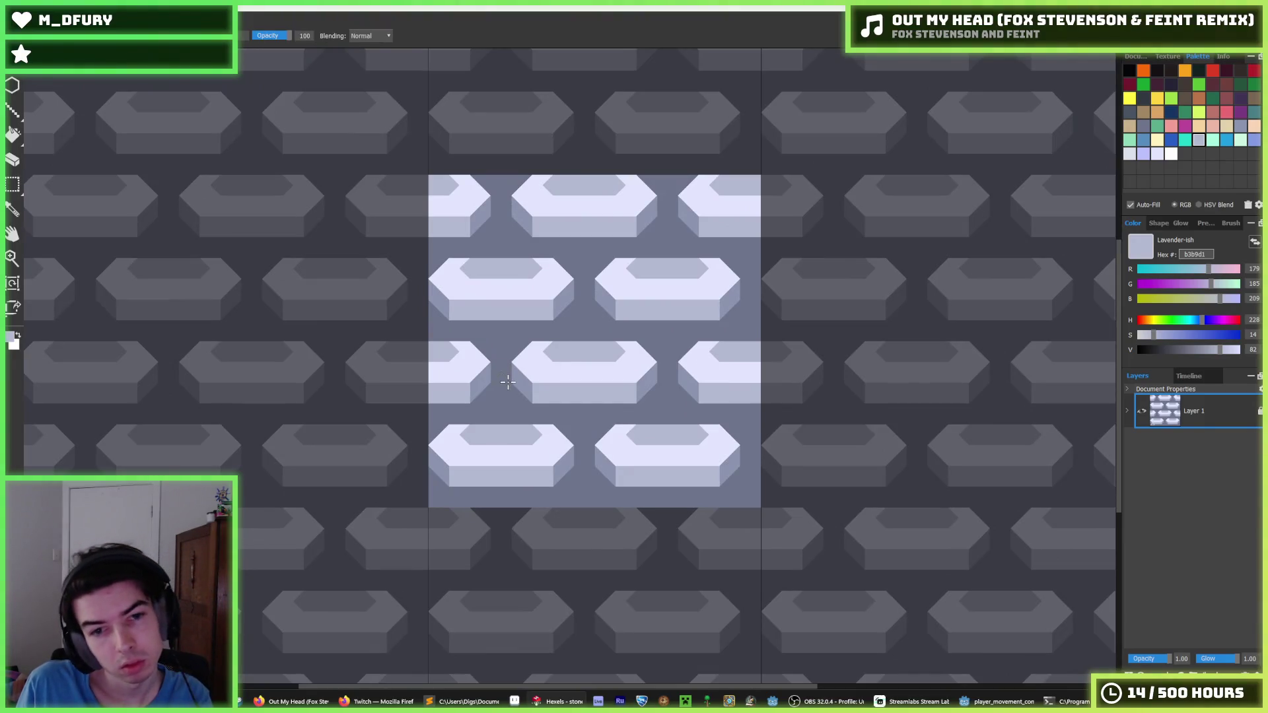
pyautogui.click(505, 374)
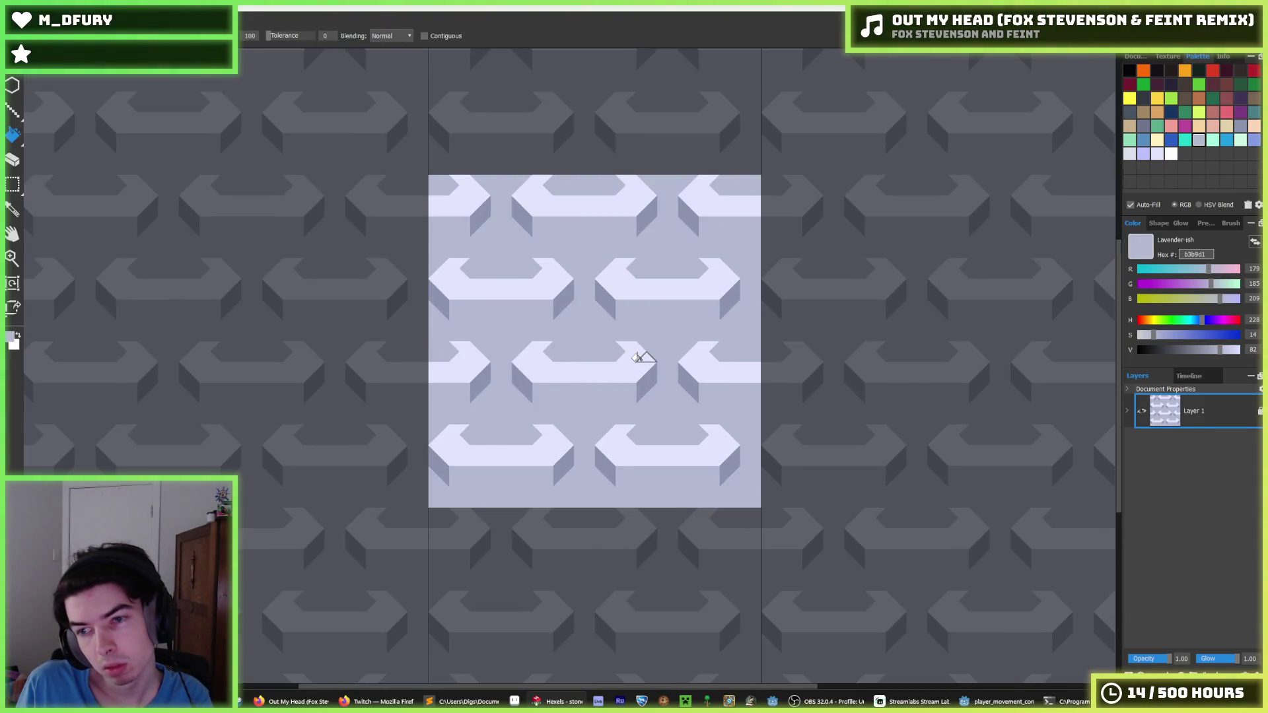
pyautogui.hotkey('ctrl', 'z')
pyautogui.press('b')
pyautogui.moveTo(512, 350)
pyautogui.mouseDown()
pyautogui.moveTo(486, 348)
pyautogui.moveTo(500, 389)
pyautogui.moveTo(485, 400)
pyautogui.moveTo(564, 422)
pyautogui.mouseUp()
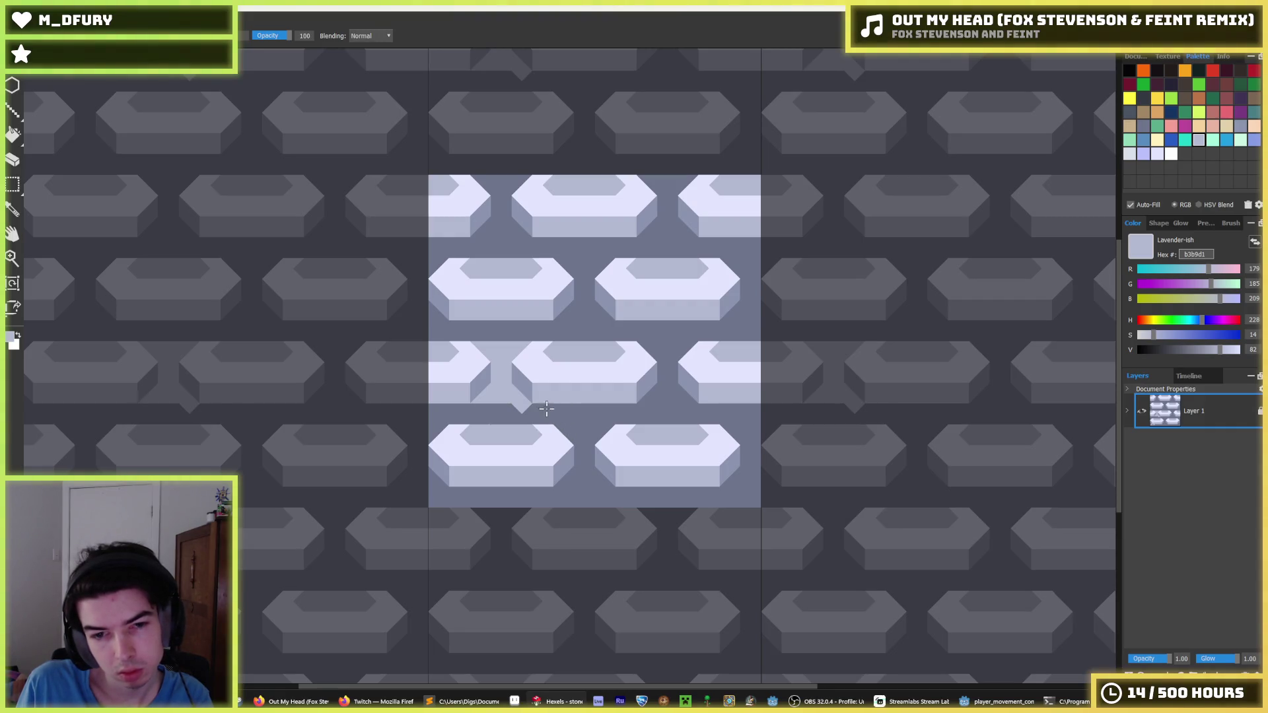
# - Fill the row-three gap triangles with darker 6d758d, then paint 8b93af triangles between brick rows
pyautogui.press('f')
pyautogui.keyDown('alt'); pyautogui.click(509, 377); pyautogui.keyUp('alt')
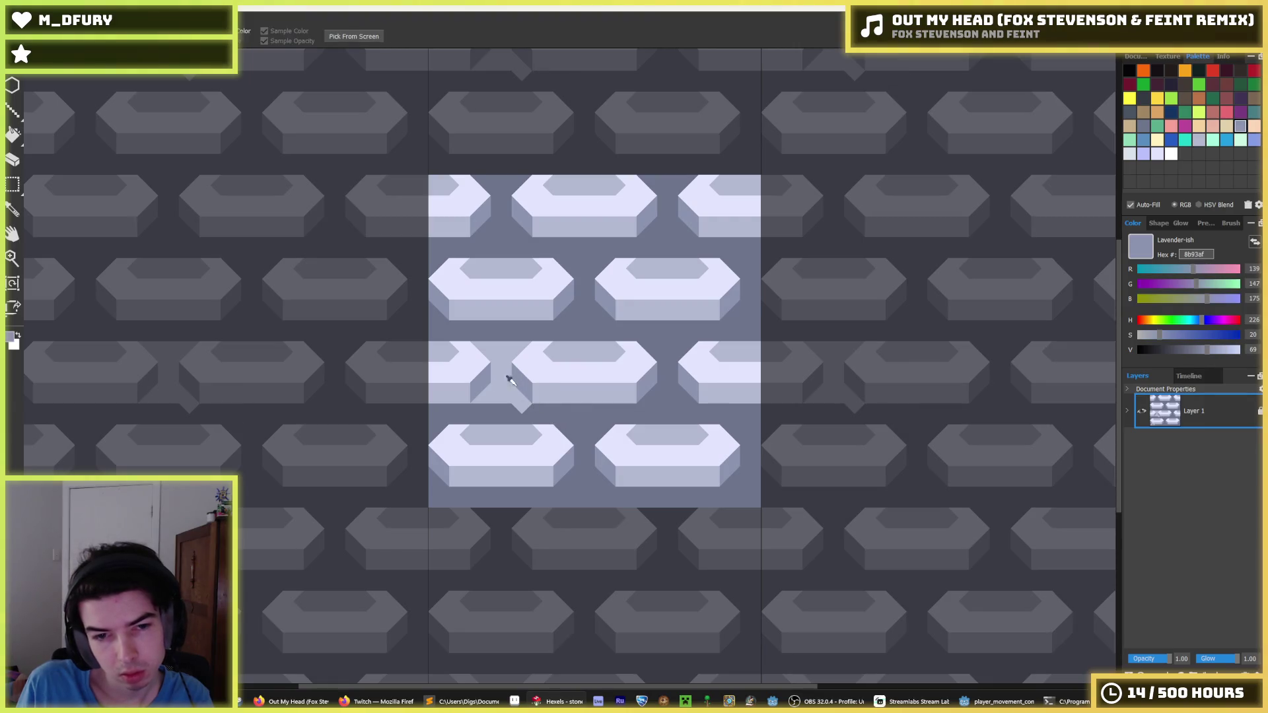
pyautogui.click(545, 370)
pyautogui.click(551, 365)
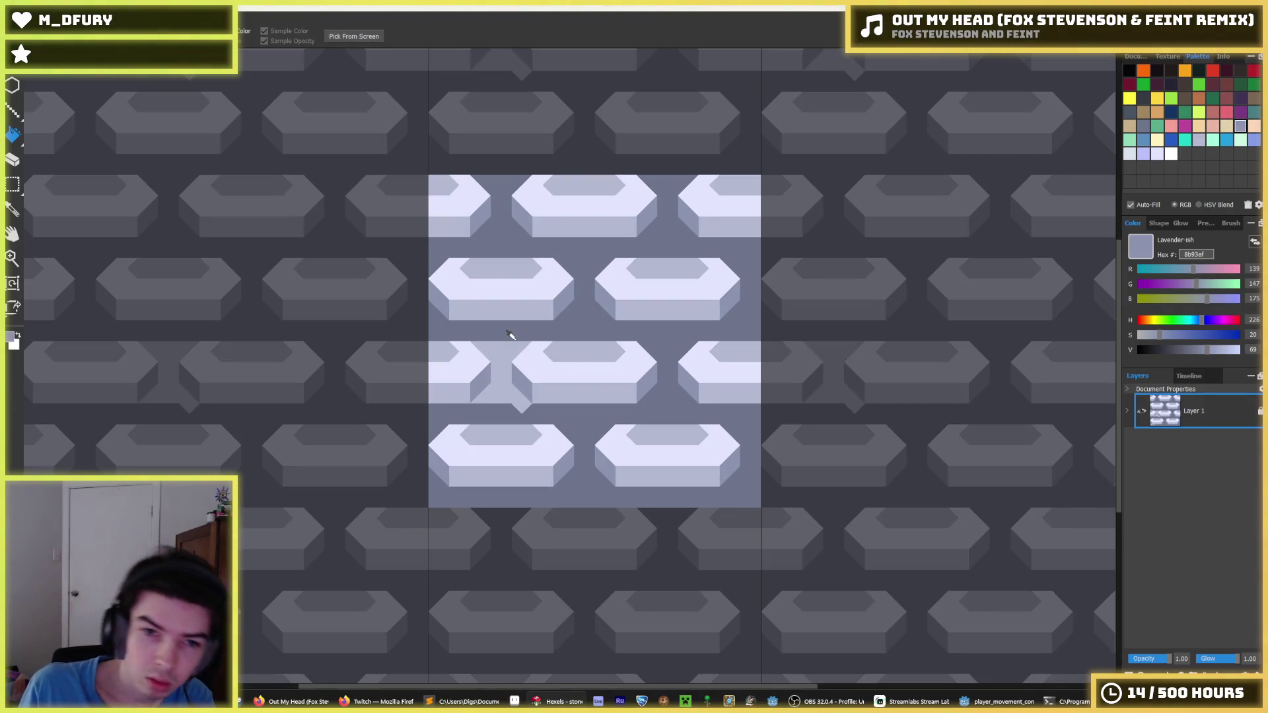
pyautogui.keyDown('alt'); pyautogui.click(510, 341); pyautogui.keyUp('alt')
pyautogui.keyDown('alt'); pyautogui.click(529, 384); pyautogui.keyUp('alt')
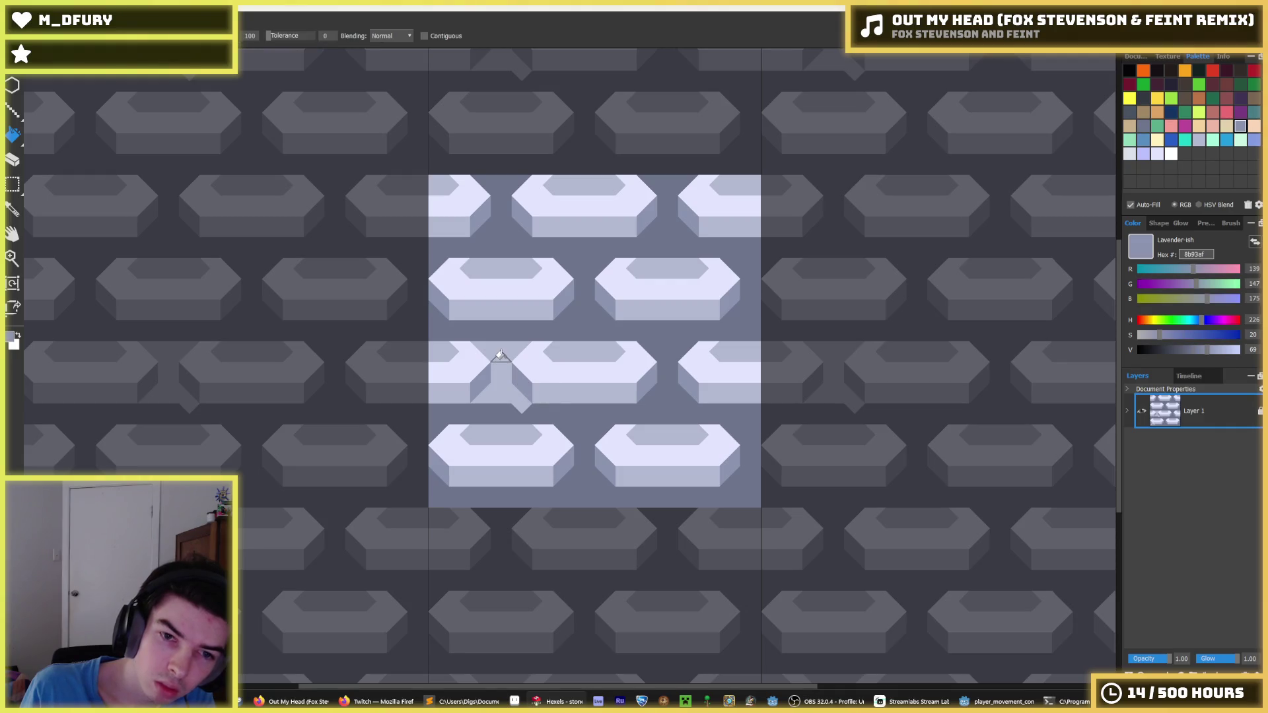
pyautogui.click(500, 354)
pyautogui.keyDown('alt'); pyautogui.click(541, 410); pyautogui.keyUp('alt')
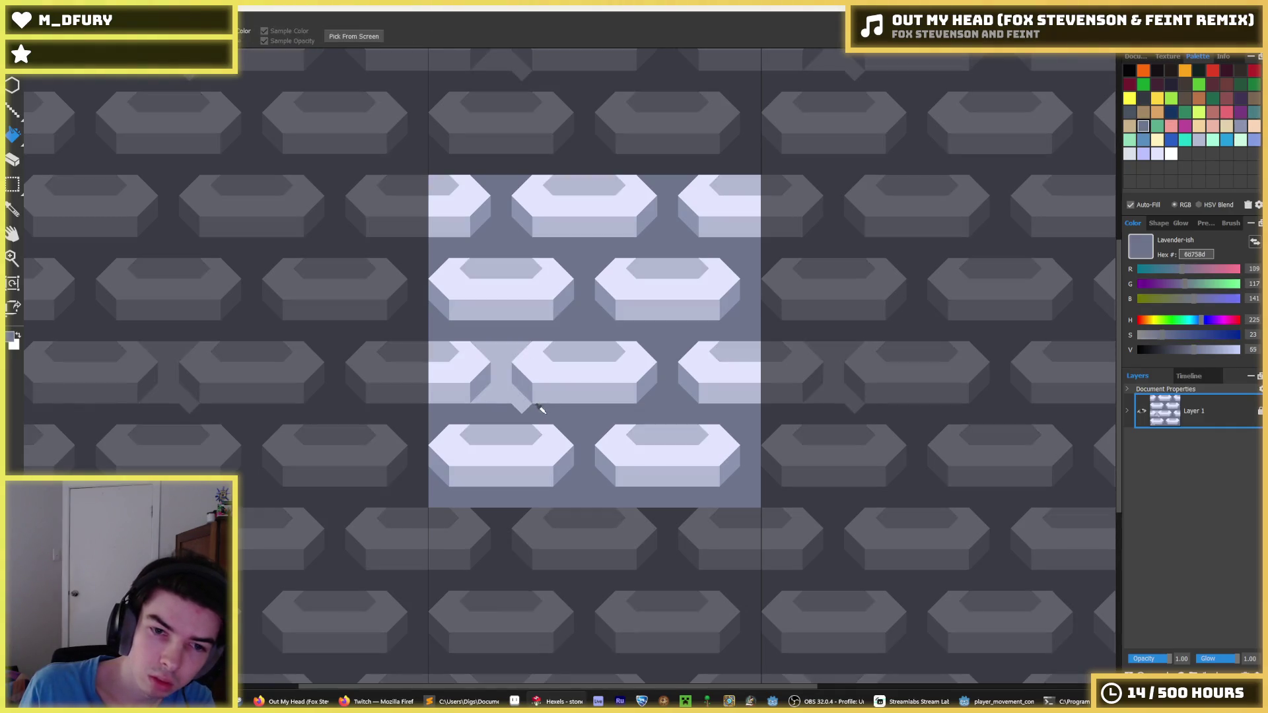
pyautogui.click(525, 402)
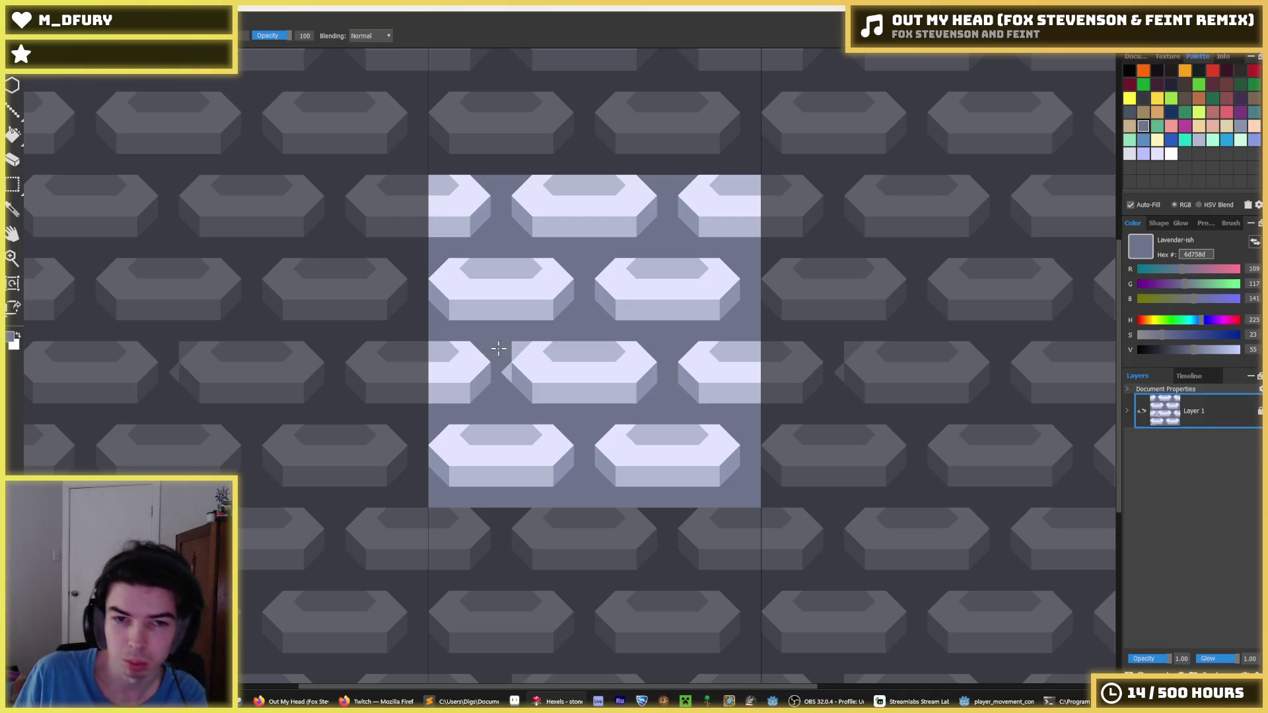
pyautogui.click(506, 371)
pyautogui.press('alt')
pyautogui.keyDown('alt'); pyautogui.click(516, 374); pyautogui.keyUp('alt')
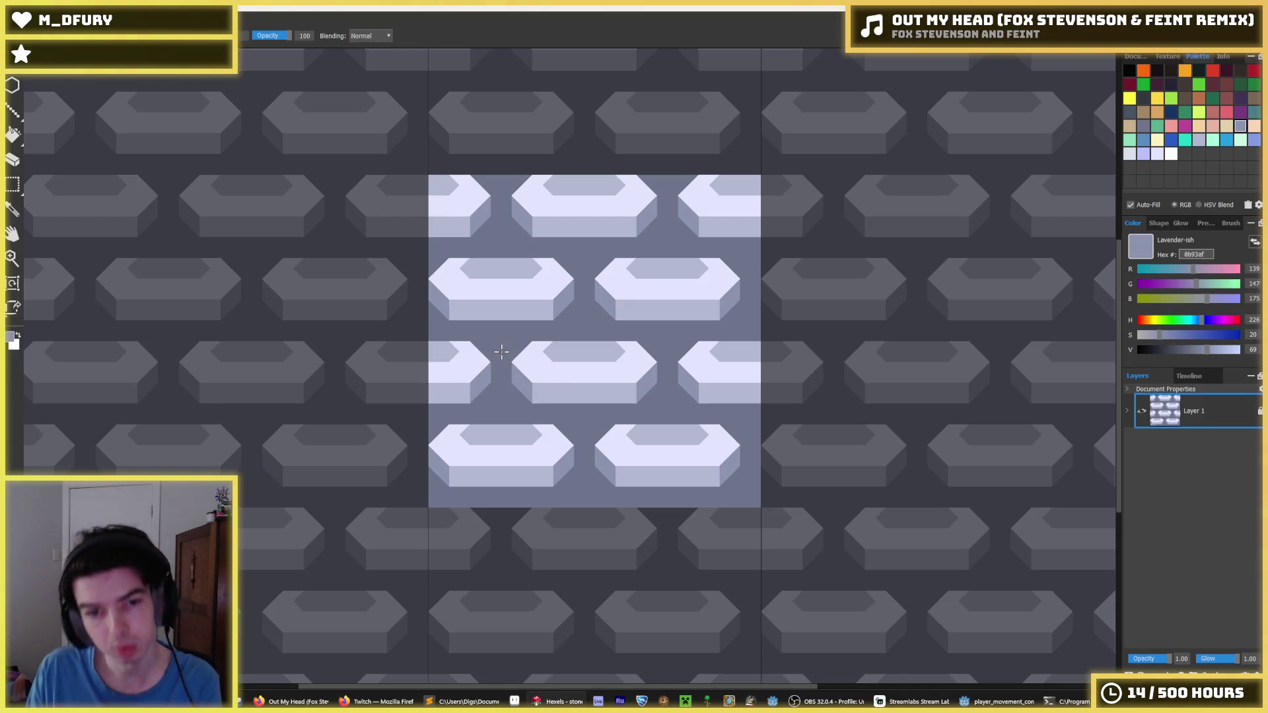
pyautogui.moveTo(515, 342); pyautogui.dragTo(597, 332)
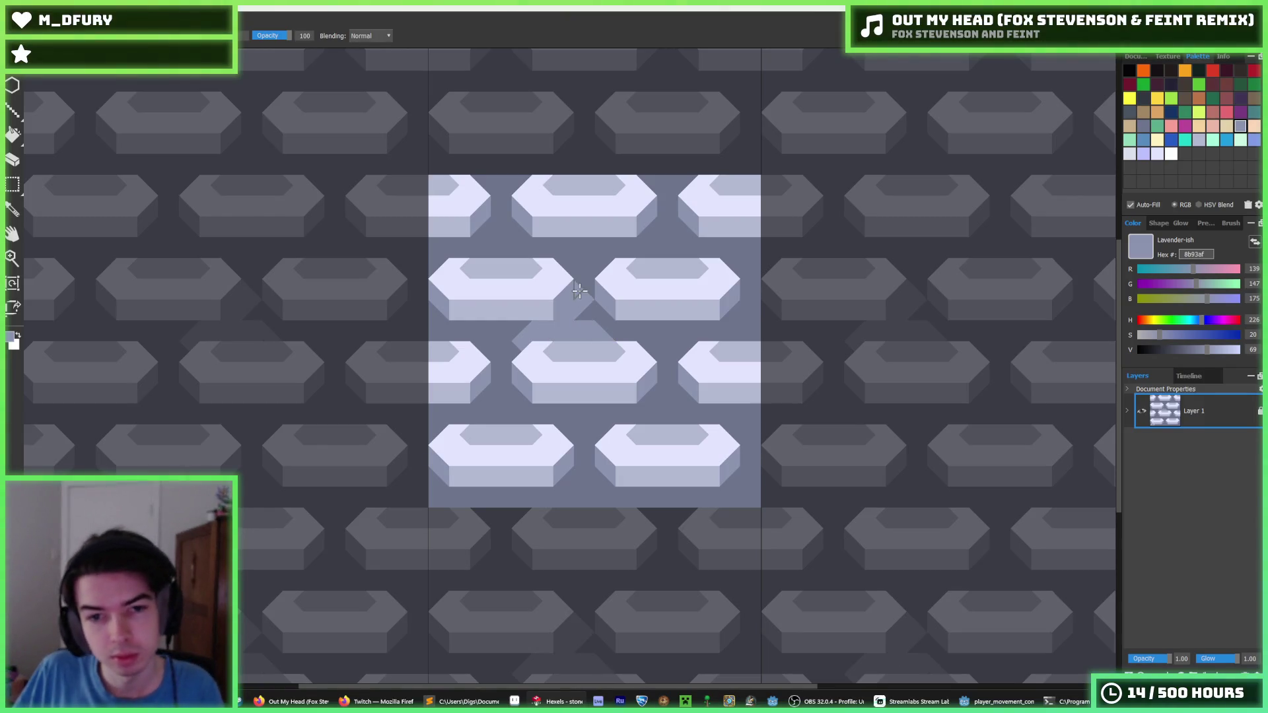
# - Paint 8b93af mortar bands in the middle, lower and upper gaps and along the top and bottom edges
pyautogui.moveTo(646, 329); pyautogui.dragTo(853, 322)
pyautogui.moveTo(628, 436); pyautogui.dragTo(462, 413)
pyautogui.moveTo(563, 413)
pyautogui.mouseDown()
pyautogui.moveTo(406, 416)
pyautogui.moveTo(709, 414)
pyautogui.mouseUp()
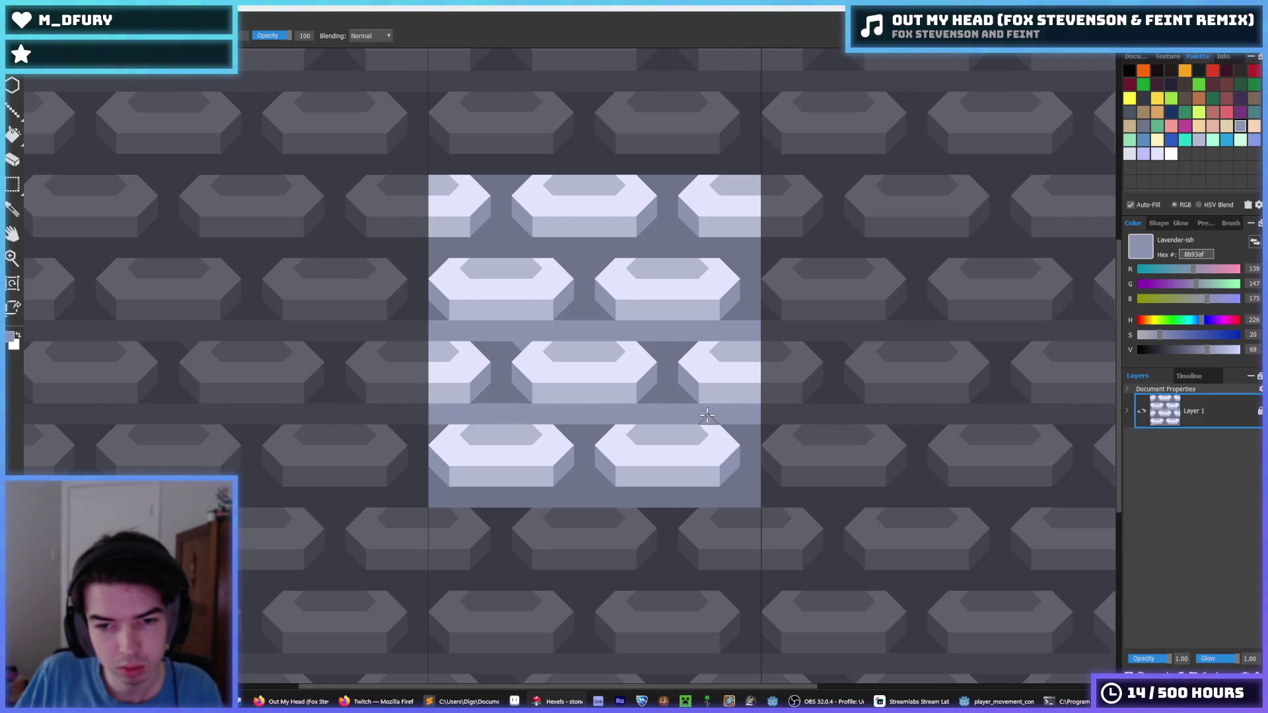
pyautogui.moveTo(597, 244)
pyautogui.mouseDown()
pyautogui.moveTo(251, 250)
pyautogui.moveTo(410, 244)
pyautogui.mouseUp()
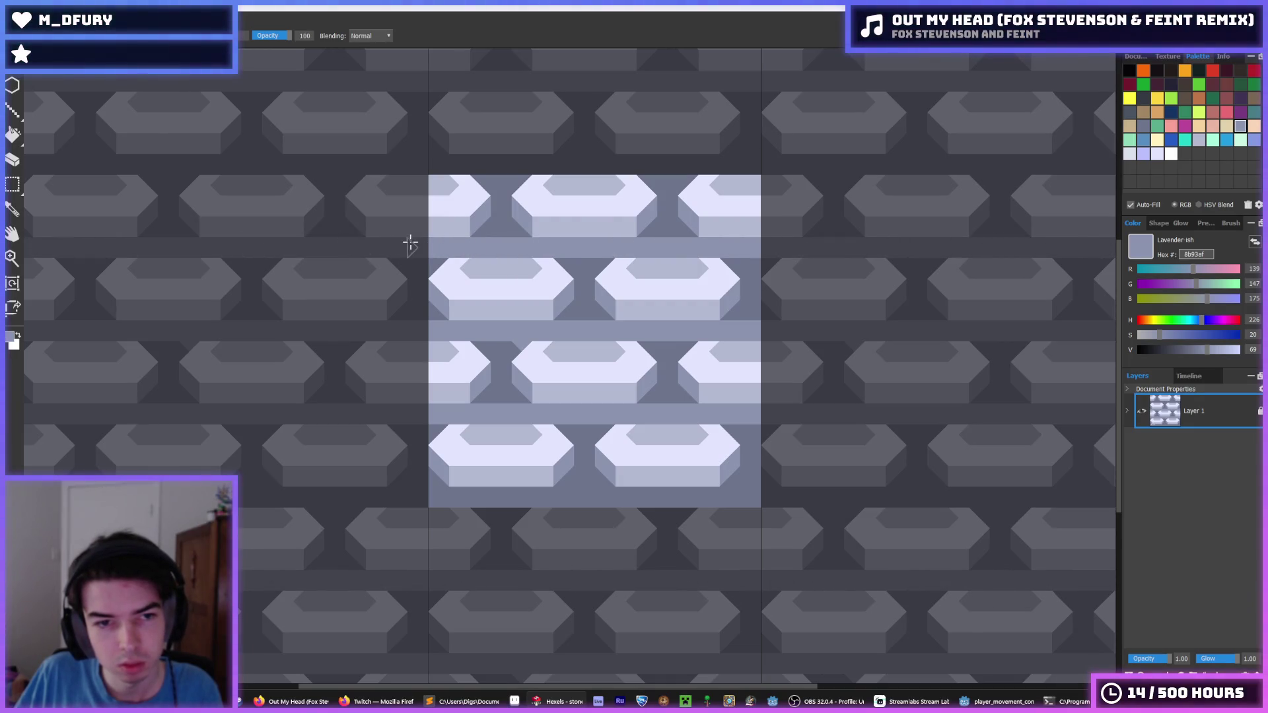
pyautogui.moveTo(575, 163)
pyautogui.mouseDown()
pyautogui.moveTo(429, 165)
pyautogui.moveTo(507, 161)
pyautogui.mouseUp()
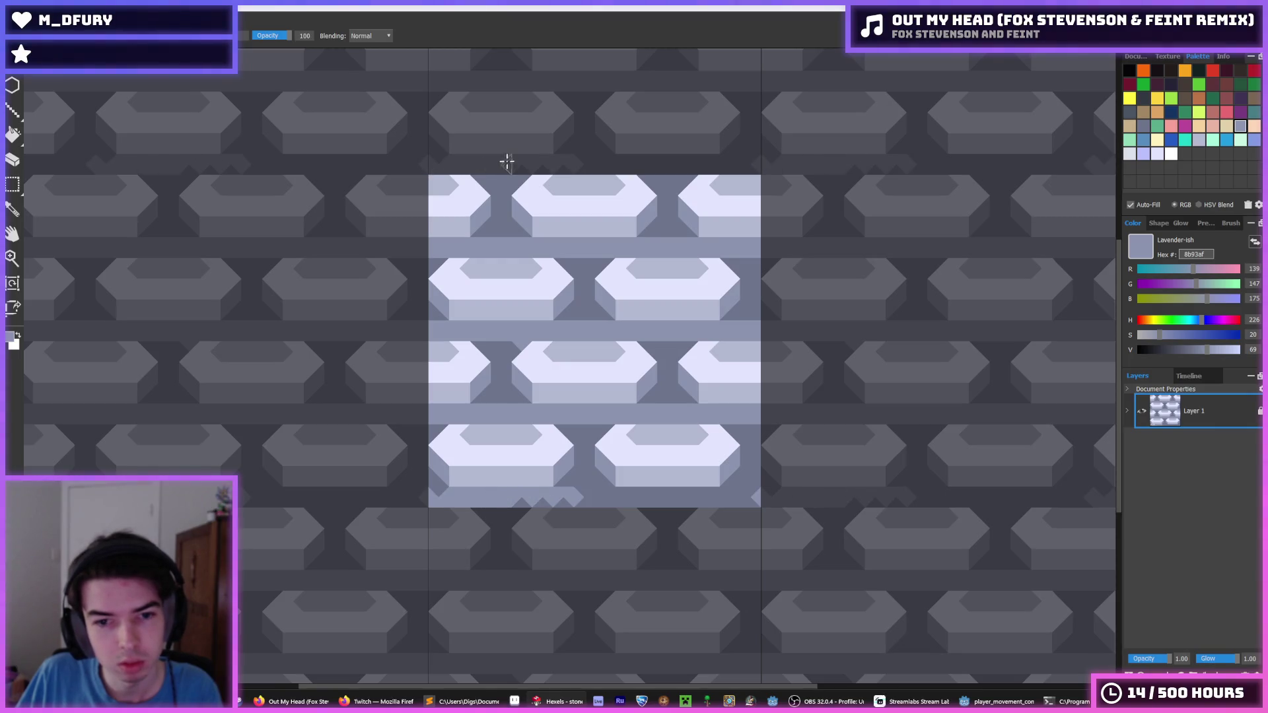
pyautogui.moveTo(550, 501)
pyautogui.mouseDown()
pyautogui.moveTo(731, 497)
pyautogui.moveTo(717, 503)
pyautogui.mouseUp()
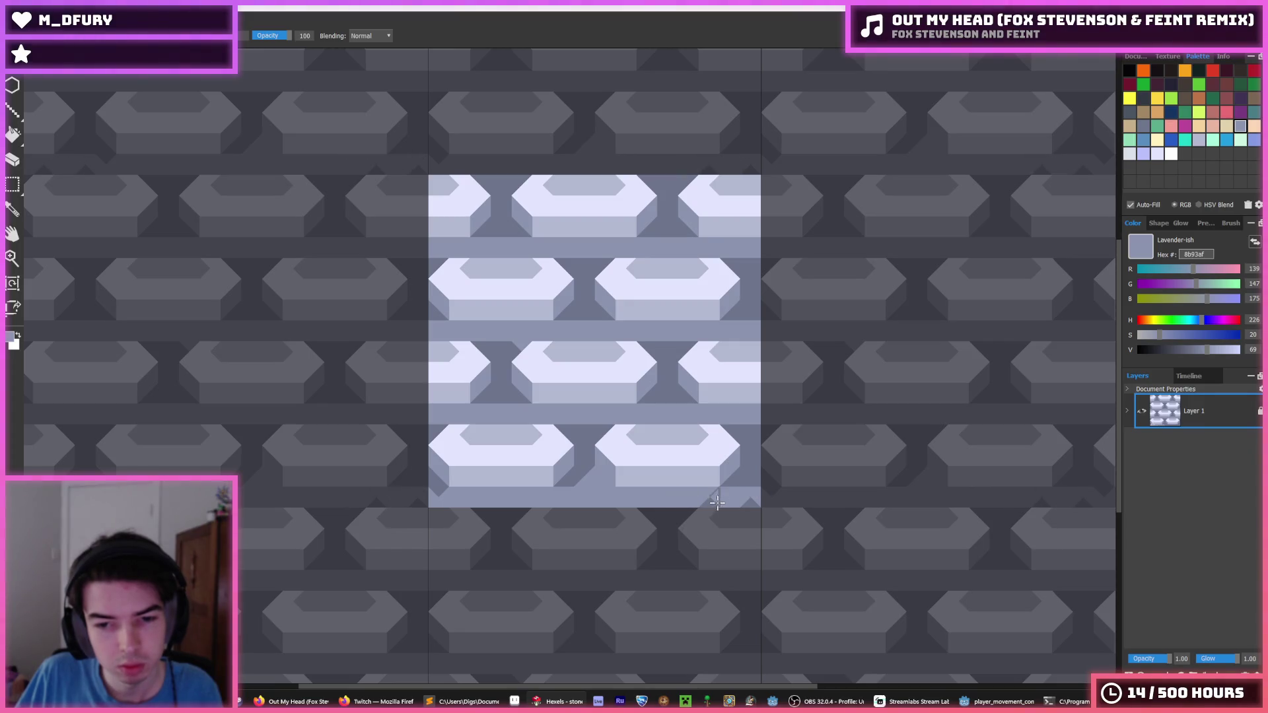
# - Touch up the gap between the two lower bricks with 8b93af, redoing the stroke once
pyautogui.keyDown('alt'); pyautogui.click(579, 468); pyautogui.keyUp('alt')
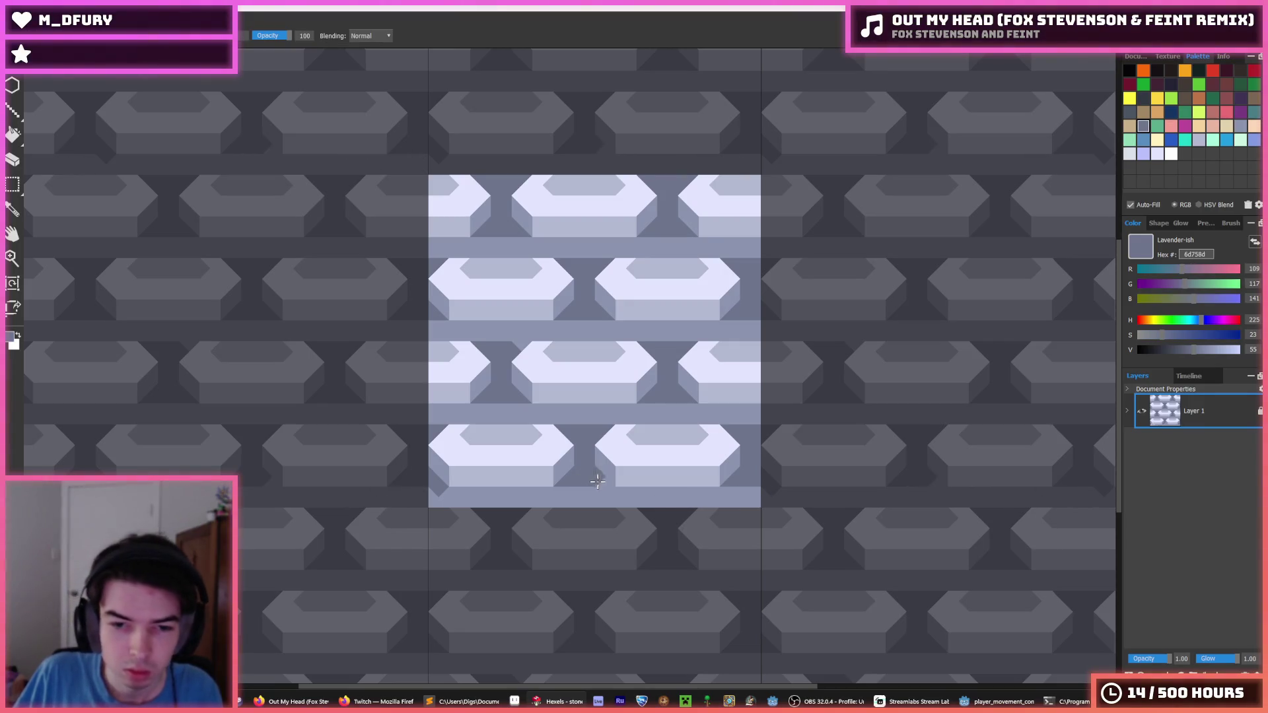
pyautogui.keyDown('alt'); pyautogui.click(445, 492); pyautogui.keyUp('alt')
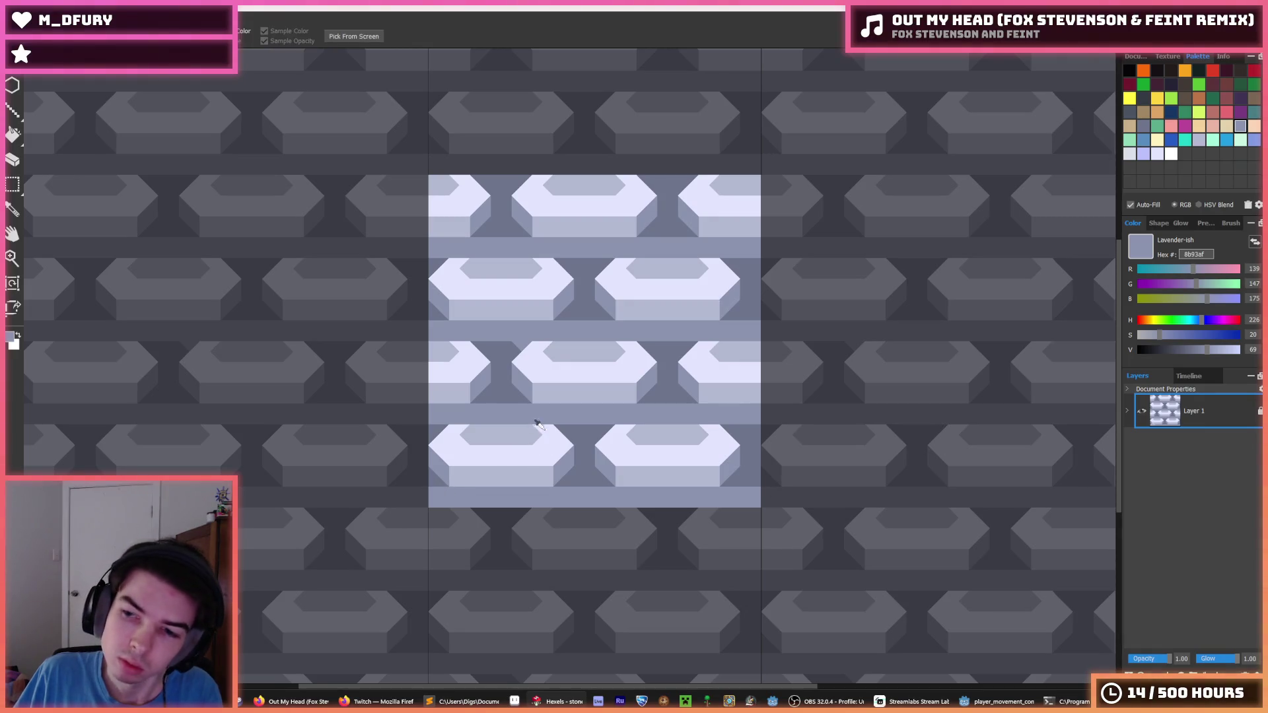
pyautogui.scroll(-2, 545, 416)
pyautogui.scroll(-3, 543, 414)
pyautogui.scroll(5, 526, 391)
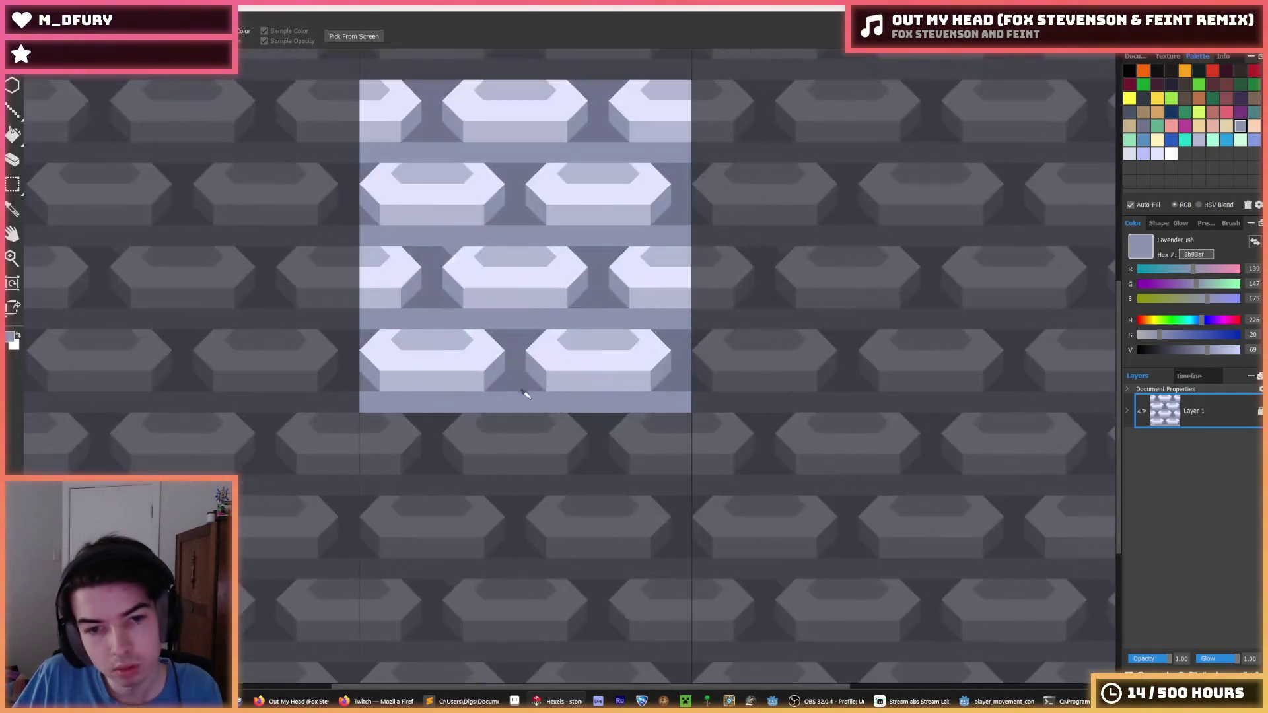
pyautogui.moveTo(499, 329); pyautogui.dragTo(520, 336)
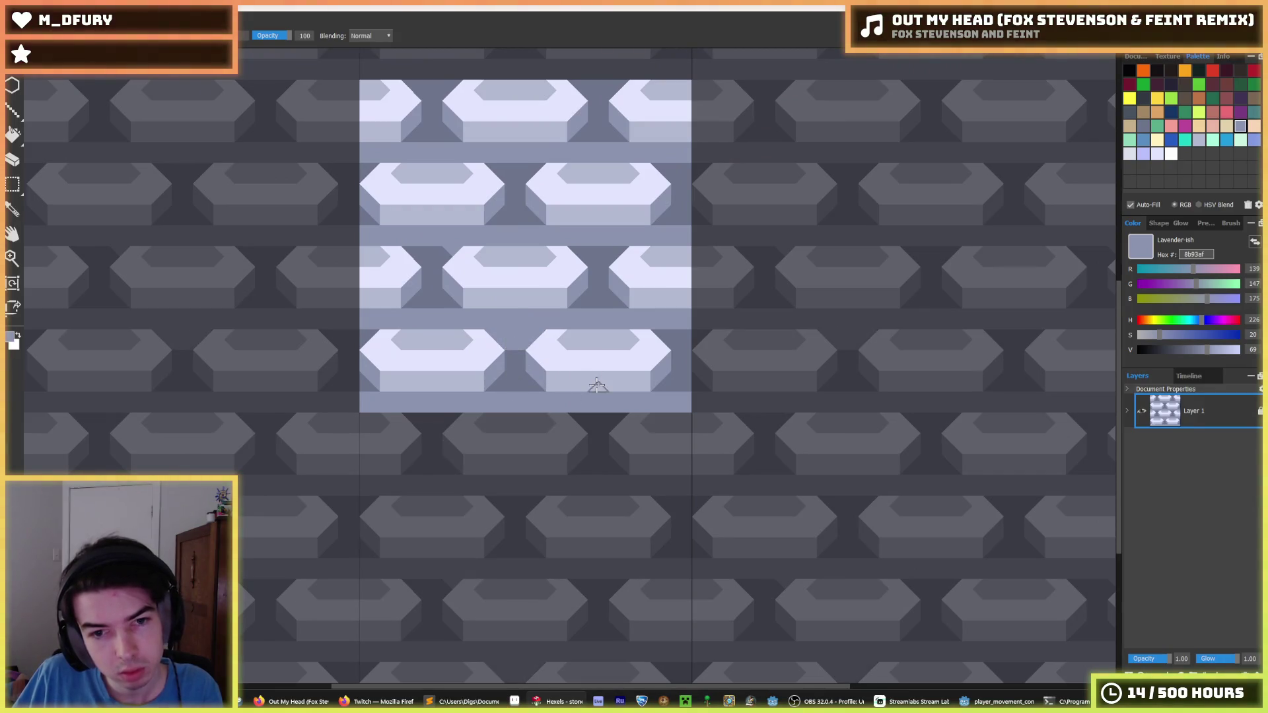
pyautogui.hotkey('ctrl', 'z')
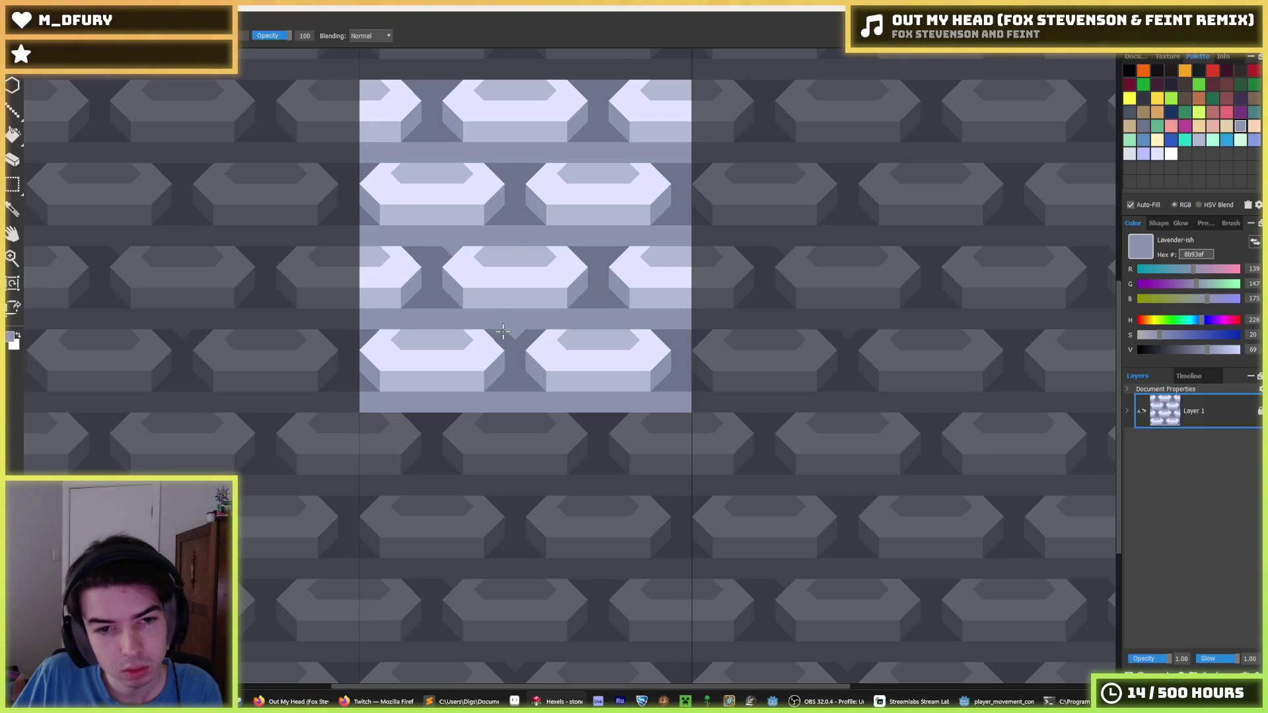
pyautogui.moveTo(503, 331); pyautogui.dragTo(508, 338)
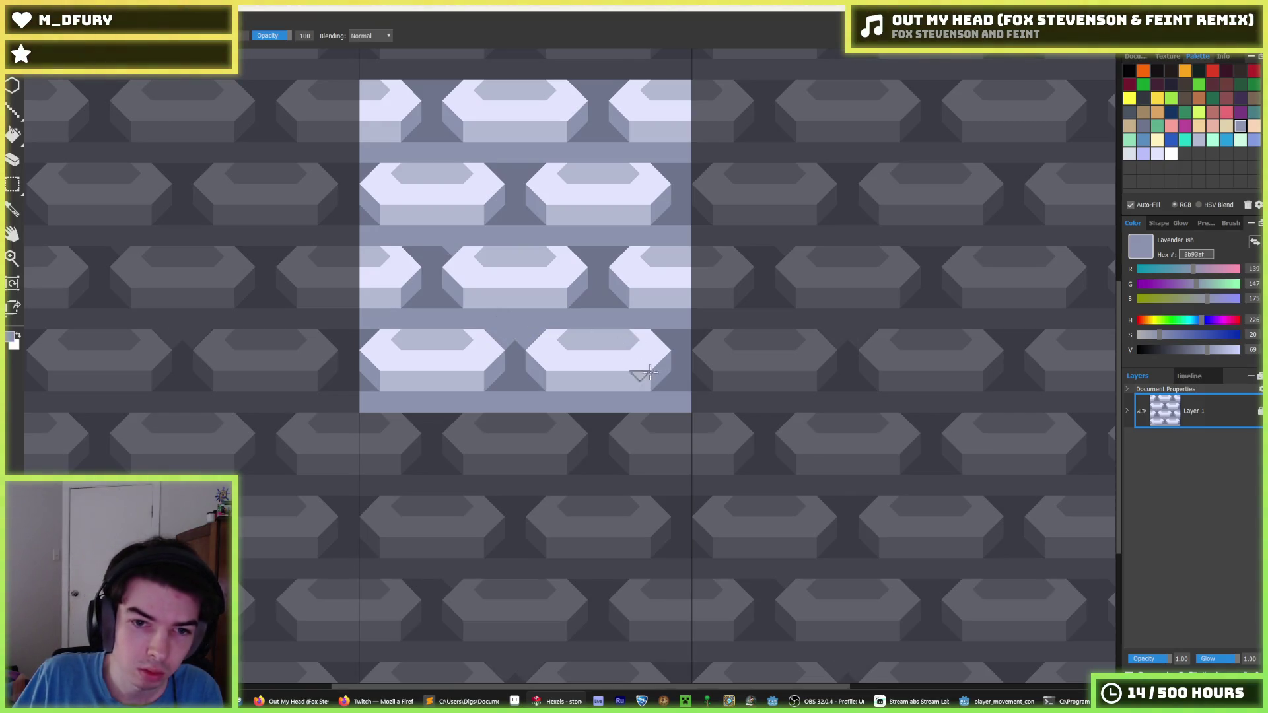
pyautogui.press('i')
pyautogui.scroll(-3, 650, 373)
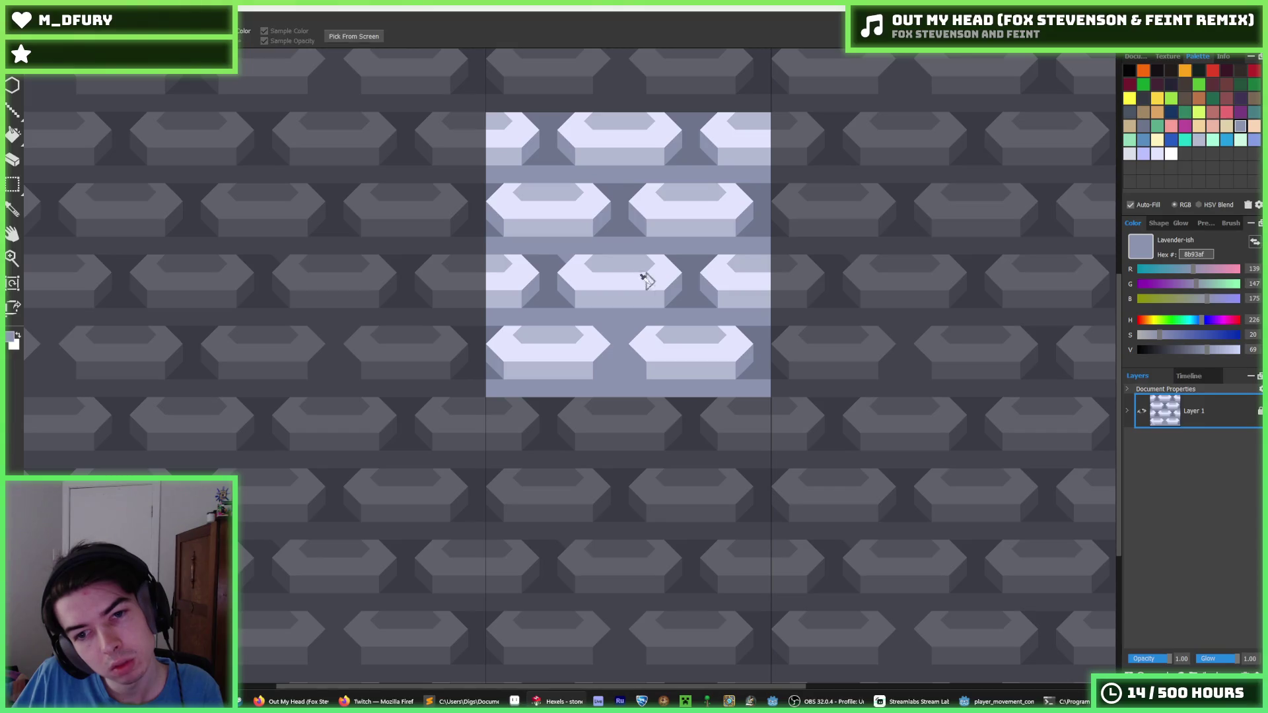
pyautogui.scroll(-3, 646, 277)
pyautogui.scroll(4, 619, 306)
# - Sample the dark gap and light lavender colours, then refill the mid-grey bands with lavender
pyautogui.press('f')
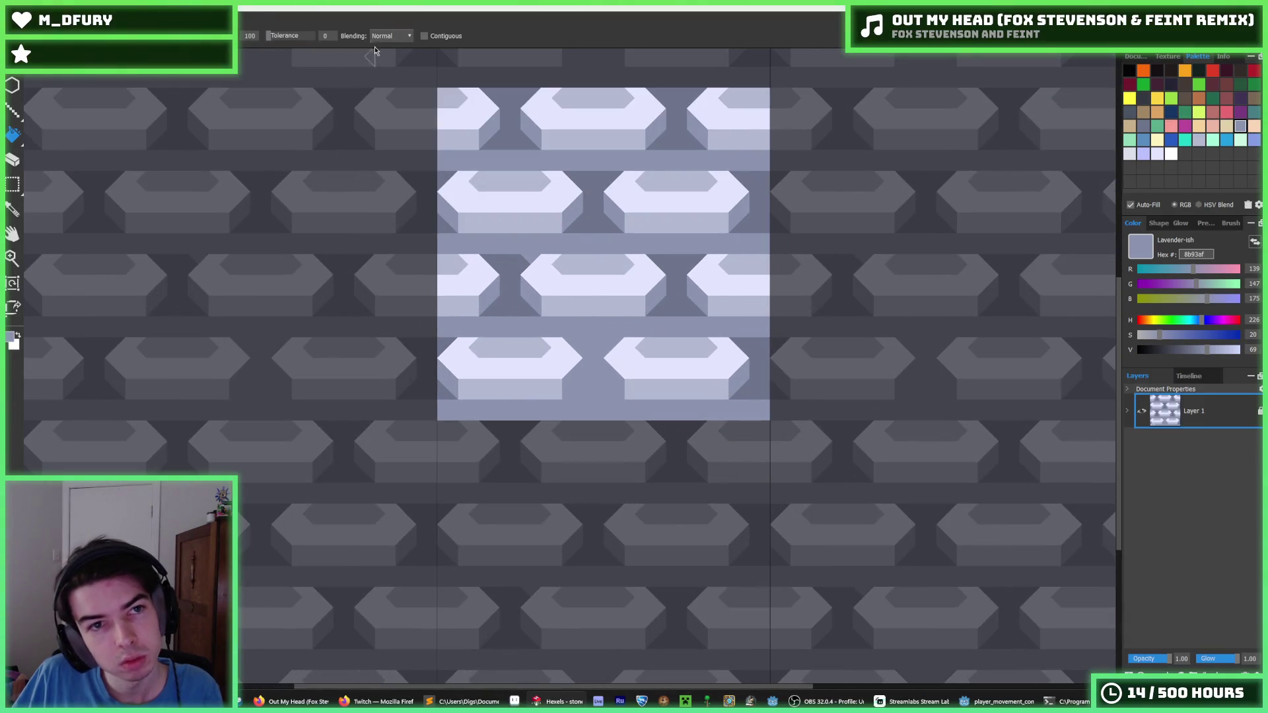
pyautogui.click(509, 301)
pyautogui.press('alt')
pyautogui.scroll(-5, 558, 268)
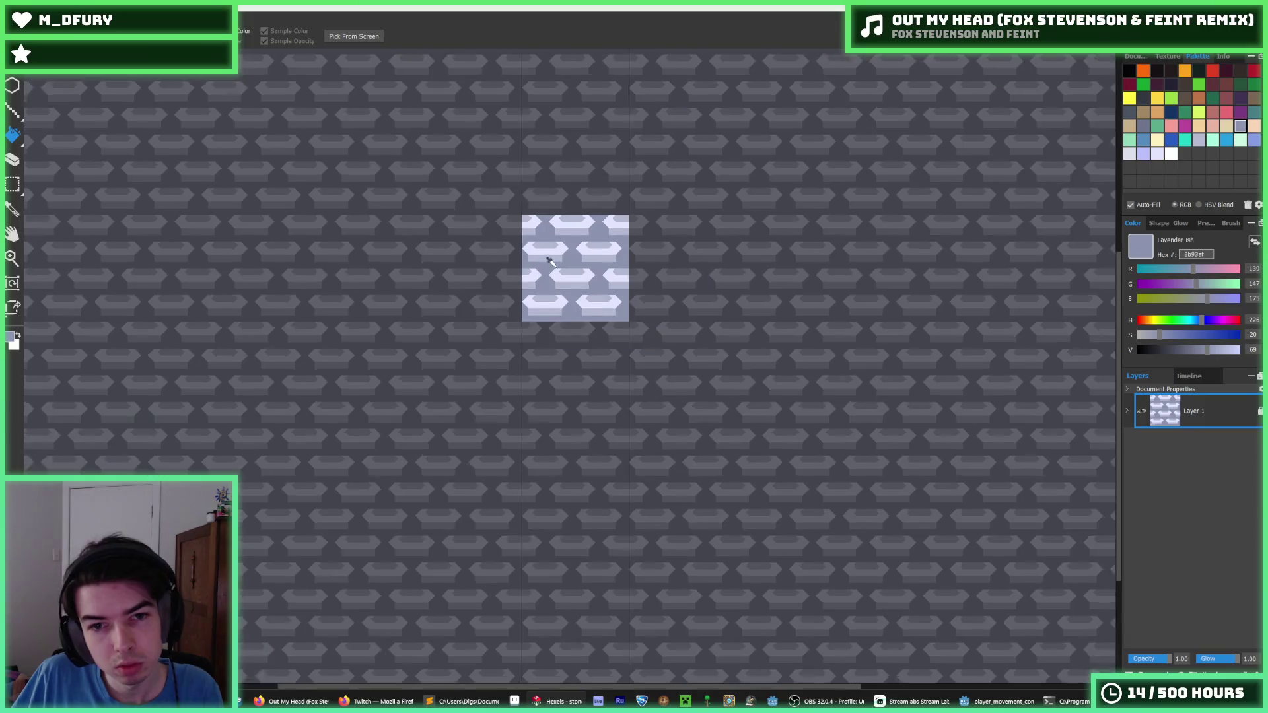
pyautogui.scroll(5, 552, 237)
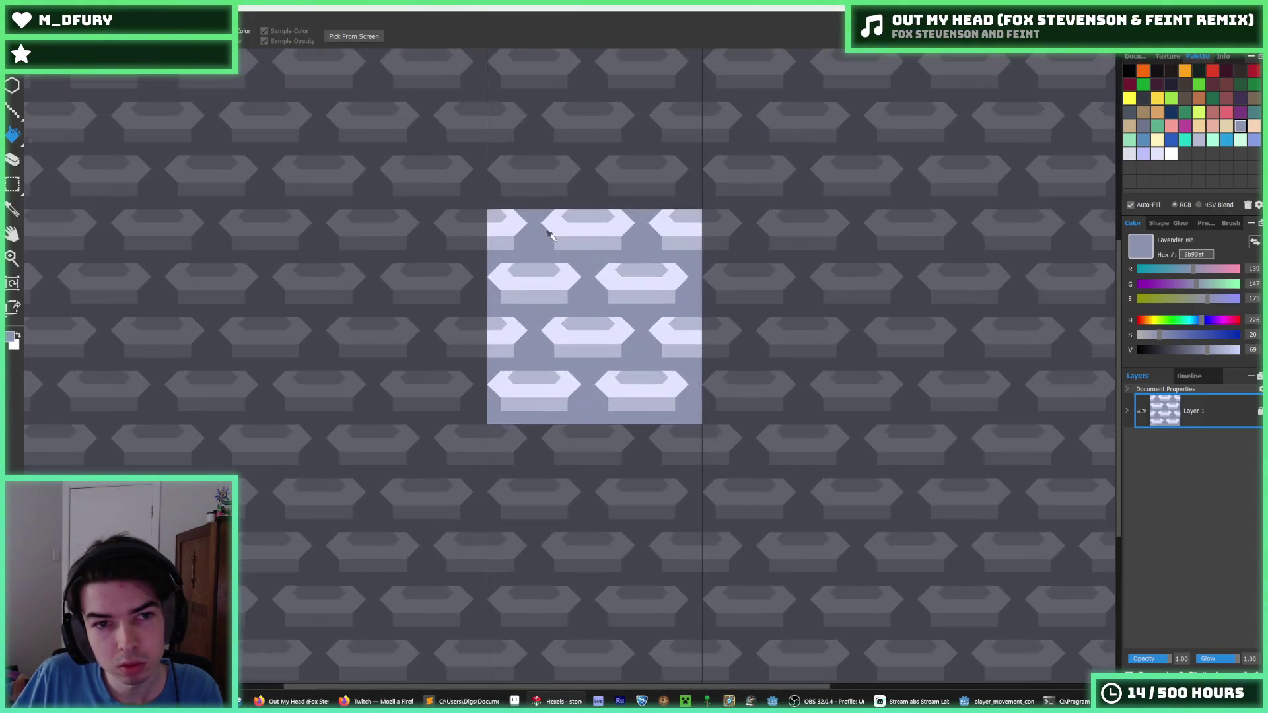
pyautogui.keyDown('alt'); pyautogui.click(545, 321); pyautogui.keyUp('alt')
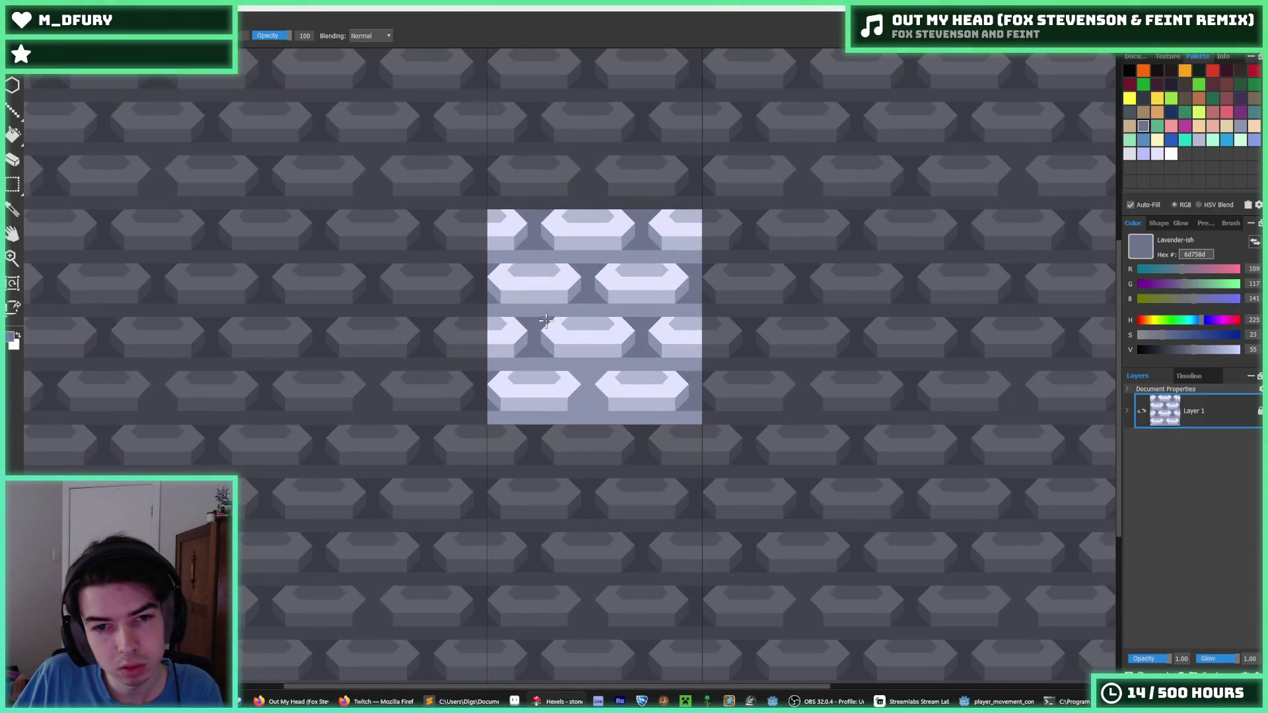
pyautogui.scroll(-1, 612, 297)
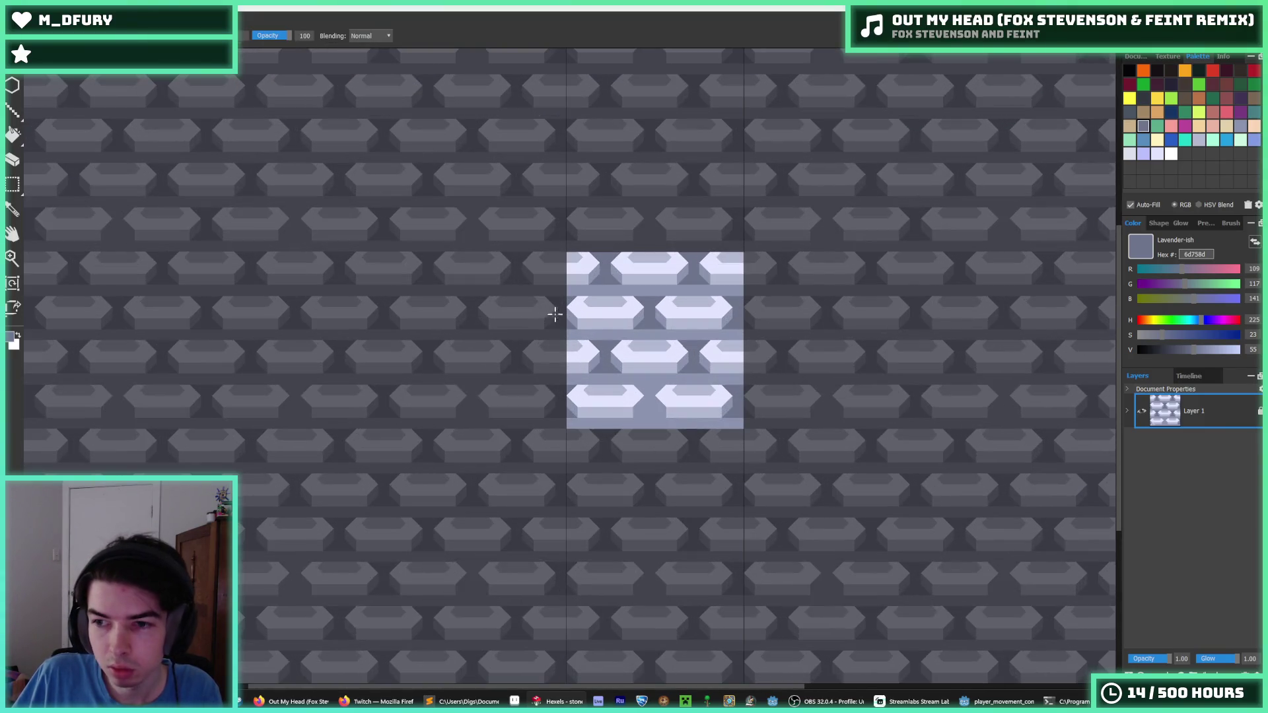
pyautogui.scroll(2, 634, 333)
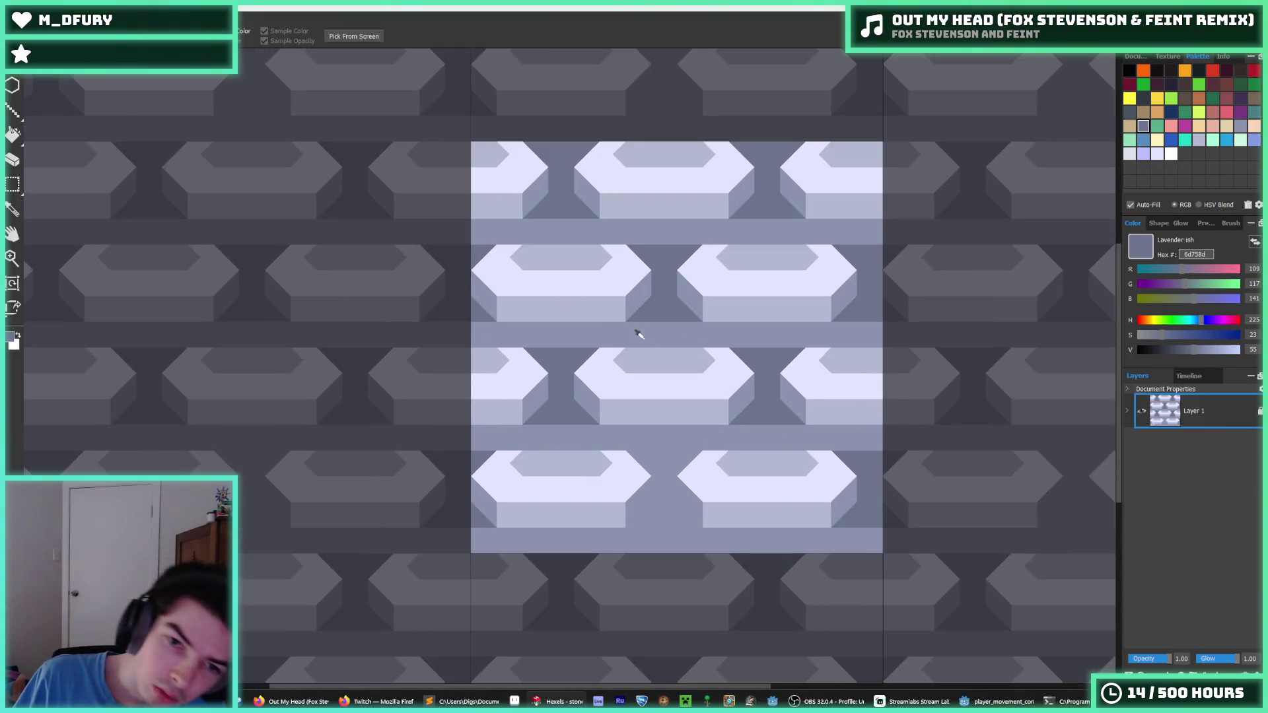
pyautogui.keyDown('alt'); pyautogui.click(593, 405); pyautogui.keyUp('alt')
pyautogui.press('f')
pyautogui.click(593, 405)
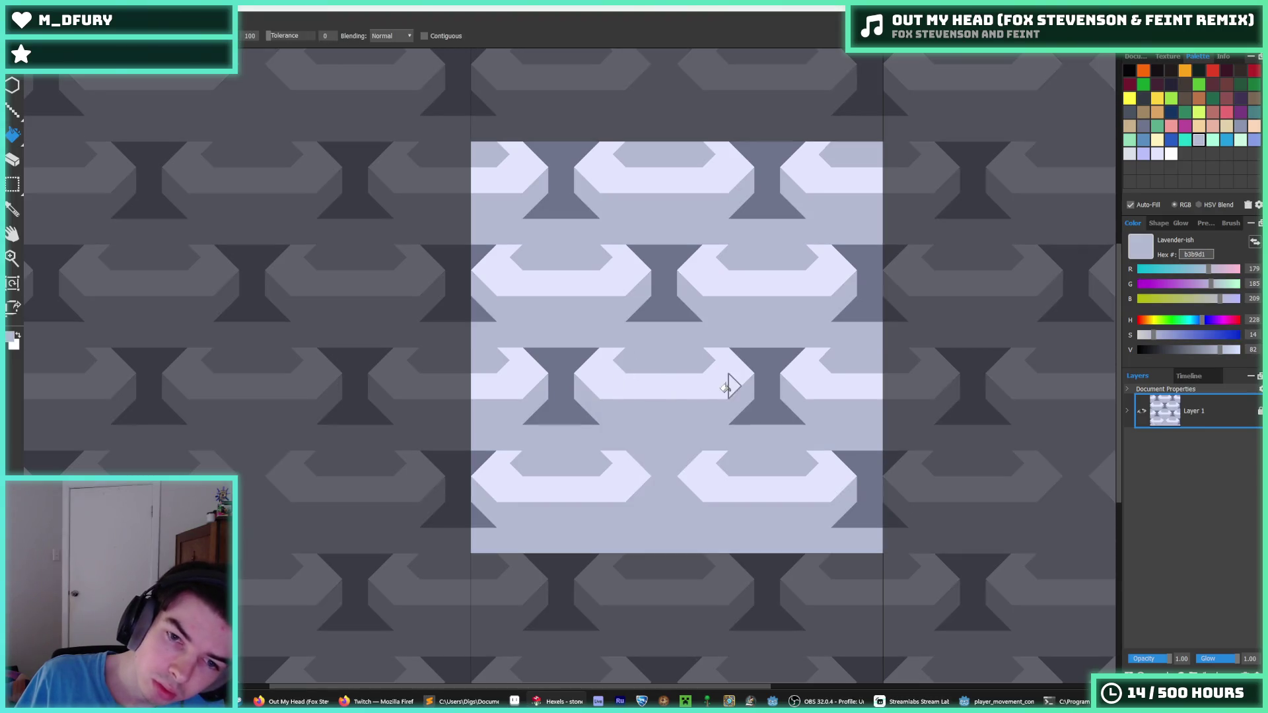
# - Try recolouring the bands with the dark gap colour and then the lighter lavender
pyautogui.click(1143, 126)
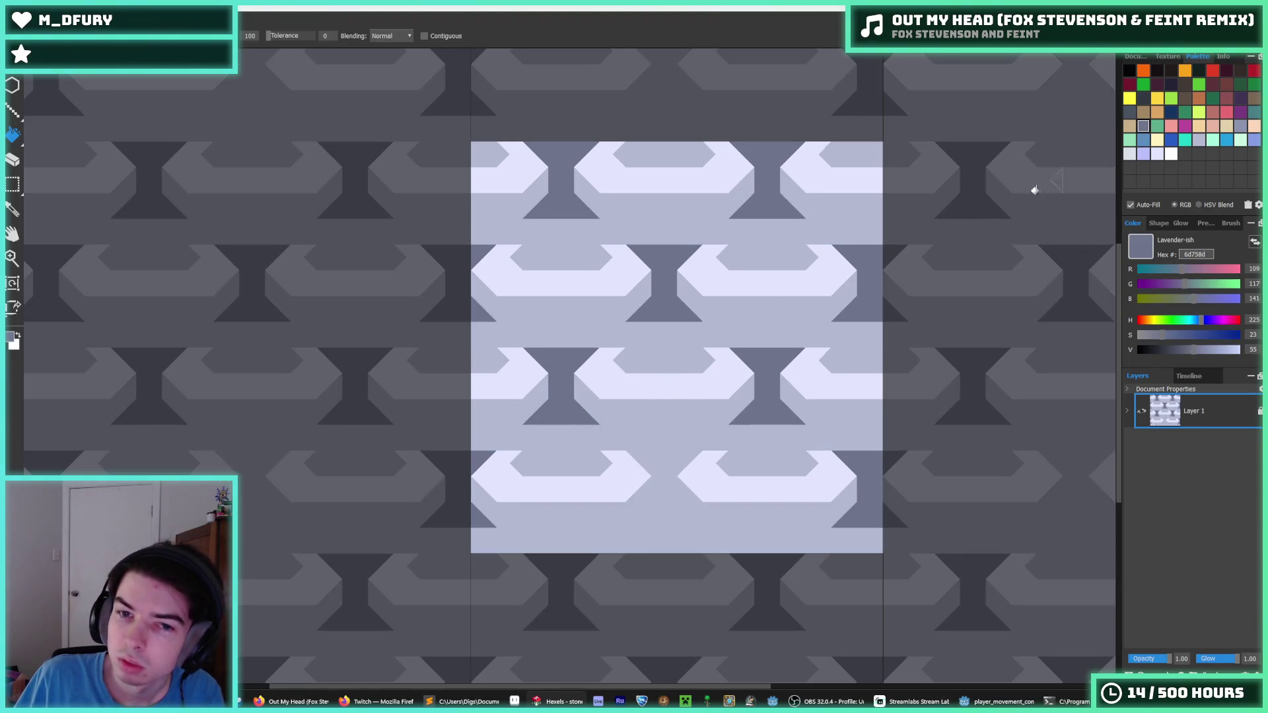
pyautogui.click(606, 420)
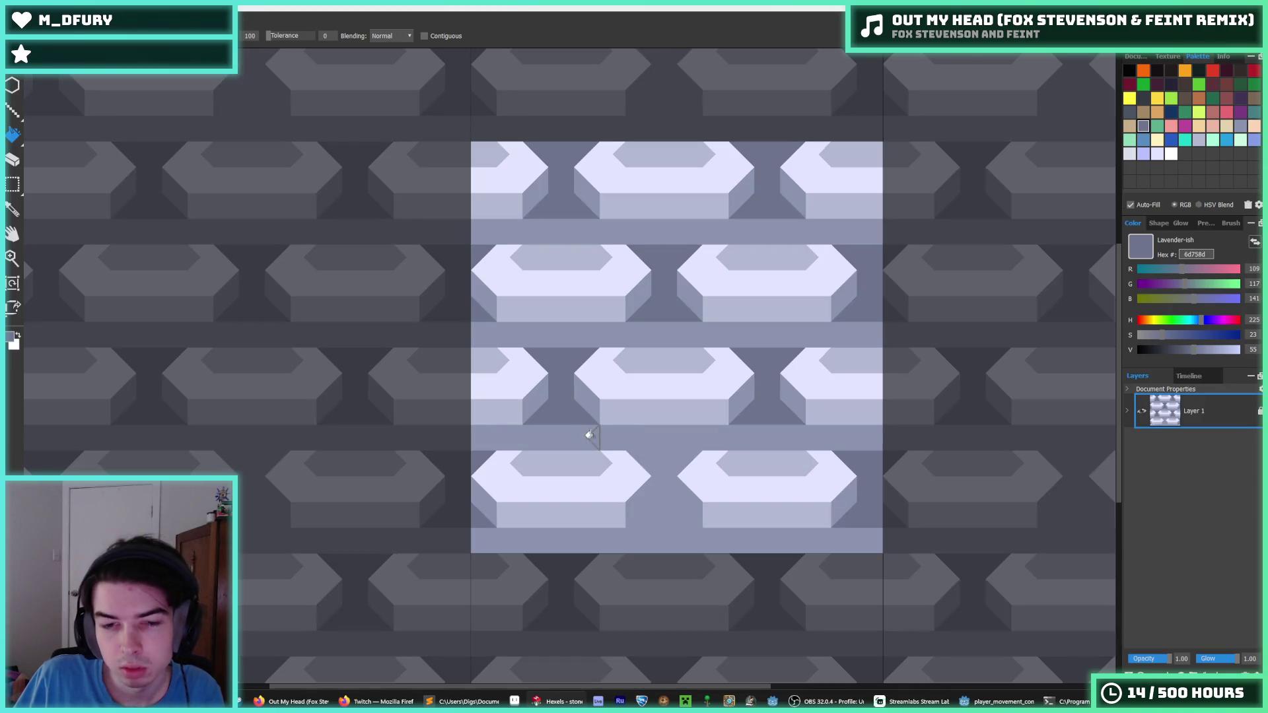
pyautogui.keyDown('alt'); pyautogui.click(576, 431); pyautogui.keyUp('alt')
pyautogui.press('alt')
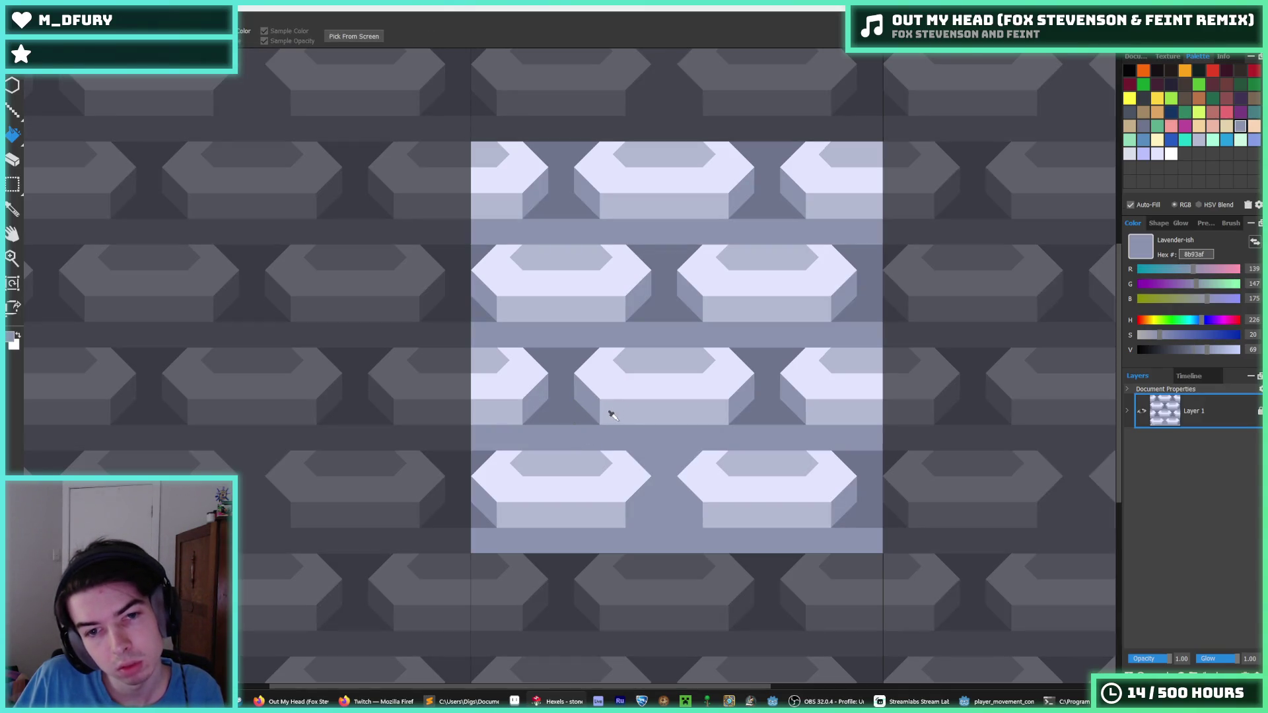
pyautogui.keyDown('alt'); pyautogui.click(604, 403); pyautogui.keyUp('alt')
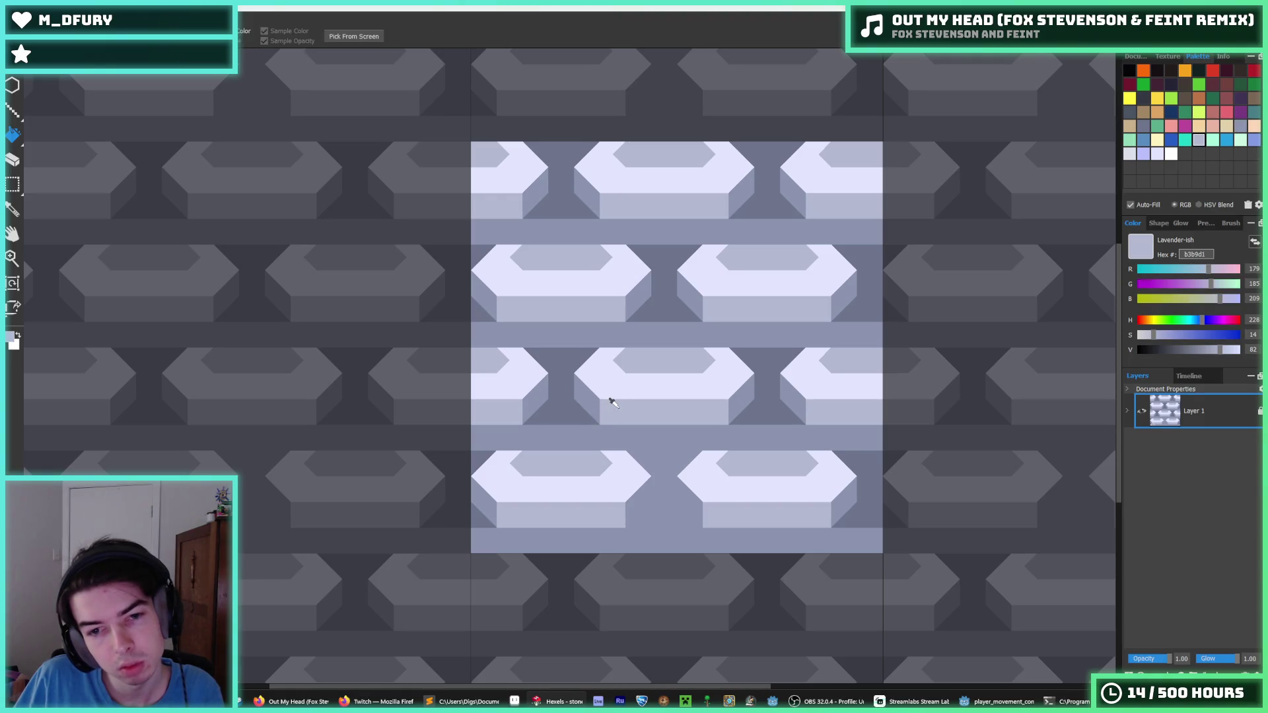
pyautogui.click(587, 398)
# - Undo and redo the band fills to get the dark gaps back
pyautogui.hotkey('ctrl', 'z')
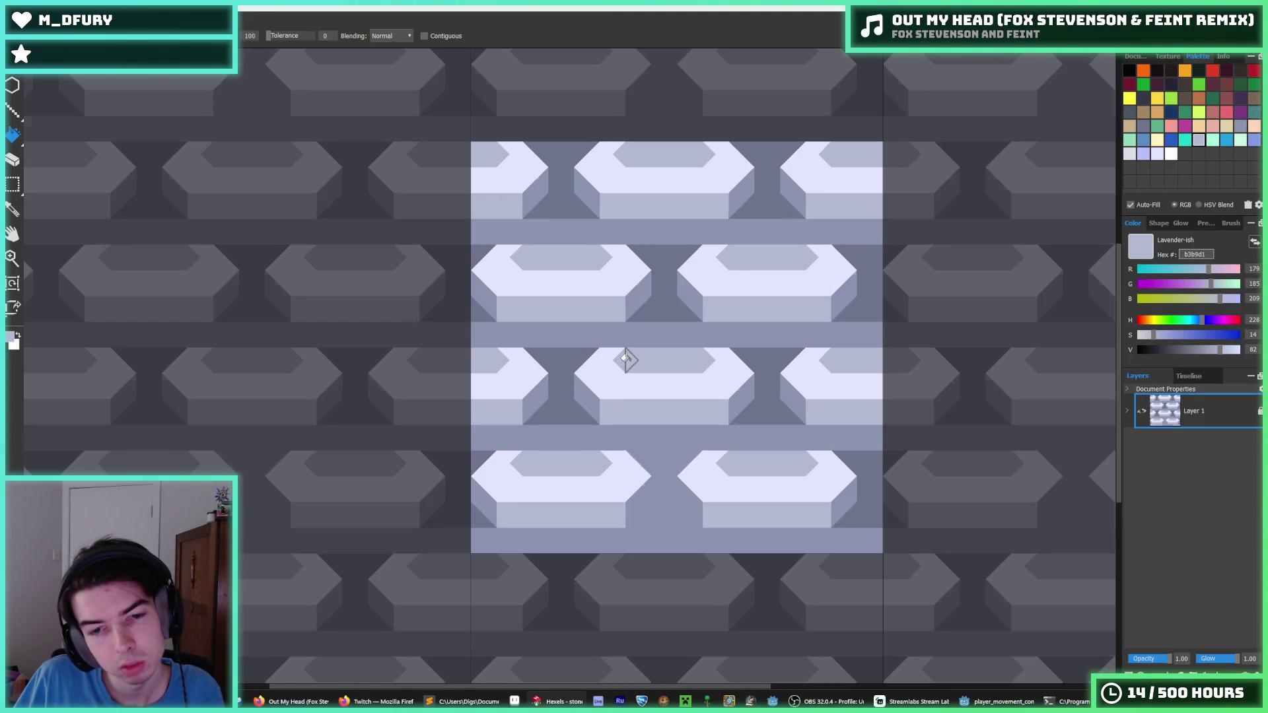
pyautogui.hotkey('ctrl', 'z')
pyautogui.hotkey('ctrl', 'z')
pyautogui.hotkey('ctrl', 'z')
pyautogui.hotkey('ctrl', 'z')
pyautogui.hotkey('ctrl', 'z')
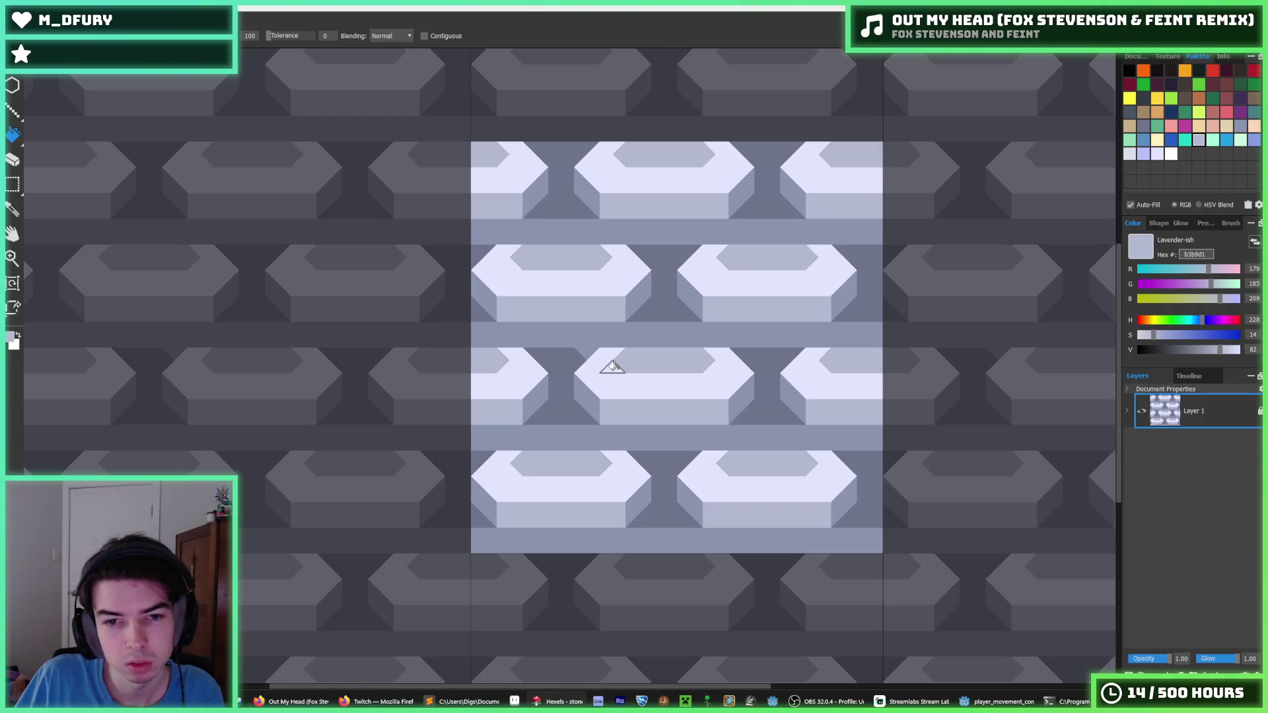
pyautogui.hotkey('ctrl', 'shift', 'z')
pyautogui.hotkey('ctrl', 'z')
pyautogui.hotkey('ctrl', 'shift', 'z')
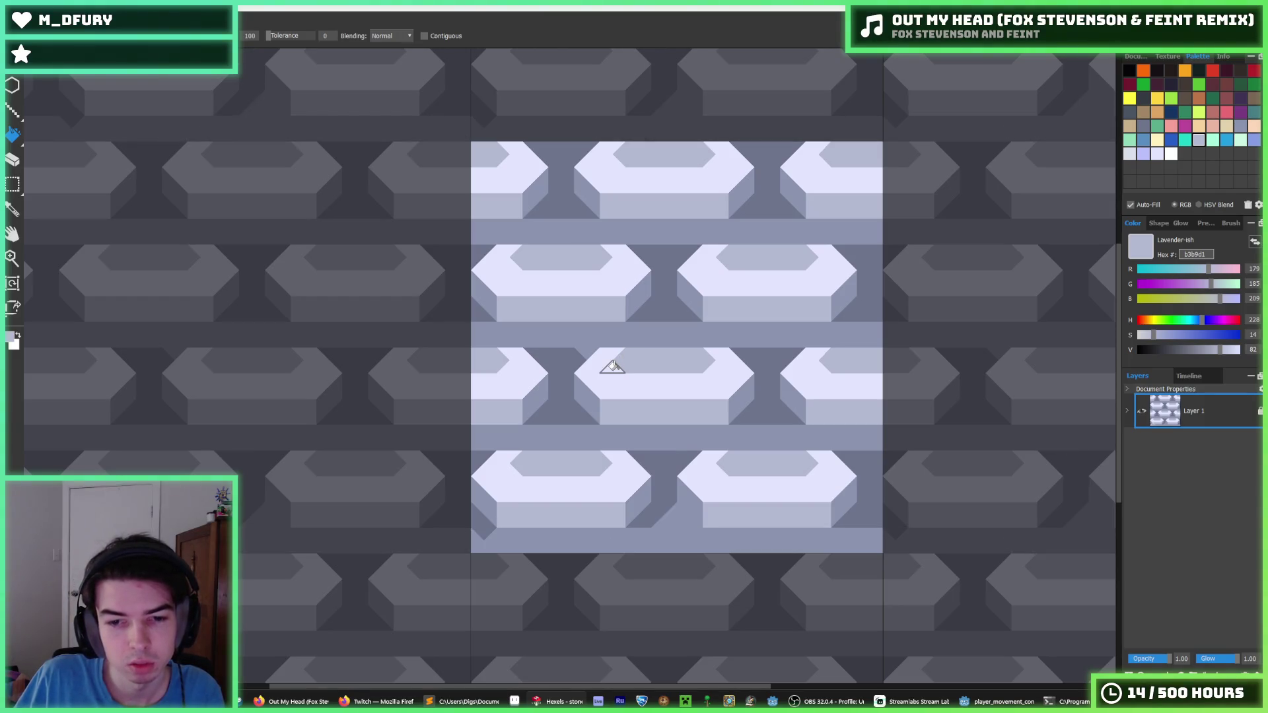
# - Fill the dark gap triangle between third-row bricks with the mid band colour
pyautogui.keyDown('alt'); pyautogui.click(674, 520); pyautogui.keyUp('alt')
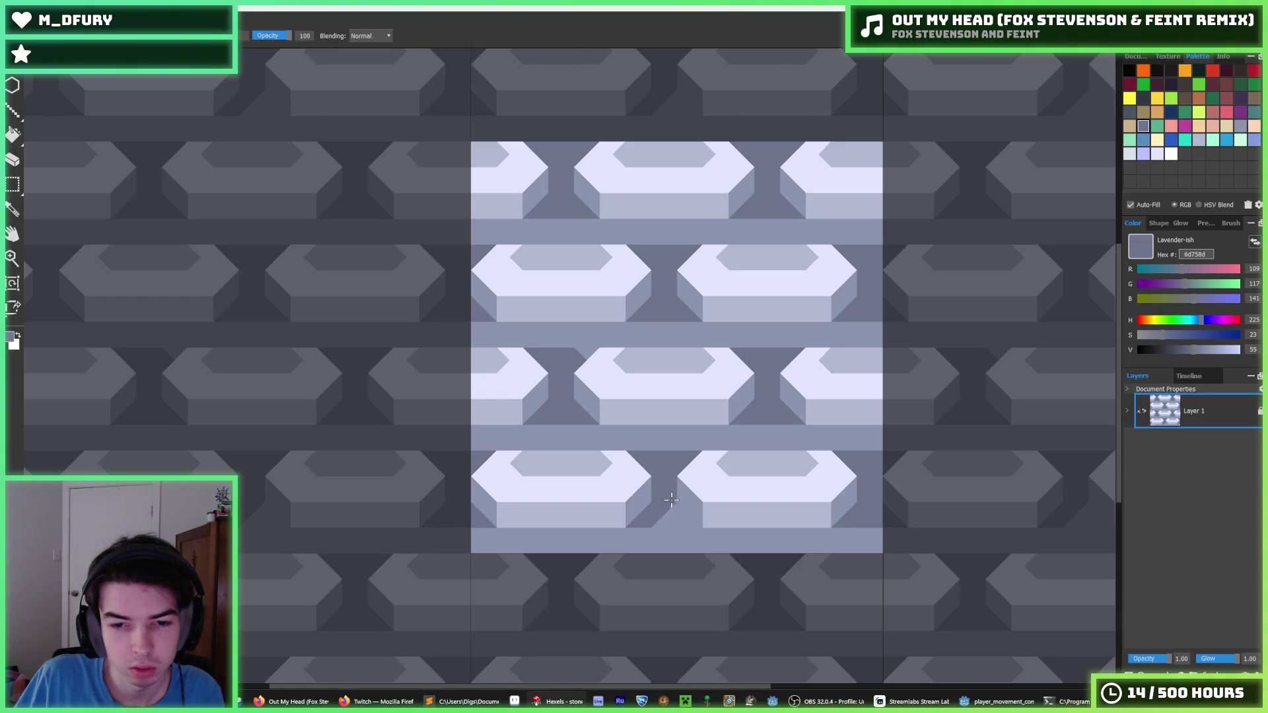
pyautogui.keyDown('alt'); pyautogui.click(585, 343); pyautogui.keyUp('alt')
pyautogui.click(565, 392)
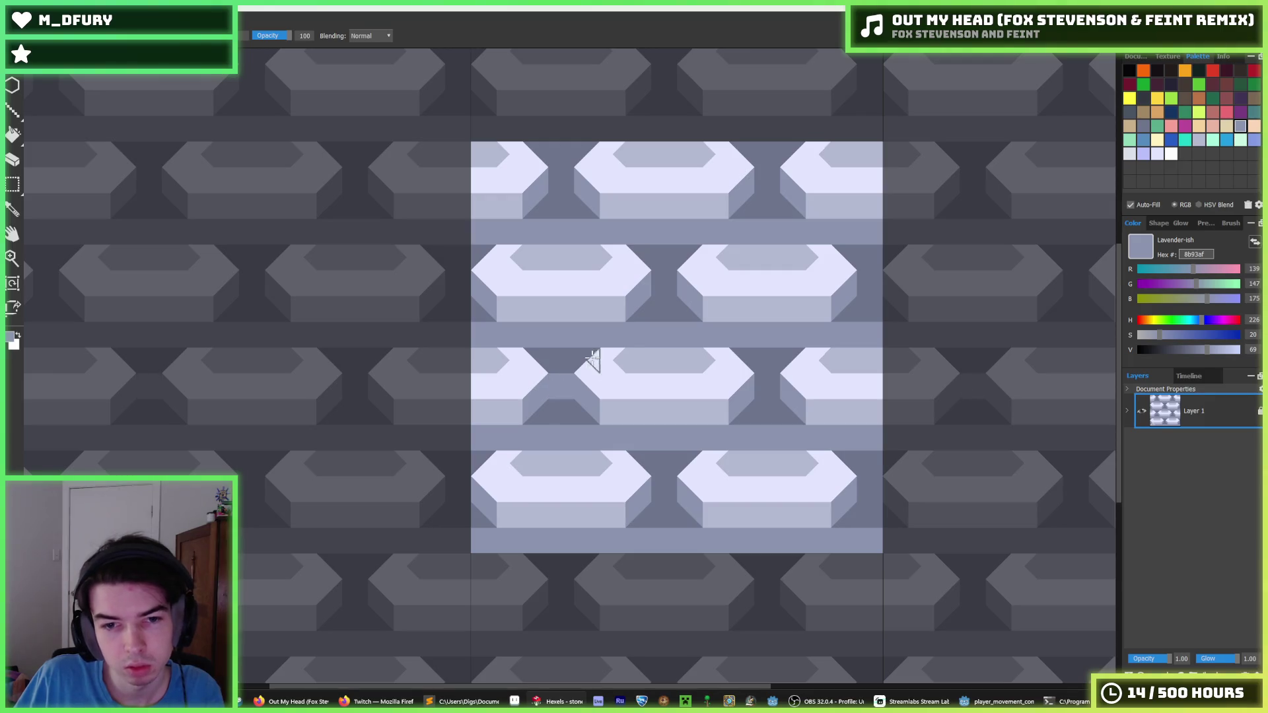
pyautogui.scroll(-3, 628, 338)
pyautogui.press('alt')
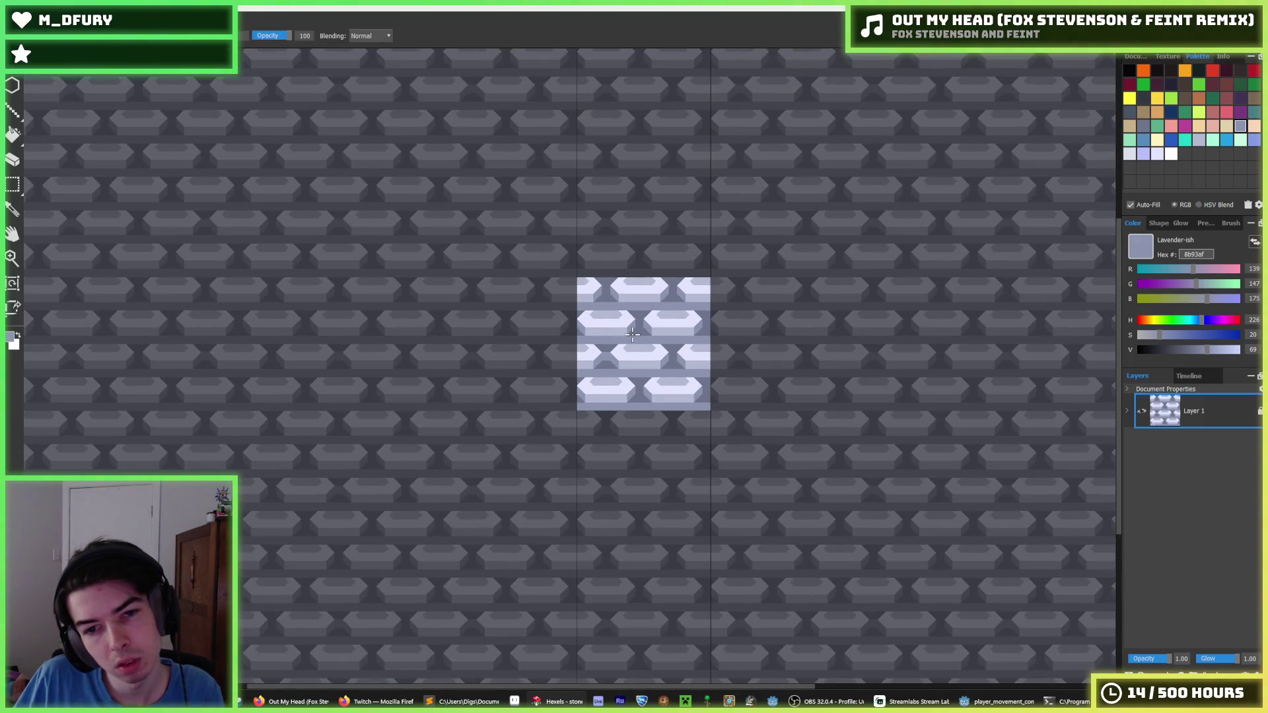
# - Test brush strokes and lavender band fills on the bricks, then undo them
pyautogui.scroll(2, 627, 338)
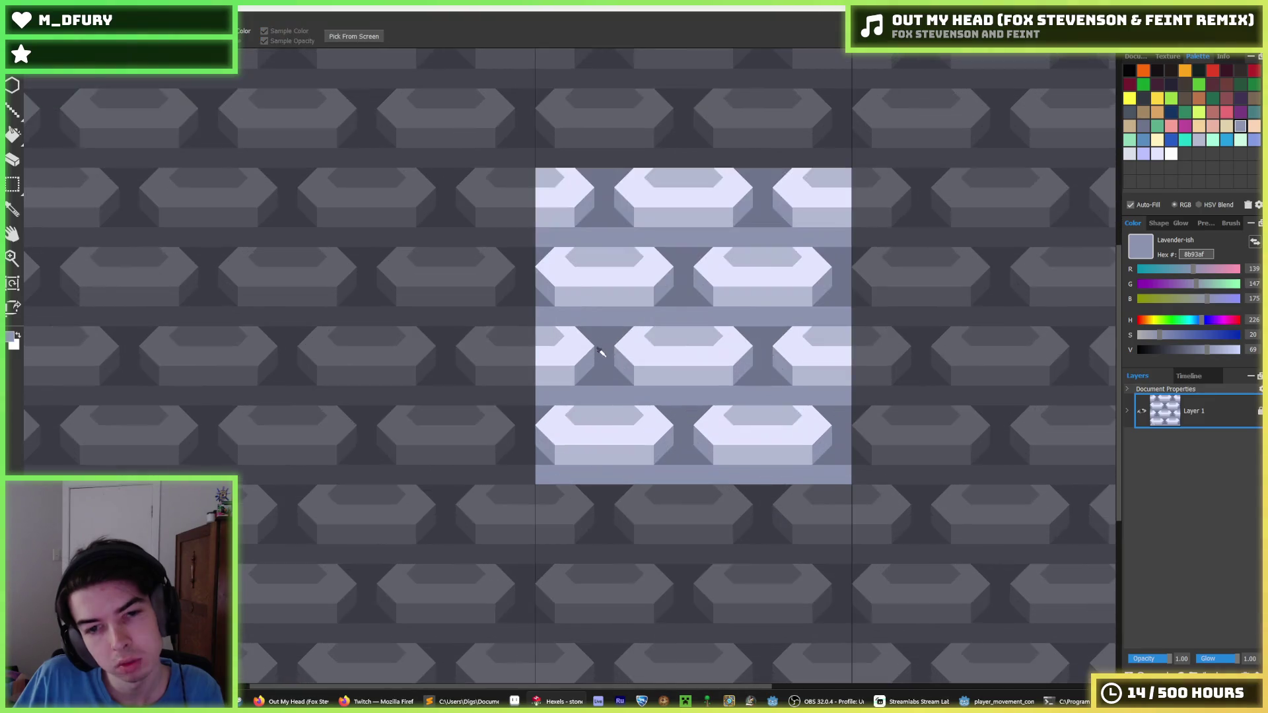
pyautogui.click(598, 339)
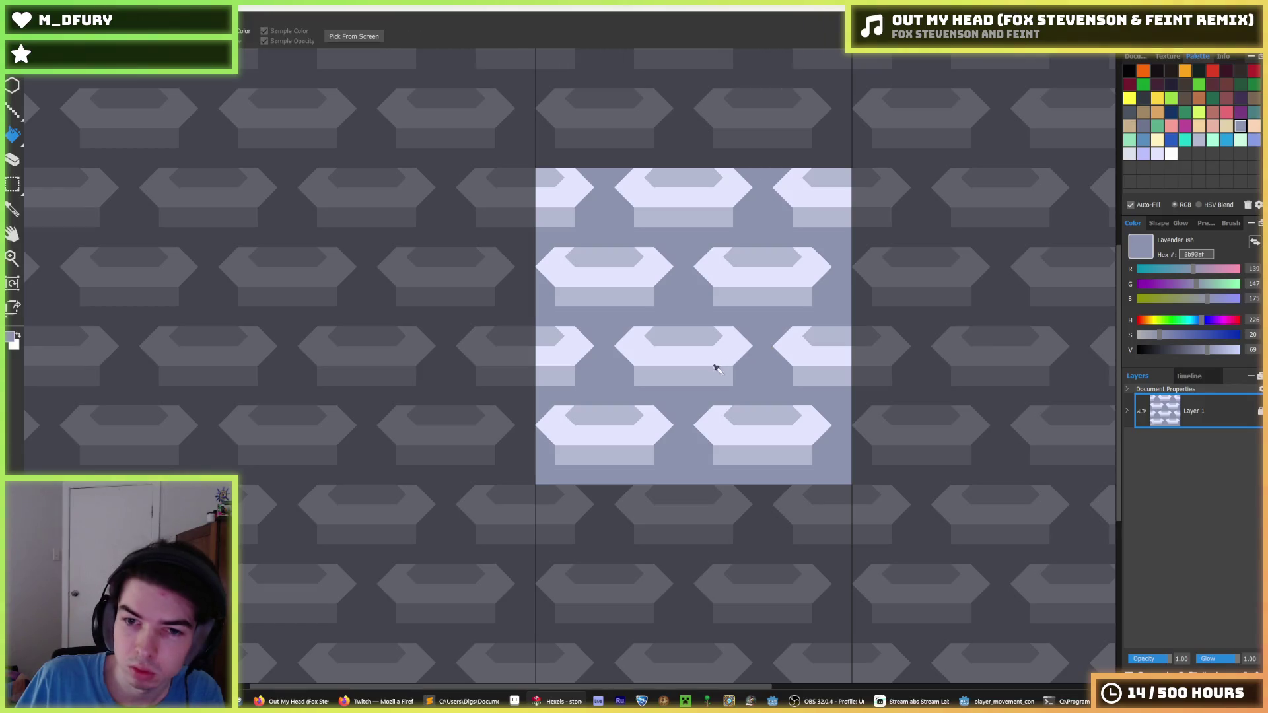
pyautogui.keyDown('alt'); pyautogui.click(719, 369); pyautogui.keyUp('alt')
pyautogui.press('b')
pyautogui.click(740, 373)
pyautogui.click(619, 364)
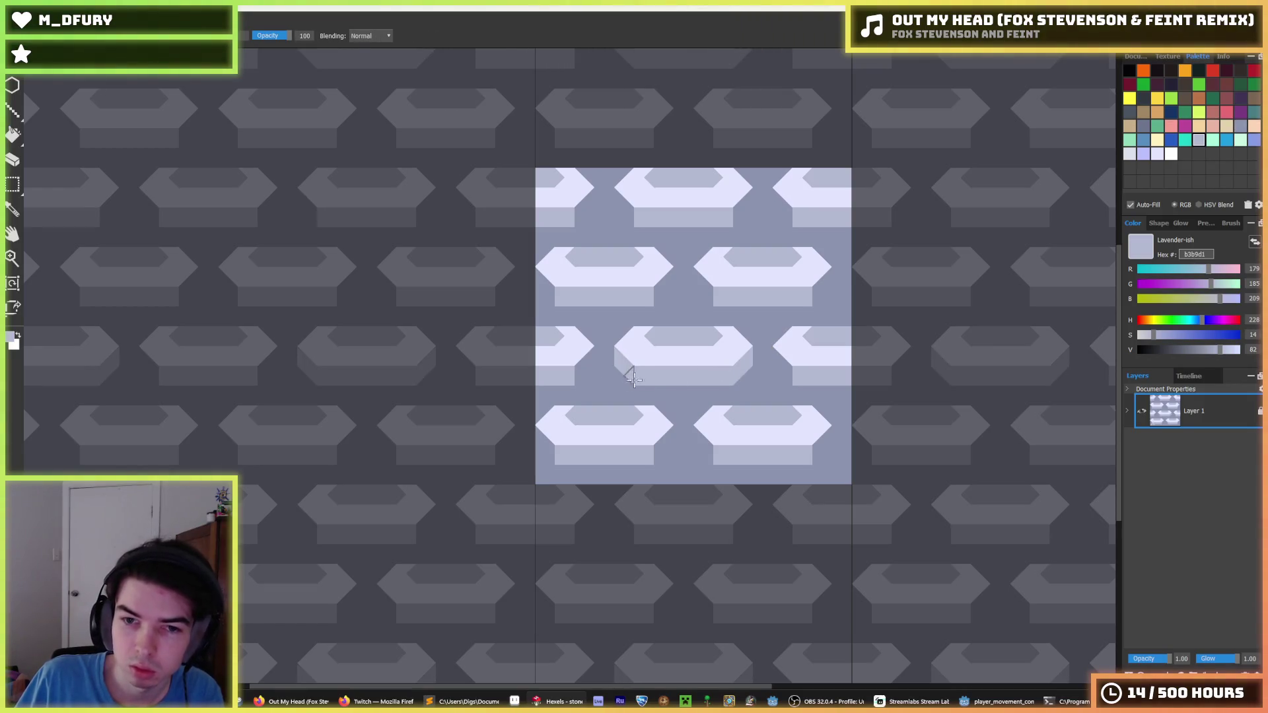
pyautogui.hotkey('ctrl', 'z')
pyautogui.hotkey('ctrl', 'z')
pyautogui.hotkey('ctrl', 'z')
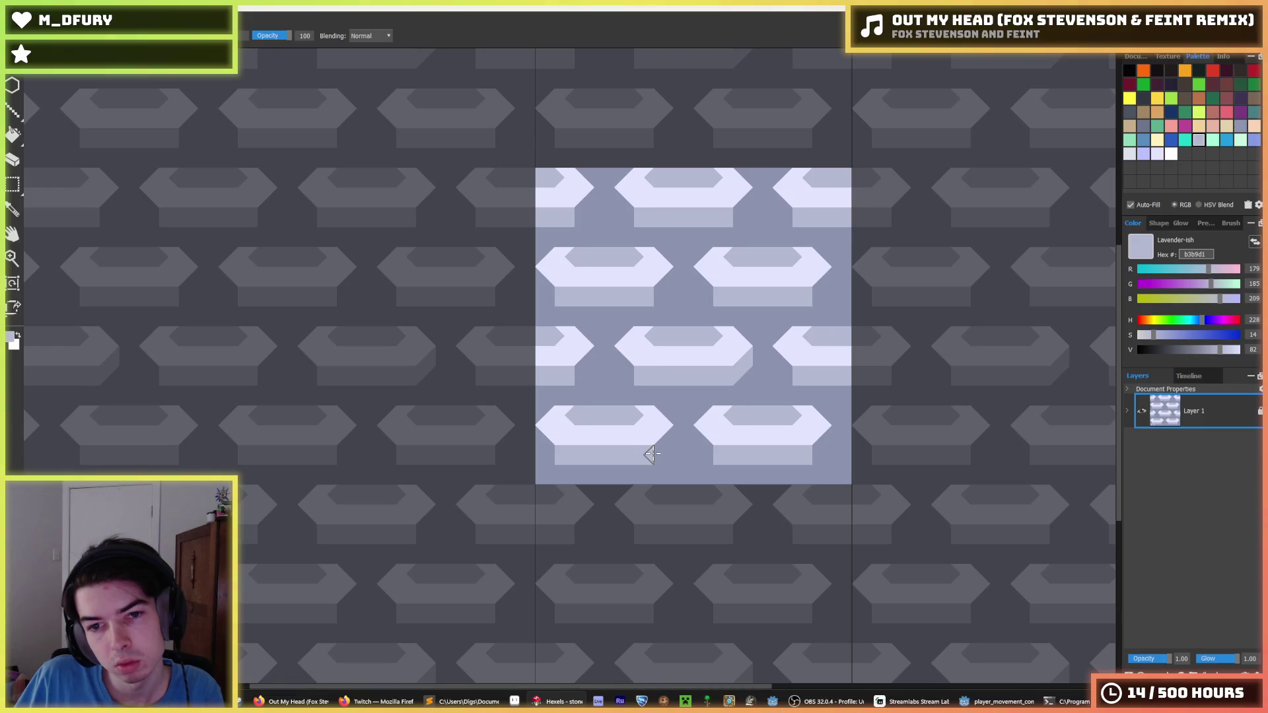
pyautogui.press('g')
pyautogui.click(733, 372)
pyautogui.hotkey('ctrl', 'z')
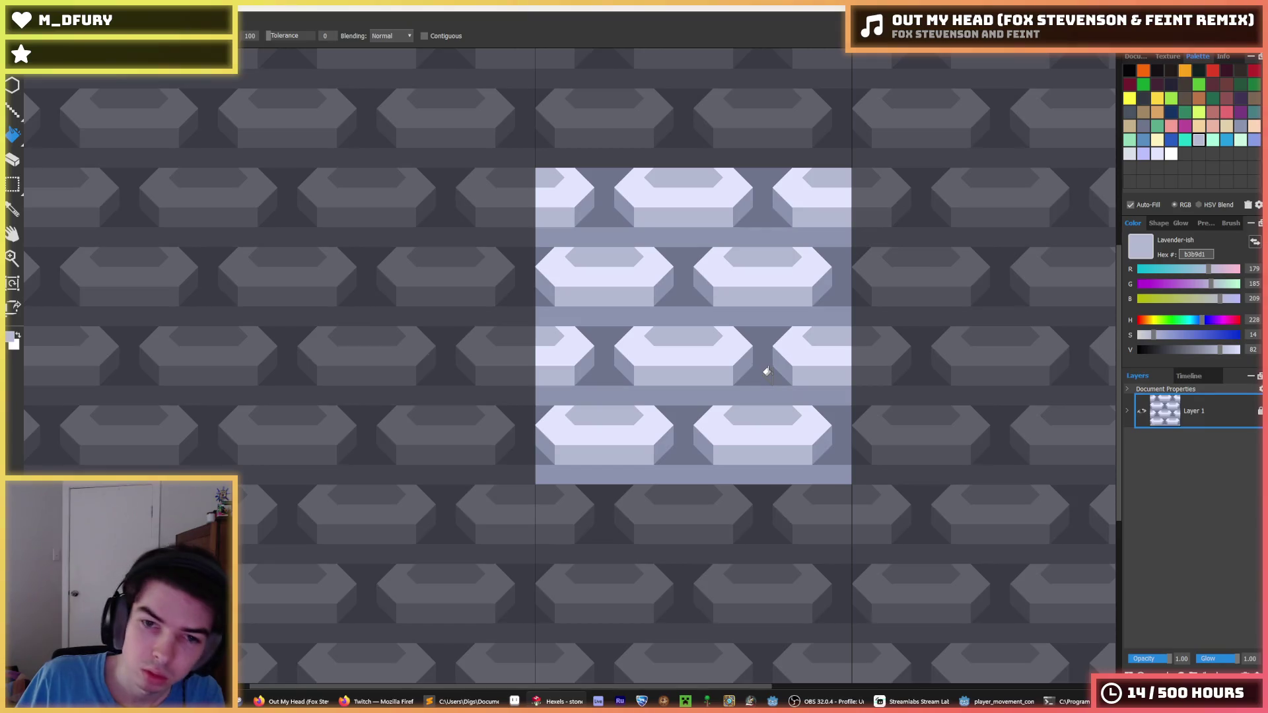
# - Export the tile over stone.png at 128×128 and bring up Godot
pyautogui.hotkey('ctrl', 'e')
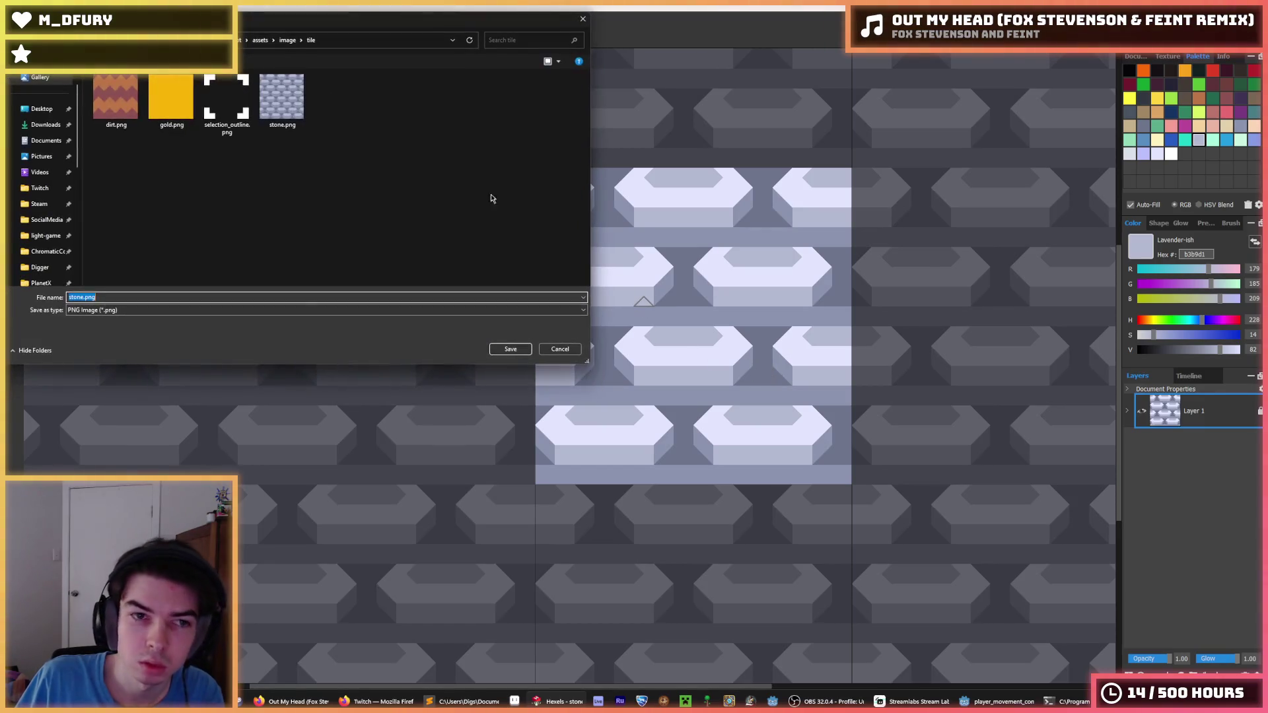
pyautogui.press('Return')
pyautogui.click(645, 348)
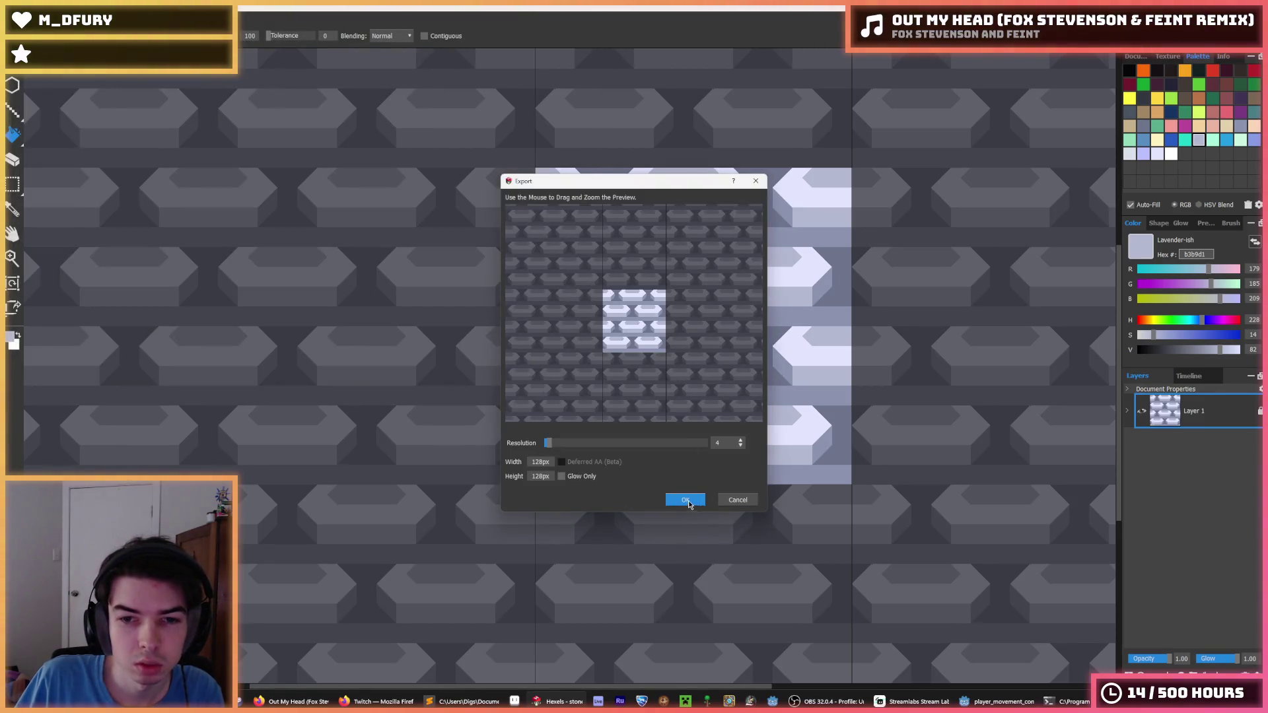
pyautogui.click(688, 502)
pyautogui.click(970, 704)
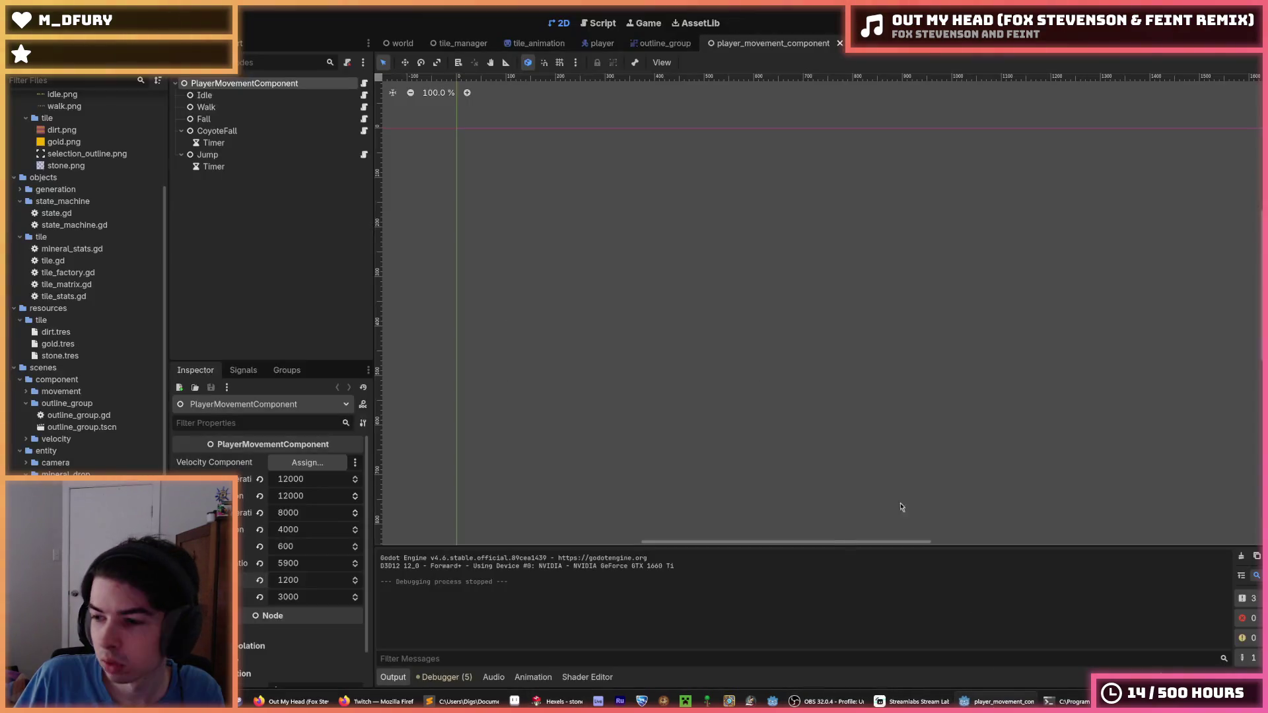
# - Run the Digger game, dig down through dirt and stone into the gold tile, then stop it
pyautogui.press('F5')
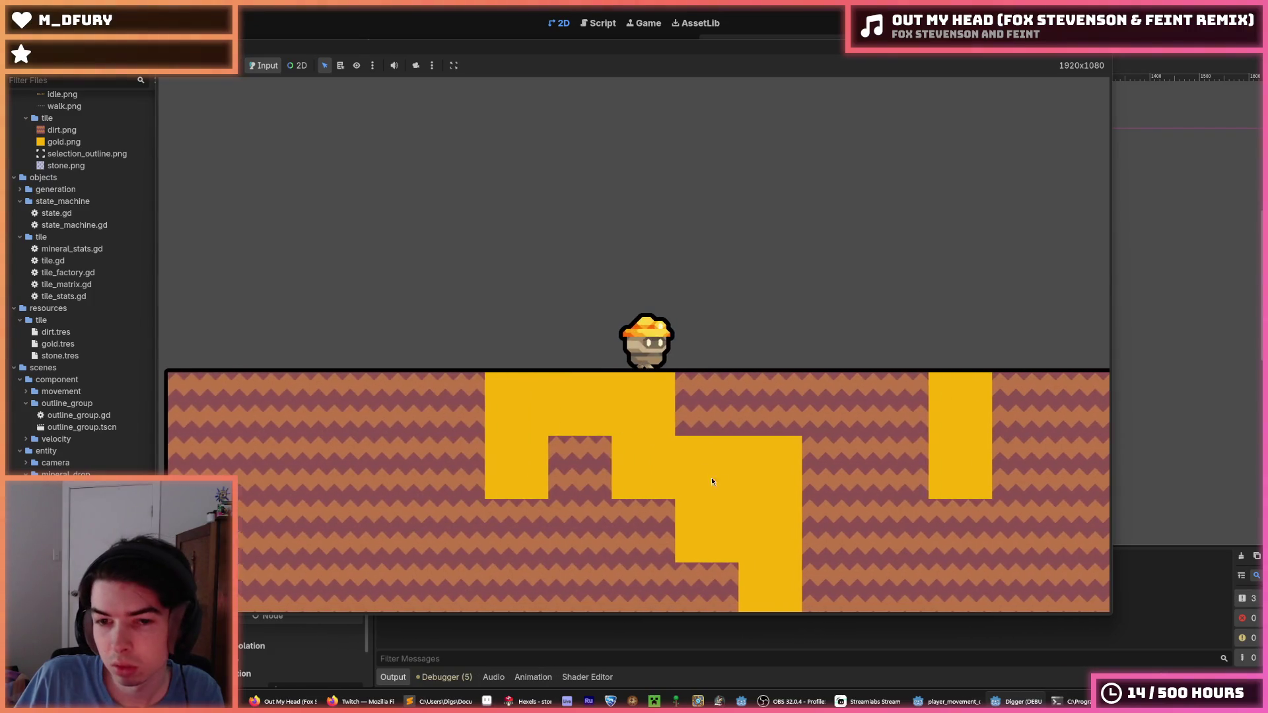
pyautogui.press('s')
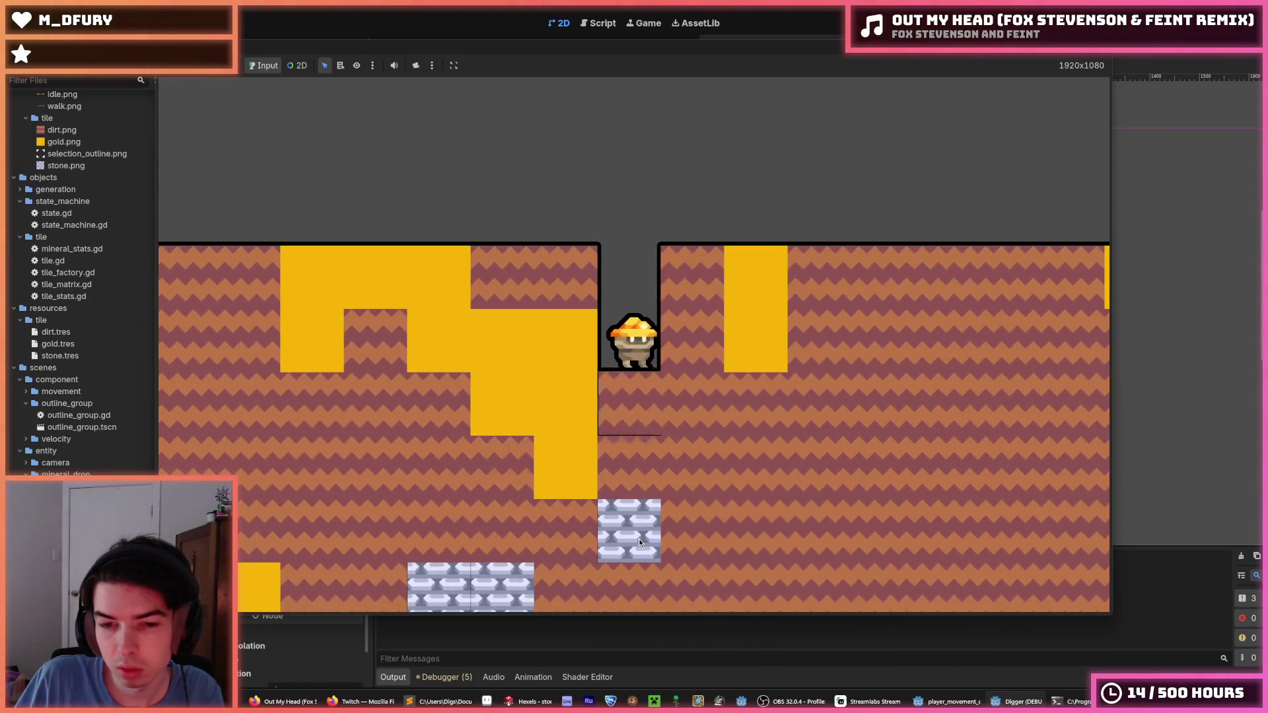
pyautogui.press('s')
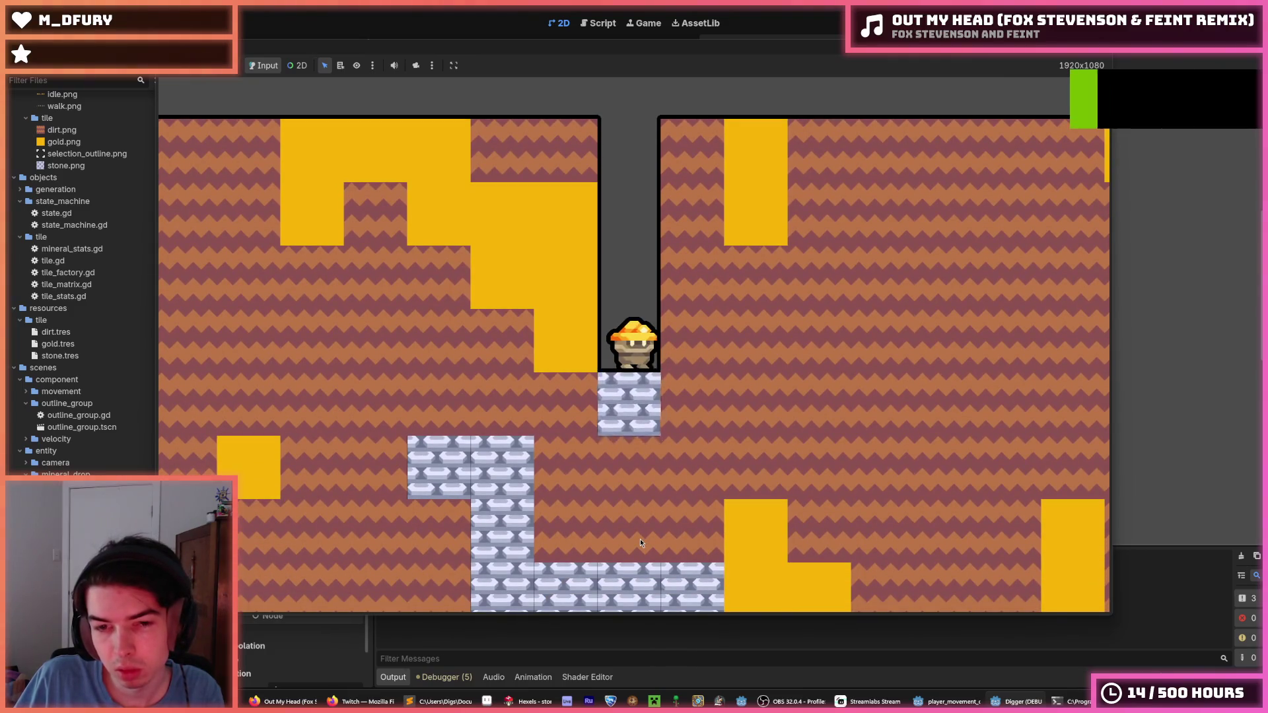
pyautogui.press('s')
pyautogui.press('s')
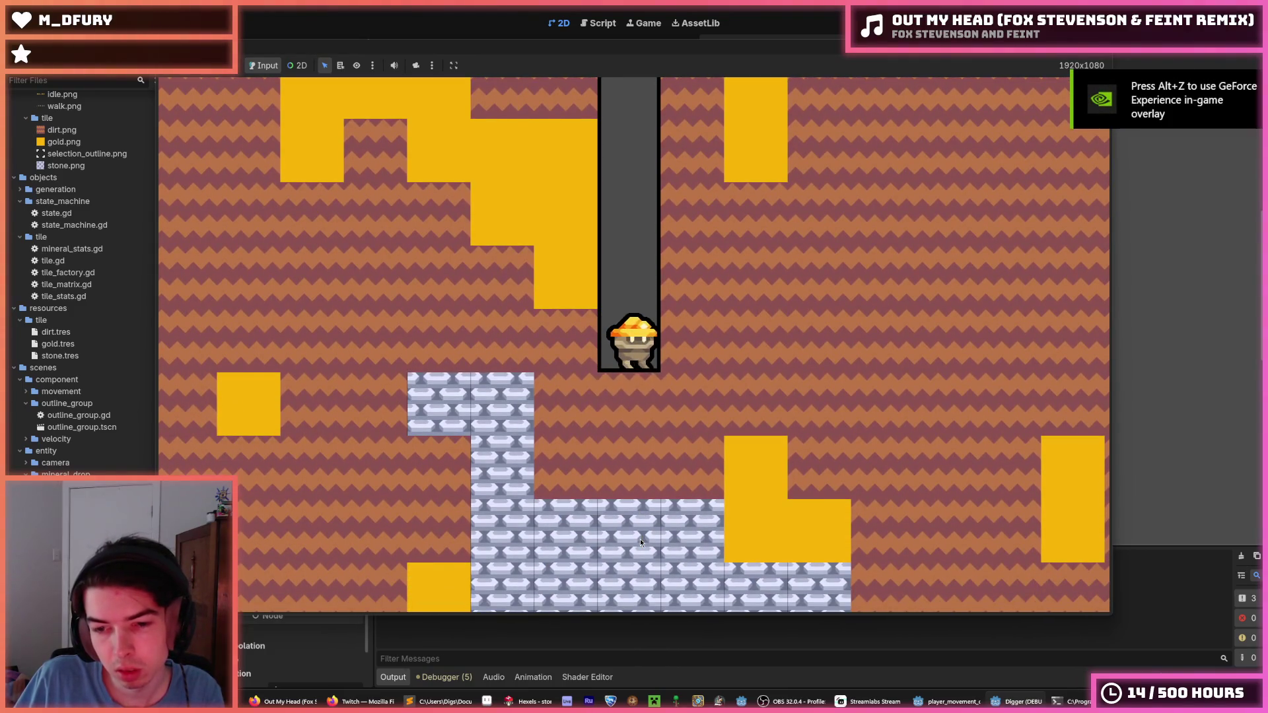
pyautogui.press('a')
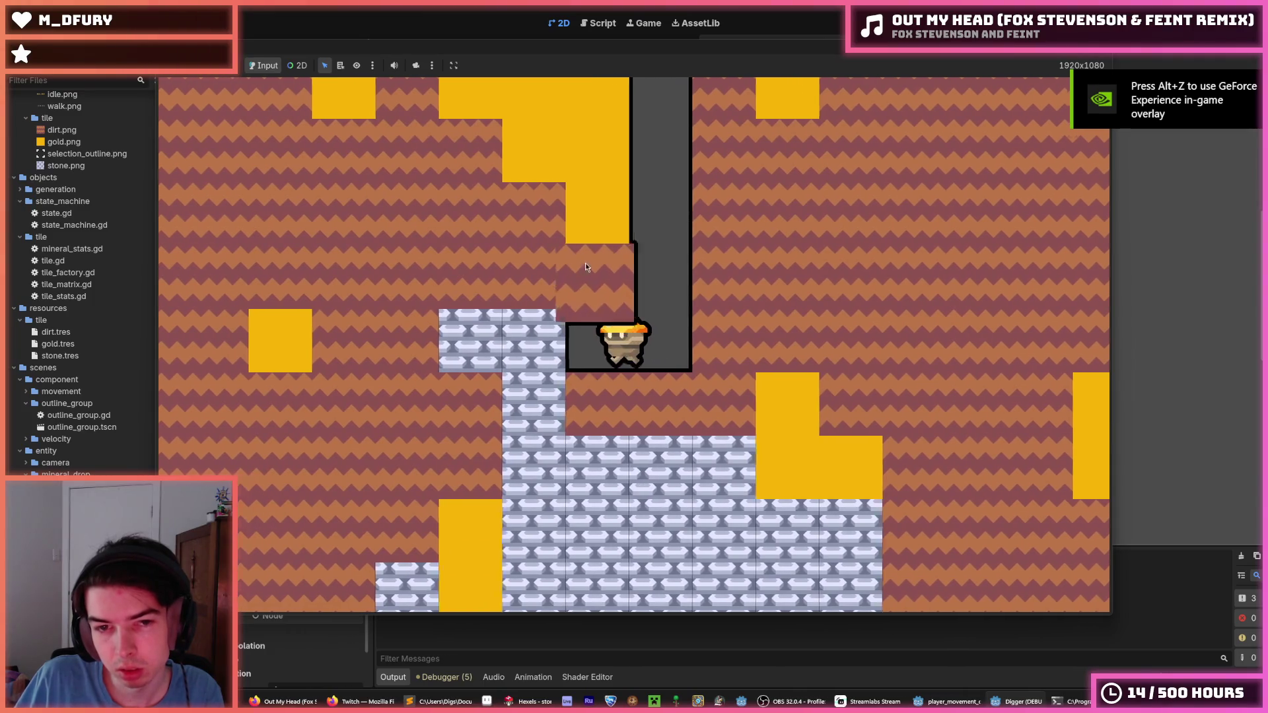
pyautogui.press('d')
pyautogui.press('d')
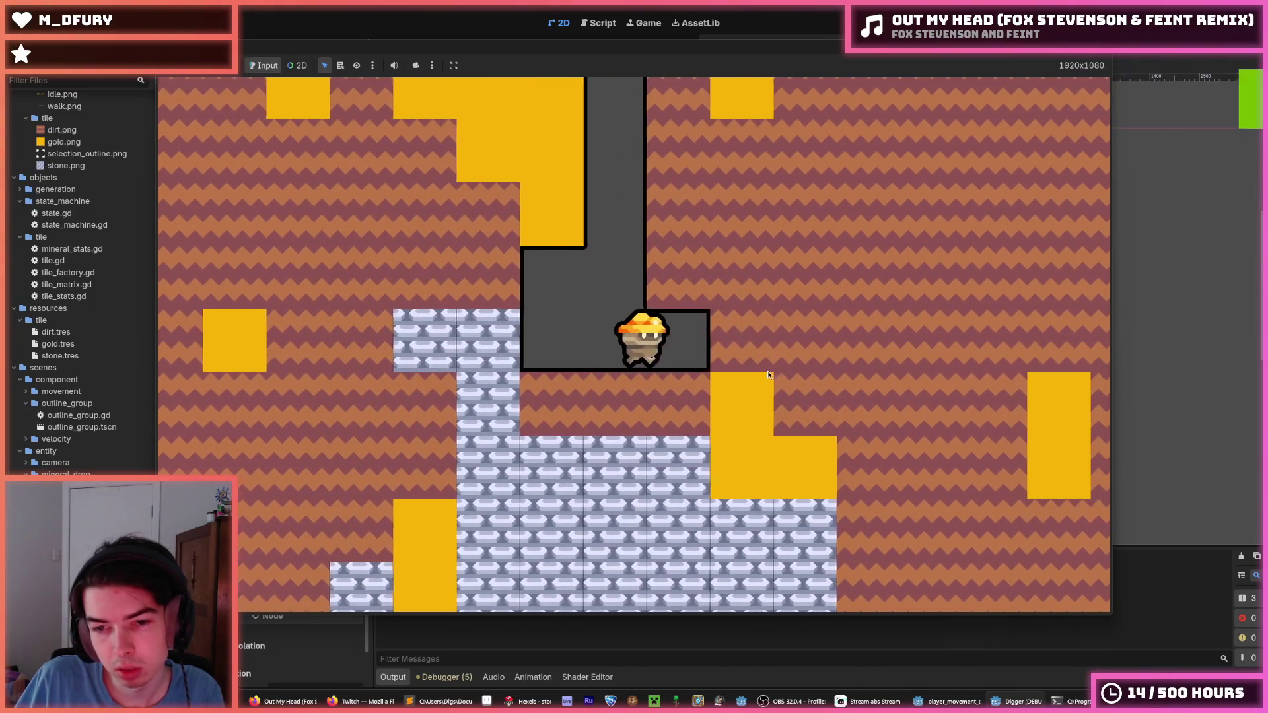
pyautogui.press('d')
pyautogui.press('s')
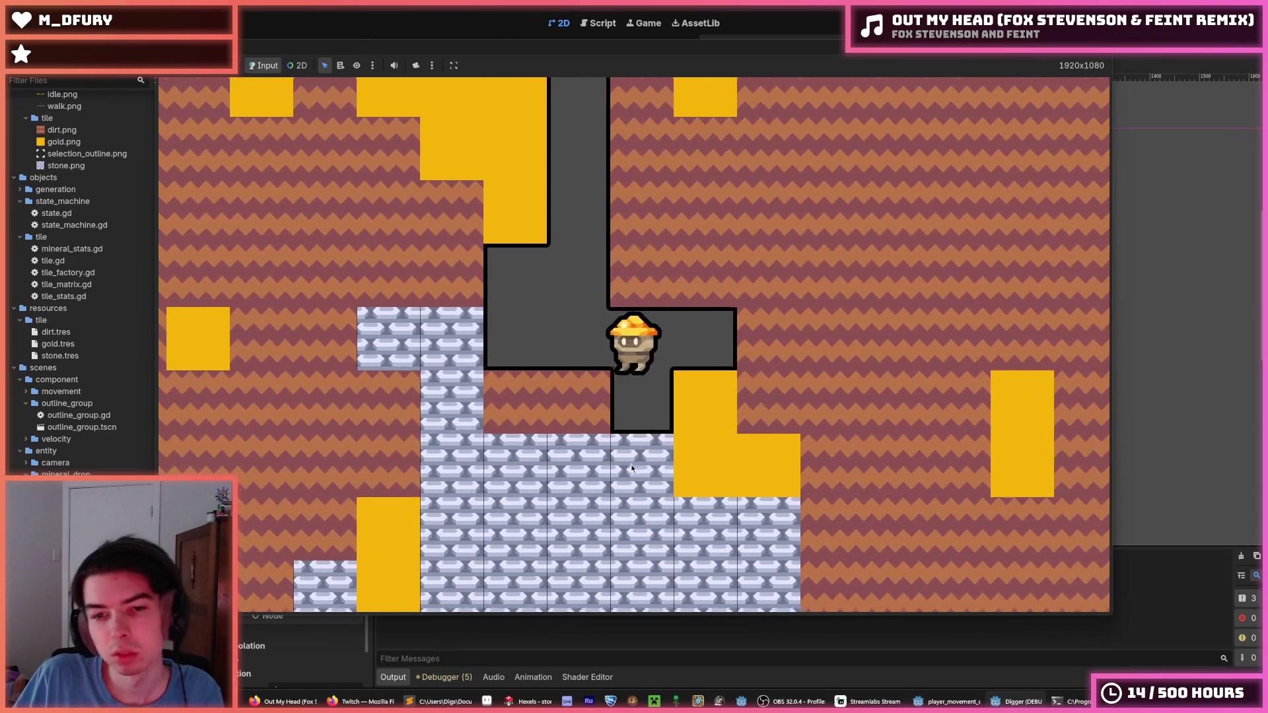
pyautogui.press('d')
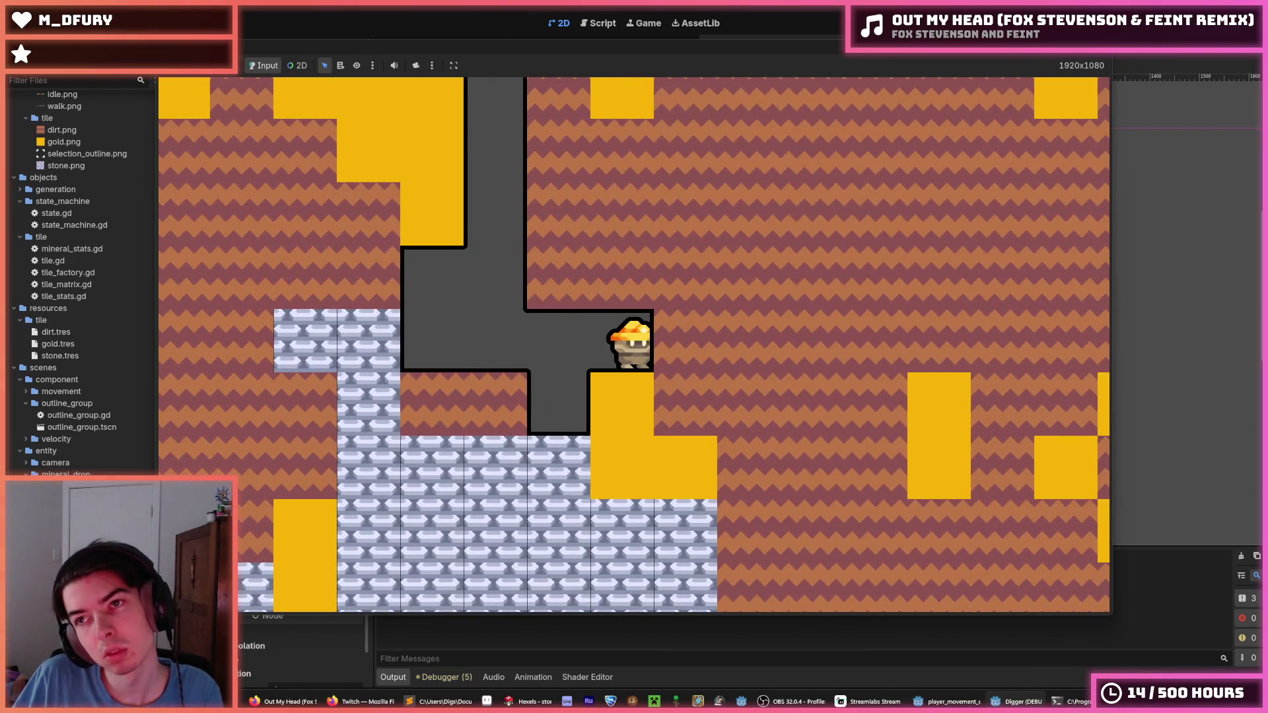
pyautogui.press('F8')
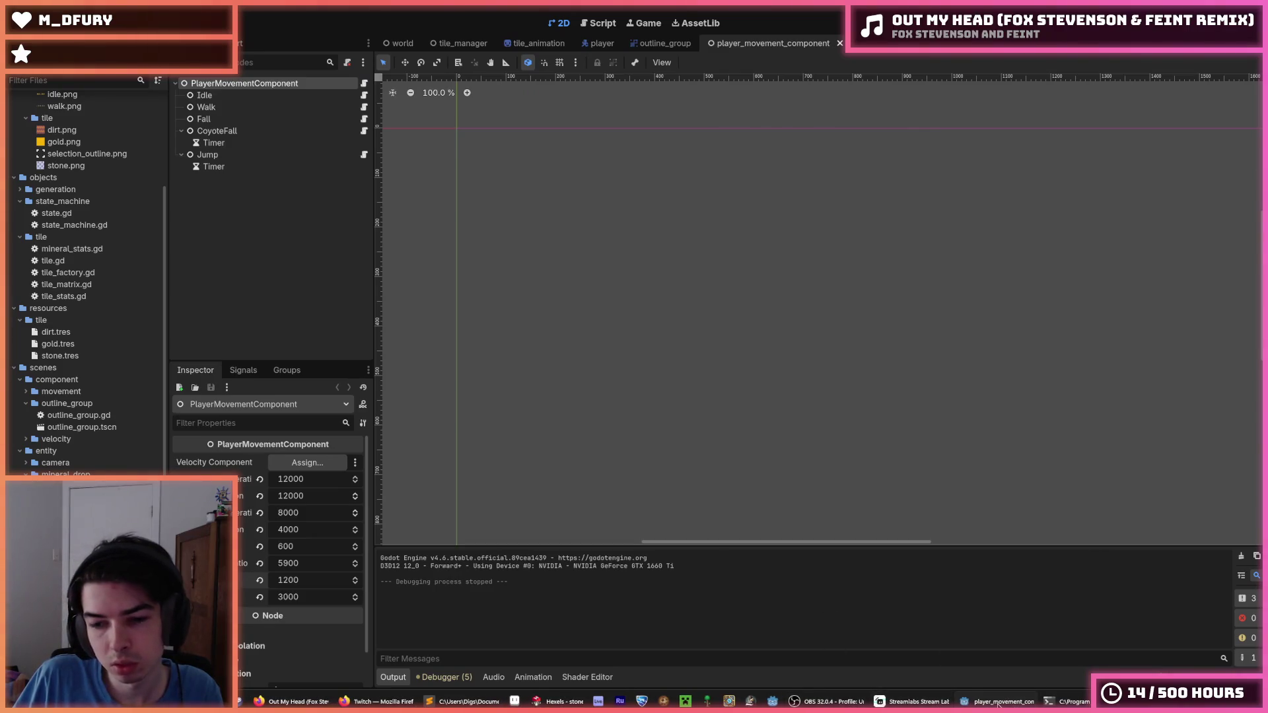
pyautogui.hotkey('alt', 'Tab')
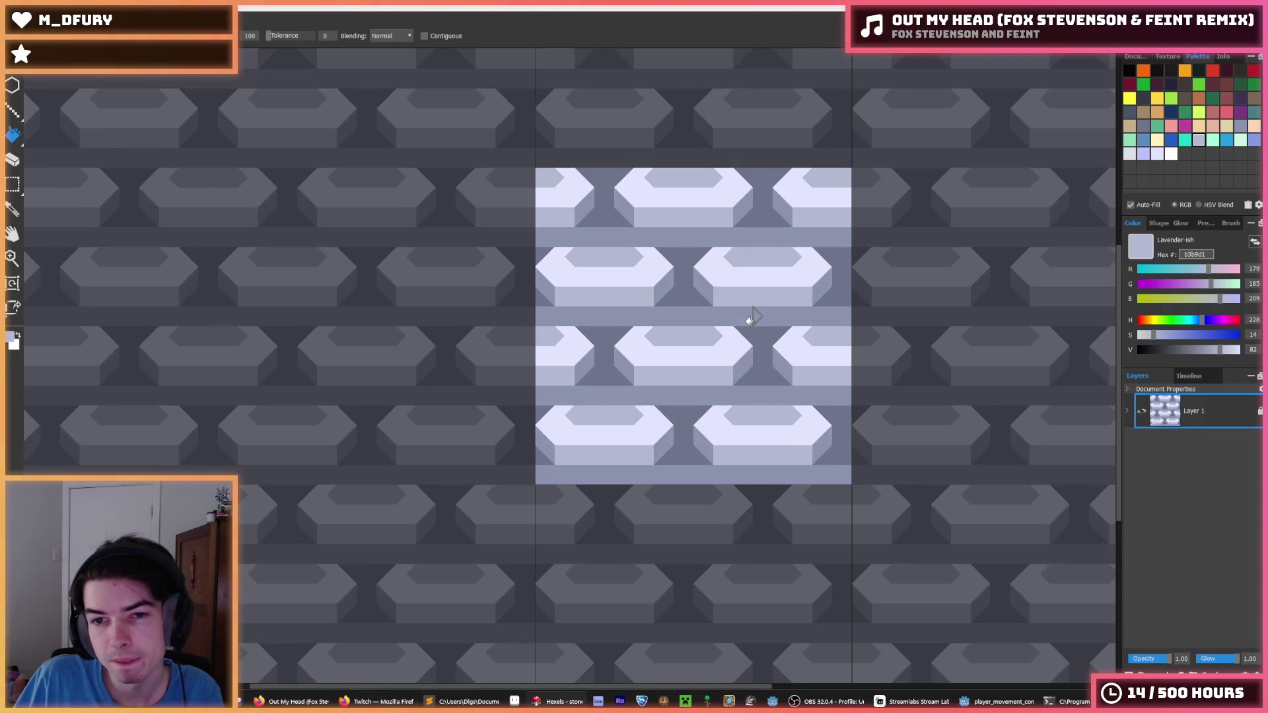
# - Sample the medium lavender, select the whole tile, and exit to trigger the stone.hxl save prompt
pyautogui.press('i')
pyautogui.click(688, 271)
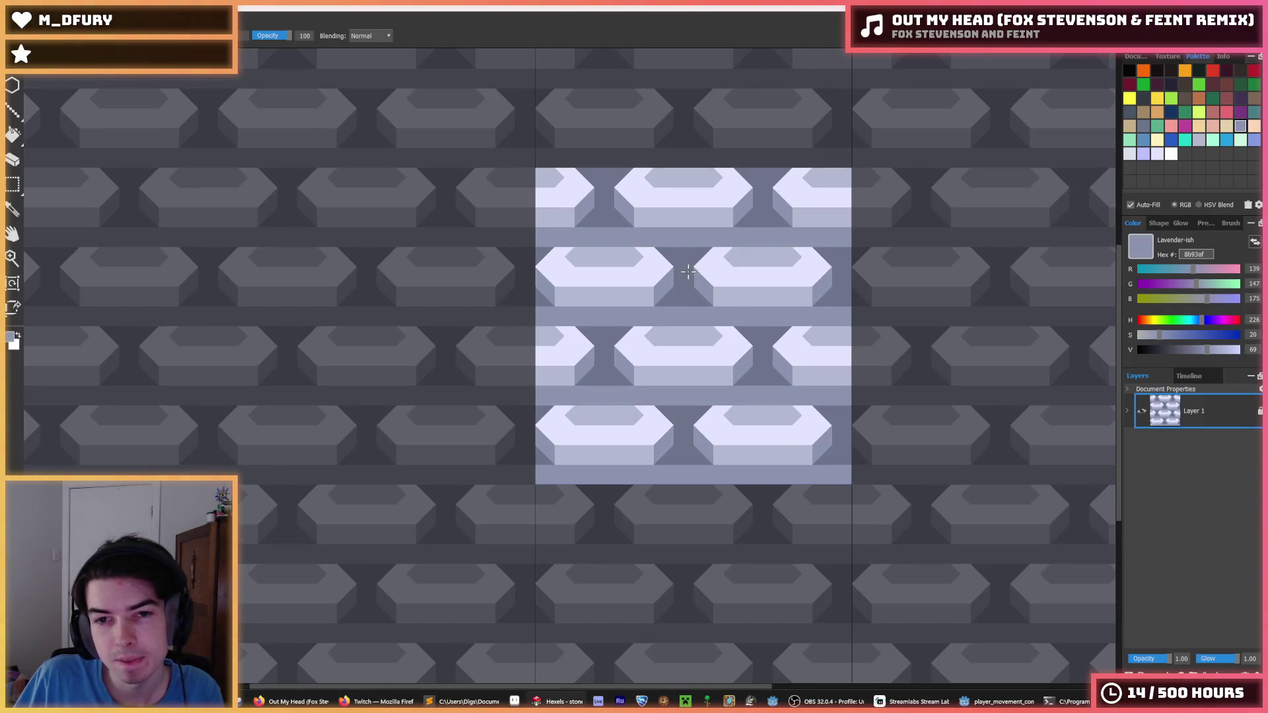
pyautogui.hotkey('ctrl', 'a')
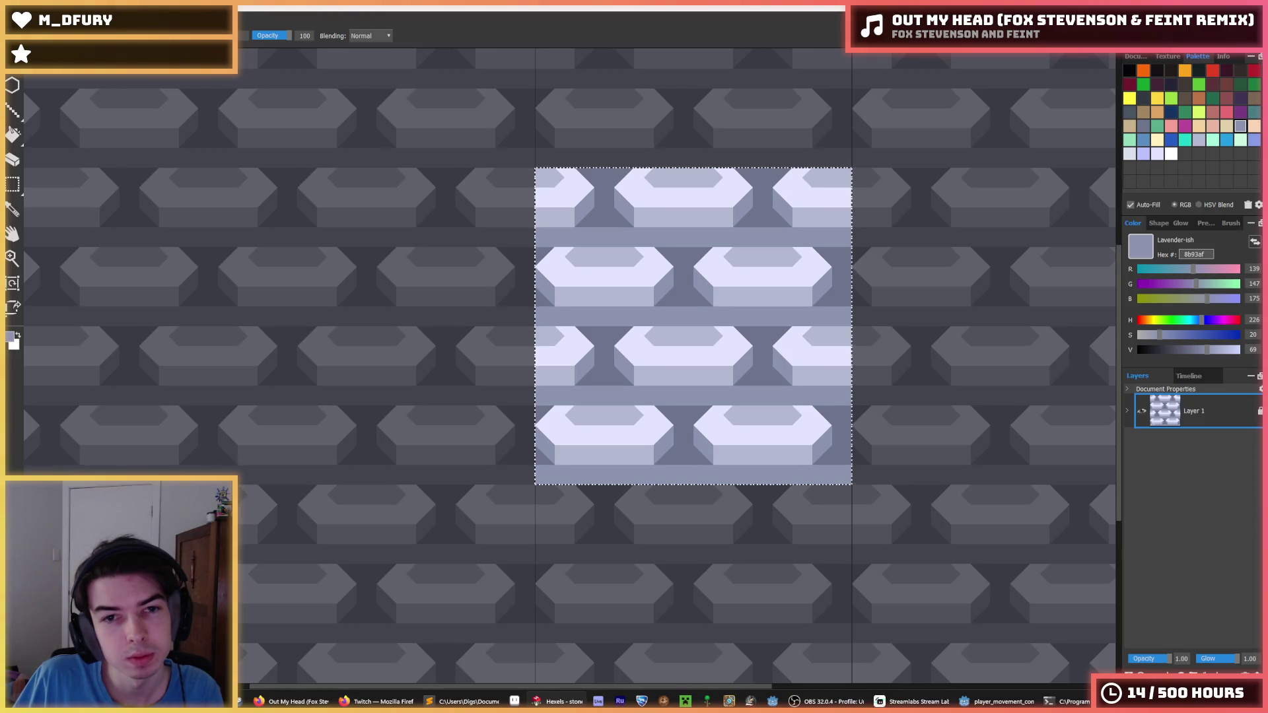
pyautogui.hotkey('alt', 'f')
pyautogui.hotkey('ctrl', 'q')
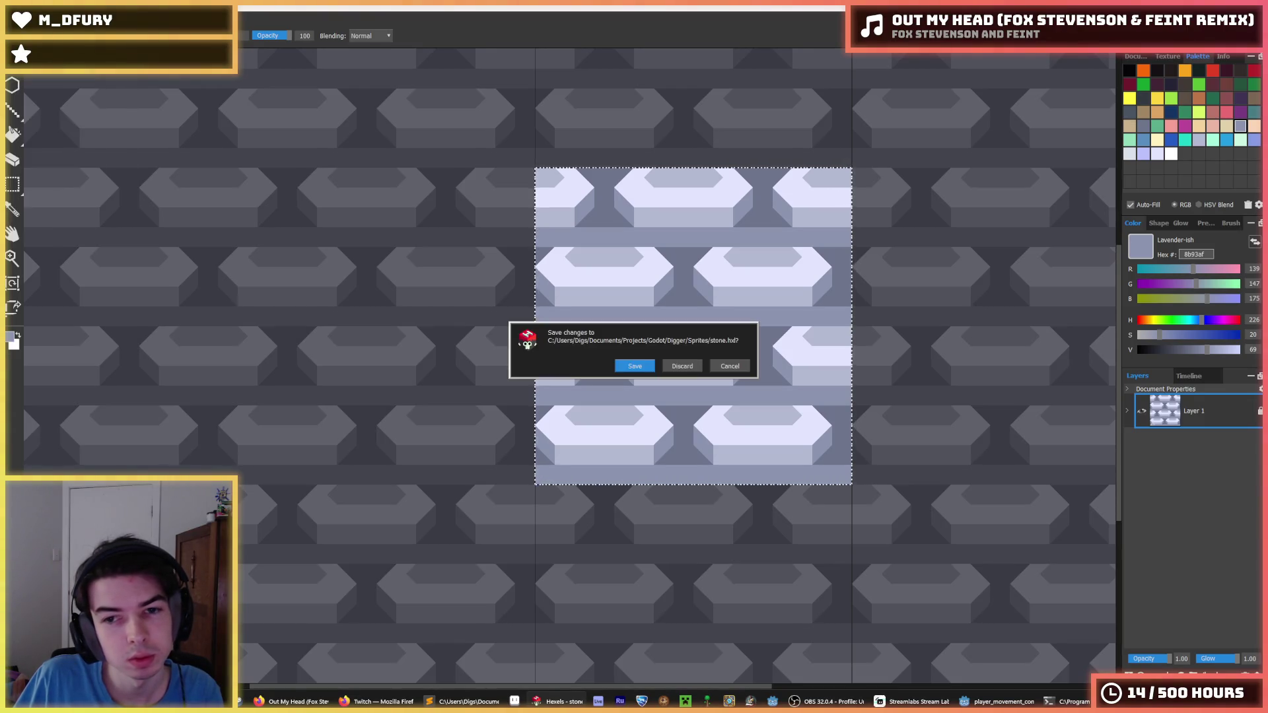
# - Discard the unsaved changes and dismiss the New File chooser
pyautogui.click(678, 365)
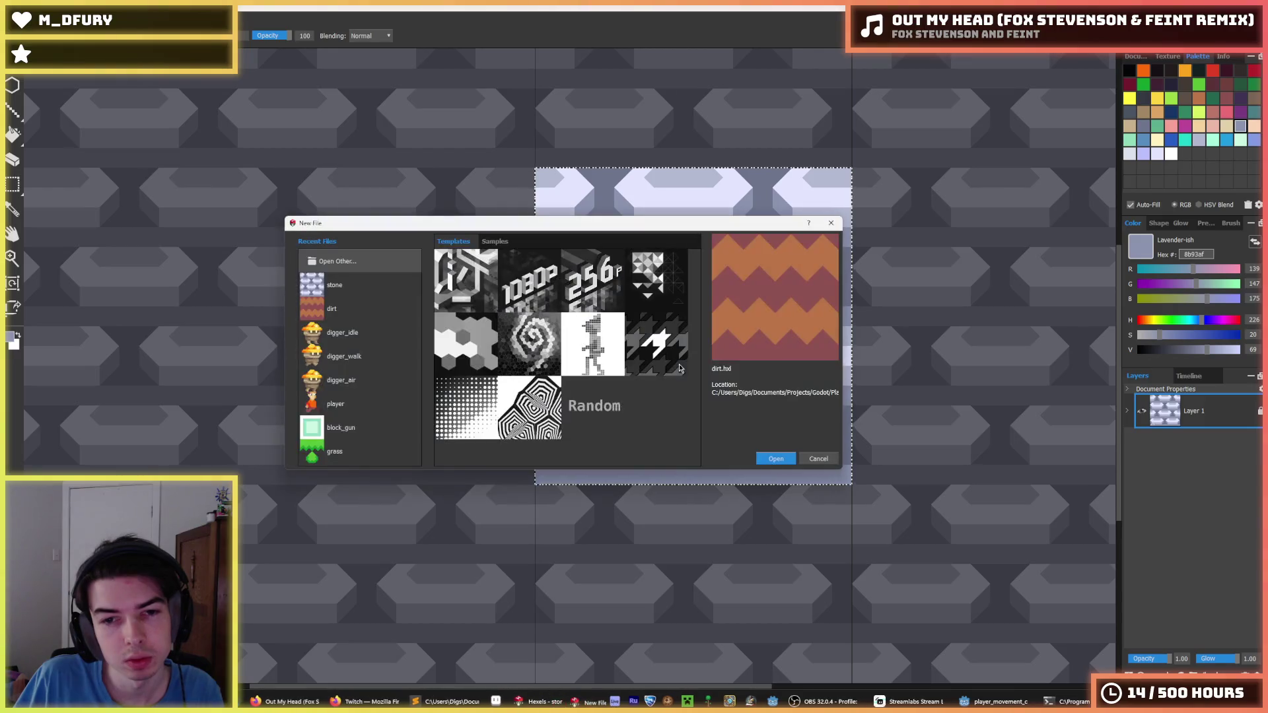
pyautogui.click(349, 294)
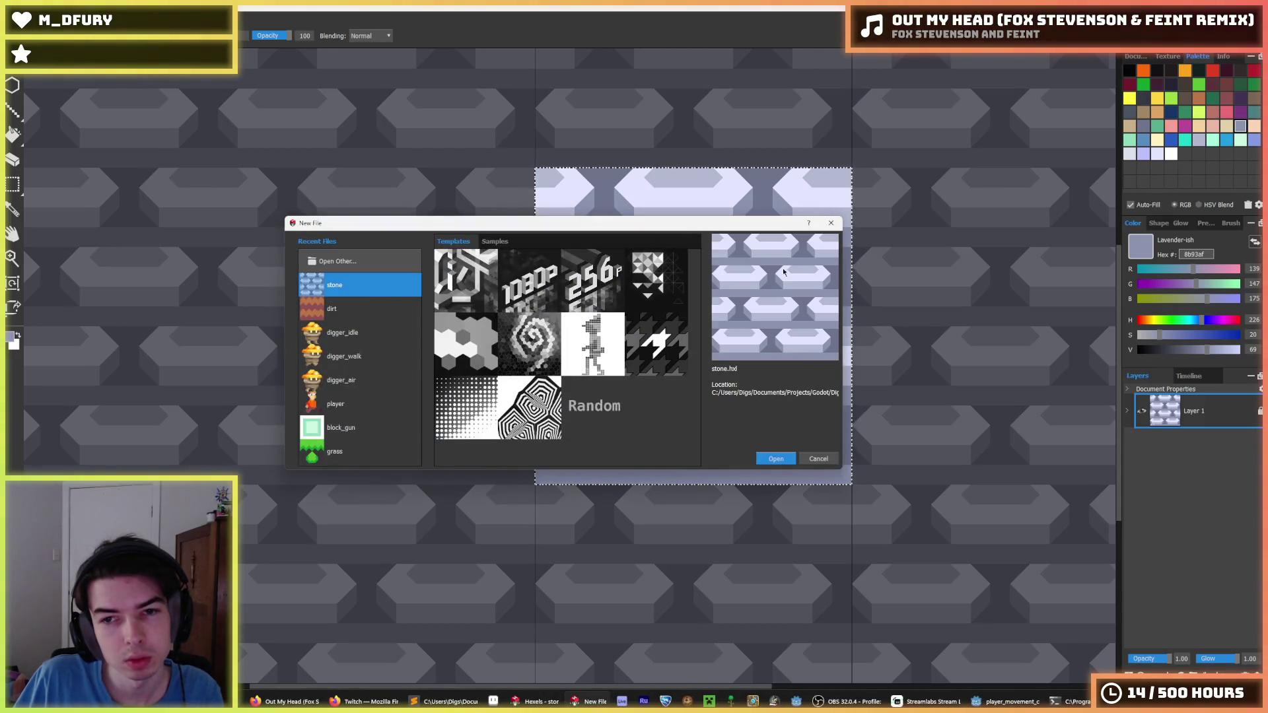
pyautogui.click(831, 223)
# - Save the tile as stone.hxl and sample the light lavender brick colour
pyautogui.hotkey('ctrl', 'shift', 's')
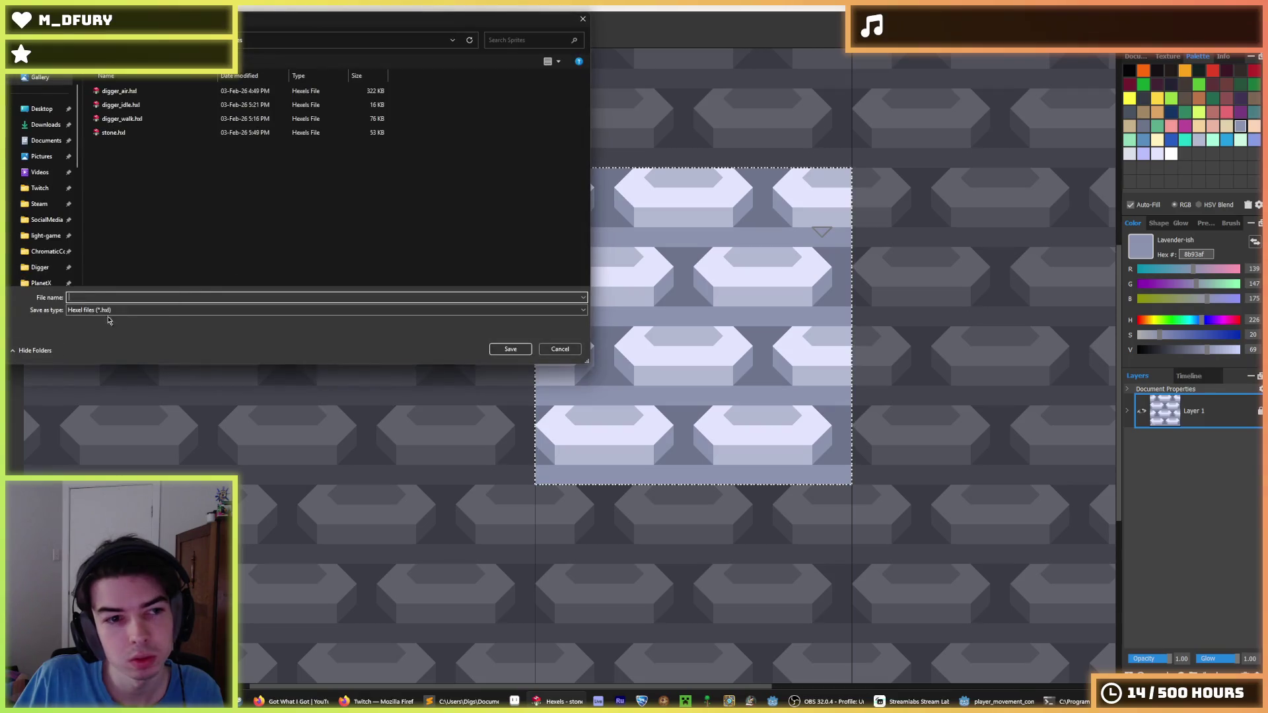
pyautogui.write('stone2')
pyautogui.press('Return')
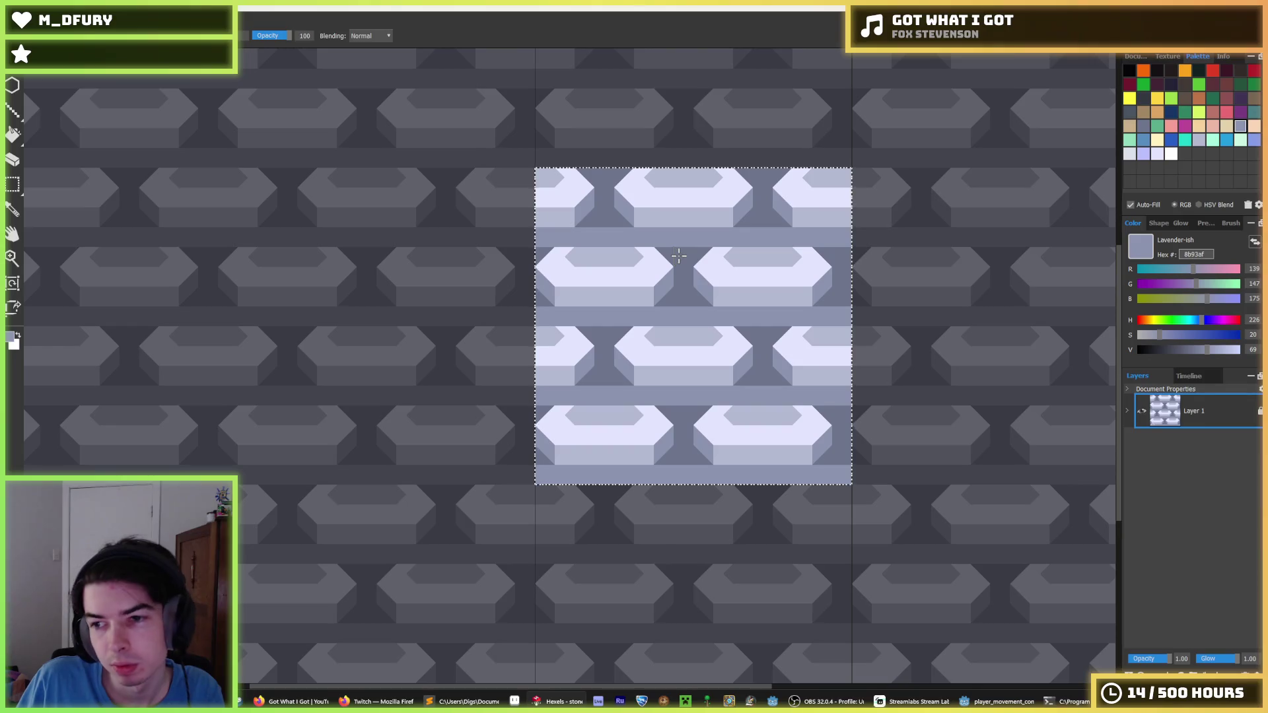
pyautogui.press('i')
pyautogui.click(666, 171)
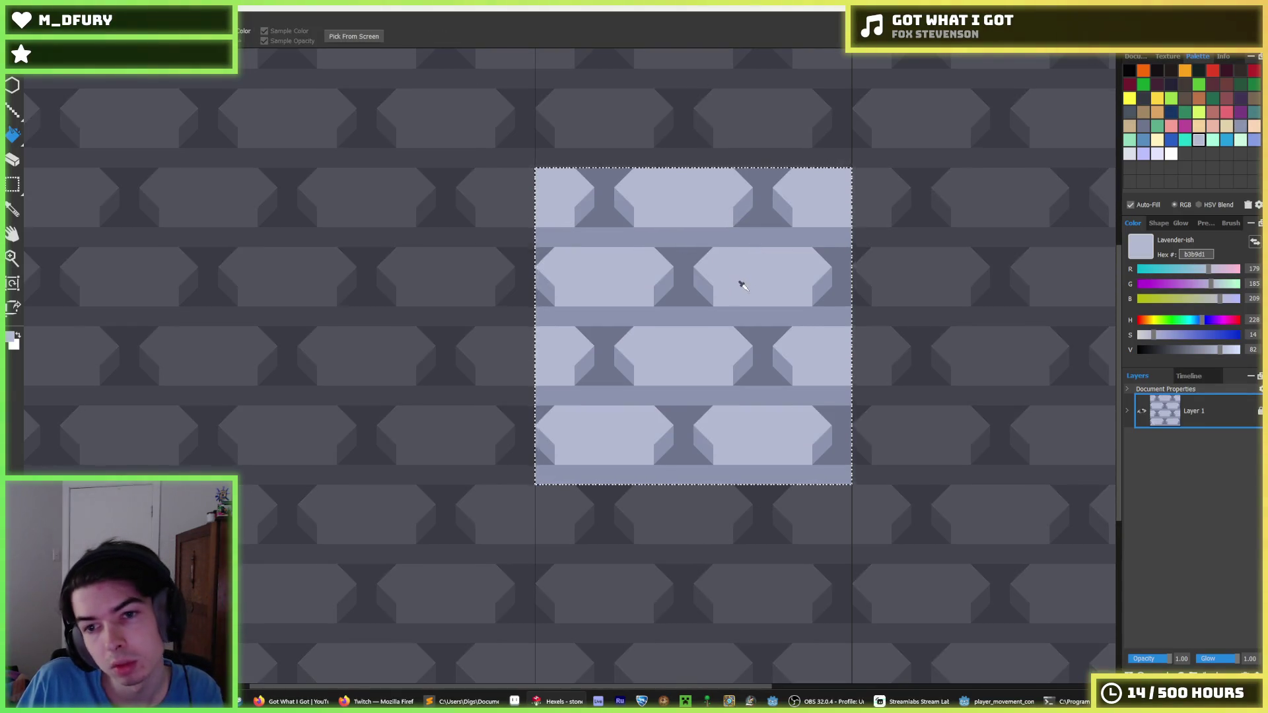
# - Paint the light mortar stripes across the tile in dark lavender 6d758d and patch the brick notch
pyautogui.scroll(-3, 738, 287)
pyautogui.scroll(3, 735, 291)
pyautogui.click(668, 275)
pyautogui.press('b')
pyautogui.moveTo(657, 291)
pyautogui.mouseDown()
pyautogui.moveTo(572, 283)
pyautogui.moveTo(613, 294)
pyautogui.mouseUp()
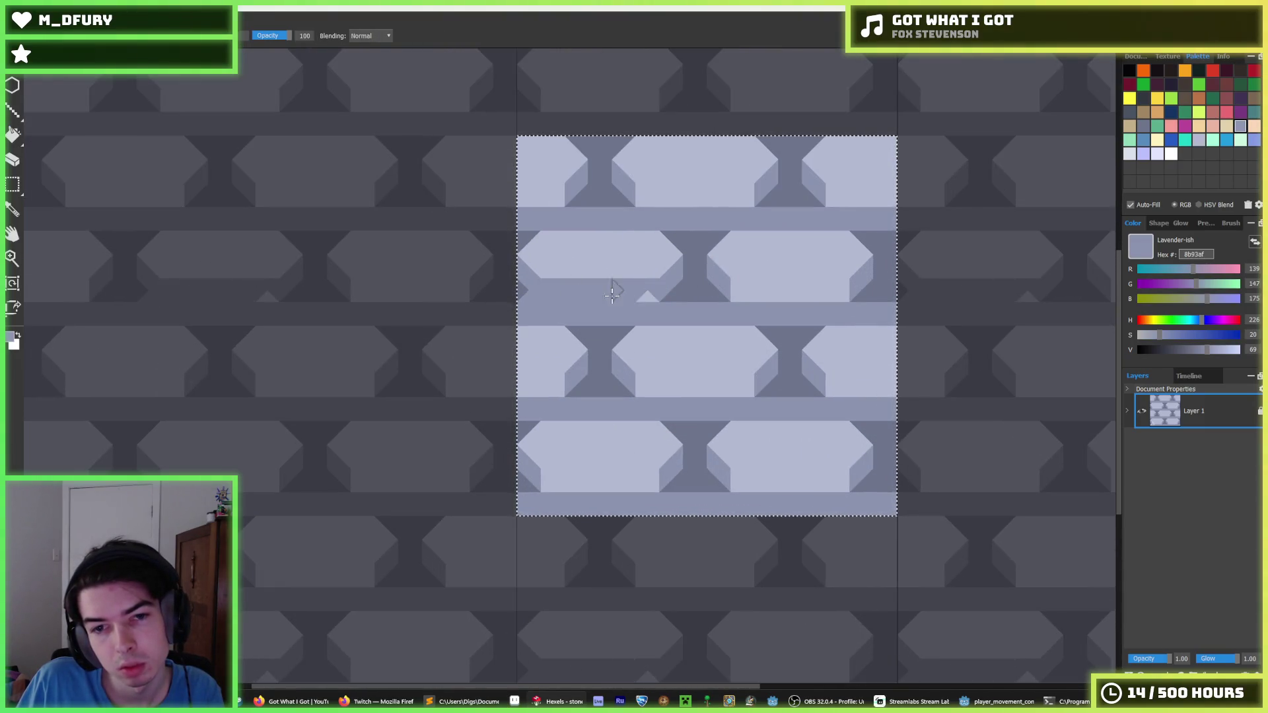
pyautogui.keyDown('alt'); pyautogui.click(685, 283); pyautogui.keyUp('alt')
pyautogui.moveTo(712, 310); pyautogui.dragTo(560, 312)
pyautogui.moveTo(773, 314); pyautogui.dragTo(893, 313)
pyautogui.moveTo(802, 410); pyautogui.dragTo(648, 408)
pyautogui.moveTo(488, 410); pyautogui.dragTo(481, 415)
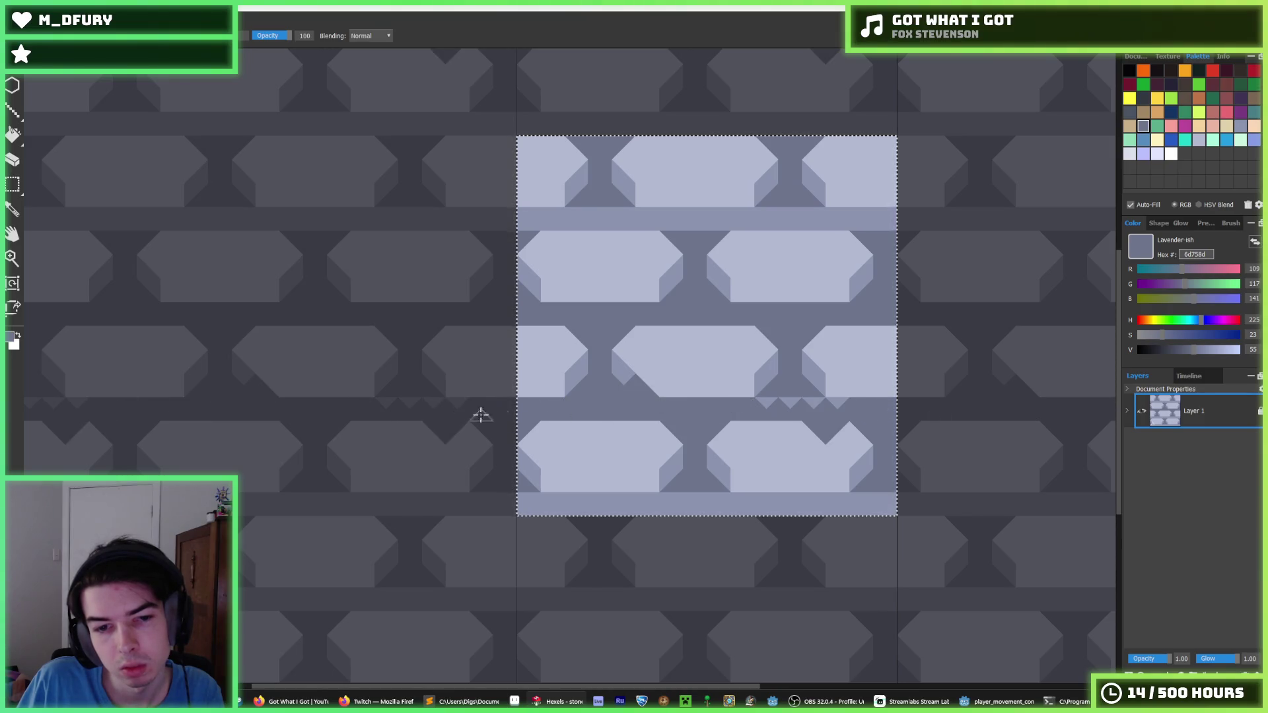
pyautogui.moveTo(639, 522)
pyautogui.mouseDown()
pyautogui.moveTo(504, 498)
pyautogui.moveTo(888, 506)
pyautogui.mouseUp()
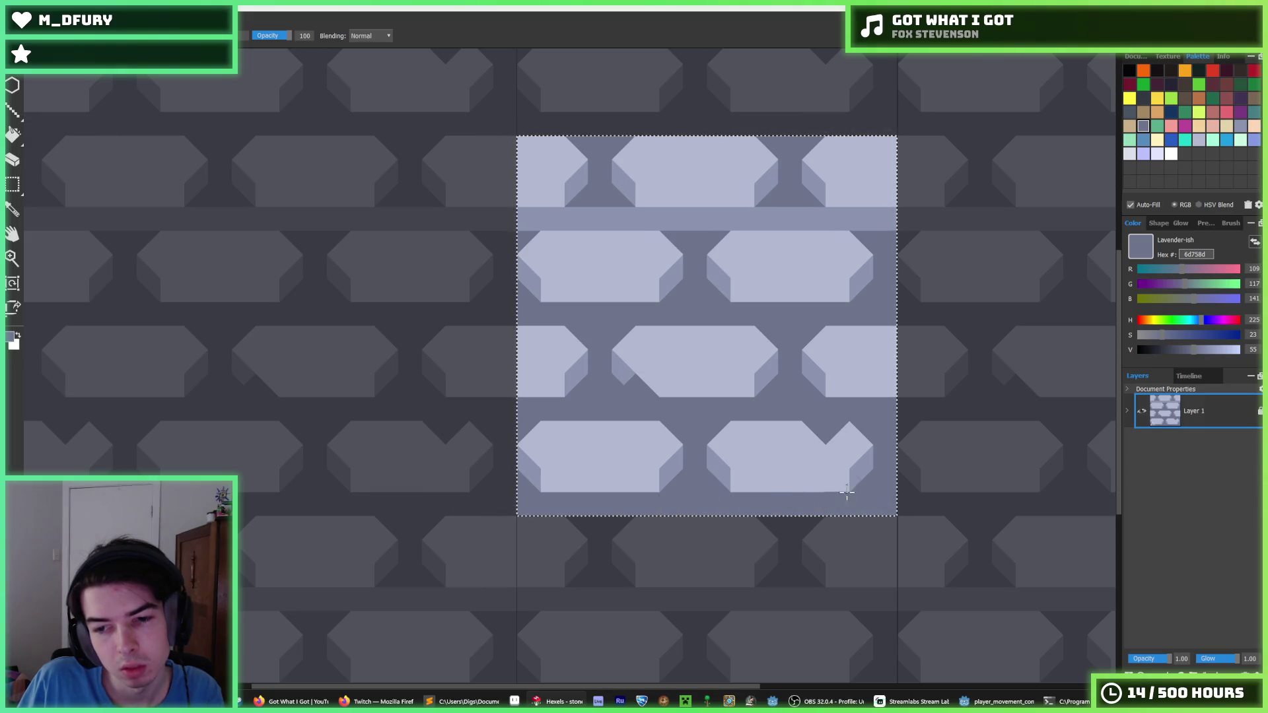
pyautogui.keyDown('alt'); pyautogui.click(841, 438); pyautogui.keyUp('alt')
pyautogui.moveTo(841, 438); pyautogui.dragTo(830, 434)
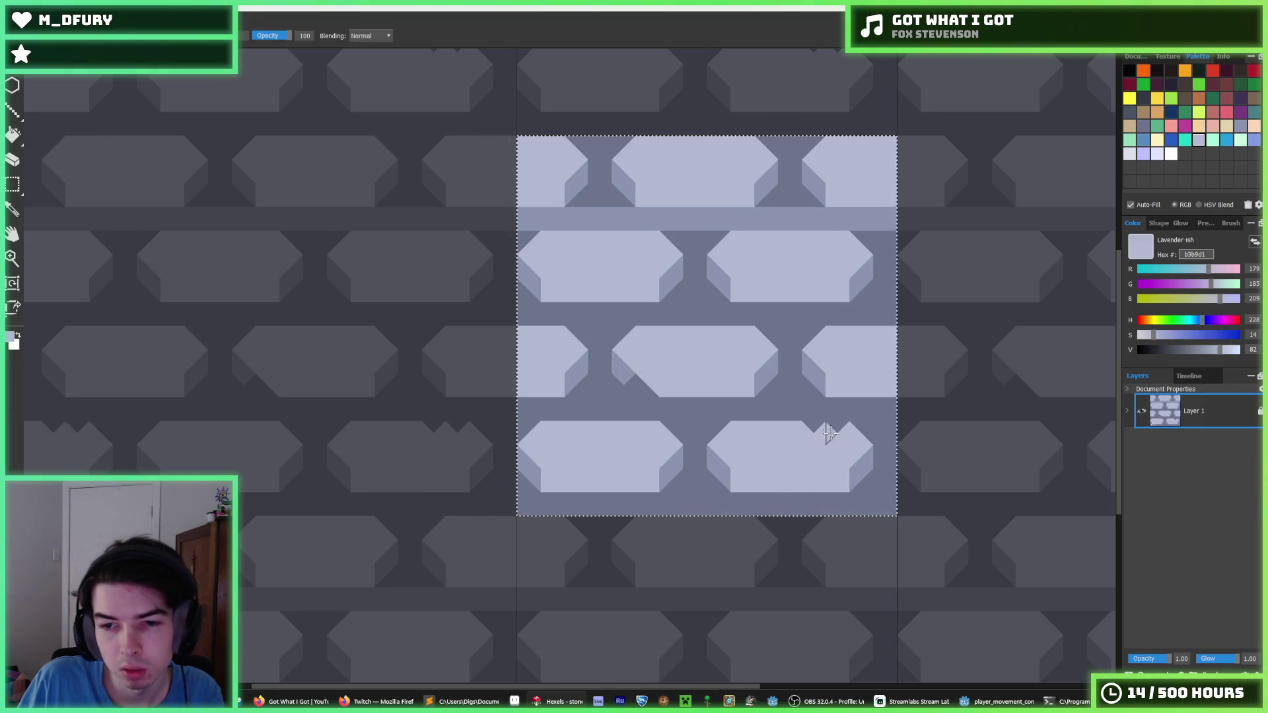
# - Shade the lower edges of the third-row, bottom and top-row bricks with the medium bevel shade
pyautogui.keyDown('alt'); pyautogui.click(617, 368); pyautogui.keyUp('alt')
pyautogui.moveTo(684, 385)
pyautogui.mouseDown()
pyautogui.moveTo(658, 383)
pyautogui.moveTo(738, 379)
pyautogui.mouseUp()
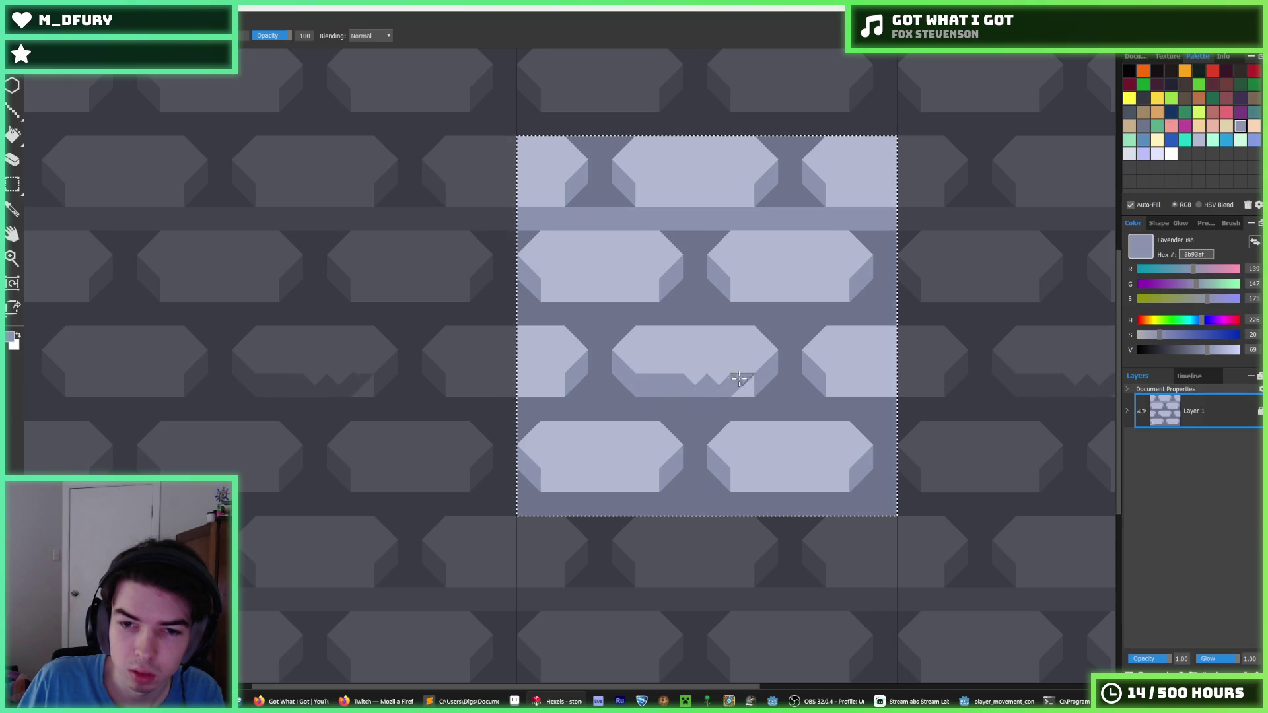
pyautogui.moveTo(735, 473); pyautogui.dragTo(843, 478)
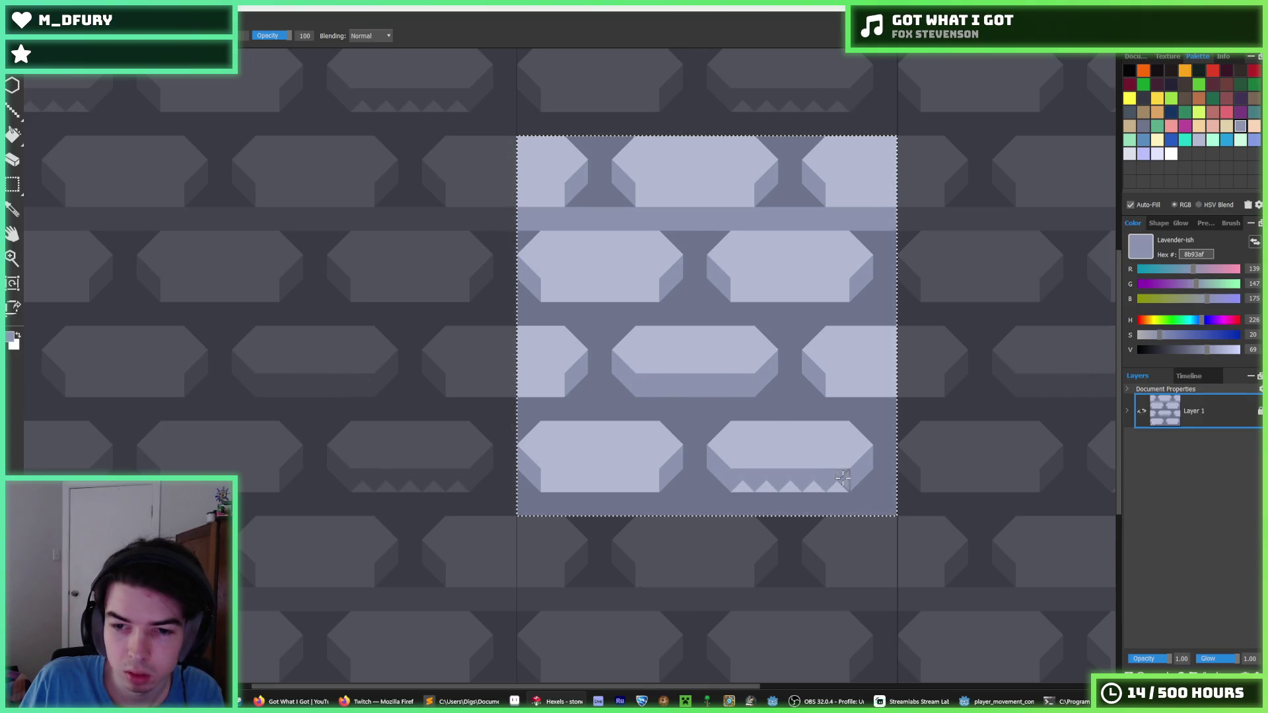
pyautogui.moveTo(643, 471); pyautogui.dragTo(538, 475)
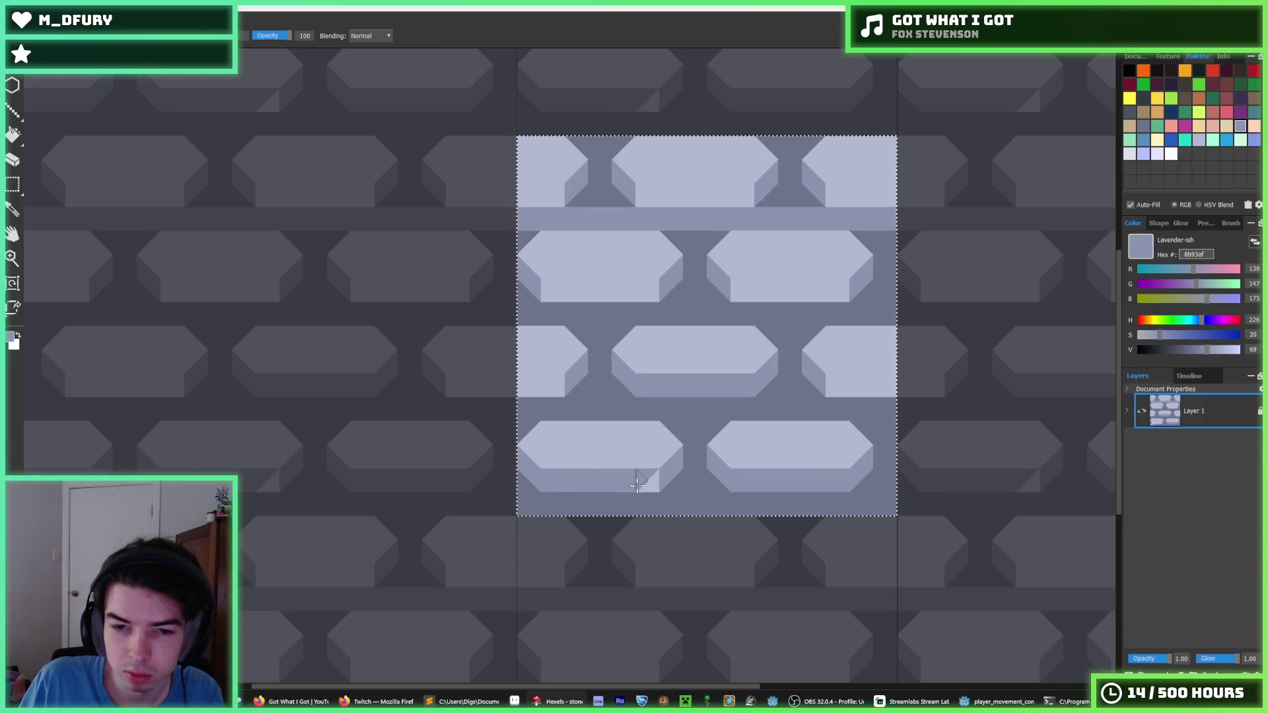
pyautogui.moveTo(563, 390); pyautogui.dragTo(480, 392)
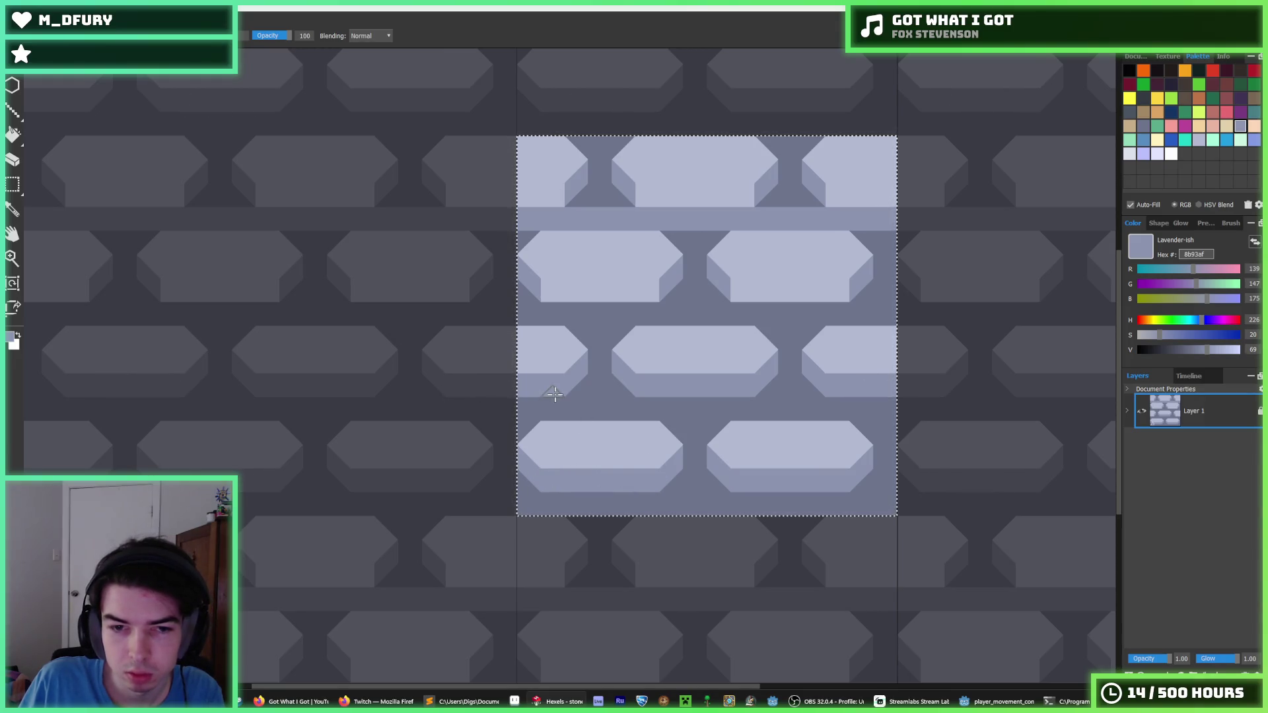
pyautogui.moveTo(549, 288); pyautogui.dragTo(647, 285)
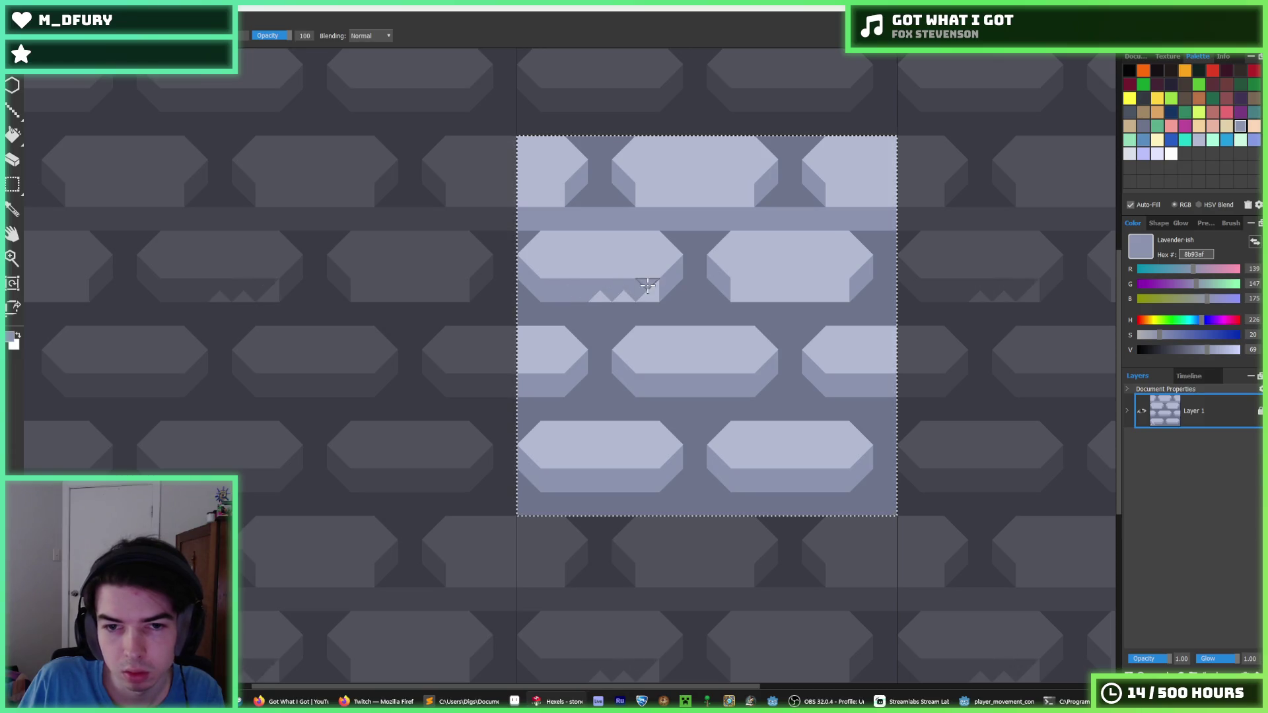
pyautogui.hotkey('ctrl', 'z')
pyautogui.moveTo(798, 300)
pyautogui.mouseDown()
pyautogui.moveTo(737, 291)
pyautogui.moveTo(840, 292)
pyautogui.moveTo(743, 295)
pyautogui.mouseUp()
pyautogui.moveTo(733, 196)
pyautogui.mouseDown()
pyautogui.moveTo(638, 196)
pyautogui.moveTo(775, 201)
pyautogui.moveTo(588, 219)
pyautogui.moveTo(777, 226)
pyautogui.moveTo(804, 209)
pyautogui.moveTo(896, 216)
pyautogui.moveTo(897, 198)
pyautogui.mouseUp()
pyautogui.keyDown('alt'); pyautogui.click(766, 198); pyautogui.keyUp('alt')
pyautogui.keyDown('alt'); pyautogui.click(835, 203); pyautogui.keyUp('alt')
# - Re-export the reworked brick tile over stone.png at 128 px and bring up Godot
pyautogui.press('i')
pyautogui.scroll(-3, 760, 222)
pyautogui.scroll(2, 707, 228)
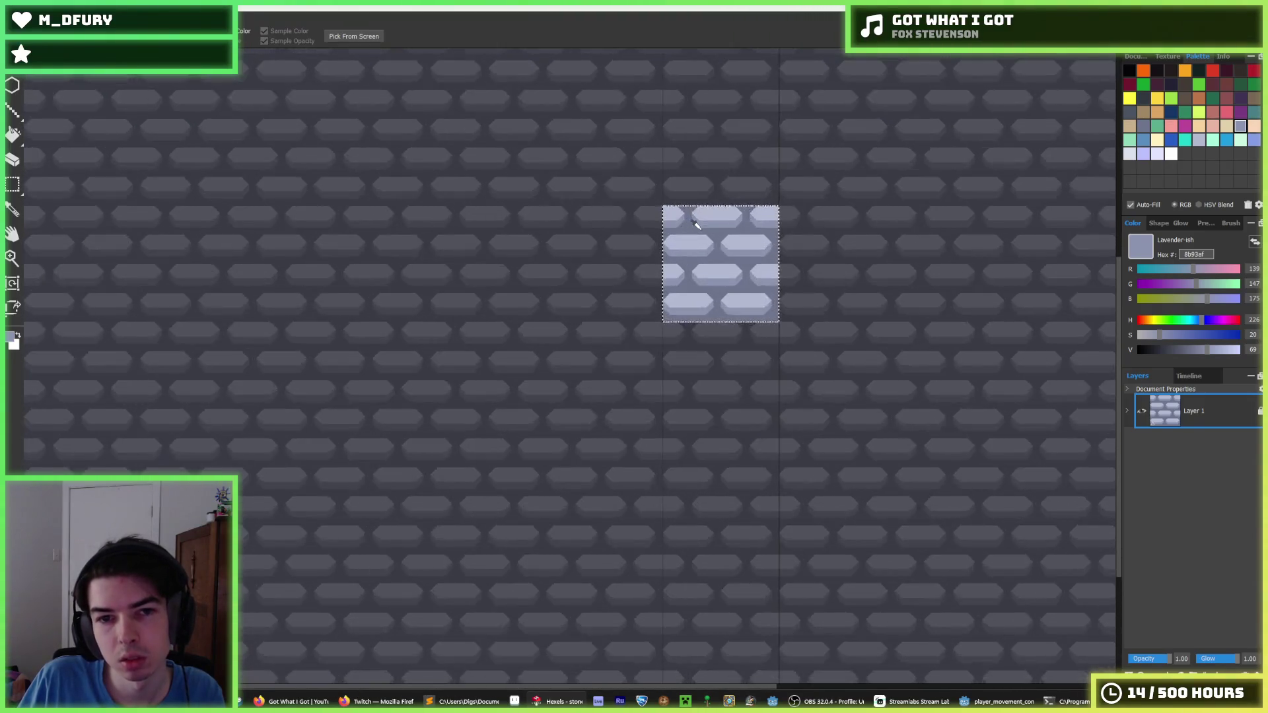
pyautogui.press('b')
pyautogui.hotkey('ctrl', 'shift', 's')
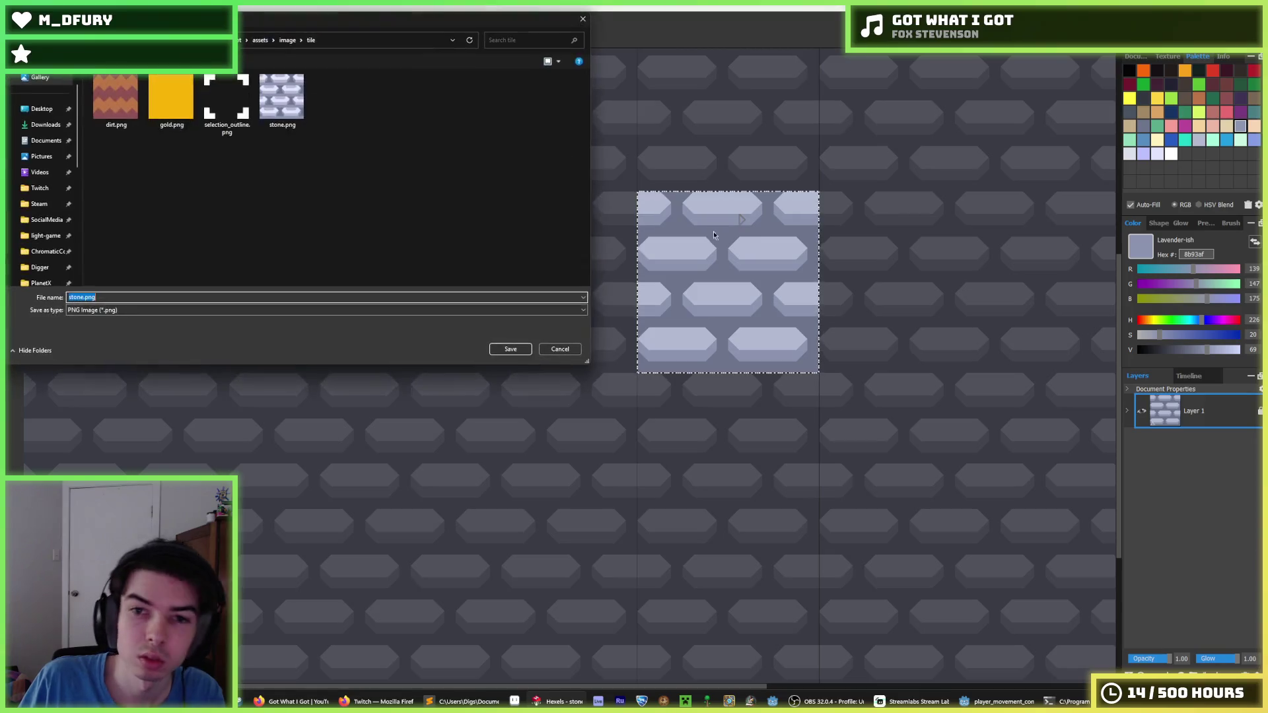
pyautogui.press('Return')
pyautogui.click(664, 353)
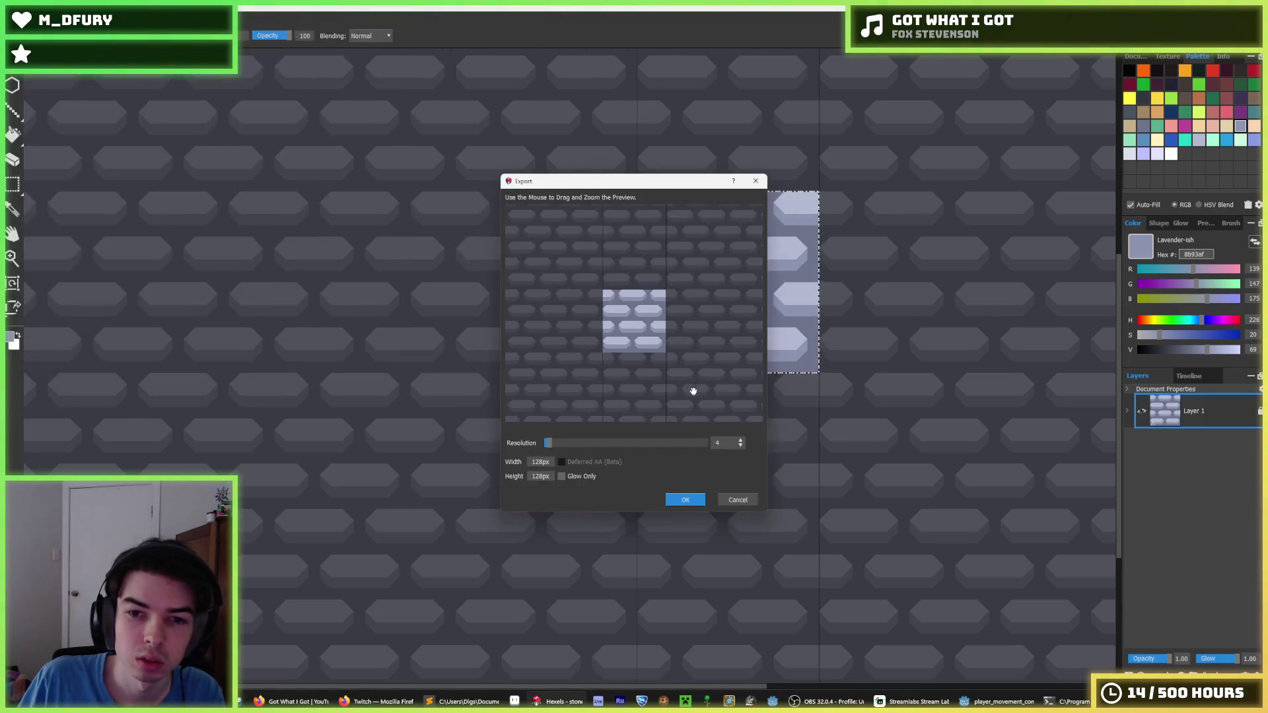
pyautogui.click(684, 506)
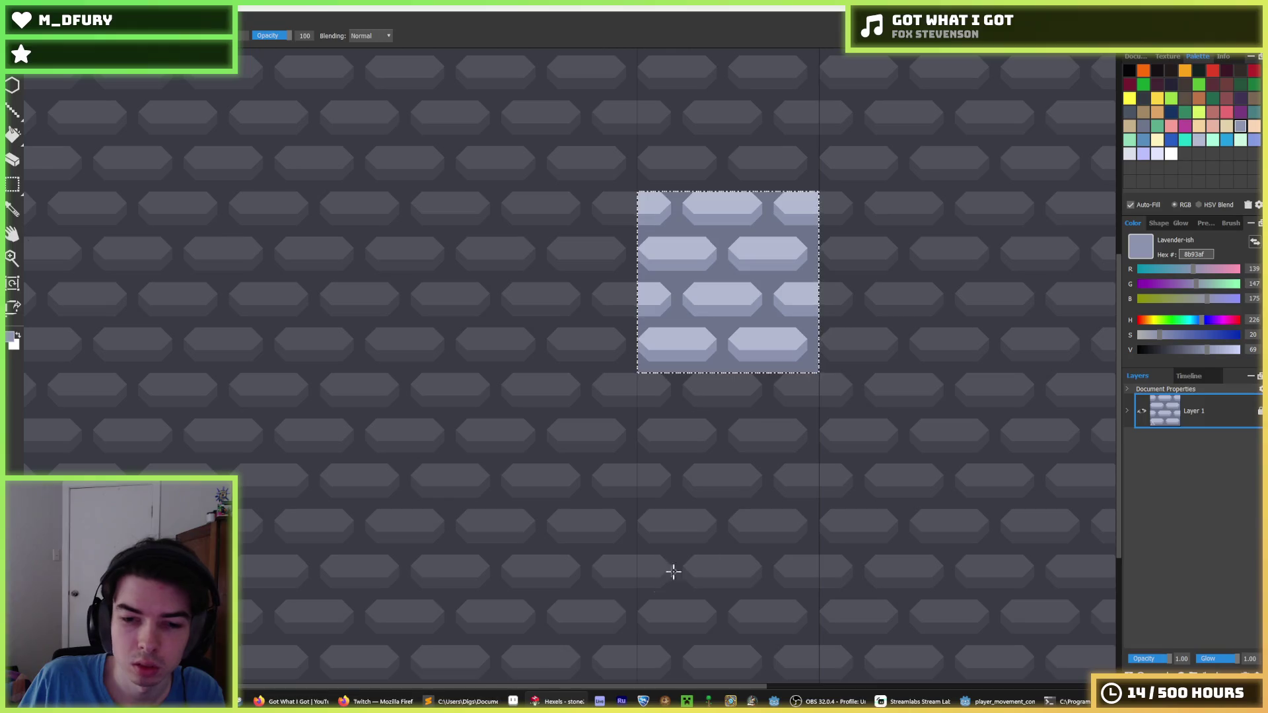
pyautogui.click(998, 701)
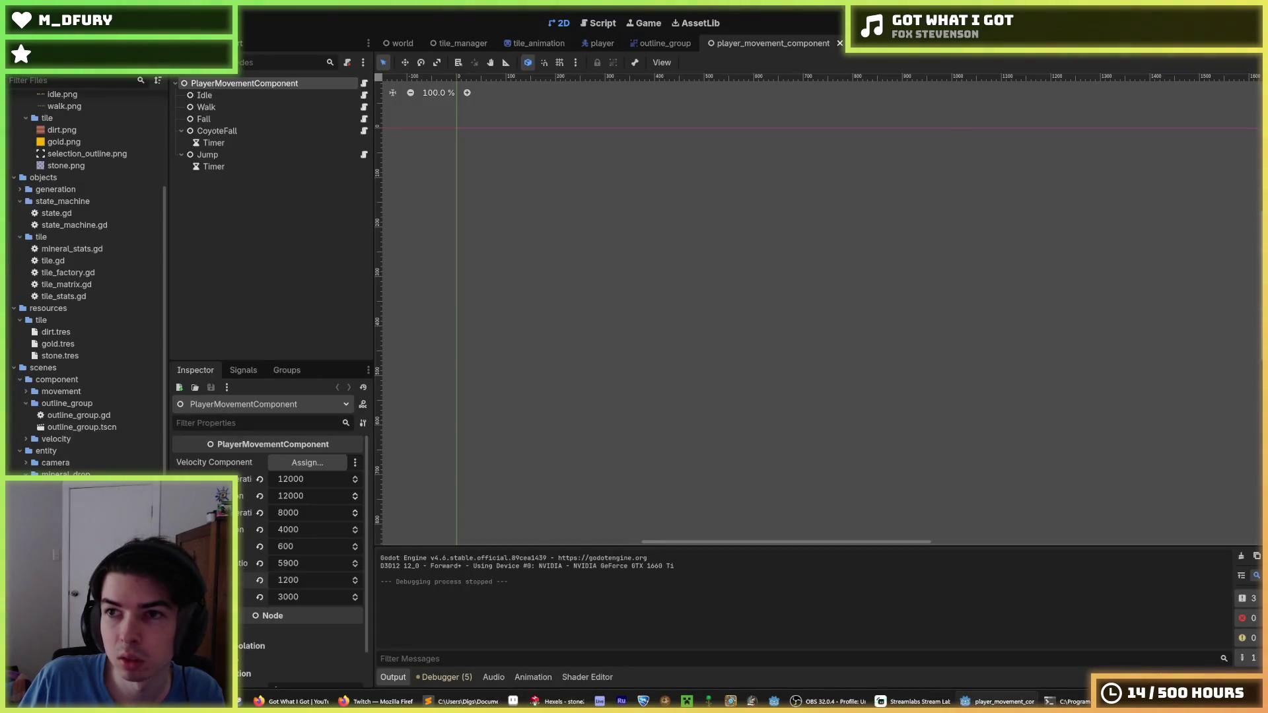
# - Run the game, dig right, down and left through the dirt and stone rows, then stop it
pyautogui.press('F5')
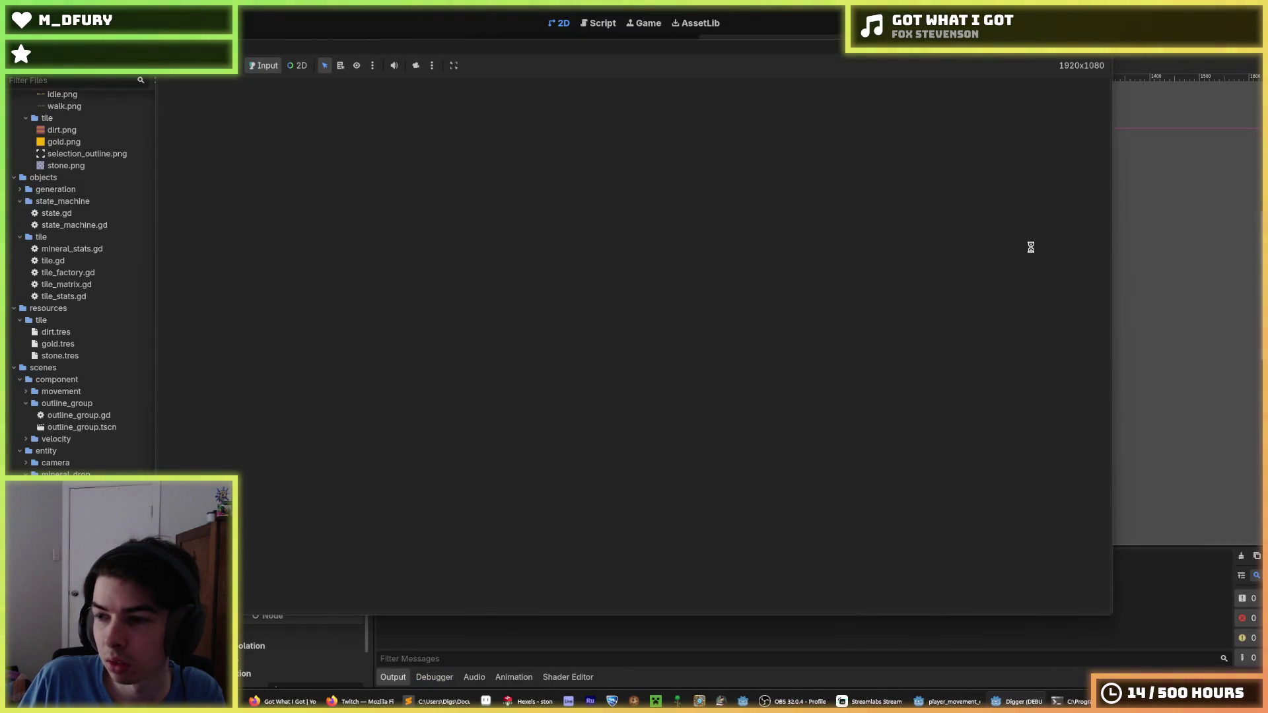
pyautogui.press('Right')
pyautogui.press('Down')
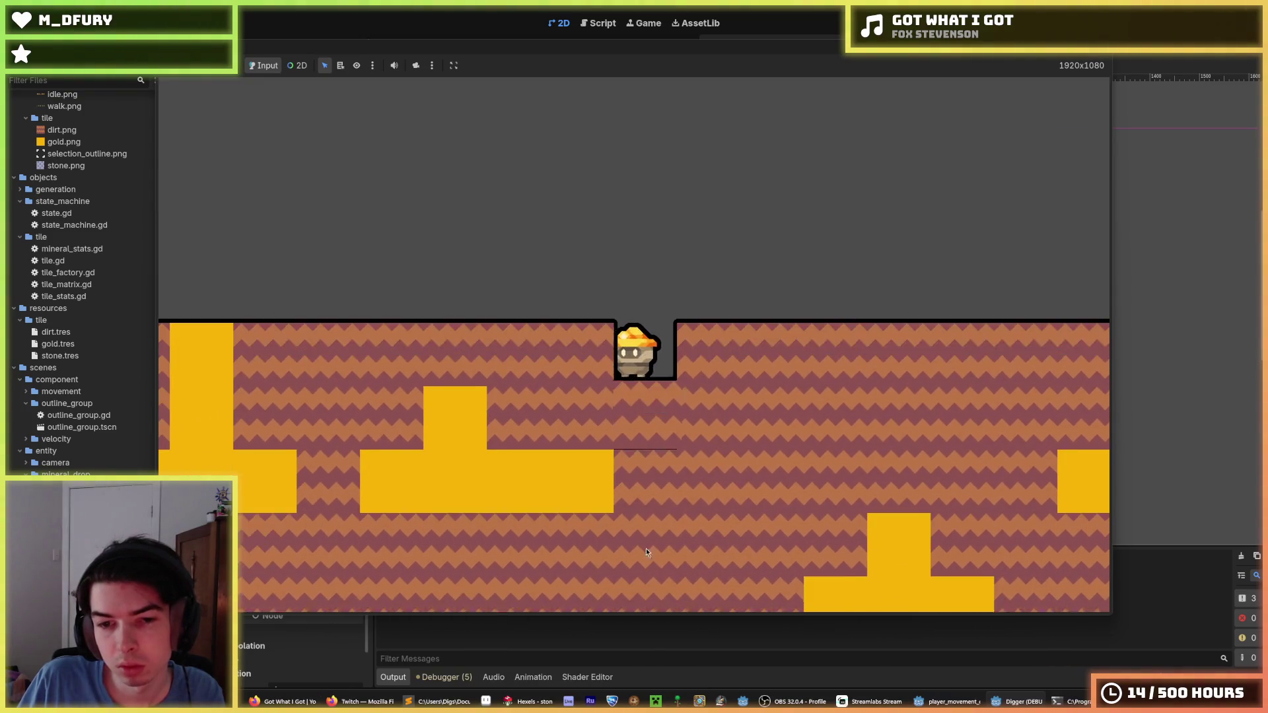
pyautogui.press('Down')
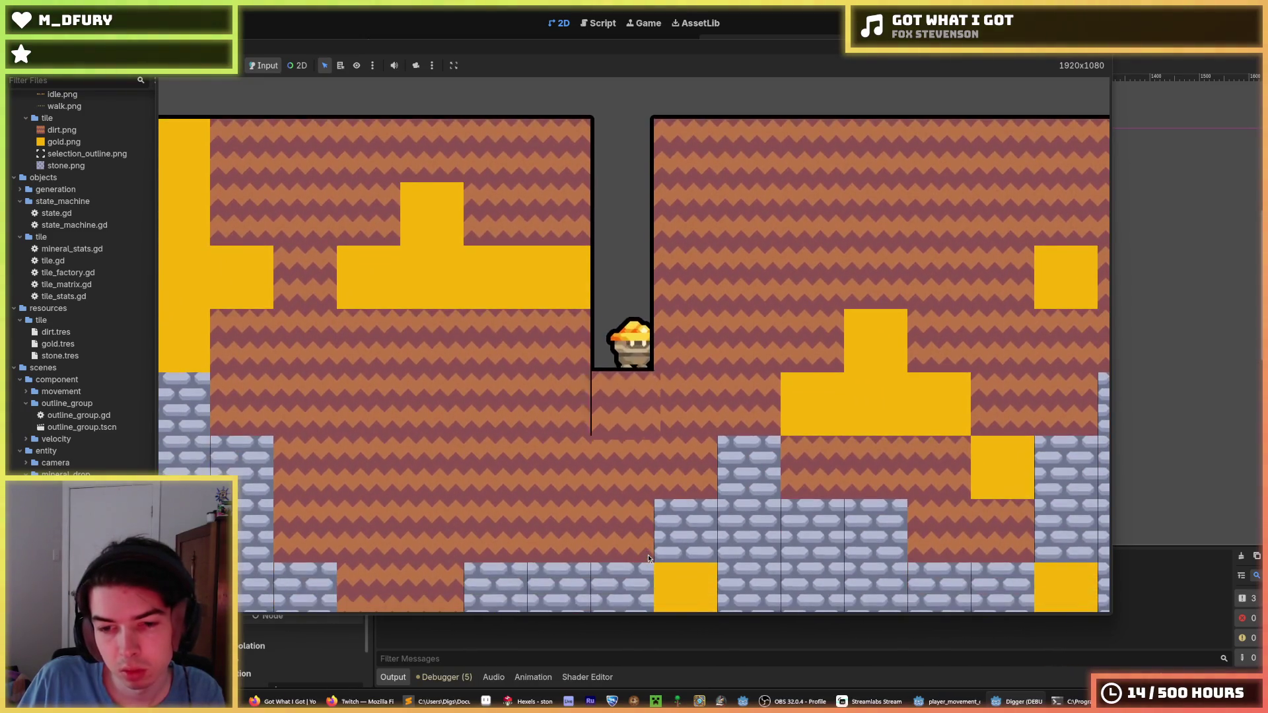
pyautogui.press('Down')
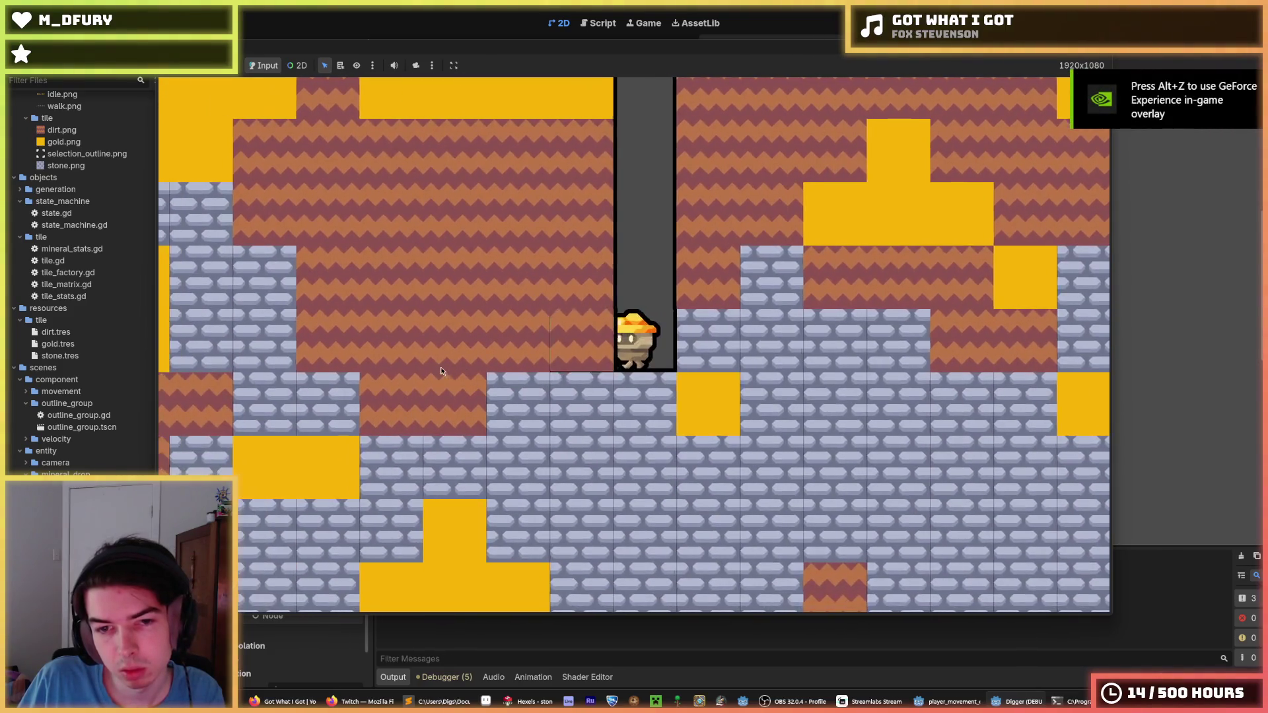
pyautogui.press('Left')
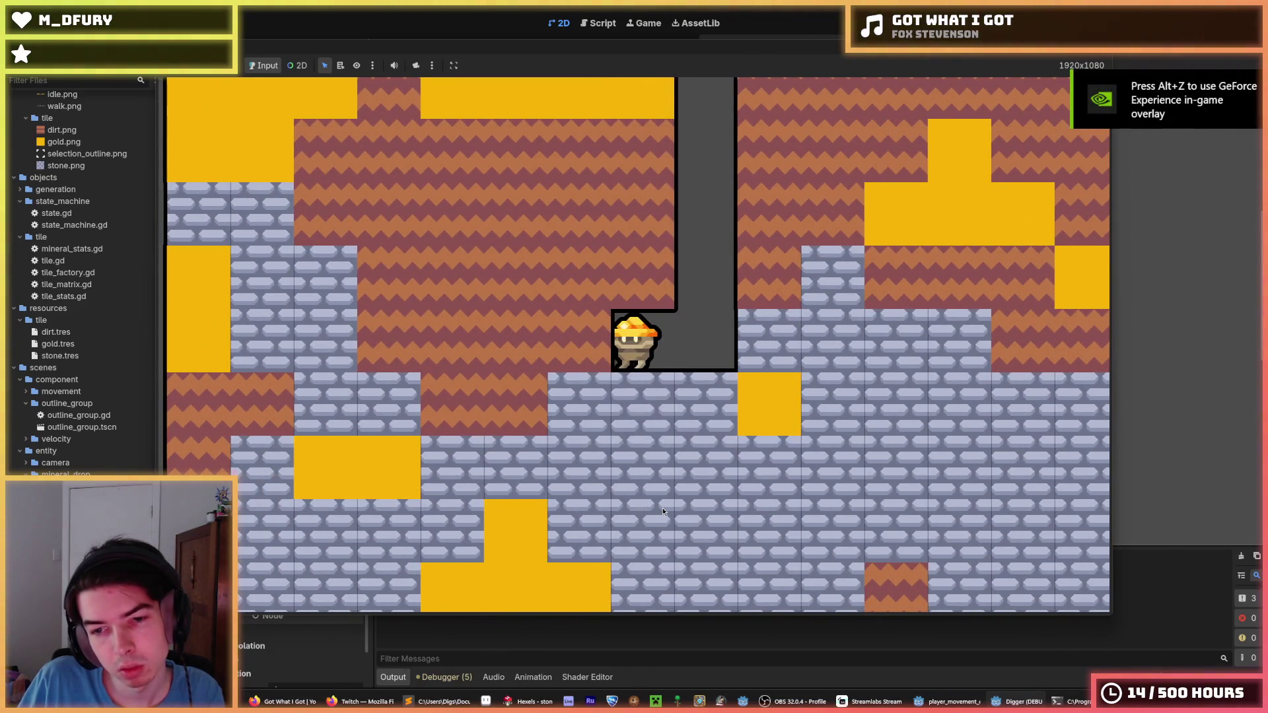
pyautogui.press('Down')
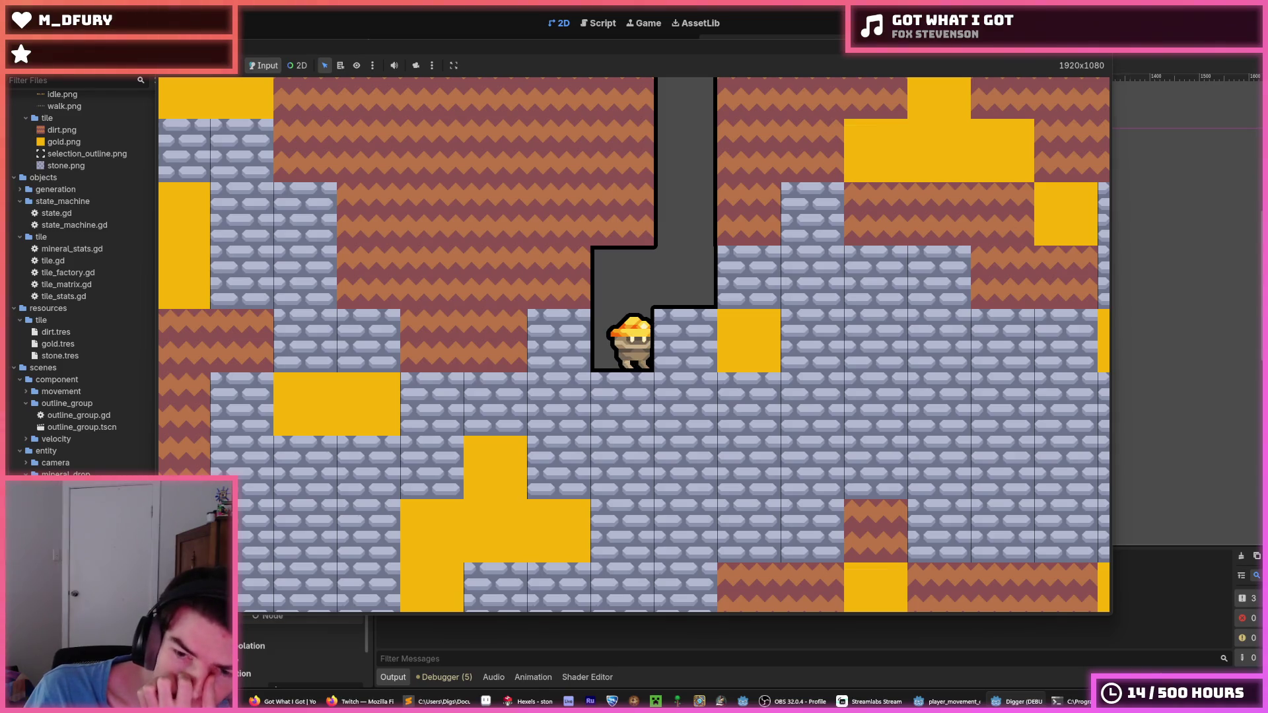
pyautogui.press('F8')
pyautogui.hotkey('alt', 'Tab')
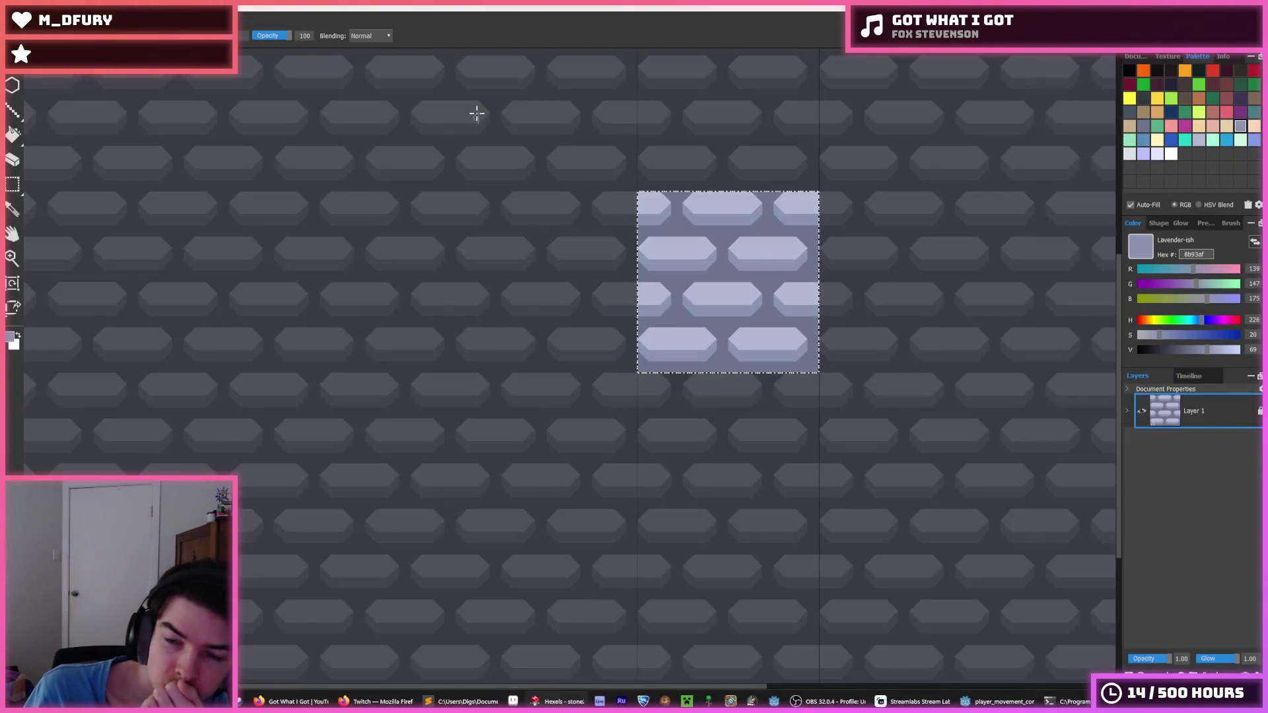
# - Browse the open-file dialog up from Sprites through the Digger and Godot folders, then close it
pyautogui.hotkey('alt', 'f')
pyautogui.hotkey('ctrl', 'o')
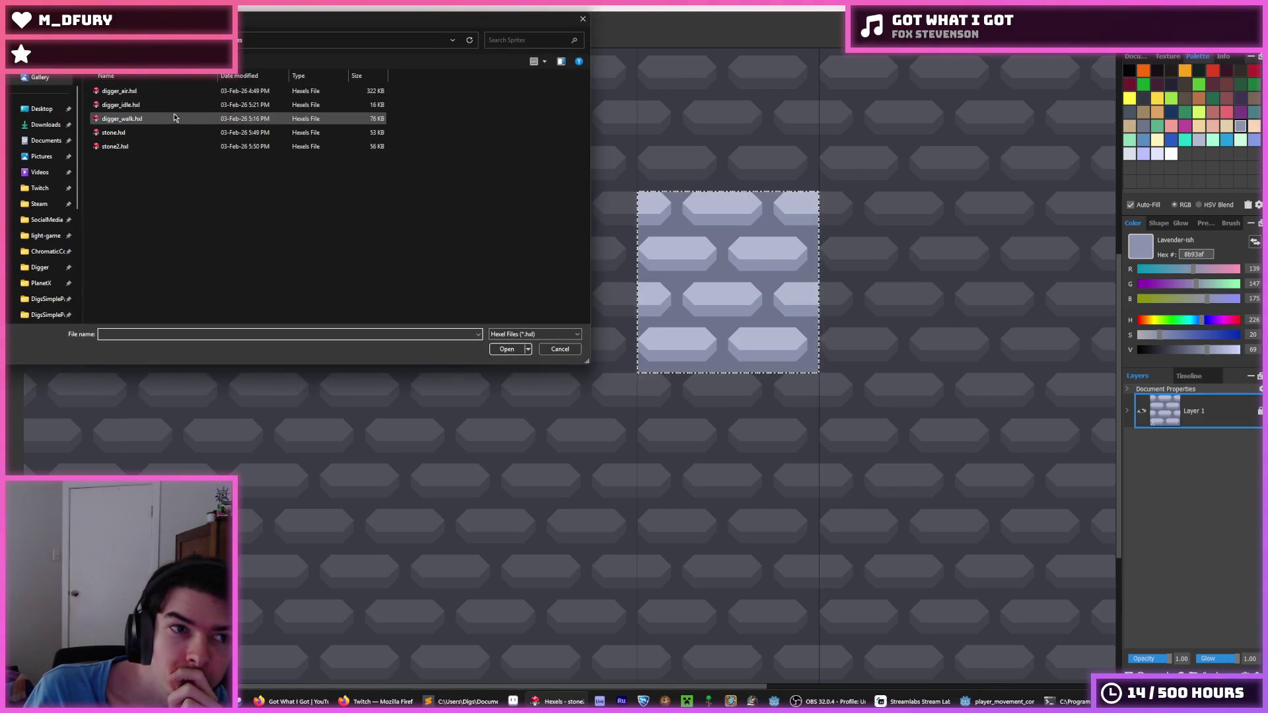
pyautogui.press('Escape')
pyautogui.hotkey('alt', 'f')
pyautogui.hotkey('ctrl', 'o')
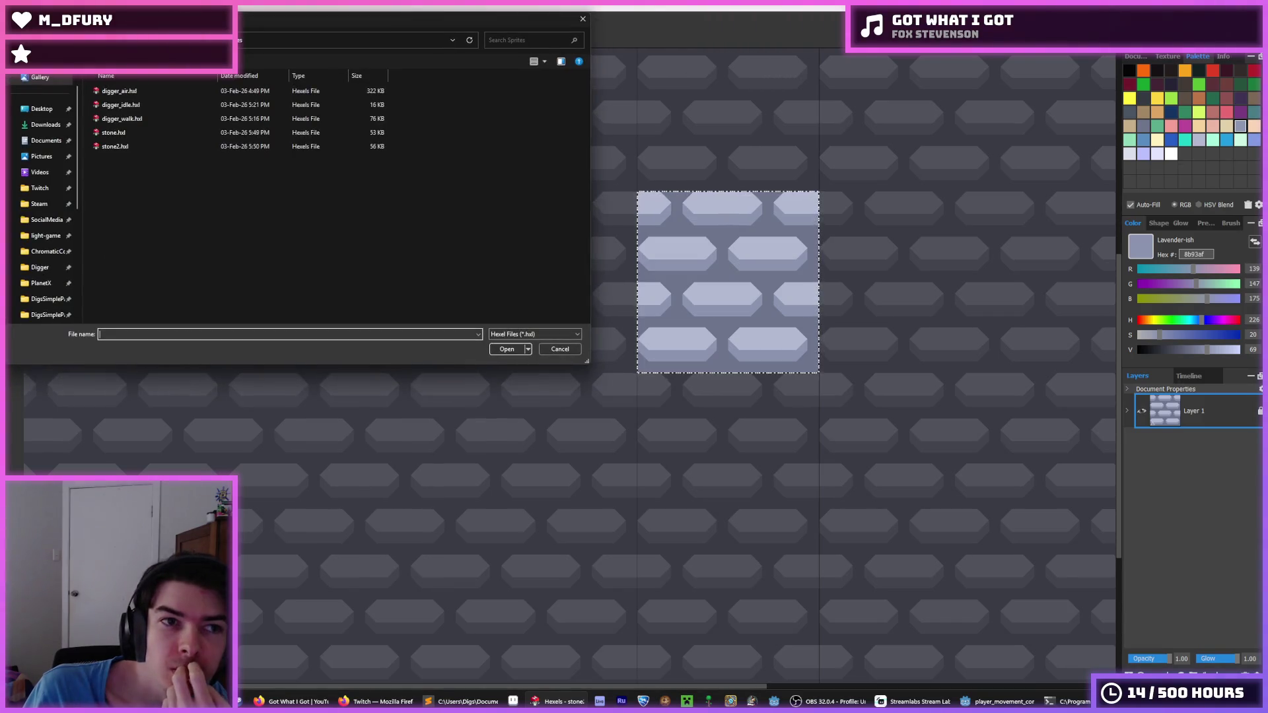
pyautogui.hotkey('alt', 'Up')
pyautogui.click(167, 106)
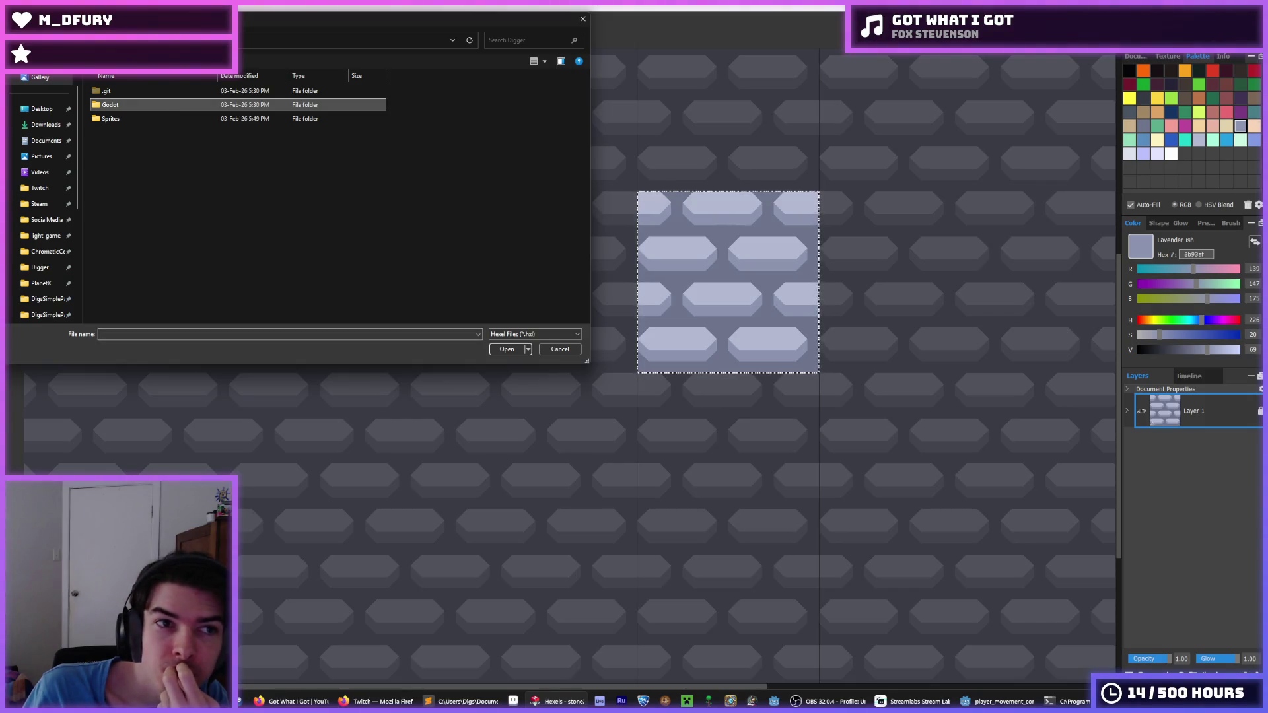
pyautogui.hotkey('alt', 'Up')
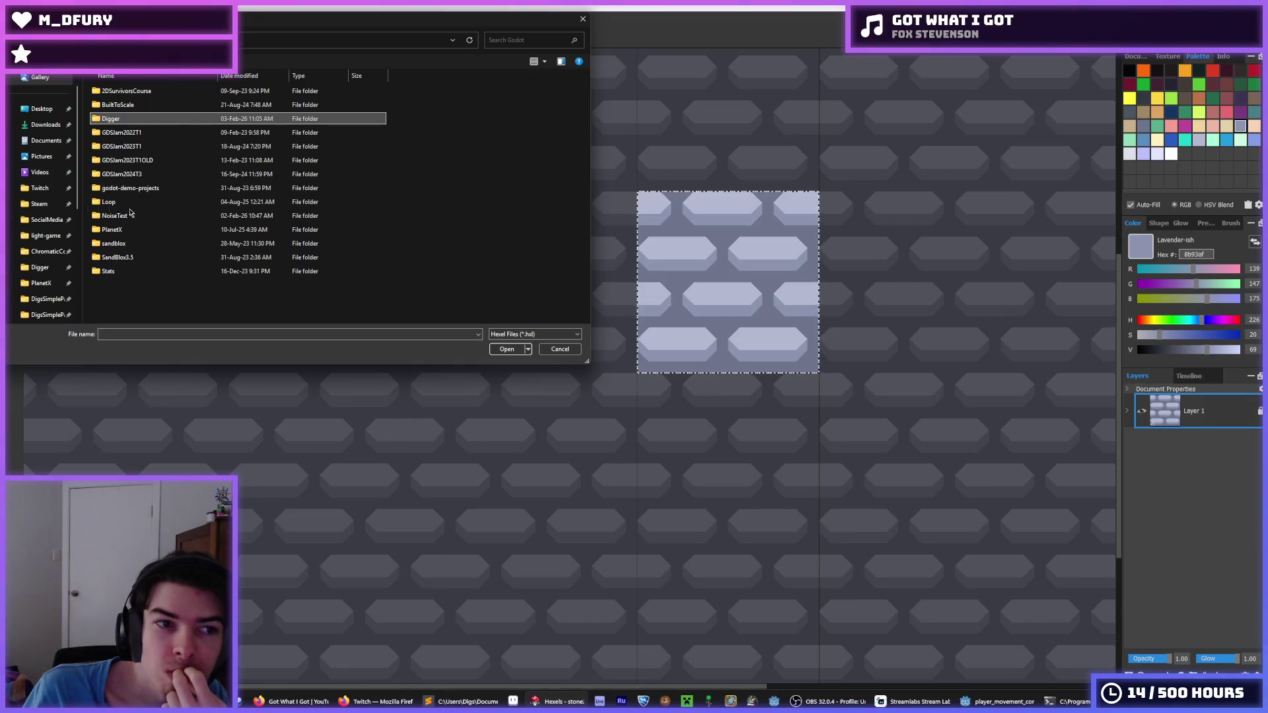
pyautogui.click(582, 18)
# - Navigate into Godot > Sprites > Tiles, look over chair, door, grass and ice, then open dirt.hxl
pyautogui.click(15, 20)
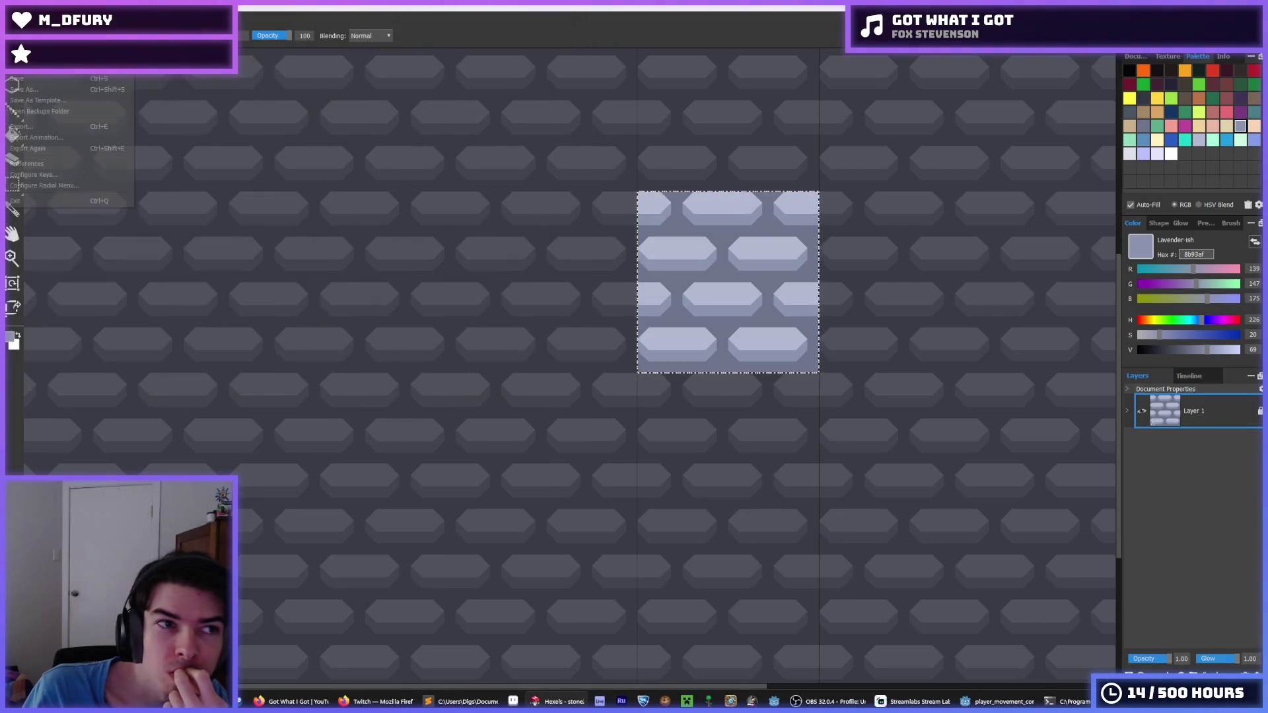
pyautogui.moveTo(39, 66)
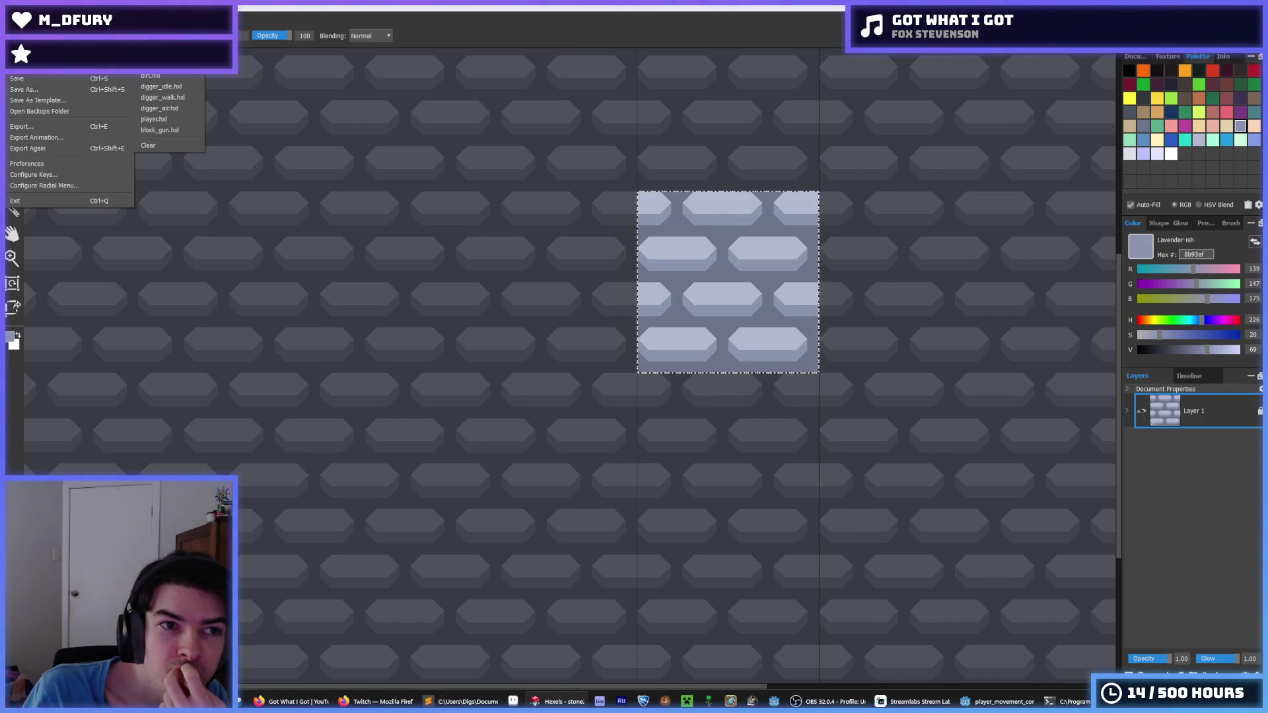
pyautogui.click(39, 57)
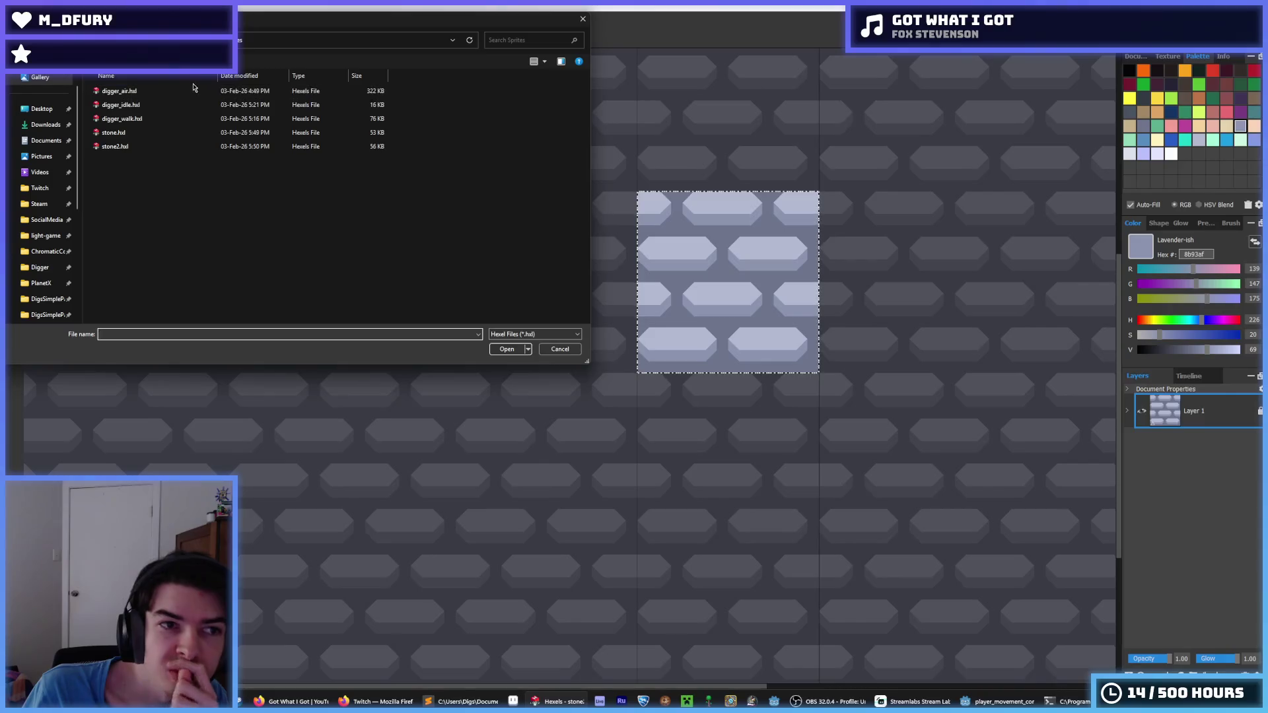
pyautogui.hotkey('alt', 'Up')
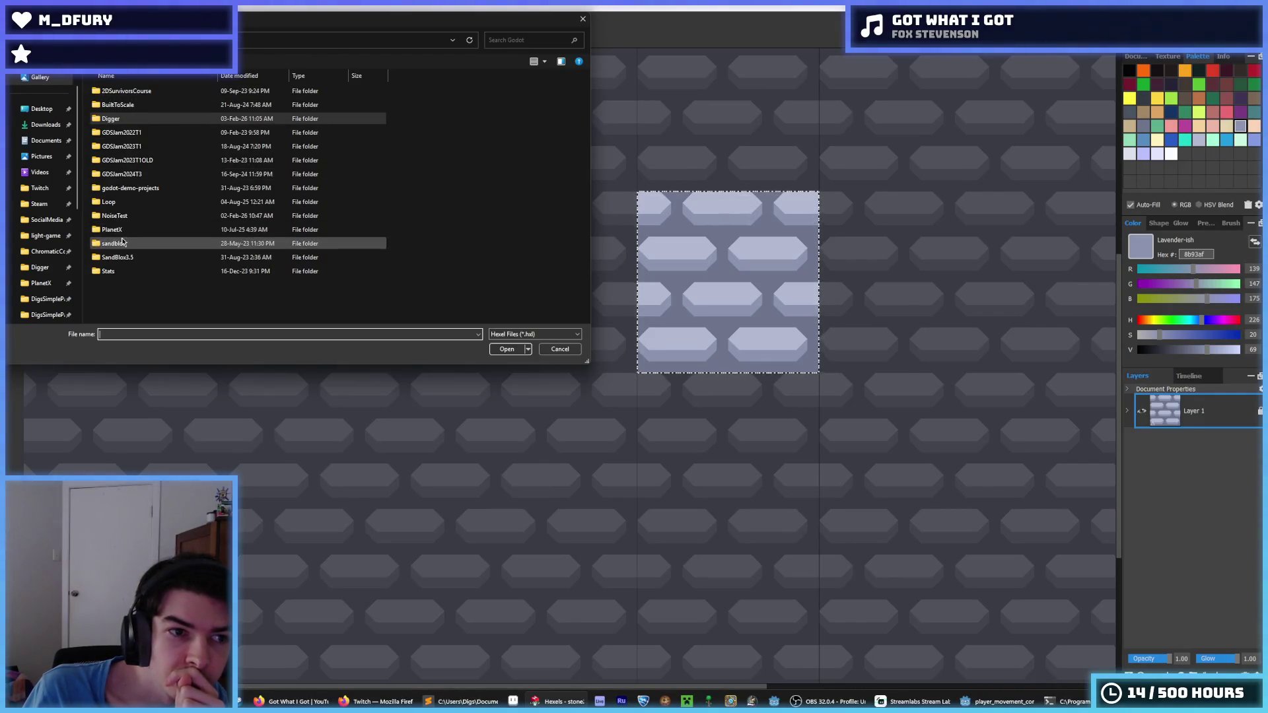
pyautogui.doubleClick(120, 229)
pyautogui.doubleClick(129, 132)
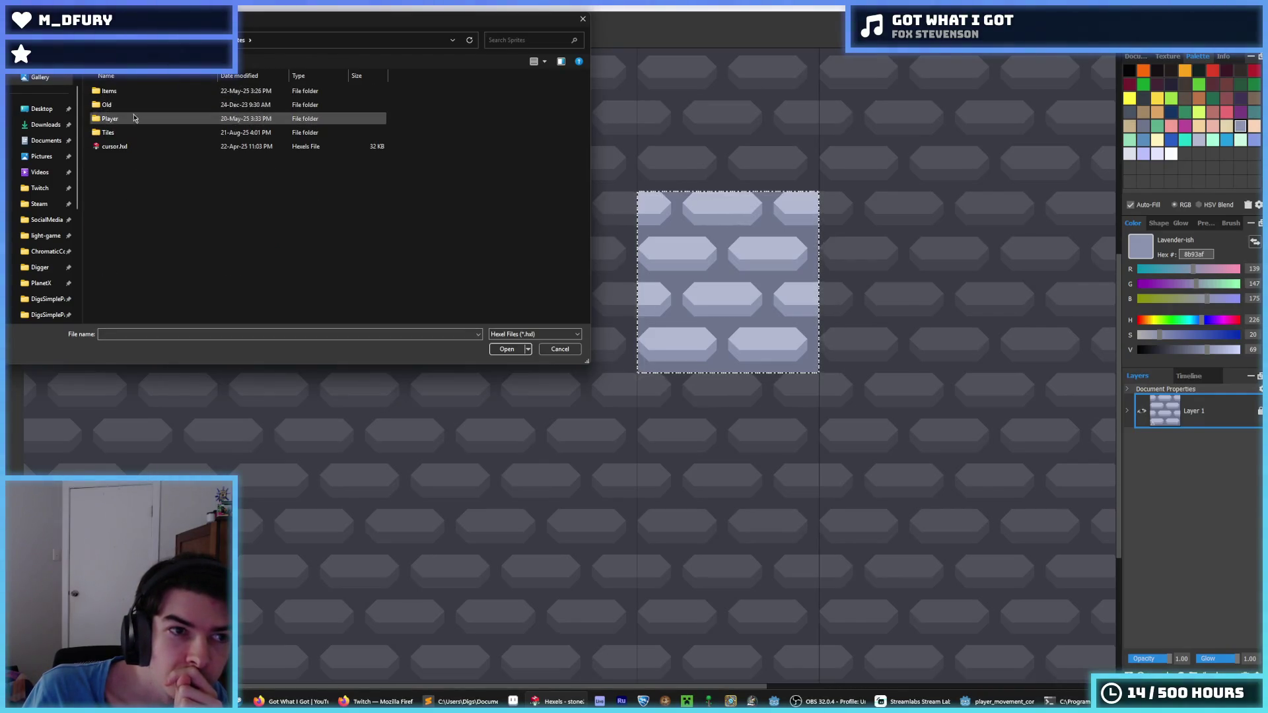
pyautogui.doubleClick(128, 132)
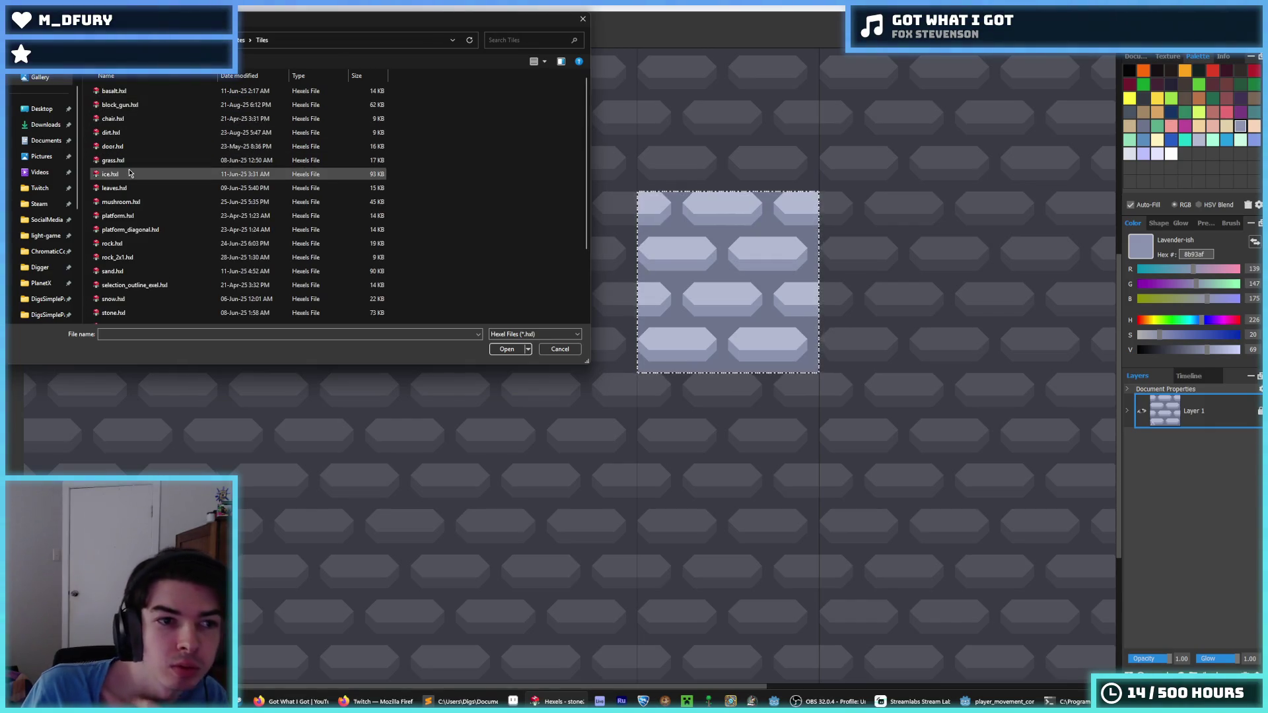
pyautogui.scroll(-2, 118, 154)
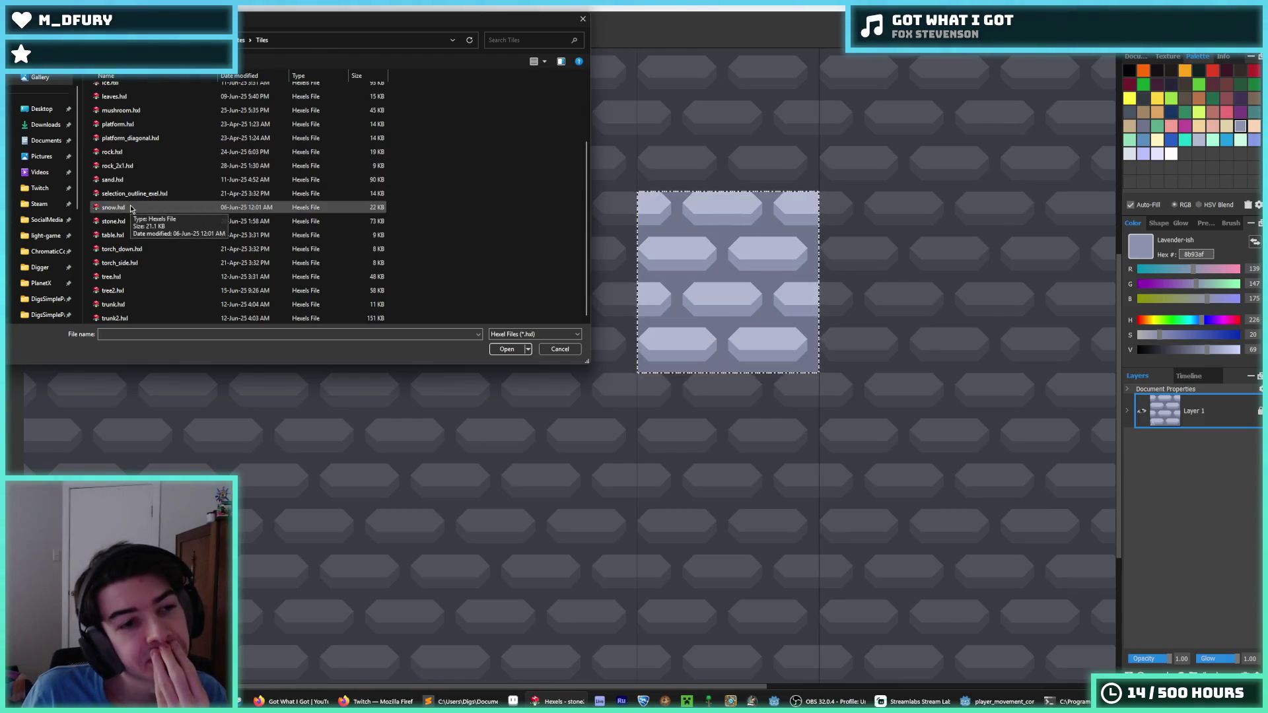
pyautogui.scroll(2, 129, 212)
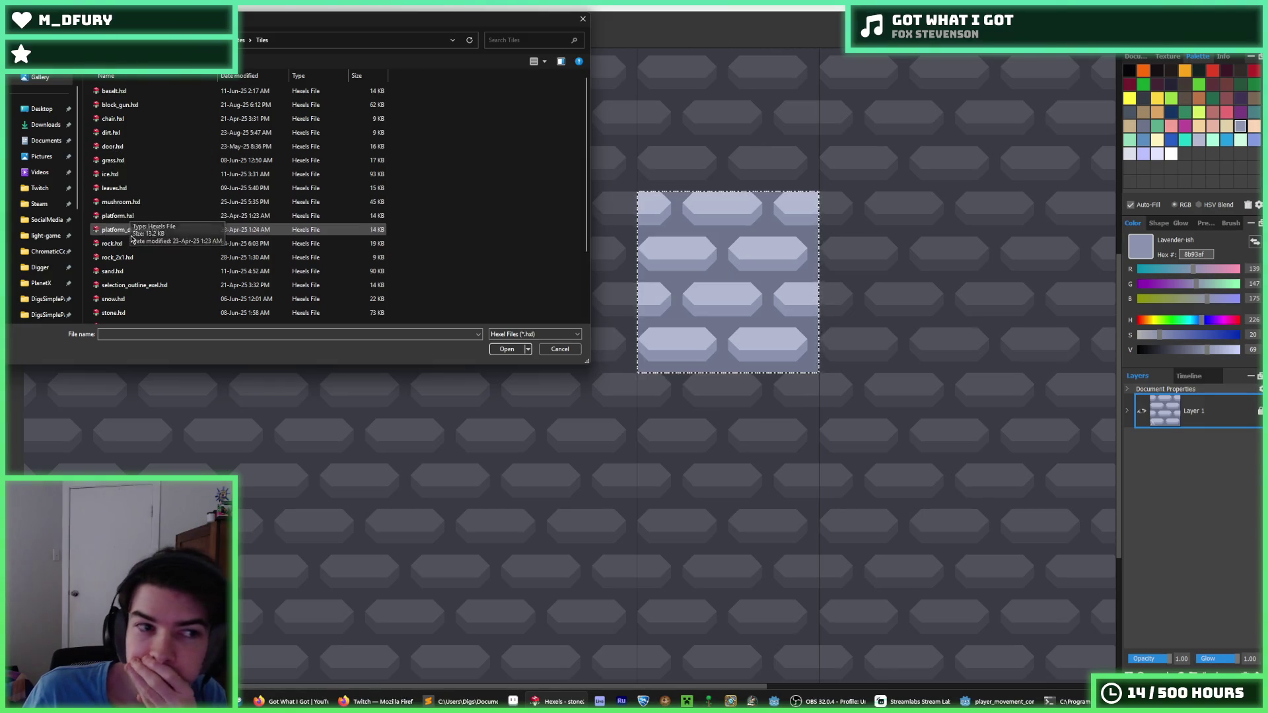
pyautogui.click(132, 120)
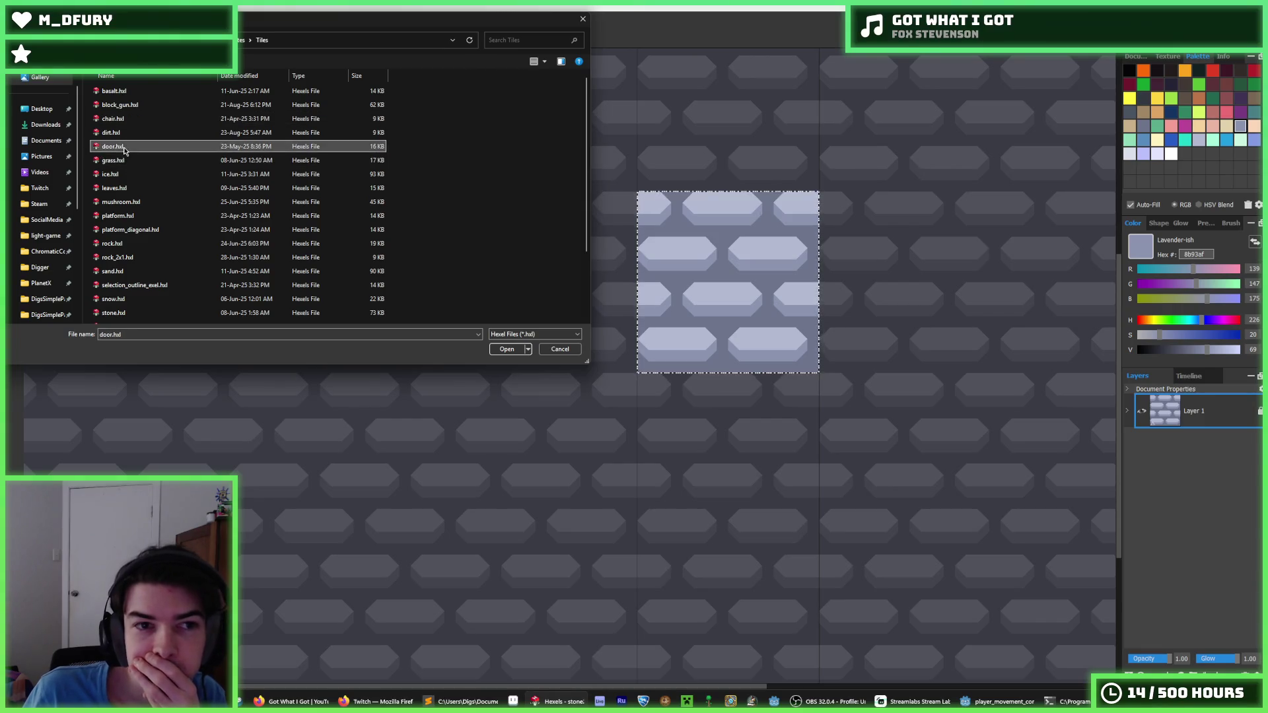
pyautogui.click(128, 148)
pyautogui.click(130, 161)
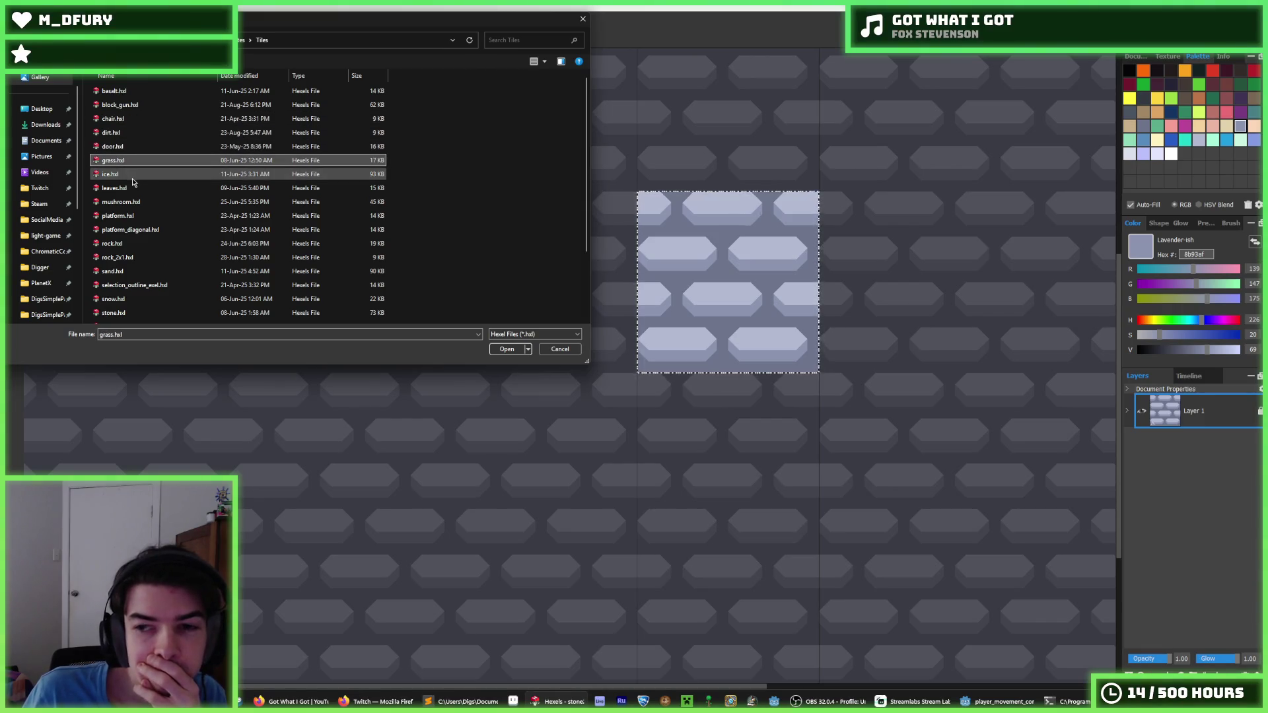
pyautogui.click(133, 176)
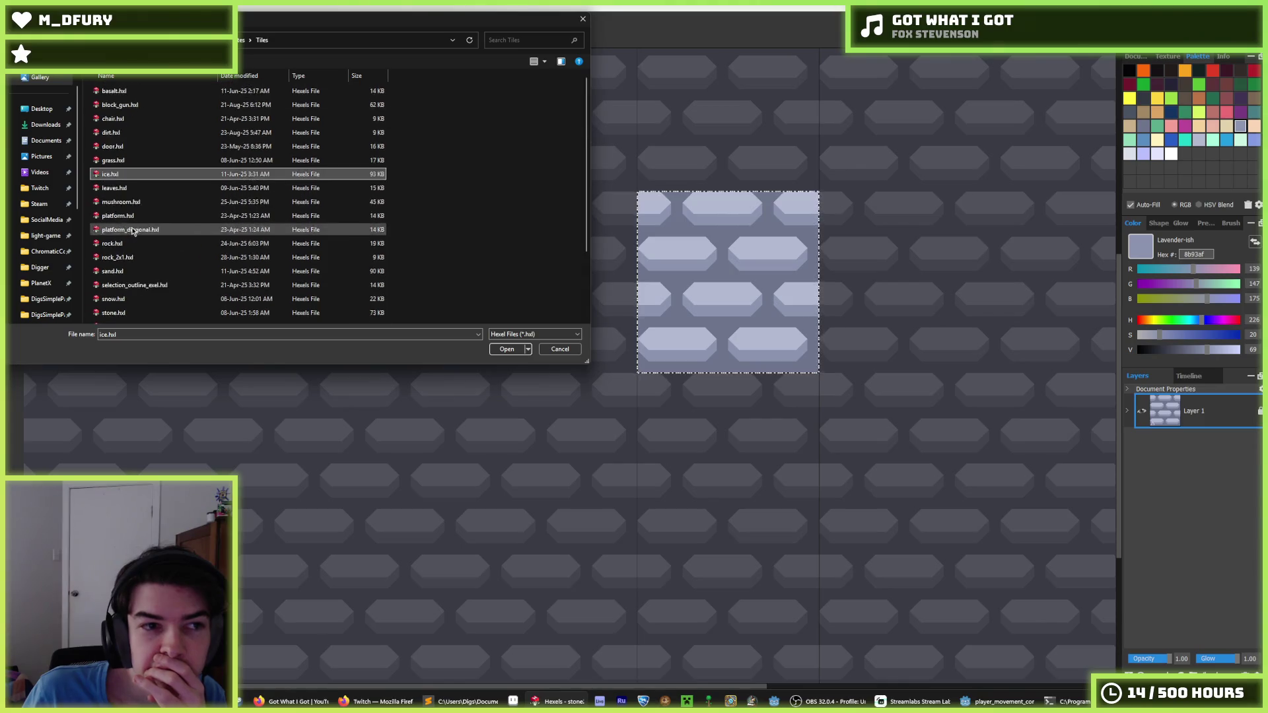
pyautogui.doubleClick(120, 133)
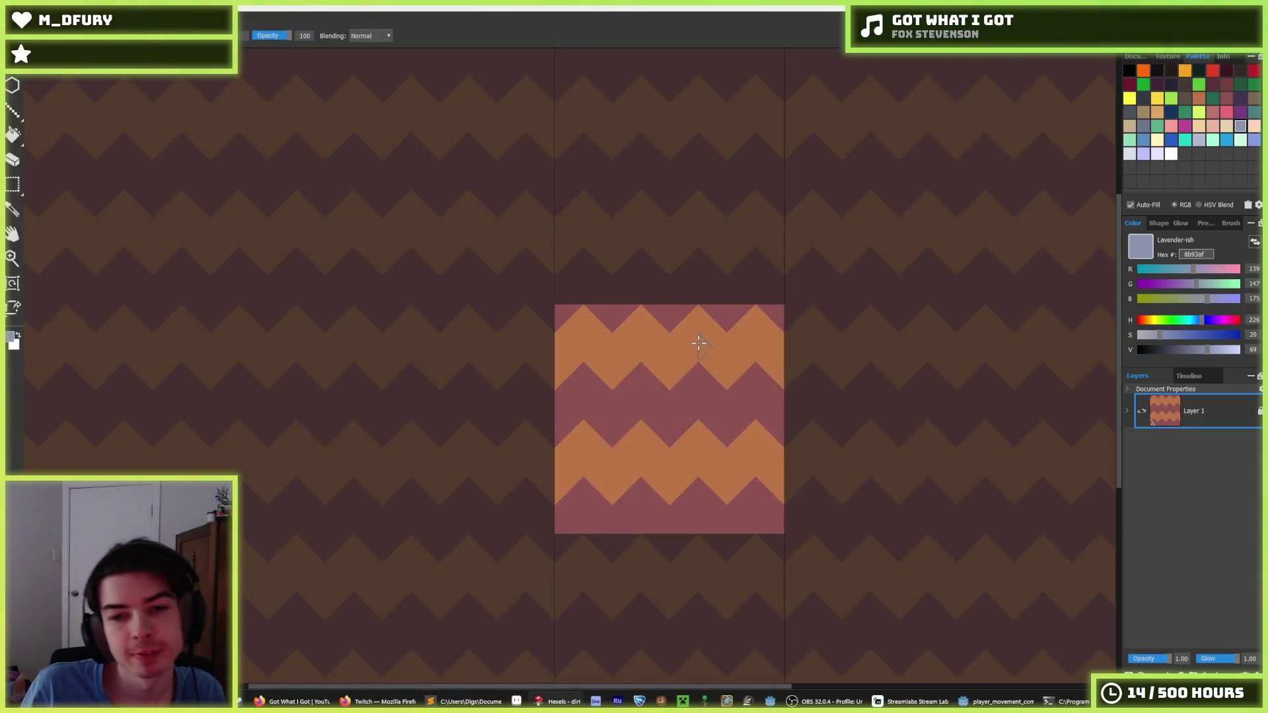
# - Show the Document settings and save the tile as dirt in Digger > Godot > Sprites
pyautogui.click(1136, 56)
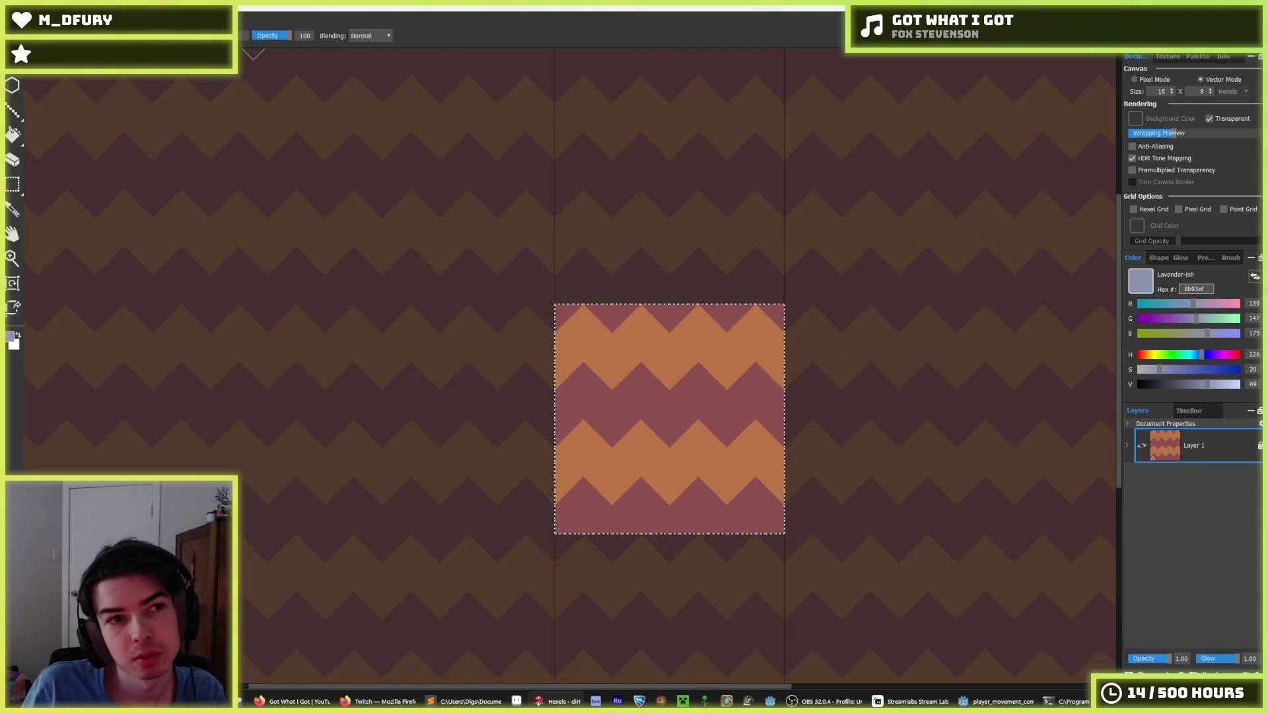
pyautogui.click(16, 66)
pyautogui.click(40, 115)
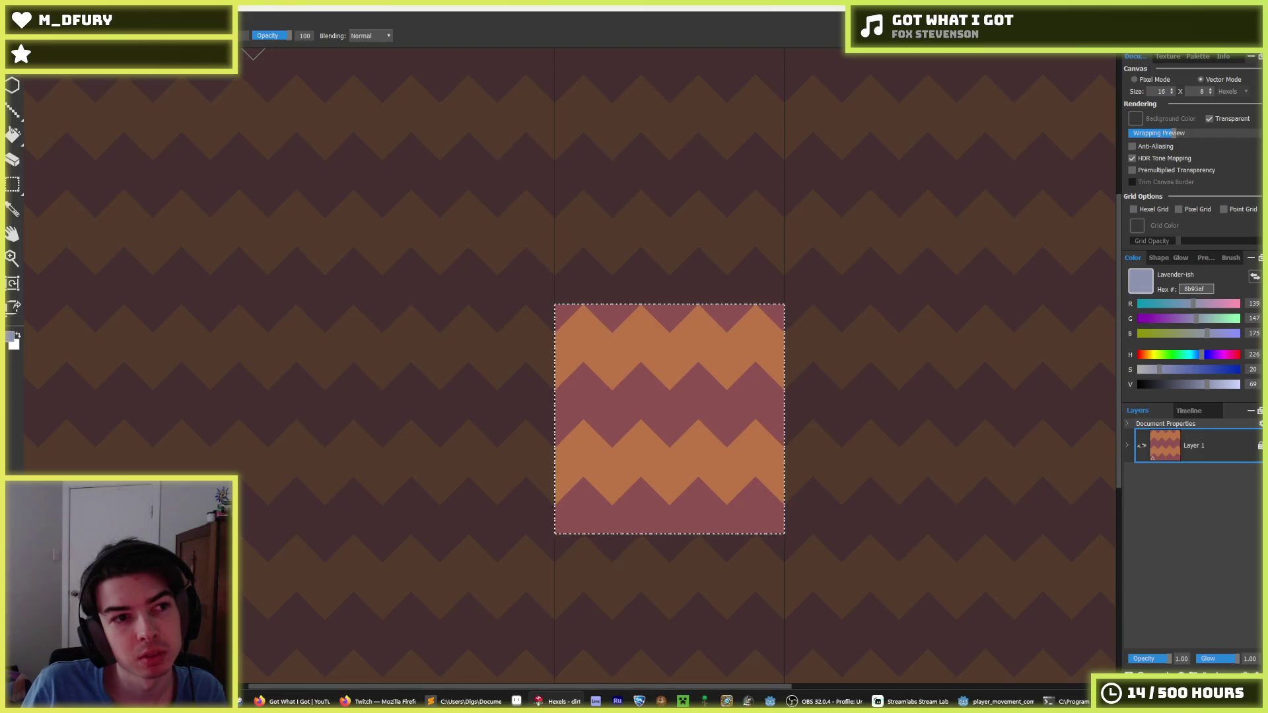
pyautogui.click(40, 267)
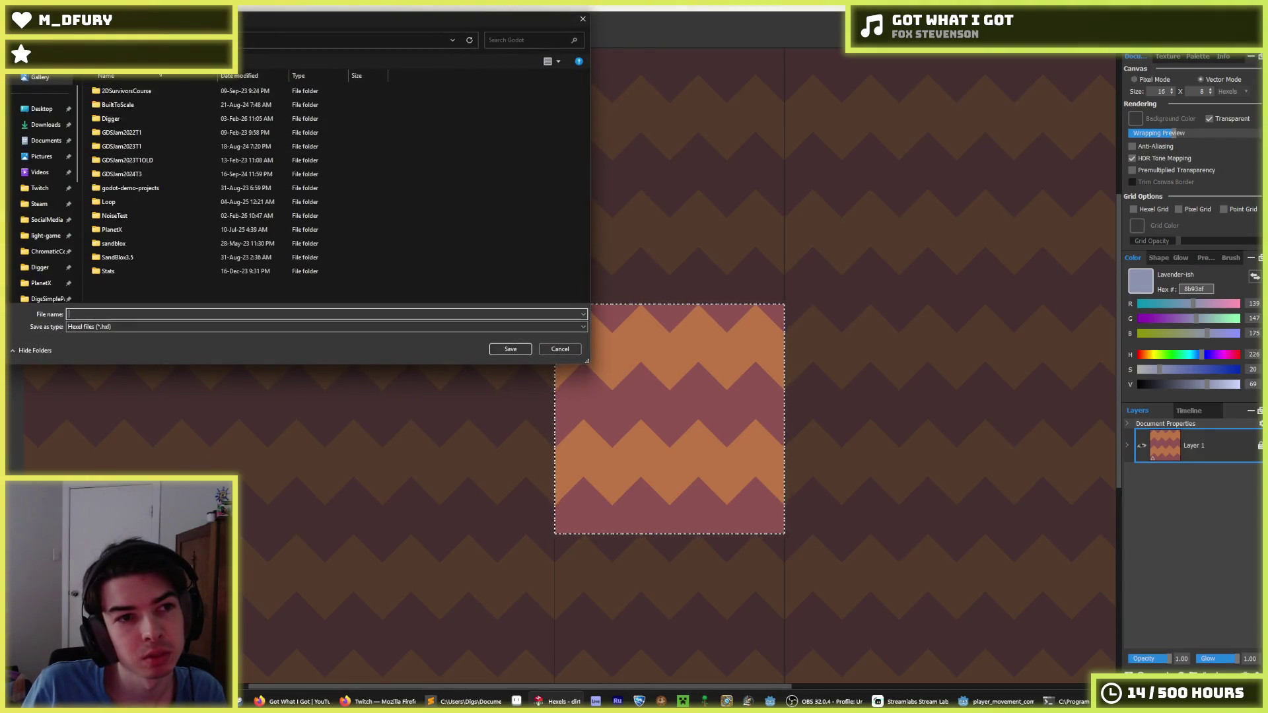
pyautogui.doubleClick(130, 111)
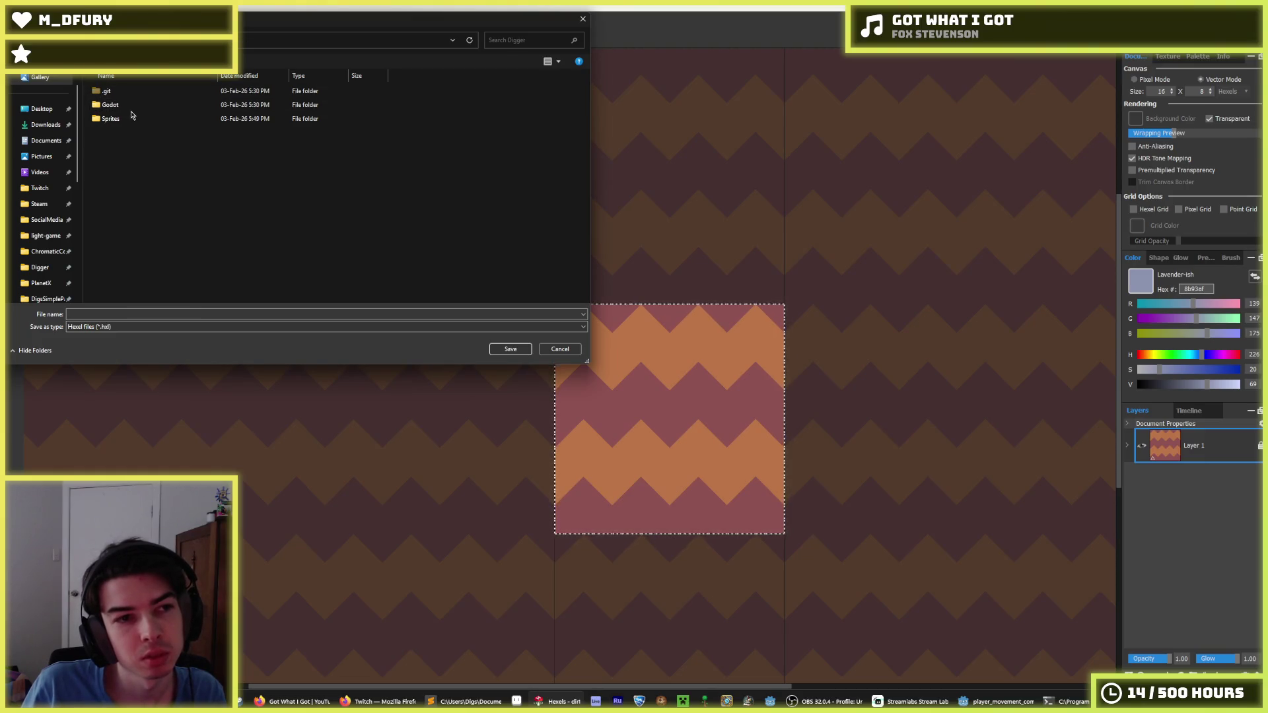
pyautogui.doubleClick(125, 119)
pyautogui.write('dirt')
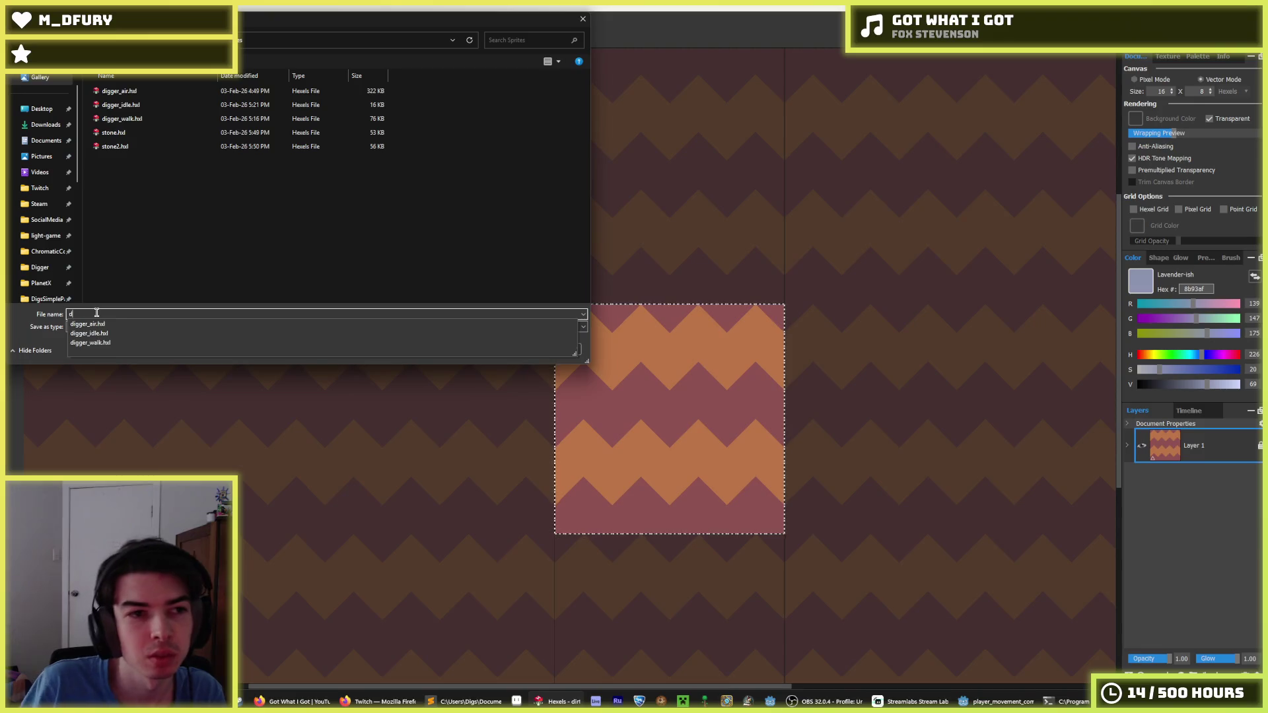
pyautogui.press('Return')
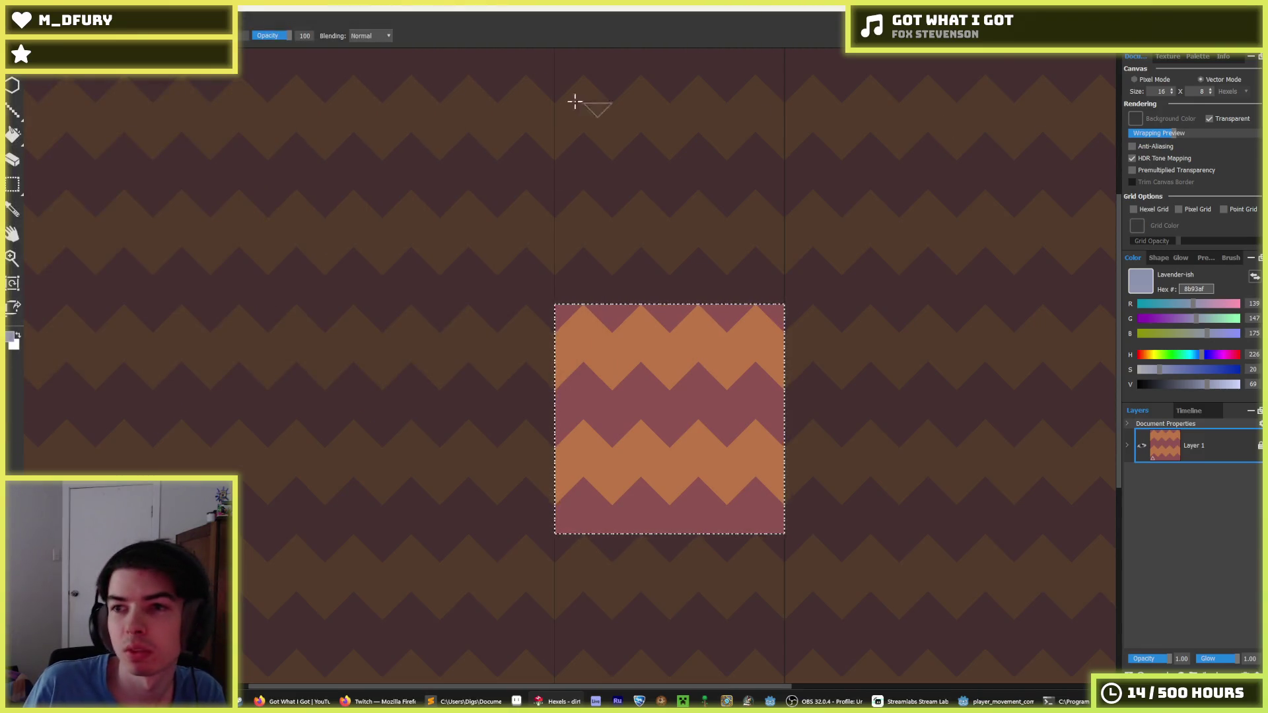
pyautogui.click(152, 16)
# - Subdivide the dirt tile from 16x8 to 32x16 trixels and sample its maroon colour
pyautogui.click(199, 165)
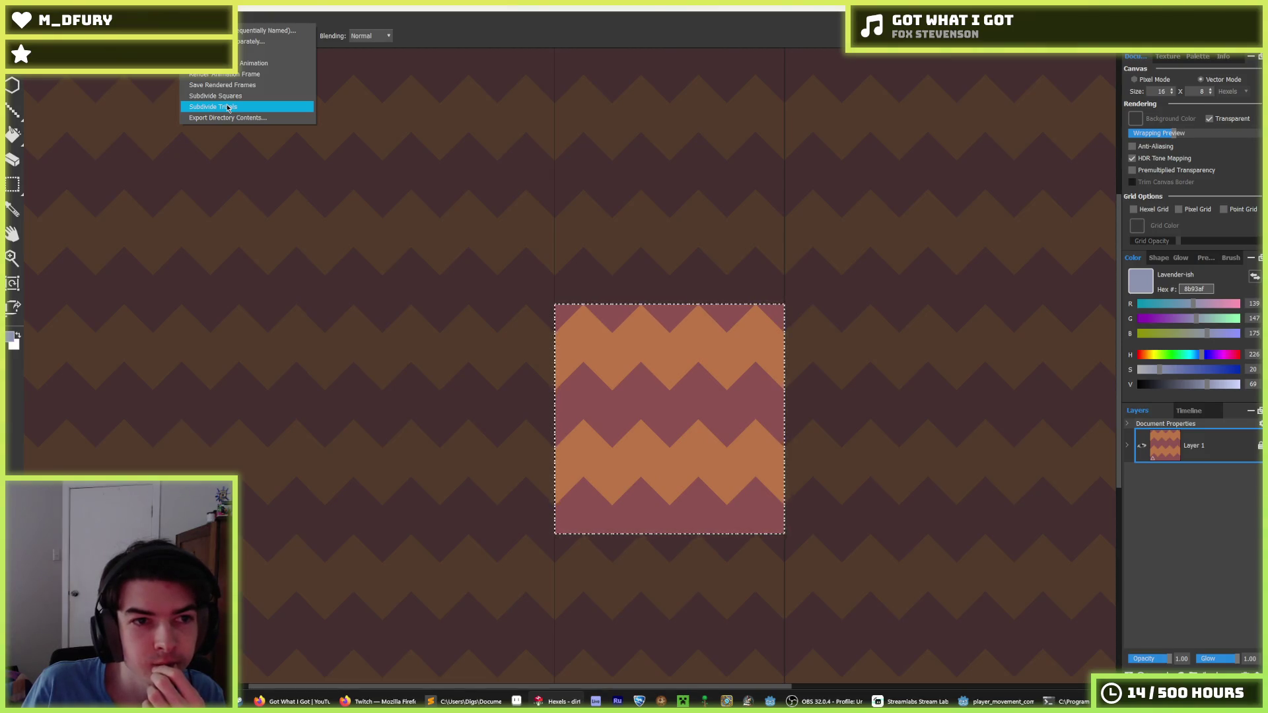
pyautogui.click(228, 108)
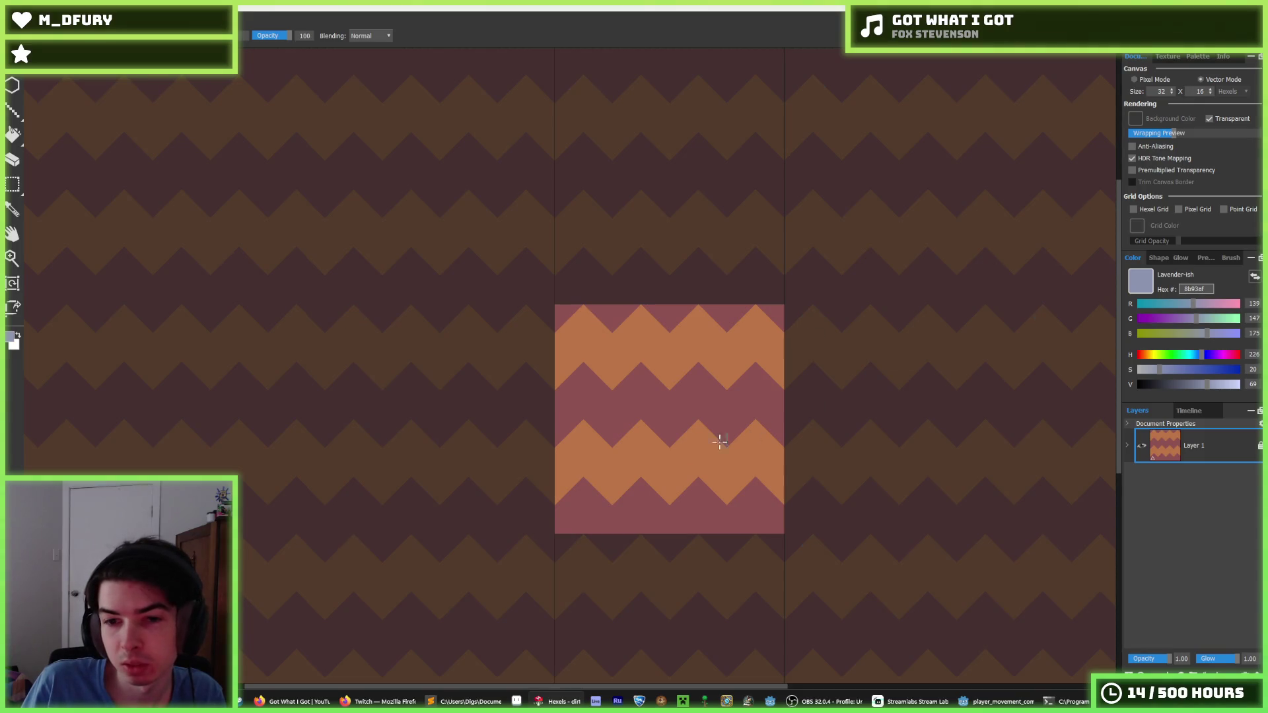
pyautogui.scroll(2, 719, 442)
pyautogui.keyDown('alt'); pyautogui.click(683, 357); pyautogui.keyUp('alt')
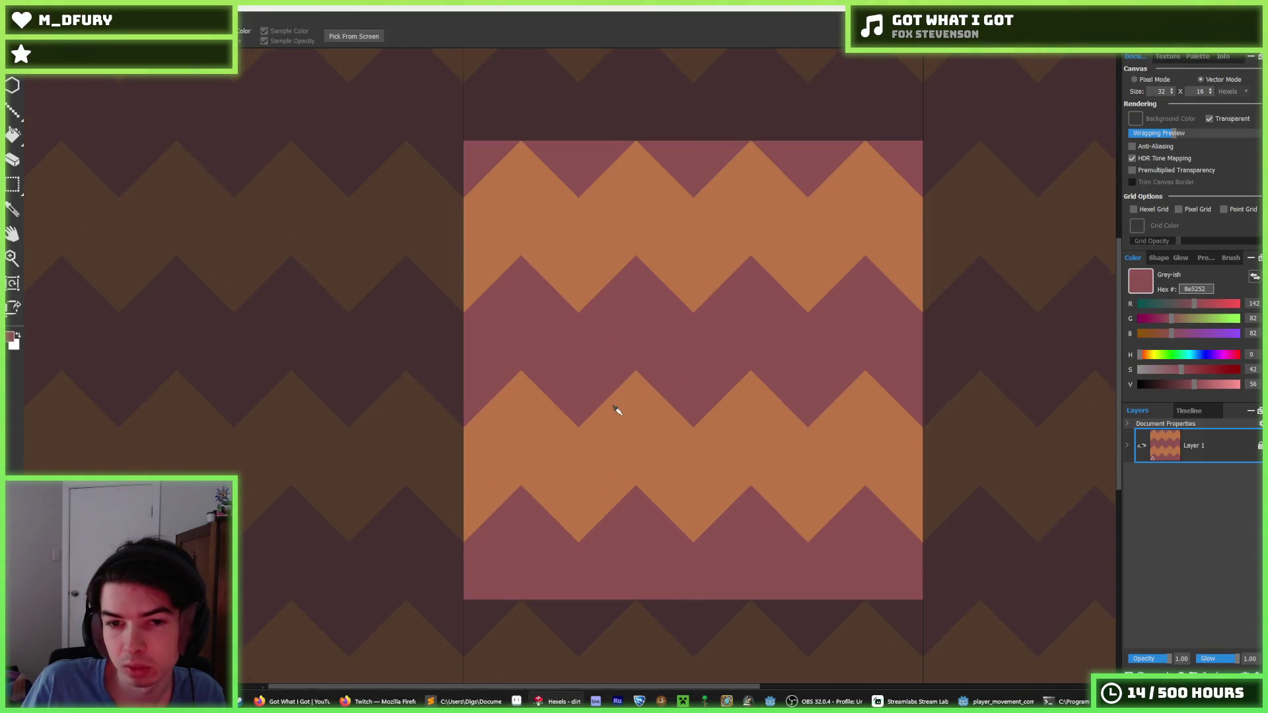
# - Sample the orange and mauve colours from the tile's zigzag bands
pyautogui.scroll(-2, 617, 413)
pyautogui.keyDown('alt'); pyautogui.click(647, 319); pyautogui.keyUp('alt')
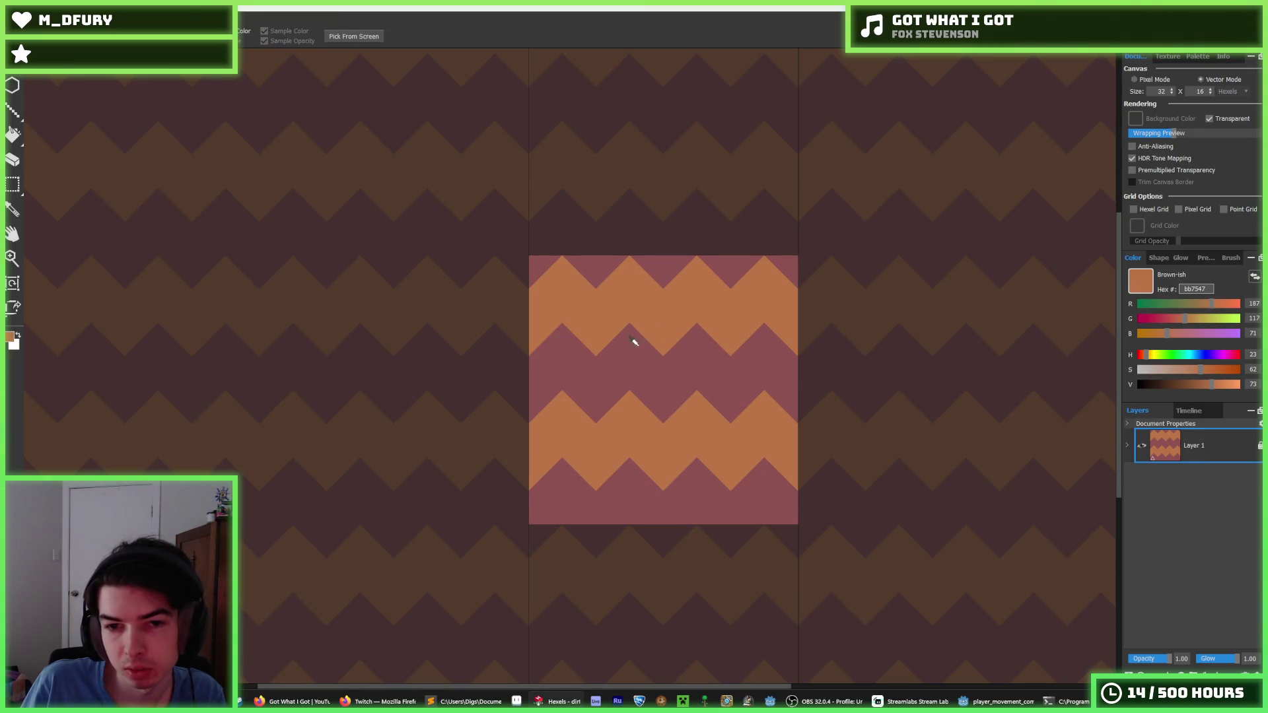
pyautogui.keyDown('alt'); pyautogui.click(630, 340); pyautogui.keyUp('alt')
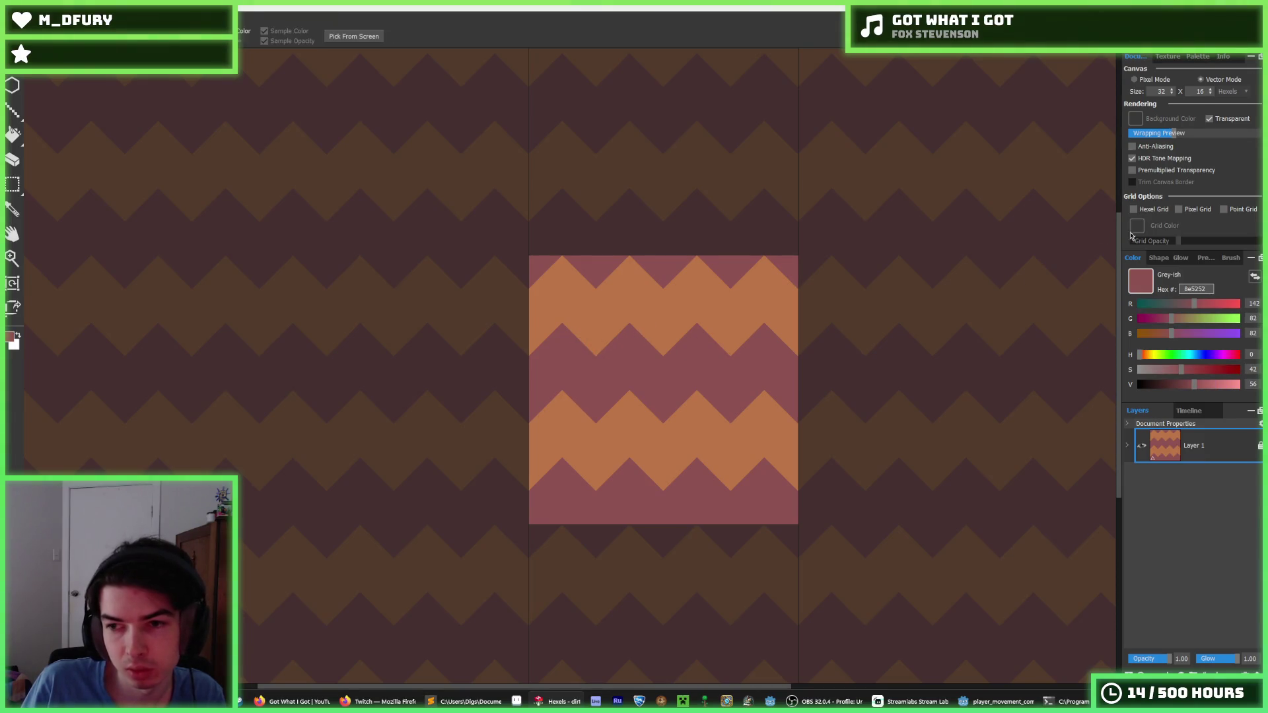
pyautogui.click(1168, 57)
pyautogui.click(1194, 58)
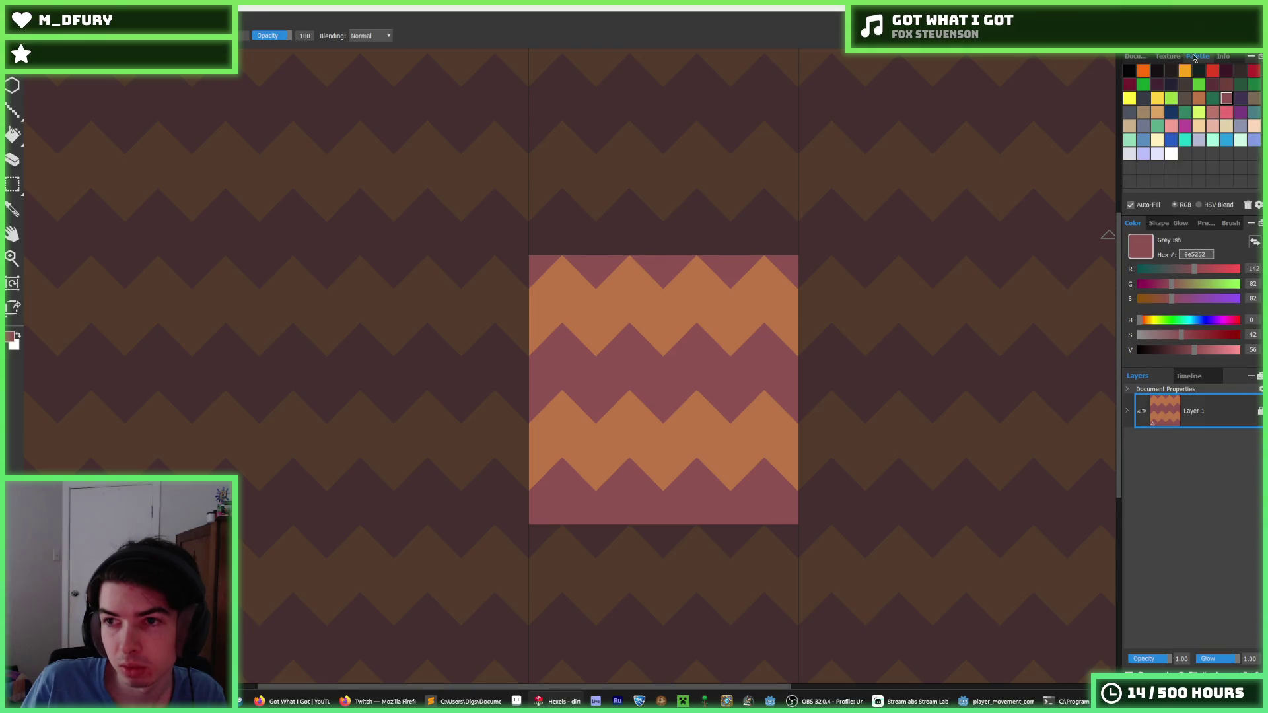
pyautogui.keyDown('alt'); pyautogui.click(620, 285); pyautogui.keyUp('alt')
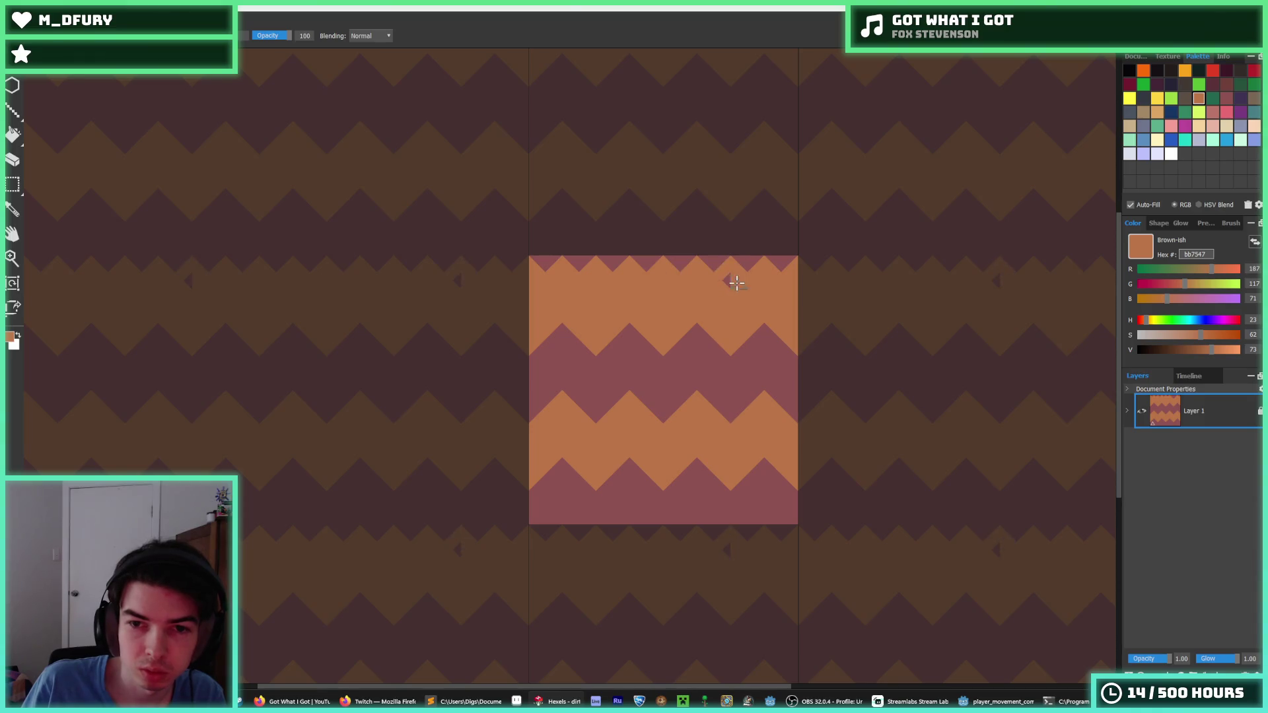
# - Paint mauve into the orange zigzag edge for finer teeth, undoing a stray stroke
pyautogui.scroll(-5, 766, 326)
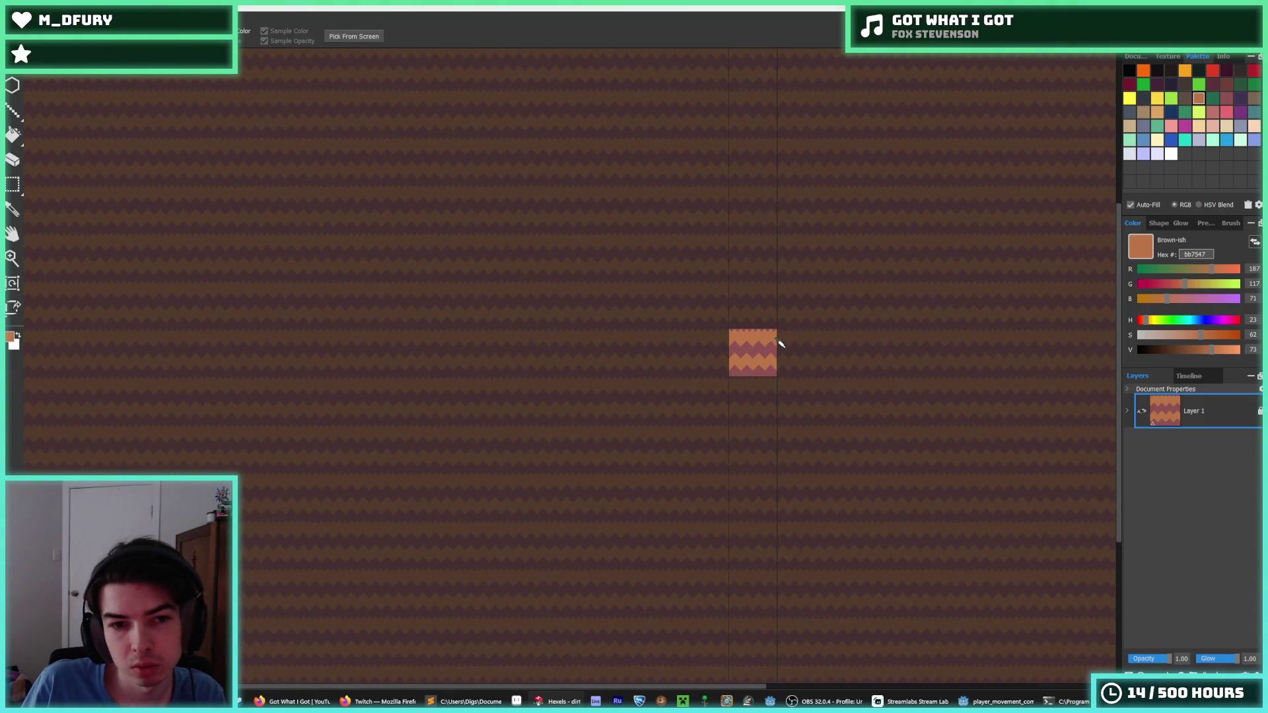
pyautogui.scroll(5, 779, 343)
pyautogui.click(725, 324)
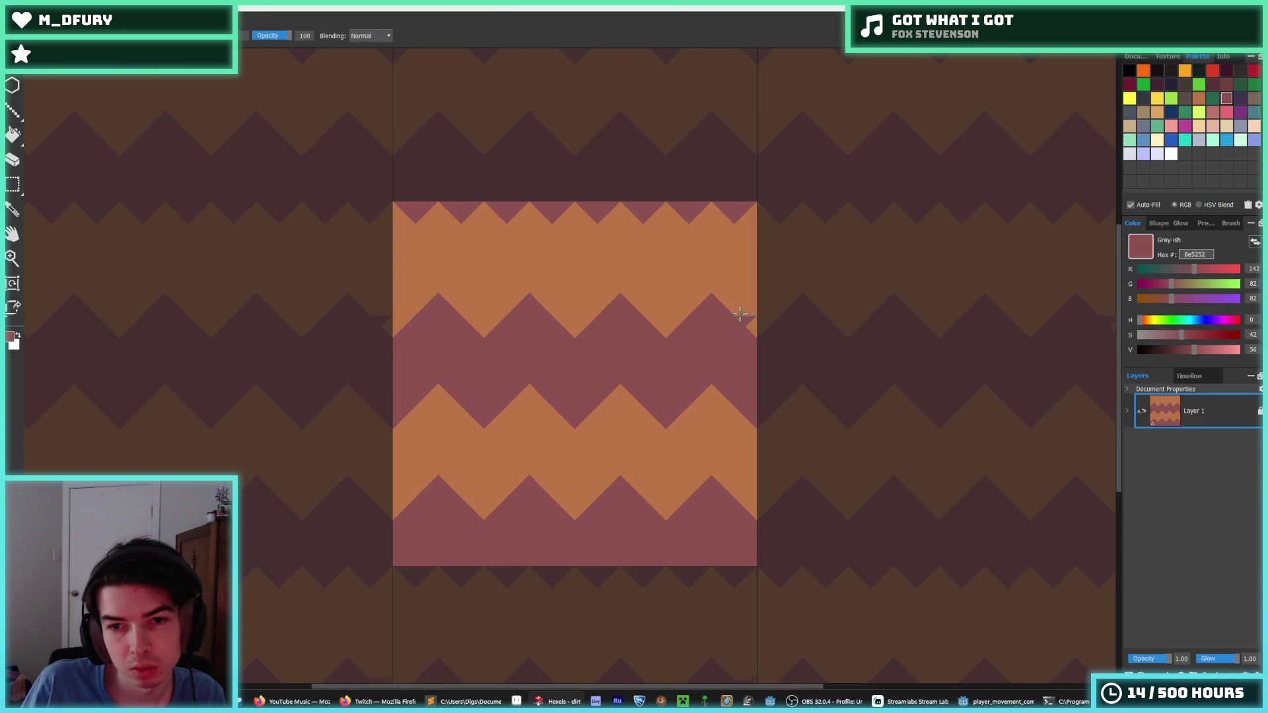
pyautogui.moveTo(740, 314); pyautogui.dragTo(726, 295)
pyautogui.hotkey('ctrl', 'z')
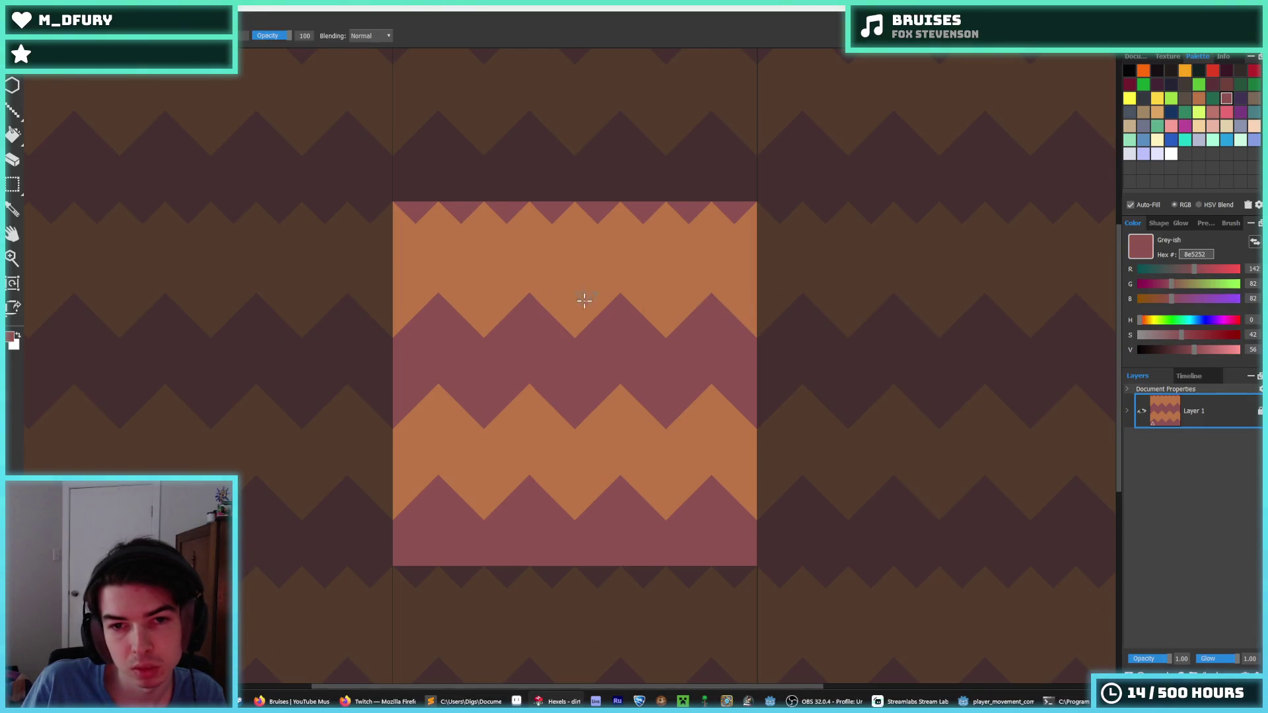
pyautogui.moveTo(398, 322)
pyautogui.mouseDown()
pyautogui.moveTo(380, 330)
pyautogui.moveTo(405, 319)
pyautogui.moveTo(383, 317)
pyautogui.mouseUp()
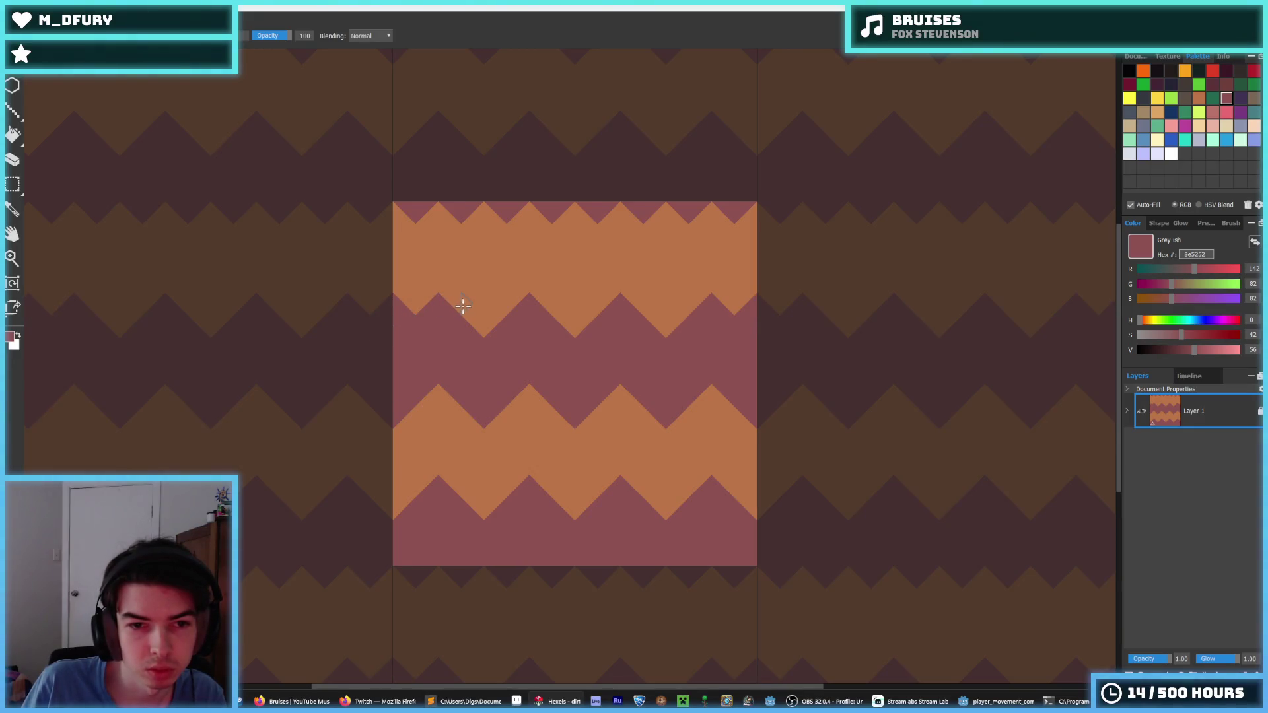
pyautogui.moveTo(507, 320)
pyautogui.mouseDown()
pyautogui.moveTo(555, 304)
pyautogui.moveTo(592, 323)
pyautogui.moveTo(659, 302)
pyautogui.moveTo(663, 320)
pyautogui.mouseUp()
# - Cover the deep orange tip with mauve, then pick the dark brown swatch
pyautogui.keyDown('alt'); pyautogui.click(557, 291); pyautogui.keyUp('alt')
pyautogui.keyDown('alt'); pyautogui.click(614, 320); pyautogui.keyUp('alt')
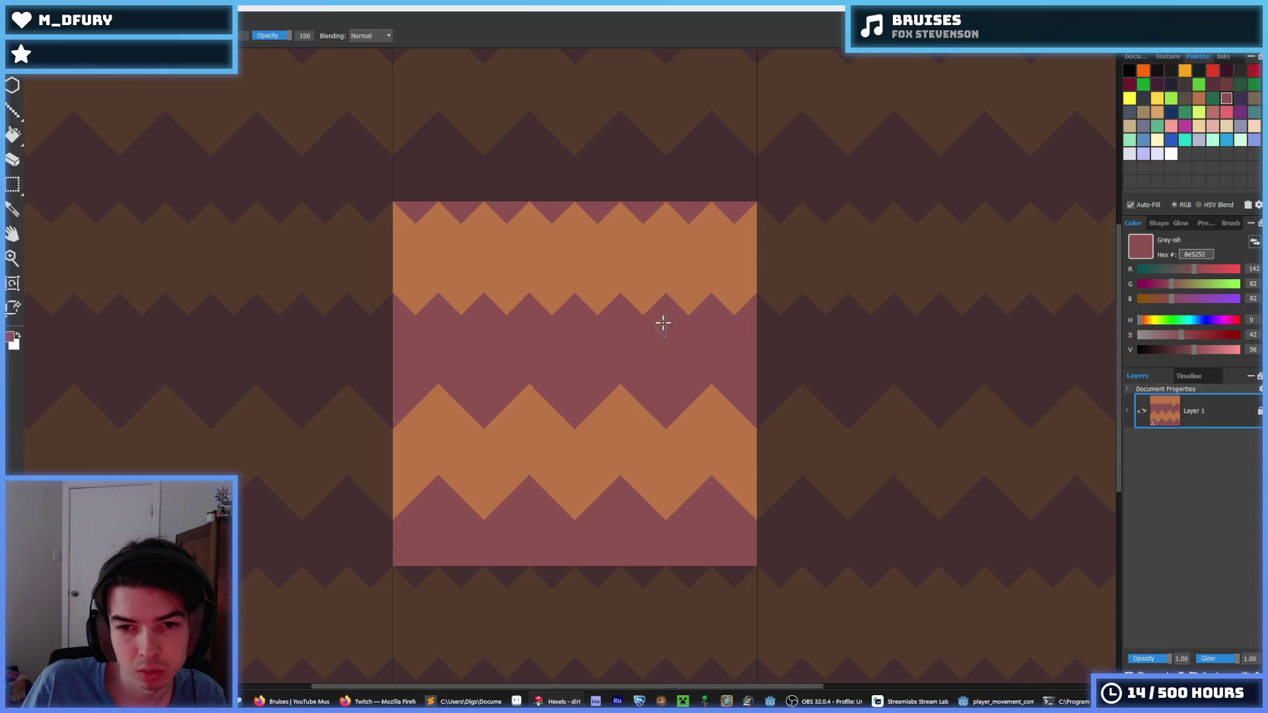
pyautogui.scroll(-3, 723, 343)
pyautogui.scroll(3, 730, 343)
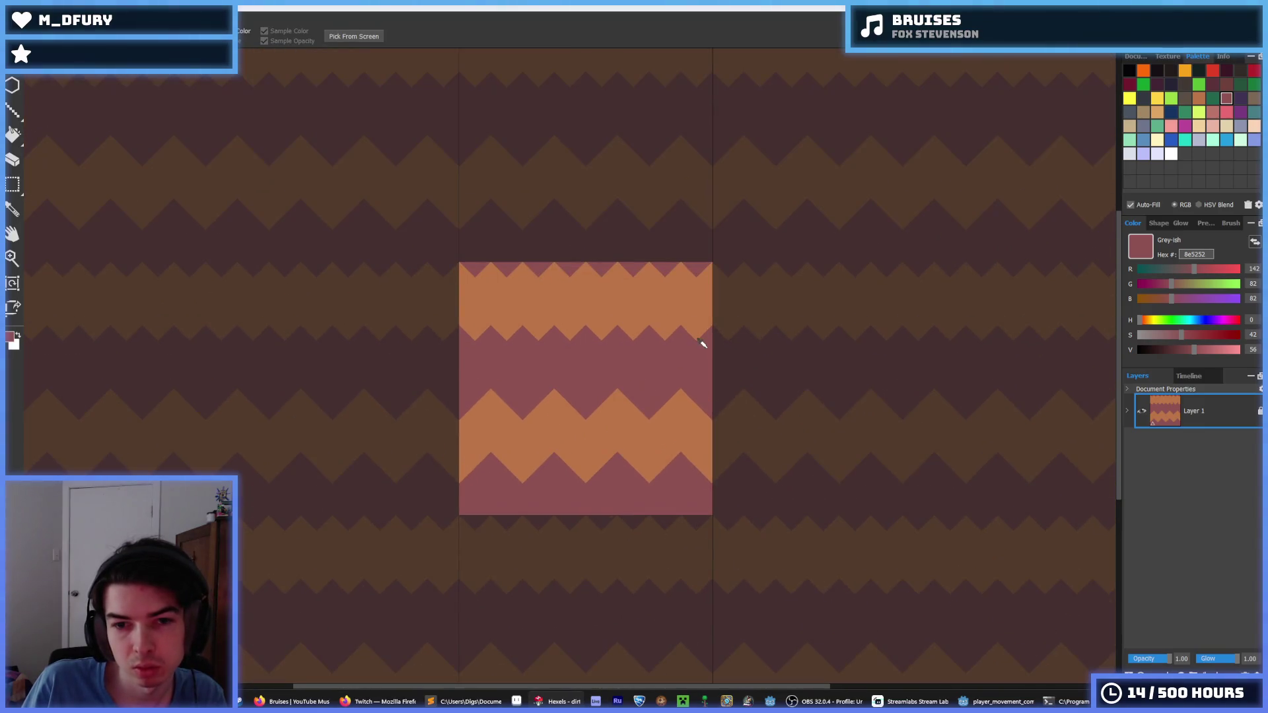
pyautogui.click(1227, 84)
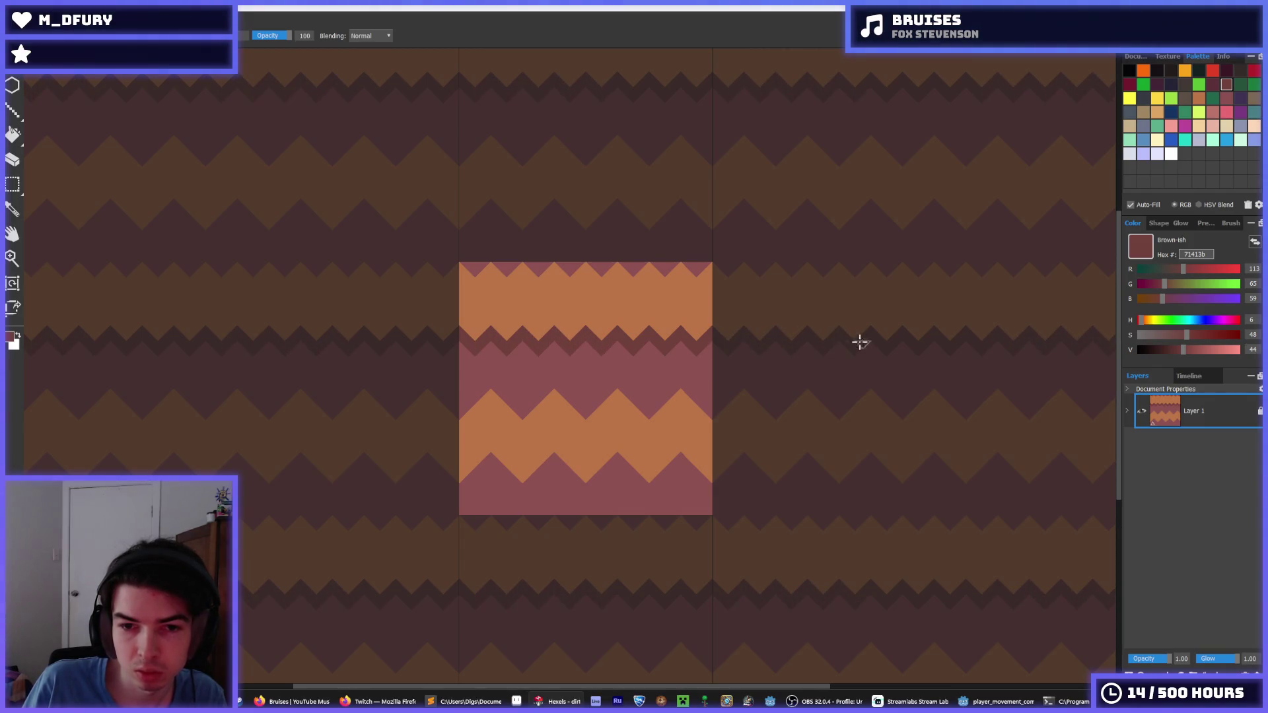
# - Marquee-select the tile's top band and nudge it down, then deselect
pyautogui.press('i')
pyautogui.scroll(-5, 542, 327)
pyautogui.scroll(5, 538, 326)
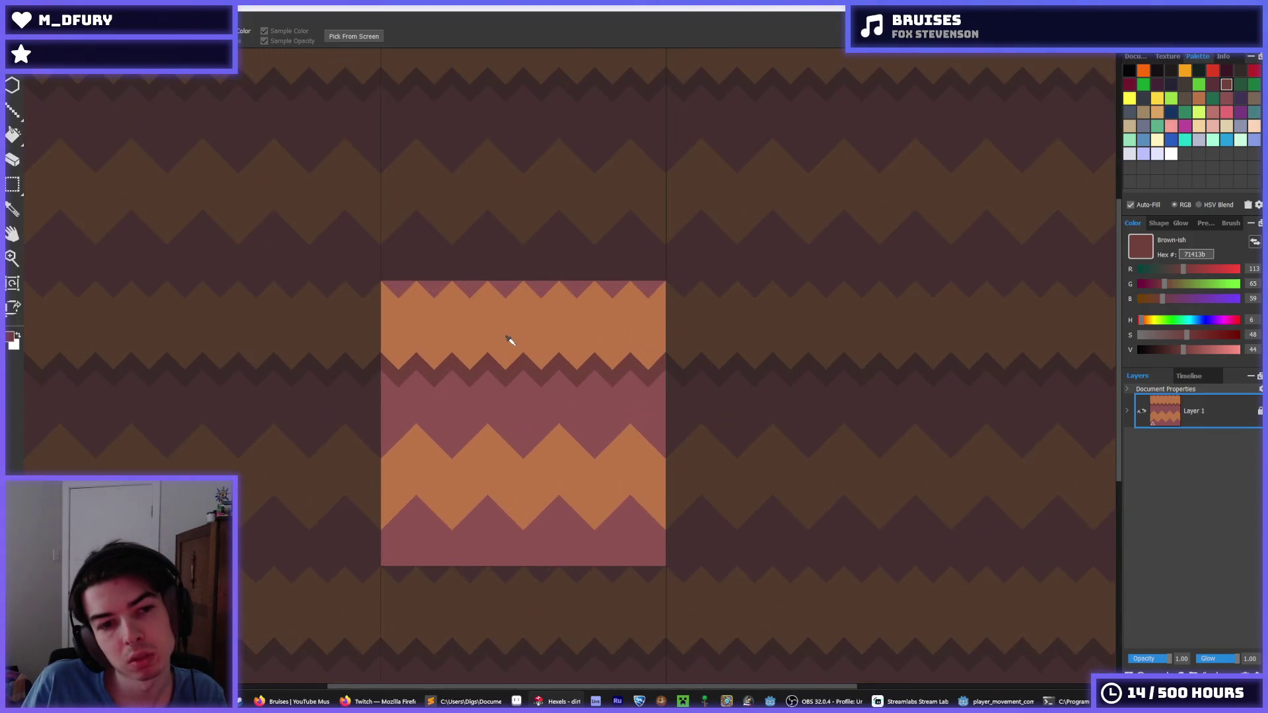
pyautogui.scroll(-2, 512, 342)
pyautogui.press('m')
pyautogui.moveTo(439, 367); pyautogui.dragTo(615, 304)
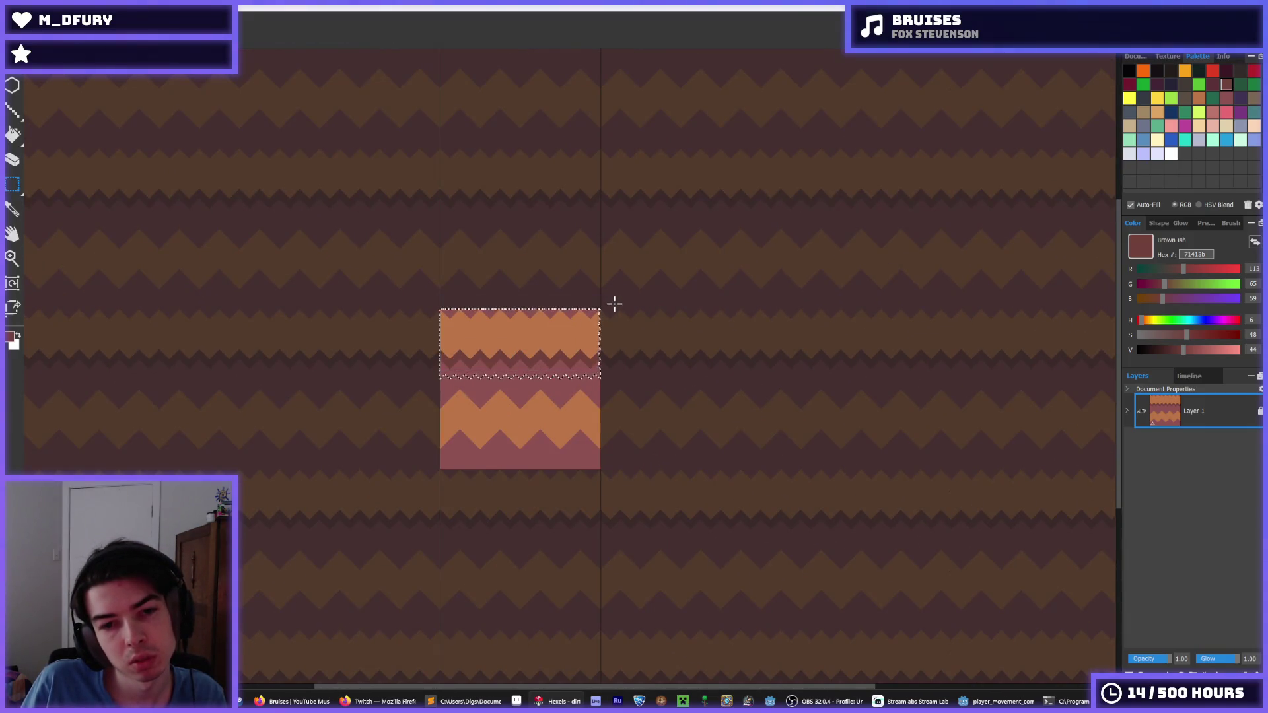
pyautogui.press('Down')
pyautogui.press('Down')
pyautogui.press('Down')
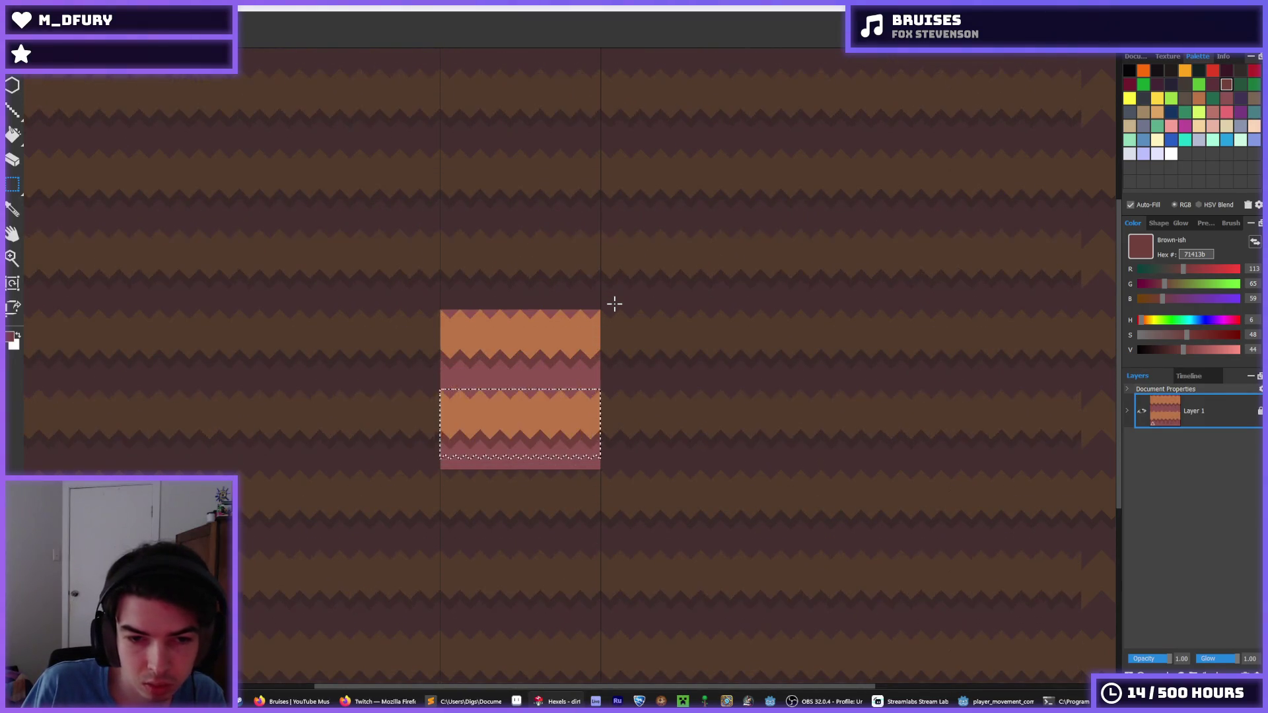
pyautogui.click(601, 299)
# - Bucket-fill the dark zigzag strips with mauve and start saving the tile as dirt.png
pyautogui.scroll(-3, 508, 347)
pyautogui.scroll(3, 494, 358)
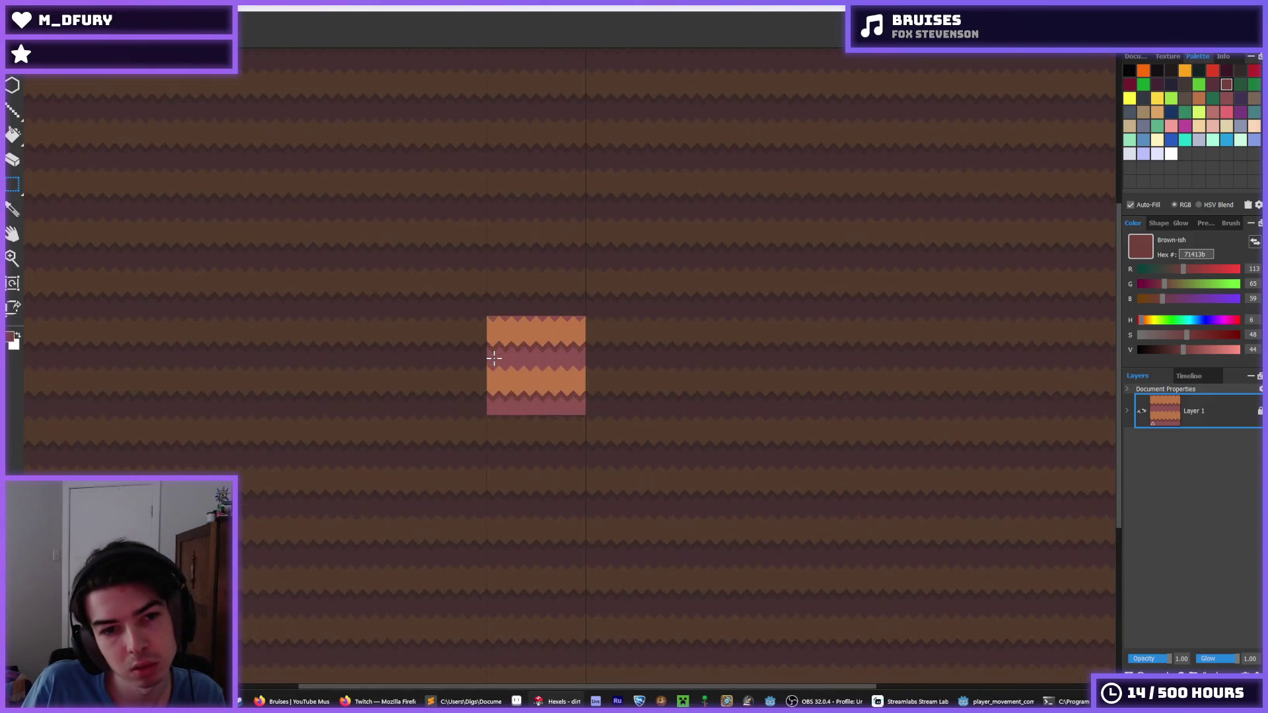
pyautogui.press('f')
pyautogui.keyDown('alt'); pyautogui.click(541, 352); pyautogui.keyUp('alt')
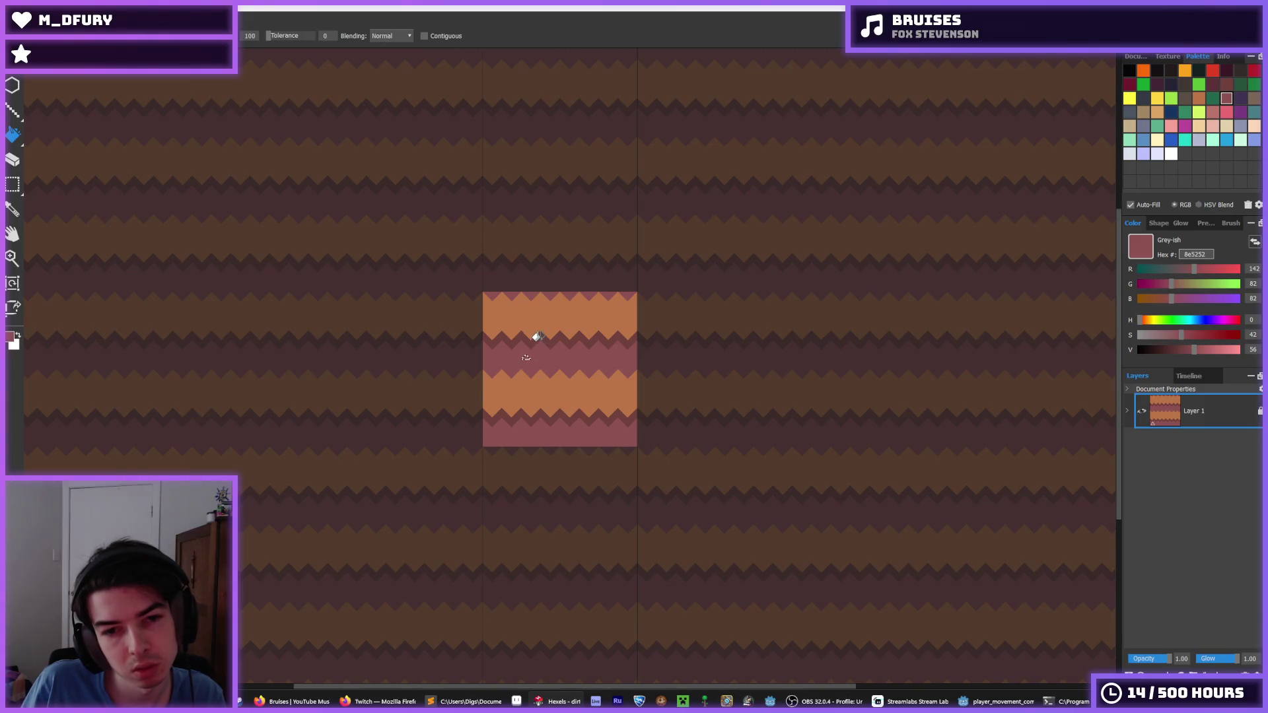
pyautogui.click(543, 343)
pyautogui.scroll(-2, 525, 348)
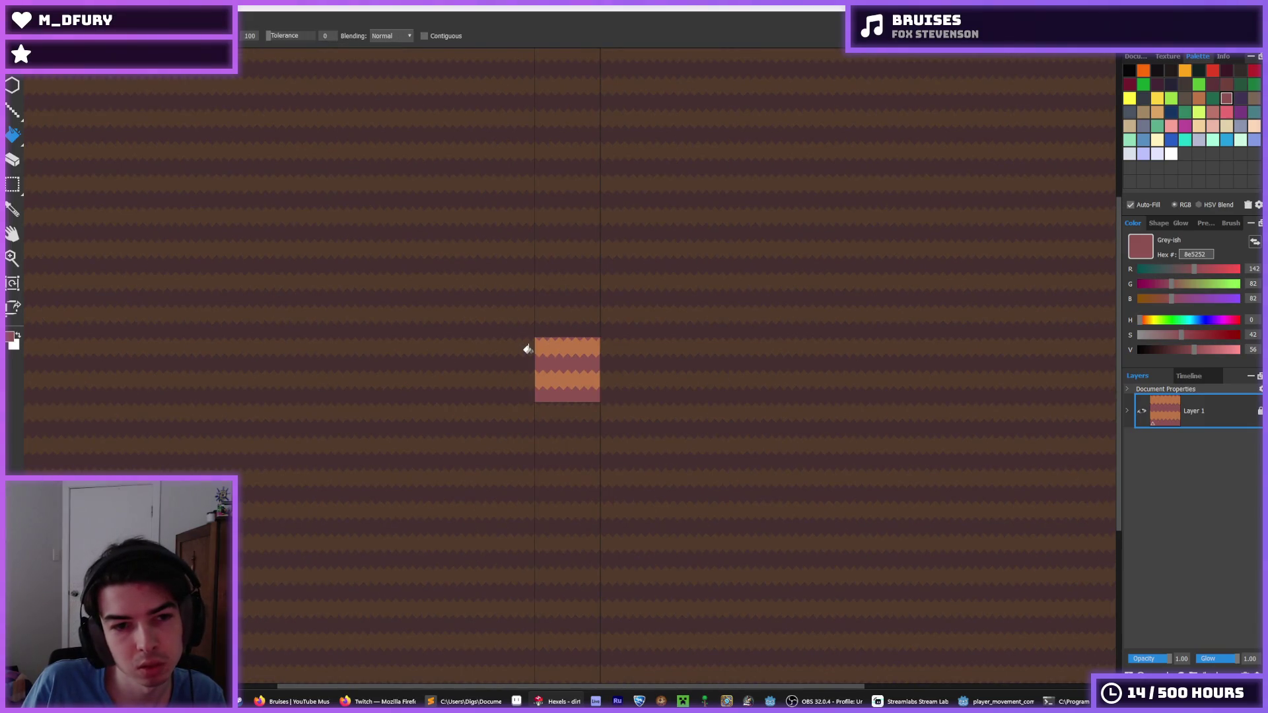
pyautogui.hotkey('ctrl', 's')
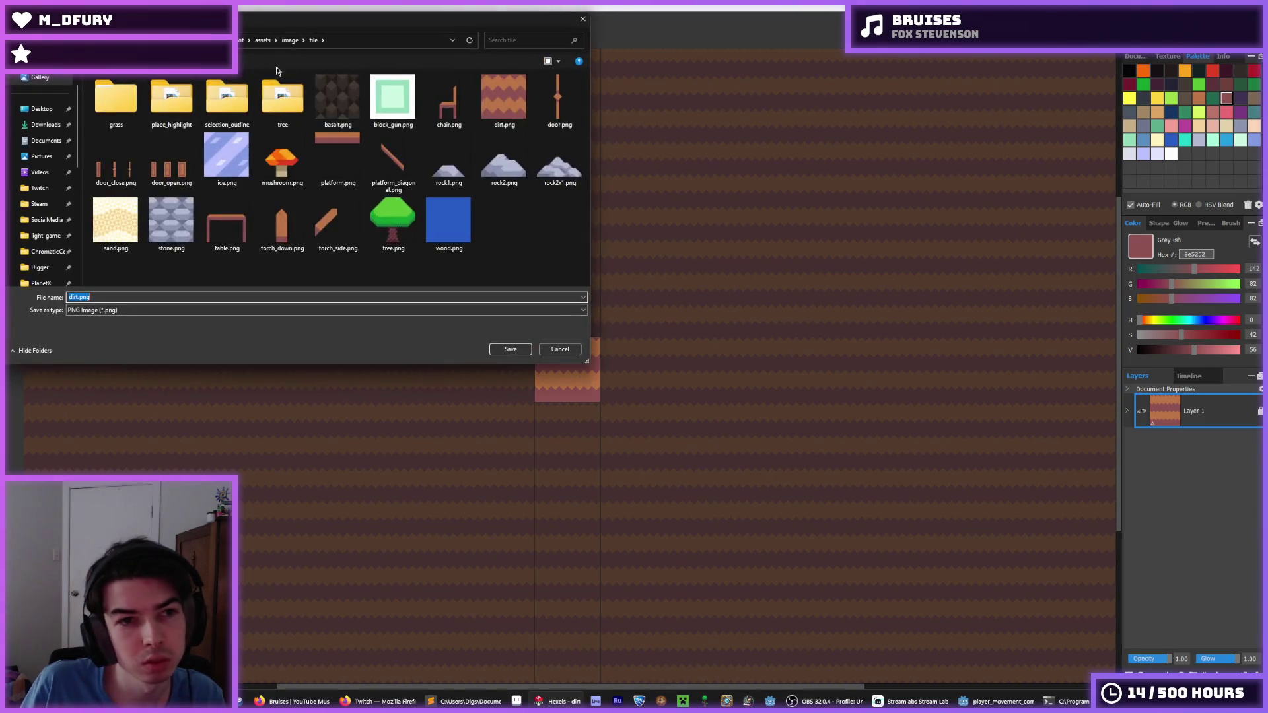
# - Browse to the Godot/assets/image/tile folder in the save dialog
pyautogui.click(288, 40)
pyautogui.click(241, 41)
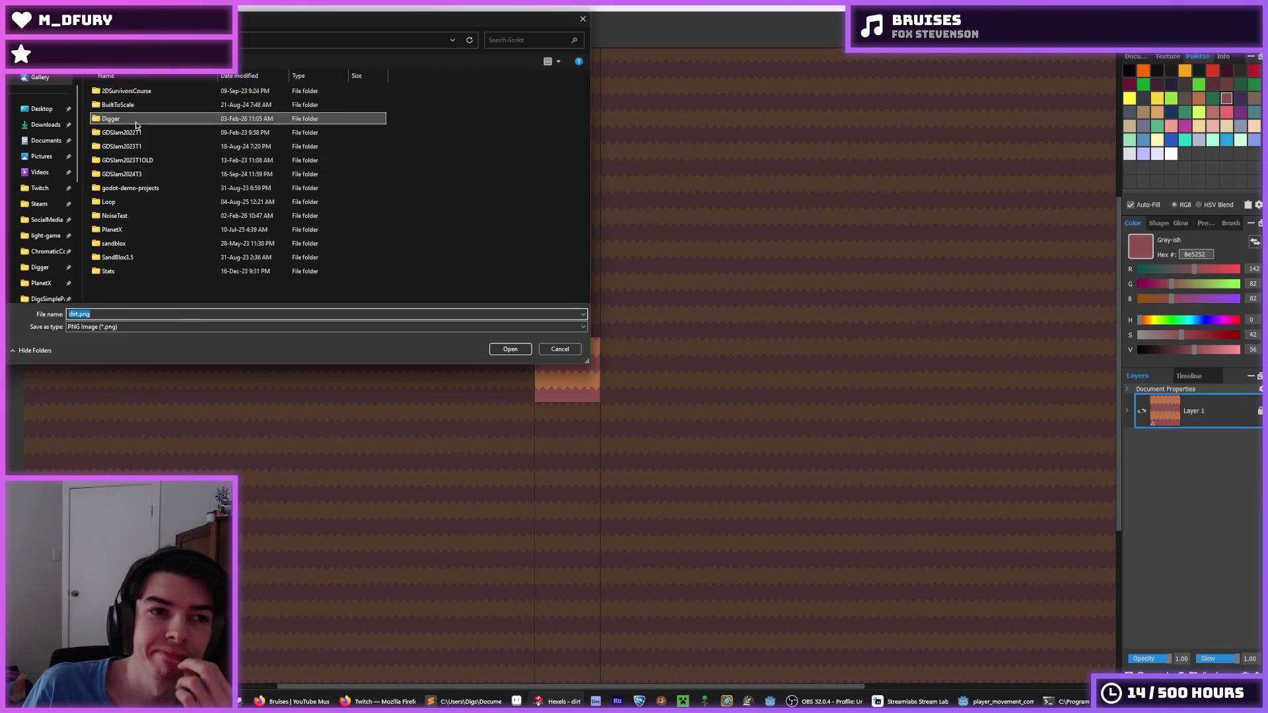
pyautogui.doubleClick(132, 118)
pyautogui.doubleClick(138, 121)
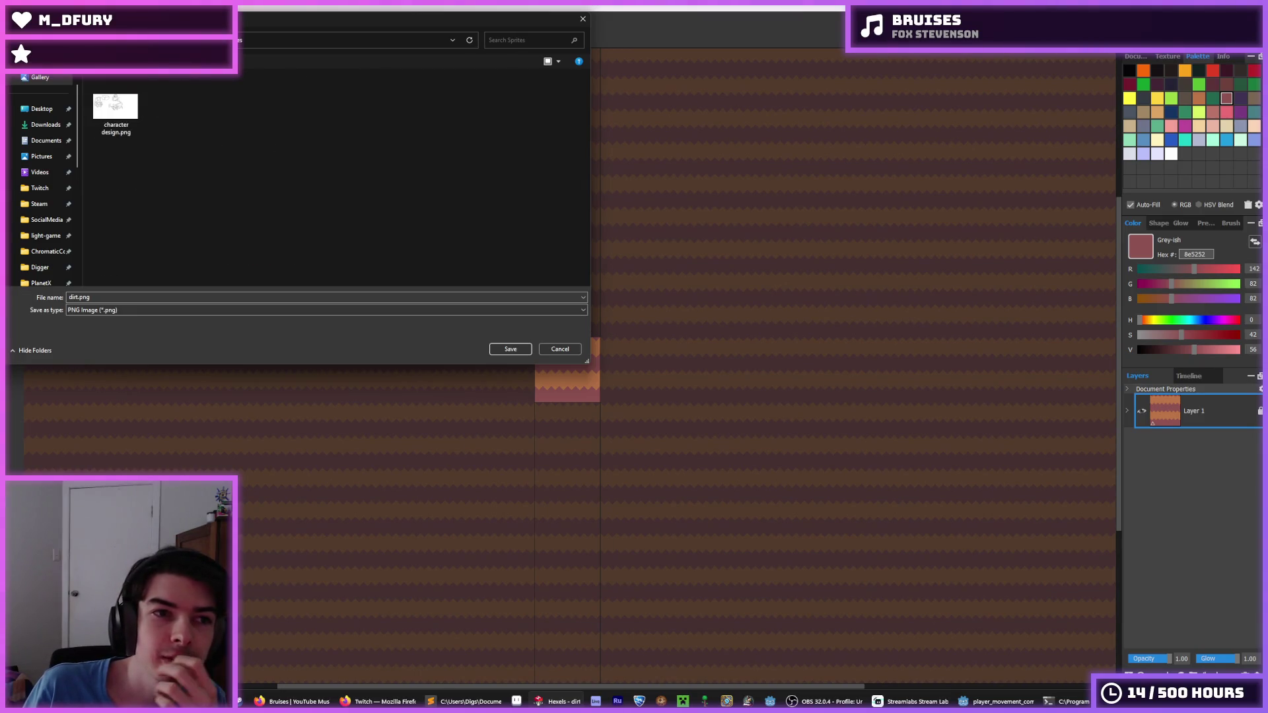
pyautogui.hotkey('alt', 'Left')
pyautogui.doubleClick(132, 104)
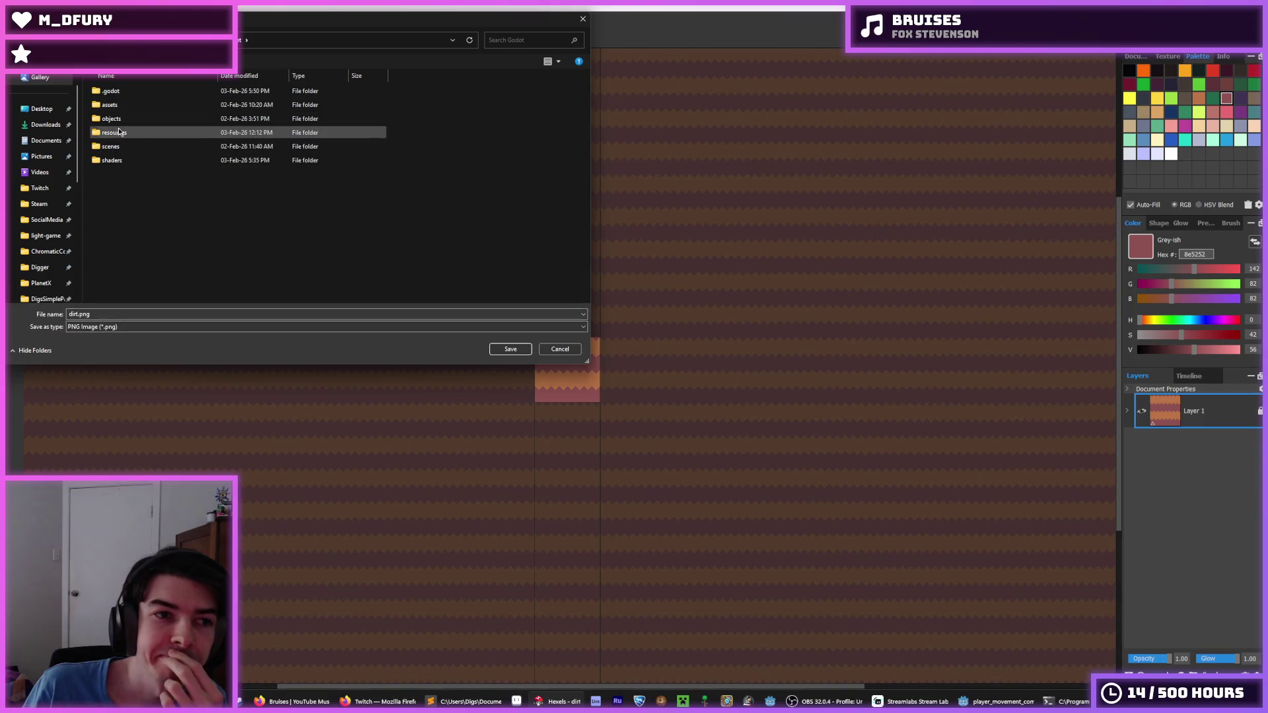
pyautogui.doubleClick(126, 105)
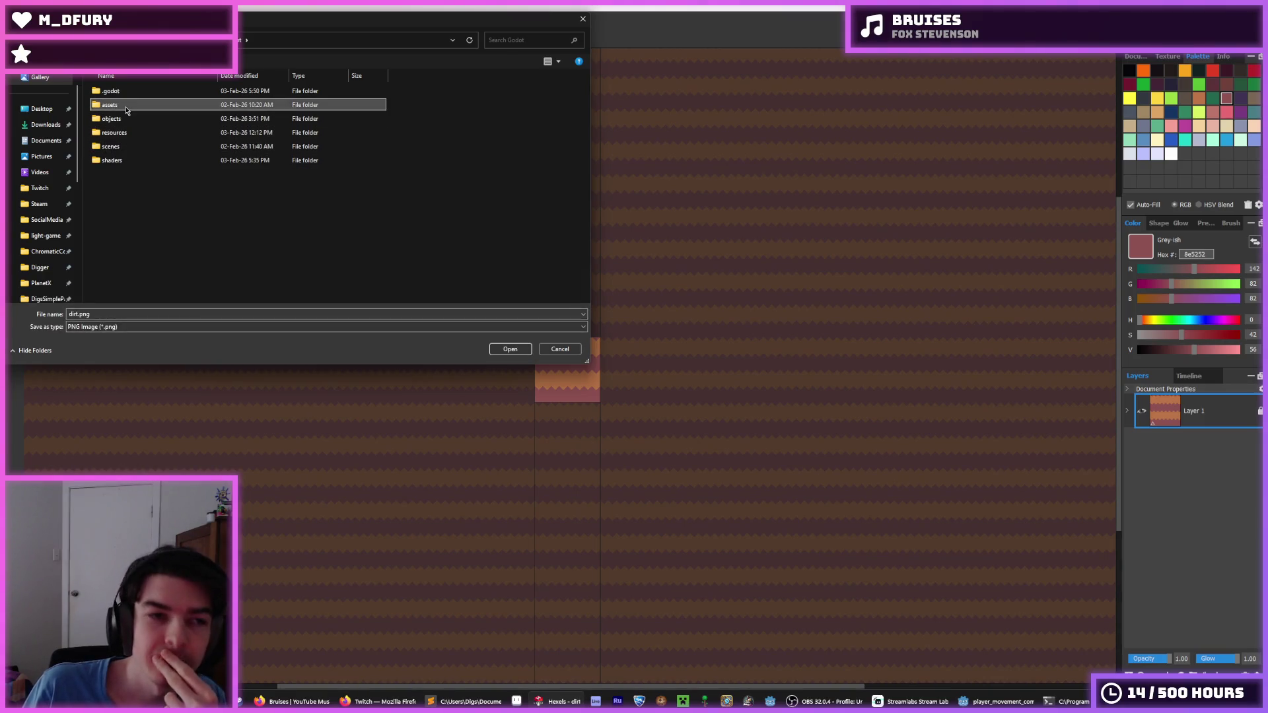
pyautogui.doubleClick(129, 107)
pyautogui.click(511, 348)
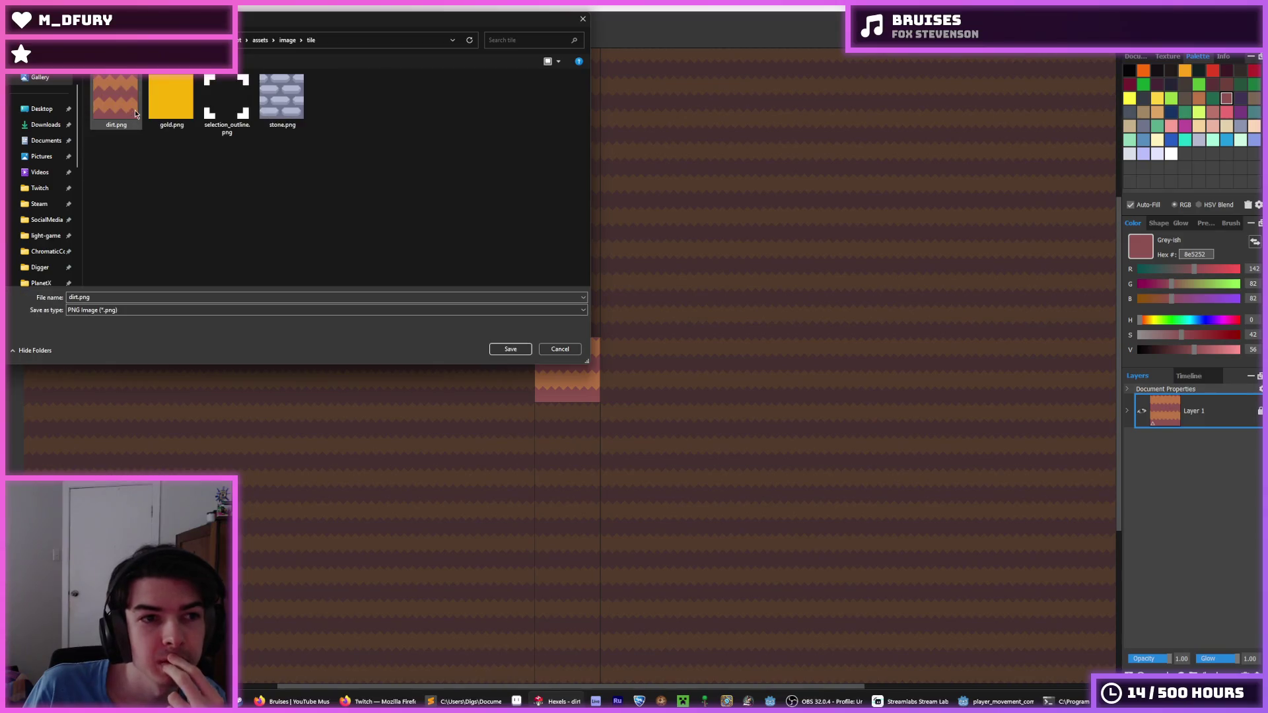
# - Save over dirt.png, confirm replacing it, and export at resolution 4
pyautogui.click(510, 349)
pyautogui.click(662, 353)
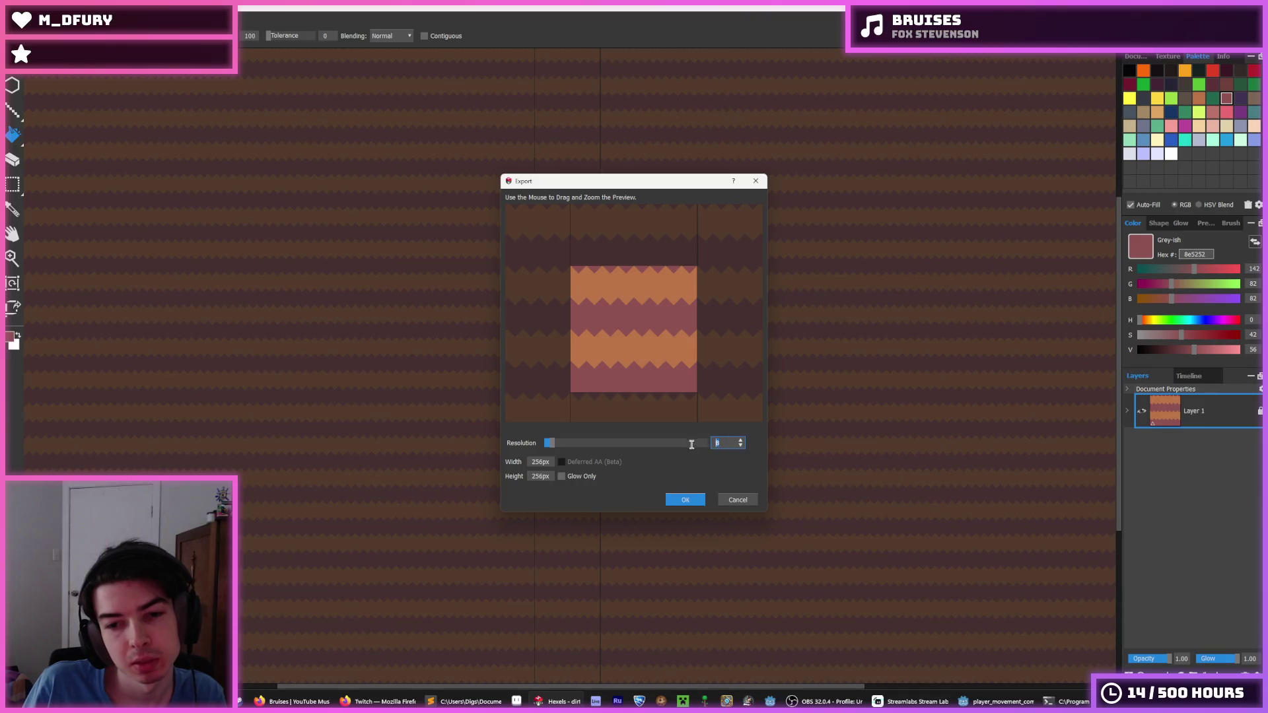
pyautogui.write('4')
pyautogui.click(685, 501)
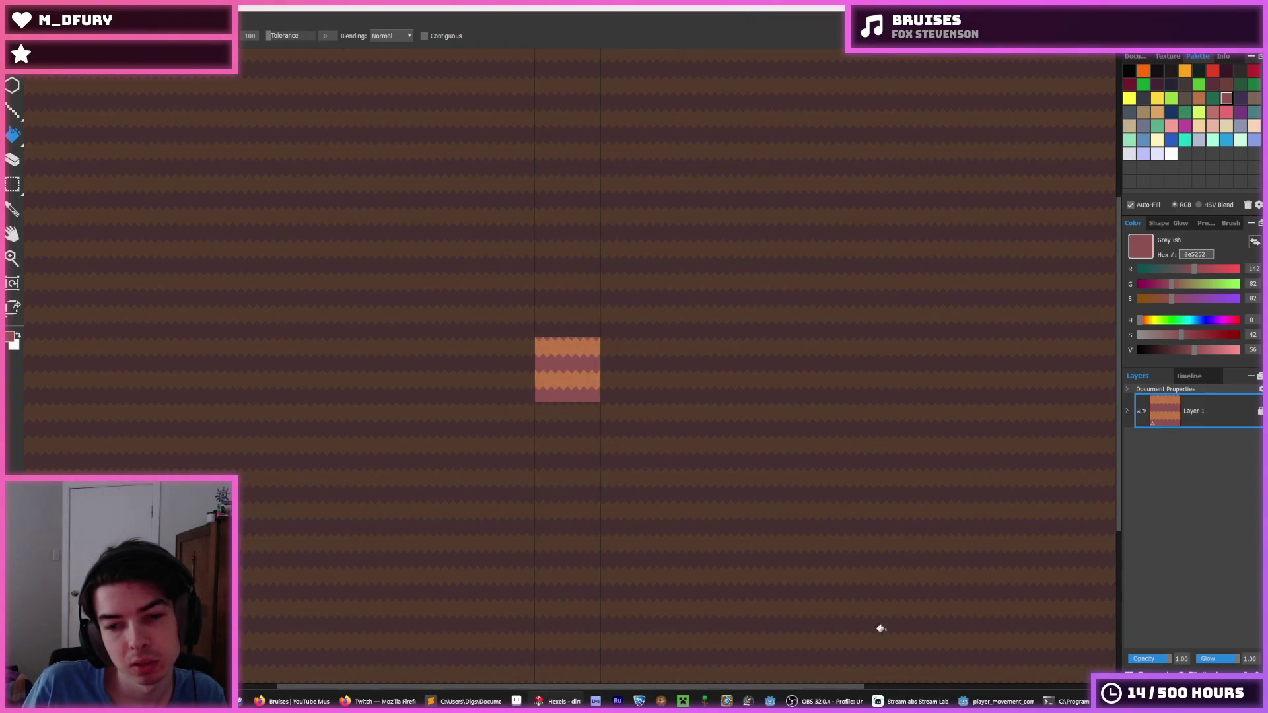
pyautogui.hotkey('alt', 'Tab')
# - Run the Digger game and dig through the new dirt tiles with the arrow keys
pyautogui.press('F5')
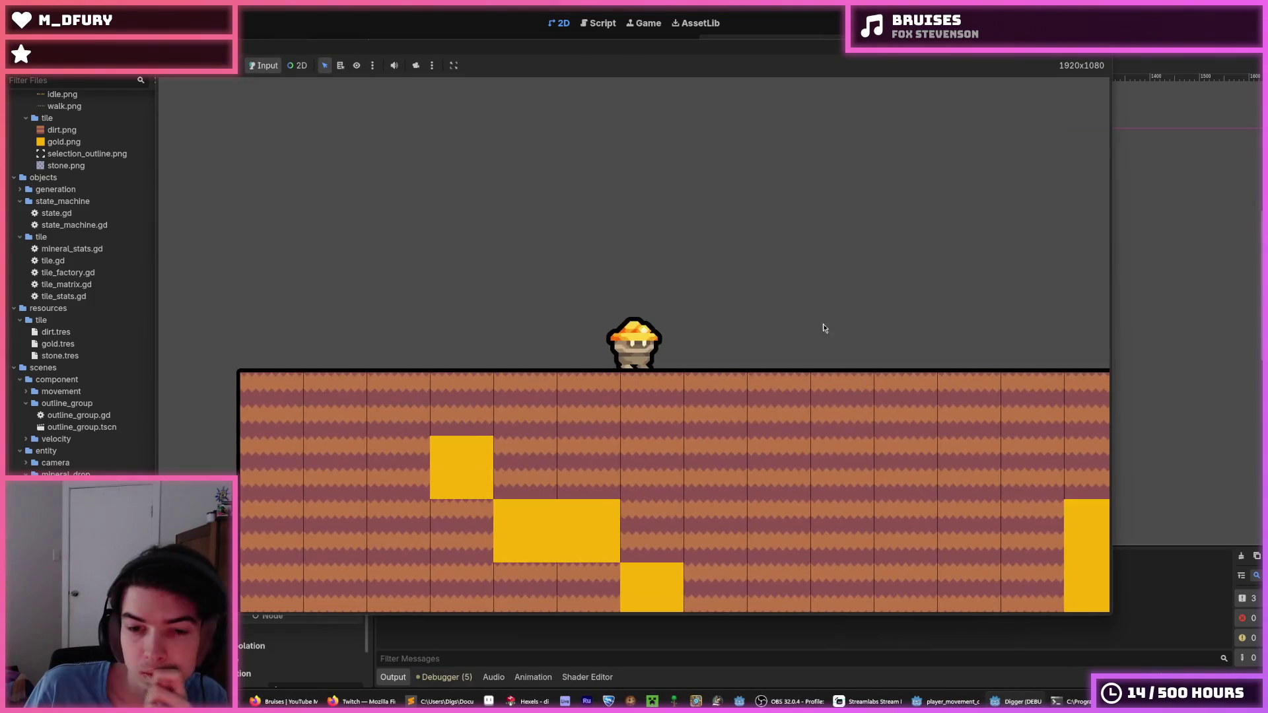
pyautogui.press('Down')
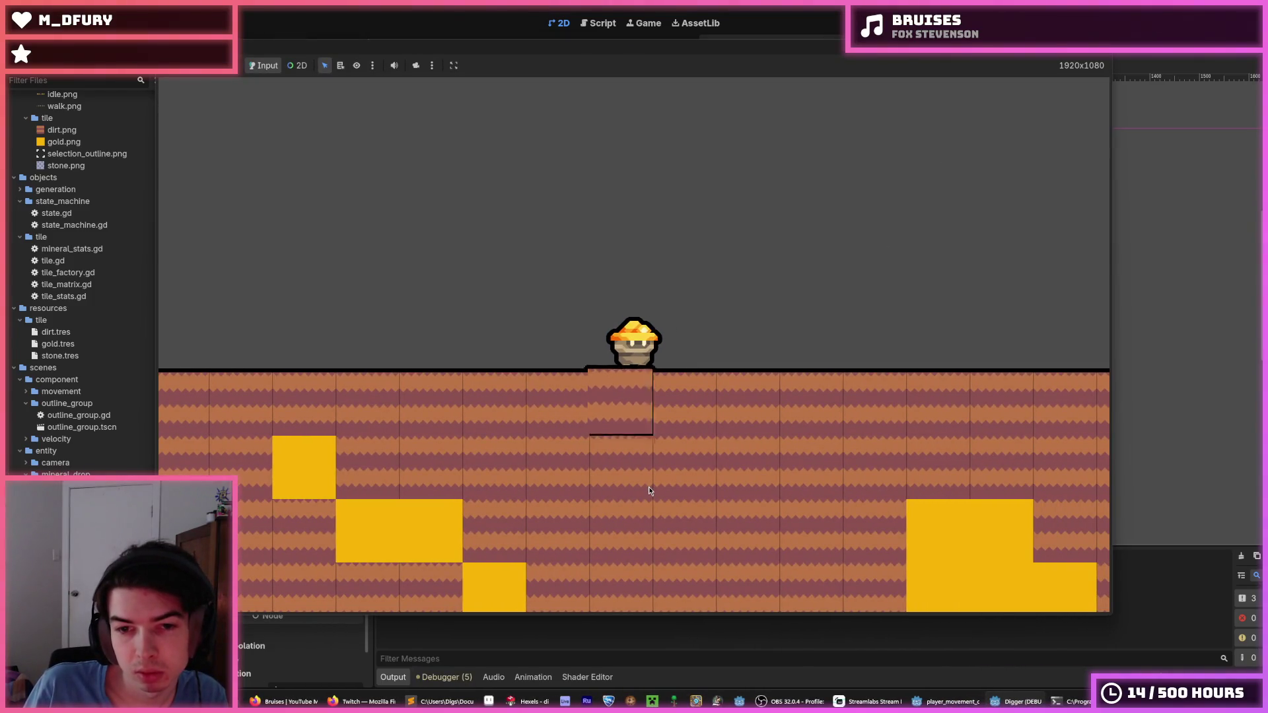
pyautogui.press('Down')
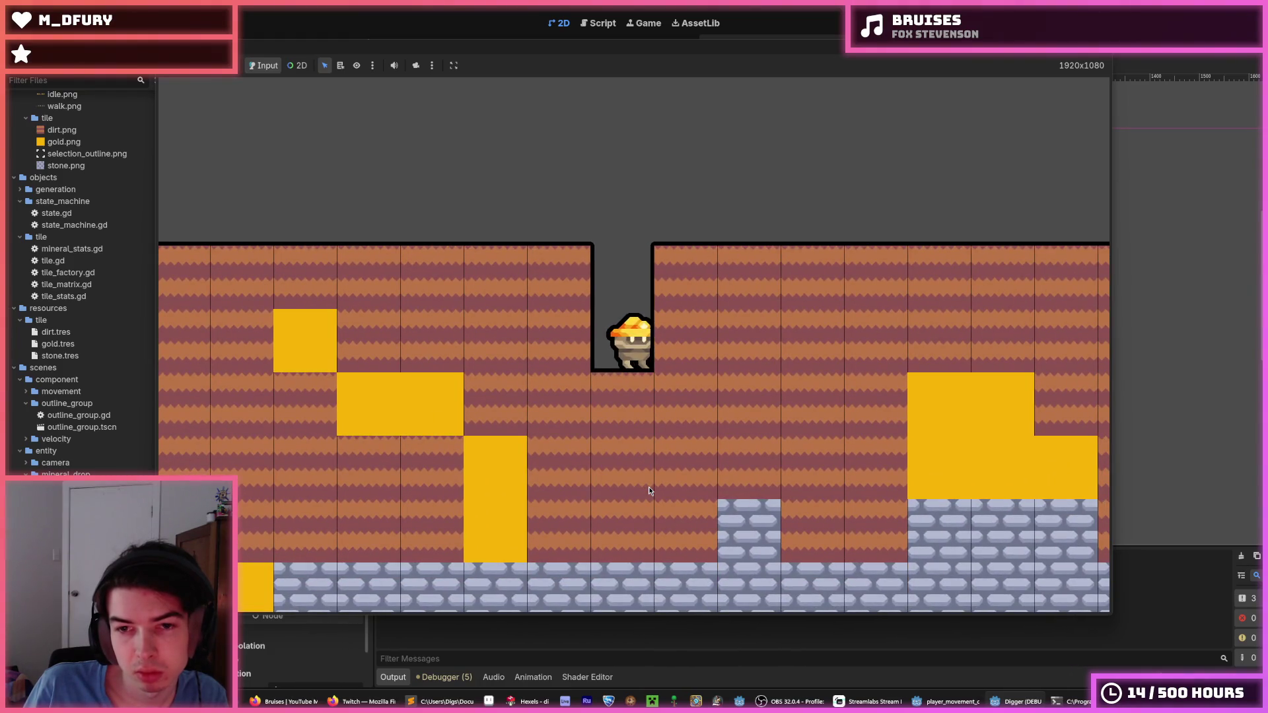
pyautogui.press('Up')
pyautogui.press('Right')
pyautogui.press('Down')
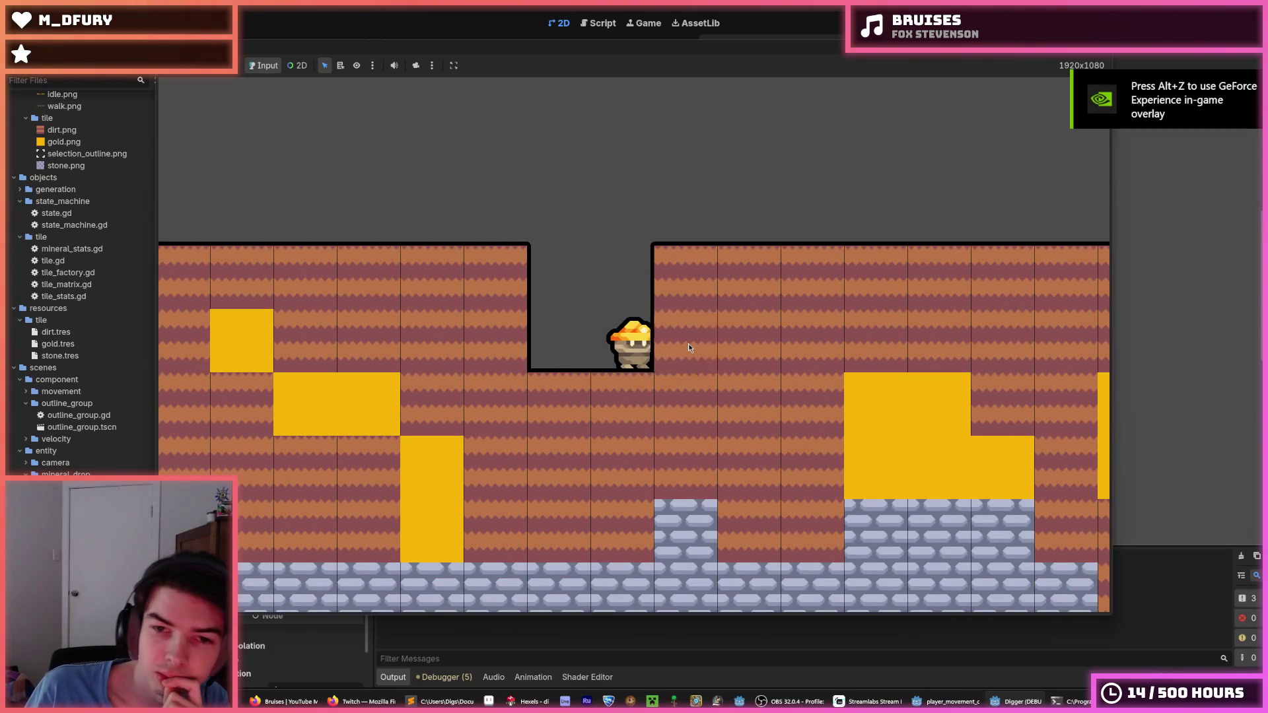
pyautogui.press('Right')
pyautogui.press('Right')
pyautogui.press('Right')
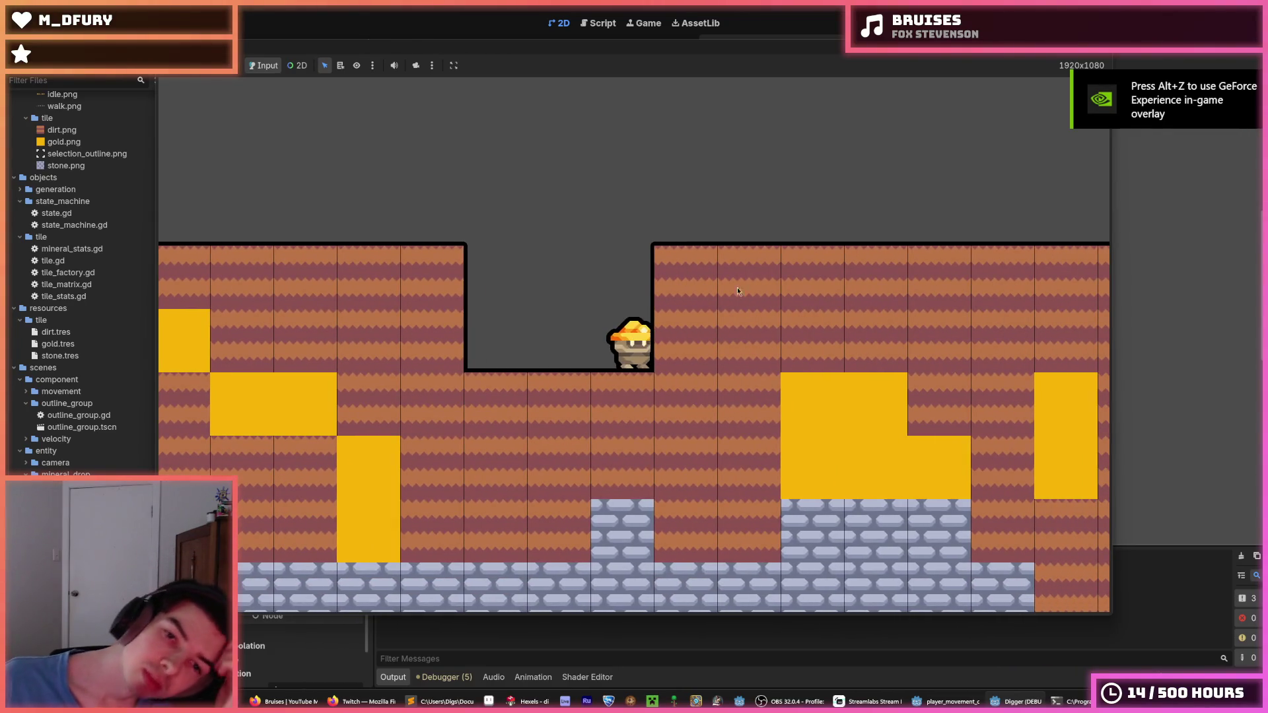
pyautogui.press('Down')
pyautogui.press('Right')
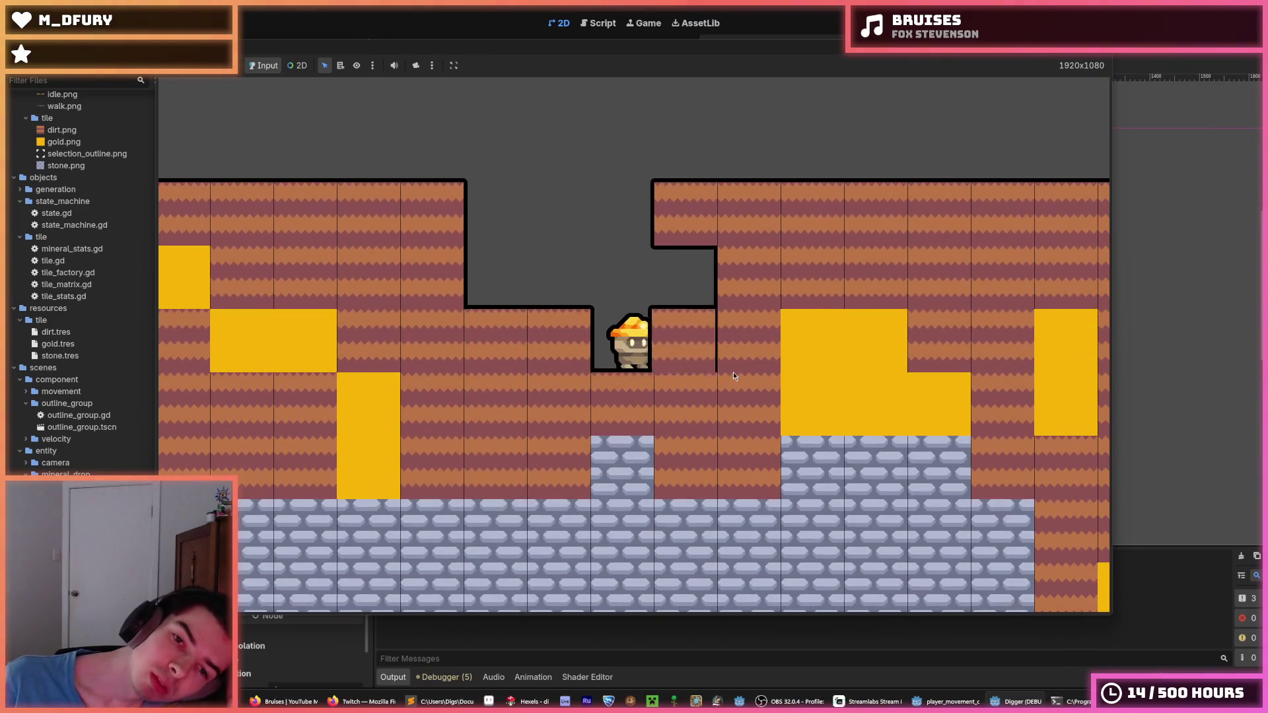
pyautogui.press('Left')
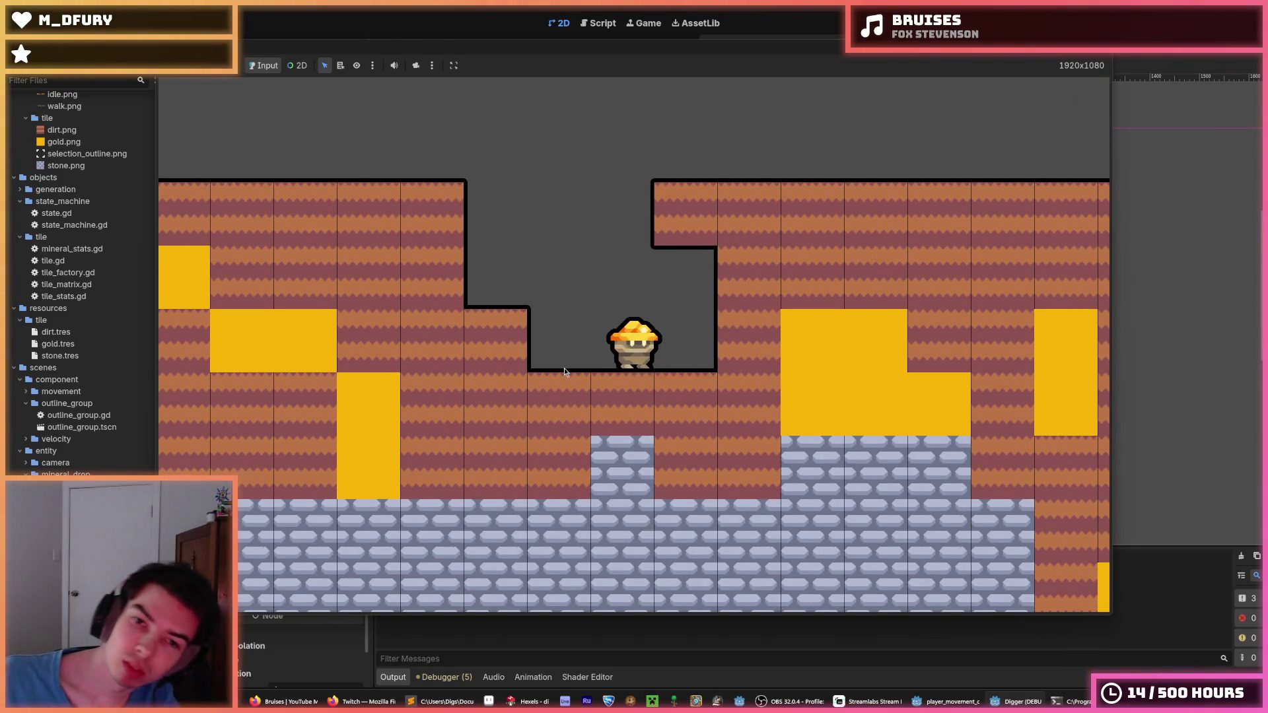
pyautogui.press('Left')
# - Regenerate the terrain three times with R, then stop the game with F8
pyautogui.press('r')
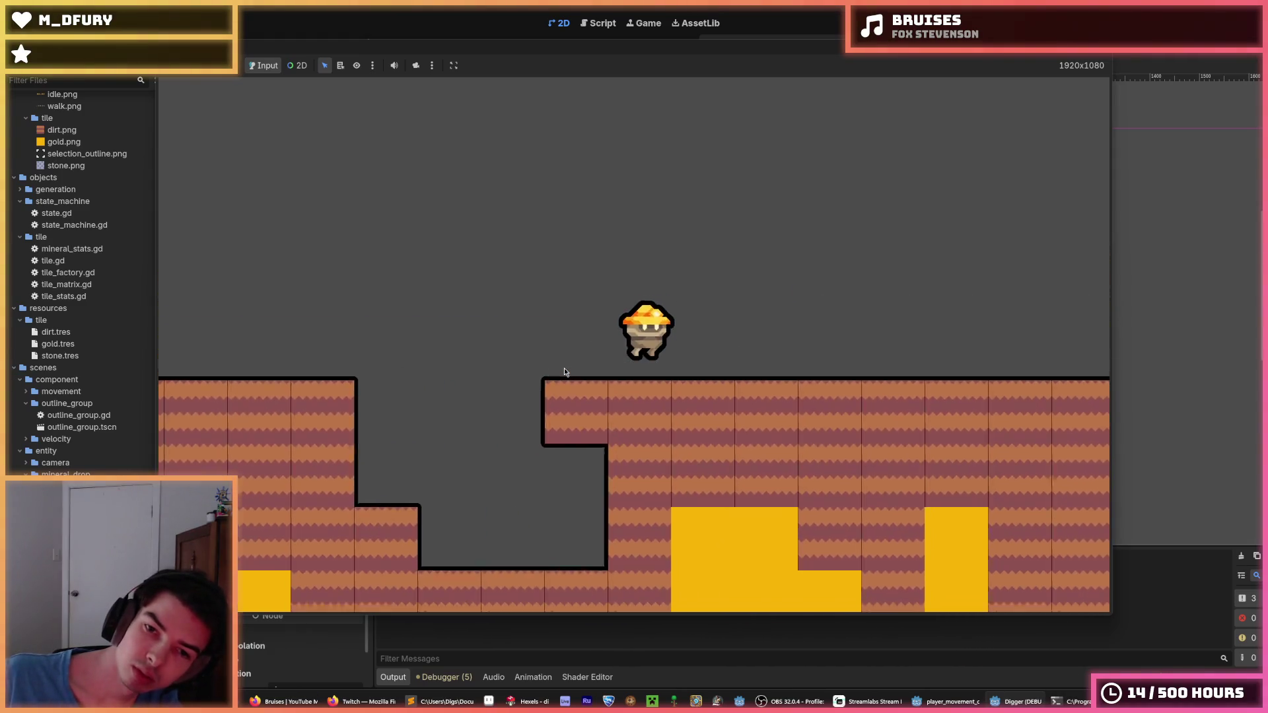
pyautogui.press('r')
pyautogui.press('r')
pyautogui.press('r')
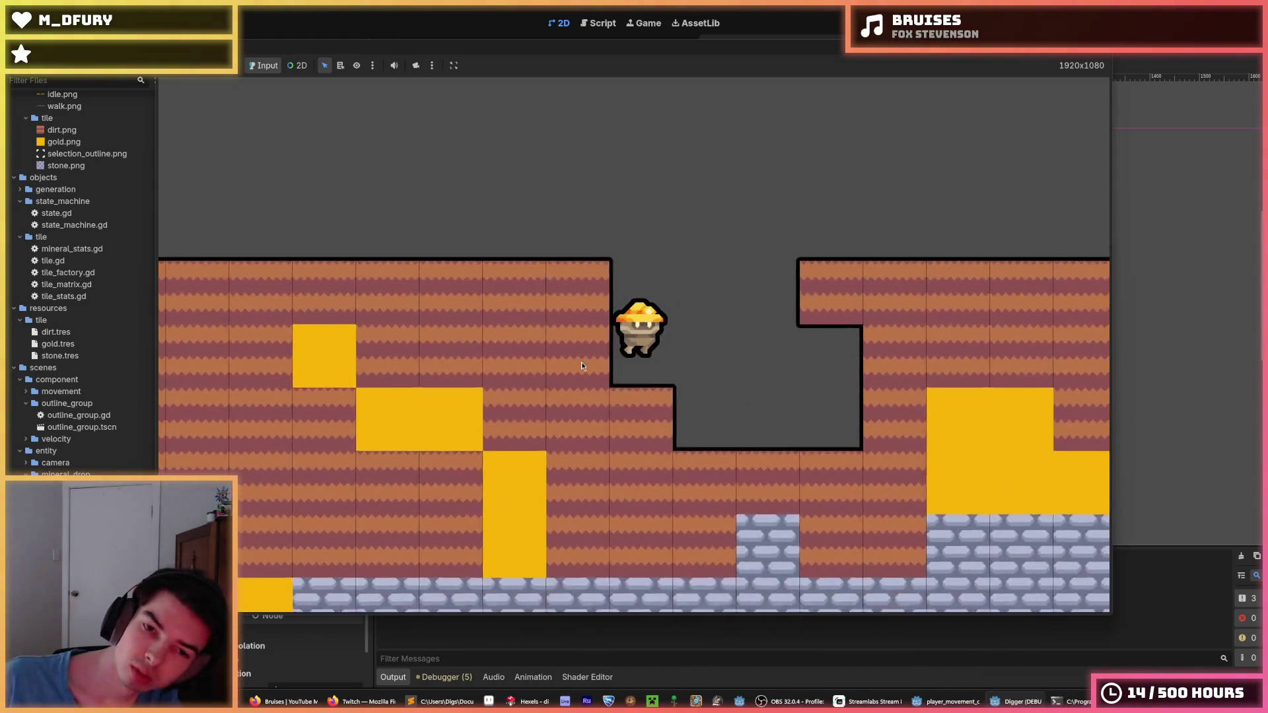
pyautogui.press('r')
pyautogui.press('r')
pyautogui.press('r')
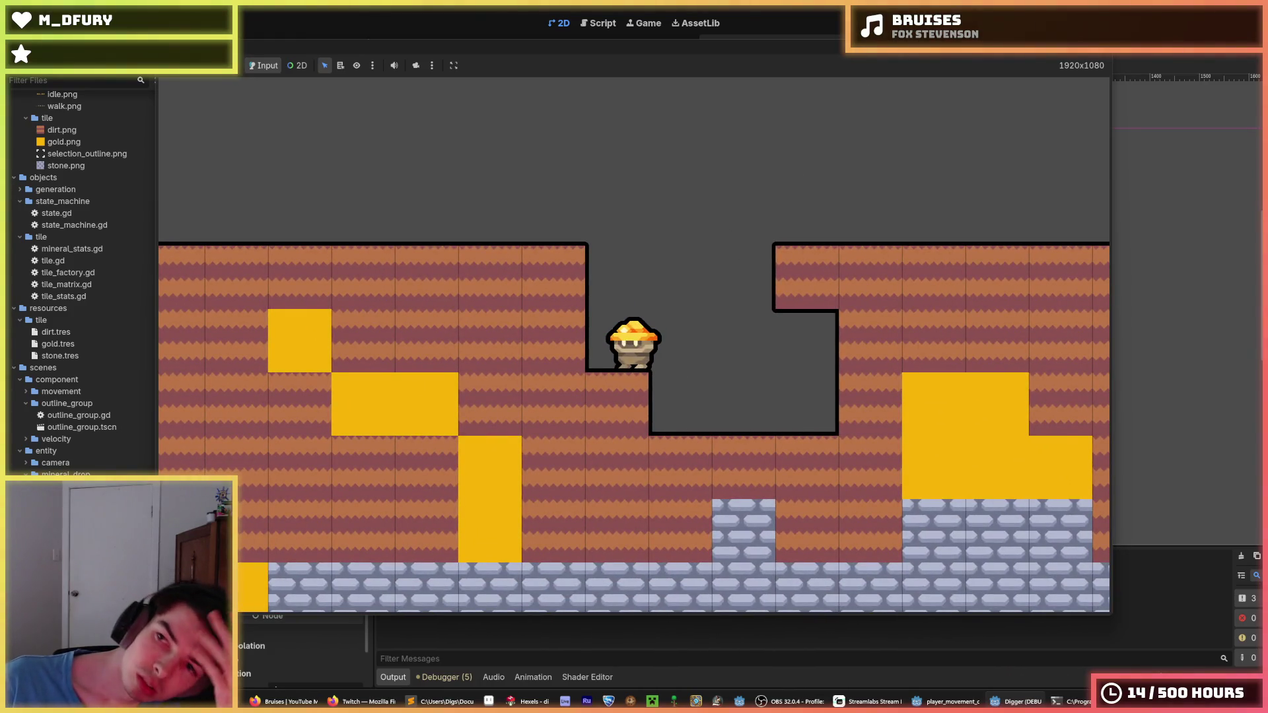
pyautogui.press('F8')
pyautogui.click(510, 700)
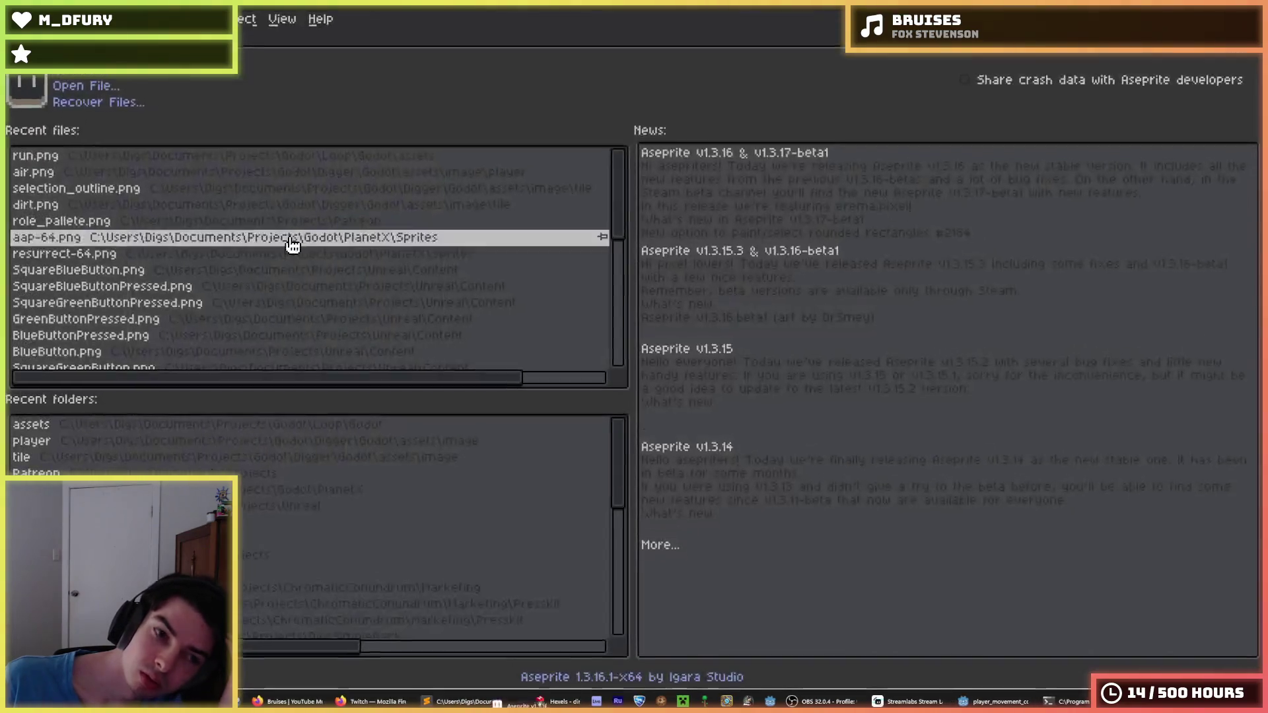
# - In Aseprite's Open dialog, navigate up and into the Digger/Godot project folder
pyautogui.click(136, 426)
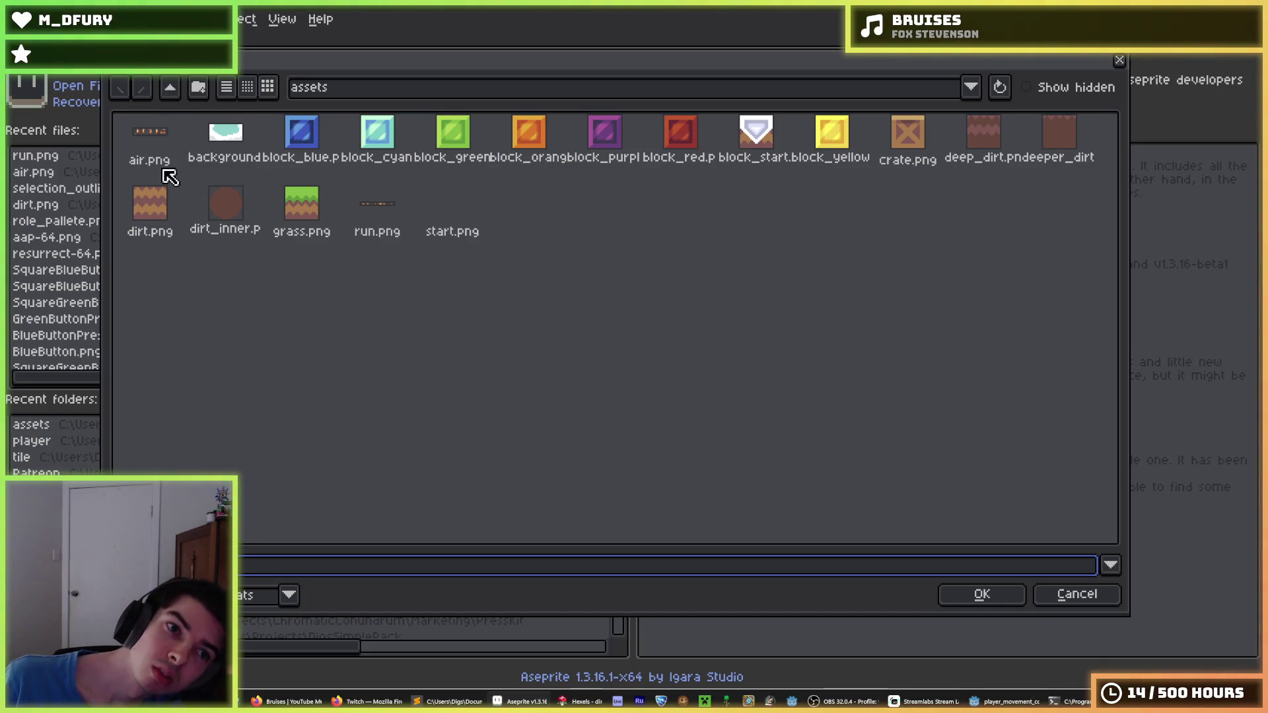
pyautogui.click(170, 90)
pyautogui.click(169, 90)
pyautogui.click(170, 90)
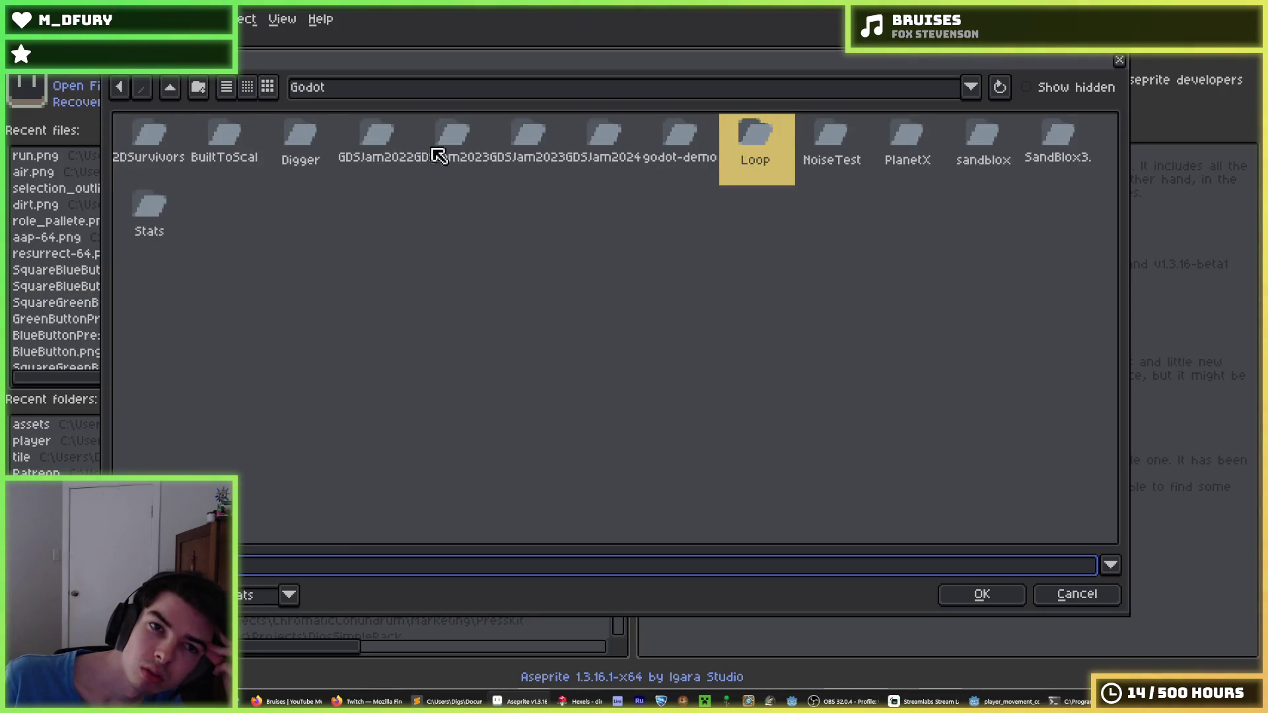
pyautogui.doubleClick(297, 147)
pyautogui.doubleClick(154, 154)
pyautogui.click(169, 87)
pyautogui.doubleClick(185, 136)
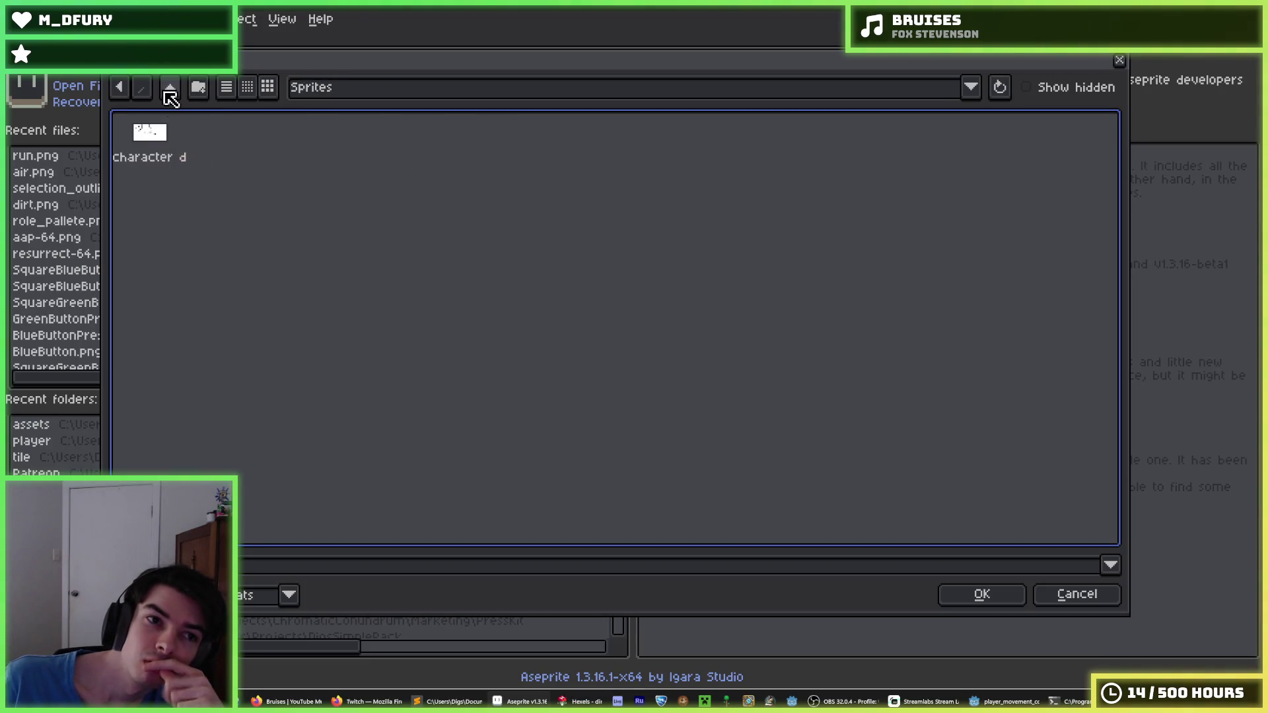
pyautogui.click(170, 88)
pyautogui.doubleClick(141, 136)
# - Open assets/image/tile/dirt.png, zoom in to inspect it, and close it with Ctrl+W
pyautogui.doubleClick(217, 150)
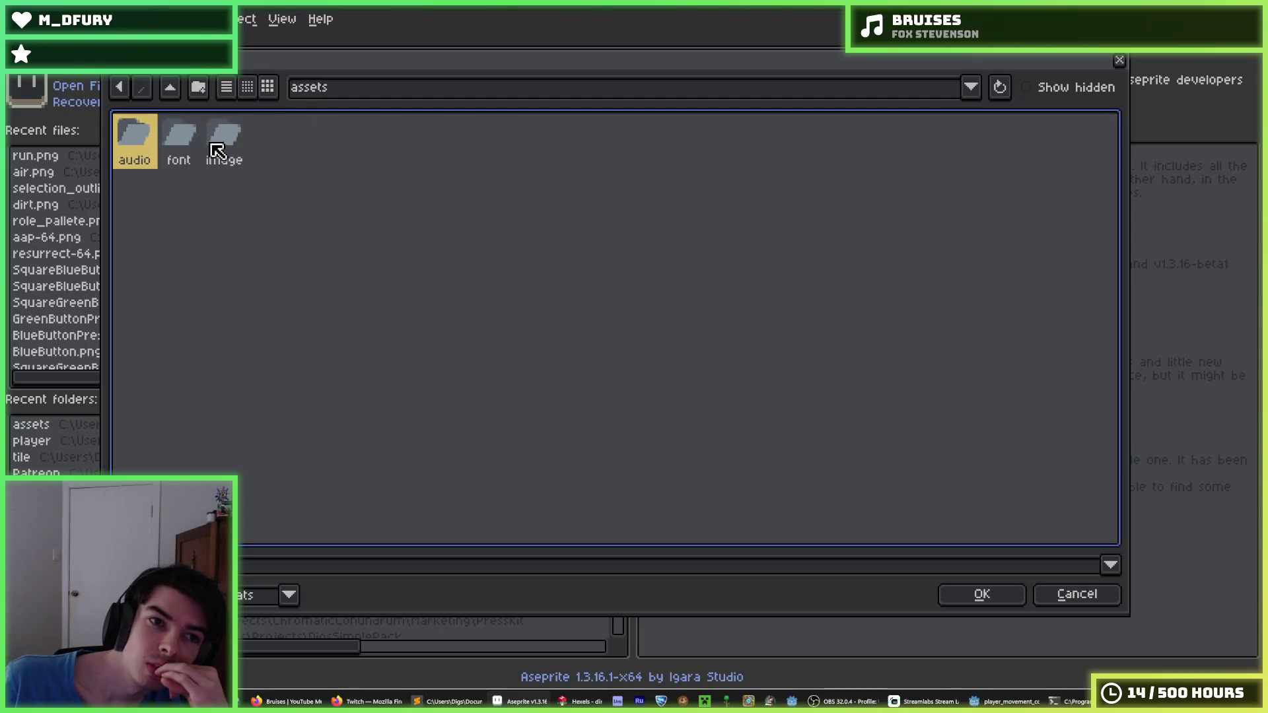
pyautogui.click(231, 144)
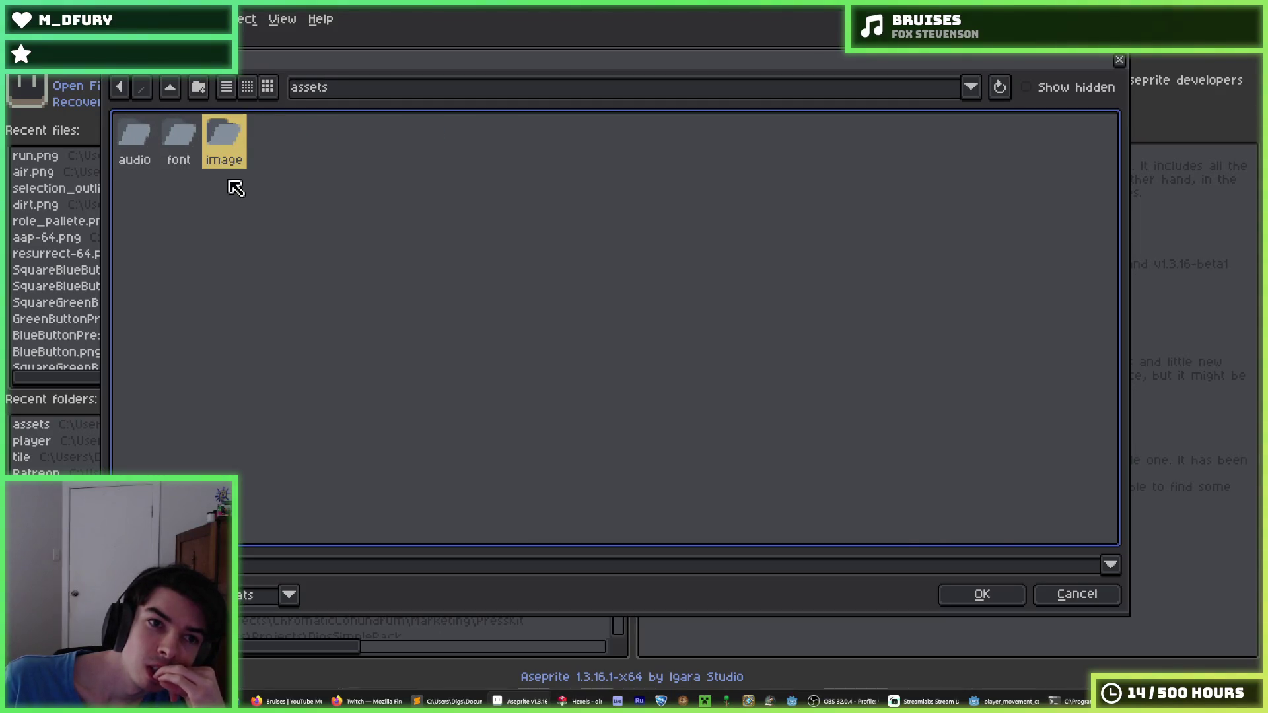
pyautogui.doubleClick(223, 142)
pyautogui.doubleClick(236, 159)
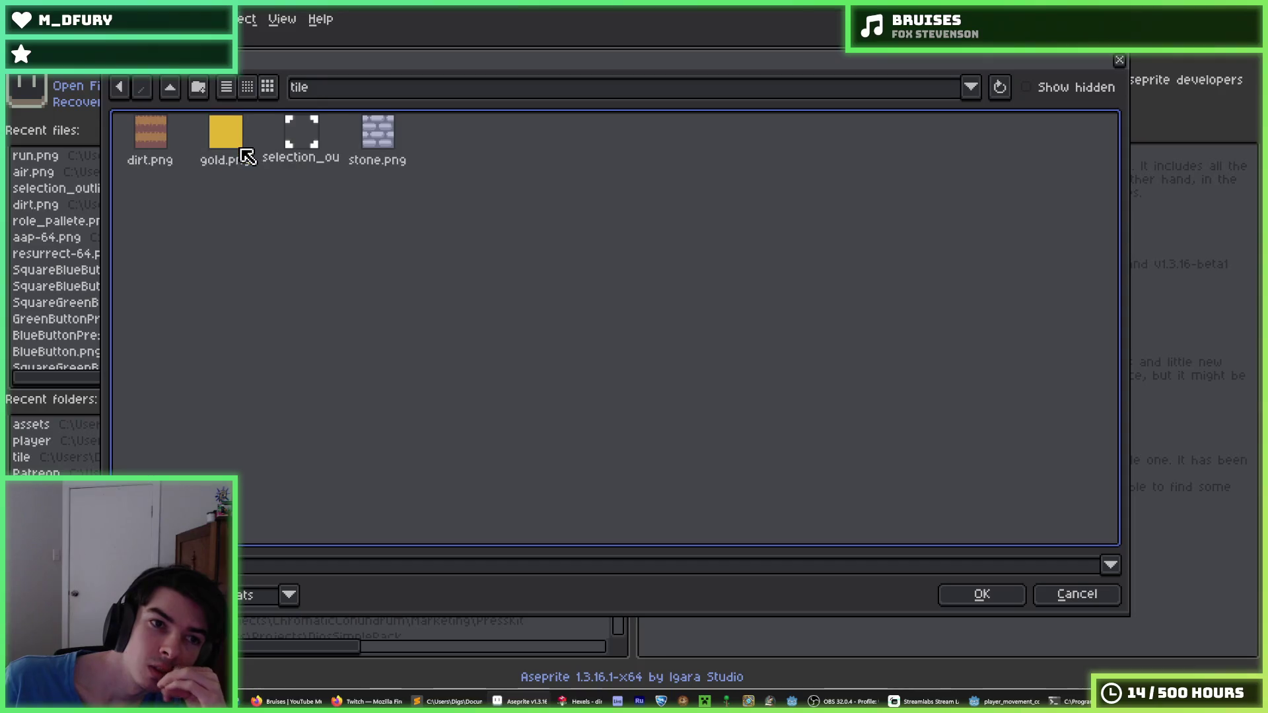
pyautogui.doubleClick(165, 136)
pyautogui.scroll(2, 705, 304)
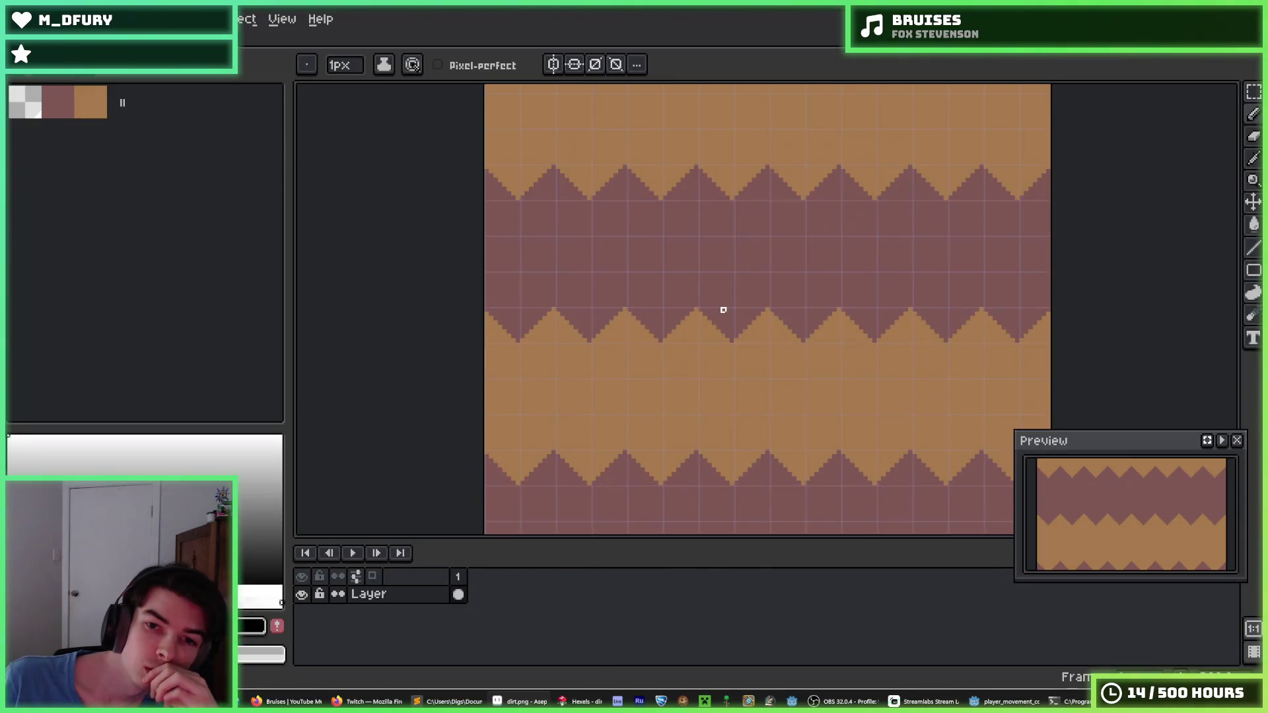
pyautogui.scroll(-1, 722, 308)
pyautogui.hotkey('ctrl', 'w')
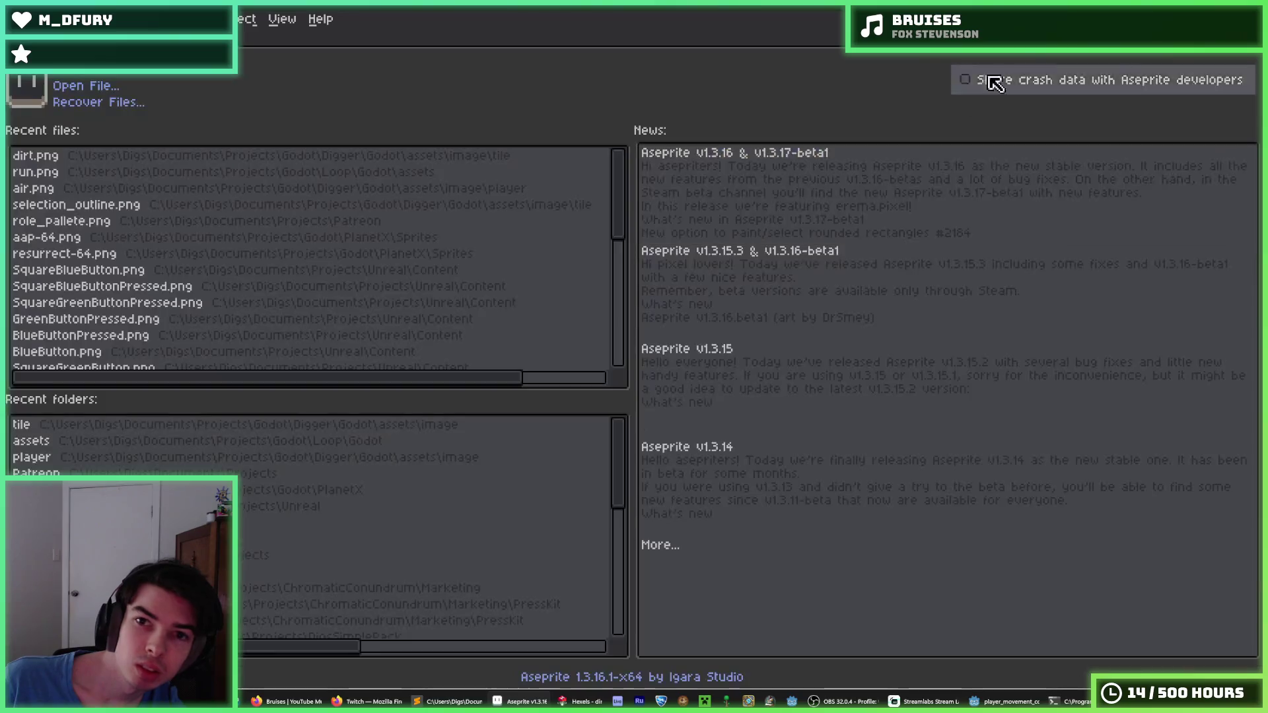
pyautogui.hotkey('alt', 'Tab')
pyautogui.click(555, 702)
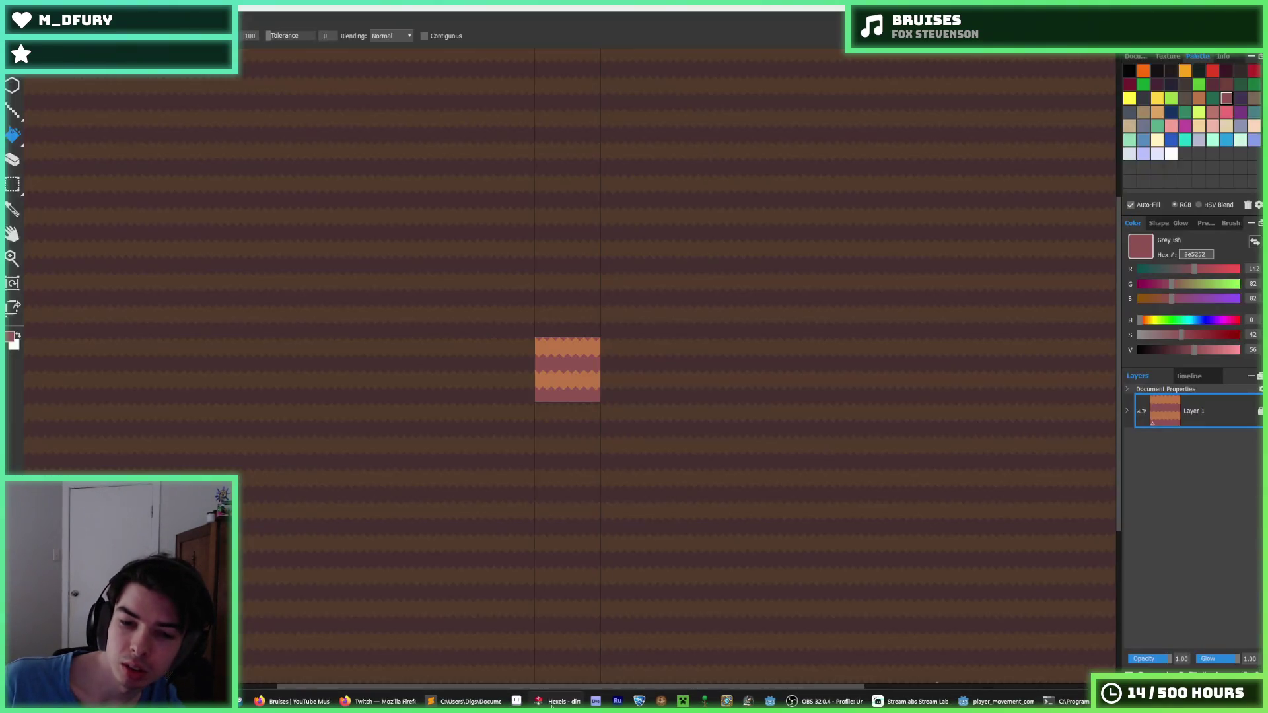
# - Re-export the dirt tile over dirt.png at 128 px width
pyautogui.hotkey('ctrl', 's')
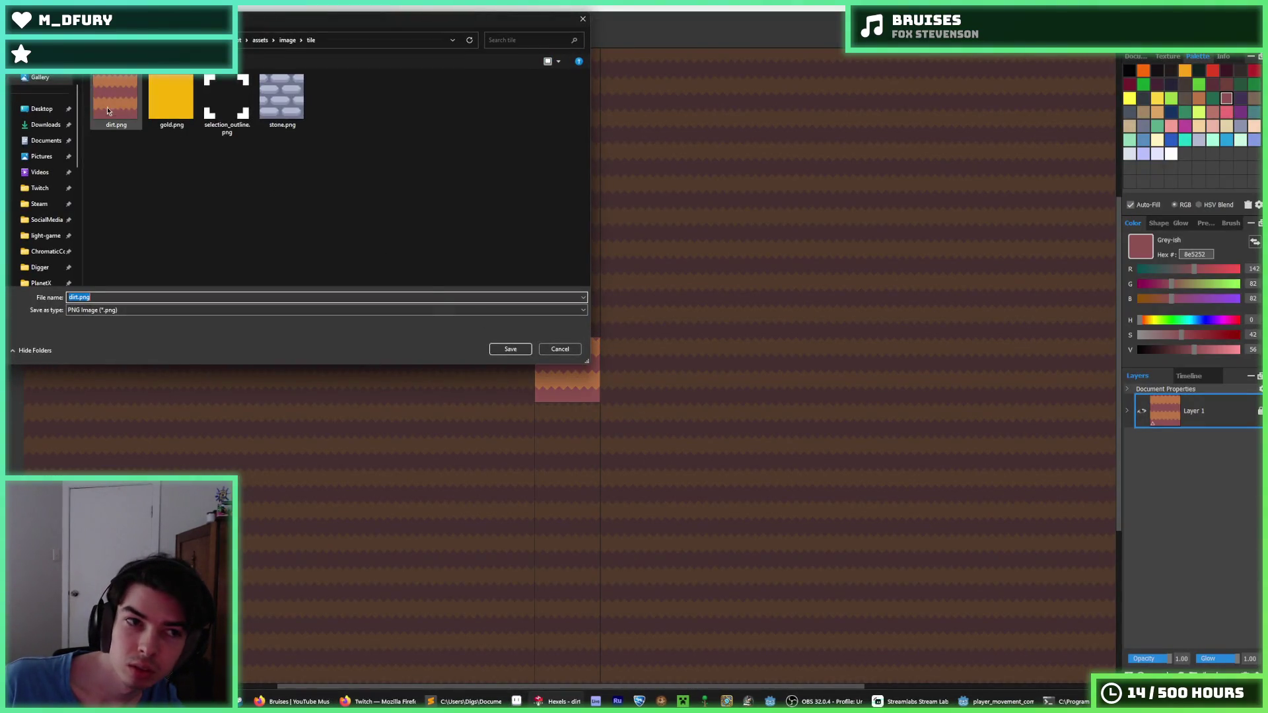
pyautogui.doubleClick(108, 110)
pyautogui.click(662, 352)
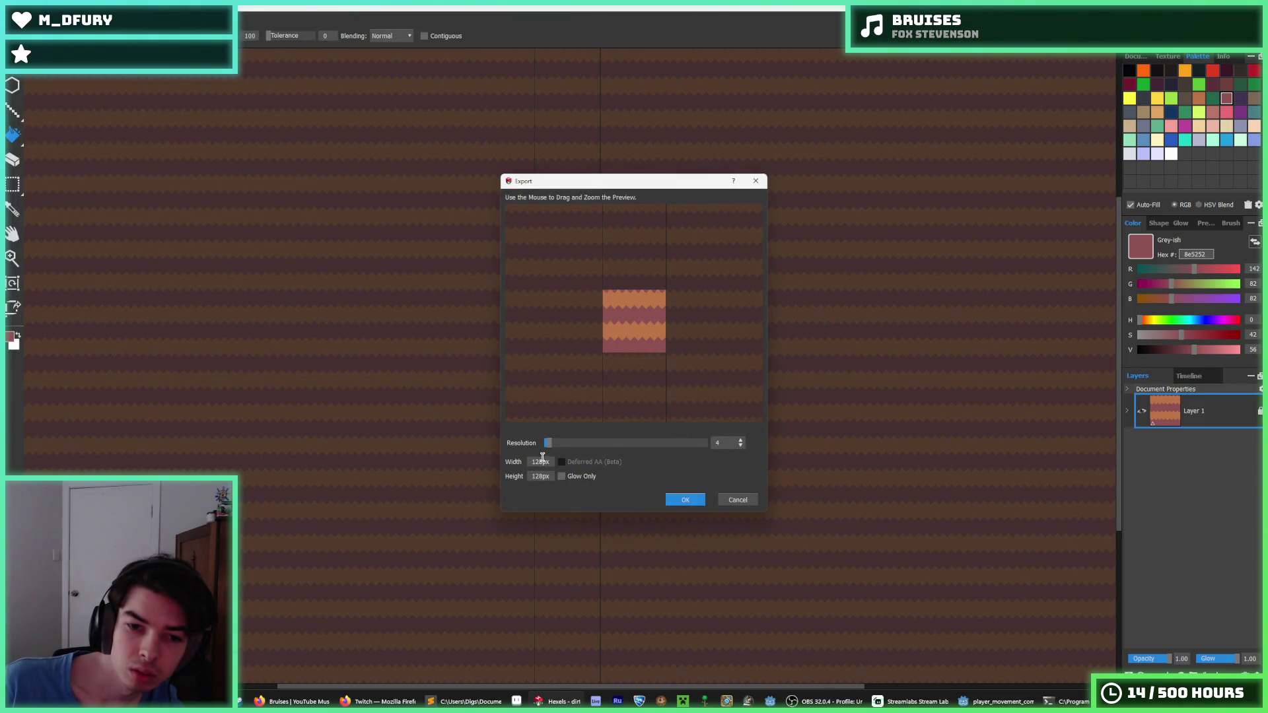
pyautogui.press('BackSpace')
pyautogui.write('28')
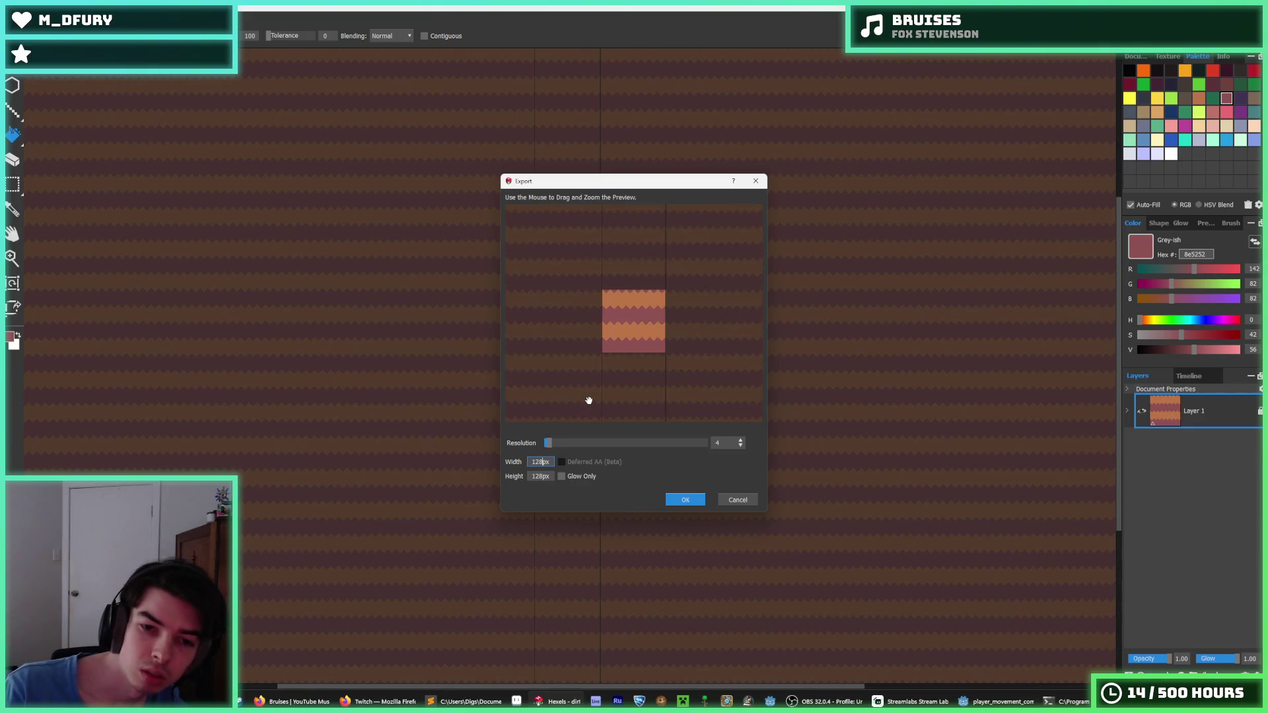
pyautogui.press('Return')
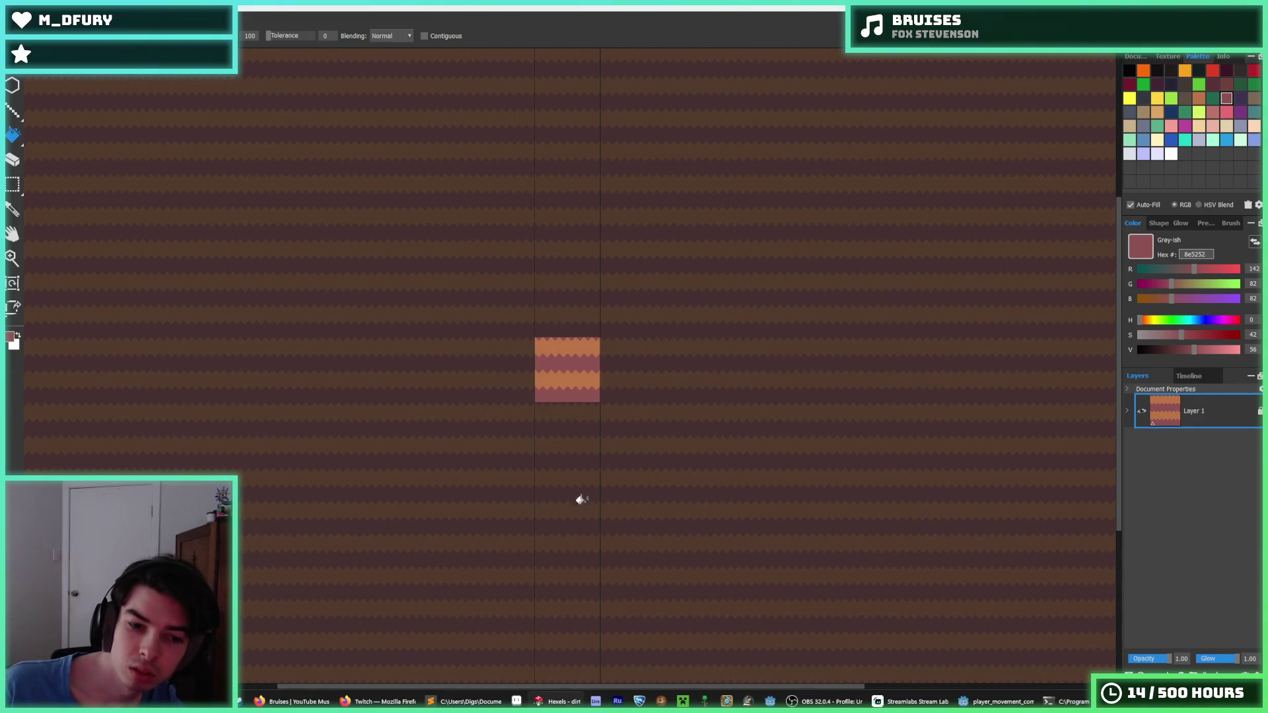
# - Test the new dirt tile by running the Digger game in Godot, then return to Hexels
pyautogui.hotkey('alt', 'Tab')
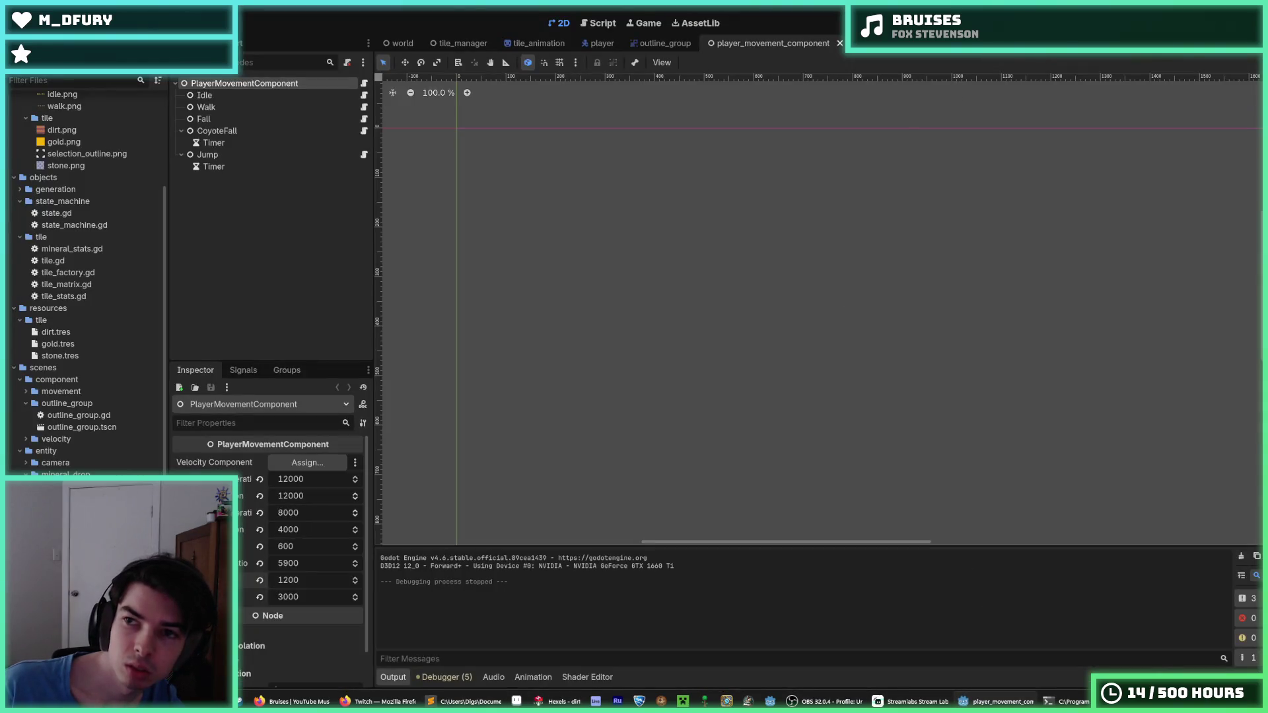
pyautogui.press('F5')
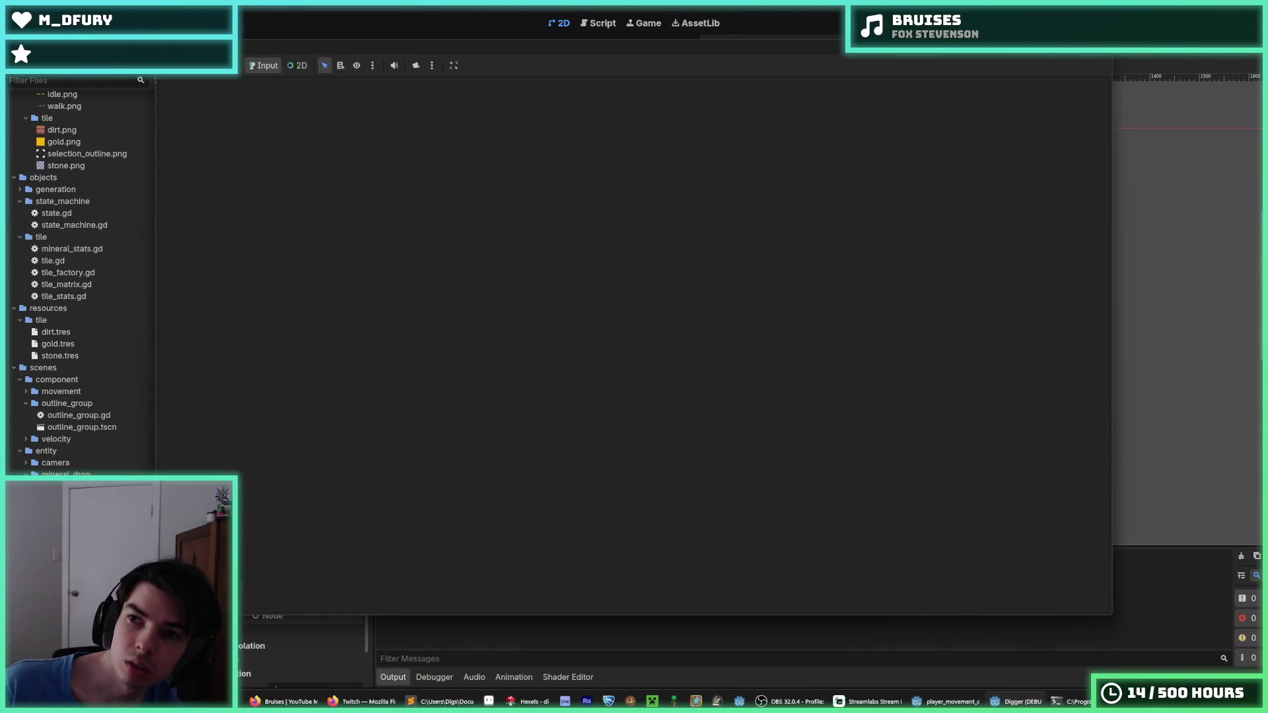
pyautogui.press('F8')
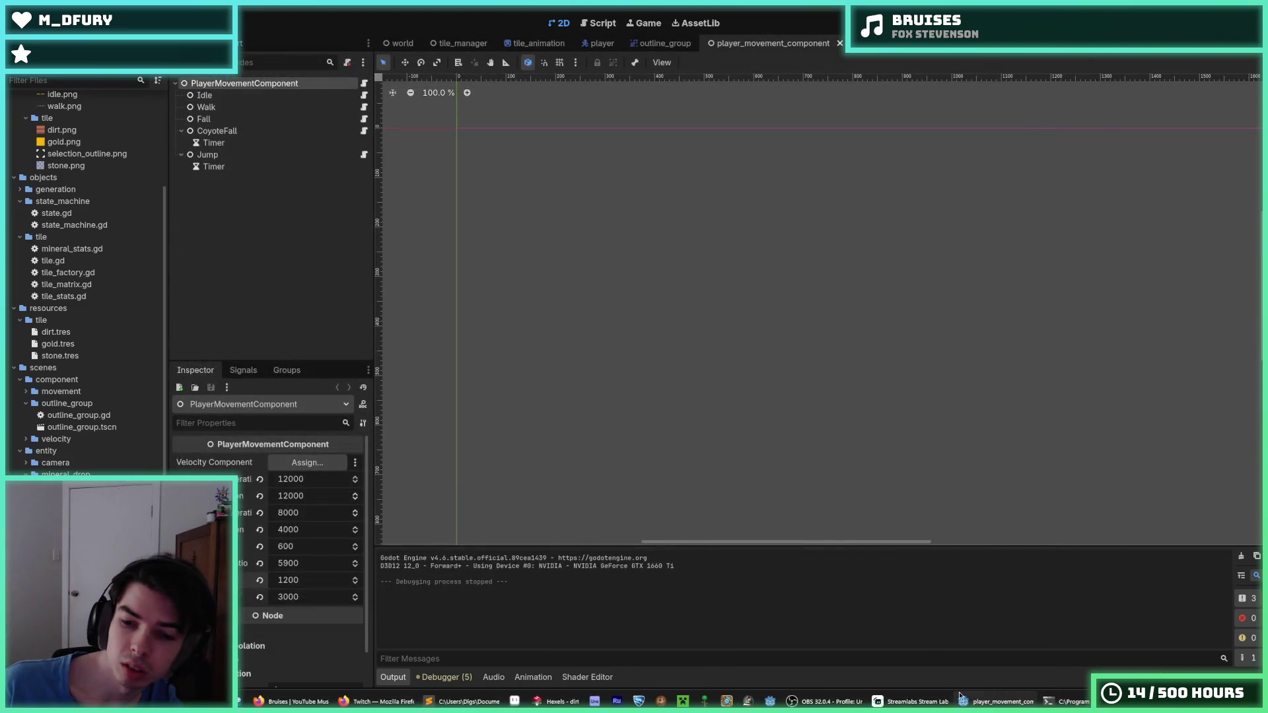
pyautogui.click(558, 701)
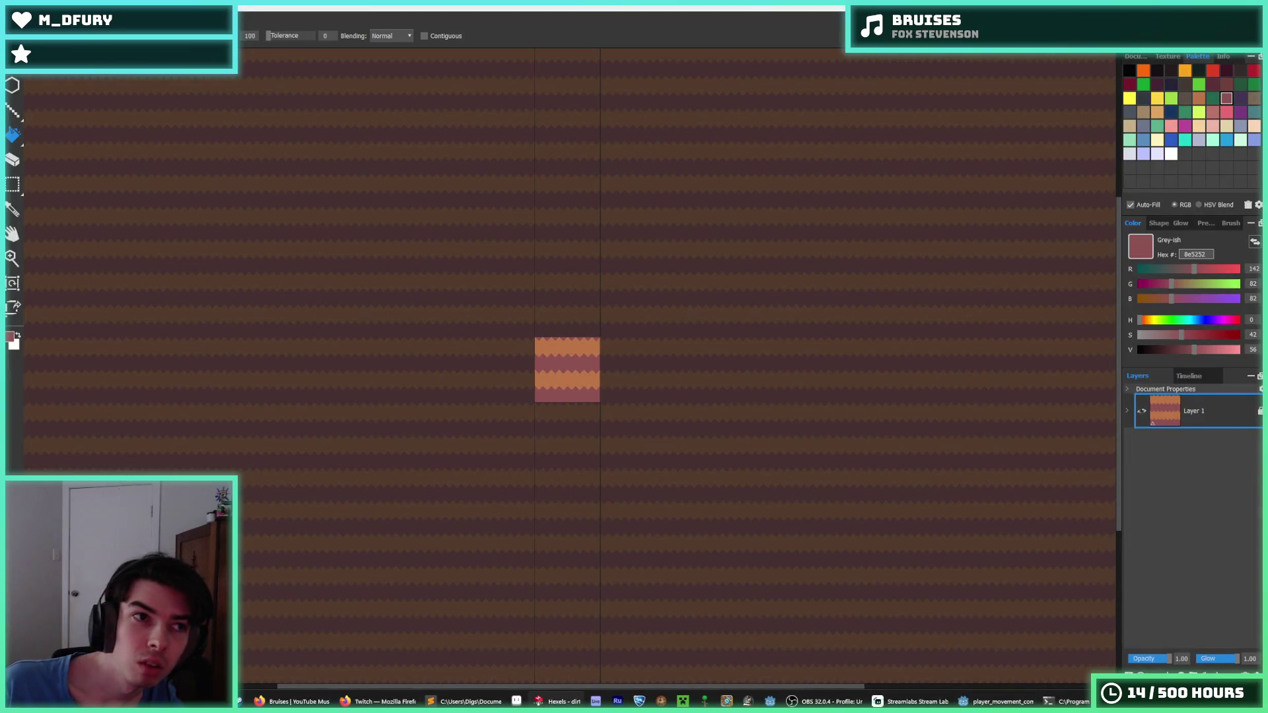
pyautogui.hotkey('alt', 'f')
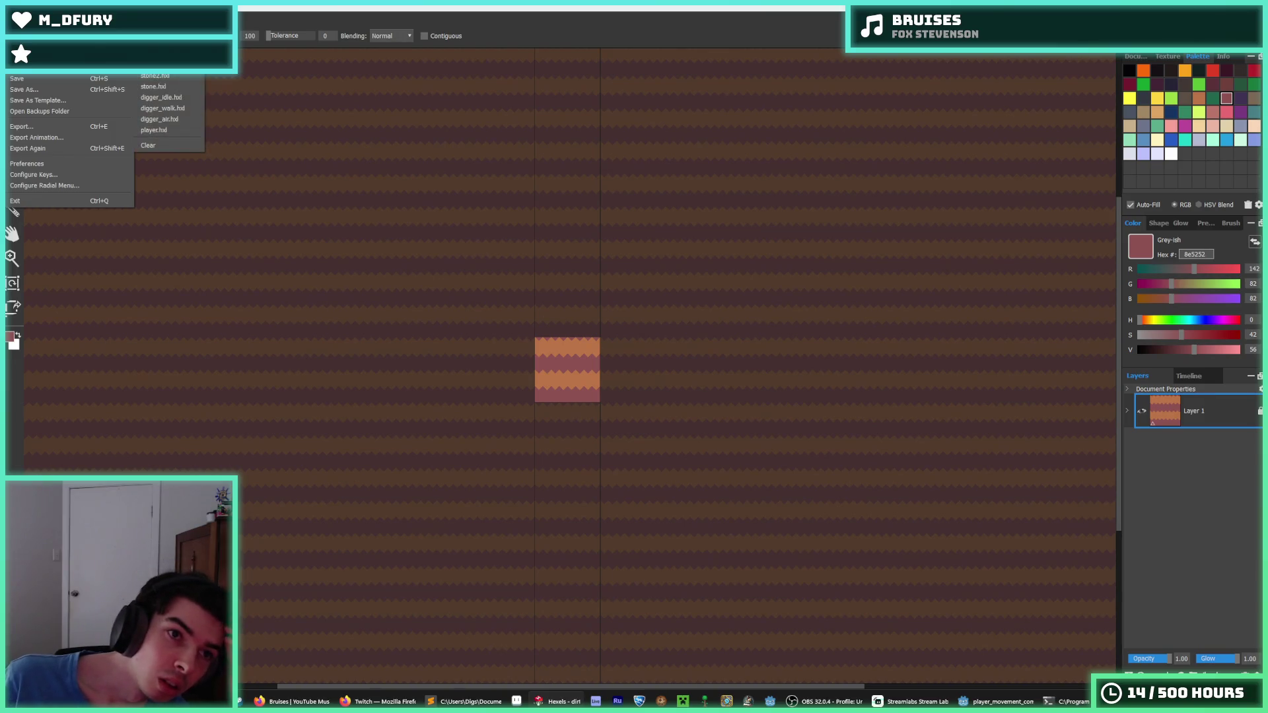
# - Open the stone tile and re-export it over stone.png
pyautogui.click(179, 78)
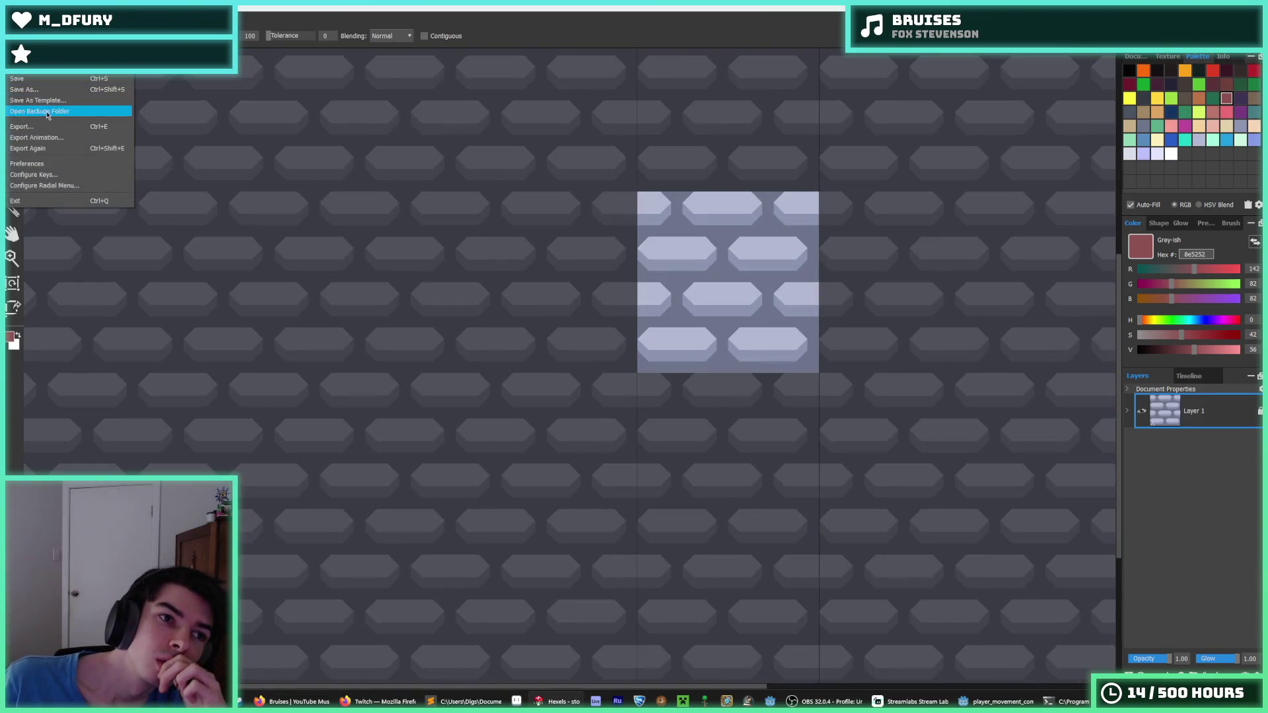
pyautogui.hotkey('ctrl', 'e')
pyautogui.click(282, 99)
pyautogui.click(503, 345)
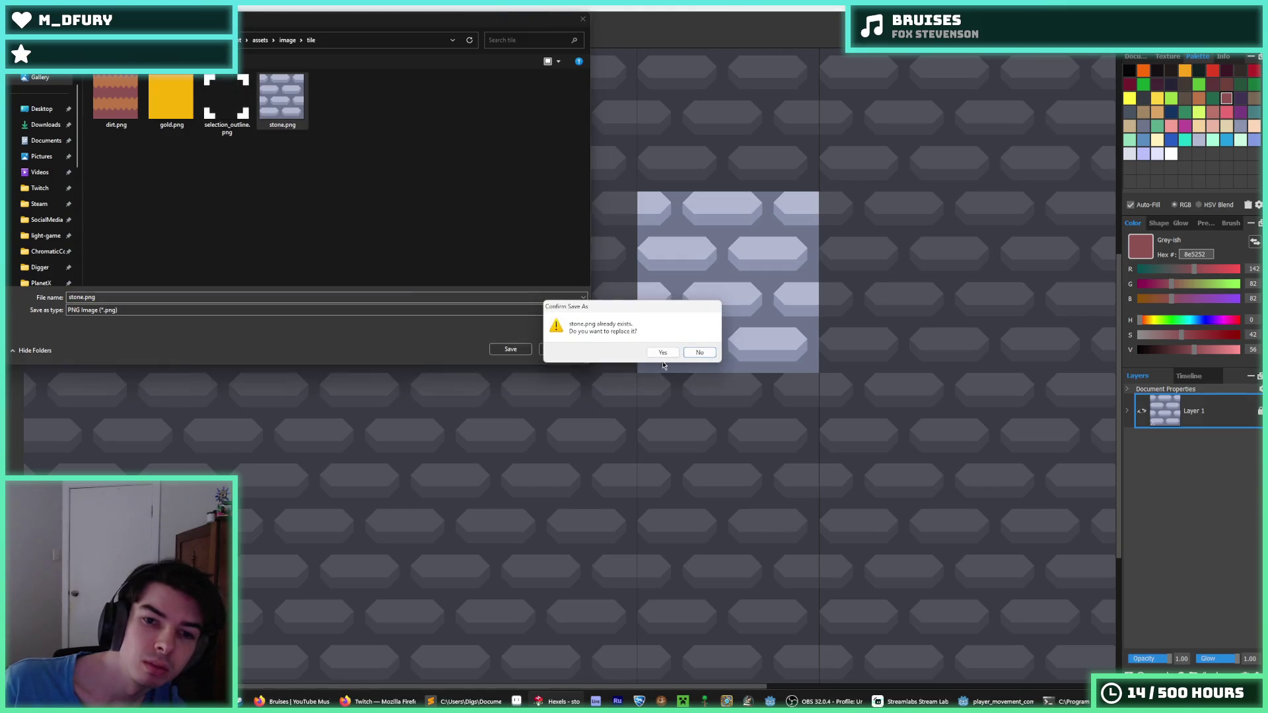
pyautogui.click(662, 353)
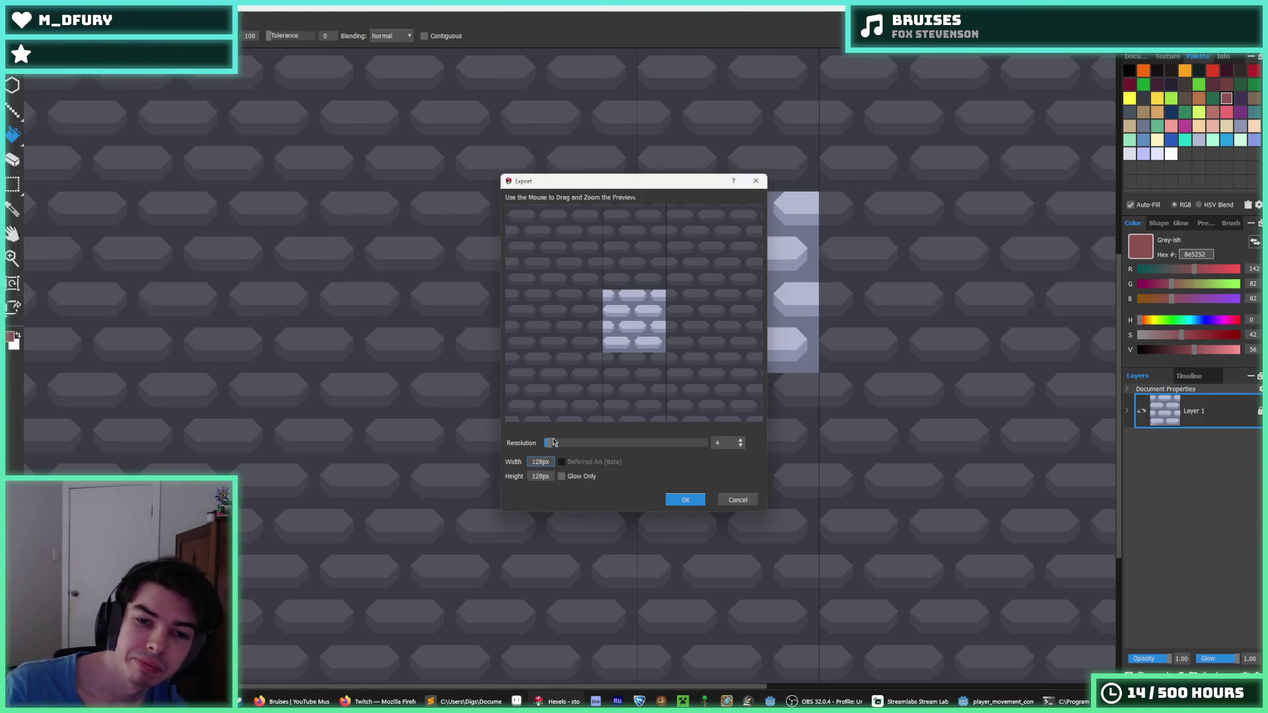
pyautogui.press('Return')
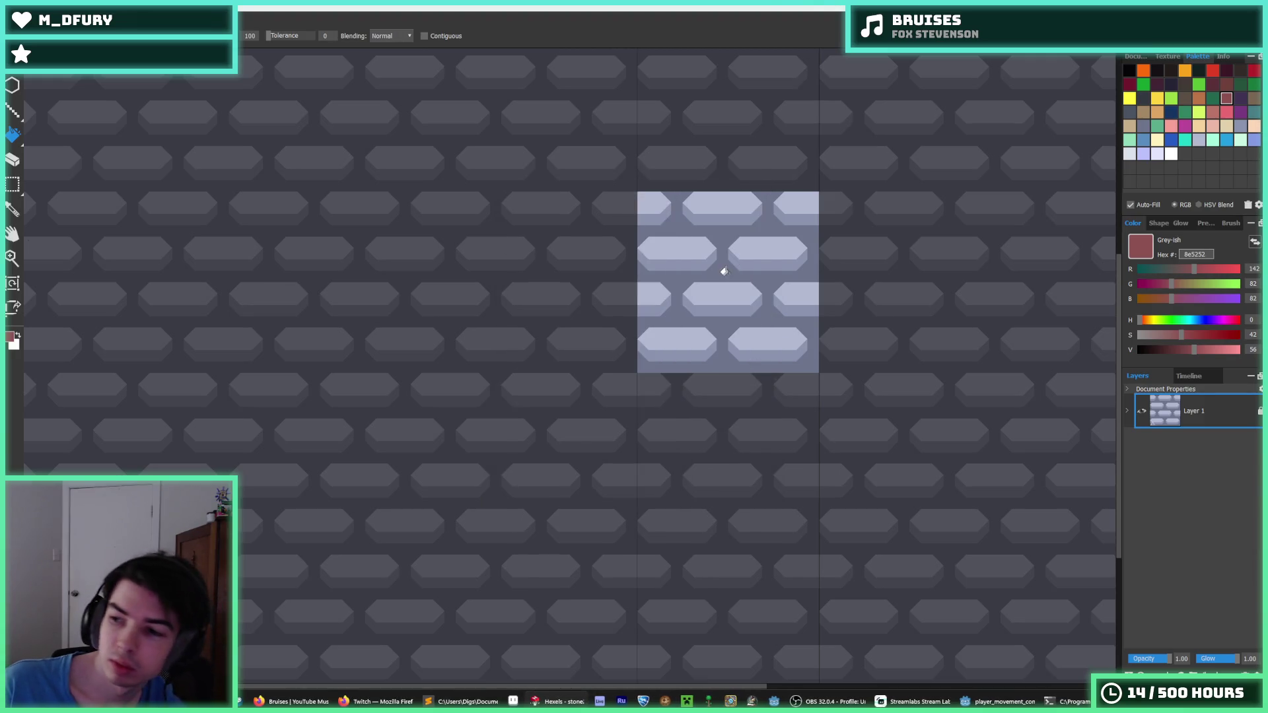
# - Reopen dirt.hxl from recent files, then run the Digger game in Godot
pyautogui.click(13, 20)
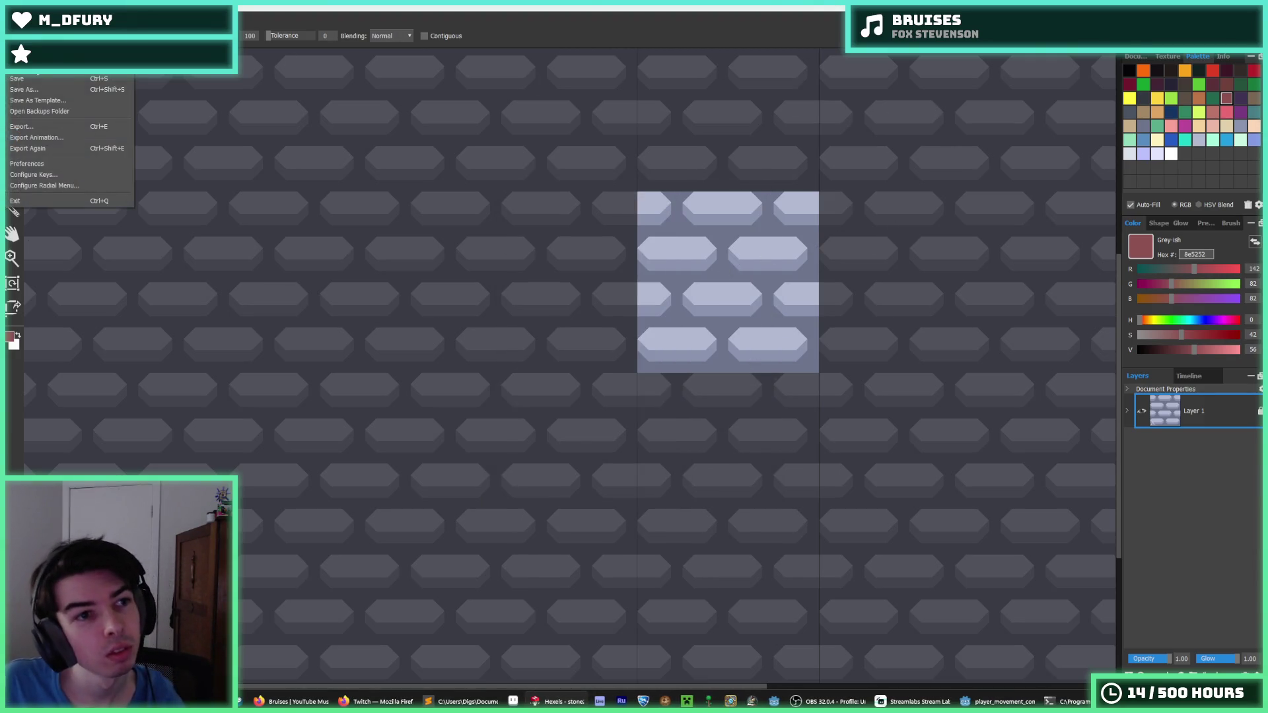
pyautogui.moveTo(40, 65)
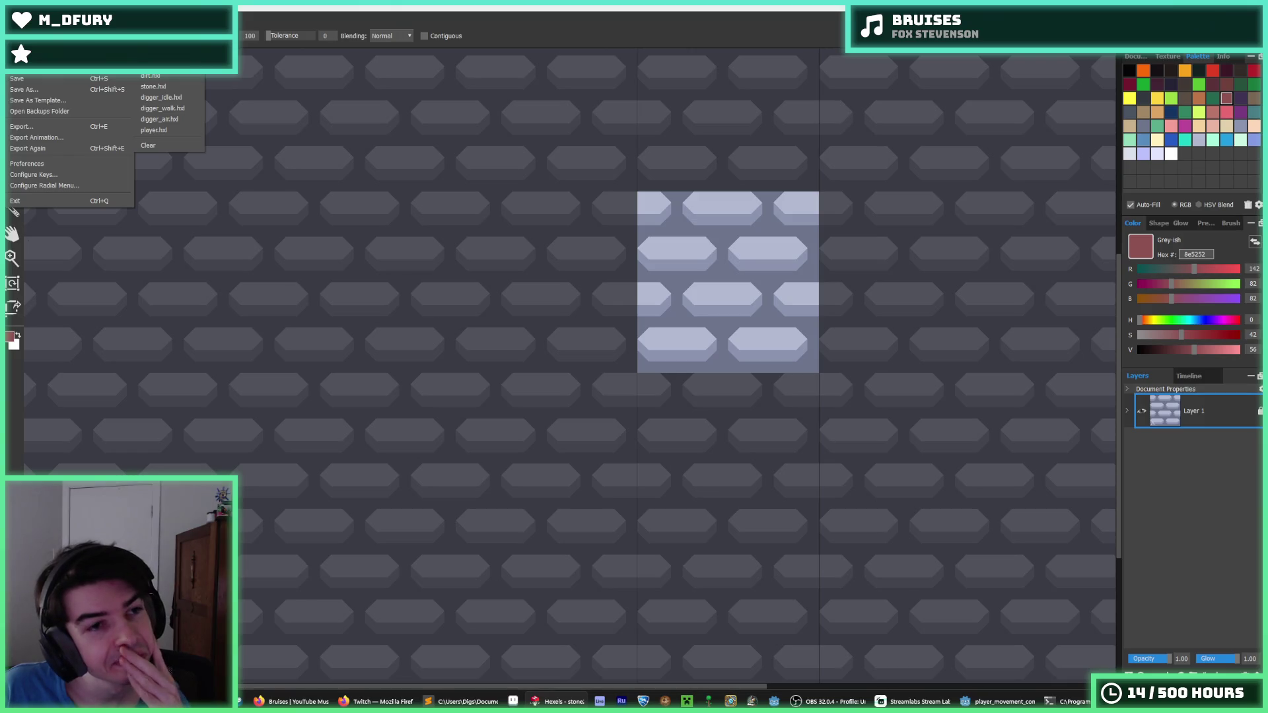
pyautogui.click(150, 75)
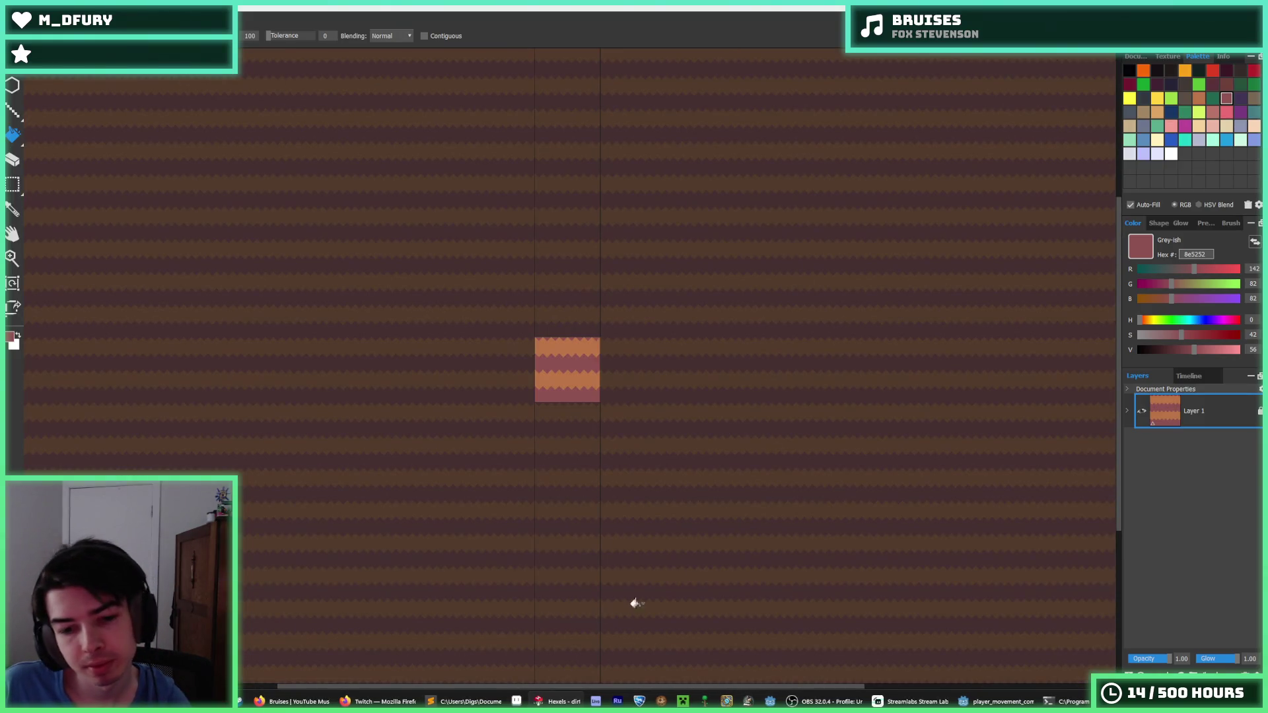
pyautogui.click(975, 696)
pyautogui.press('F5')
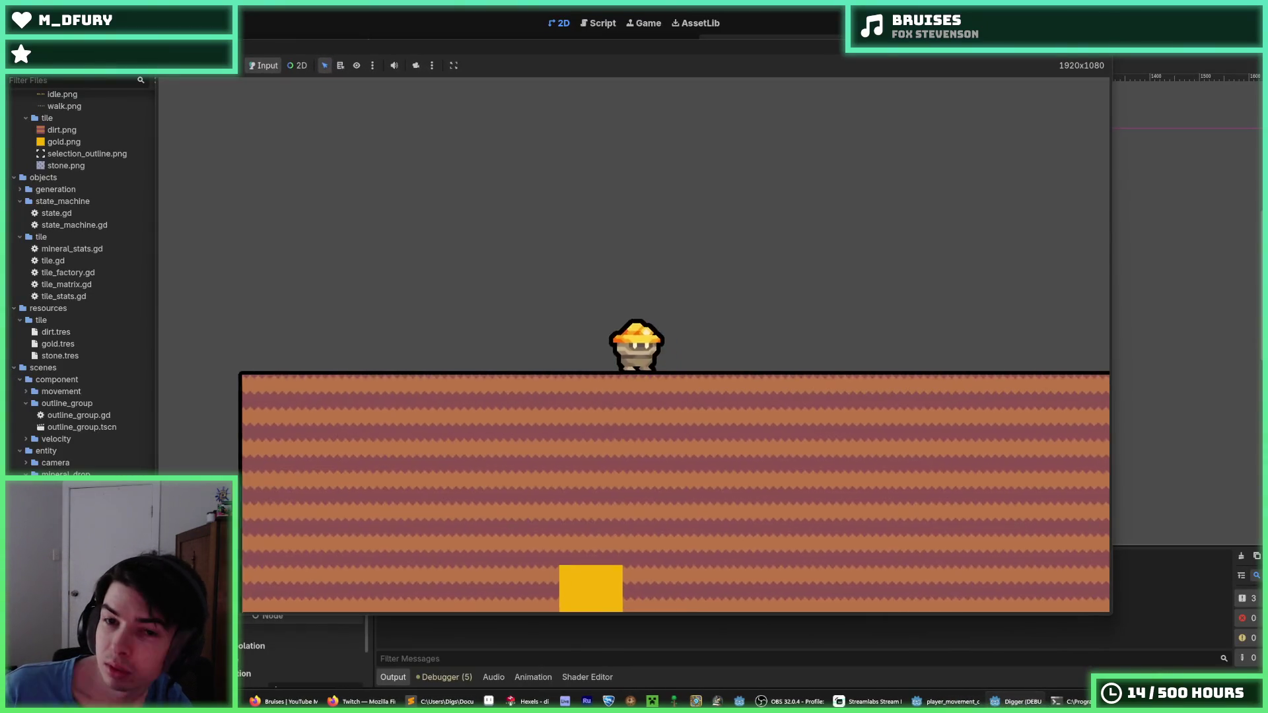
# - Dig a shaft down through dirt and gold tiles with the WASD keys
pyautogui.press('d')
pyautogui.press('s')
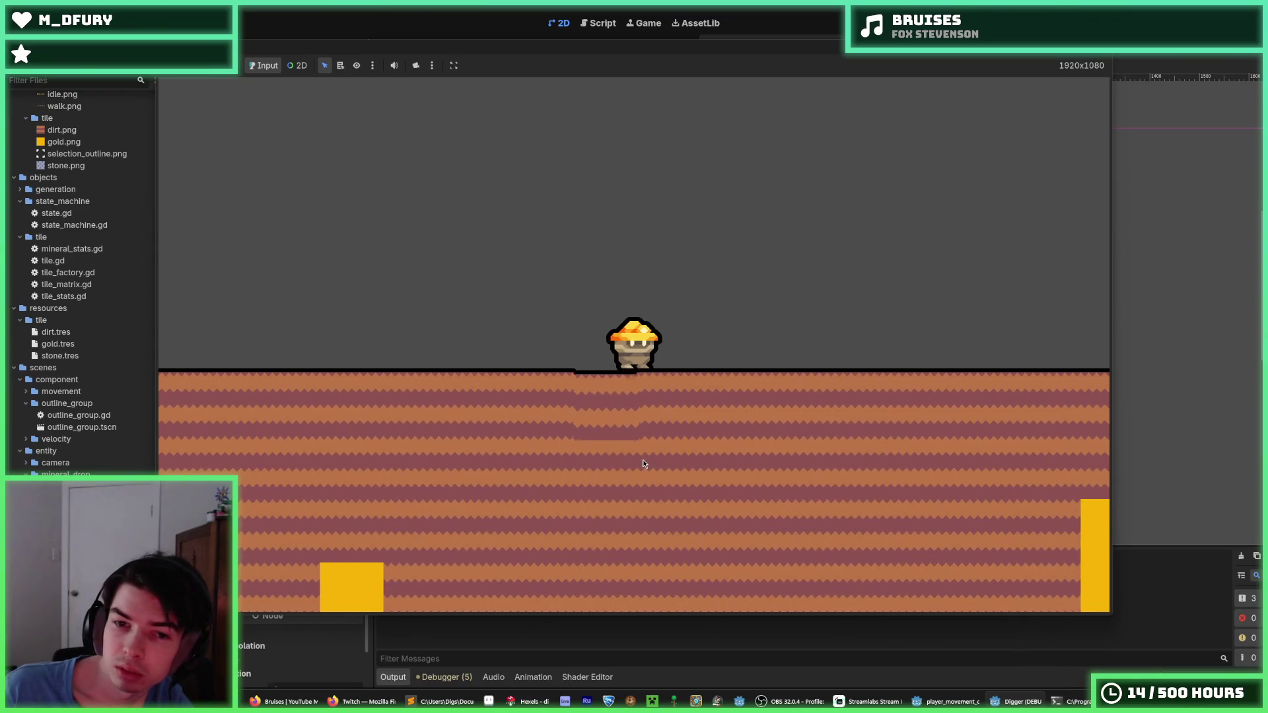
pyautogui.press('s')
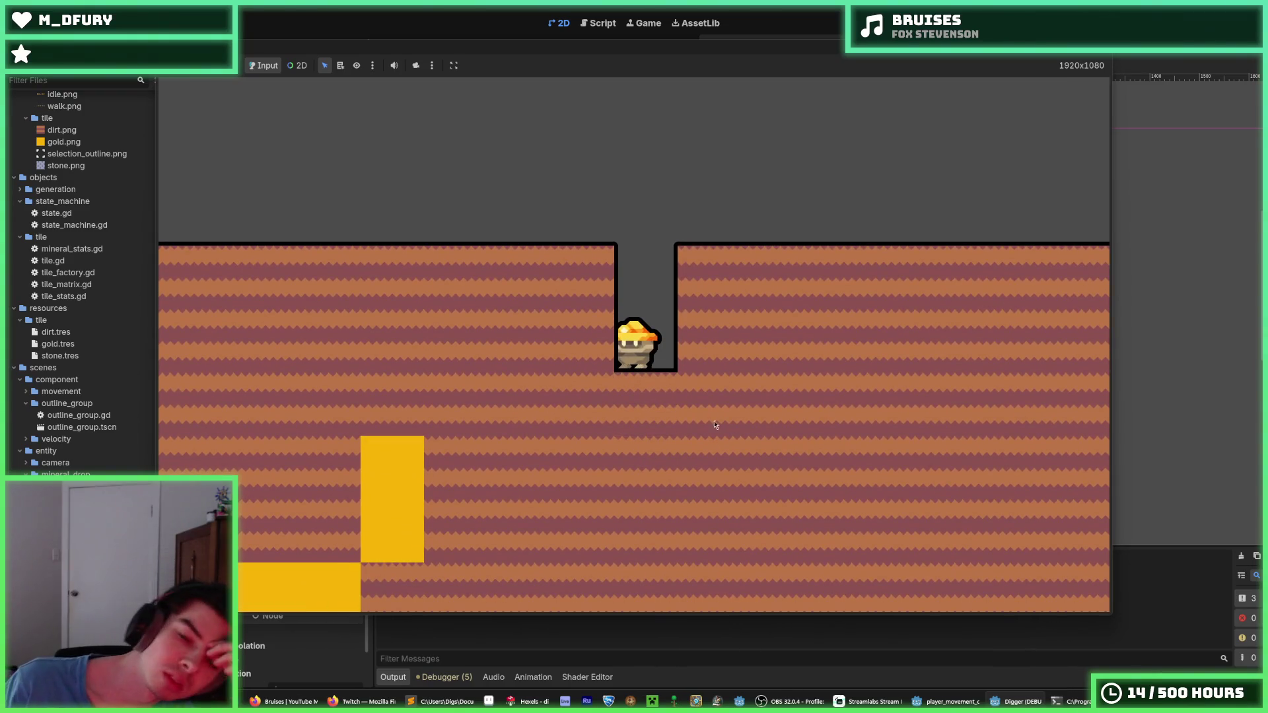
pyautogui.press('s')
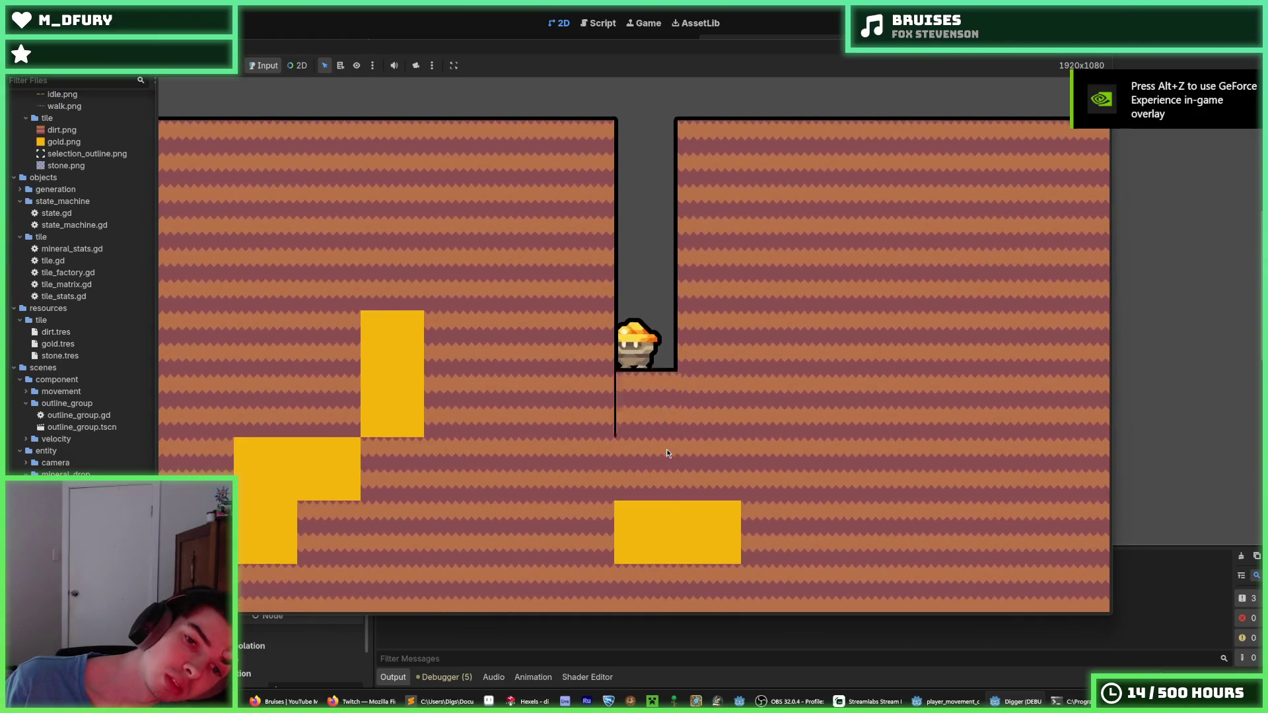
pyautogui.press('a')
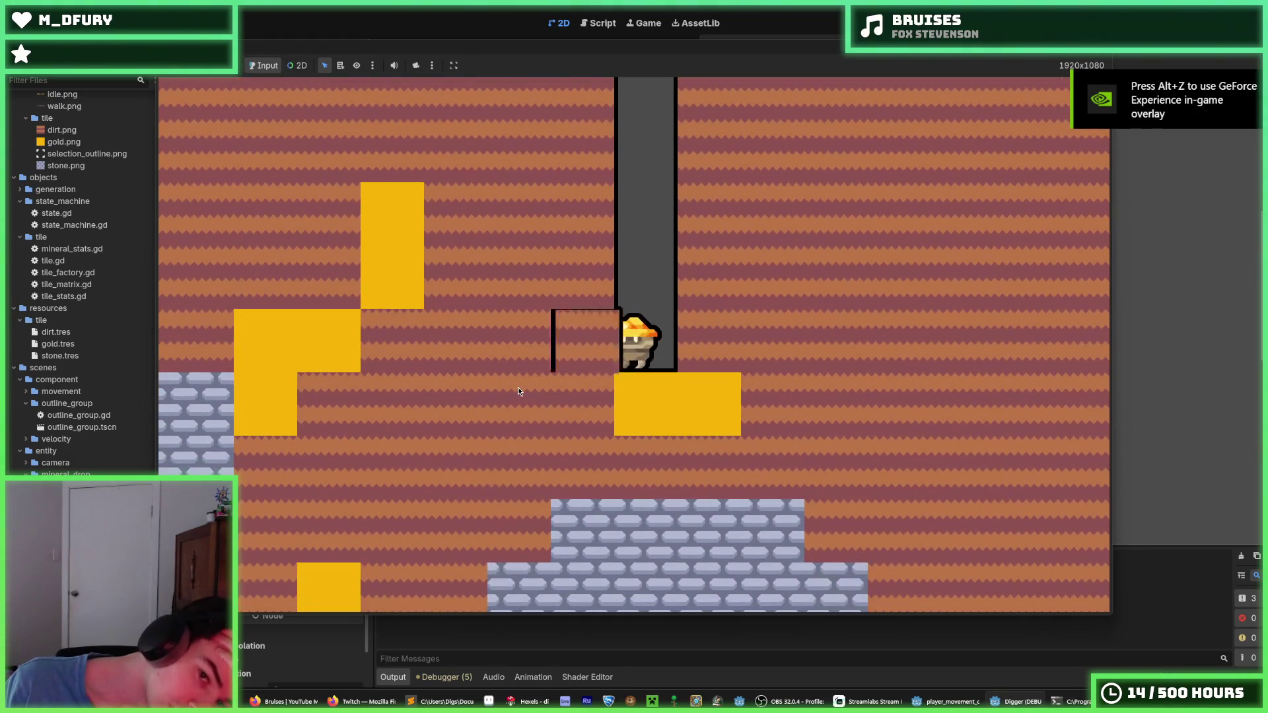
pyautogui.press('s')
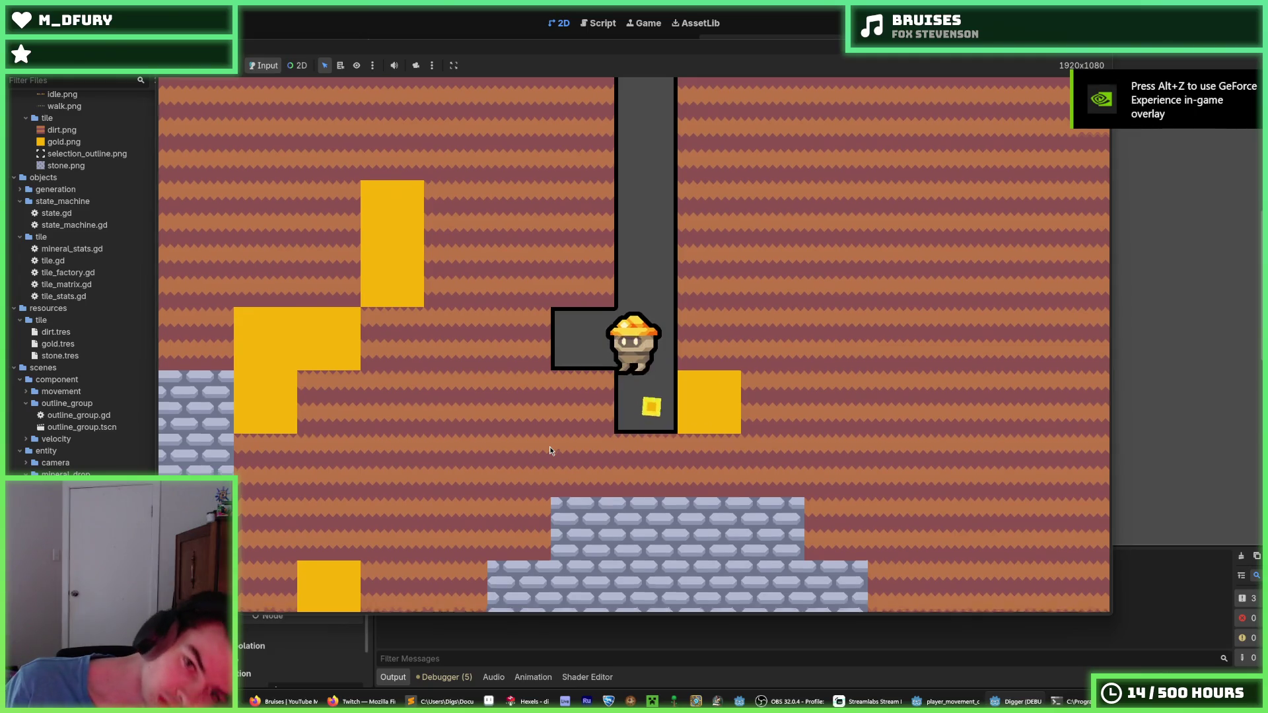
pyautogui.press('a')
pyautogui.press('s')
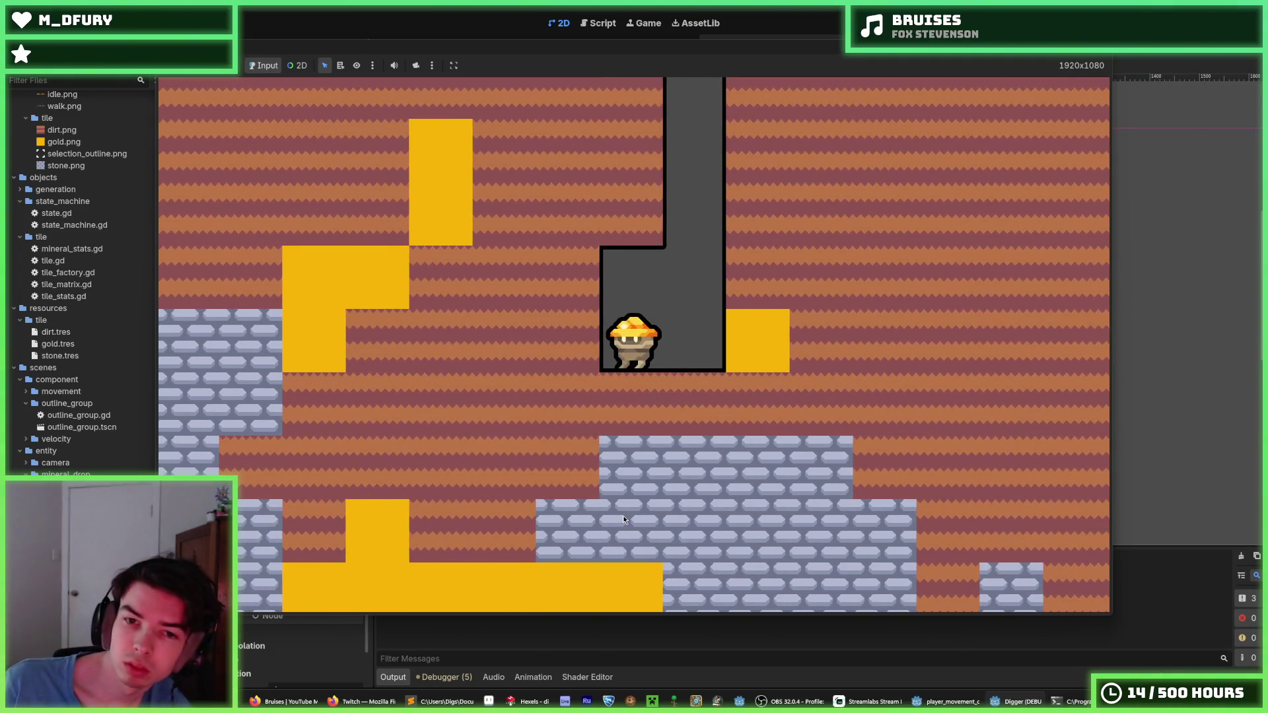
pyautogui.press('d')
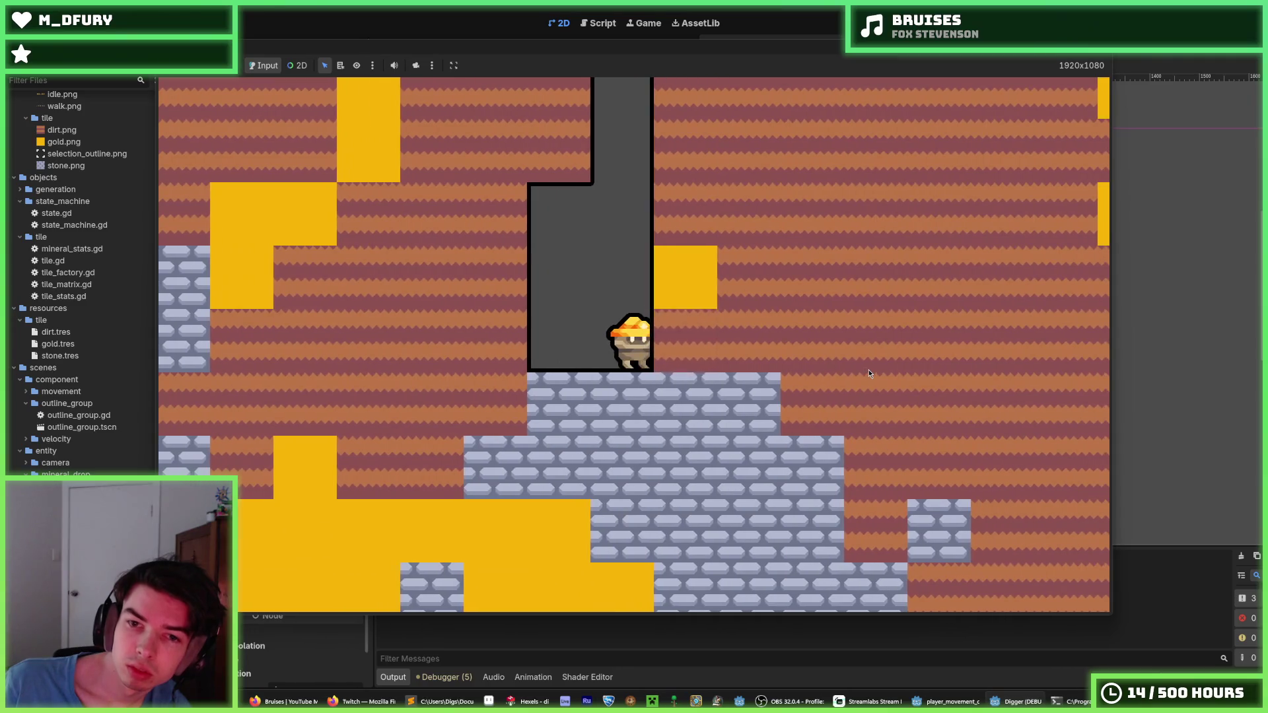
pyautogui.press('a')
pyautogui.press('a')
pyautogui.press('s')
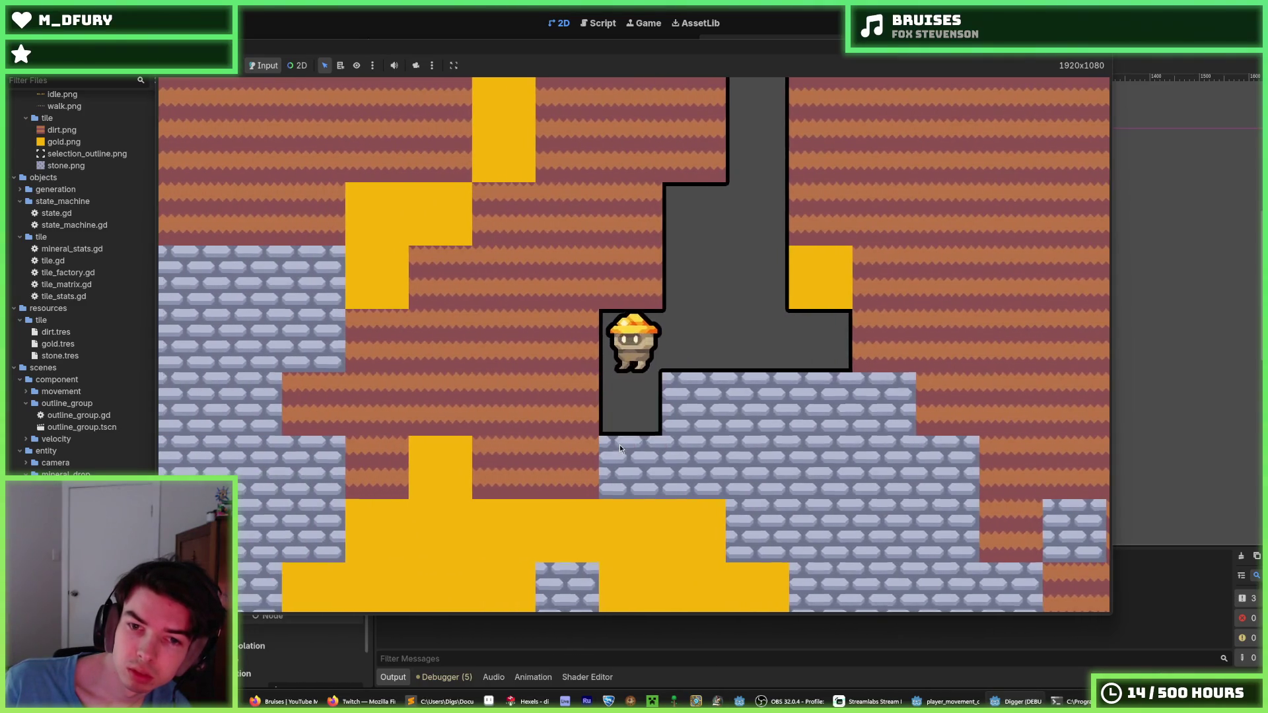
pyautogui.press('d')
pyautogui.press('d')
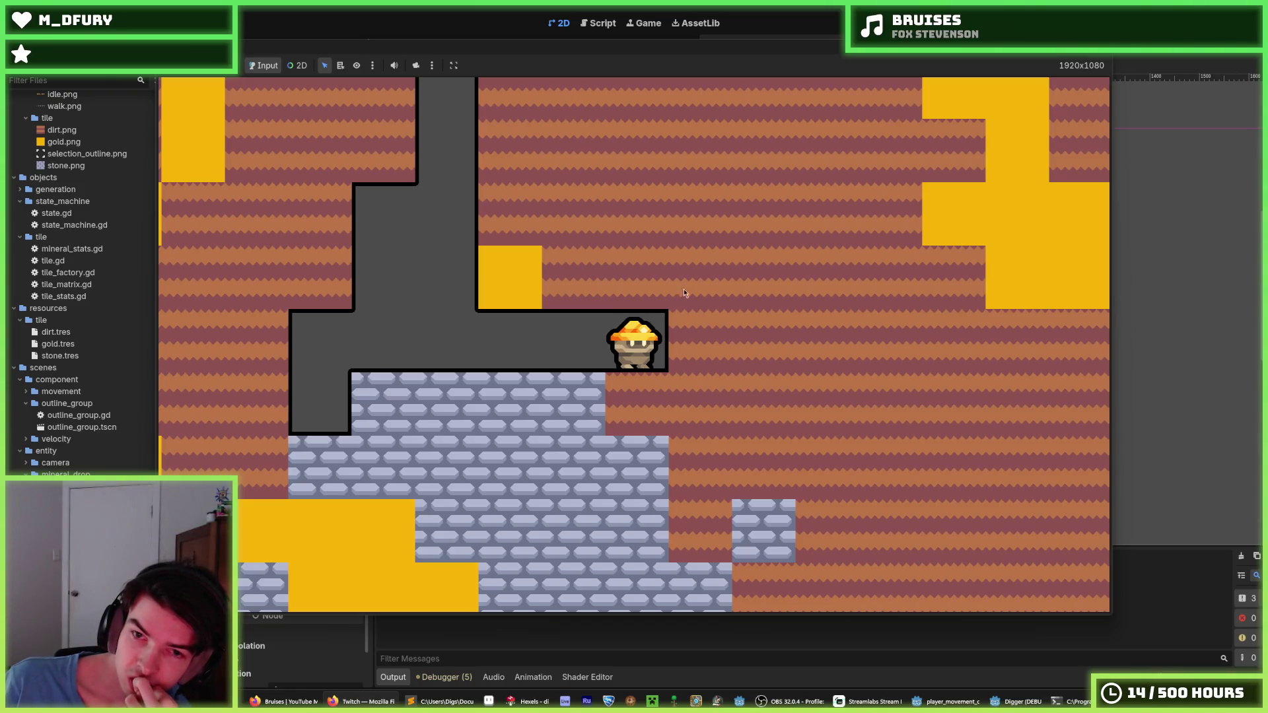
# - Tunnel sideways and up through more dirt and gold, then stop the game with F8
pyautogui.press('d')
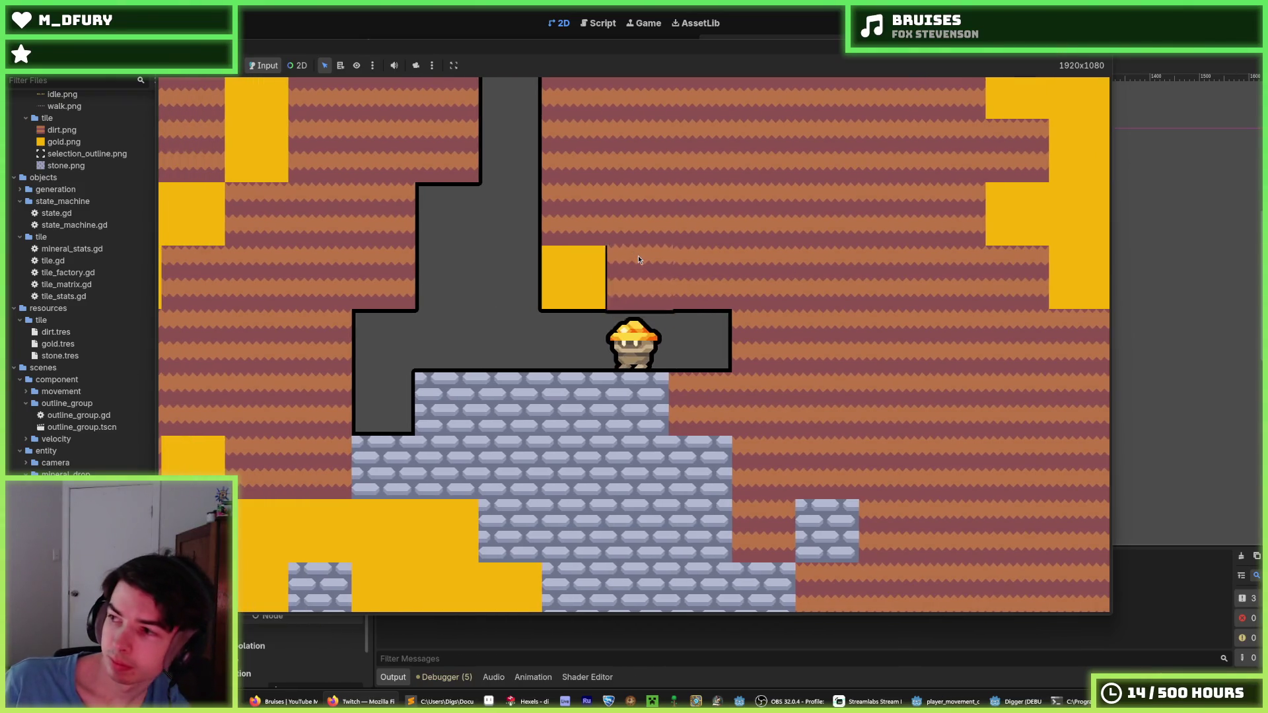
pyautogui.press('w')
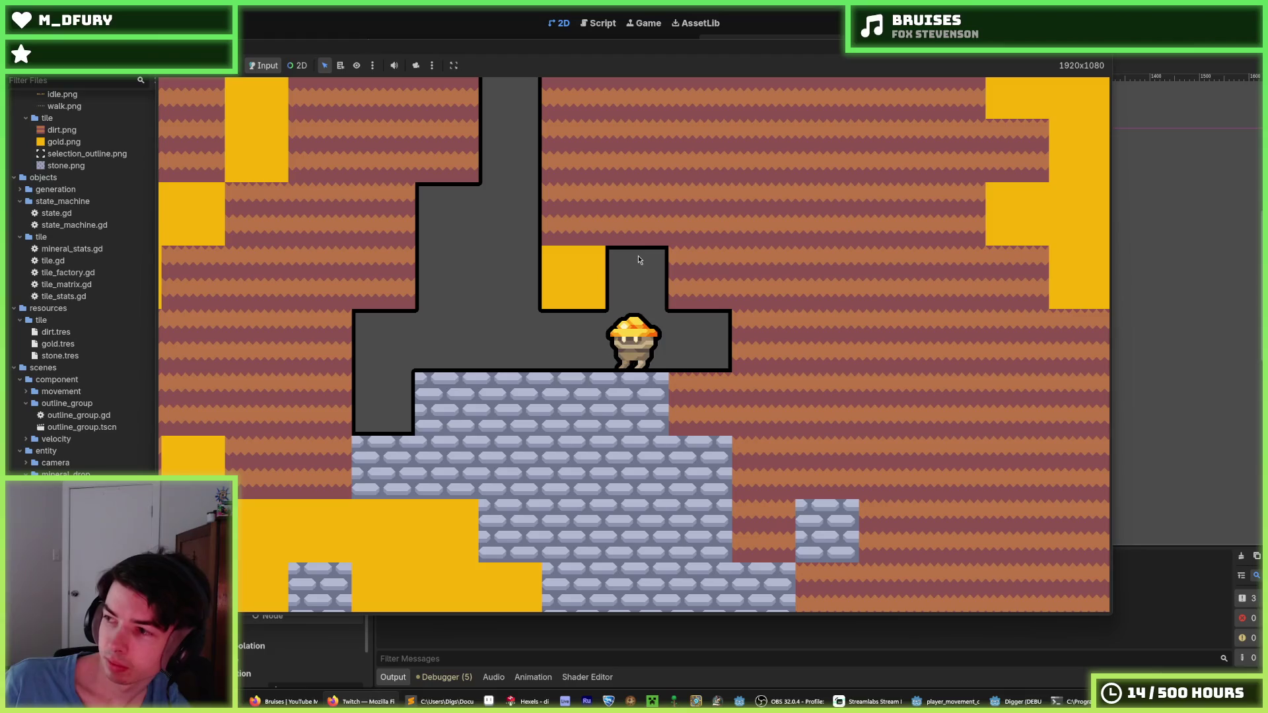
pyautogui.press('a')
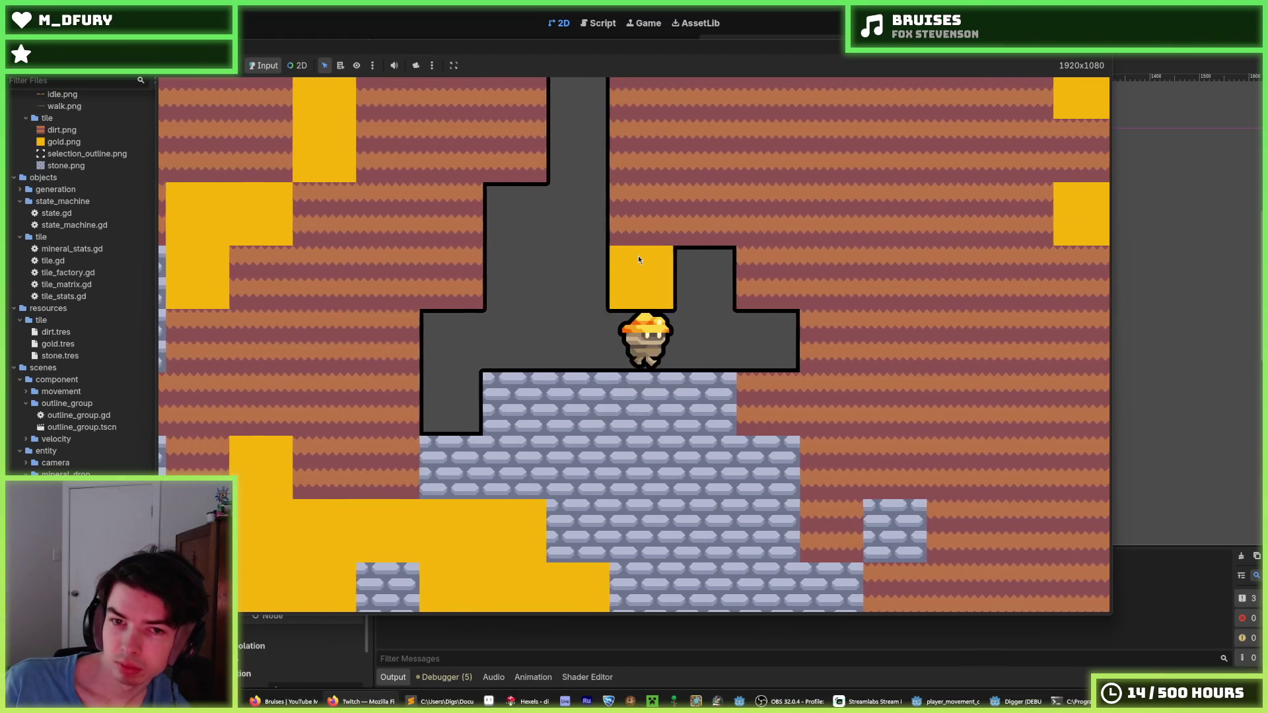
pyautogui.press('w')
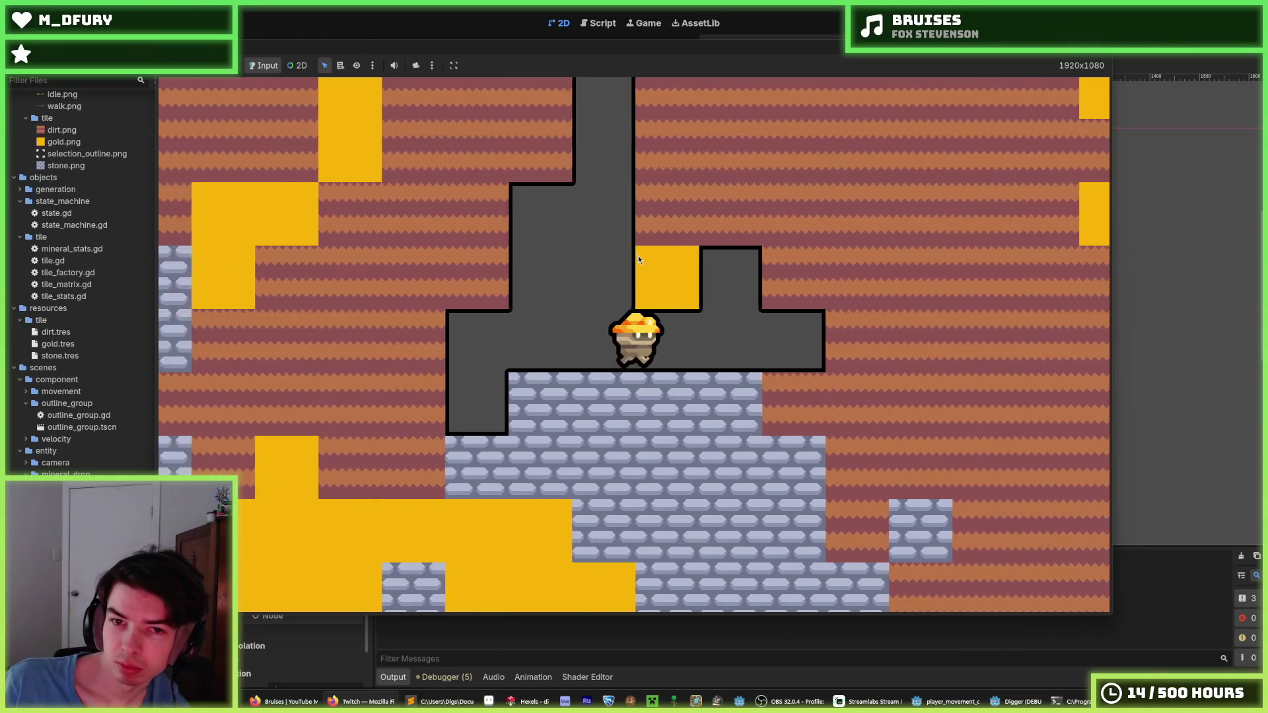
pyautogui.press('a')
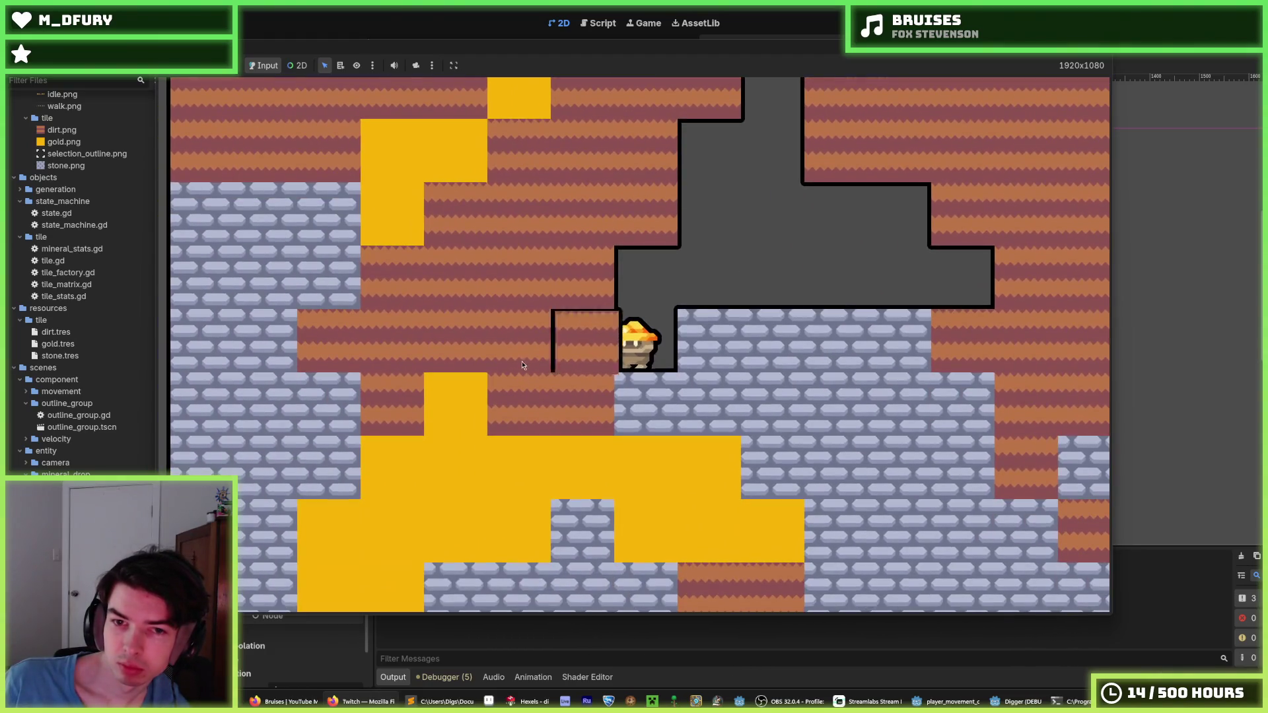
pyautogui.press('a')
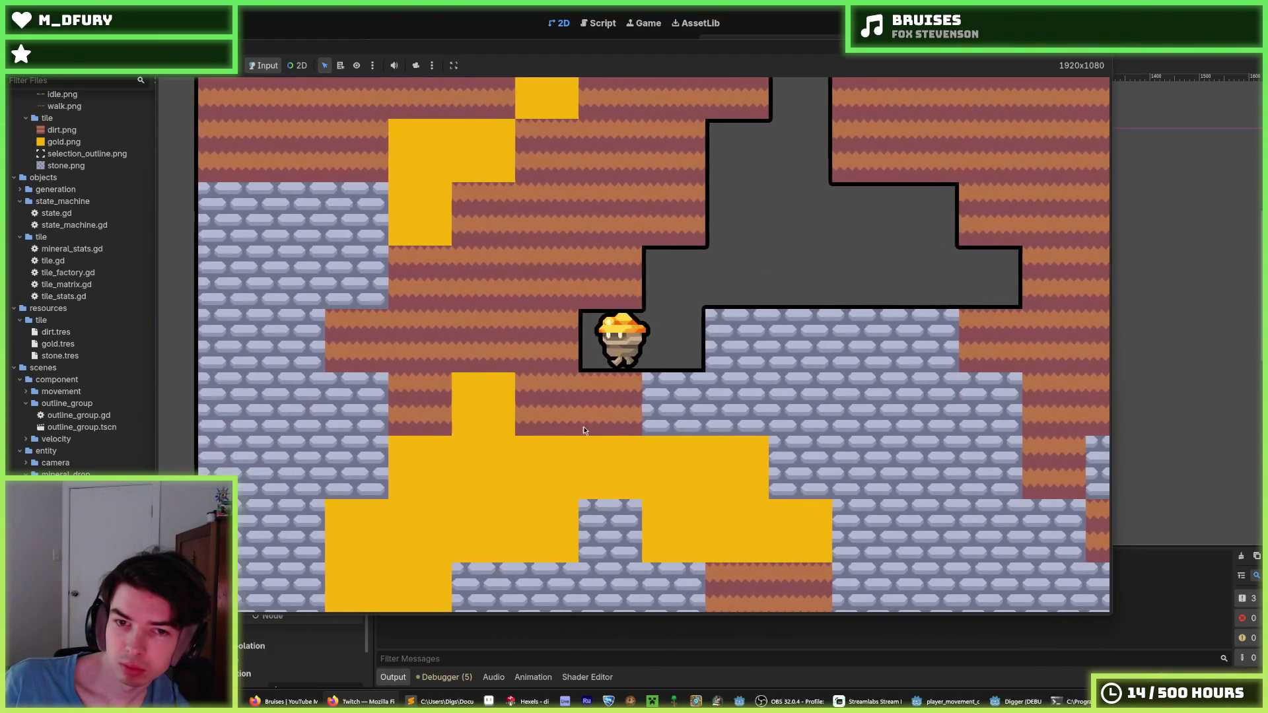
pyautogui.press('s')
pyautogui.press('s')
pyautogui.press('s')
pyautogui.press('s')
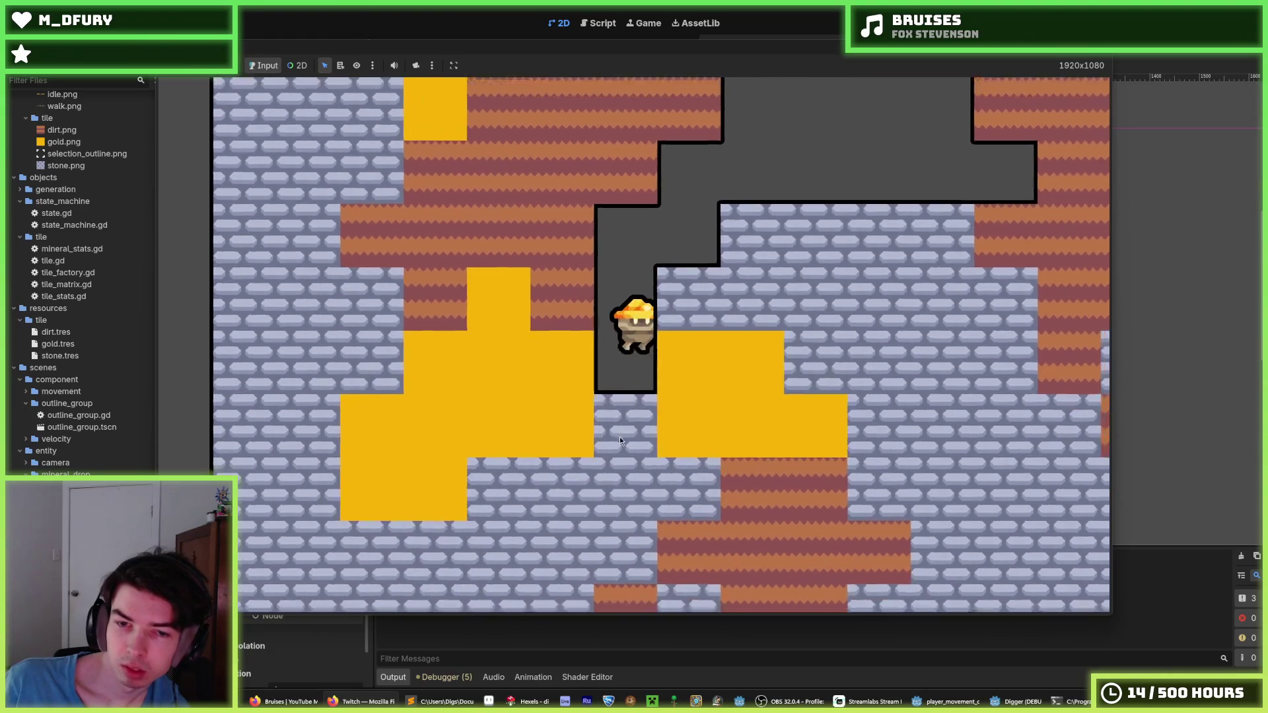
pyautogui.press('a')
pyautogui.press('s')
pyautogui.press('d')
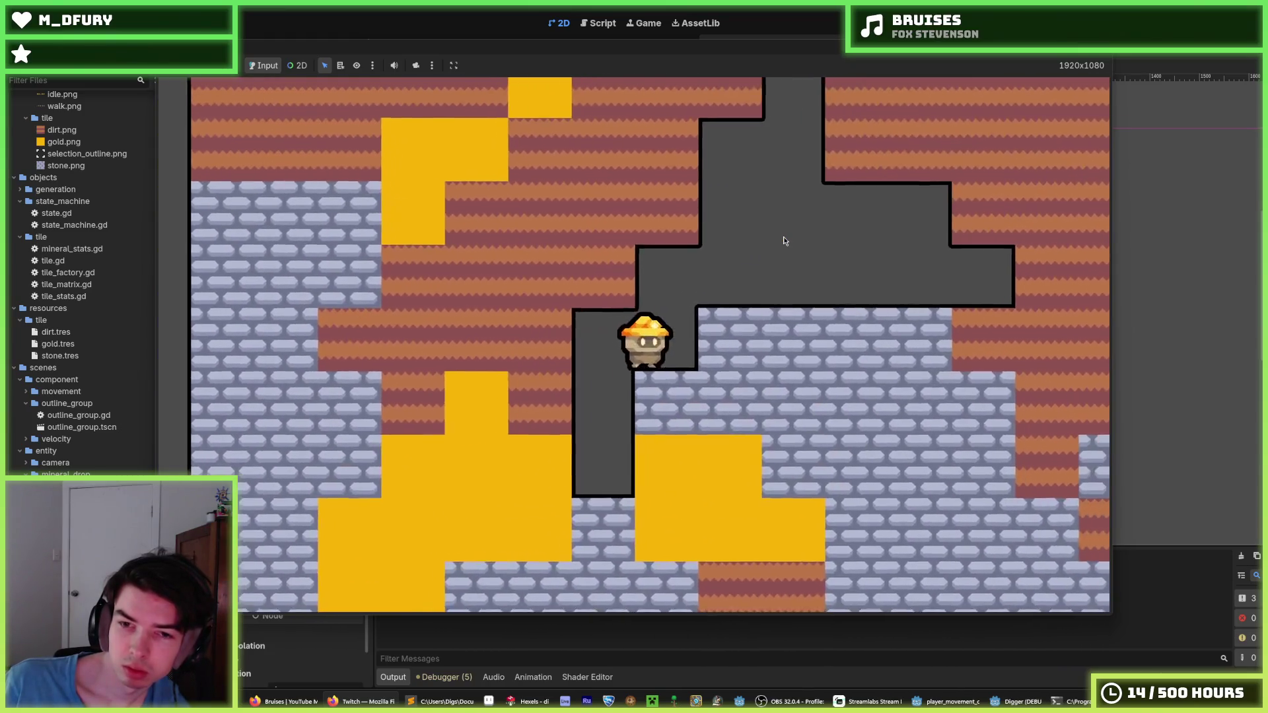
pyautogui.press('d')
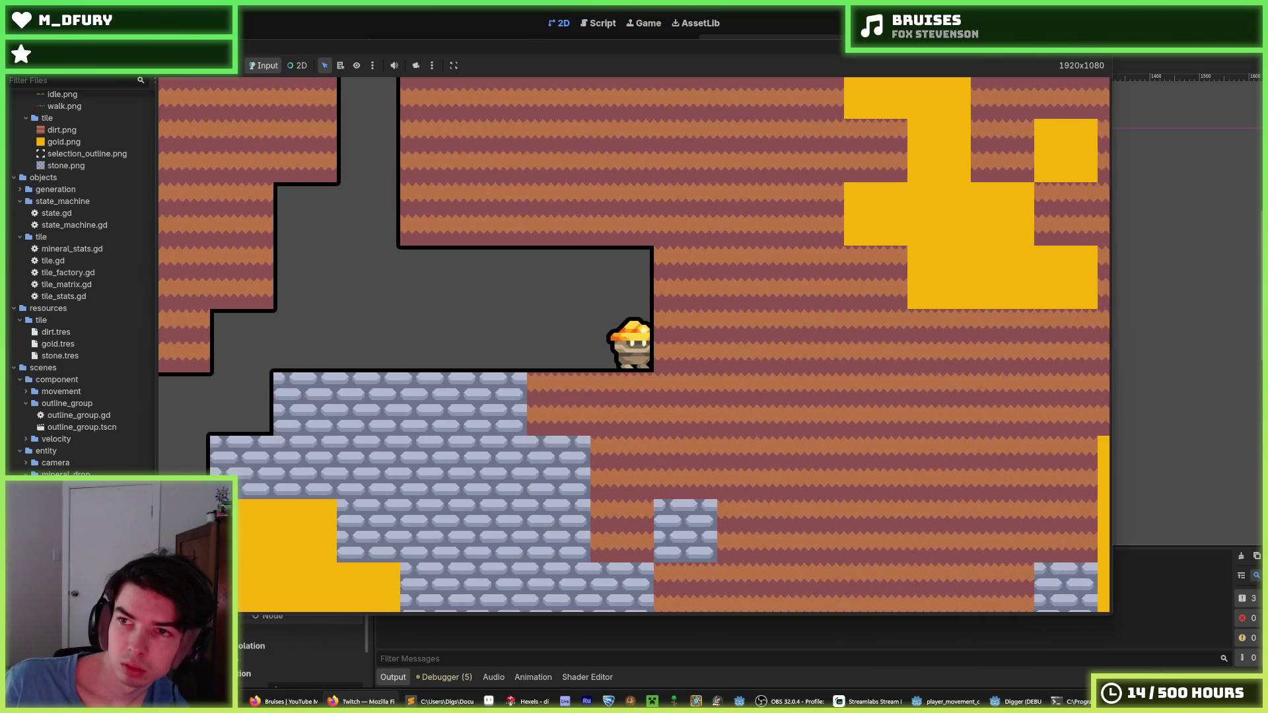
pyautogui.press('F8')
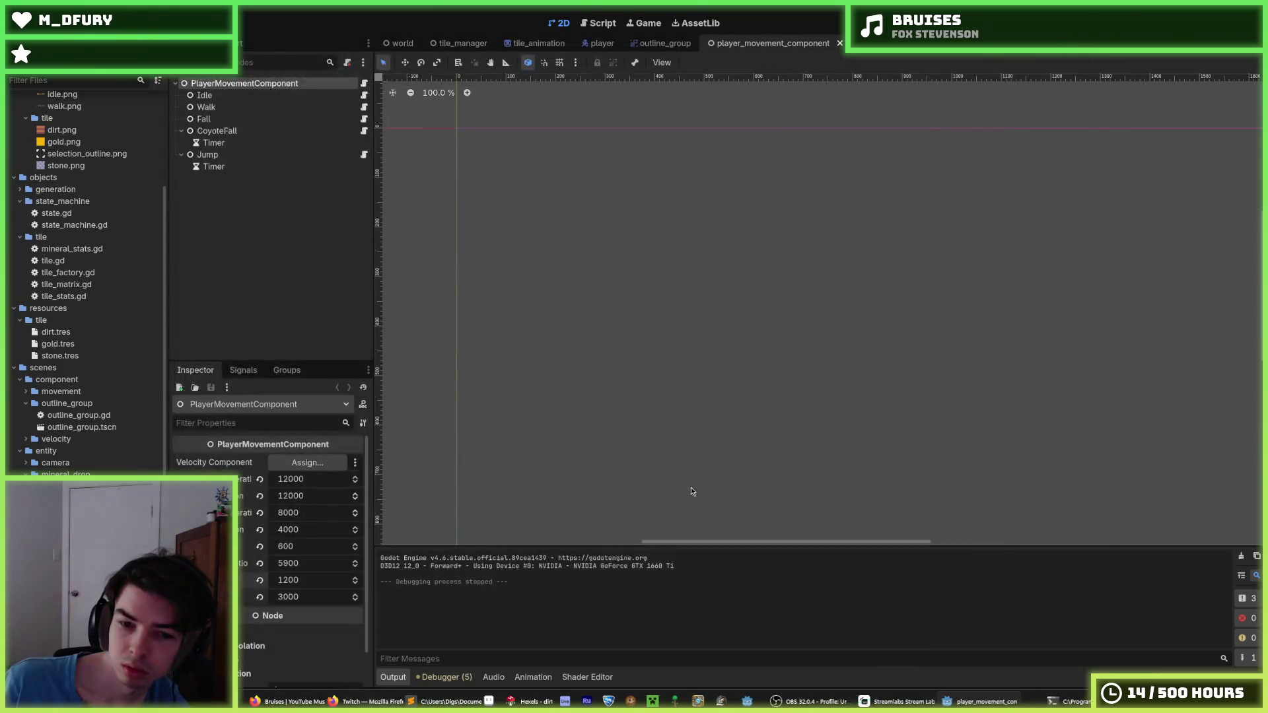
# - Back in Hexels, sample the pink band and select the darker brown 71413b for shading
pyautogui.hotkey('alt', 'Tab')
pyautogui.scroll(2, 552, 365)
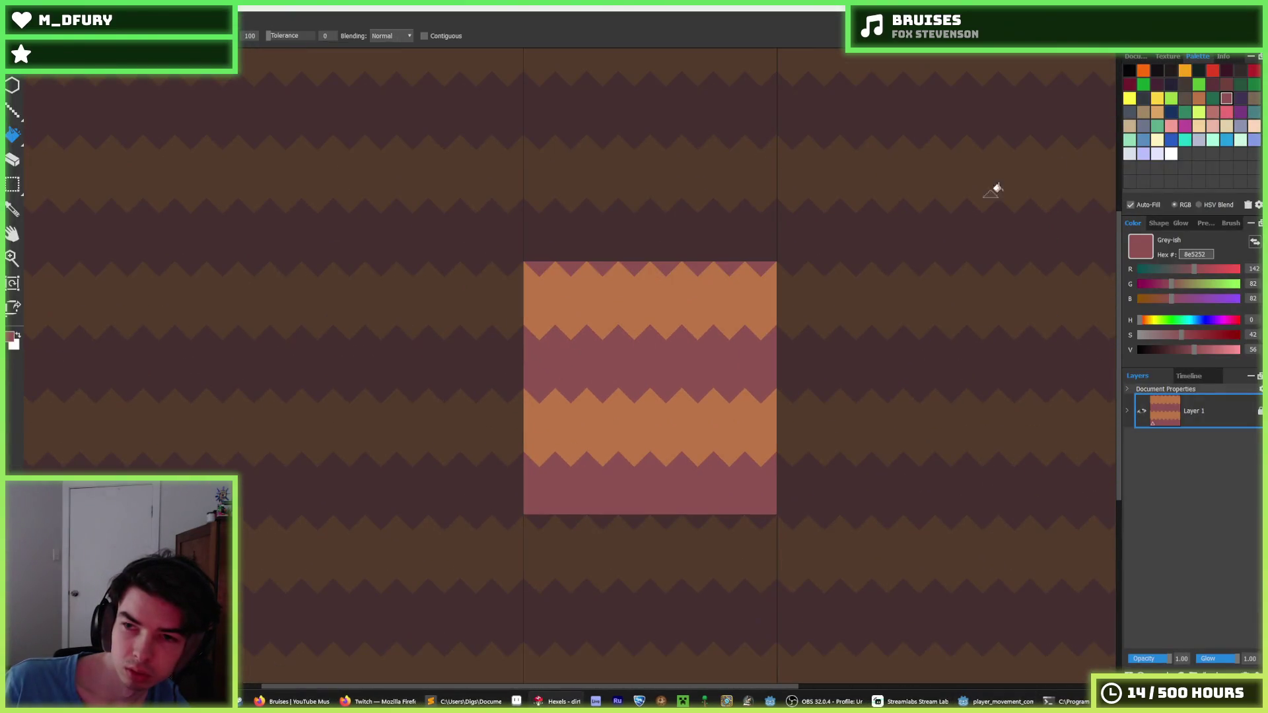
pyautogui.click(1198, 98)
pyautogui.press('b')
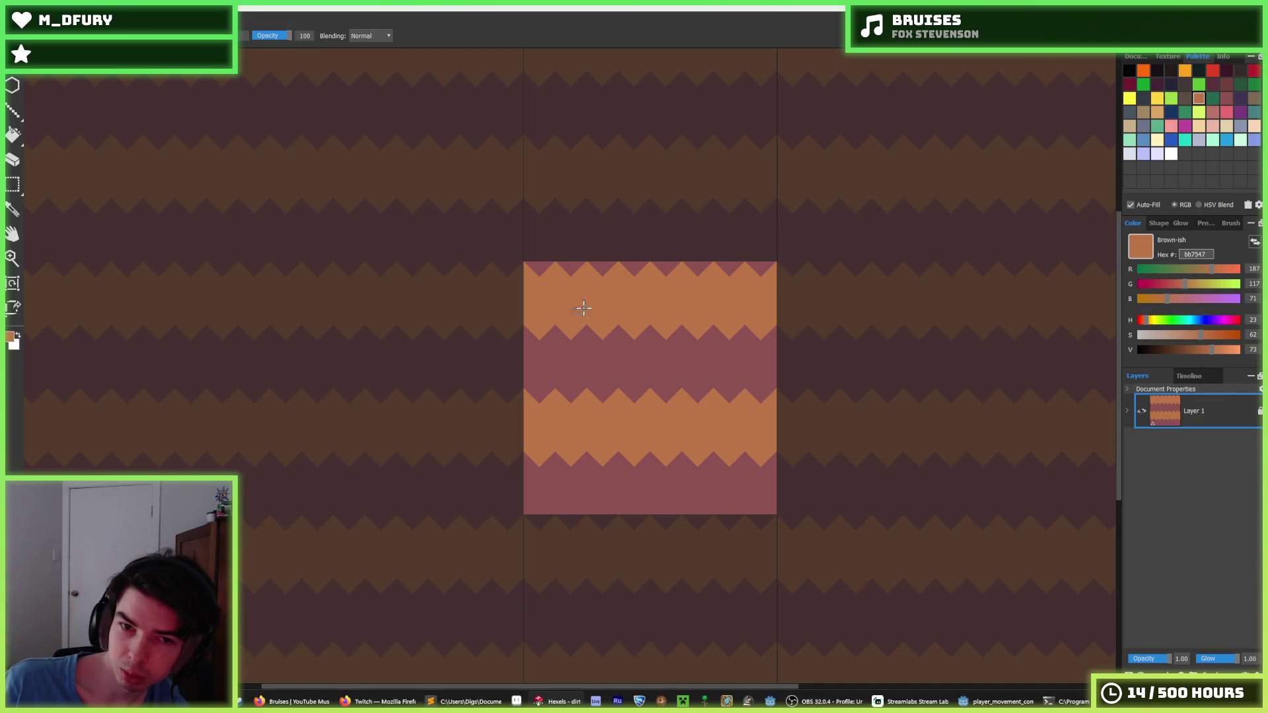
pyautogui.keyDown('alt'); pyautogui.click(575, 351); pyautogui.keyUp('alt')
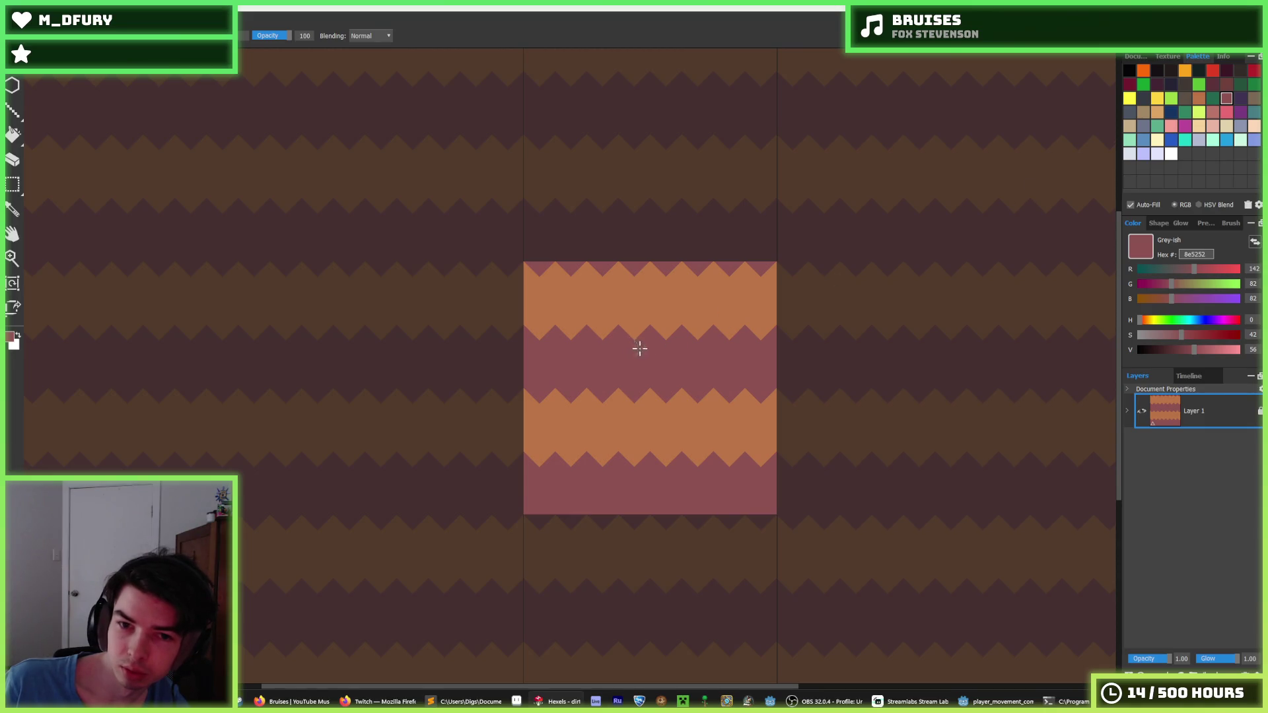
pyautogui.click(1226, 84)
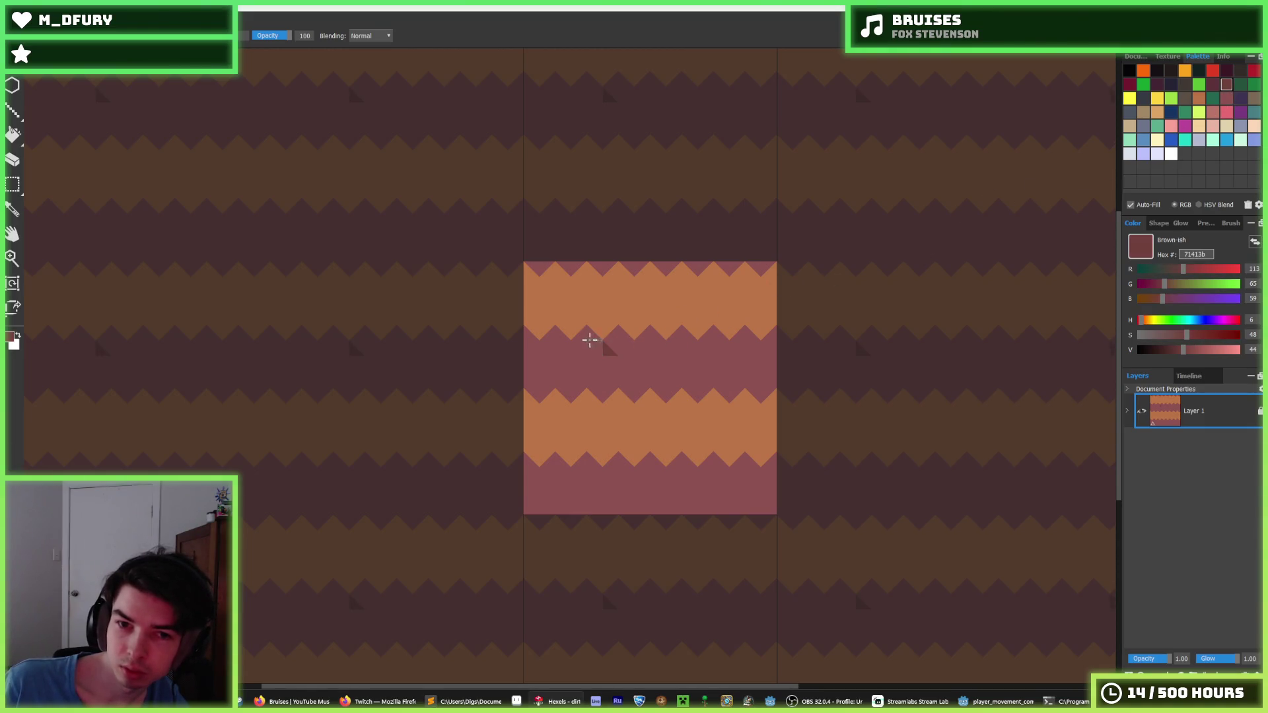
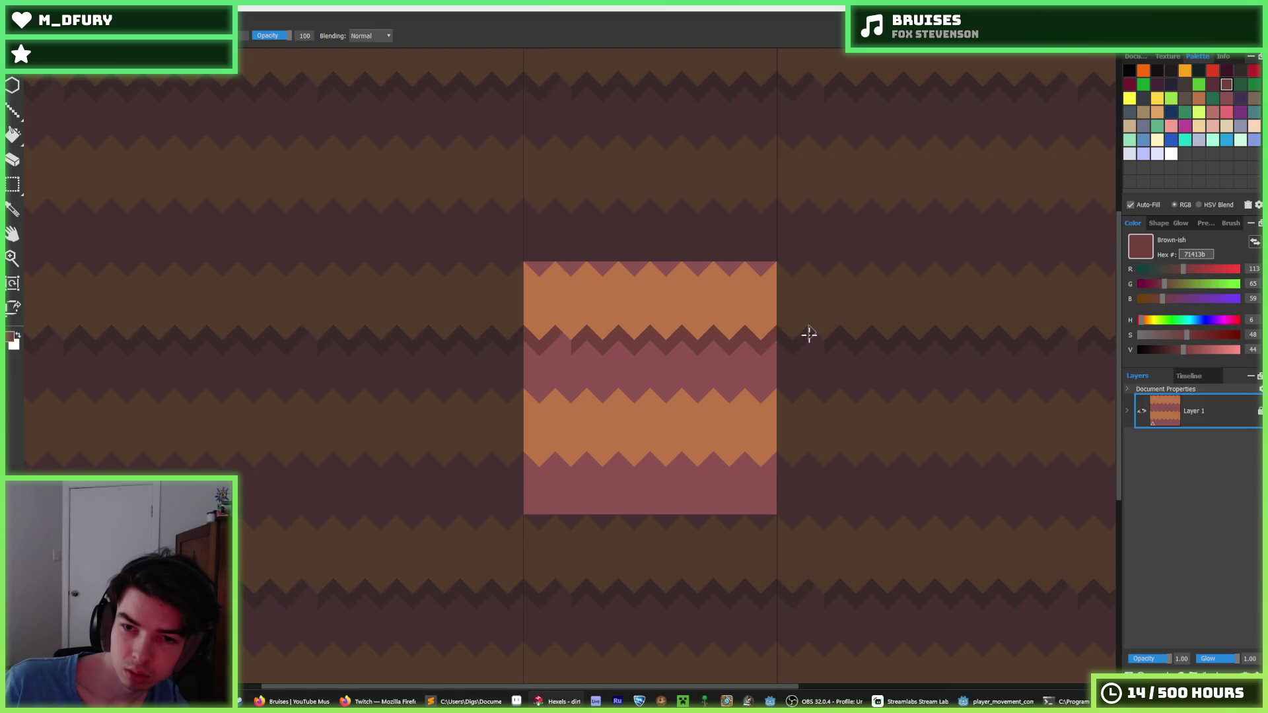
# - Duplicate the top zigzag band and nudge the copy two steps further down the tile
pyautogui.press('m')
pyautogui.scroll(-3, 606, 343)
pyautogui.scroll(4, 605, 335)
pyautogui.moveTo(517, 391); pyautogui.dragTo(812, 272)
pyautogui.hotkey('ctrl', 'c')
pyautogui.hotkey('ctrl', 'v')
pyautogui.press('Down')
pyautogui.press('Down')
pyautogui.press('Down')
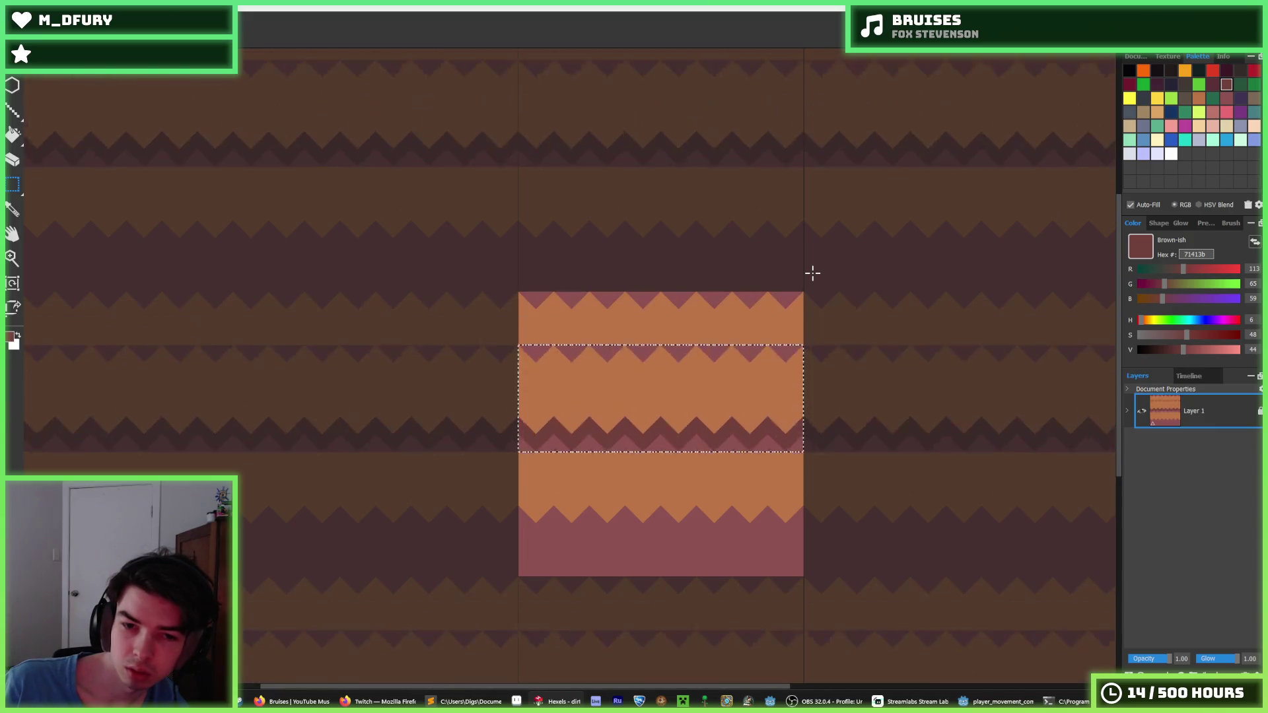
pyautogui.press('Down')
pyautogui.press('Down')
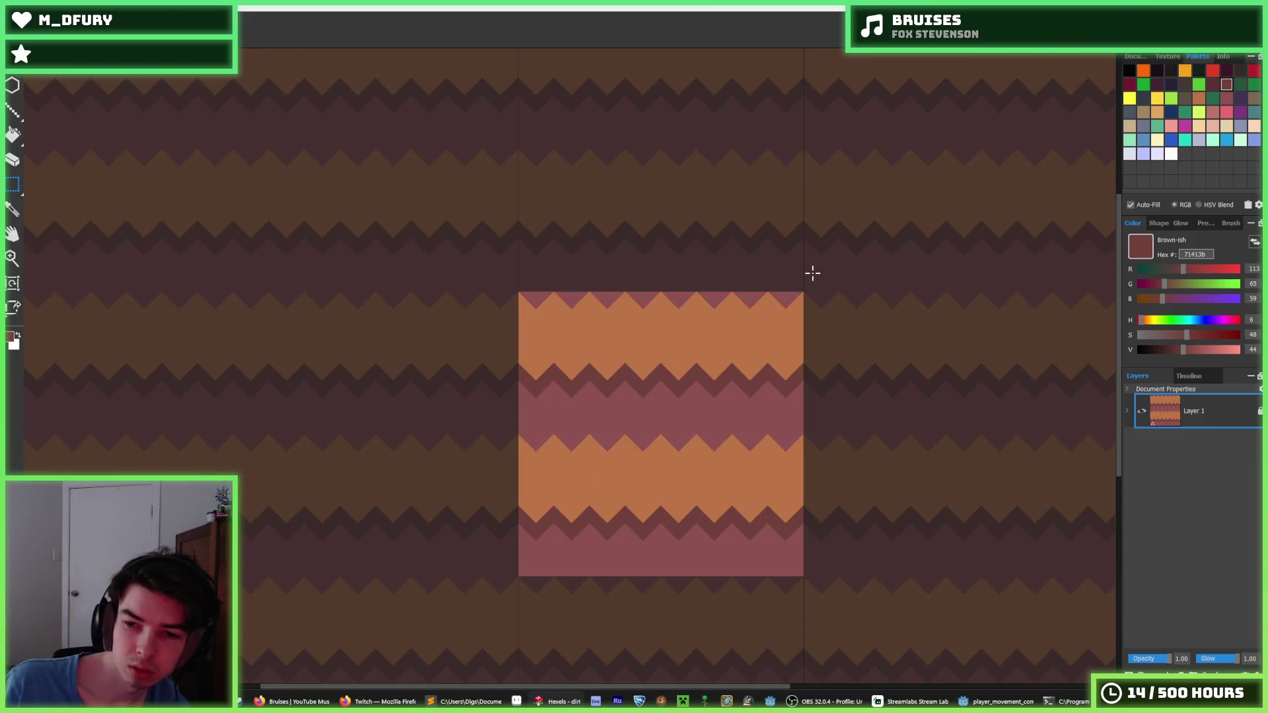
# - Export the tile over the existing dirt.png and run the Godot game with F5
pyautogui.hotkey('ctrl', 'e')
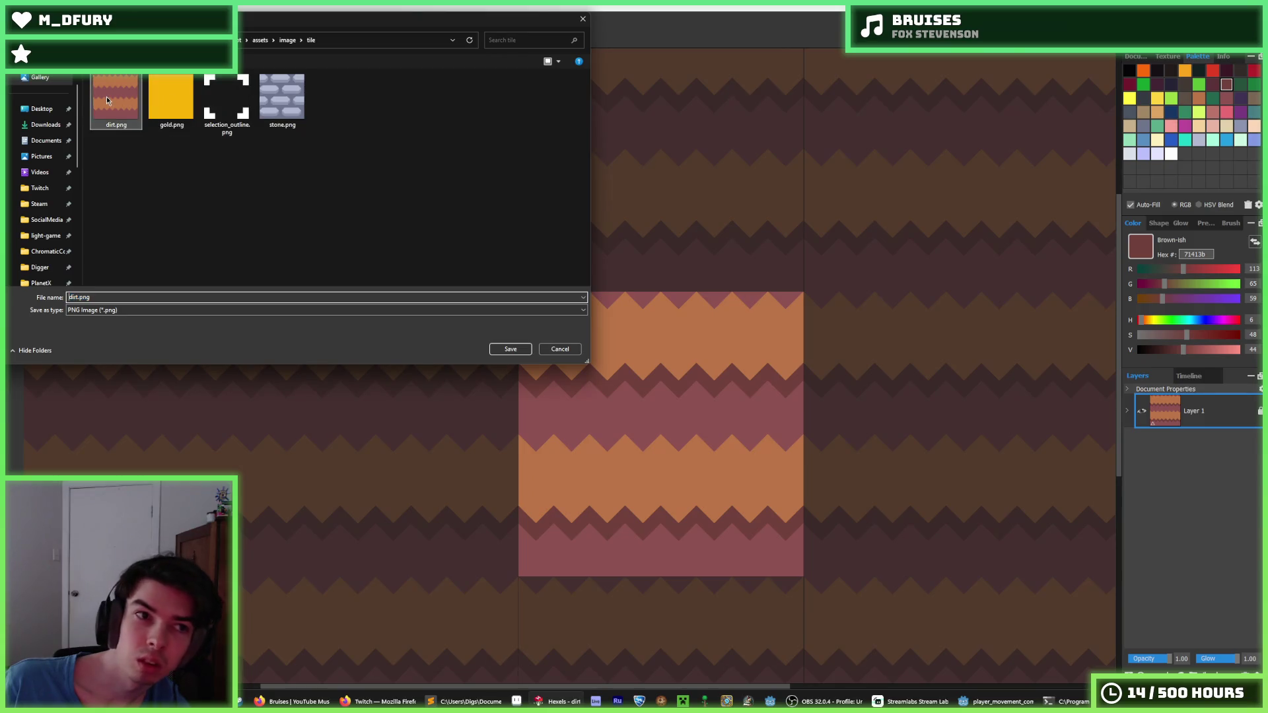
pyautogui.press('Return')
pyautogui.click(669, 353)
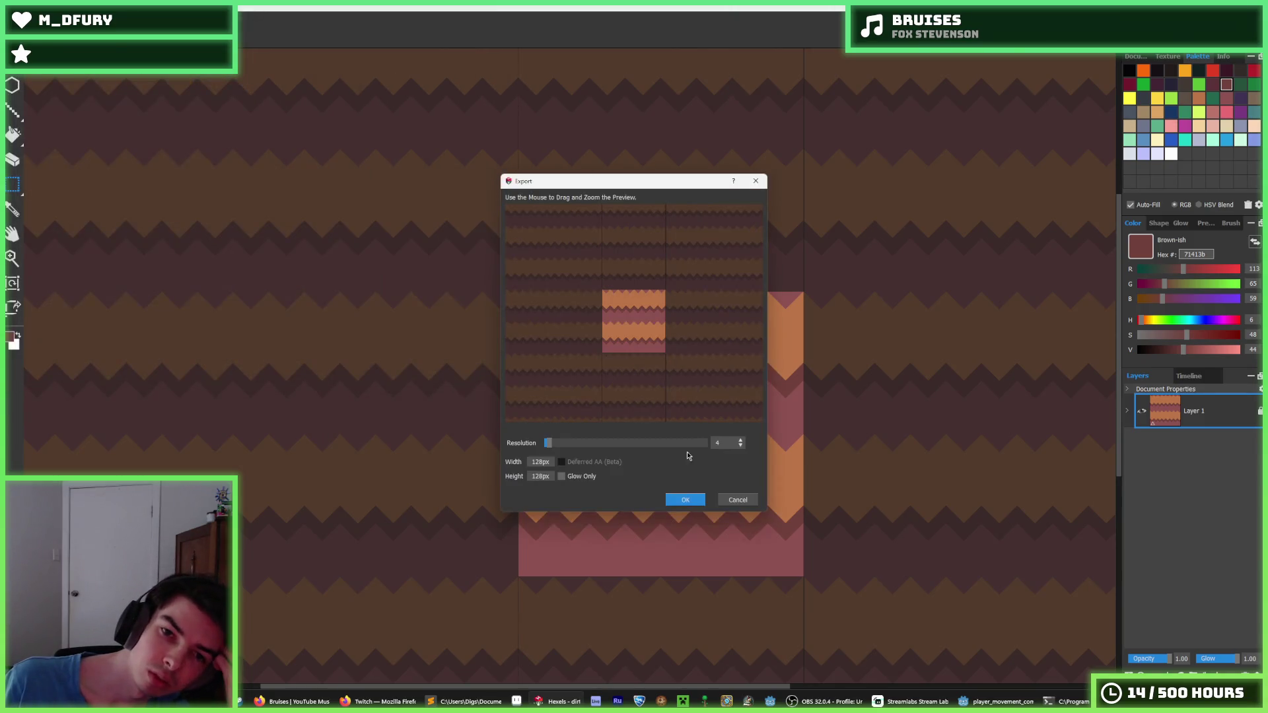
pyautogui.click(682, 506)
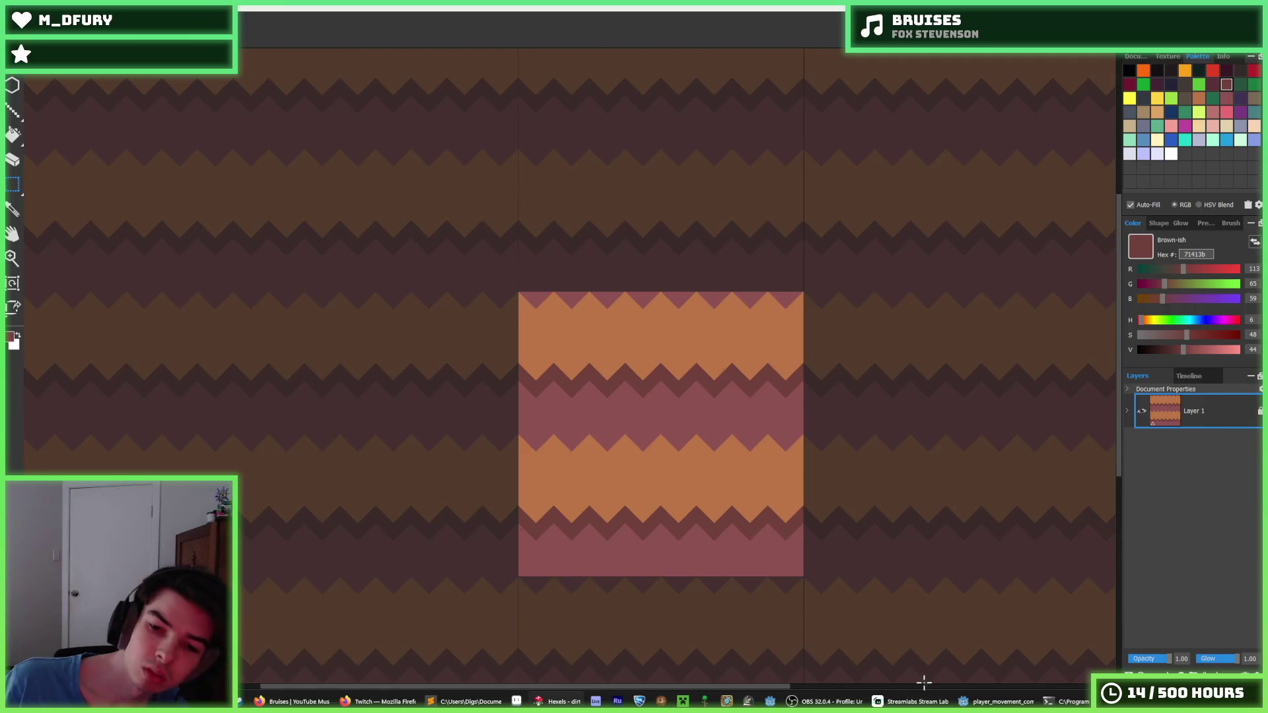
pyautogui.click(996, 702)
pyautogui.press('F5')
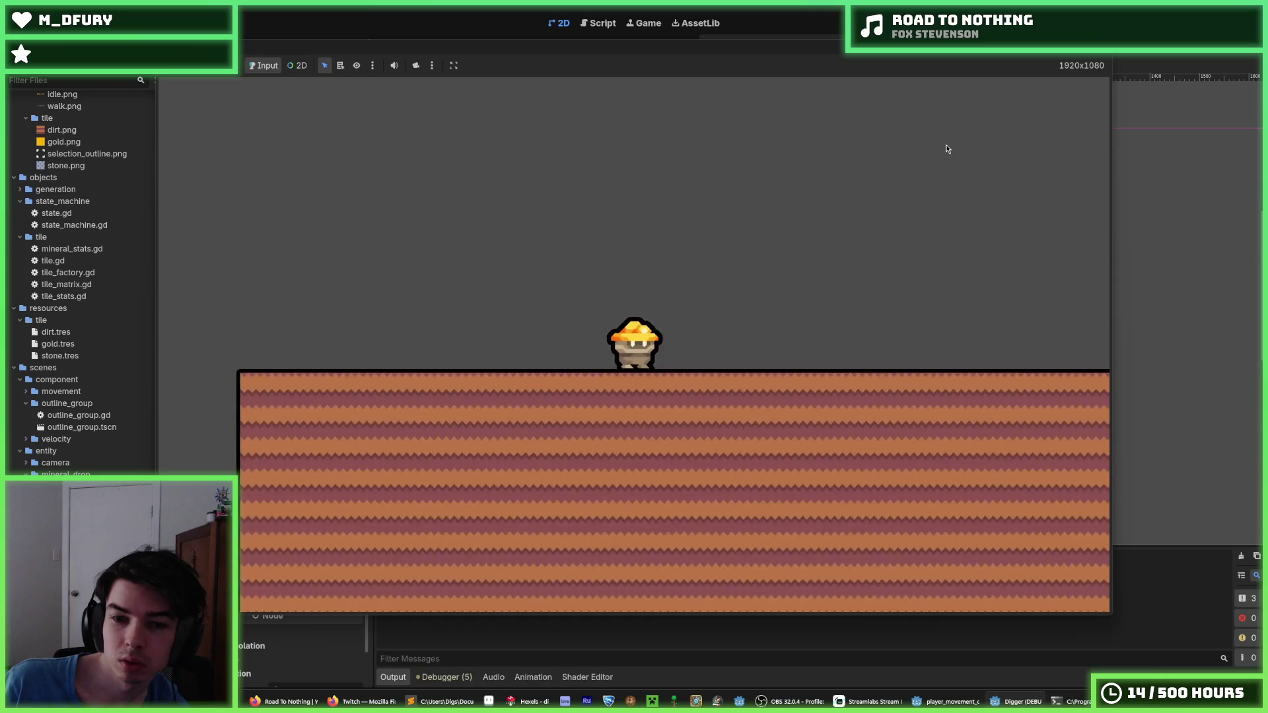
# - Dig down and right through several dirt tiles, then stop the game and return to Hexels
pyautogui.click(669, 533)
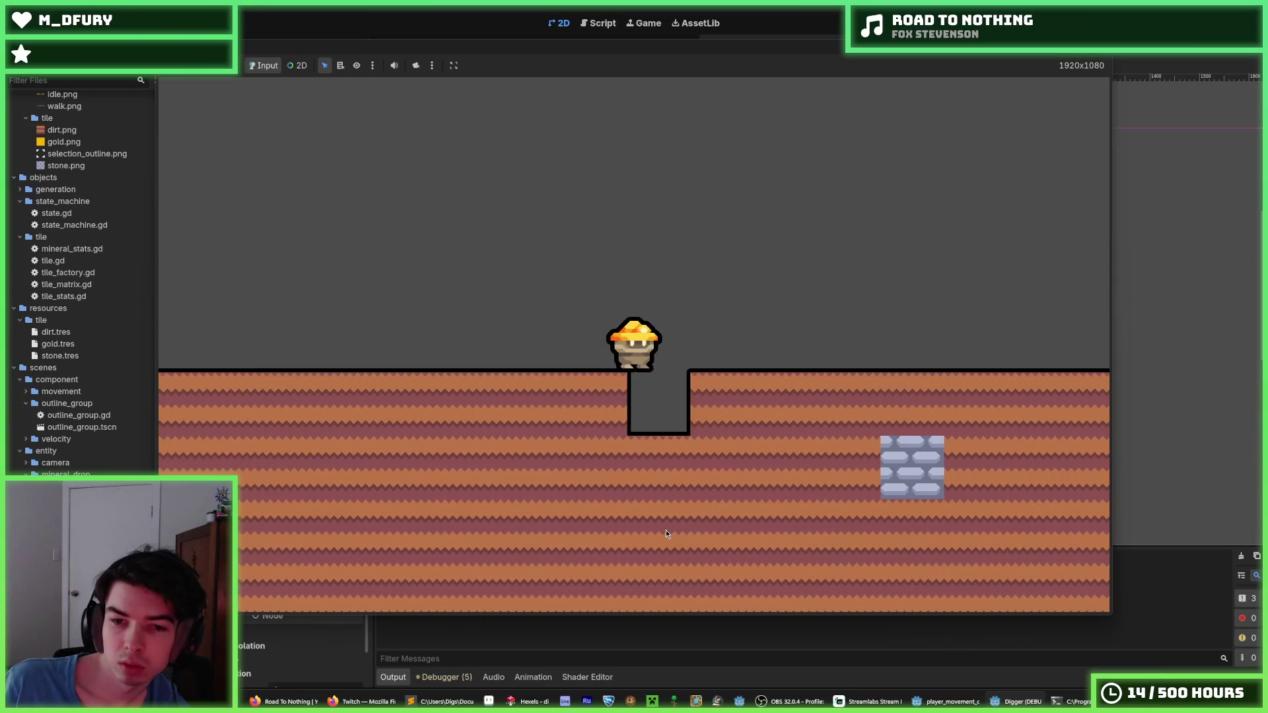
pyautogui.click(630, 548)
pyautogui.click(630, 548)
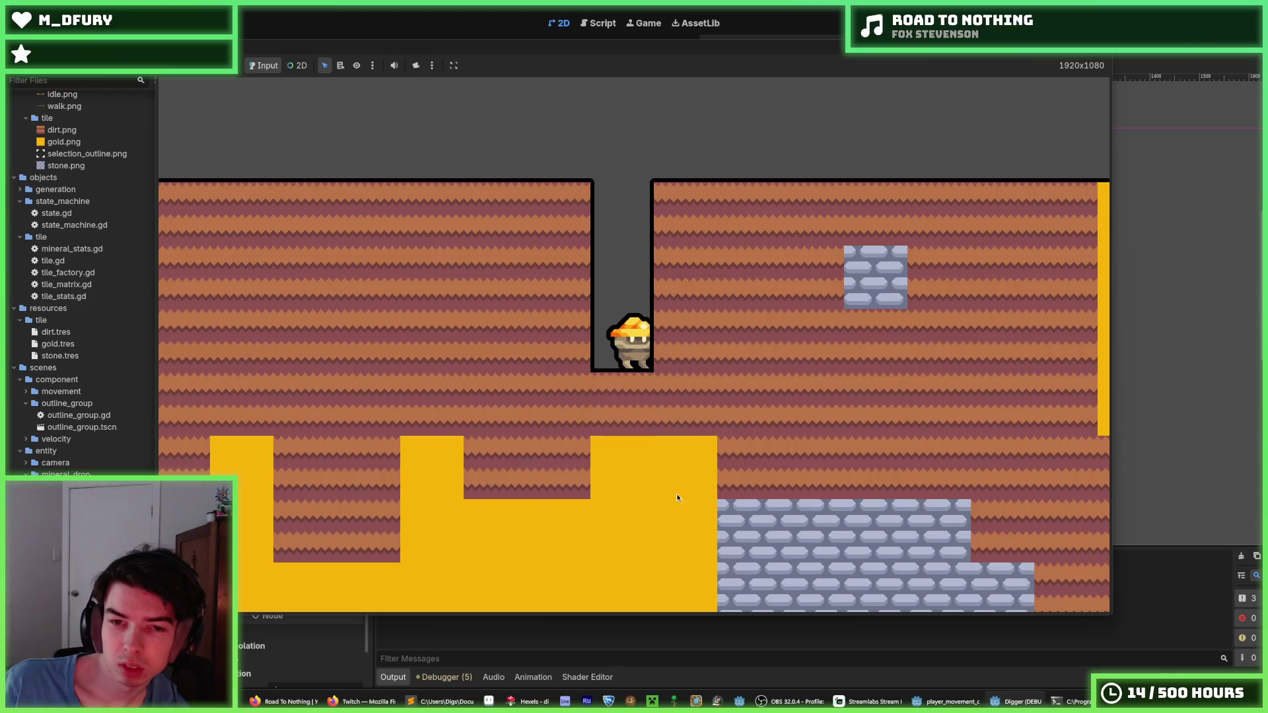
pyautogui.click(844, 363)
pyautogui.click(683, 478)
pyautogui.click(746, 349)
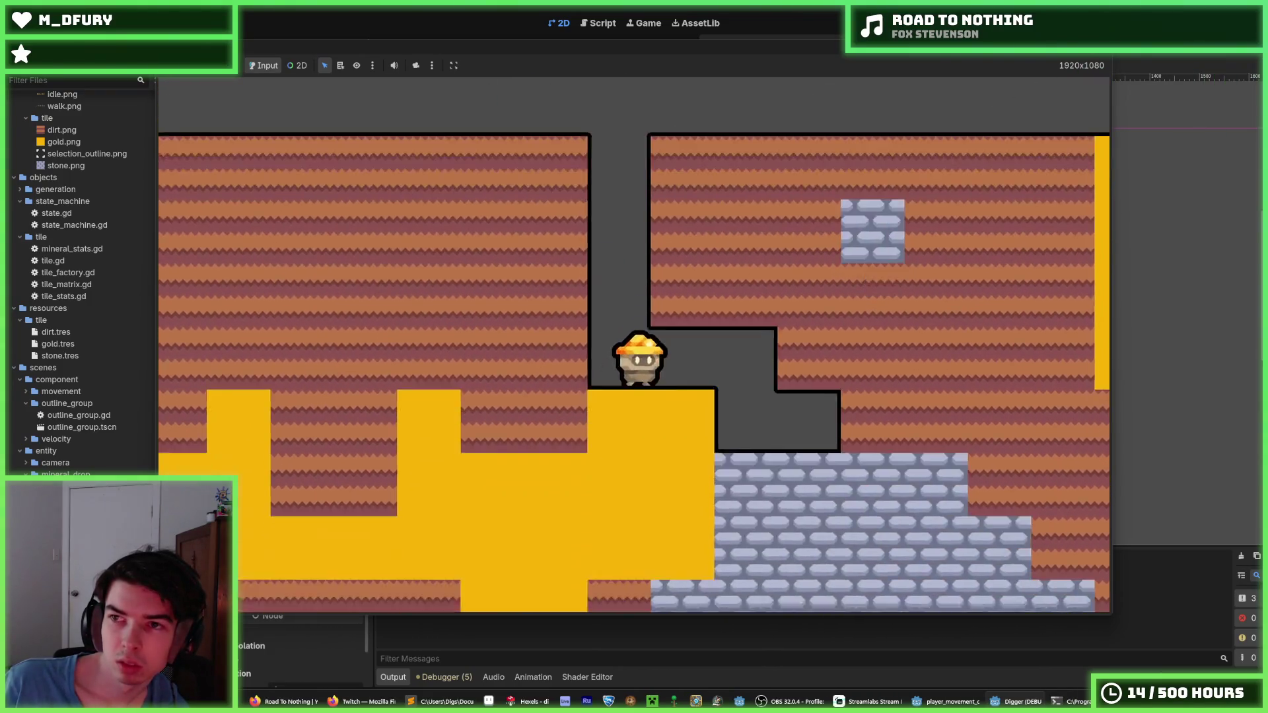
pyautogui.press('F8')
pyautogui.click(558, 701)
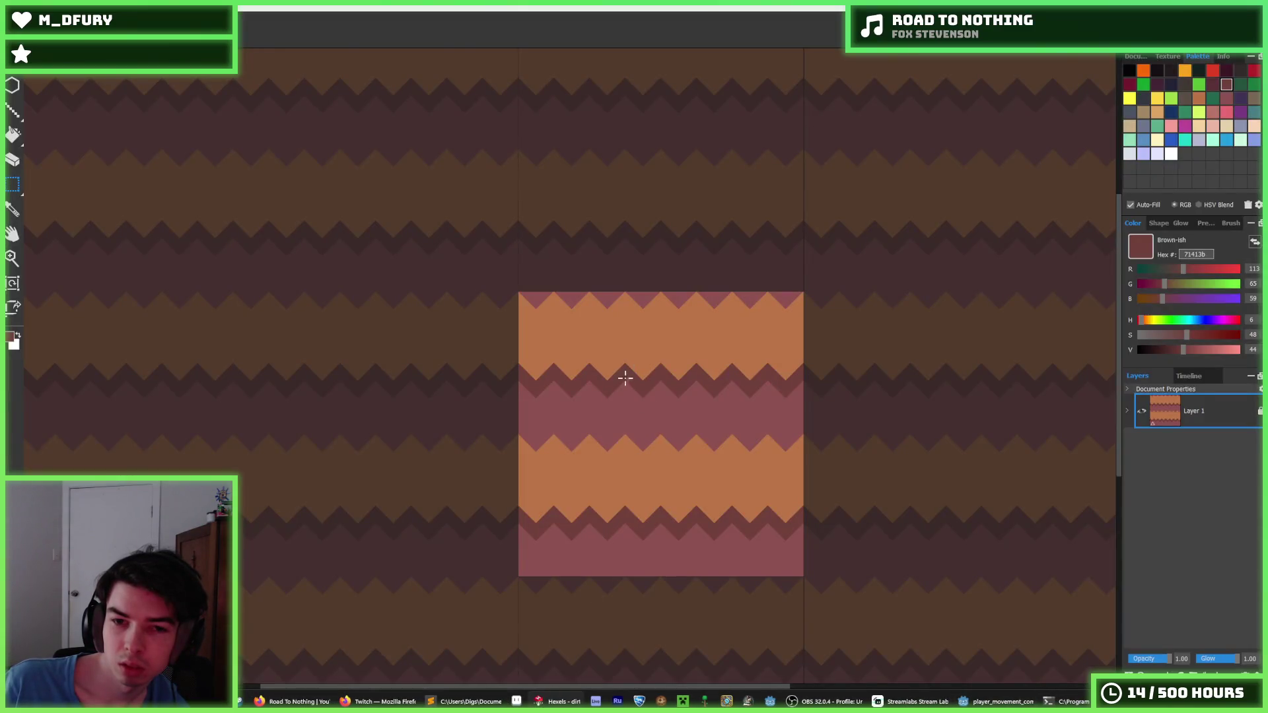
# - Flood-fill the dark zigzag band with the eyedropped mauve 8e5252
pyautogui.scroll(3, 625, 377)
pyautogui.press('f')
pyautogui.keyDown('alt'); pyautogui.click(582, 412); pyautogui.keyUp('alt')
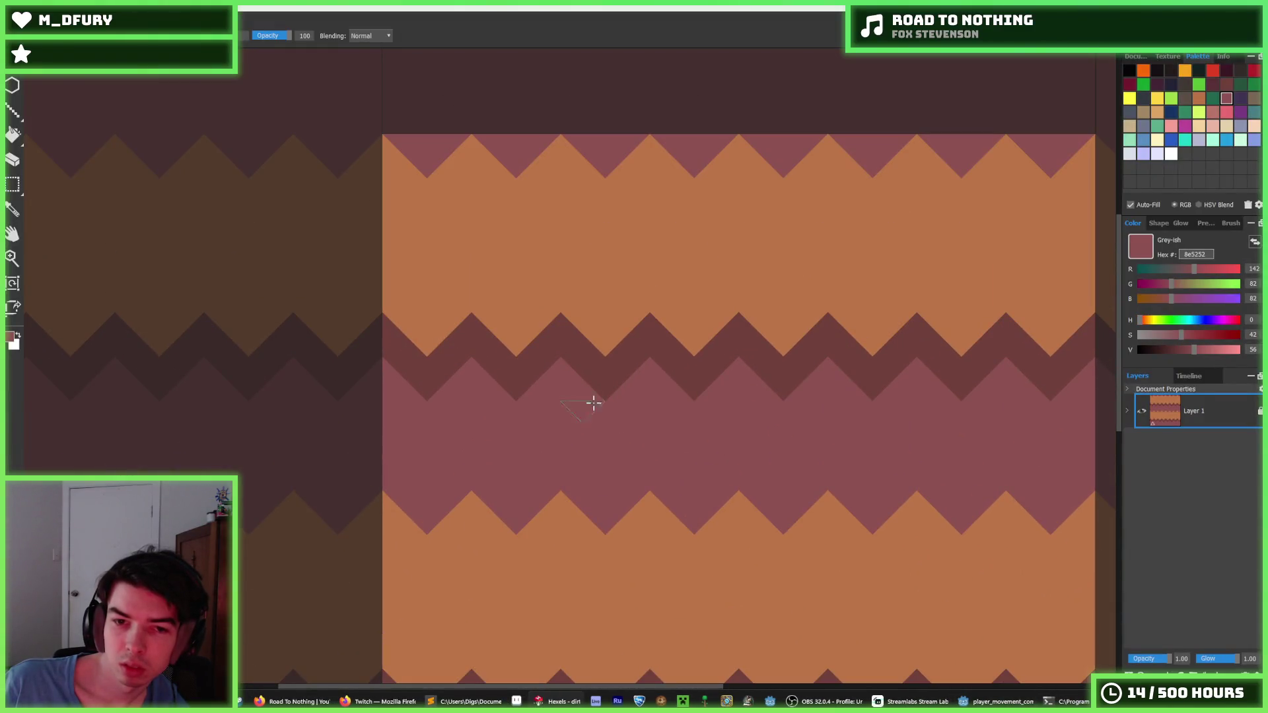
pyautogui.click(594, 372)
pyautogui.click(594, 372)
pyautogui.press('alt')
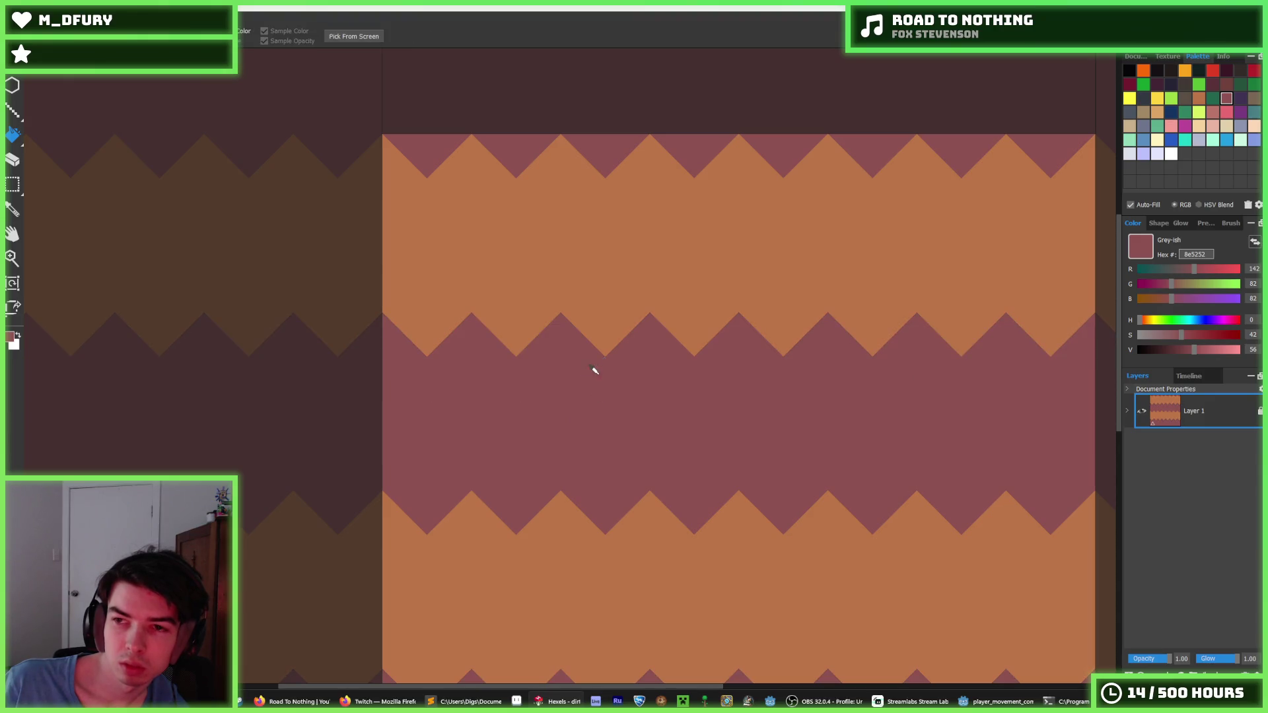
pyautogui.scroll(-3, 592, 370)
pyautogui.scroll(2, 1047, 263)
# - With dark brown 71413b, paint the first diamonds in the mauve band, undoing a stray stroke
pyautogui.press('b')
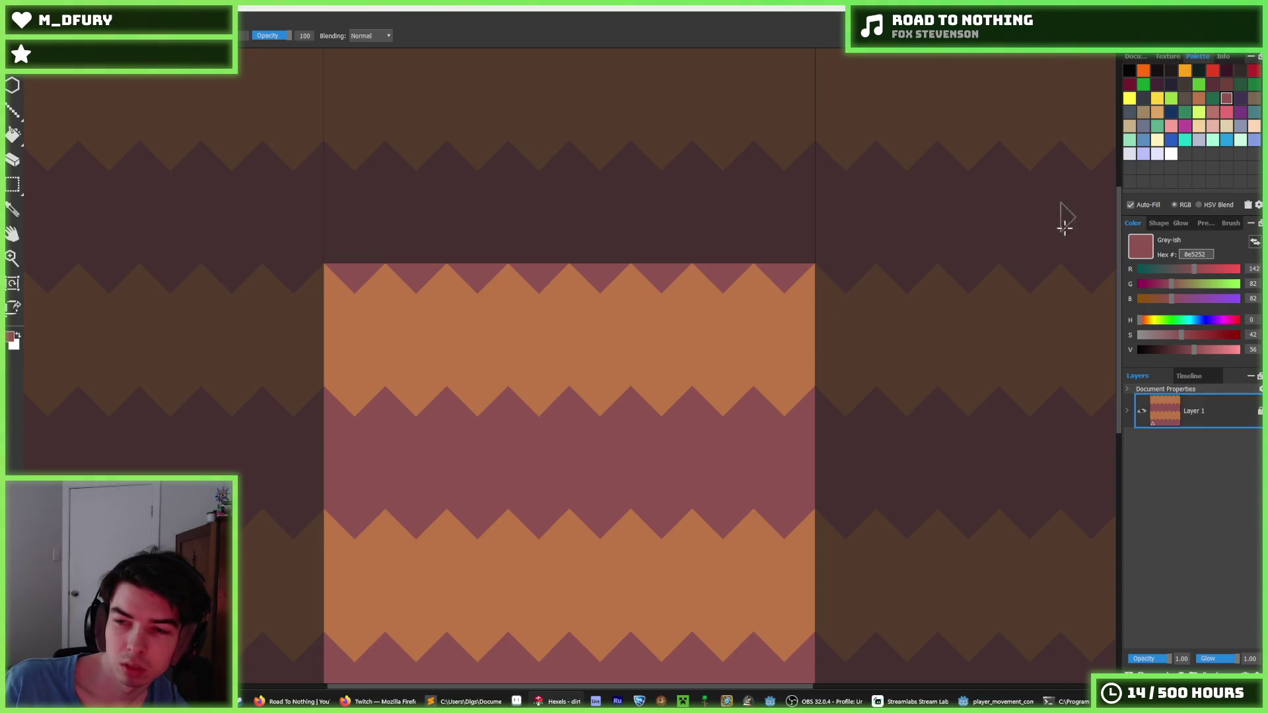
pyautogui.click(1225, 87)
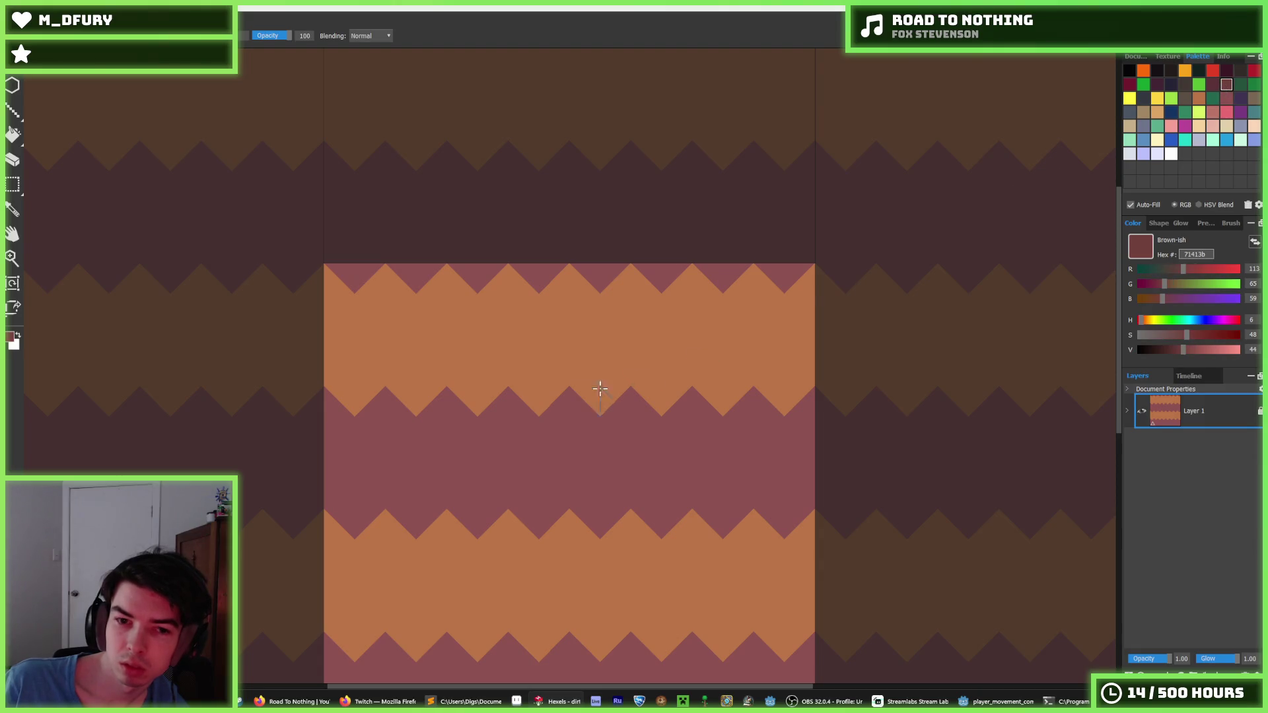
pyautogui.moveTo(531, 401)
pyautogui.mouseDown()
pyautogui.moveTo(566, 375)
pyautogui.moveTo(462, 387)
pyautogui.mouseUp()
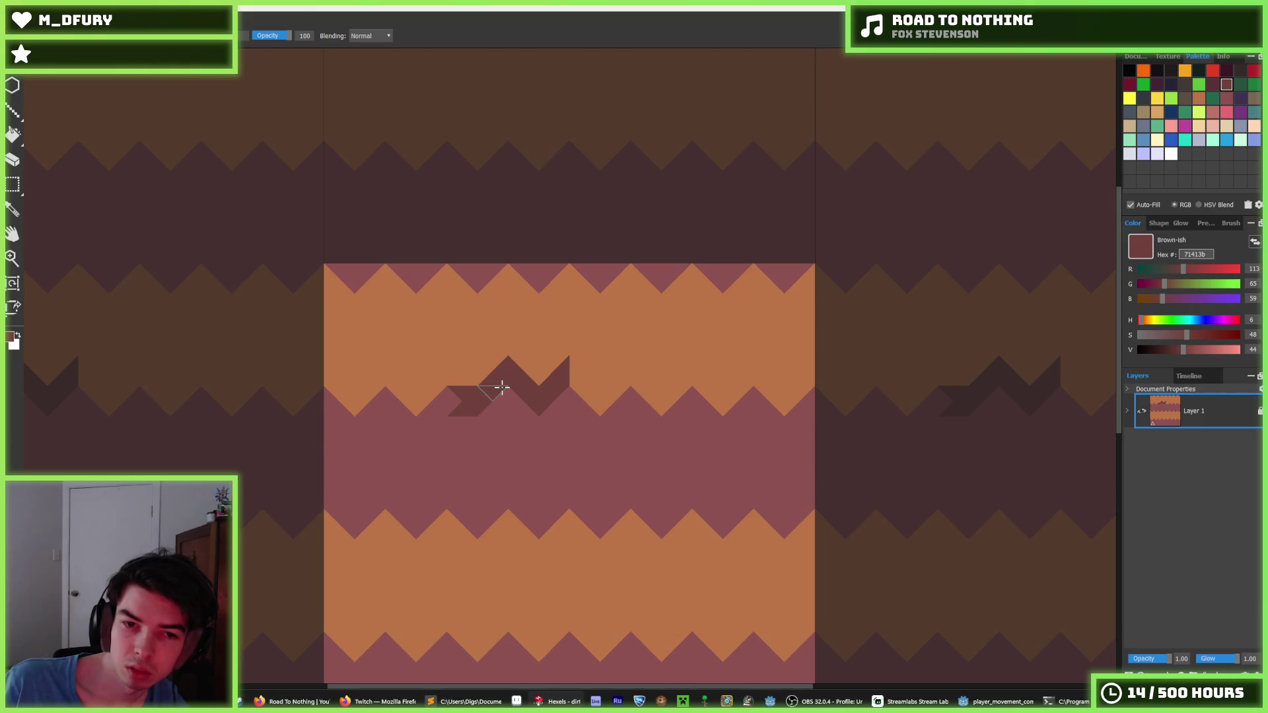
pyautogui.hotkey('ctrl', 'z')
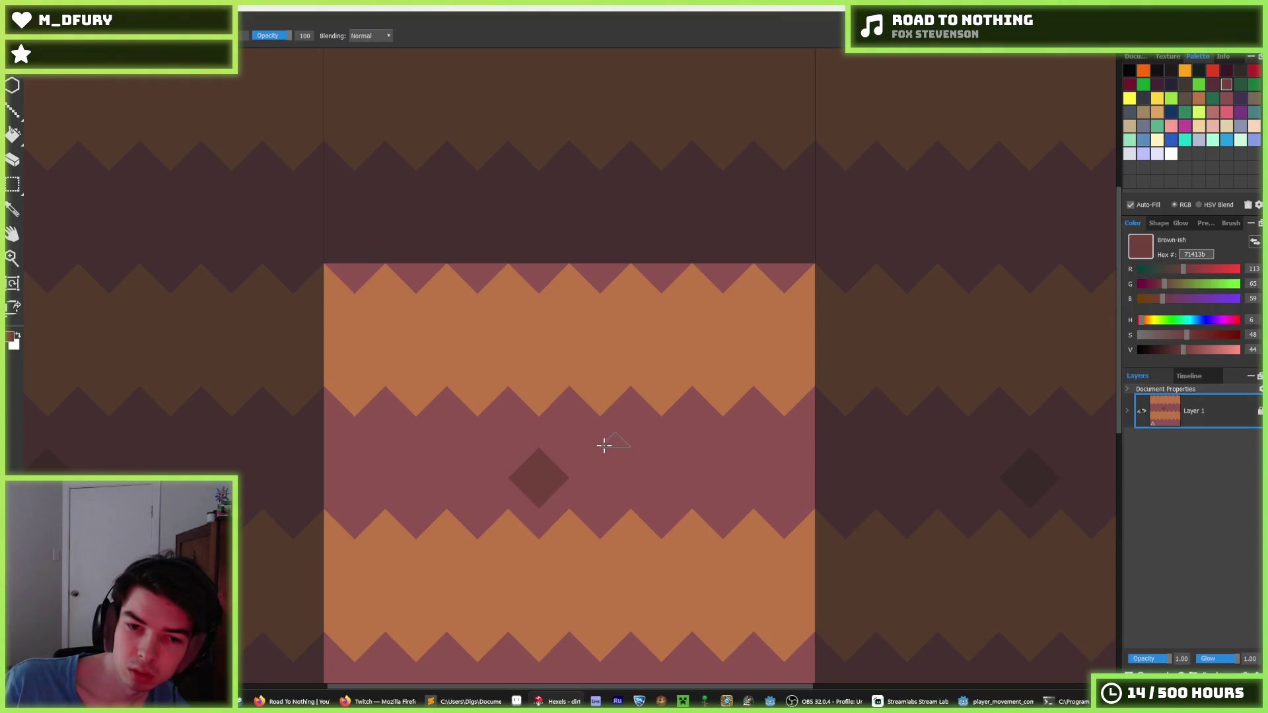
pyautogui.click(637, 439)
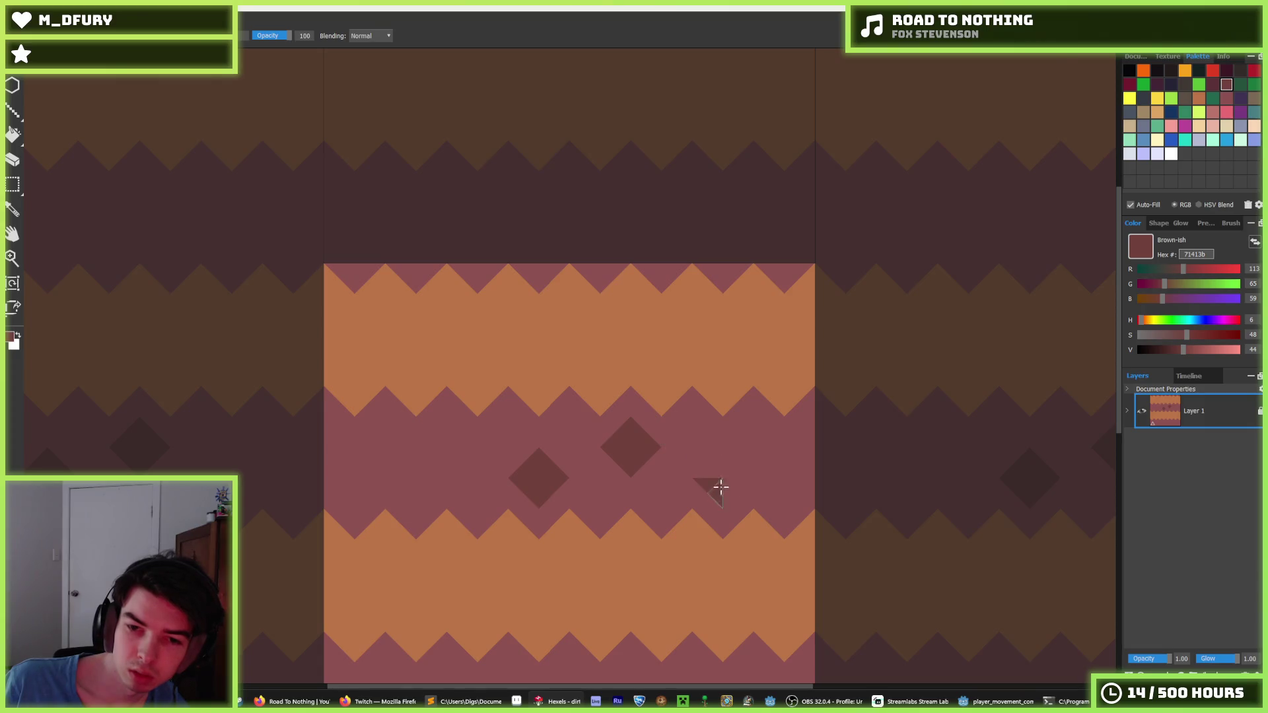
pyautogui.moveTo(721, 487); pyautogui.dragTo(717, 473)
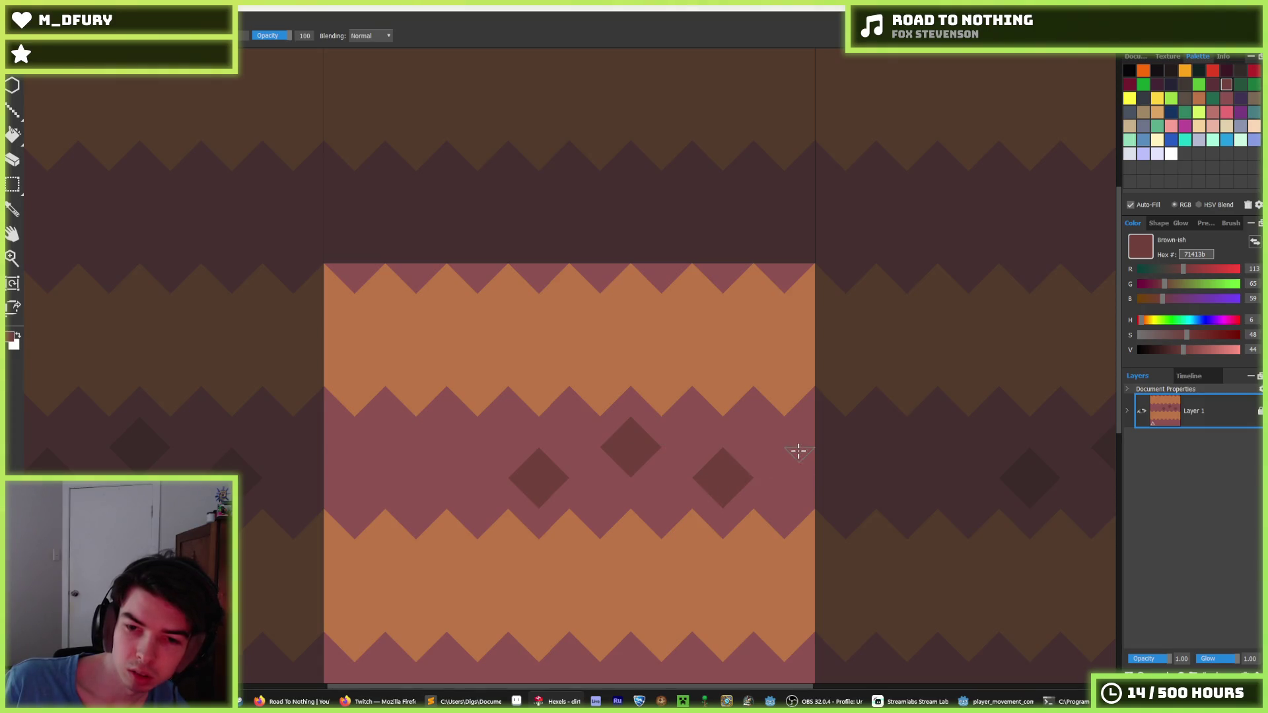
# - Try diamonds near the tile edges, undoing the misplaced ones
pyautogui.moveTo(798, 444)
pyautogui.mouseDown()
pyautogui.moveTo(869, 486)
pyautogui.moveTo(919, 472)
pyautogui.mouseUp()
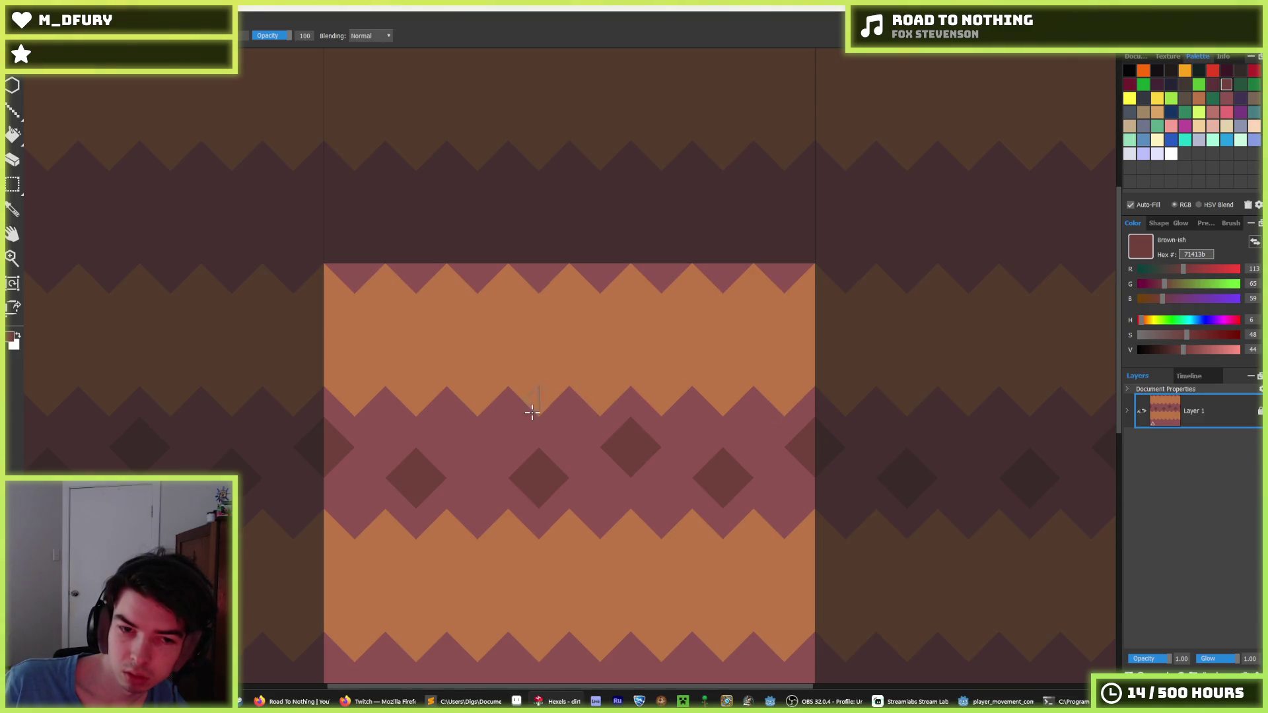
pyautogui.hotkey('ctrl', 'z')
pyautogui.moveTo(446, 431); pyautogui.dragTo(394, 467)
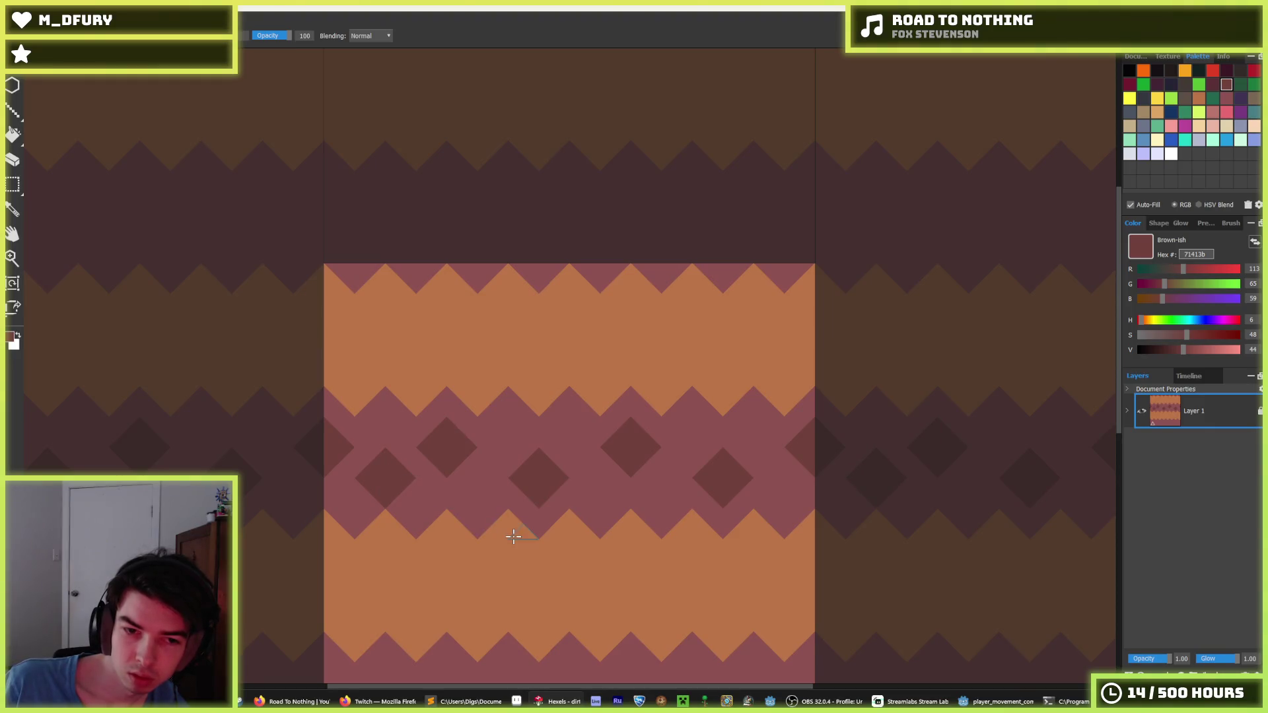
pyautogui.hotkey('ctrl', 'z')
pyautogui.press('i')
pyautogui.scroll(-3, 601, 440)
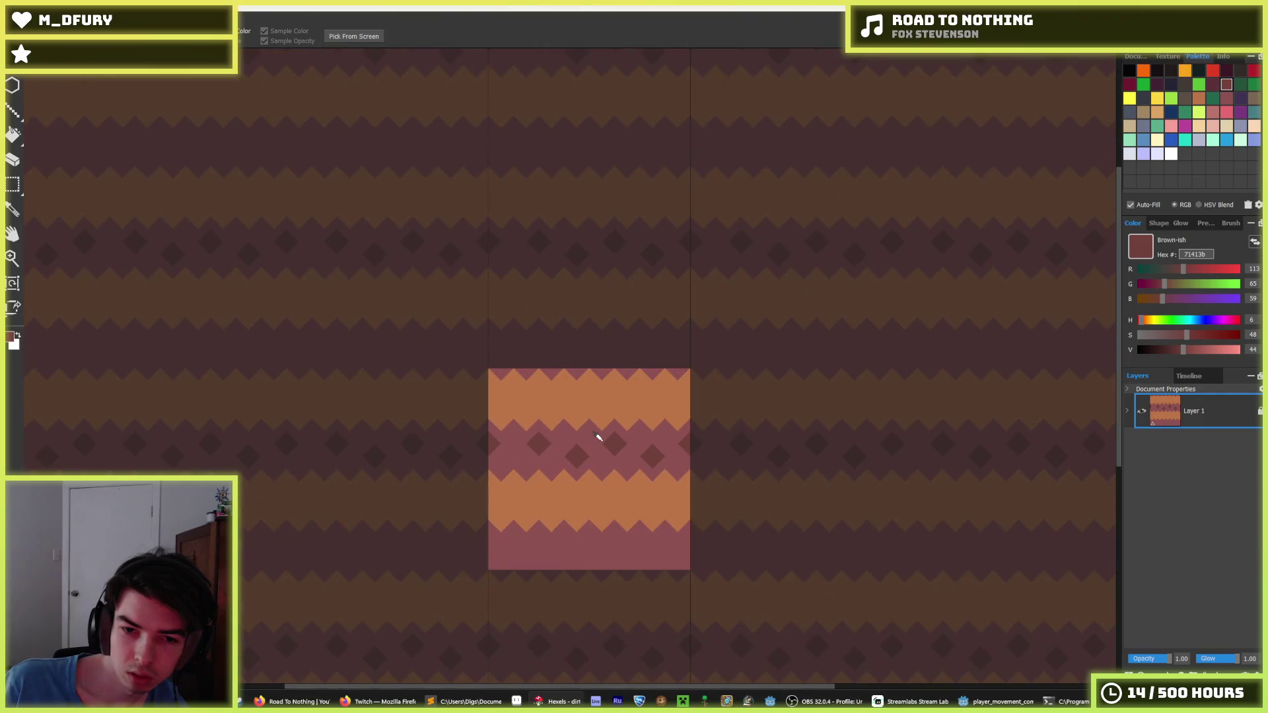
# - Reshape a dark diamond and paint the stray dark triangles over in mauve
pyautogui.scroll(5, 594, 442)
pyautogui.scroll(-2, 581, 439)
pyautogui.press('b')
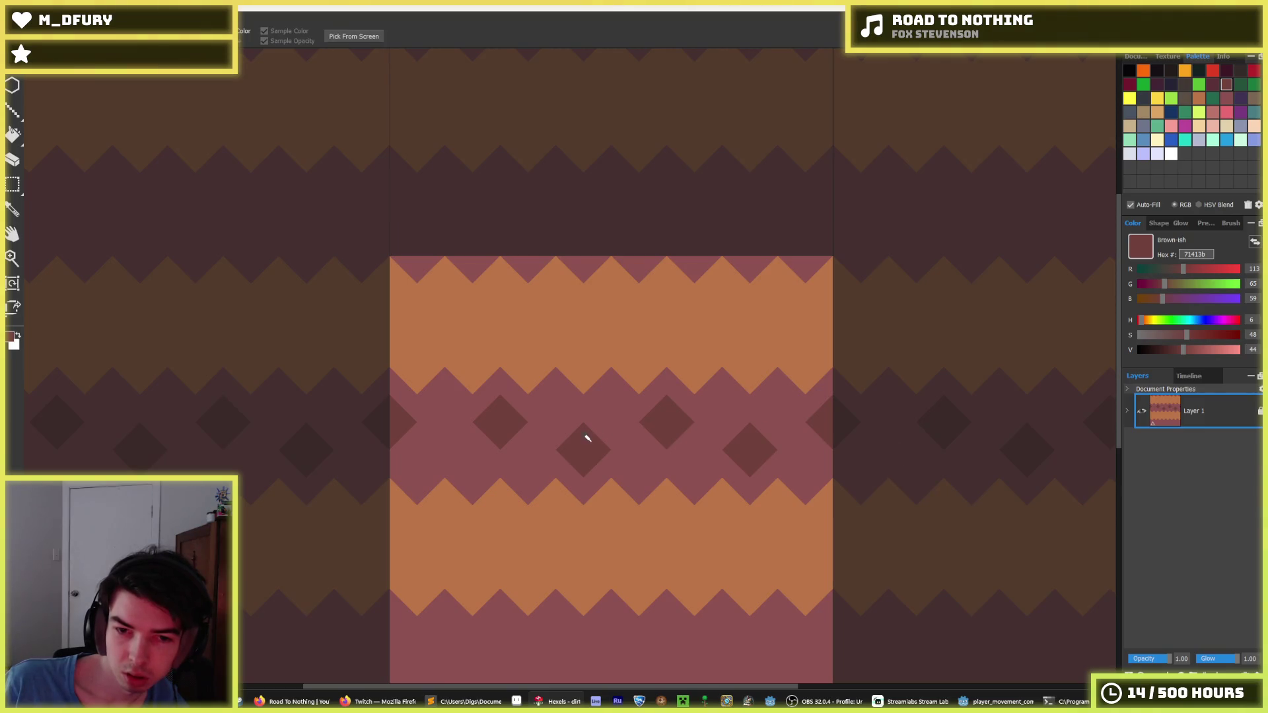
pyautogui.moveTo(526, 451)
pyautogui.mouseDown()
pyautogui.moveTo(580, 451)
pyautogui.moveTo(485, 404)
pyautogui.mouseUp()
pyautogui.keyDown('alt'); pyautogui.click(560, 436); pyautogui.keyUp('alt')
pyautogui.keyDown('alt'); pyautogui.click(524, 441); pyautogui.keyUp('alt')
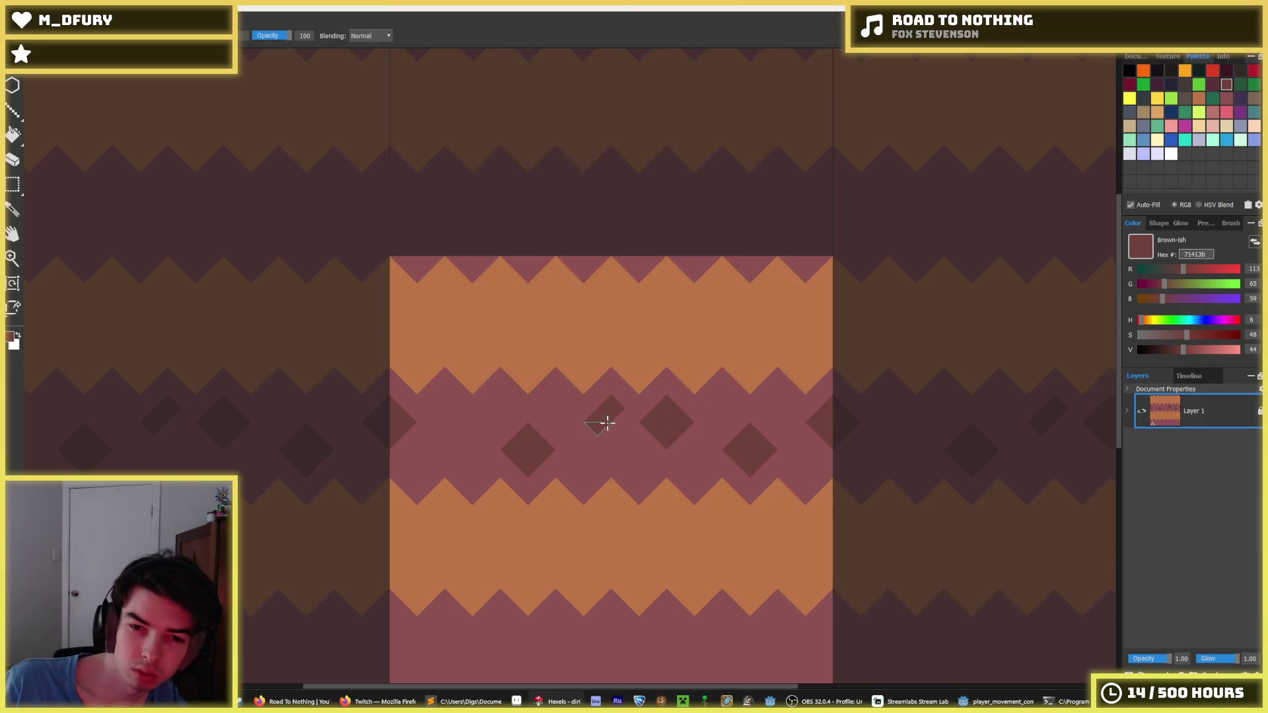
# - Sample mauve and dark brown from the tile, then repaint most of one diamond mauve
pyautogui.keyDown('alt'); pyautogui.click(693, 413); pyautogui.keyUp('alt')
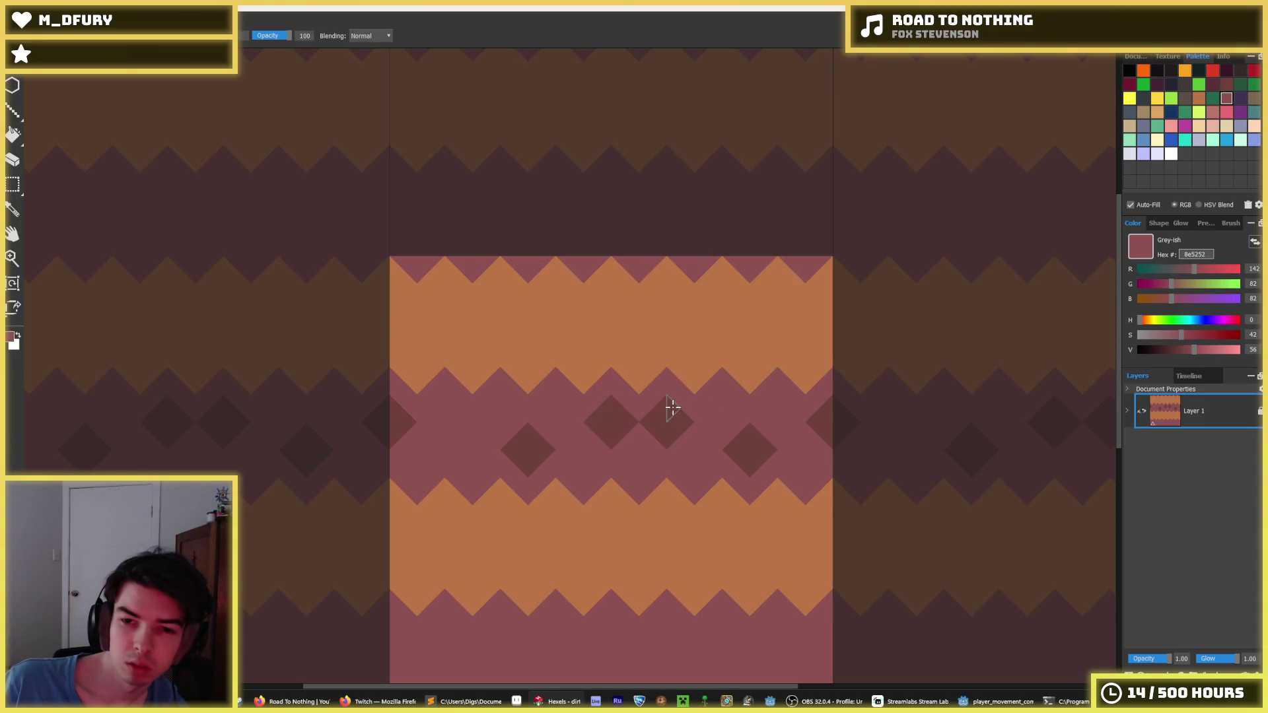
pyautogui.keyDown('alt'); pyautogui.click(820, 420); pyautogui.keyUp('alt')
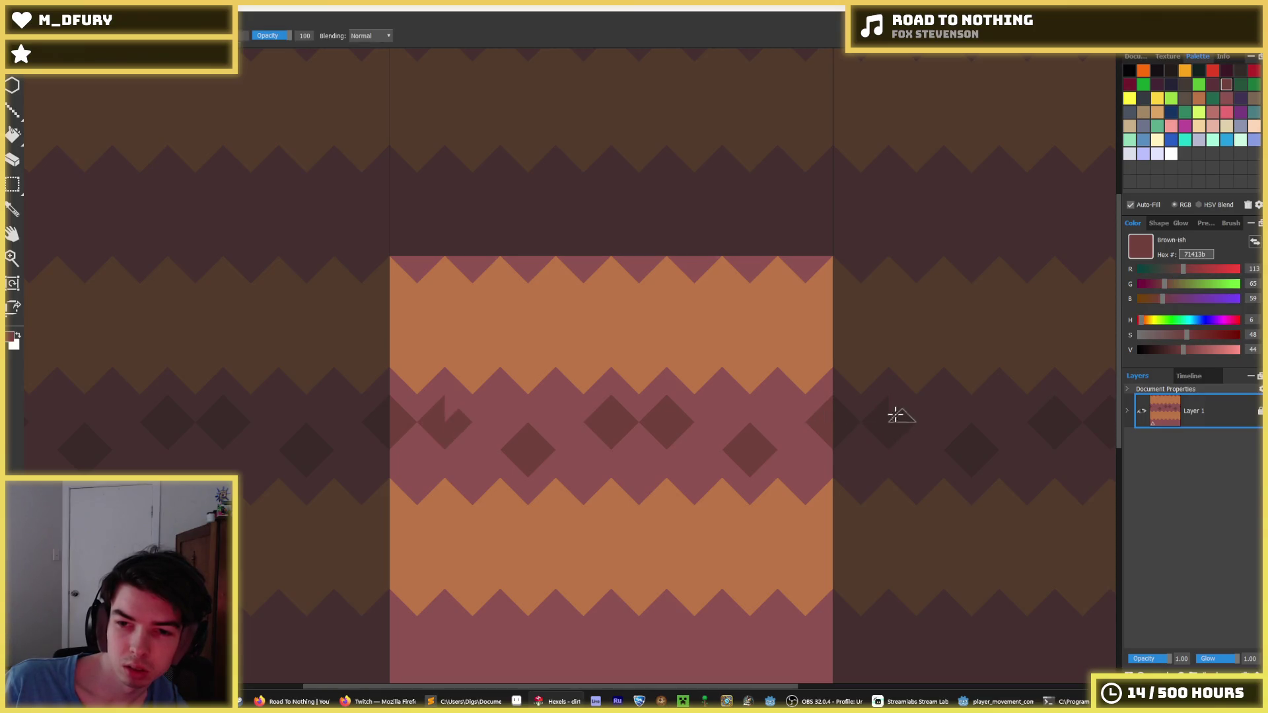
pyautogui.scroll(-5, 688, 394)
pyautogui.scroll(5, 613, 418)
pyautogui.scroll(-5, 231, 447)
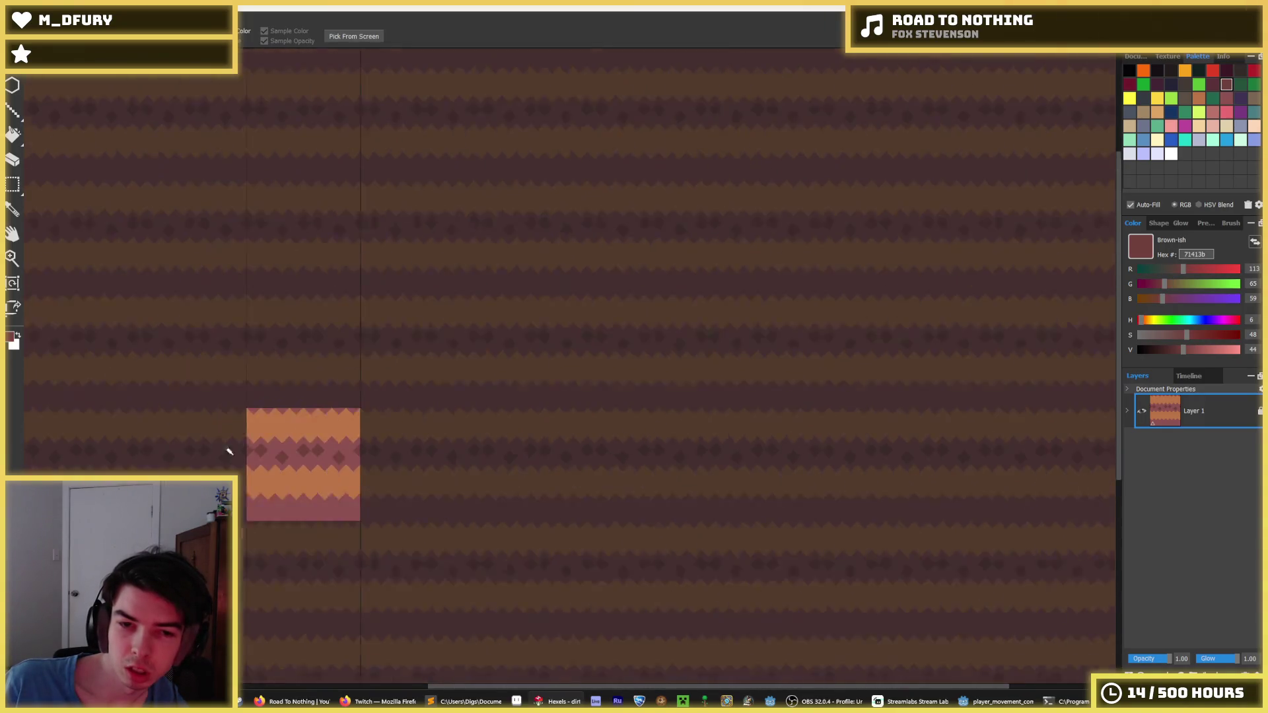
pyautogui.scroll(5, 126, 464)
pyautogui.scroll(-5, 1058, 428)
pyautogui.scroll(6, 1053, 442)
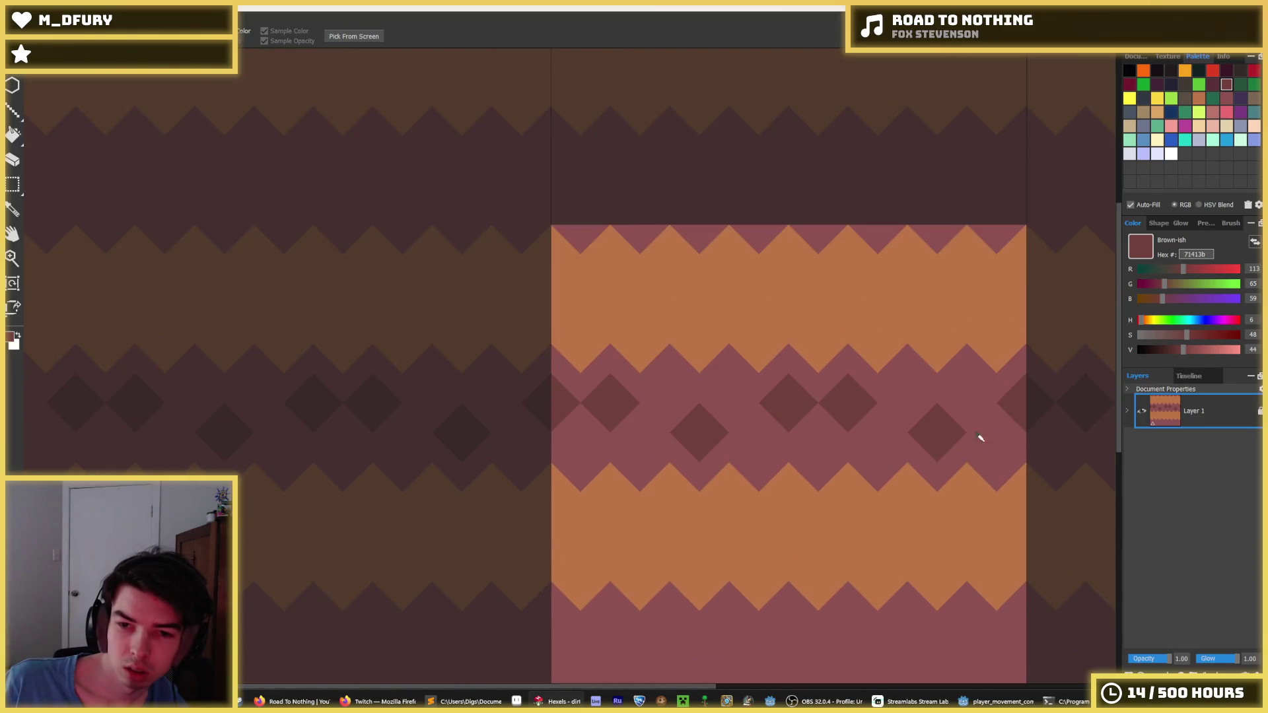
pyautogui.click(801, 432)
pyautogui.click(786, 391)
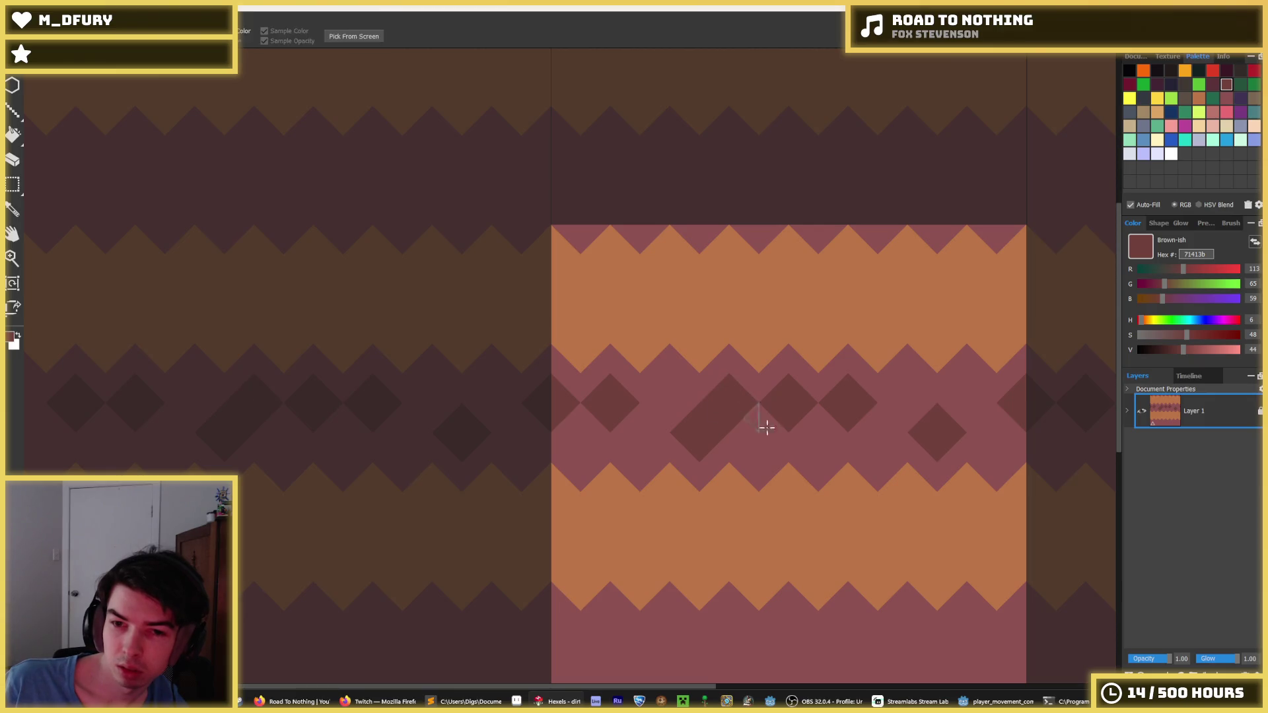
pyautogui.keyDown('alt'); pyautogui.click(746, 425); pyautogui.keyUp('alt')
pyautogui.moveTo(779, 414); pyautogui.dragTo(791, 415)
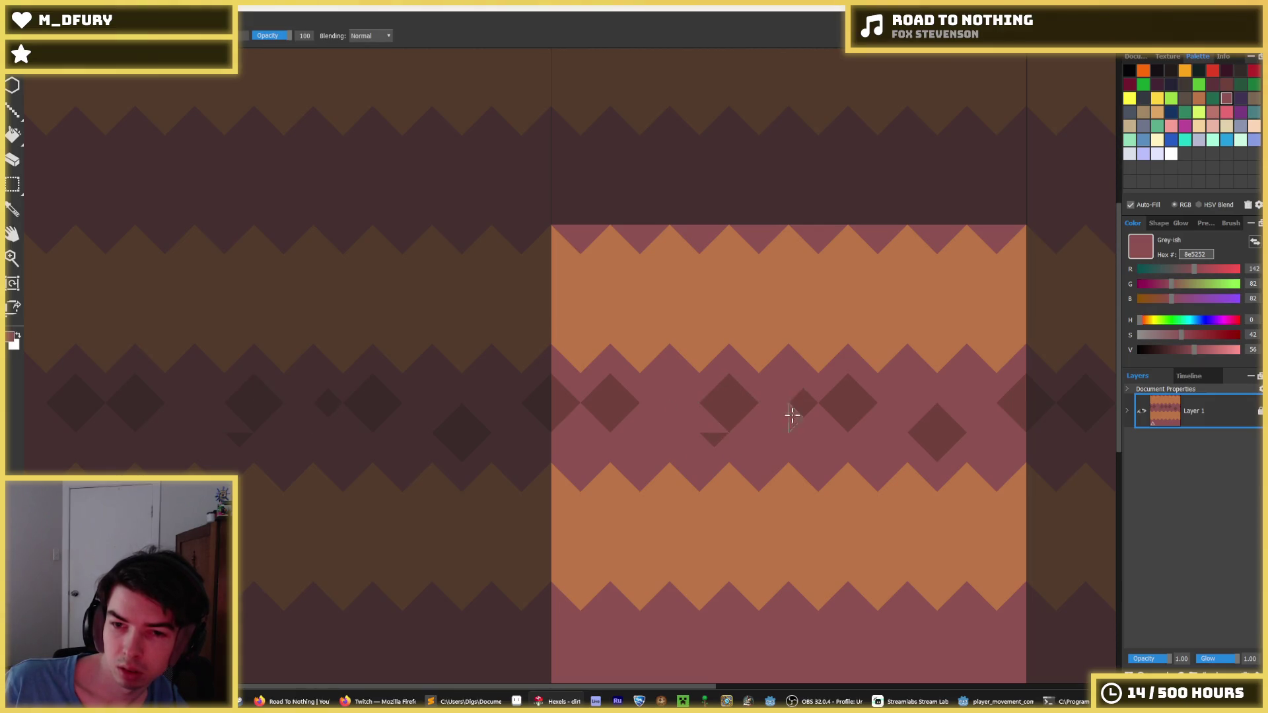
# - Paint a dark diamond beside the existing one, undoing a misplaced lower diamond
pyautogui.keyDown('alt'); pyautogui.click(848, 402); pyautogui.keyUp('alt')
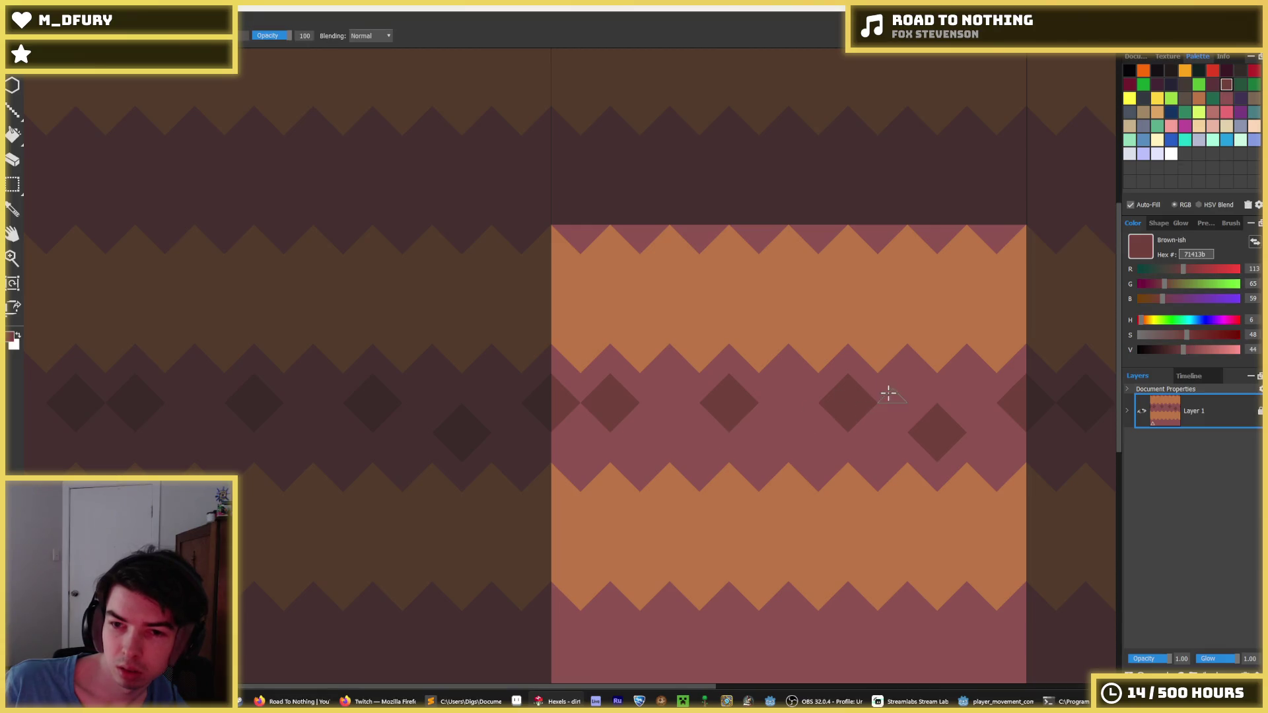
pyautogui.moveTo(968, 392)
pyautogui.mouseDown()
pyautogui.moveTo(1028, 390)
pyautogui.moveTo(934, 416)
pyautogui.moveTo(939, 444)
pyautogui.mouseUp()
pyautogui.keyDown('alt'); pyautogui.click(1016, 400); pyautogui.keyUp('alt')
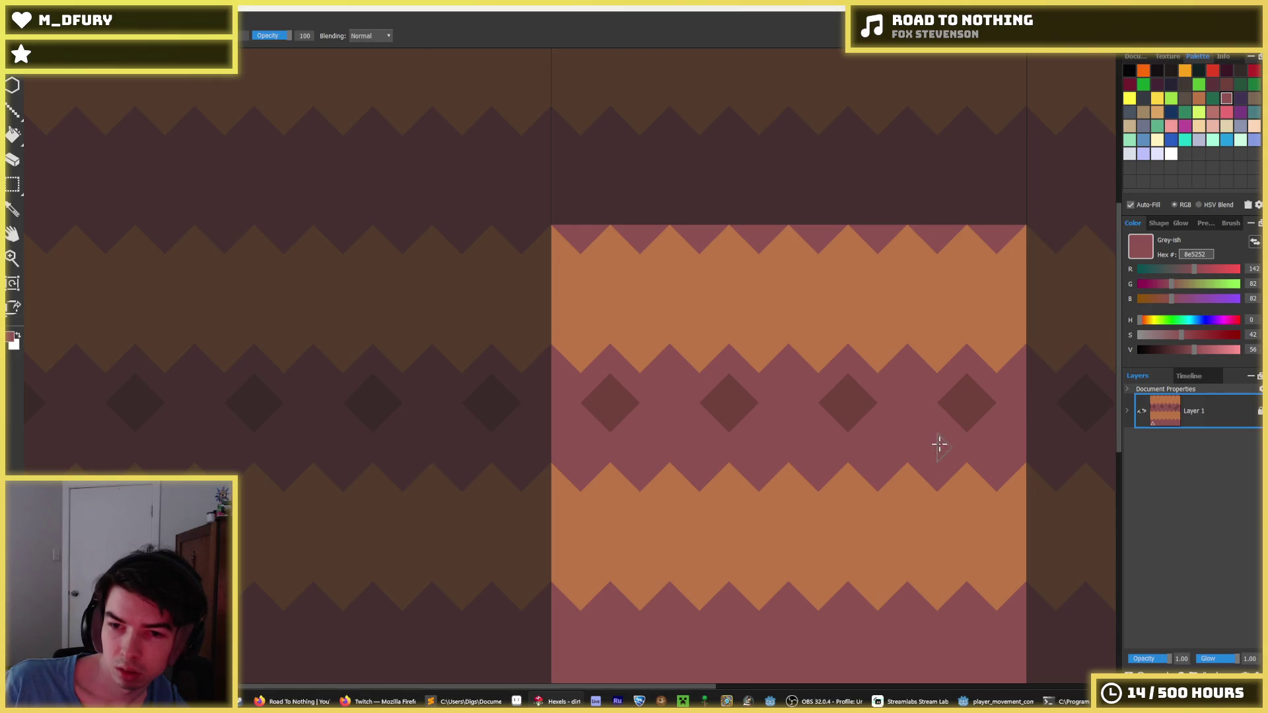
pyautogui.keyDown('alt'); pyautogui.click(753, 397); pyautogui.keyUp('alt')
pyautogui.moveTo(784, 436); pyautogui.dragTo(819, 441)
pyautogui.hotkey('ctrl', 'z')
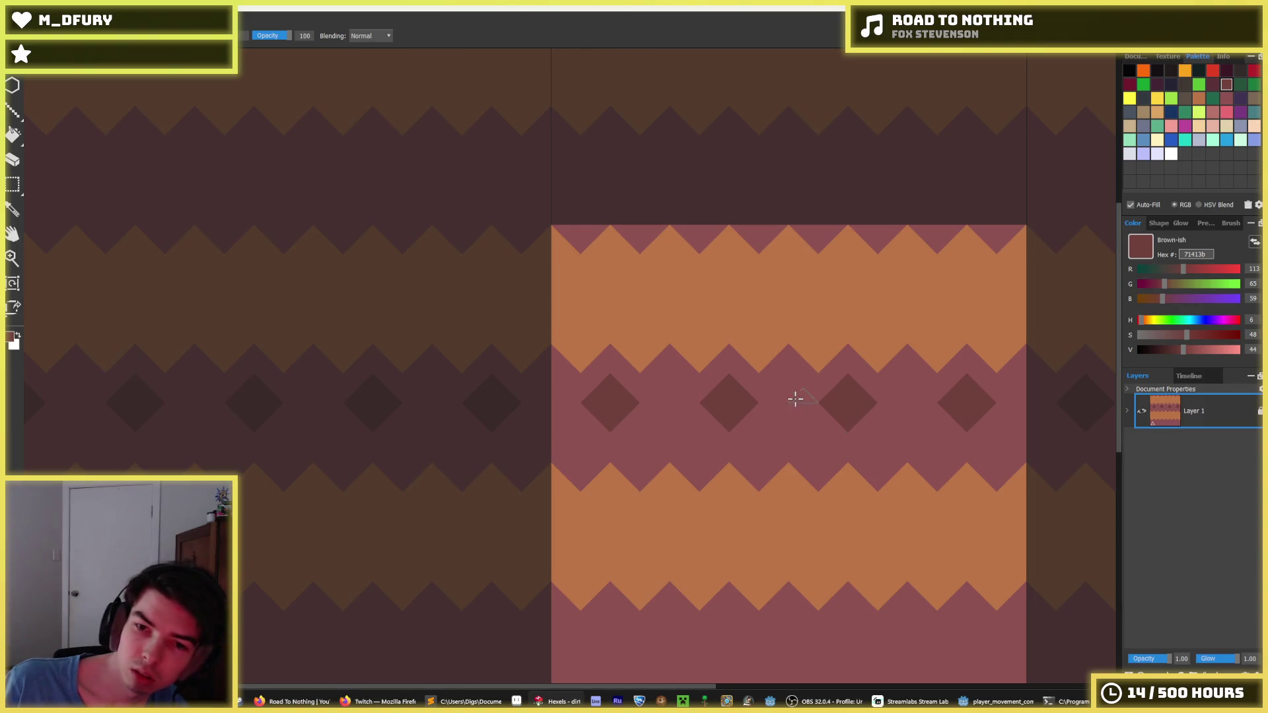
# - Paint the offset lower row of dark diamonds, one wrapping across the tile edge
pyautogui.moveTo(792, 386)
pyautogui.mouseDown()
pyautogui.moveTo(796, 422)
pyautogui.moveTo(793, 409)
pyautogui.mouseUp()
pyautogui.hotkey('ctrl', 'z')
pyautogui.hotkey('ctrl', 'z')
pyautogui.moveTo(905, 433); pyautogui.dragTo(915, 412)
pyautogui.moveTo(670, 422); pyautogui.dragTo(680, 430)
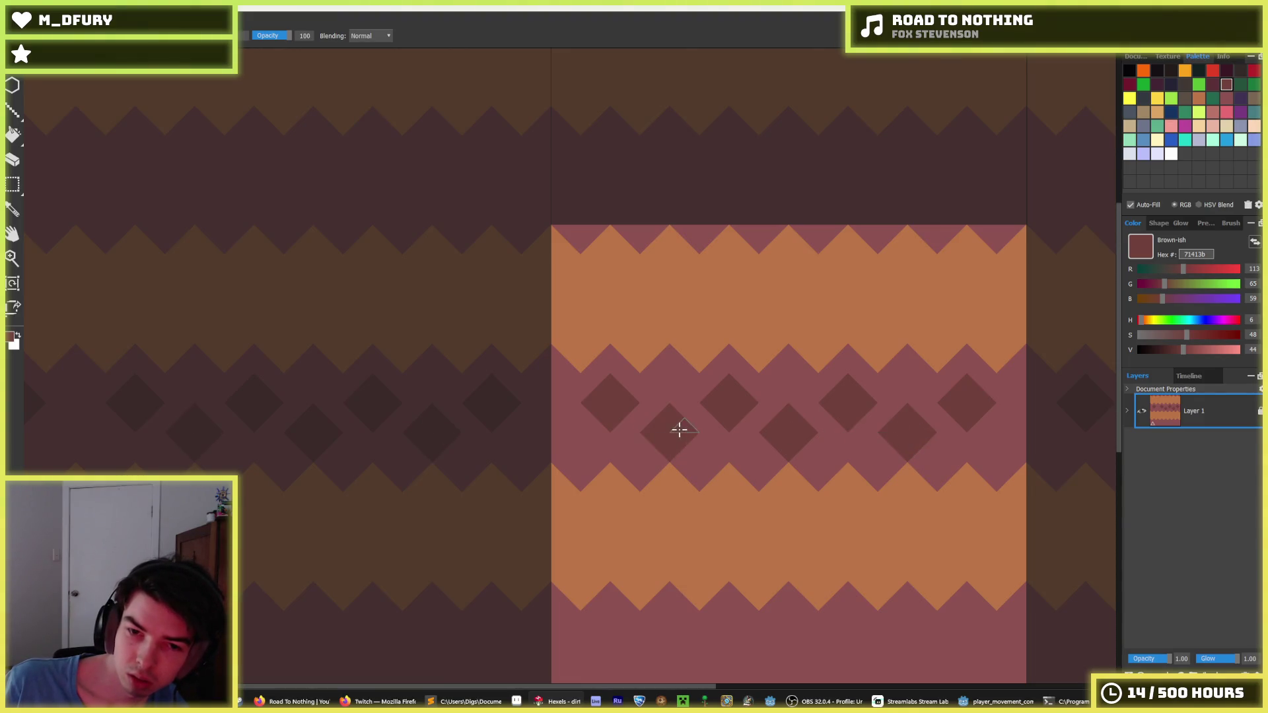
pyautogui.moveTo(562, 423)
pyautogui.mouseDown()
pyautogui.moveTo(538, 433)
pyautogui.moveTo(574, 429)
pyautogui.mouseUp()
pyautogui.scroll(-5, 733, 406)
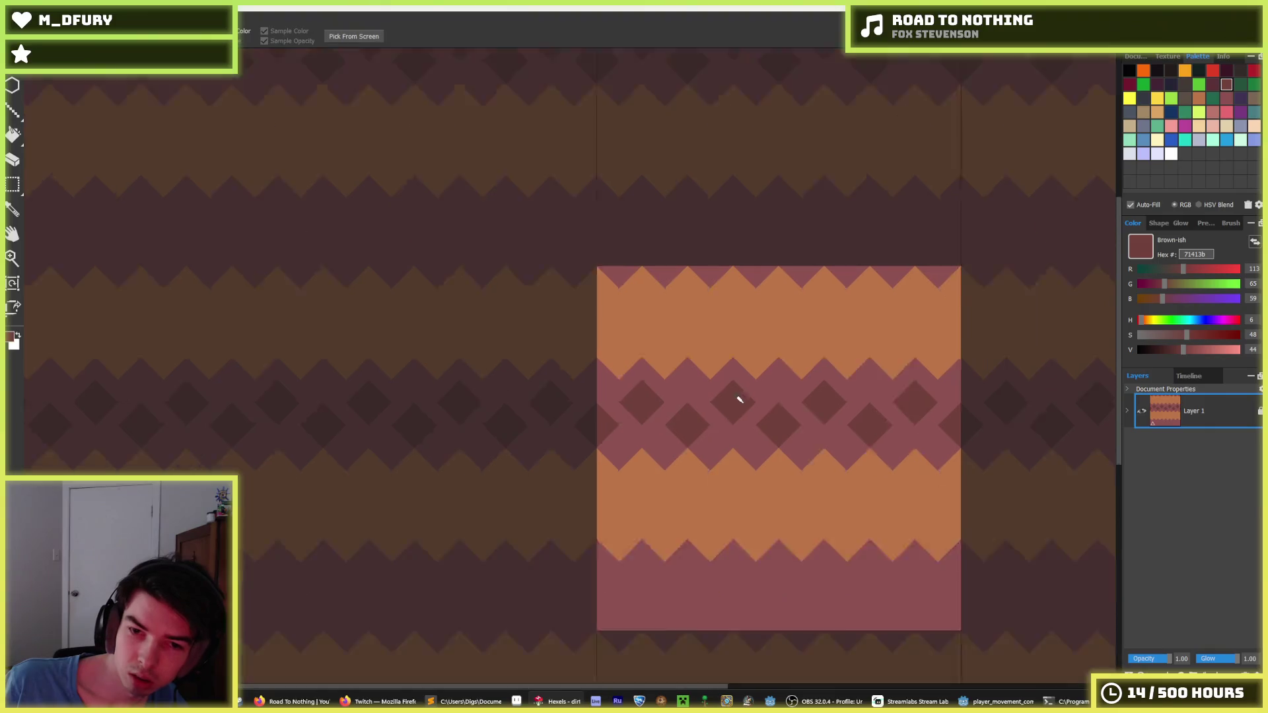
# - Sample mauve and paint staggered mauve diamonds across the top orange band, left to right
pyautogui.scroll(5, 759, 403)
pyautogui.scroll(-3, 668, 419)
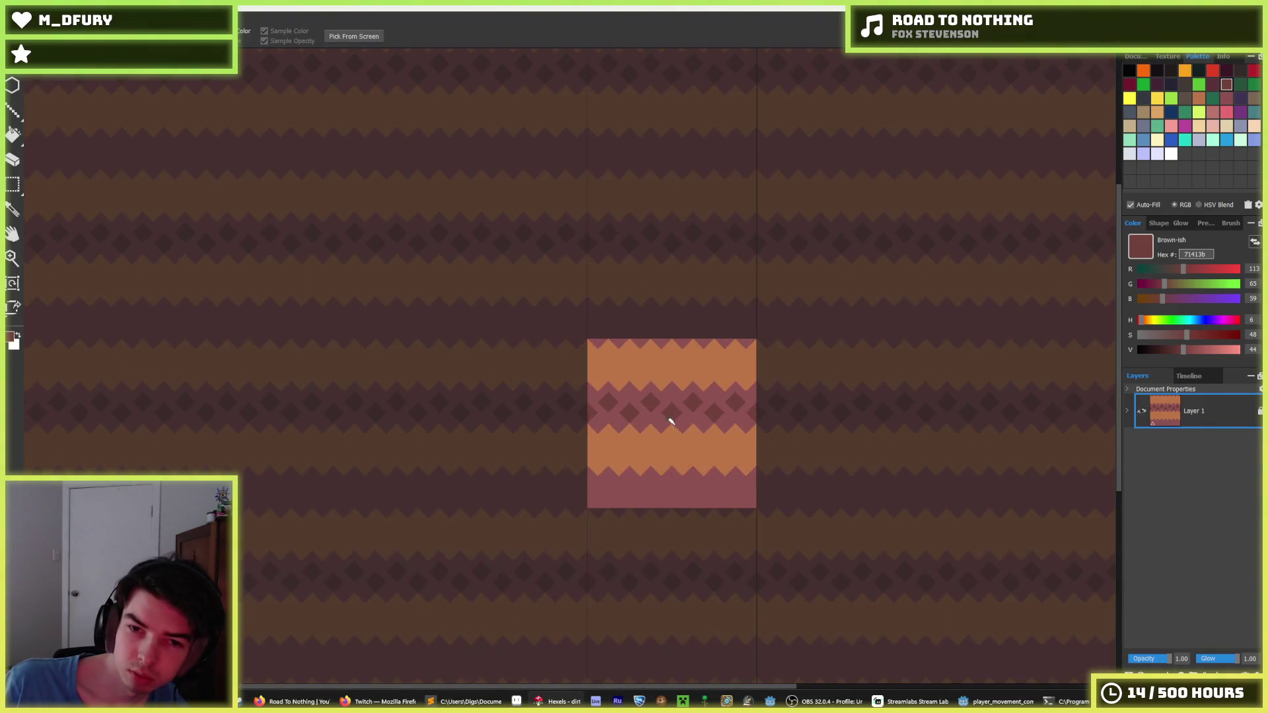
pyautogui.scroll(-1, 637, 408)
pyautogui.scroll(5, 637, 408)
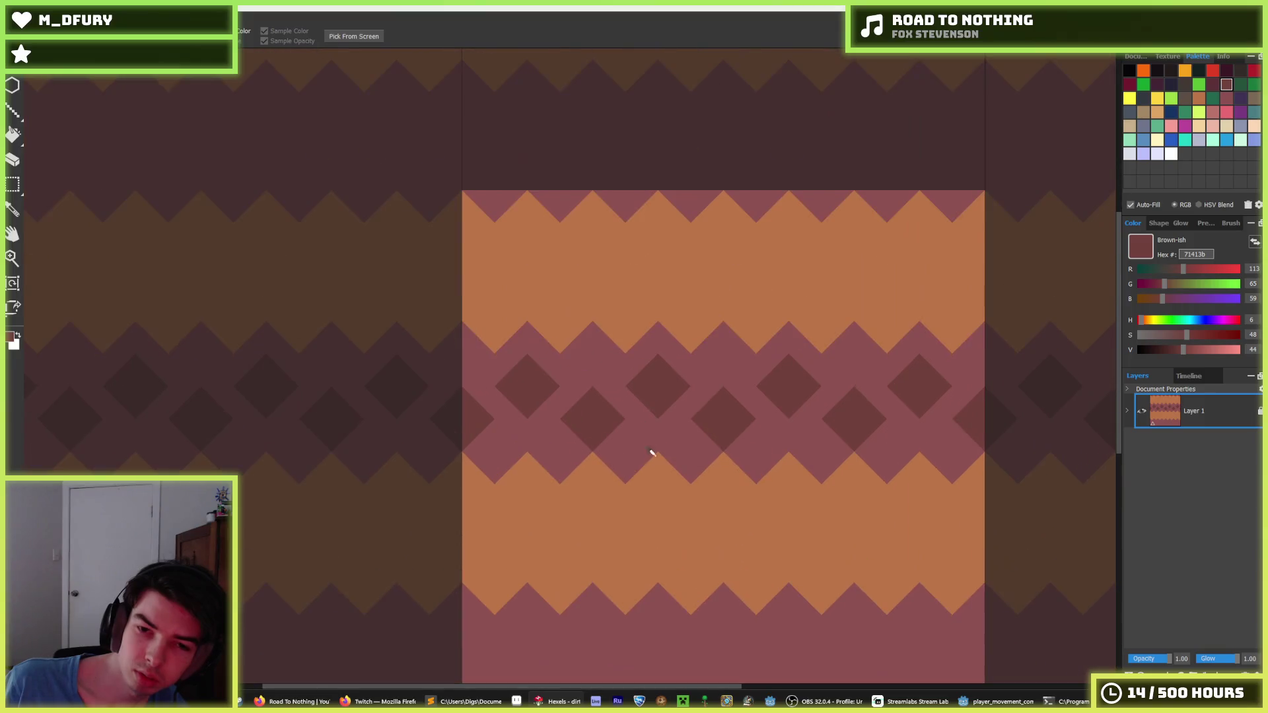
pyautogui.keyDown('alt'); pyautogui.click(653, 437); pyautogui.keyUp('alt')
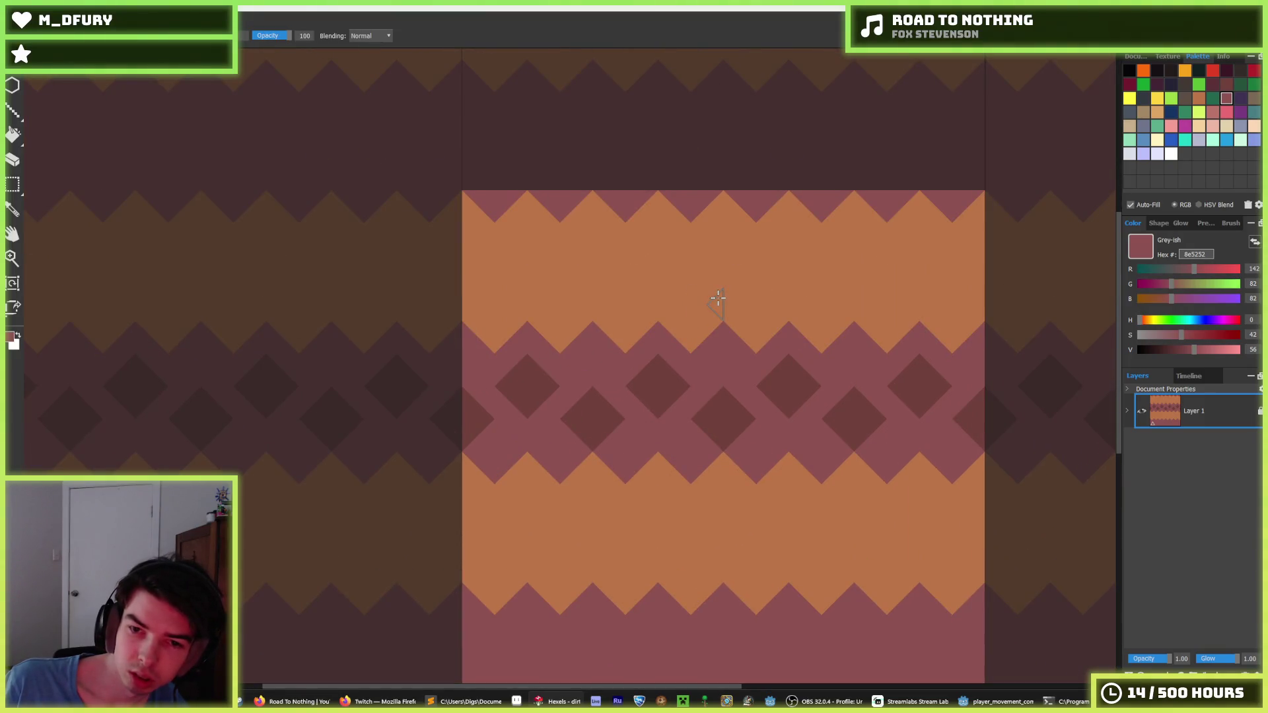
pyautogui.click(722, 302)
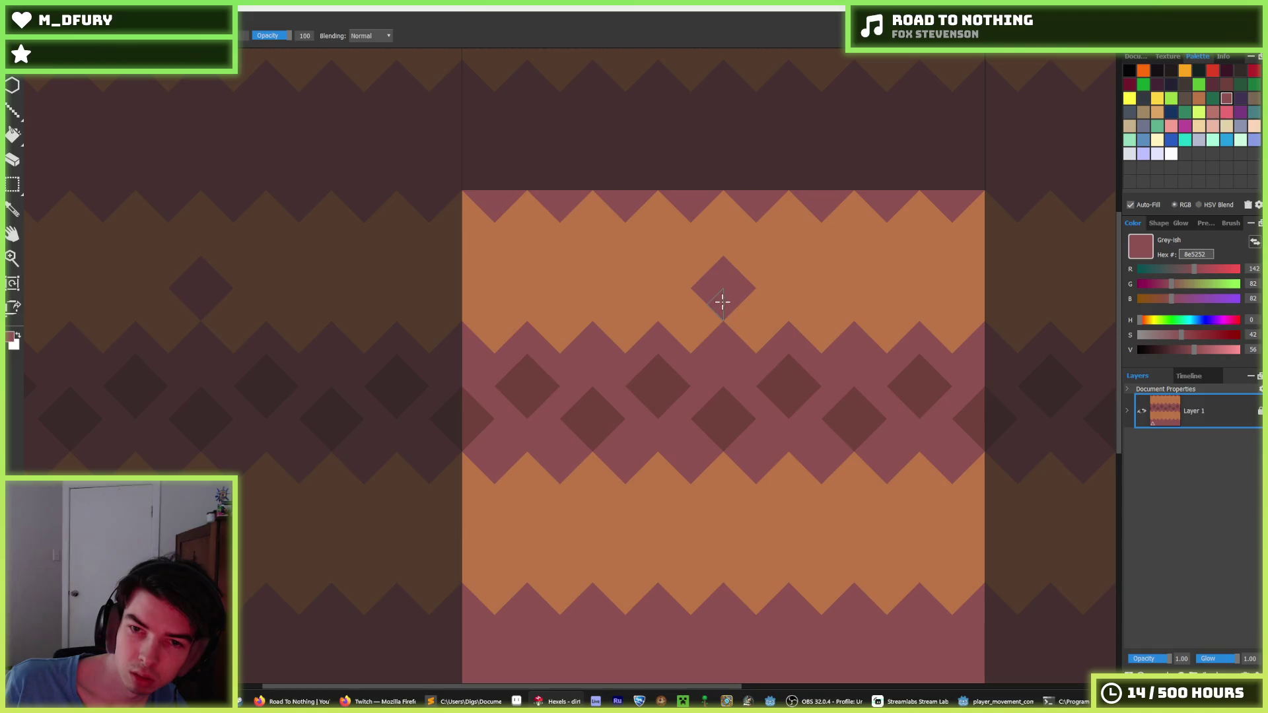
pyautogui.moveTo(652, 245); pyautogui.dragTo(585, 284)
pyautogui.moveTo(532, 251); pyautogui.dragTo(472, 285)
pyautogui.click(792, 257)
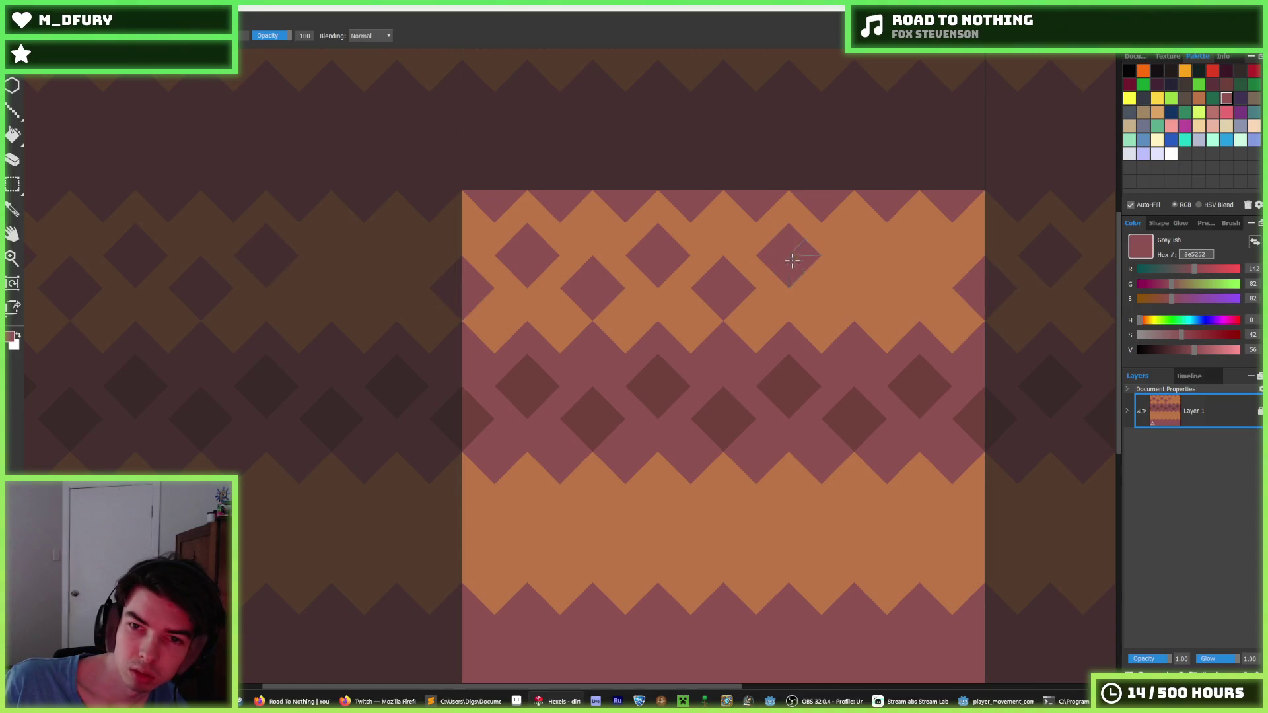
pyautogui.moveTo(845, 292)
pyautogui.mouseDown()
pyautogui.moveTo(912, 238)
pyautogui.moveTo(928, 268)
pyautogui.mouseUp()
pyautogui.press('i')
pyautogui.scroll(-8, 838, 344)
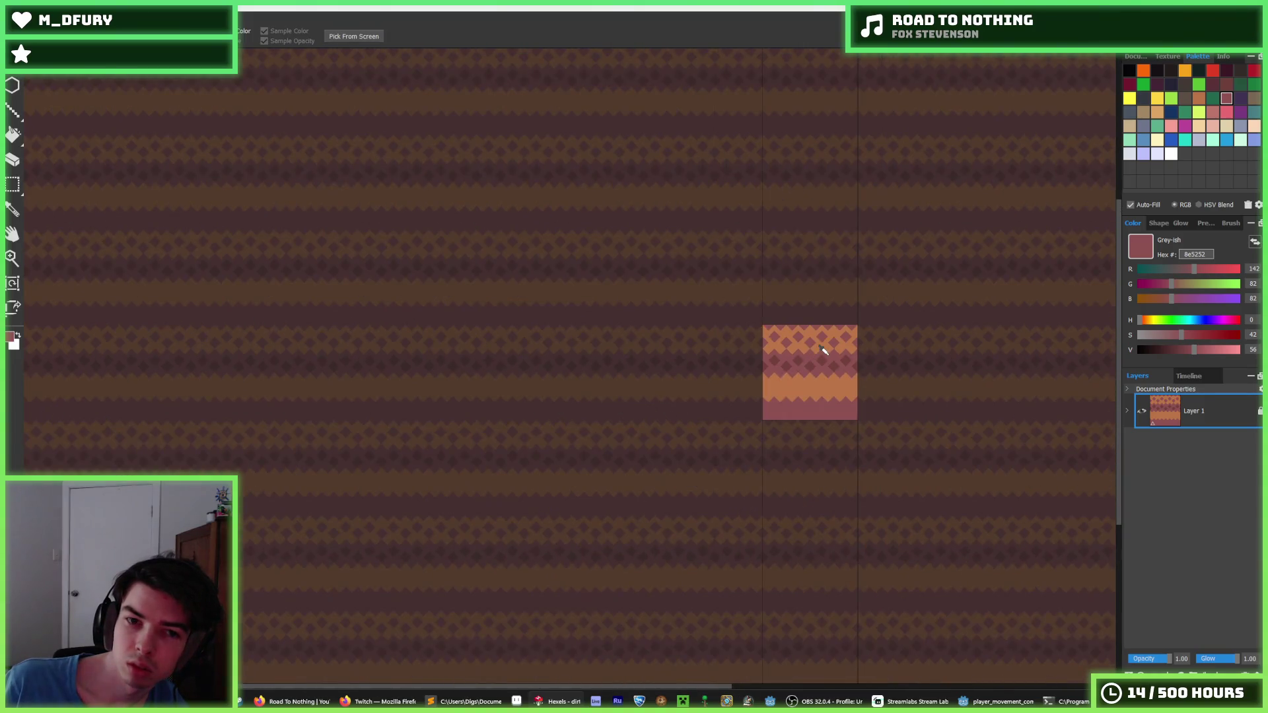
# - Copy the diamond-studded top section and paste it onto the lower half of the tile
pyautogui.scroll(4, 824, 350)
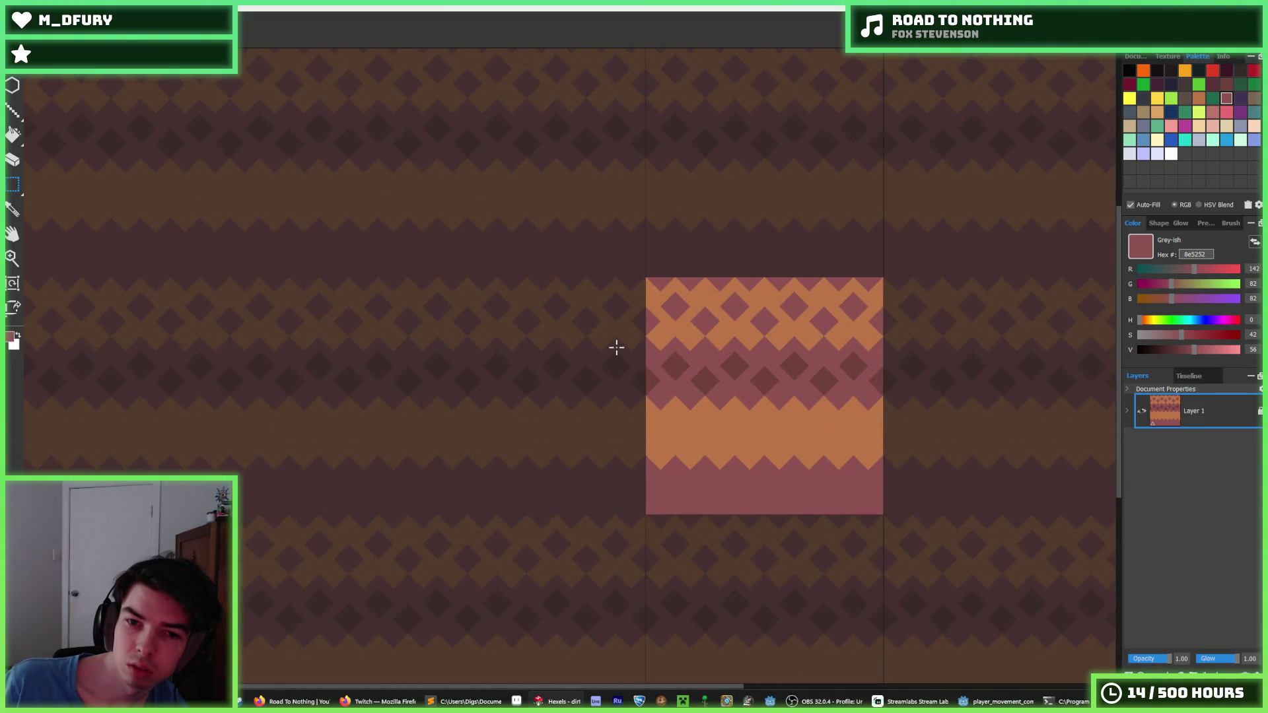
pyautogui.moveTo(624, 277)
pyautogui.mouseDown()
pyautogui.moveTo(824, 367)
pyautogui.moveTo(924, 401)
pyautogui.moveTo(929, 388)
pyautogui.mouseUp()
pyautogui.hotkey('ctrl', 'c')
pyautogui.hotkey('ctrl', 'v')
pyautogui.press('Down')
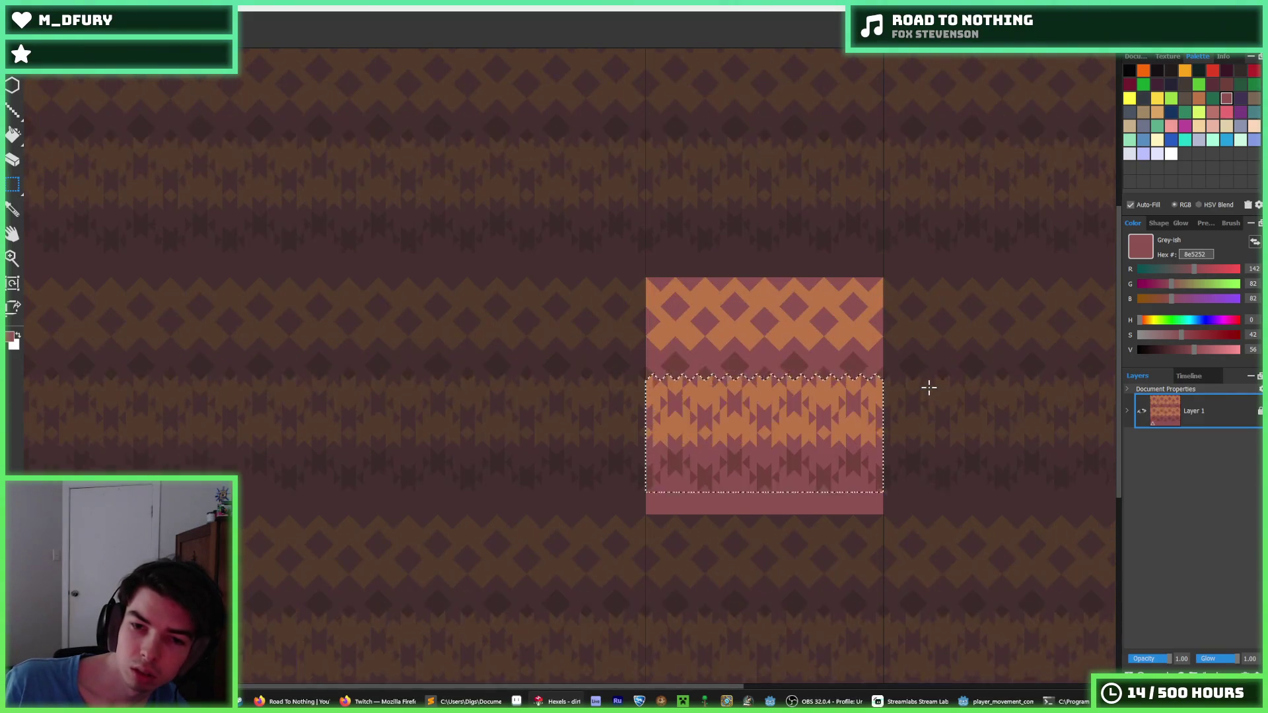
pyautogui.click(929, 388)
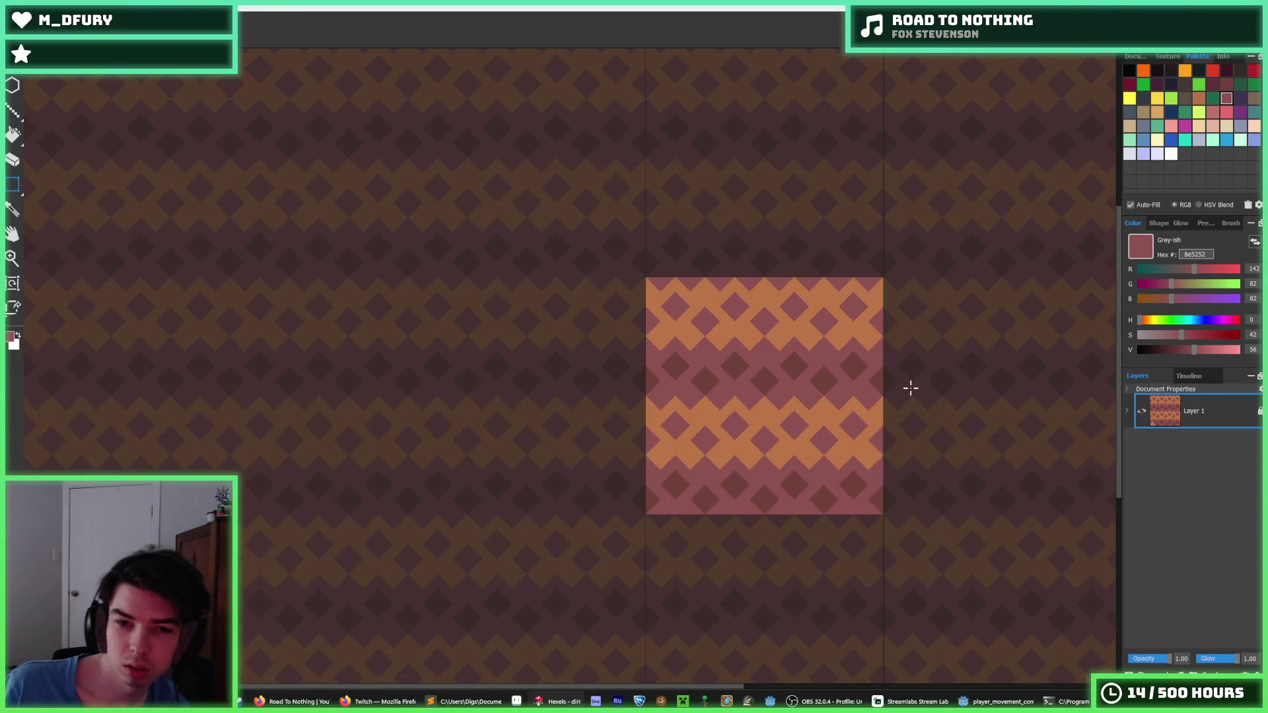
pyautogui.scroll(-3, 938, 396)
pyautogui.scroll(2, 966, 408)
# - Export the tile over the existing dirt.png and run the game in Godot
pyautogui.hotkey('ctrl', 's')
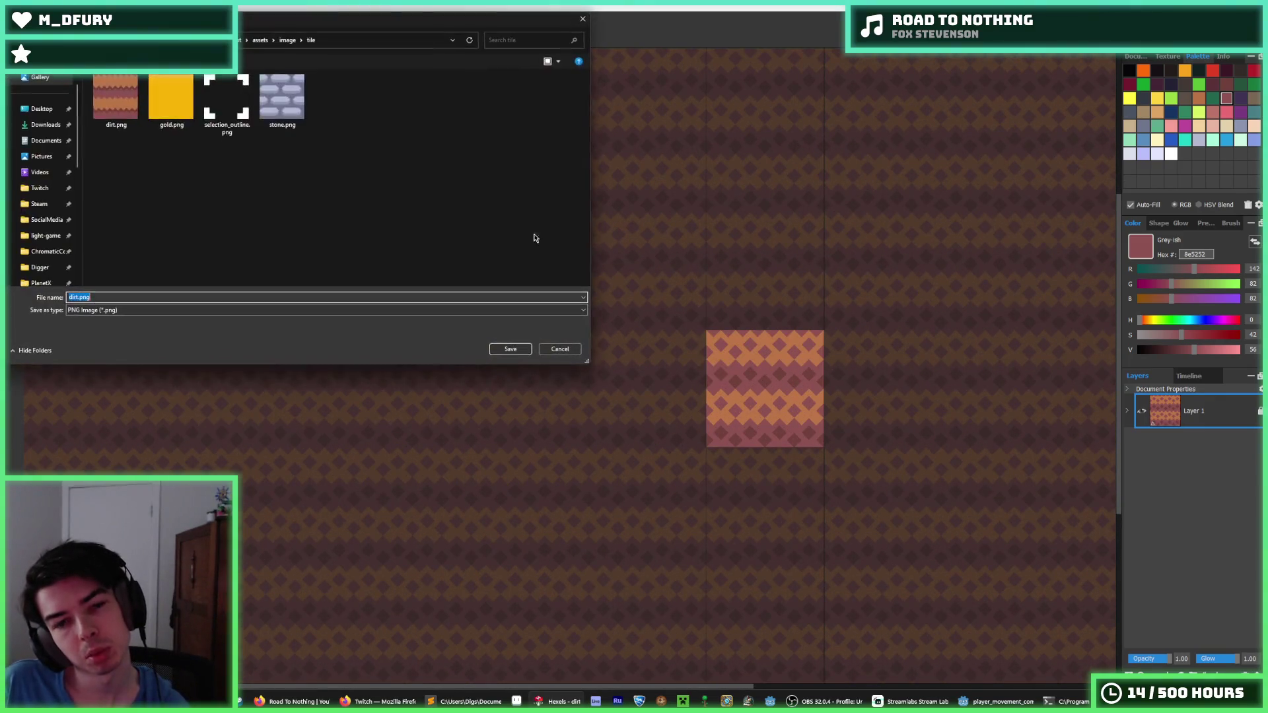
pyautogui.press('Return')
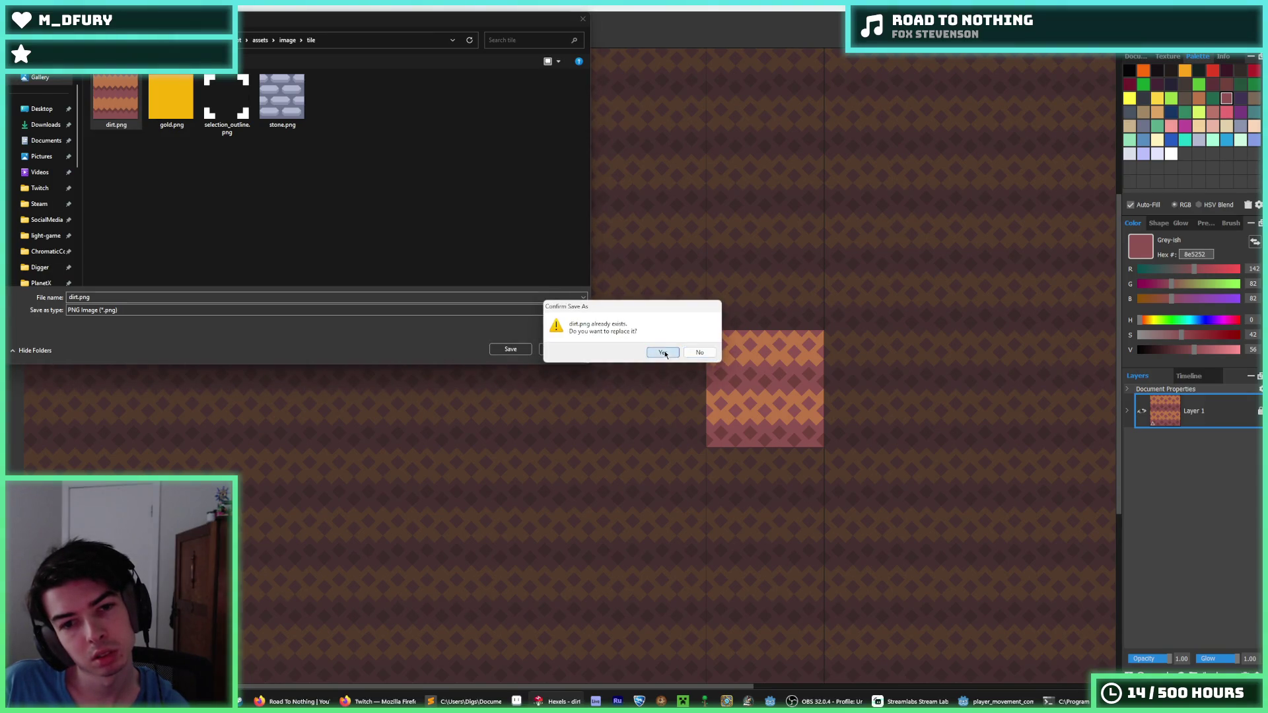
pyautogui.click(664, 354)
pyautogui.click(683, 498)
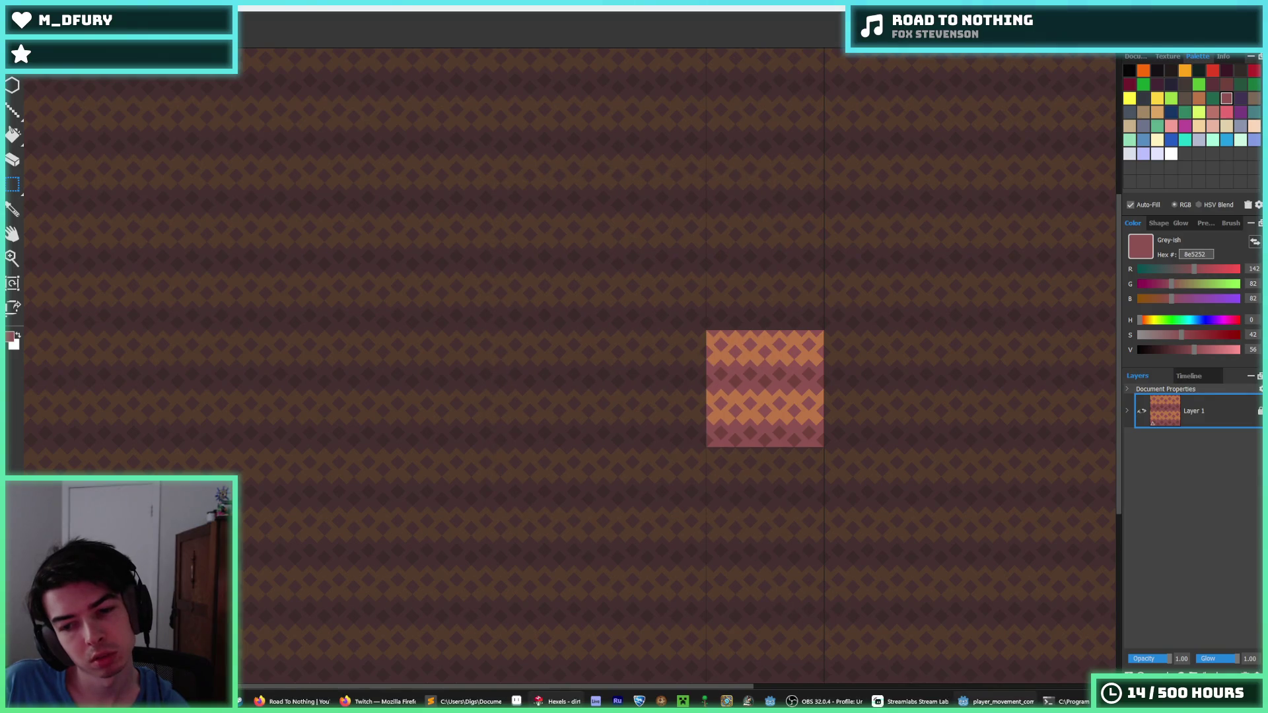
pyautogui.hotkey('alt', 'Tab')
pyautogui.press('F5')
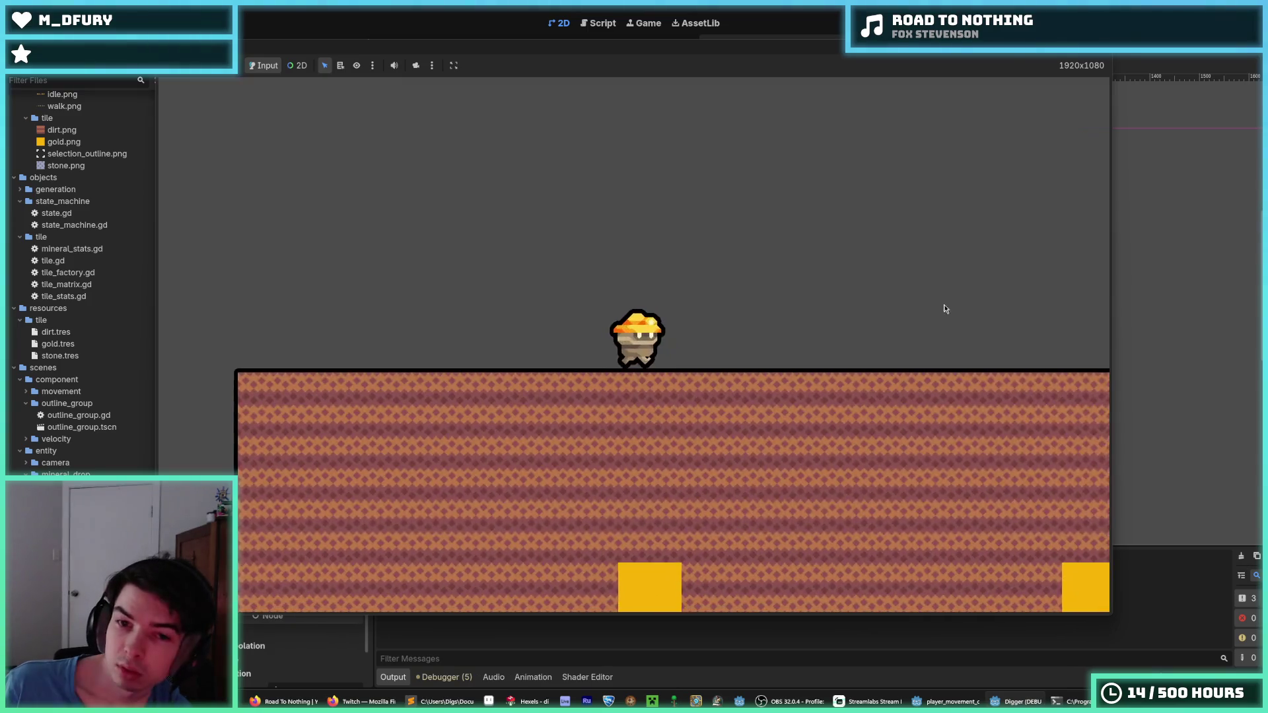
# - Tunnel the miner down and right through the new dirt, then stop the game and return to Hexels
pyautogui.press('Down')
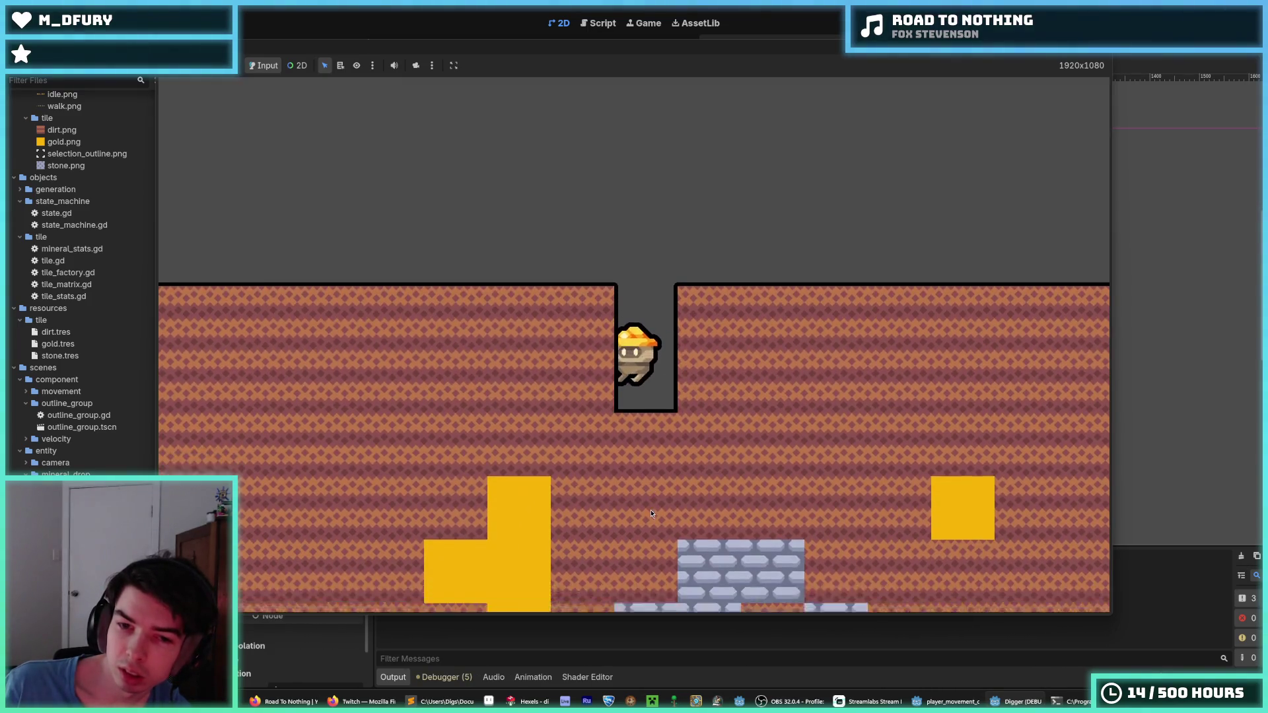
pyautogui.press('Right')
pyautogui.press('Right')
pyautogui.press('Right')
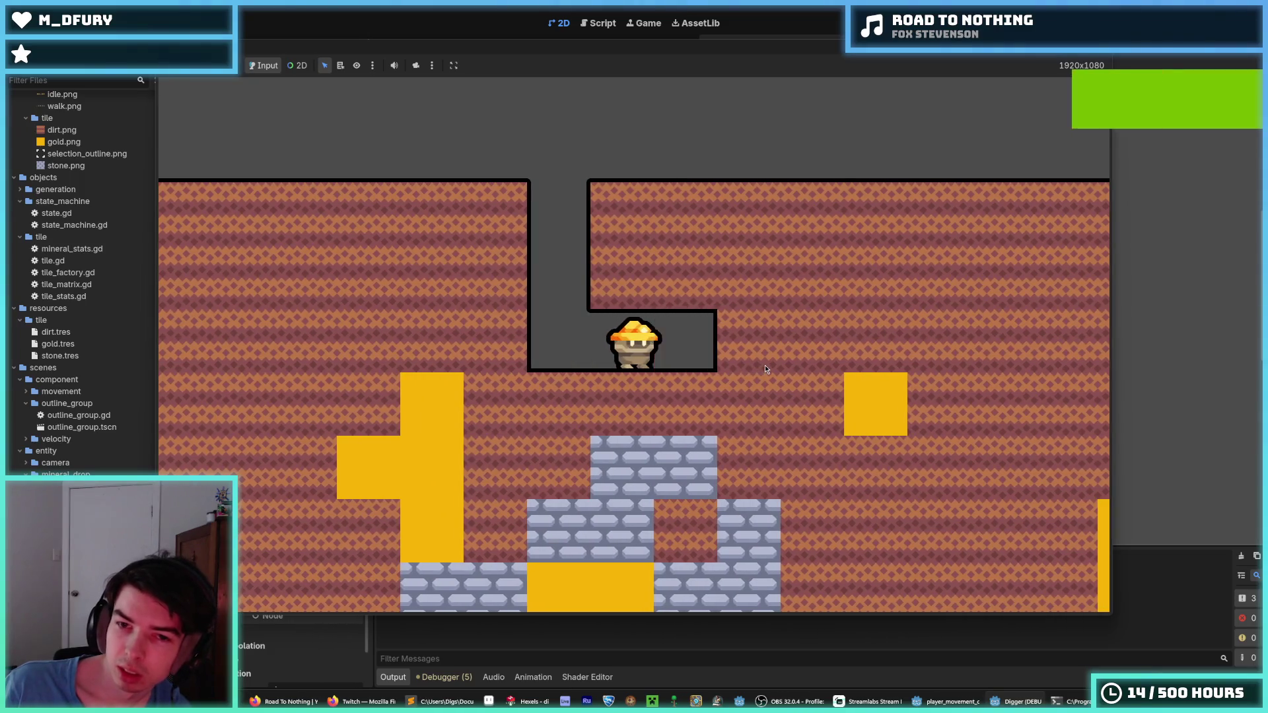
pyautogui.press('Down')
pyautogui.press('Right')
pyautogui.press('Down')
pyautogui.press('Down')
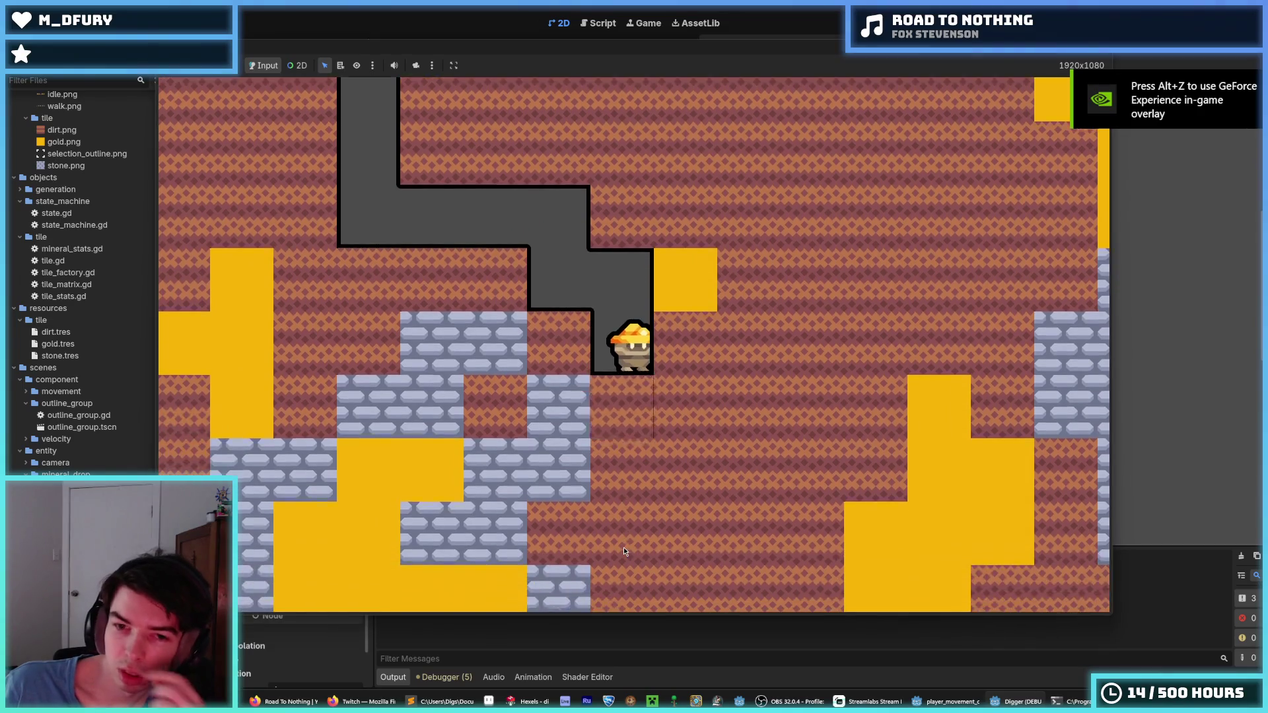
pyautogui.press('Right')
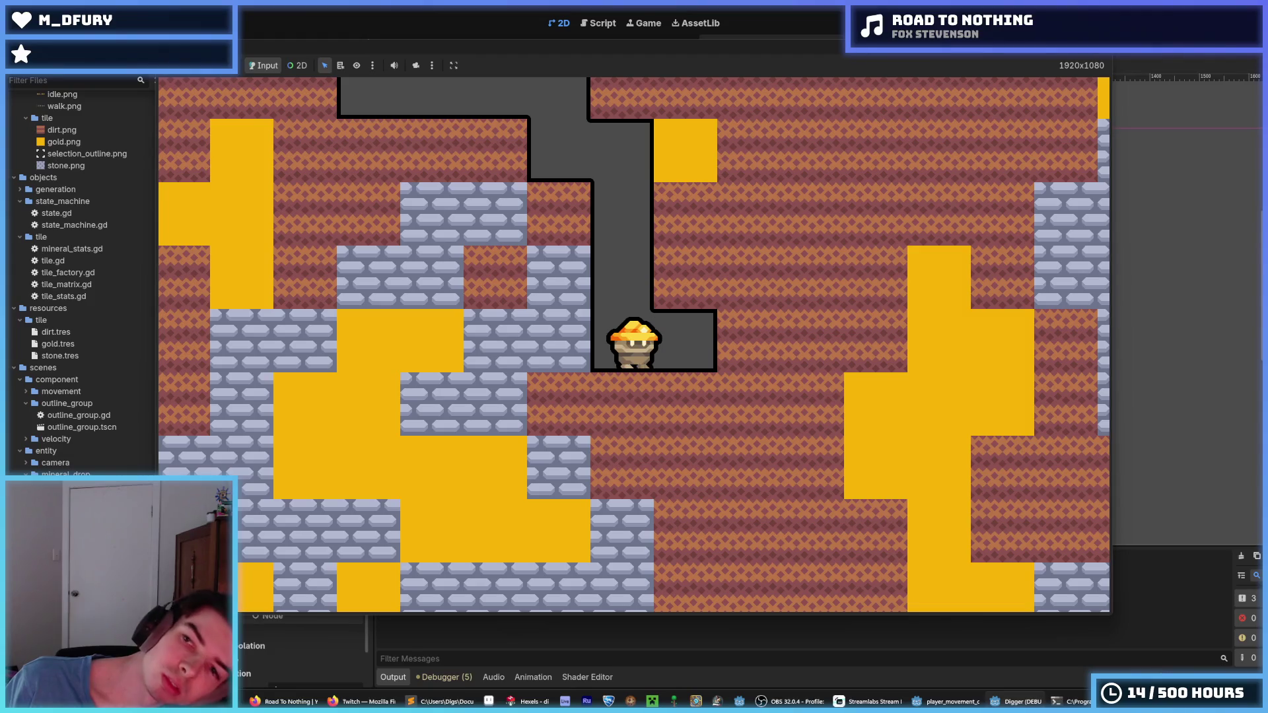
pyautogui.press('F8')
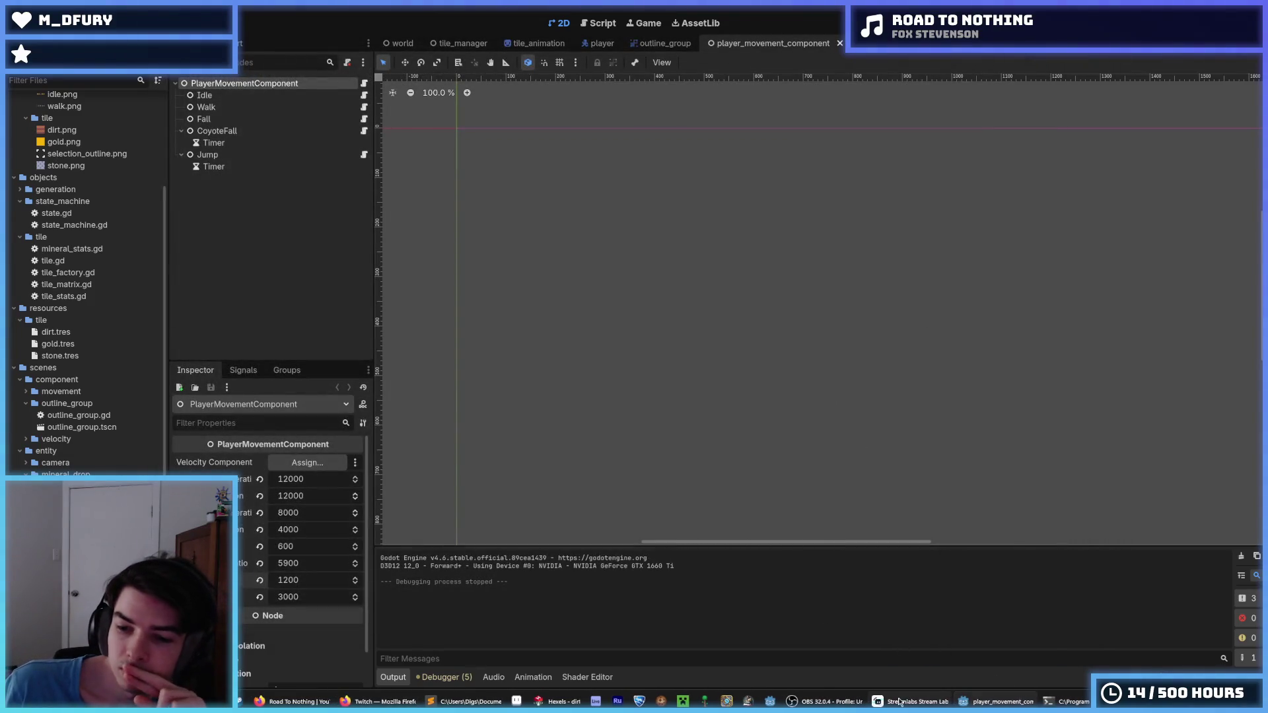
pyautogui.hotkey('alt', 'Tab')
pyautogui.scroll(3, 822, 402)
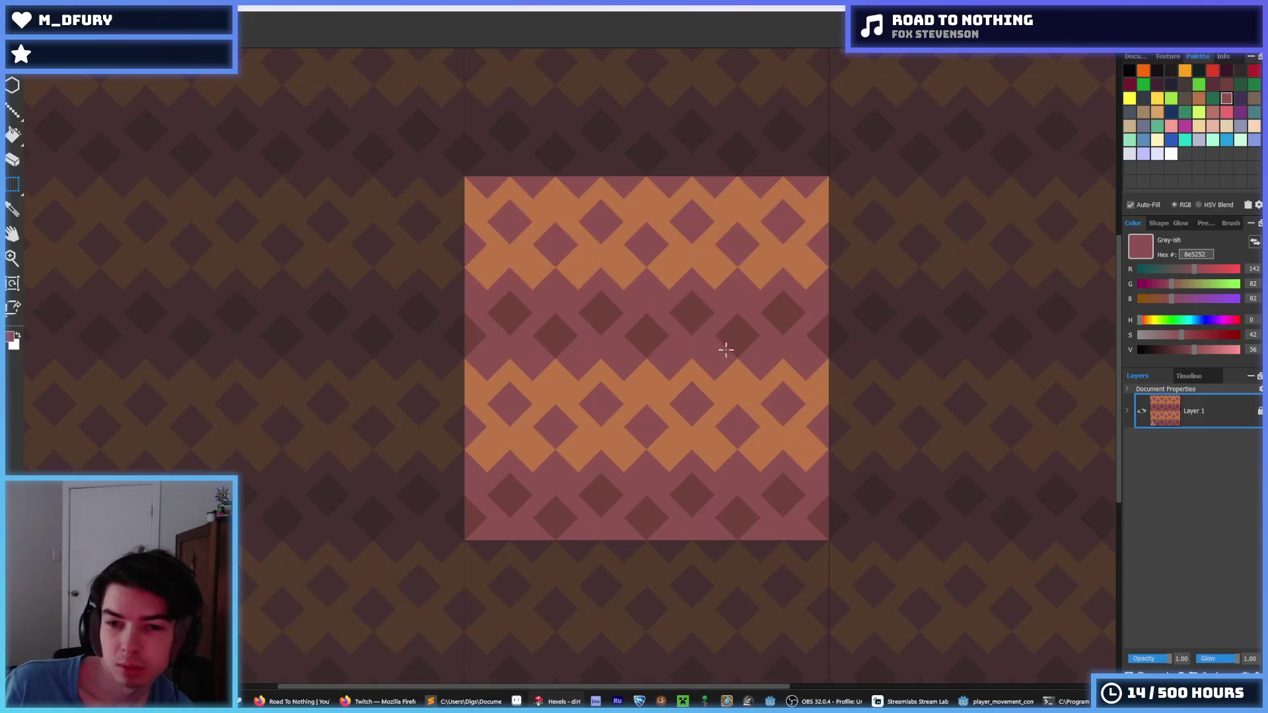
# - Eyedrop orange and mauve from the tile and retouch the left mauve diamond in the upper band
pyautogui.press('i')
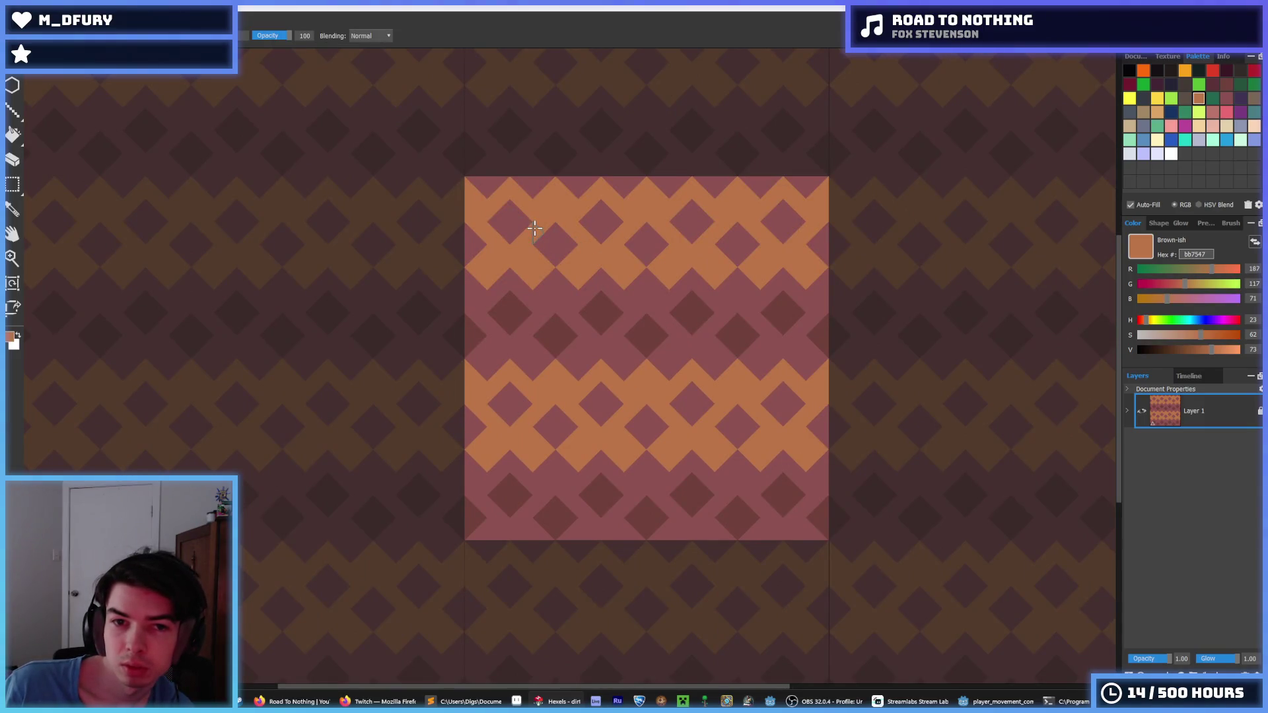
pyautogui.click(540, 217)
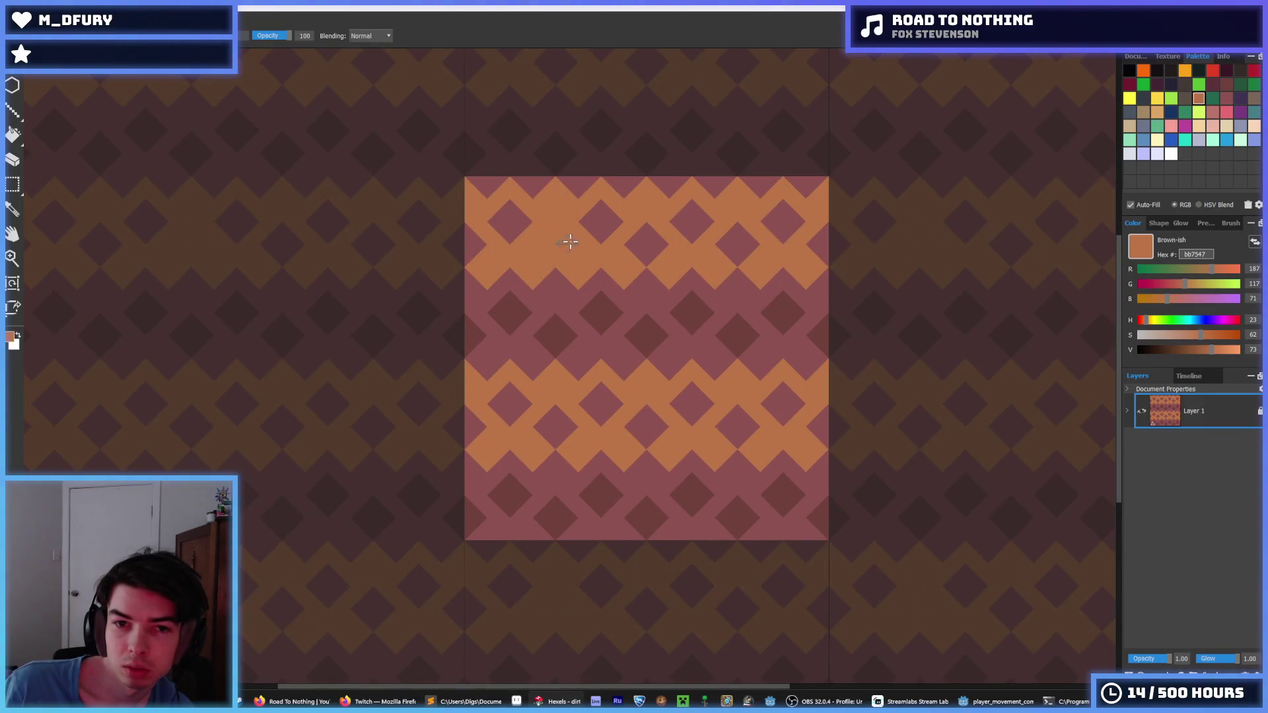
pyautogui.keyDown('alt'); pyautogui.click(597, 223); pyautogui.keyUp('alt')
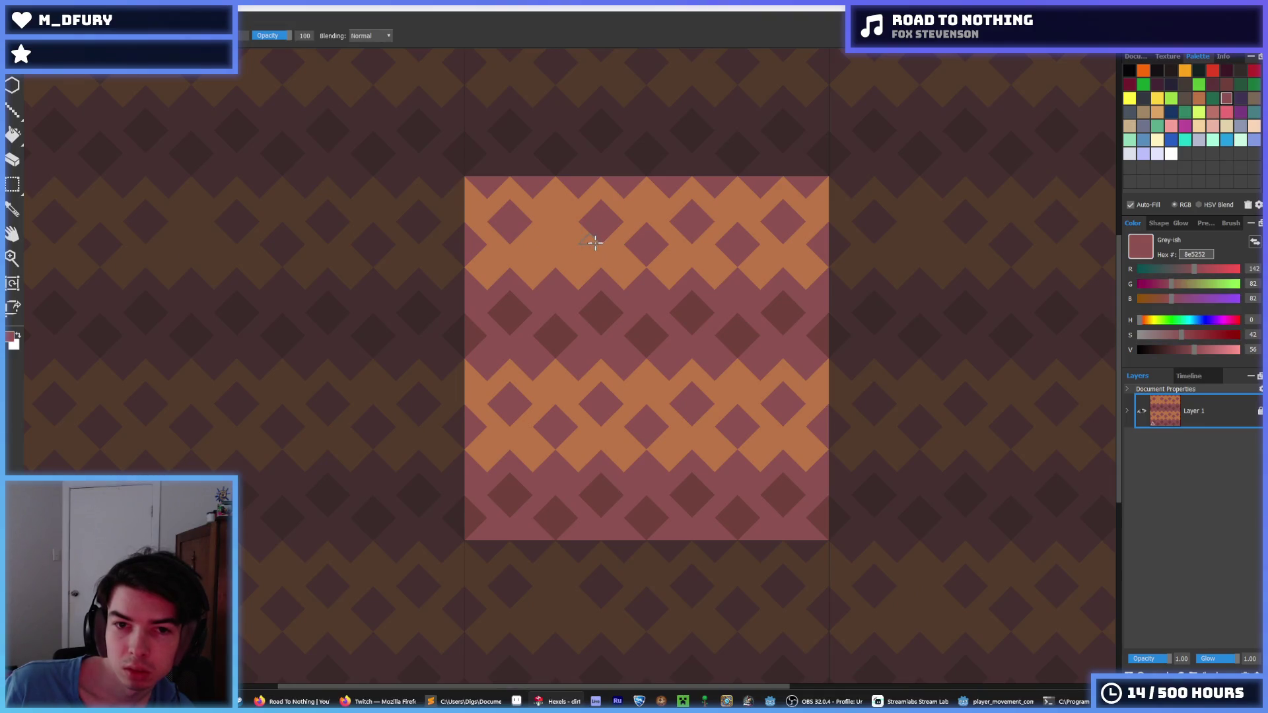
pyautogui.keyDown('alt'); pyautogui.click(634, 238); pyautogui.keyUp('alt')
pyautogui.keyDown('alt'); pyautogui.click(688, 226); pyautogui.keyUp('alt')
pyautogui.keyDown('alt'); pyautogui.click(645, 220); pyautogui.keyUp('alt')
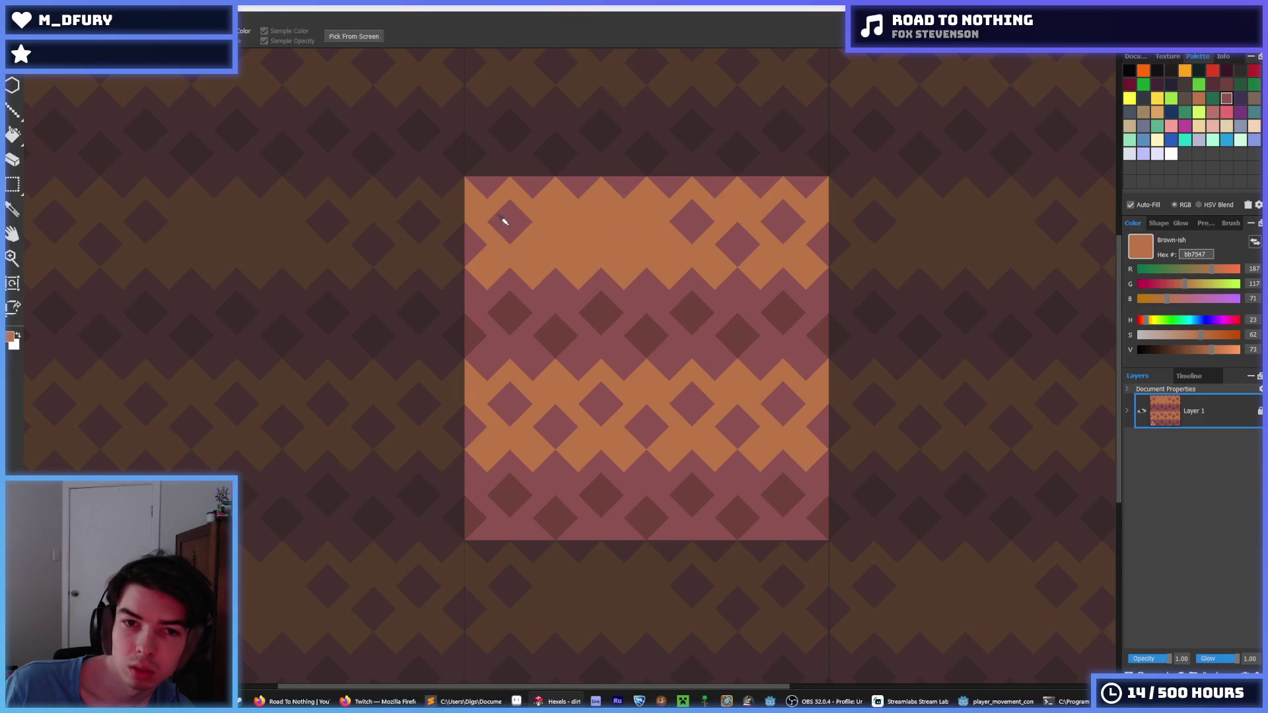
pyautogui.keyDown('alt'); pyautogui.click(518, 228); pyautogui.keyUp('alt')
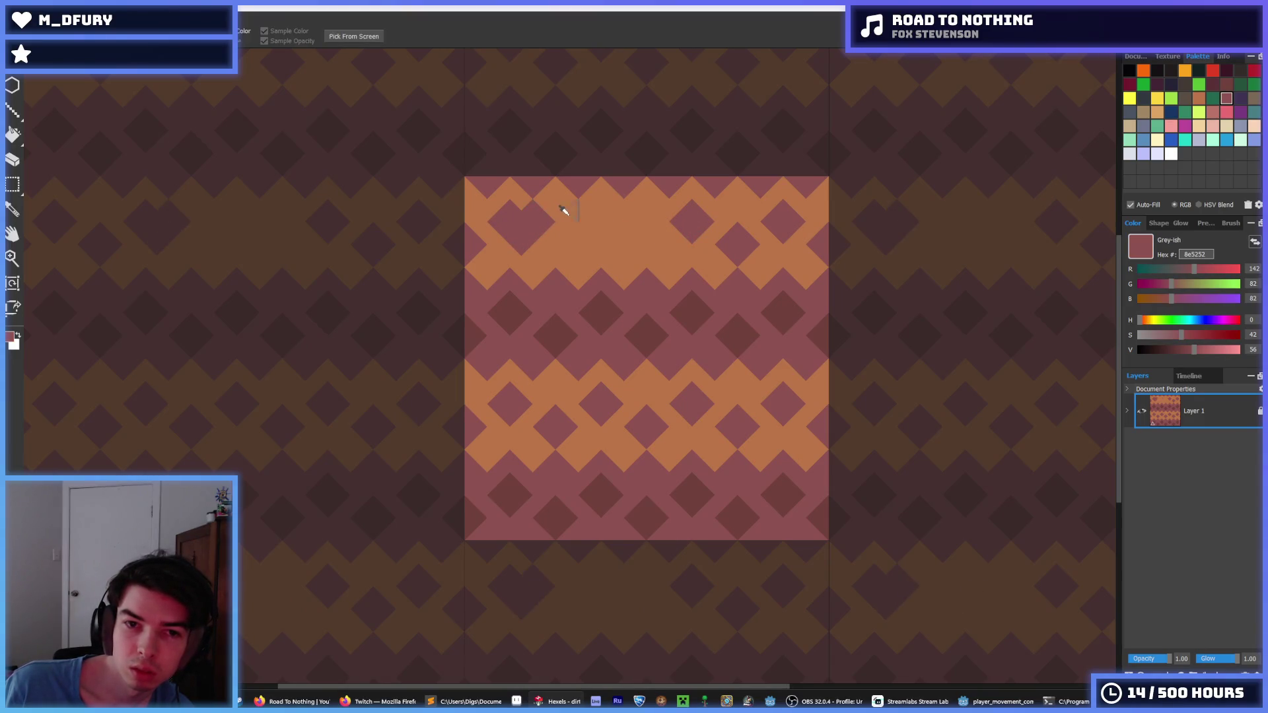
pyautogui.keyDown('alt'); pyautogui.click(533, 211); pyautogui.keyUp('alt')
pyautogui.moveTo(533, 211)
pyautogui.mouseDown()
pyautogui.moveTo(512, 206)
pyautogui.moveTo(510, 220)
pyautogui.moveTo(557, 228)
pyautogui.moveTo(533, 262)
pyautogui.moveTo(523, 226)
pyautogui.moveTo(531, 246)
pyautogui.moveTo(546, 226)
pyautogui.moveTo(526, 215)
pyautogui.moveTo(507, 235)
pyautogui.mouseUp()
pyautogui.keyDown('alt'); pyautogui.click(541, 238); pyautogui.keyUp('alt')
pyautogui.keyDown('alt'); pyautogui.click(595, 221); pyautogui.keyUp('alt')
pyautogui.keyDown('alt'); pyautogui.click(524, 226); pyautogui.keyUp('alt')
pyautogui.keyDown('alt'); pyautogui.click(569, 228); pyautogui.keyUp('alt')
pyautogui.keyDown('alt'); pyautogui.click(535, 235); pyautogui.keyUp('alt')
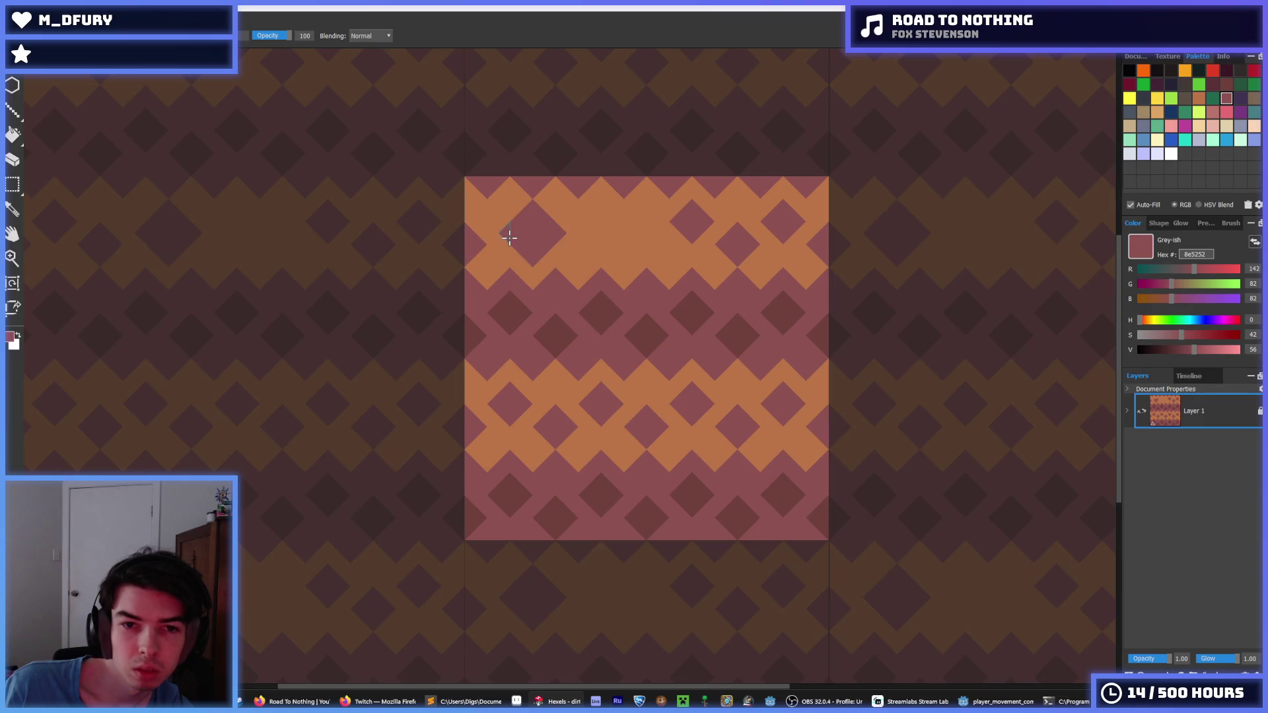
pyautogui.keyDown('alt'); pyautogui.click(608, 221); pyautogui.keyUp('alt')
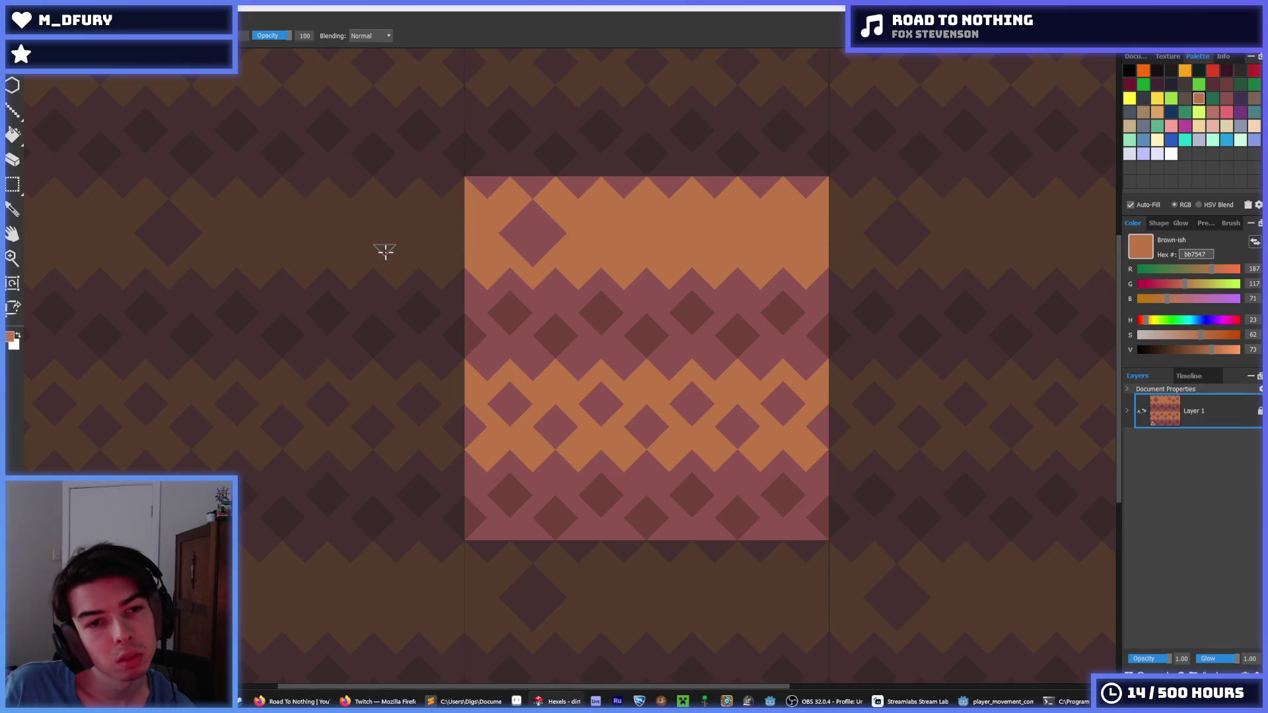
# - Paint mauve diamonds across the upper orange band, out to the tile's right edge
pyautogui.press('alt')
pyautogui.click(555, 231)
pyautogui.moveTo(522, 209); pyautogui.dragTo(505, 233)
pyautogui.keyDown('alt'); pyautogui.click(529, 235); pyautogui.keyUp('alt')
pyautogui.click(594, 222)
pyautogui.moveTo(598, 223); pyautogui.dragTo(611, 220)
pyautogui.click(671, 248)
pyautogui.moveTo(729, 220); pyautogui.dragTo(746, 220)
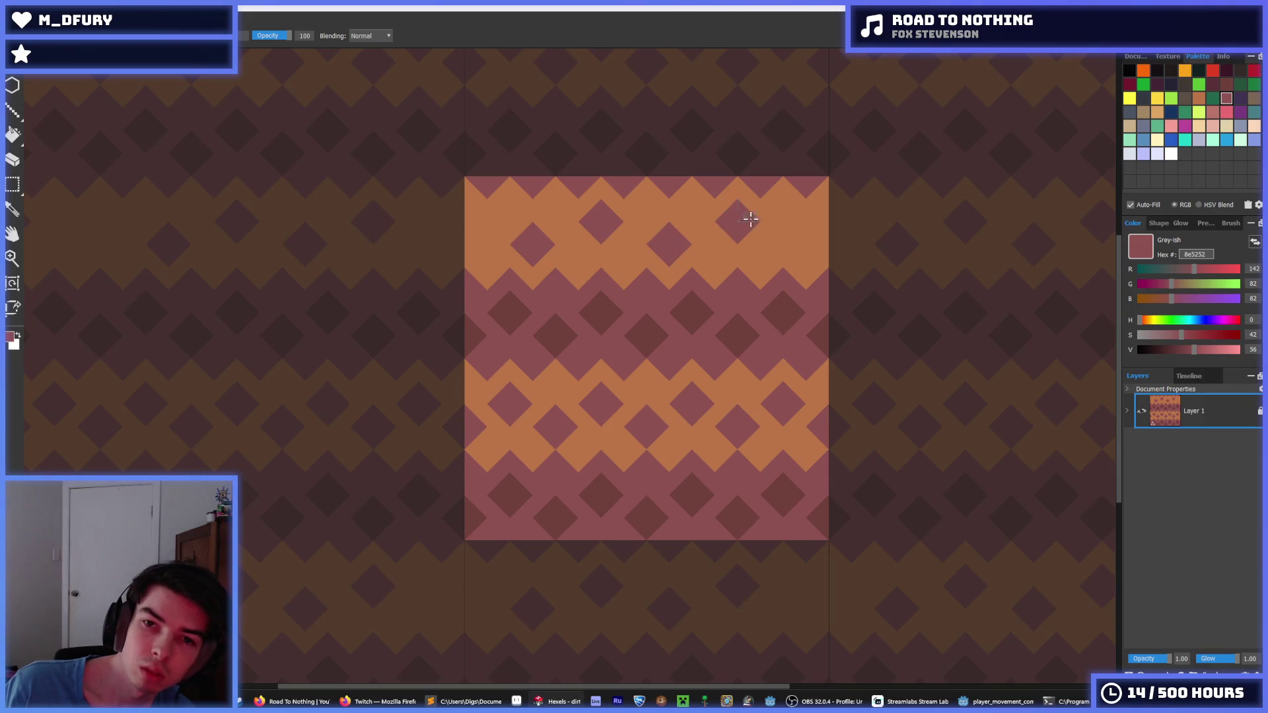
pyautogui.click(803, 246)
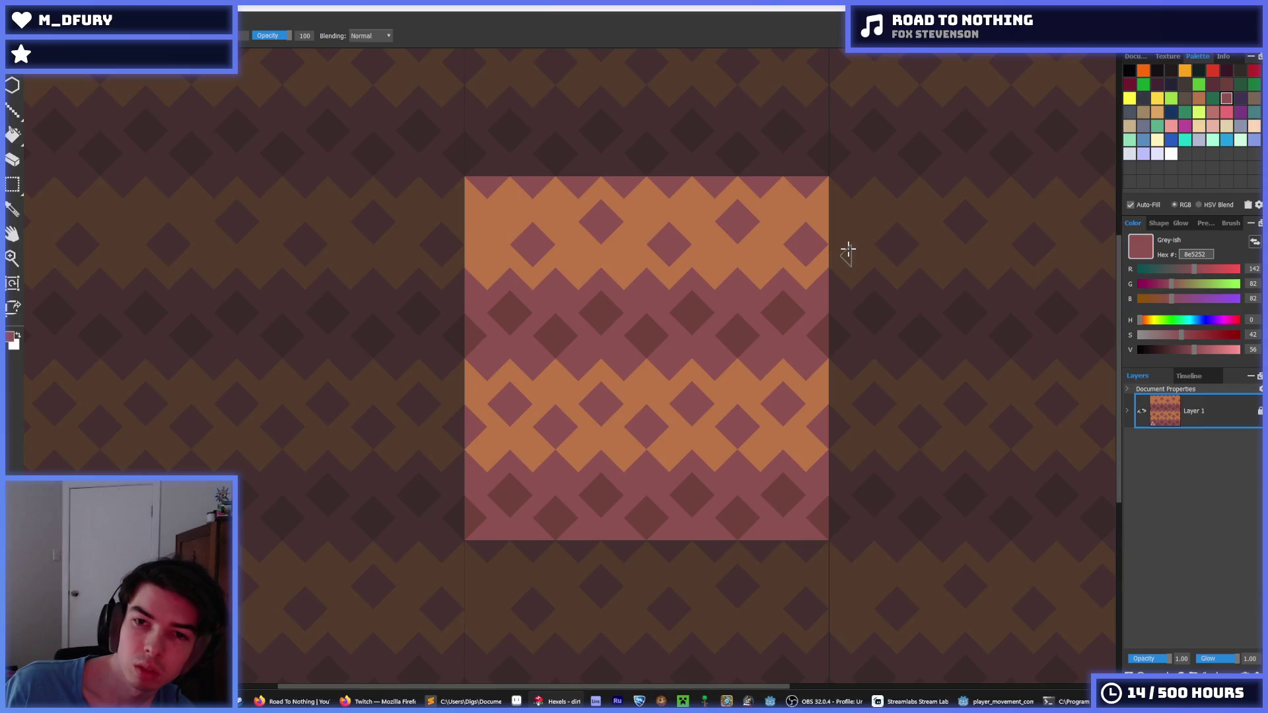
# - Thin out the upper-band diamonds, covering one in orange and reshaping another
pyautogui.press('i')
pyautogui.click(609, 229)
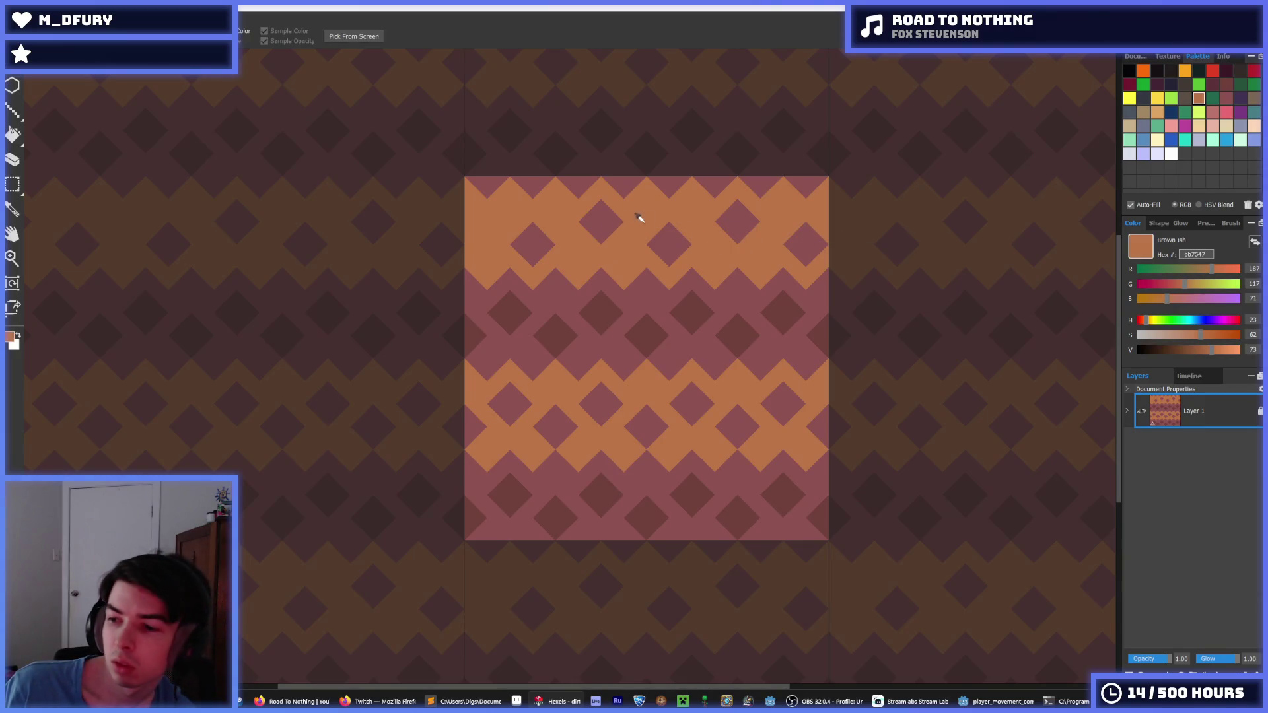
pyautogui.keyDown('alt'); pyautogui.click(628, 222); pyautogui.keyUp('alt')
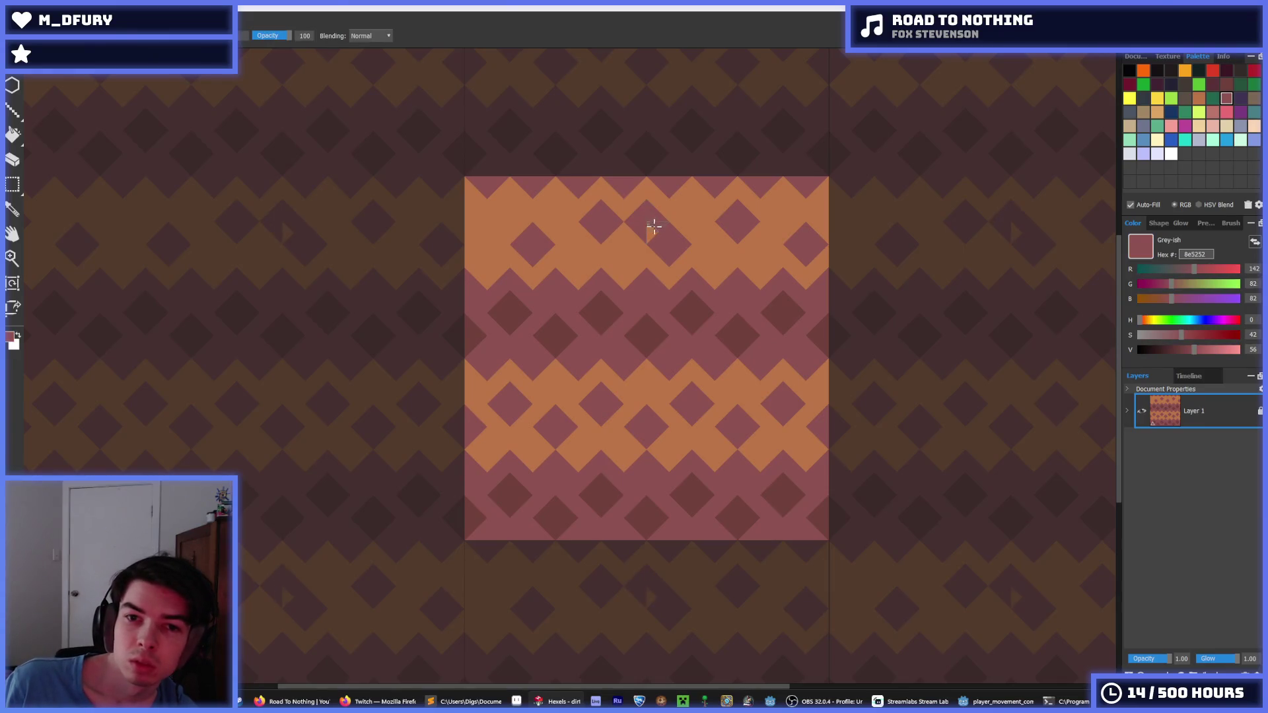
pyautogui.keyDown('alt'); pyautogui.click(687, 219); pyautogui.keyUp('alt')
pyautogui.moveTo(615, 230); pyautogui.dragTo(600, 227)
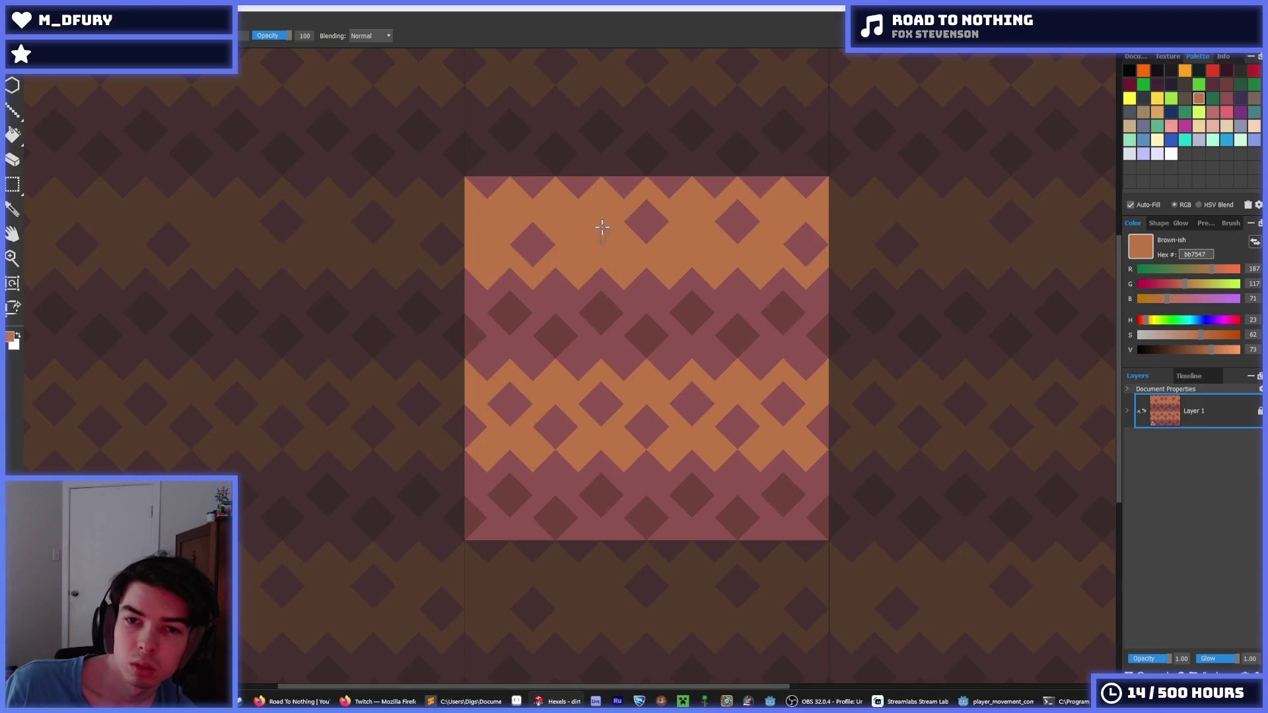
pyautogui.keyDown('alt'); pyautogui.click(736, 218); pyautogui.keyUp('alt')
pyautogui.moveTo(746, 246)
pyautogui.mouseDown()
pyautogui.moveTo(730, 215)
pyautogui.moveTo(815, 225)
pyautogui.mouseUp()
pyautogui.keyDown('alt'); pyautogui.click(766, 225); pyautogui.keyUp('alt')
pyautogui.keyDown('alt'); pyautogui.click(759, 237); pyautogui.keyUp('alt')
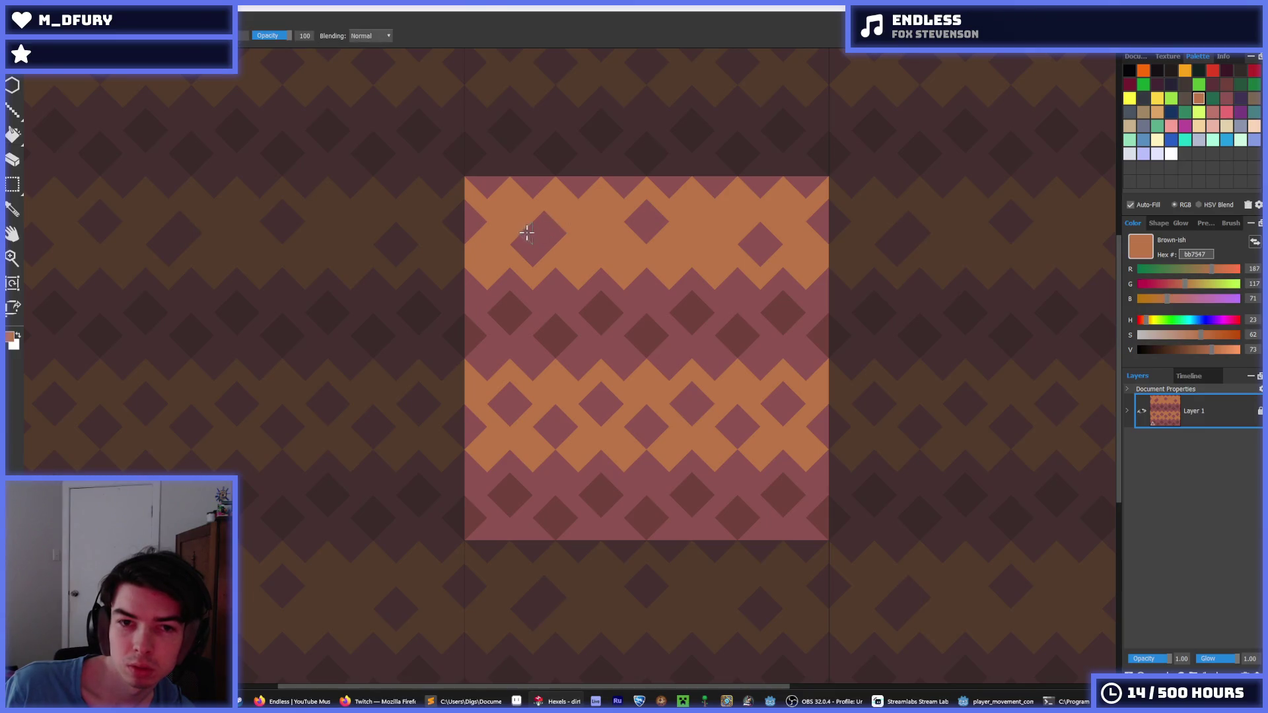
# - Add one more mauve diamond in the upper band and fill the notch beside it orange
pyautogui.press('i')
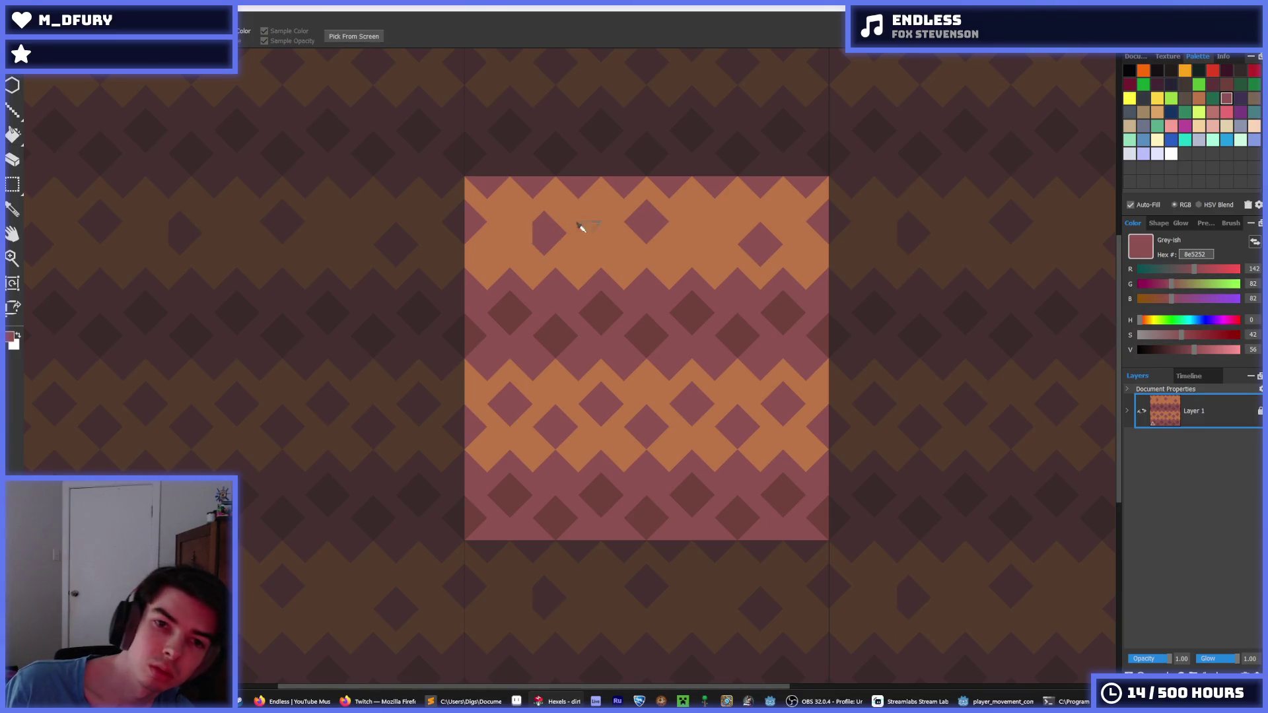
pyautogui.press('b')
pyautogui.press('i')
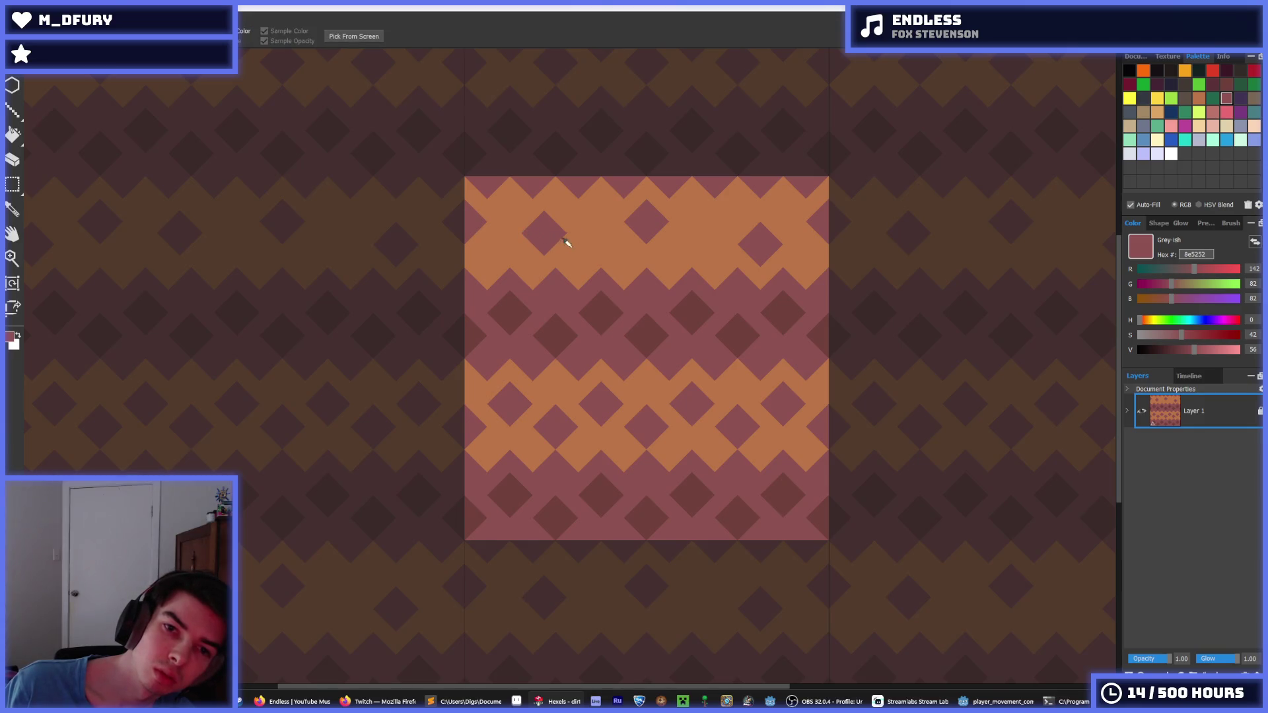
pyautogui.press('b')
pyautogui.press('i')
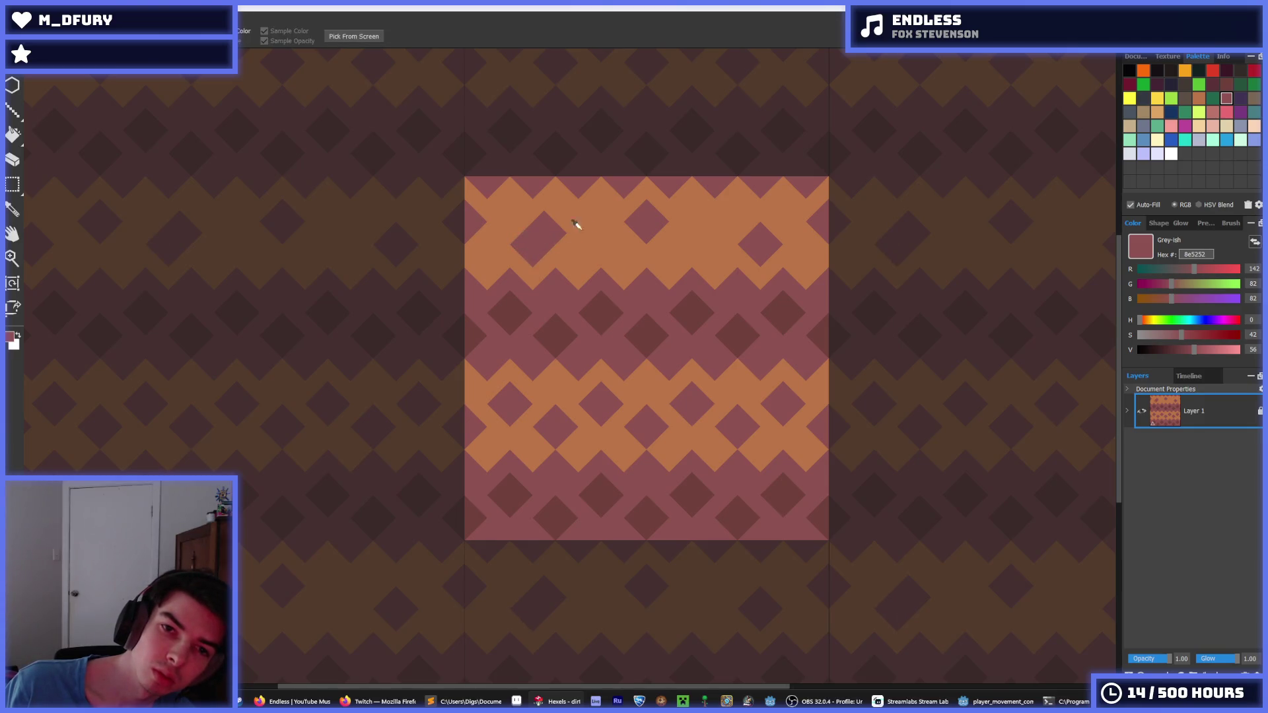
pyautogui.click(598, 233)
pyautogui.press('b')
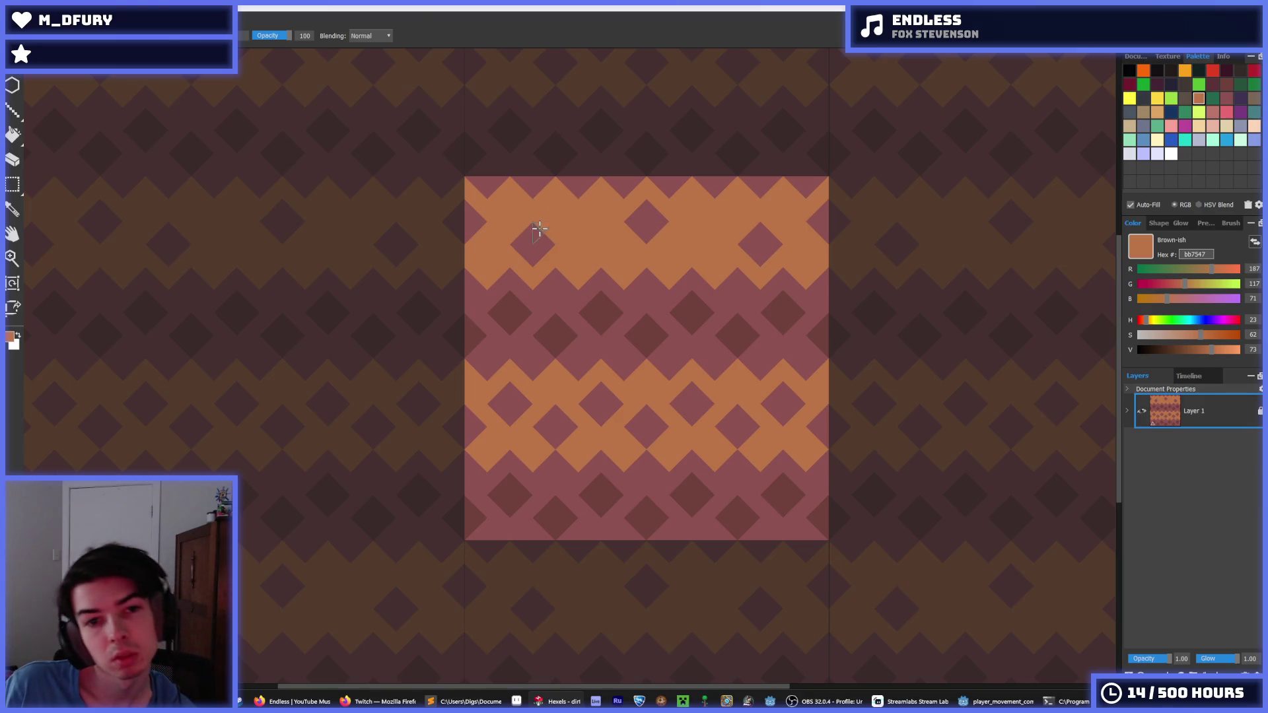
pyautogui.press('i')
pyautogui.click(646, 219)
pyautogui.press('b')
pyautogui.moveTo(697, 224)
pyautogui.mouseDown()
pyautogui.moveTo(647, 212)
pyautogui.moveTo(648, 227)
pyautogui.moveTo(690, 232)
pyautogui.mouseUp()
pyautogui.press('i')
pyautogui.click(661, 200)
pyautogui.press('b')
pyautogui.press('i')
pyautogui.click(685, 221)
pyautogui.press('b')
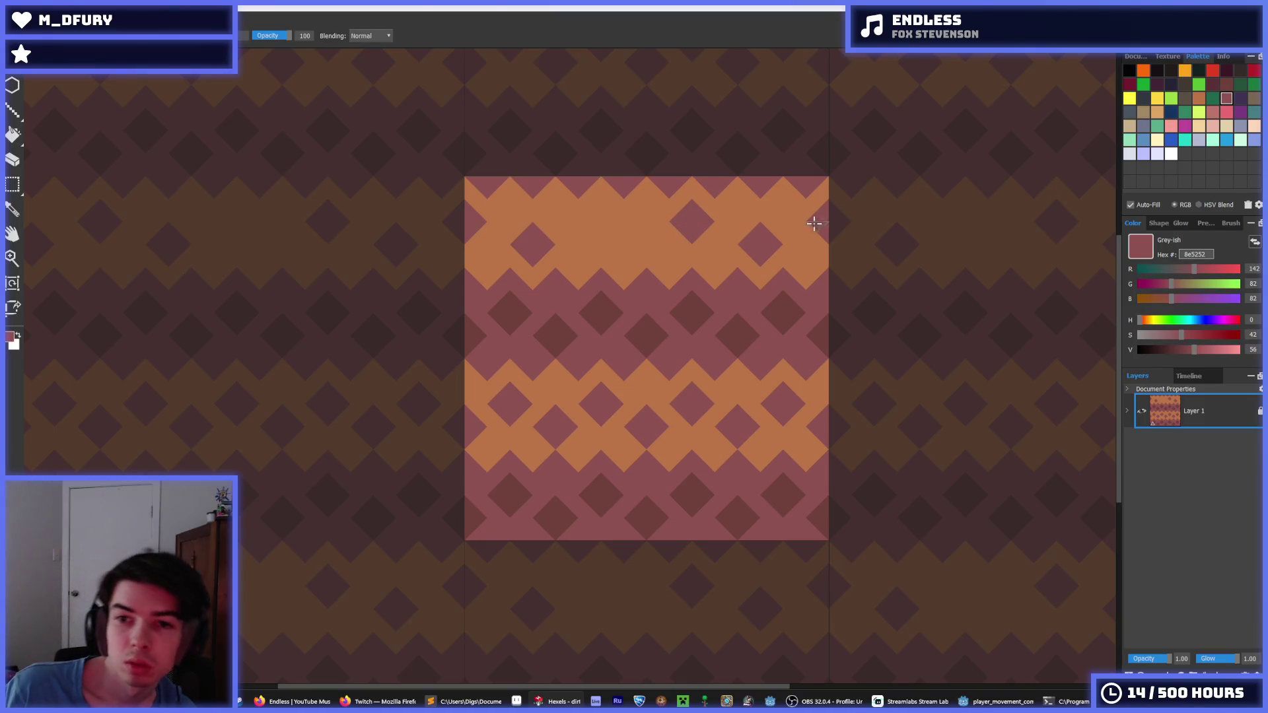
pyautogui.press('i')
pyautogui.scroll(-4, 581, 234)
pyautogui.scroll(4, 621, 223)
pyautogui.scroll(1, 647, 228)
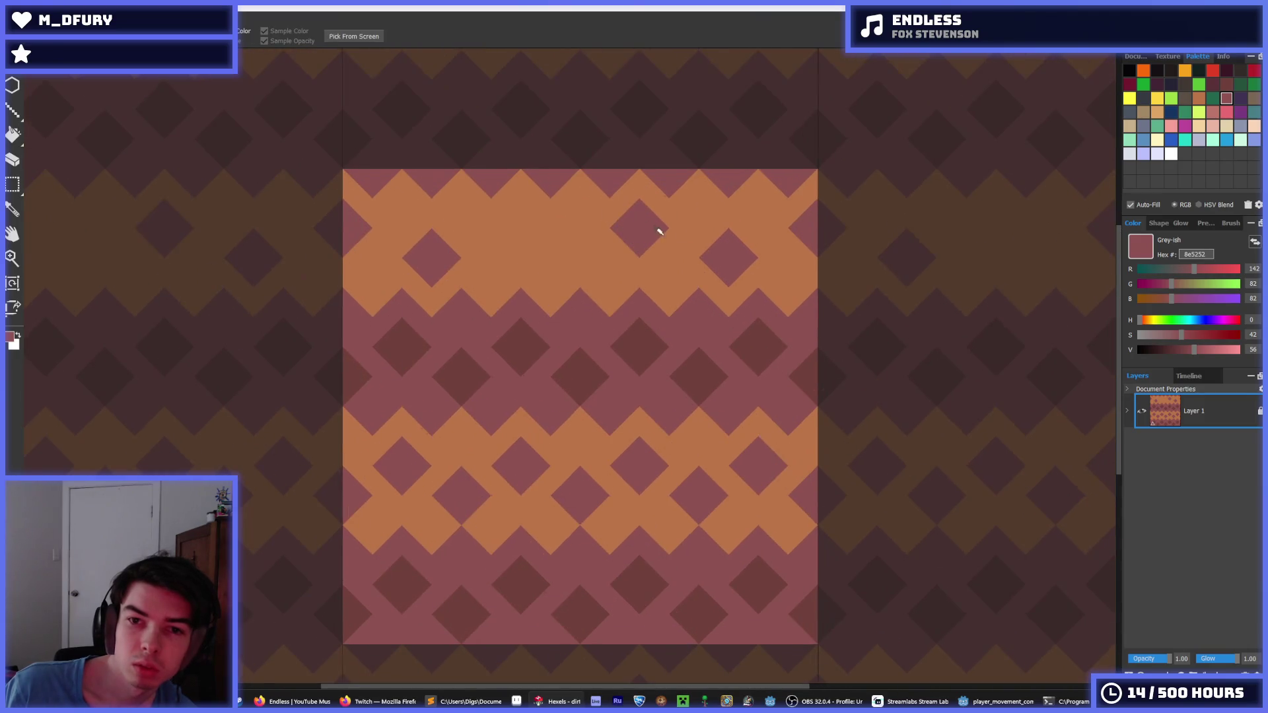
# - Brush orange over every mauve diamond in the upper and lower orange bands
pyautogui.scroll(-4, 681, 234)
pyautogui.scroll(2, 701, 237)
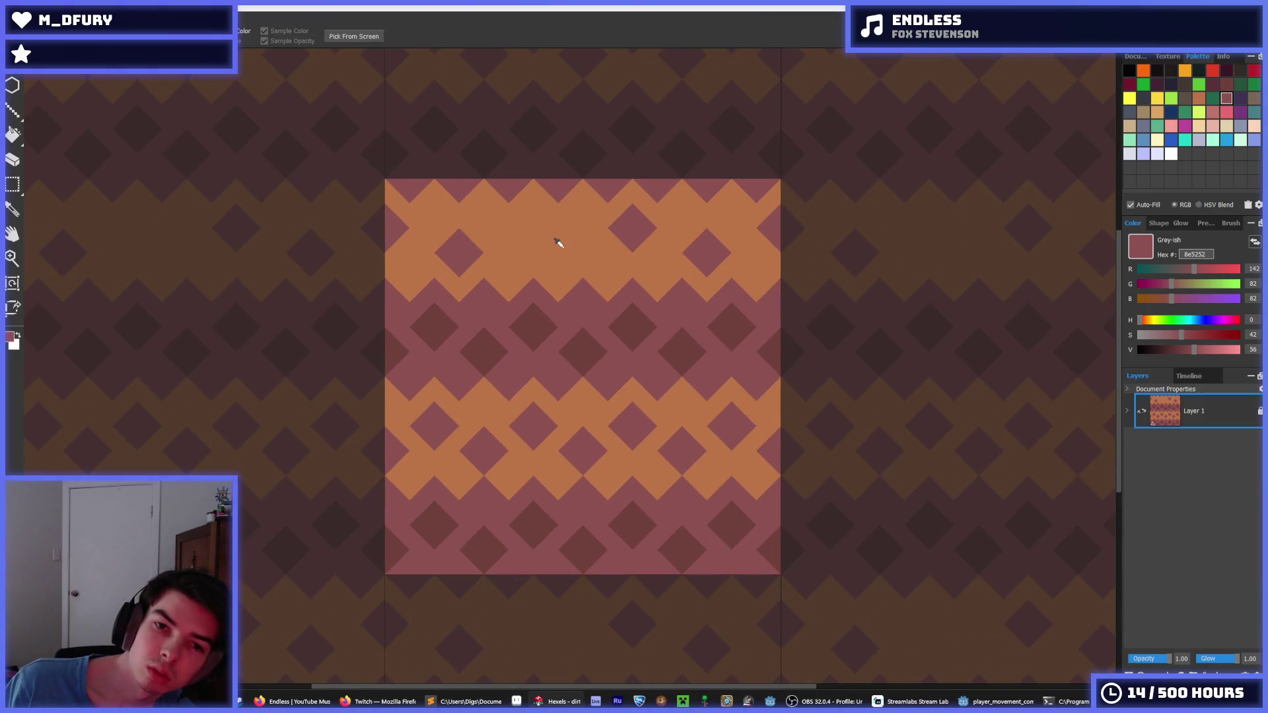
pyautogui.click(555, 239)
pyautogui.press('b')
pyautogui.moveTo(420, 246)
pyautogui.mouseDown()
pyautogui.moveTo(374, 221)
pyautogui.moveTo(298, 255)
pyautogui.moveTo(237, 232)
pyautogui.moveTo(255, 222)
pyautogui.moveTo(324, 254)
pyautogui.mouseUp()
pyautogui.moveTo(532, 429)
pyautogui.mouseDown()
pyautogui.moveTo(422, 416)
pyautogui.moveTo(416, 454)
pyautogui.mouseUp()
pyautogui.moveTo(547, 433); pyautogui.dragTo(517, 439)
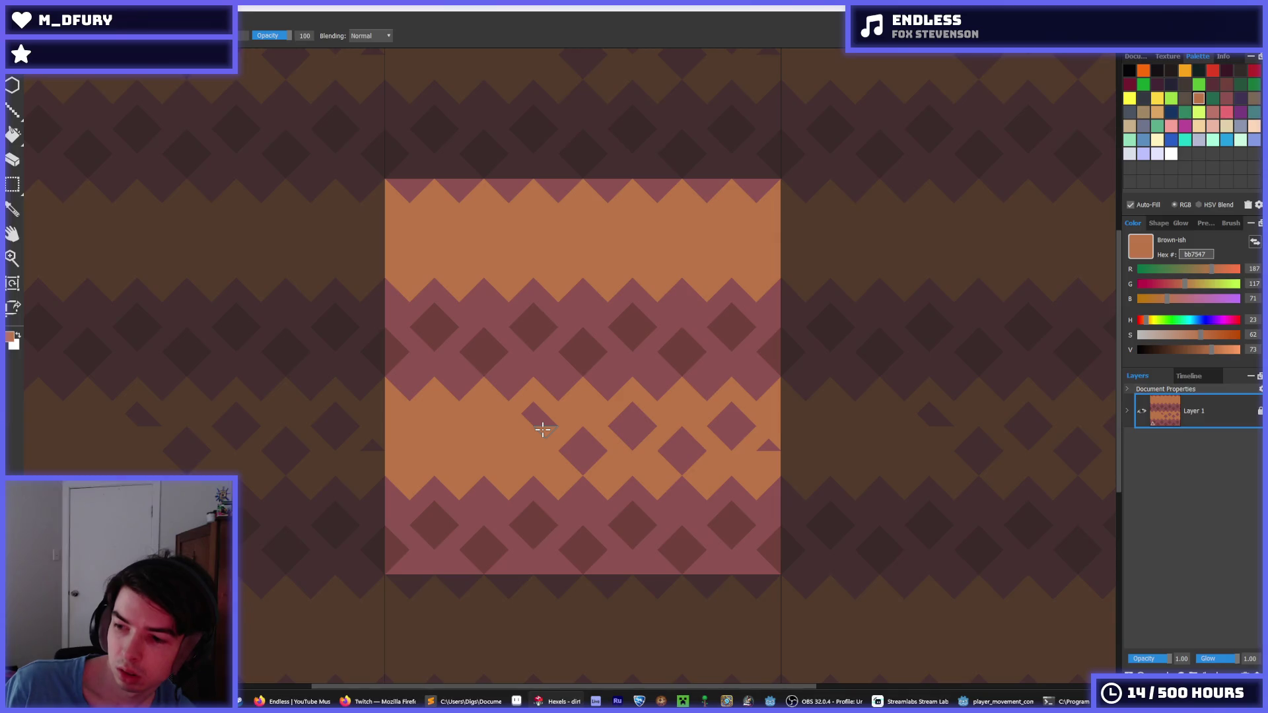
pyautogui.moveTo(538, 426)
pyautogui.mouseDown()
pyautogui.moveTo(532, 415)
pyautogui.moveTo(581, 455)
pyautogui.moveTo(621, 436)
pyautogui.moveTo(671, 453)
pyautogui.moveTo(705, 424)
pyautogui.mouseUp()
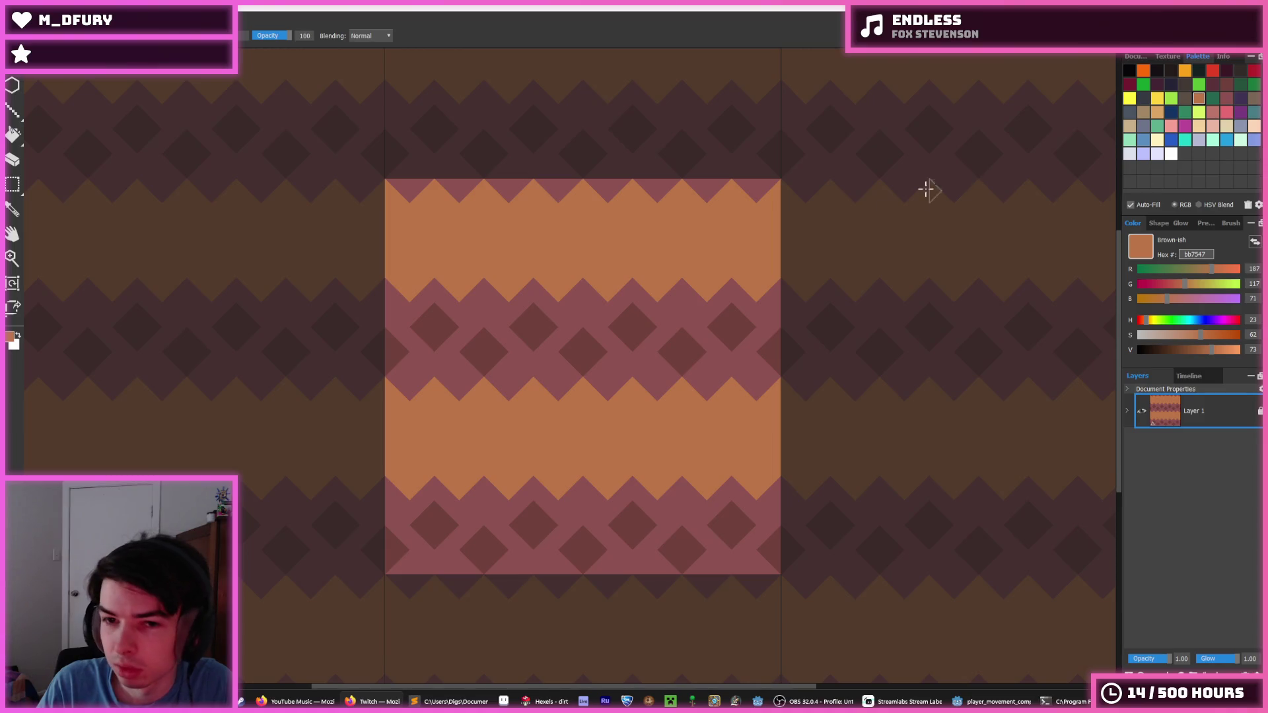
# - Export the tile over the existing dirt.png, confirming the replacement and export settings
pyautogui.click(793, 245)
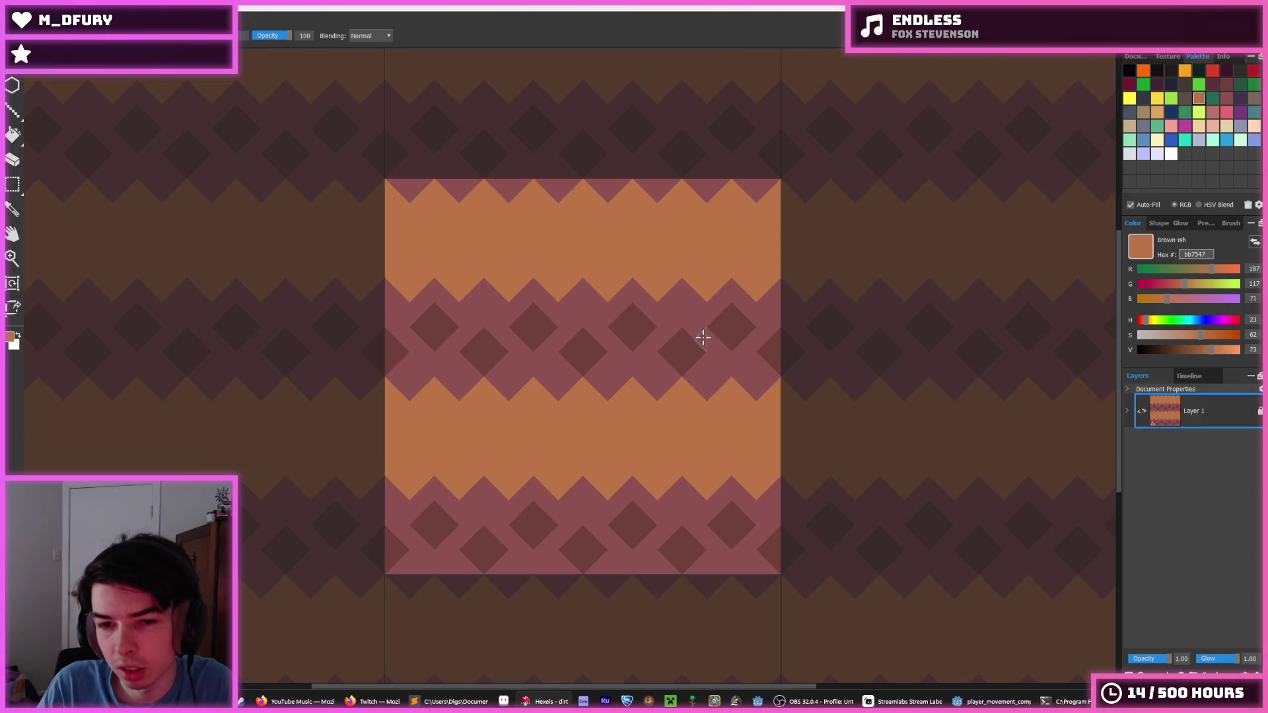
pyautogui.hotkey('ctrl', 'e')
pyautogui.press('Return')
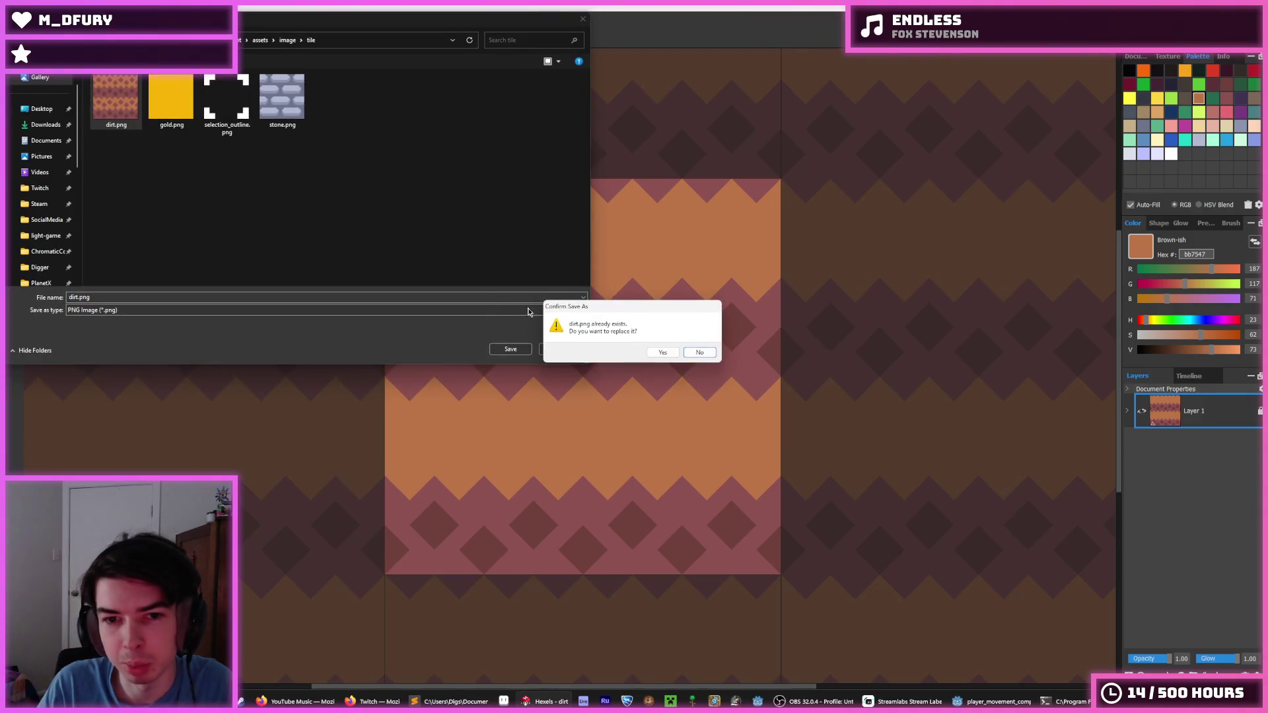
pyautogui.click(655, 352)
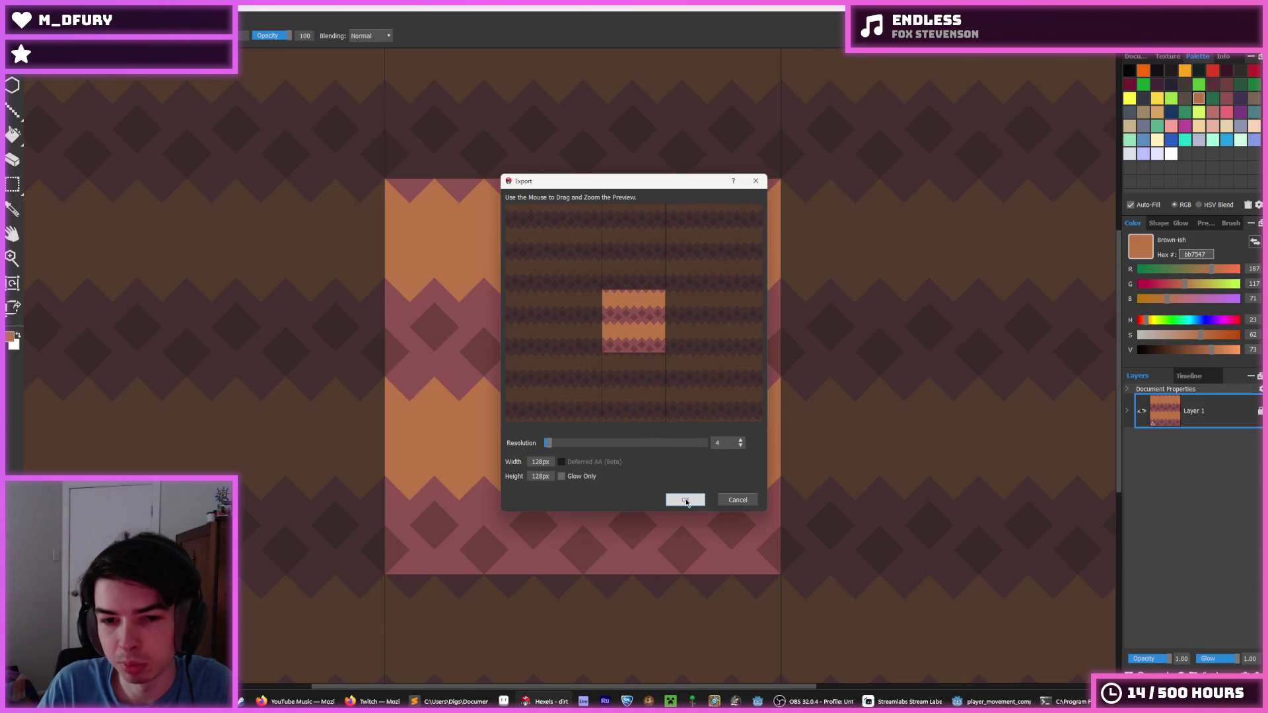
pyautogui.click(685, 499)
pyautogui.click(963, 702)
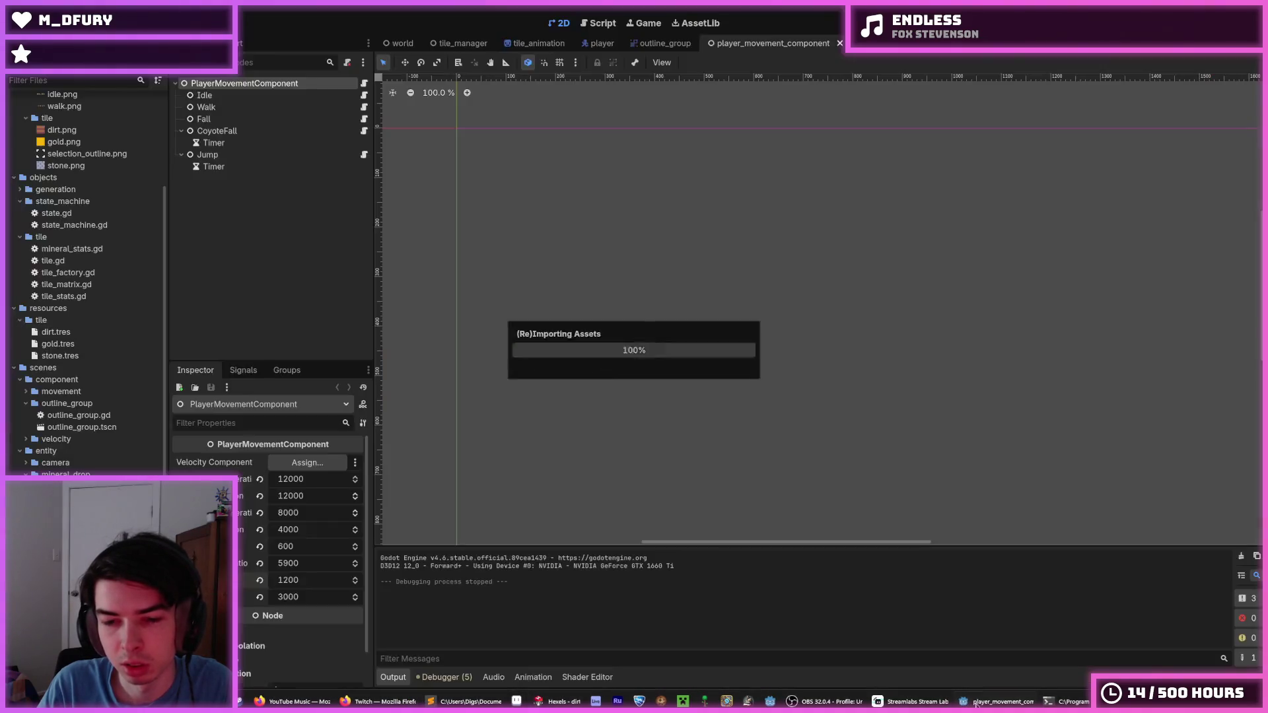
# - Run the game with F5 and dig right and down through the new dirt tiles
pyautogui.press('F5')
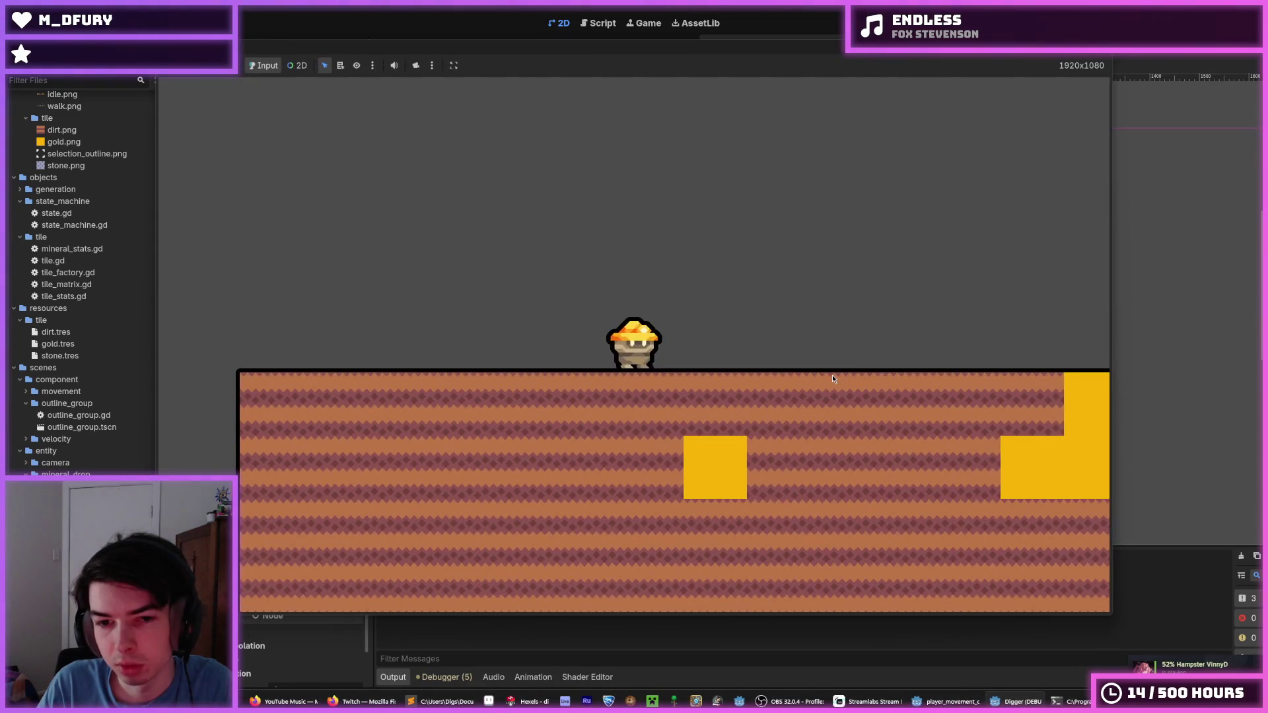
pyautogui.press('d')
pyautogui.press('s')
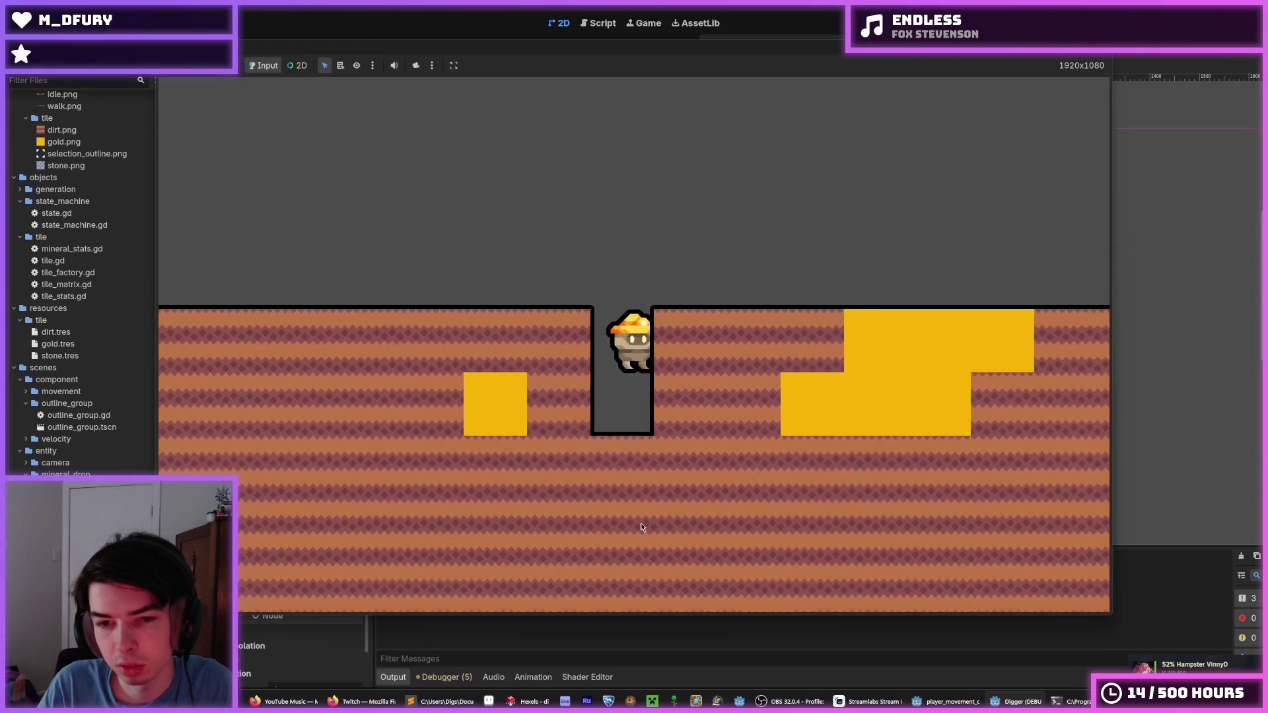
pyautogui.press('d')
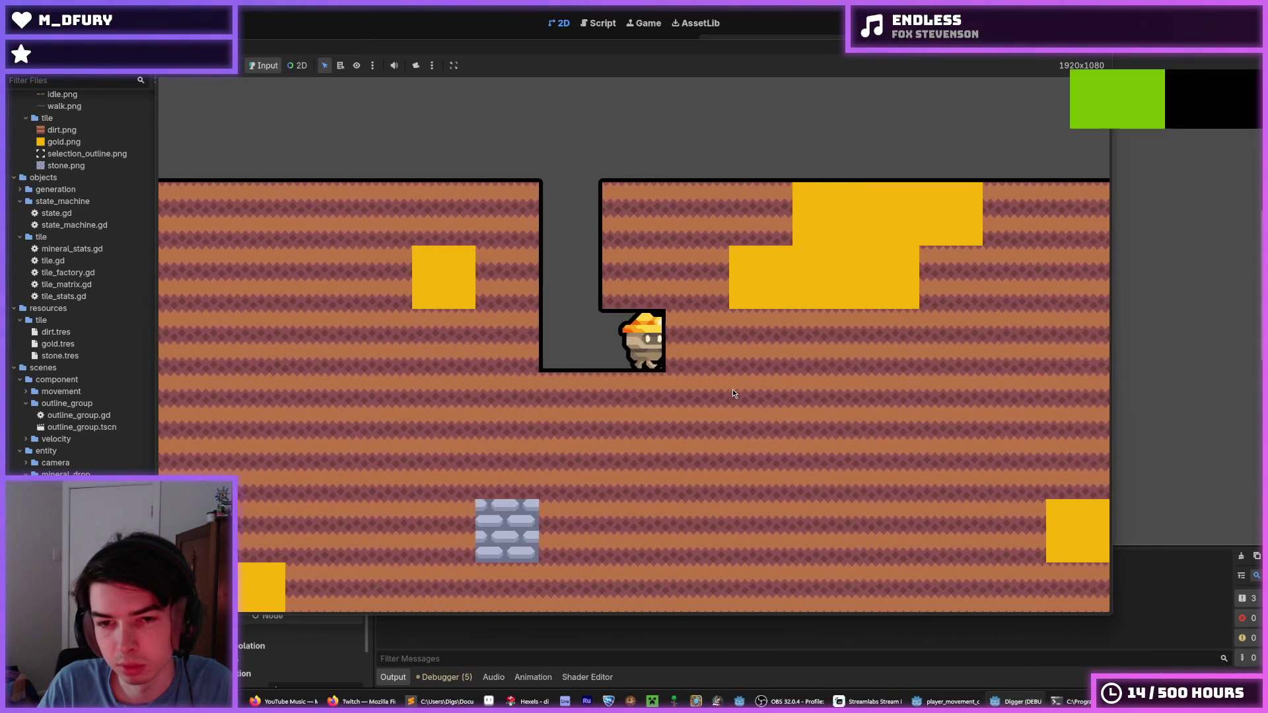
pyautogui.press('s')
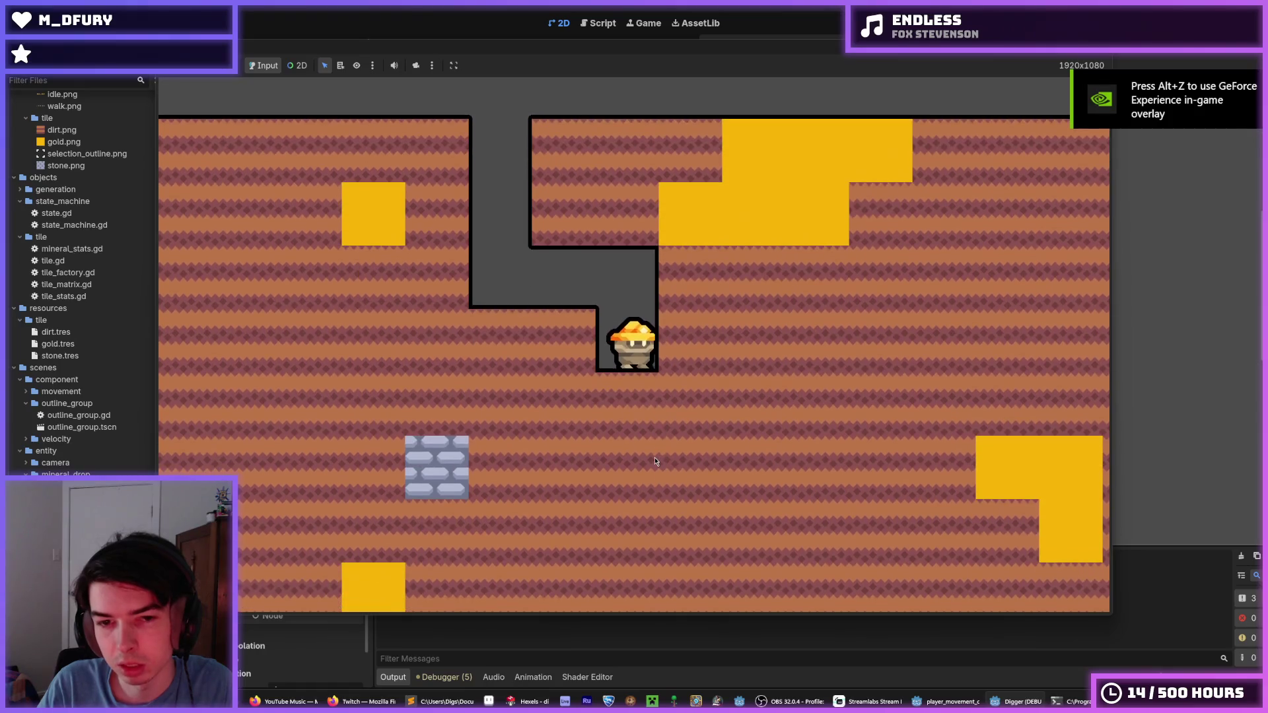
pyautogui.press('d')
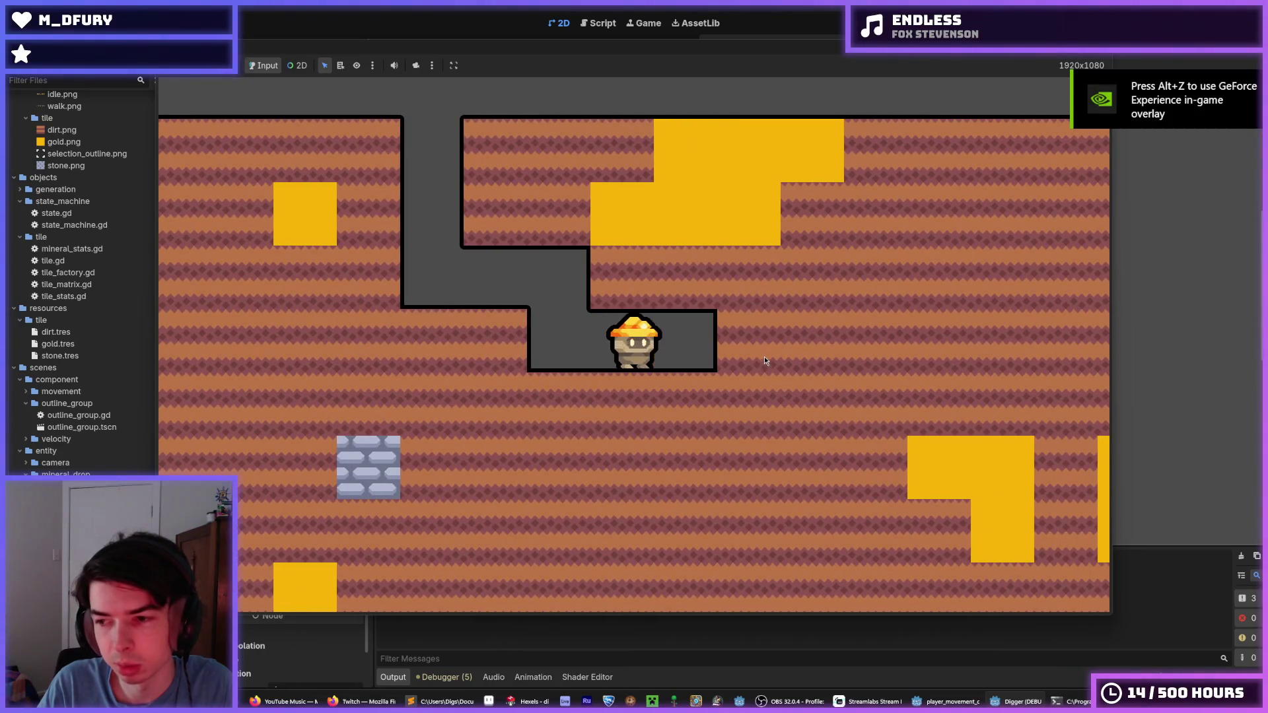
# - Stop the game and bring the browser forward on the Twitch dashboard
pyautogui.press('F8')
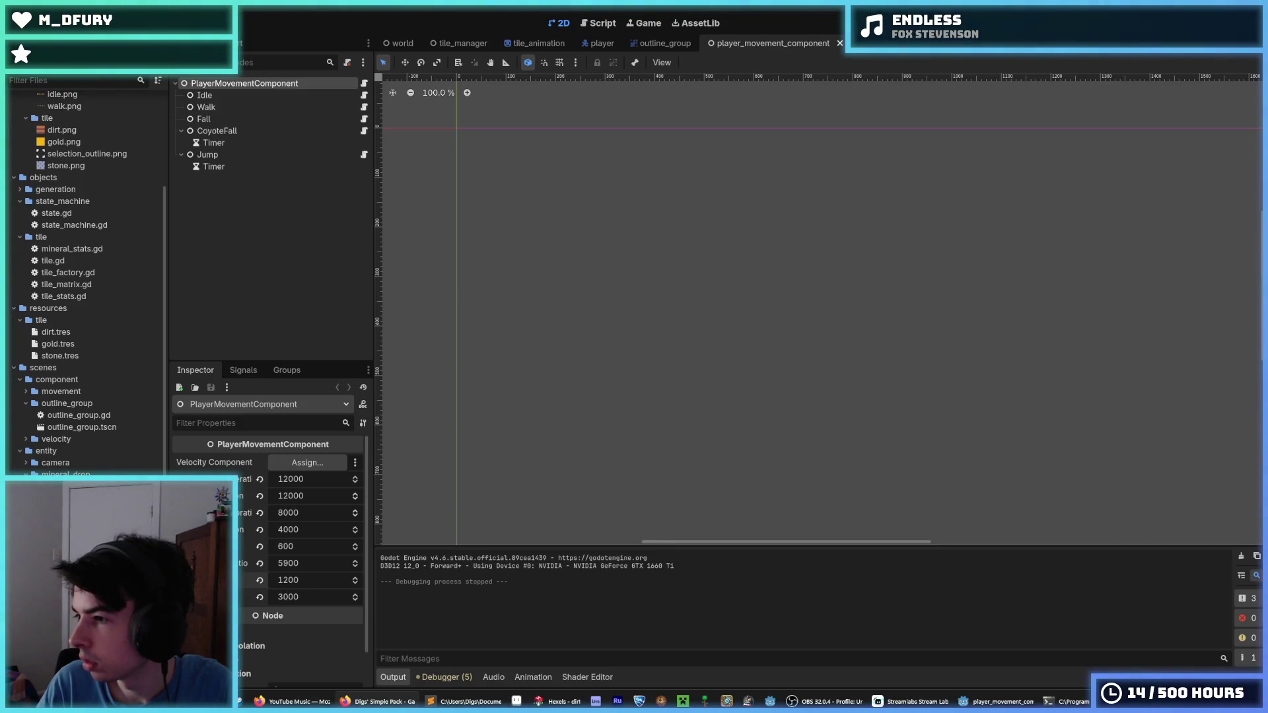
pyautogui.moveTo(1265, 72)
pyautogui.mouseDown()
pyautogui.moveTo(1175, 72)
pyautogui.moveTo(595, 194)
pyautogui.moveTo(628, 3)
pyautogui.mouseUp()
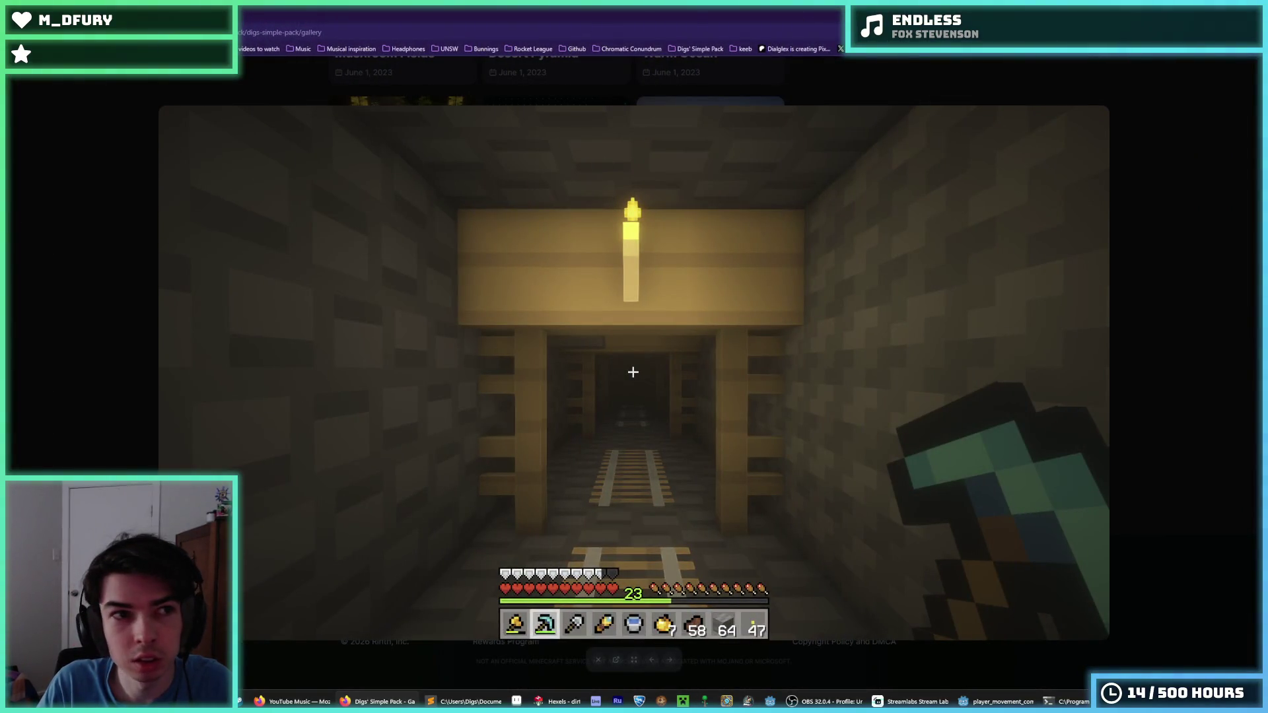
pyautogui.hotkey('ctrl', 'Tab')
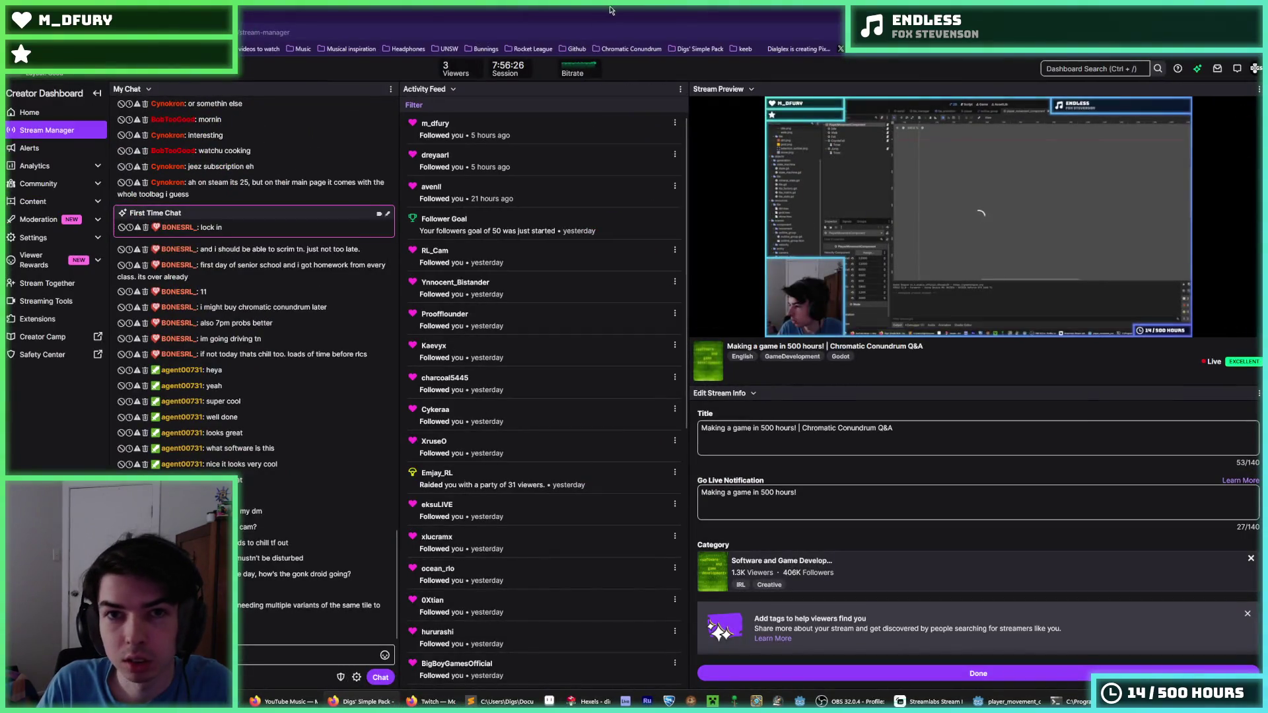
# - Minimize the Twitch window and close the Survival screenshot in the Digs' Simple Pack gallery
pyautogui.press('super+Down')
pyautogui.hotkey('alt', 'Tab')
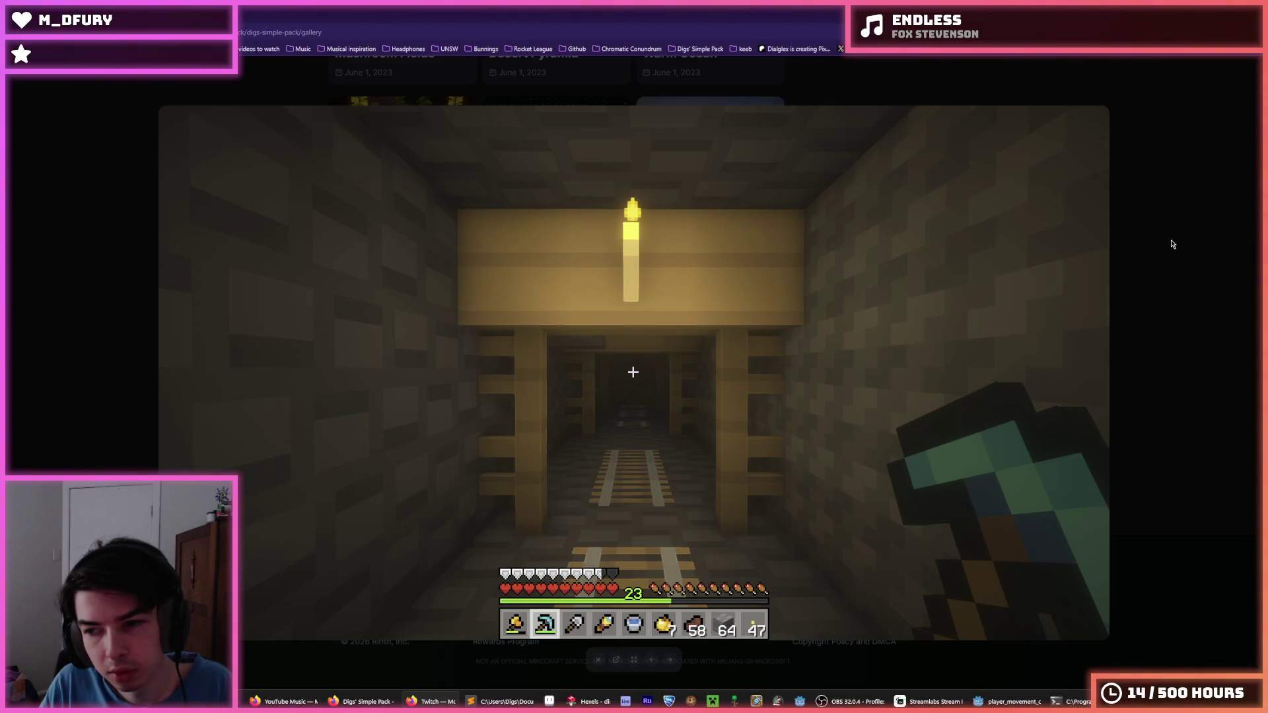
pyautogui.click(1183, 245)
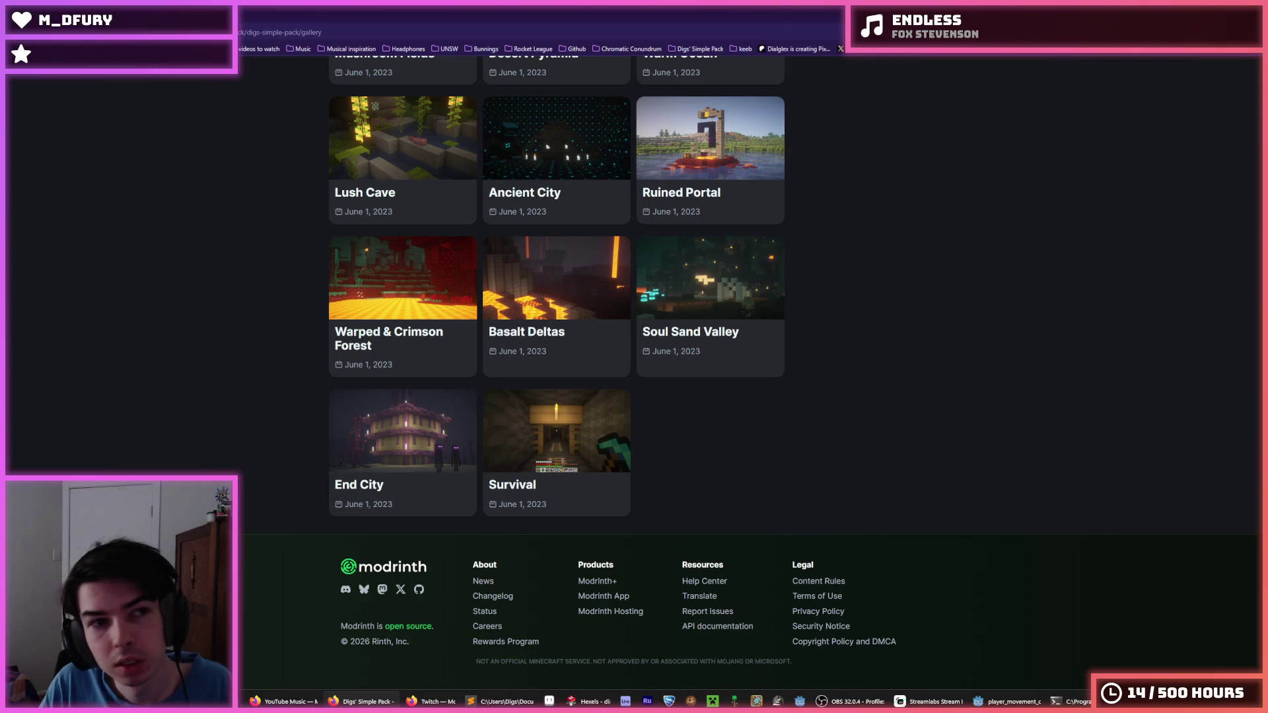
pyautogui.hotkey('alt', 'Tab')
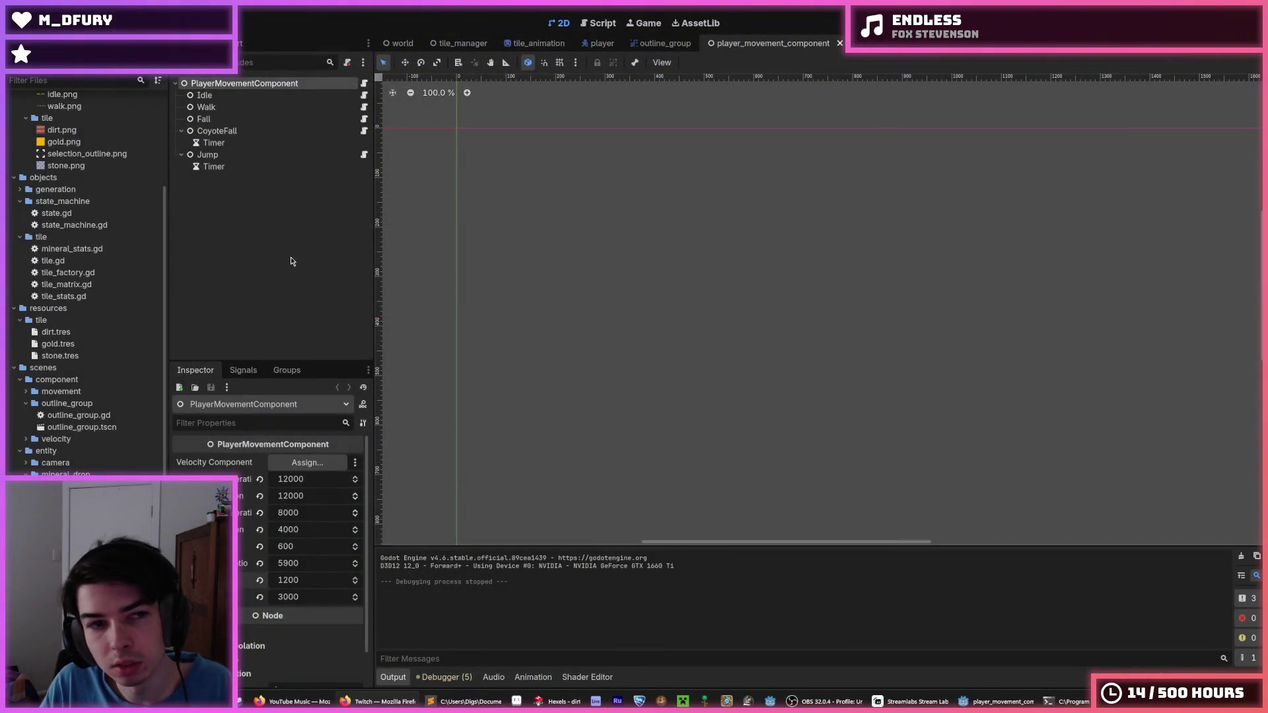
# - Check the dirt texture in Hexels and switch back to the brush tool
pyautogui.click(260, 282)
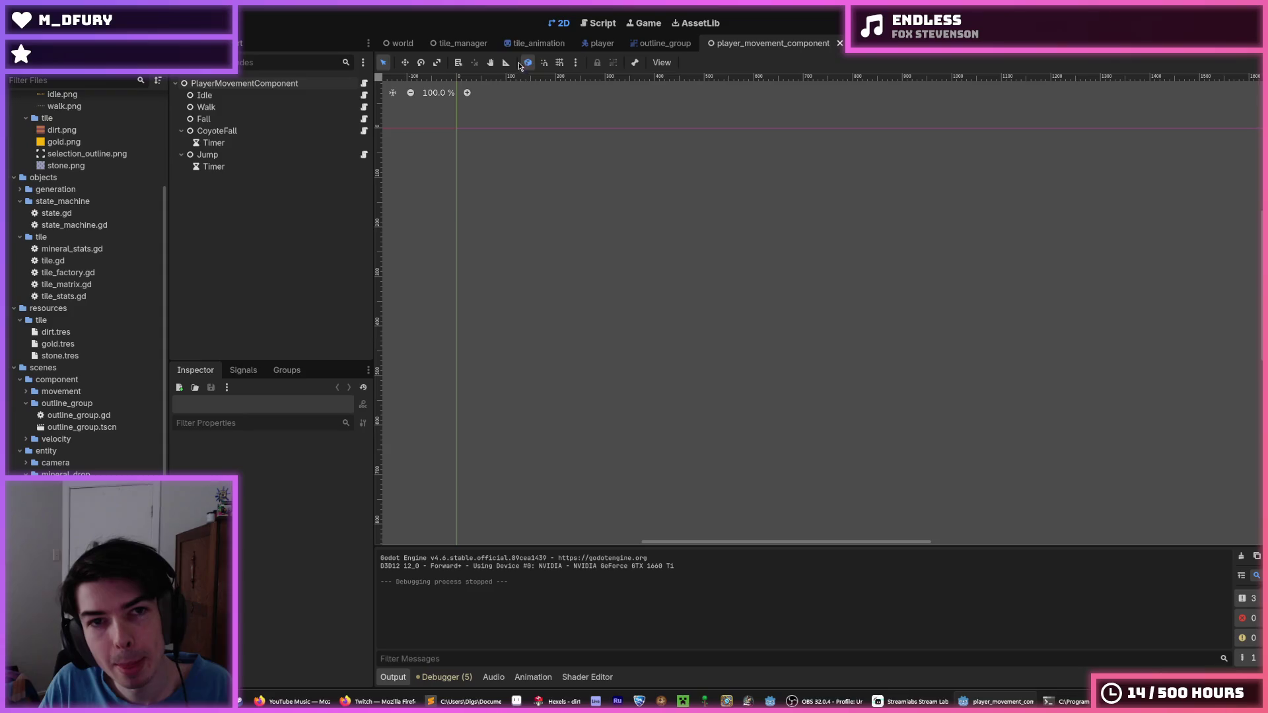
pyautogui.click(530, 698)
pyautogui.scroll(-3, 487, 290)
pyautogui.scroll(3, 486, 310)
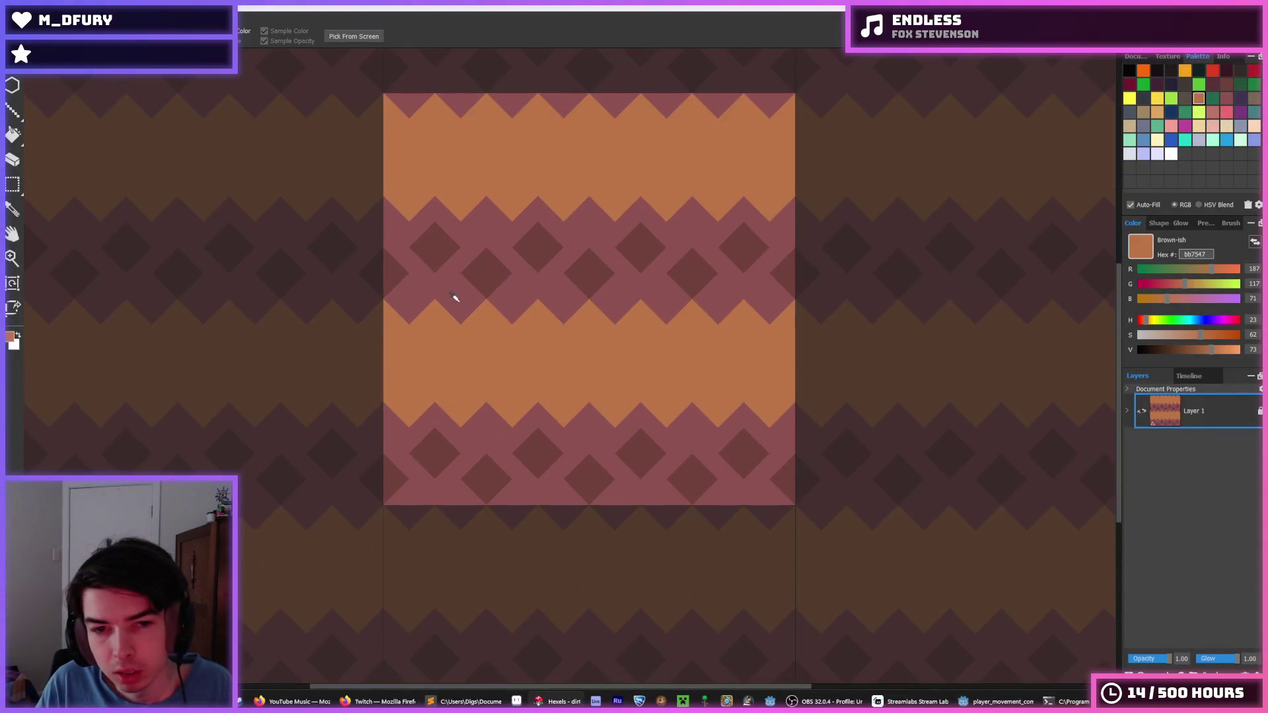
pyautogui.press('b')
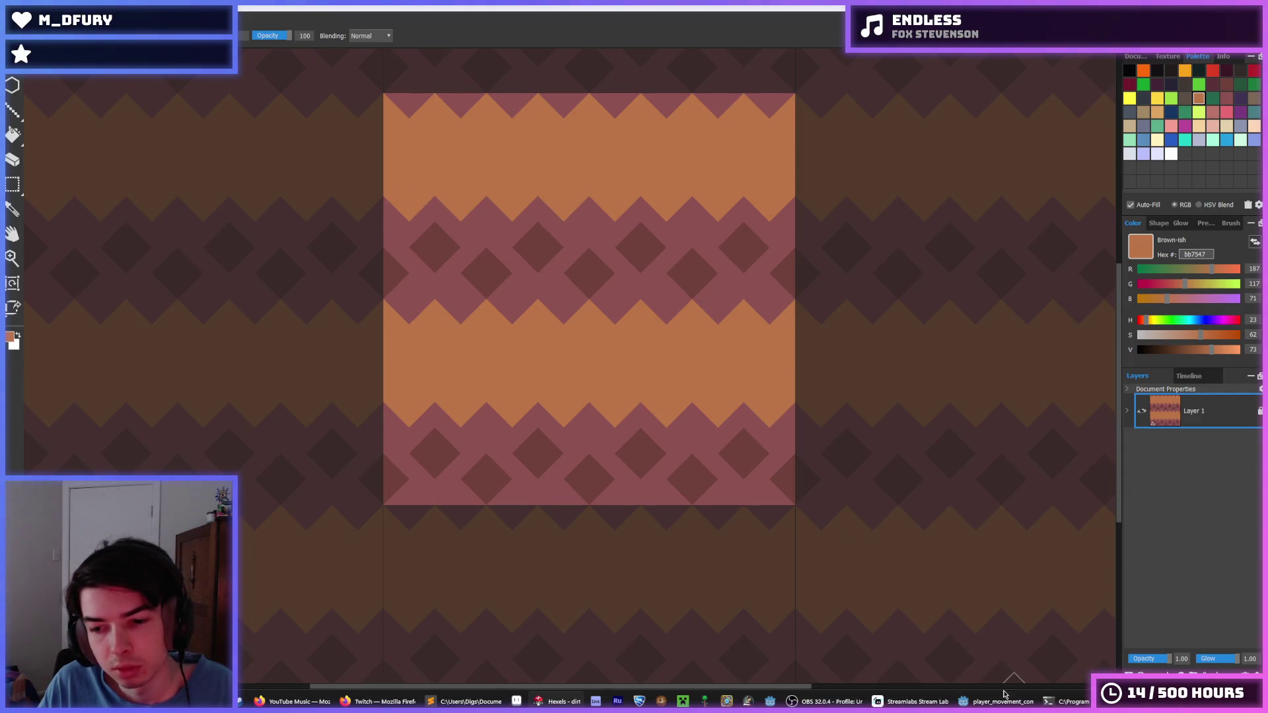
# - Save the player movement scene in Godot and run the Digger game
pyautogui.click(997, 701)
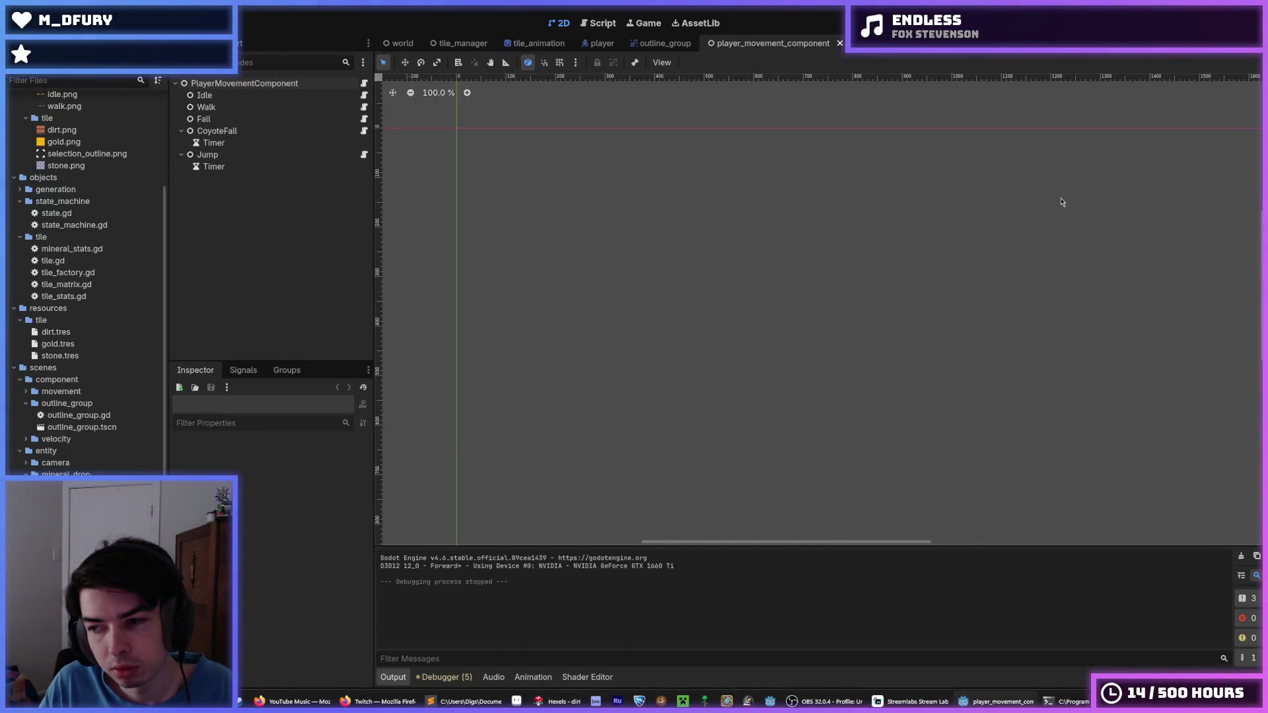
pyautogui.hotkey('ctrl', 's')
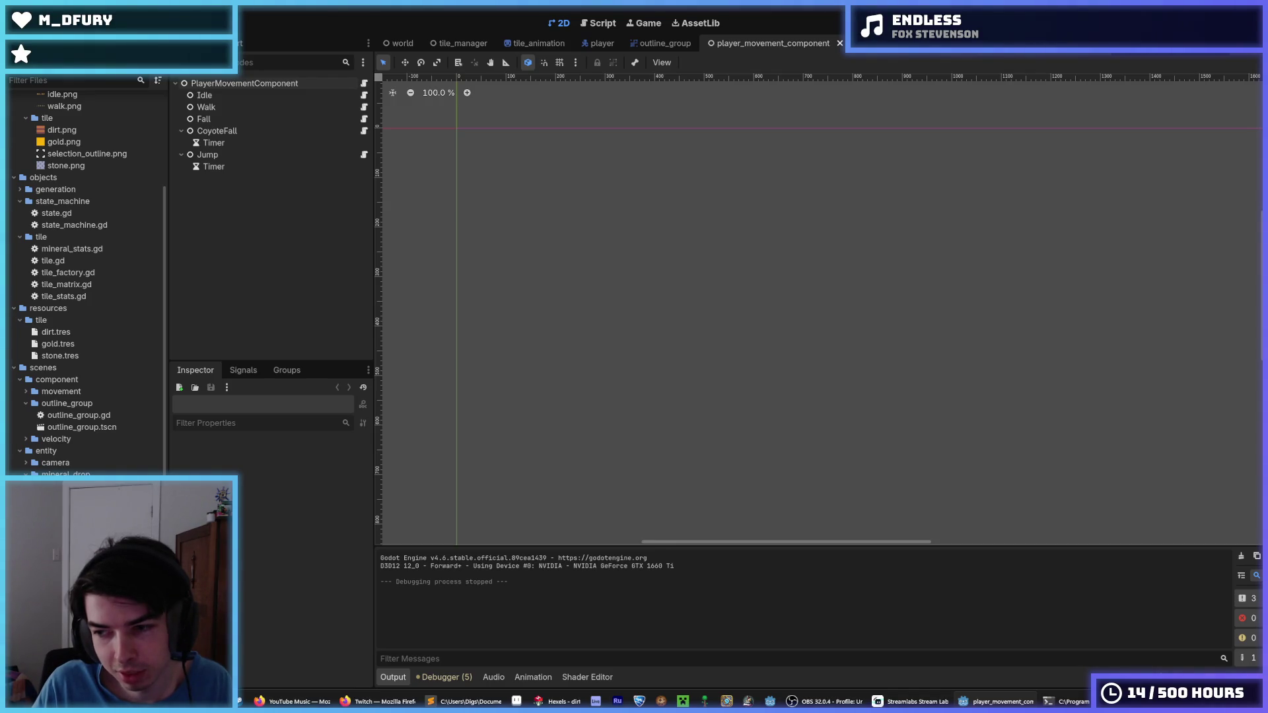
pyautogui.press('F5')
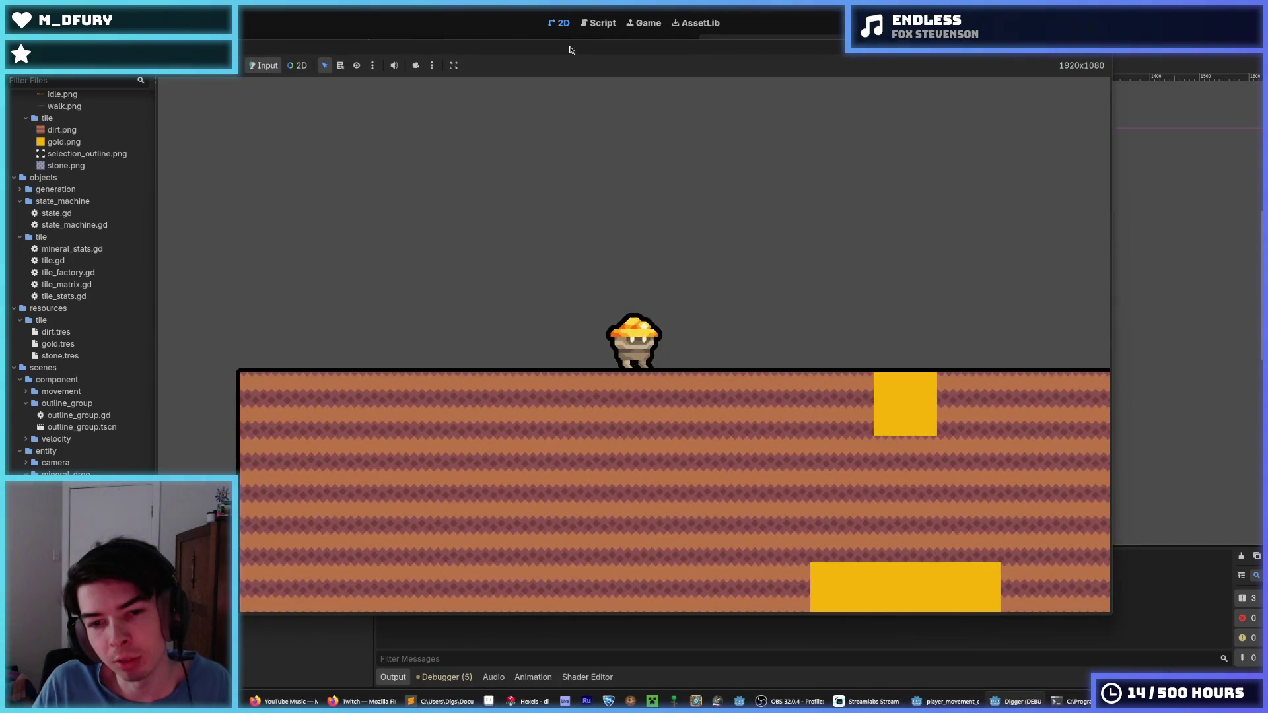
# - Dig down two tiles, tunnel left, and carve a pocket through the zigzag dirt
pyautogui.press('s')
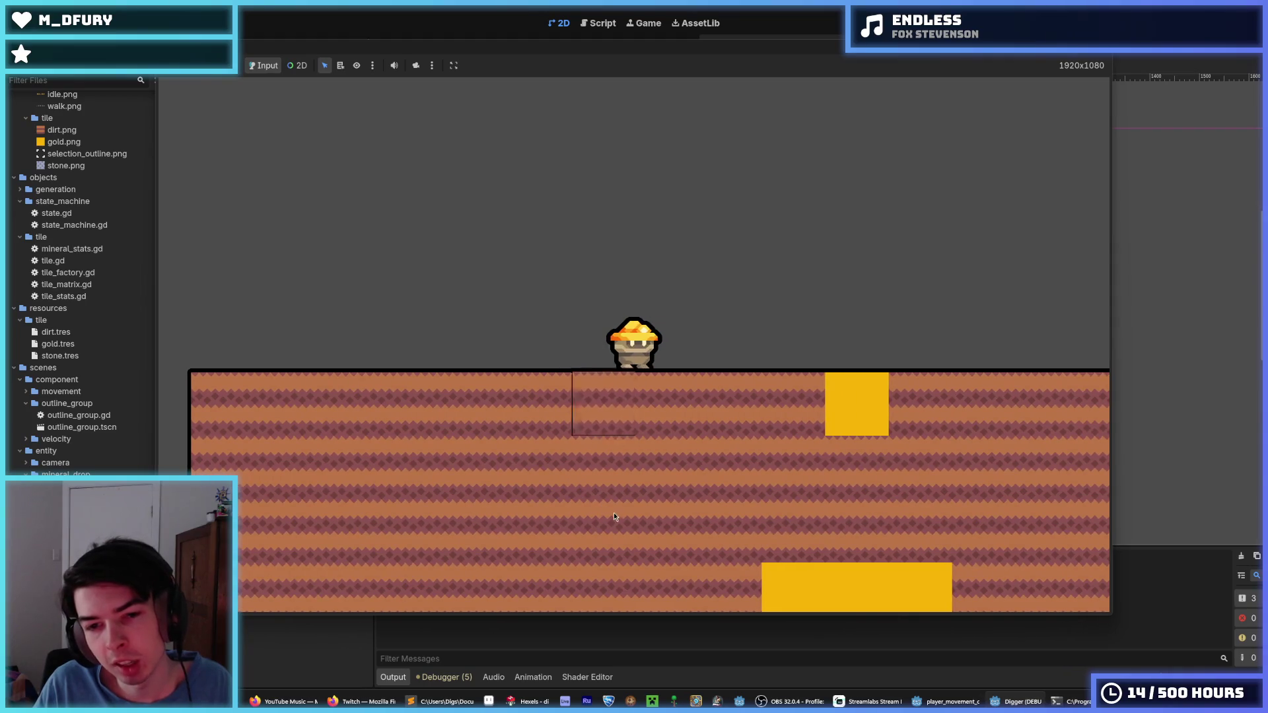
pyautogui.press('s')
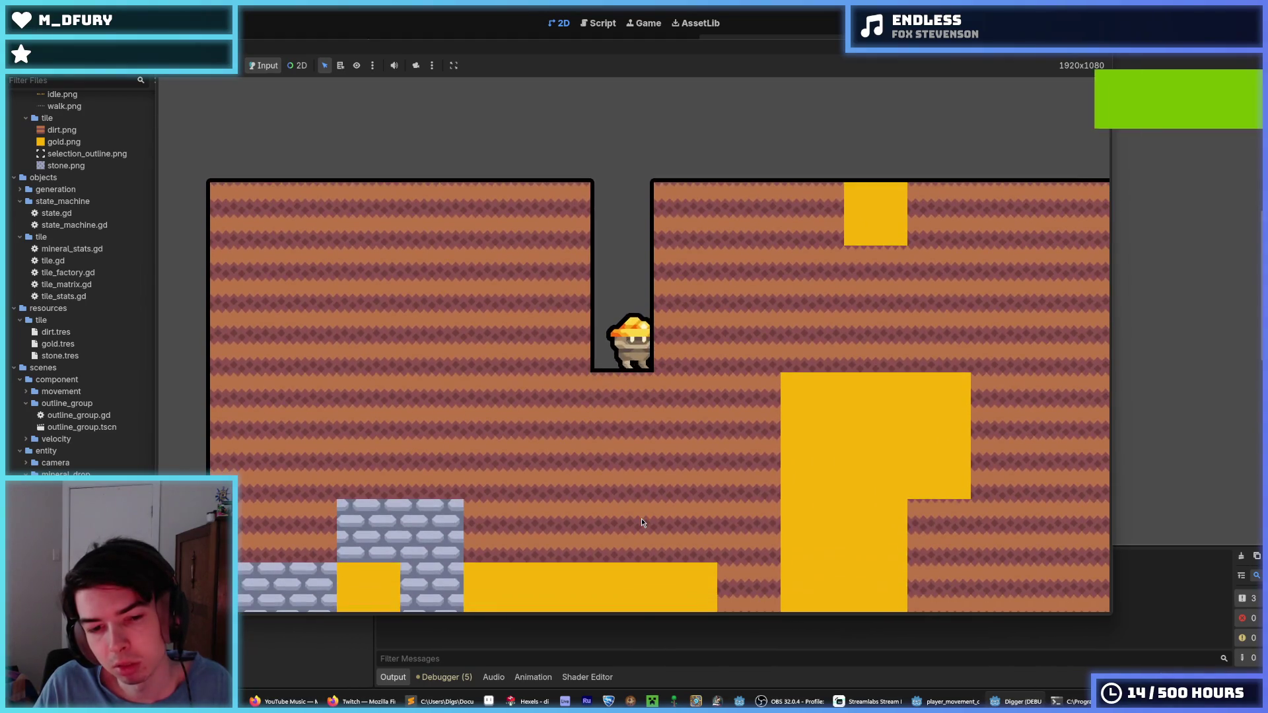
pyautogui.press('a')
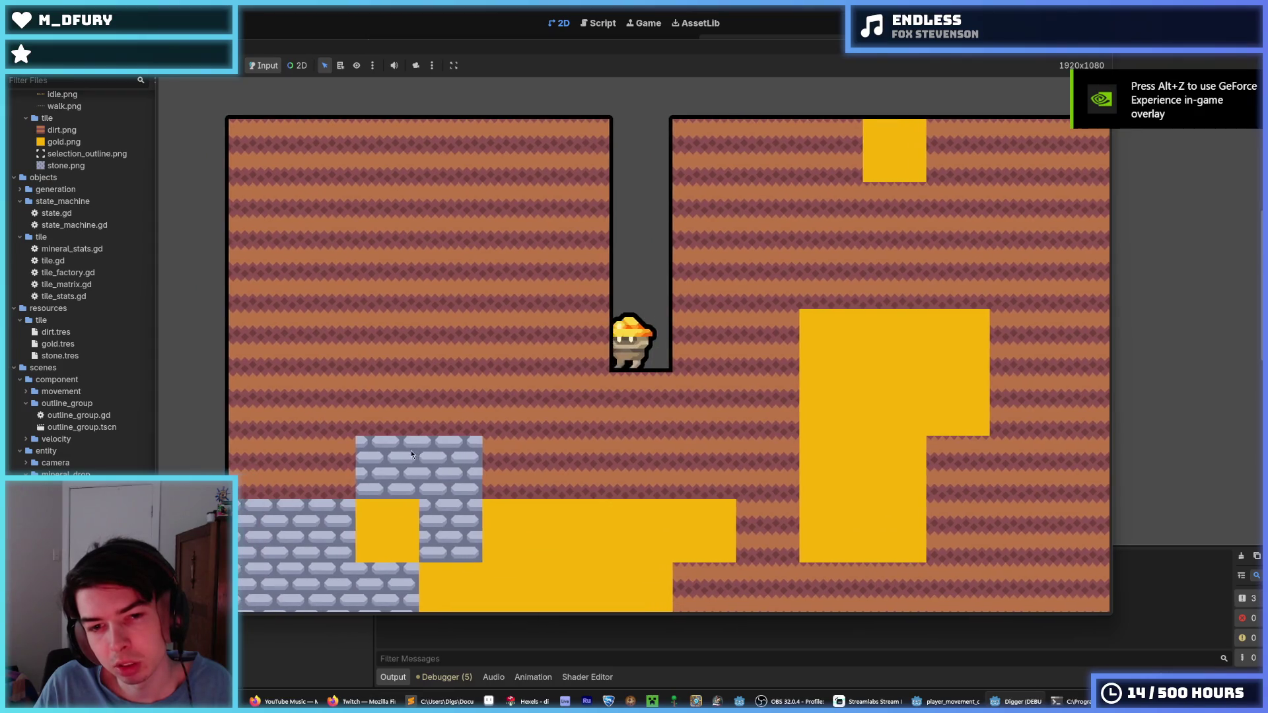
pyautogui.press('a')
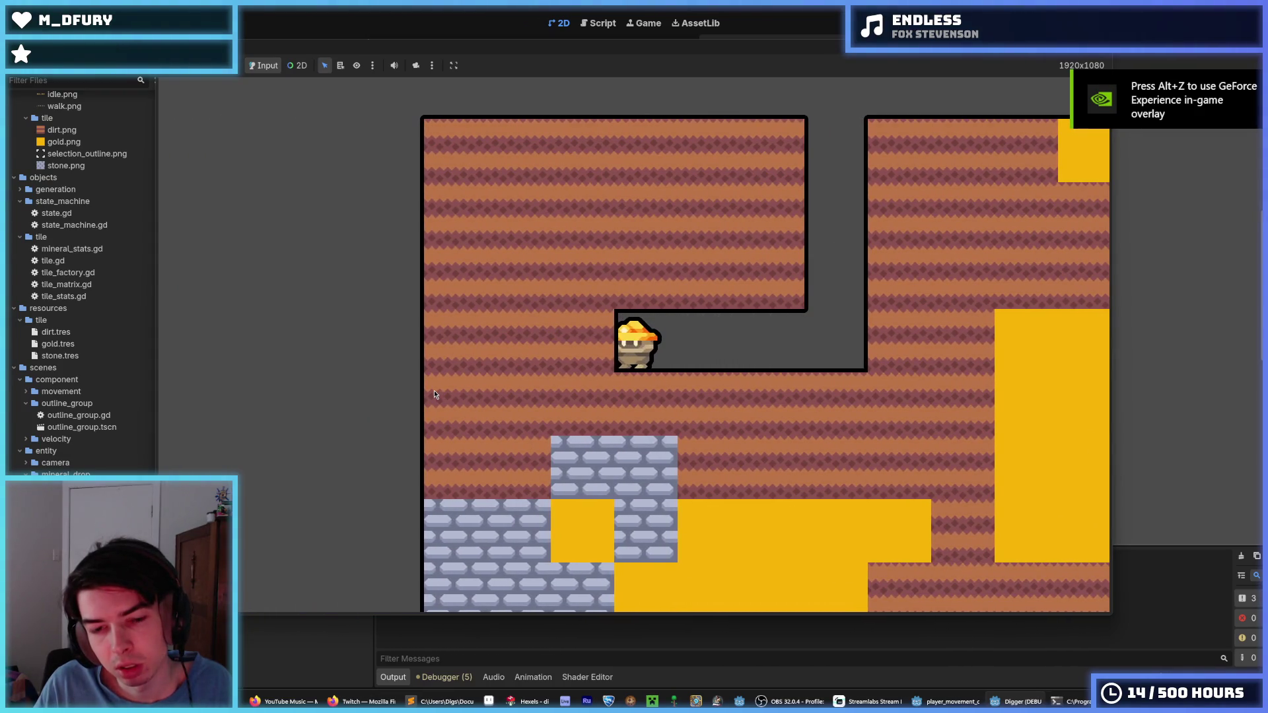
pyautogui.press('d')
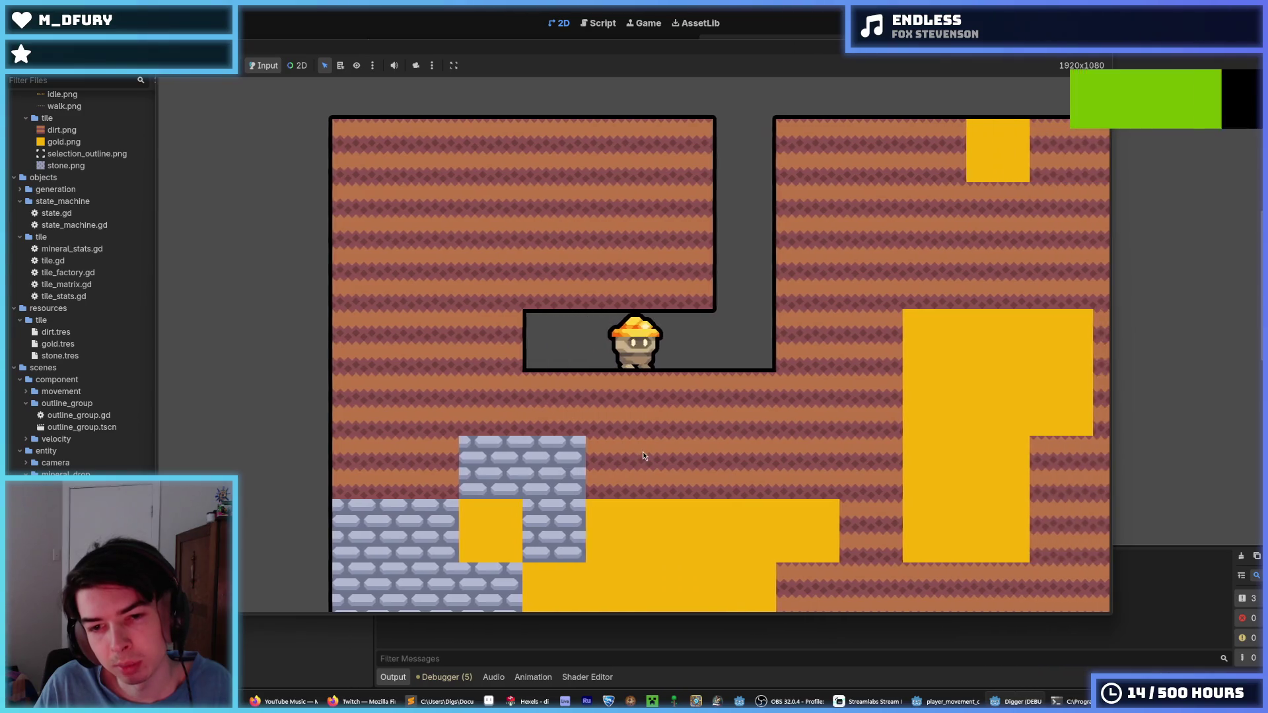
pyautogui.press('a')
pyautogui.press('s')
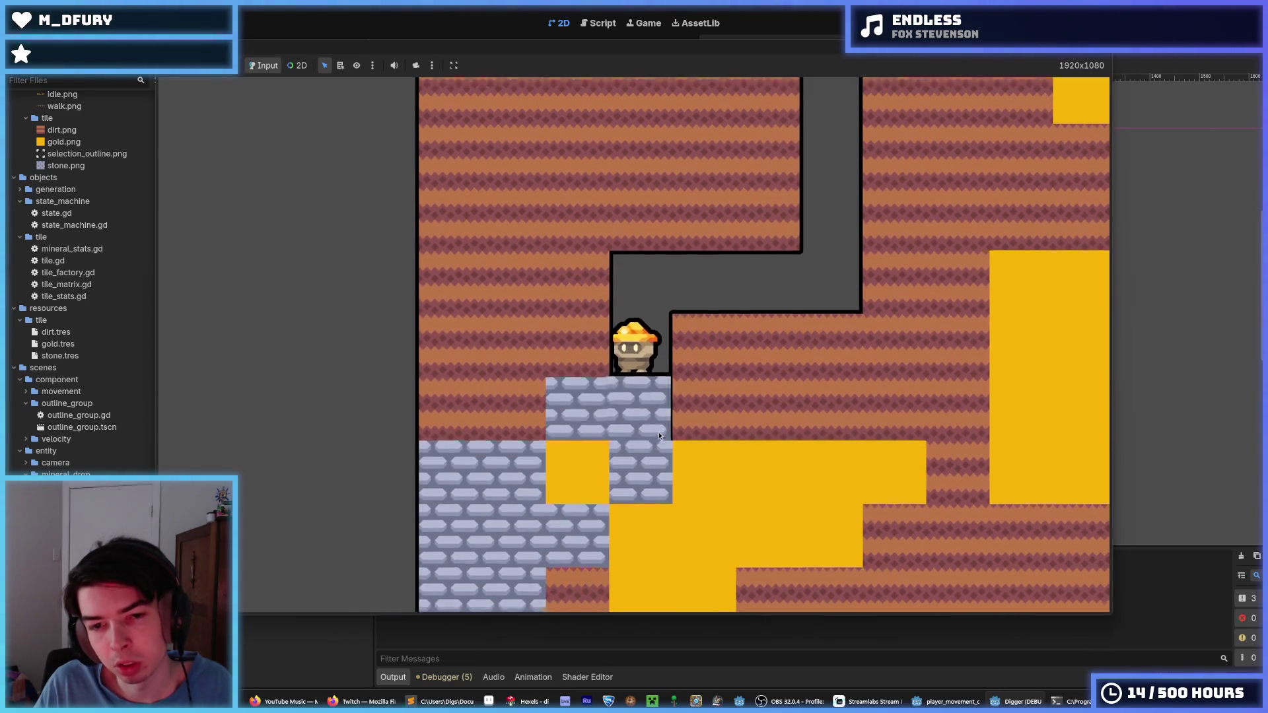
pyautogui.press('d')
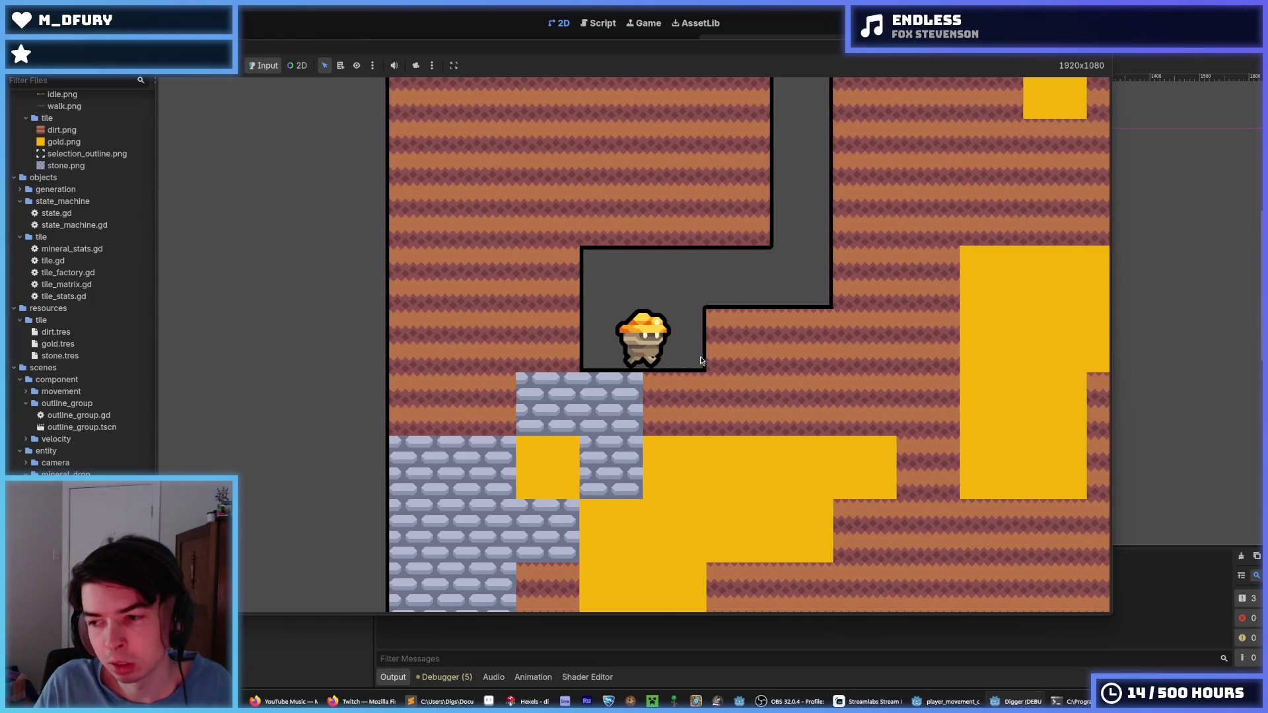
# - Climb the shaft to the surface, drop back down a few times, then stop the game
pyautogui.press('w')
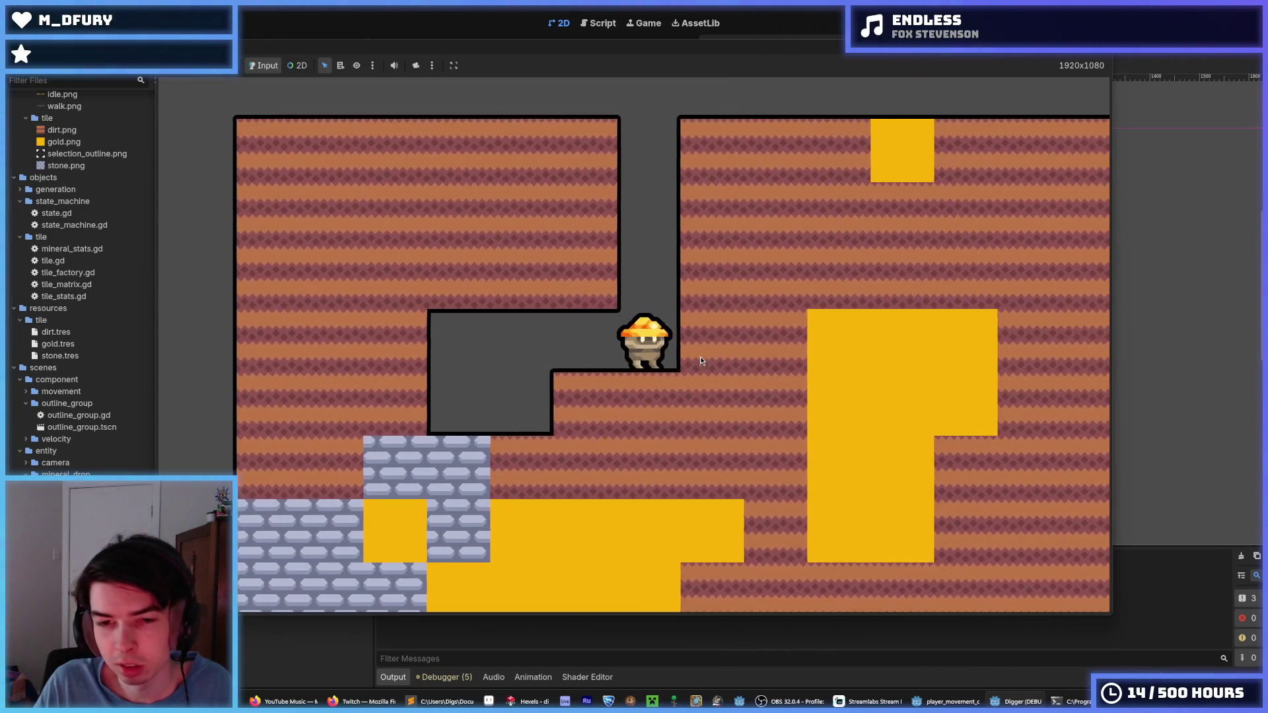
pyautogui.press('a')
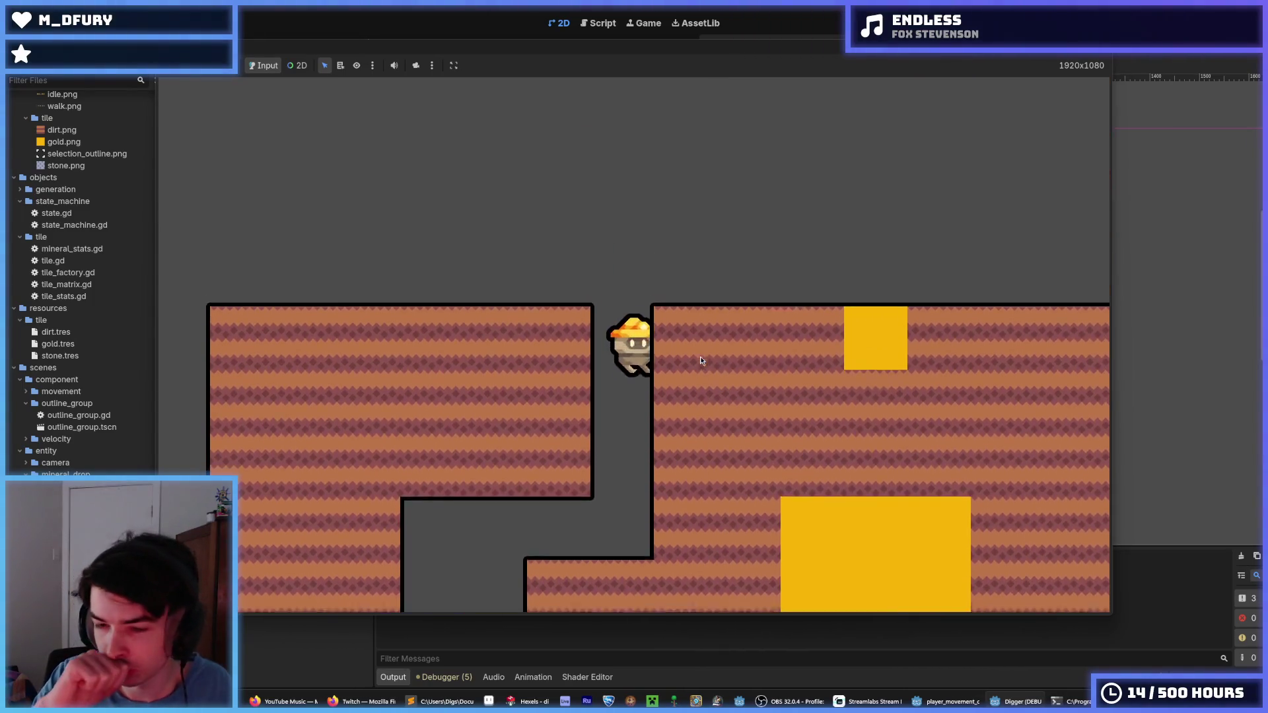
pyautogui.press('d')
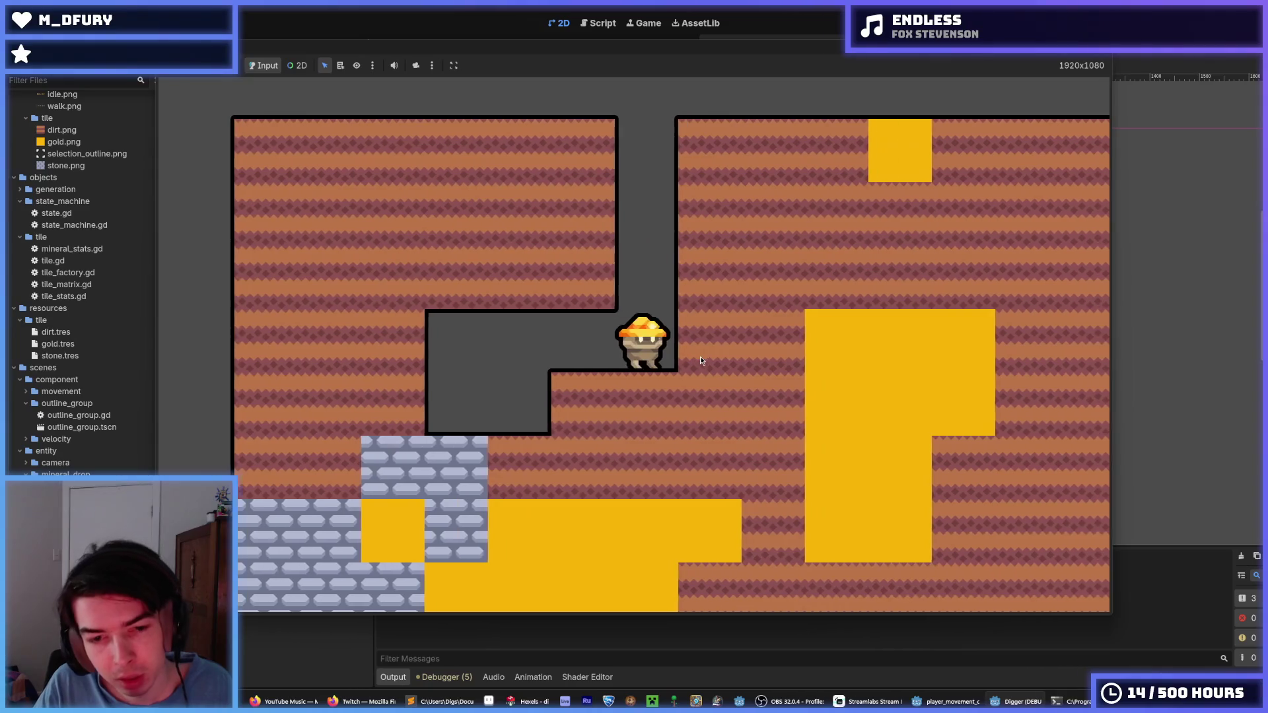
pyautogui.press('w')
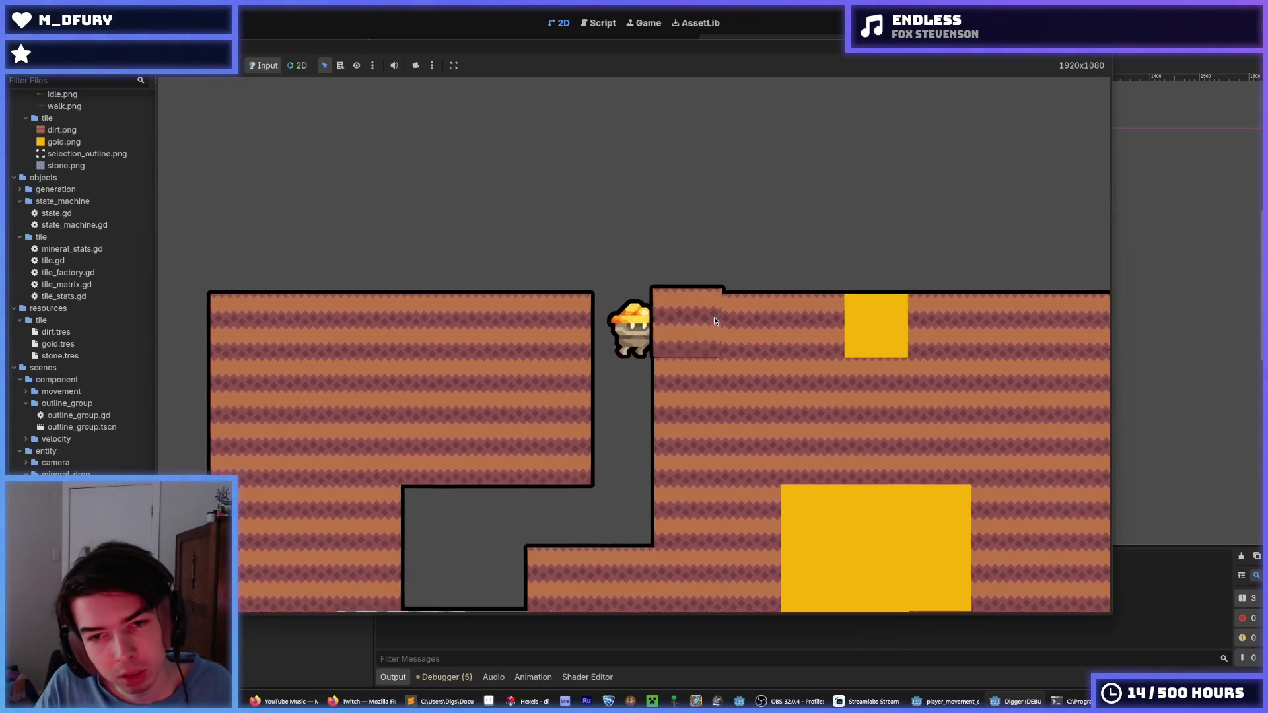
pyautogui.press('d')
pyautogui.press('s')
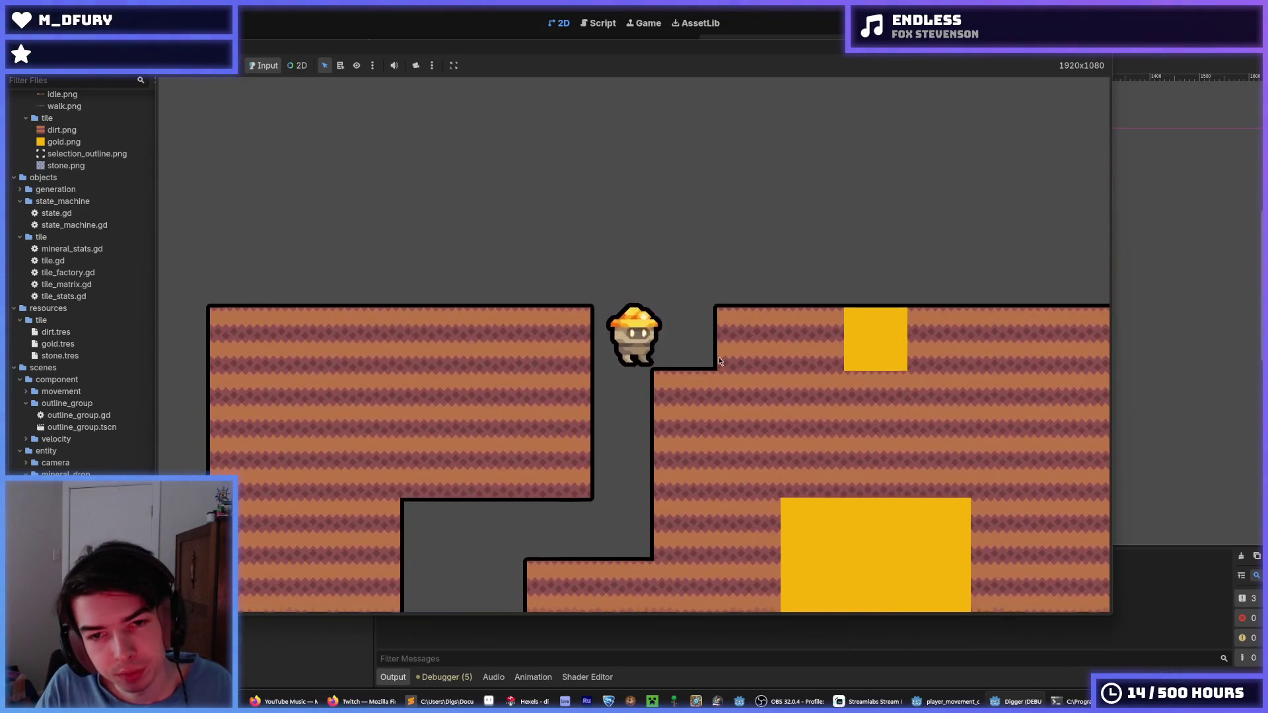
pyautogui.press('w')
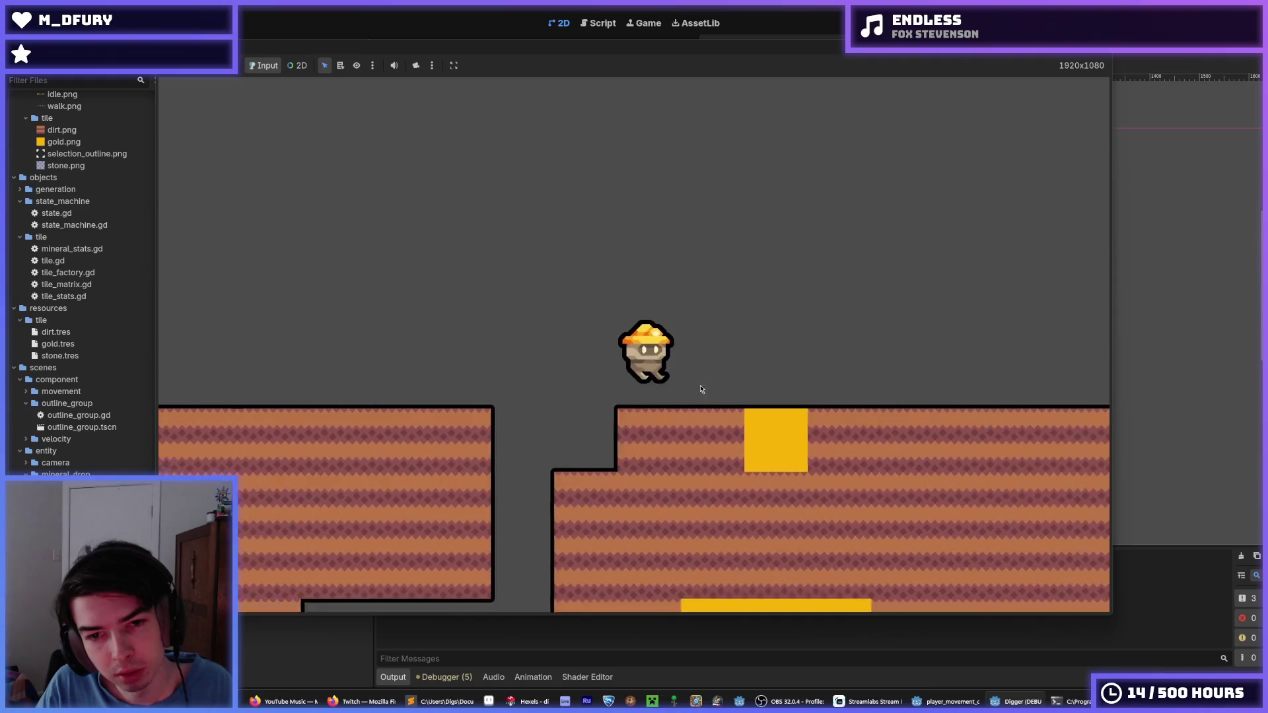
pyautogui.press('s')
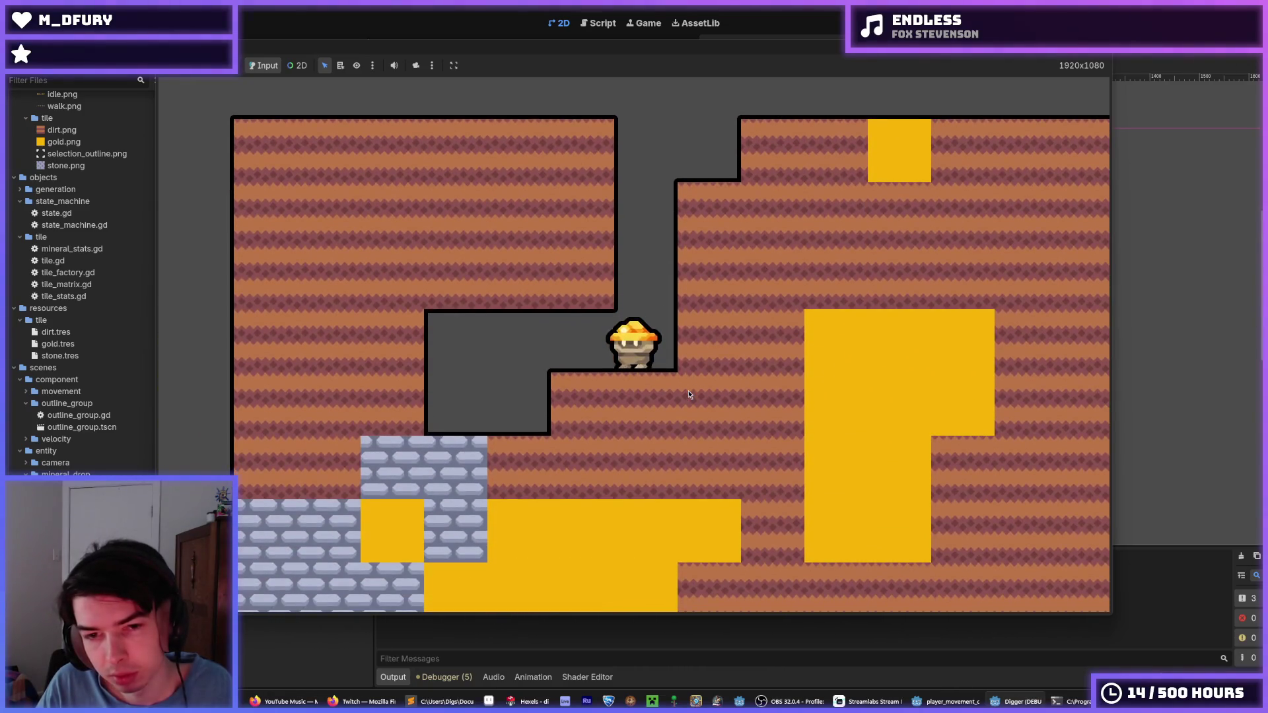
pyautogui.press('w')
pyautogui.press('w')
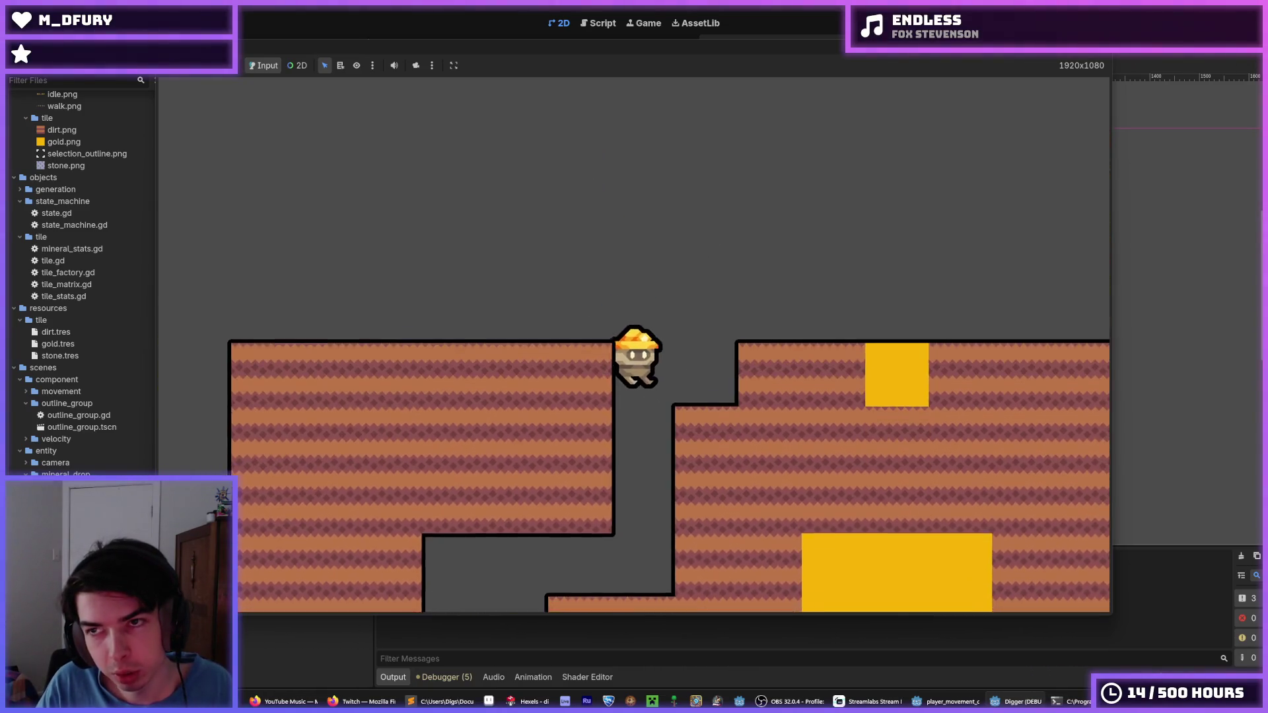
pyautogui.press('F8')
# - Open Project Settings and browse the 2D navigation and GUI sections
pyautogui.click(50, 23)
pyautogui.click(73, 41)
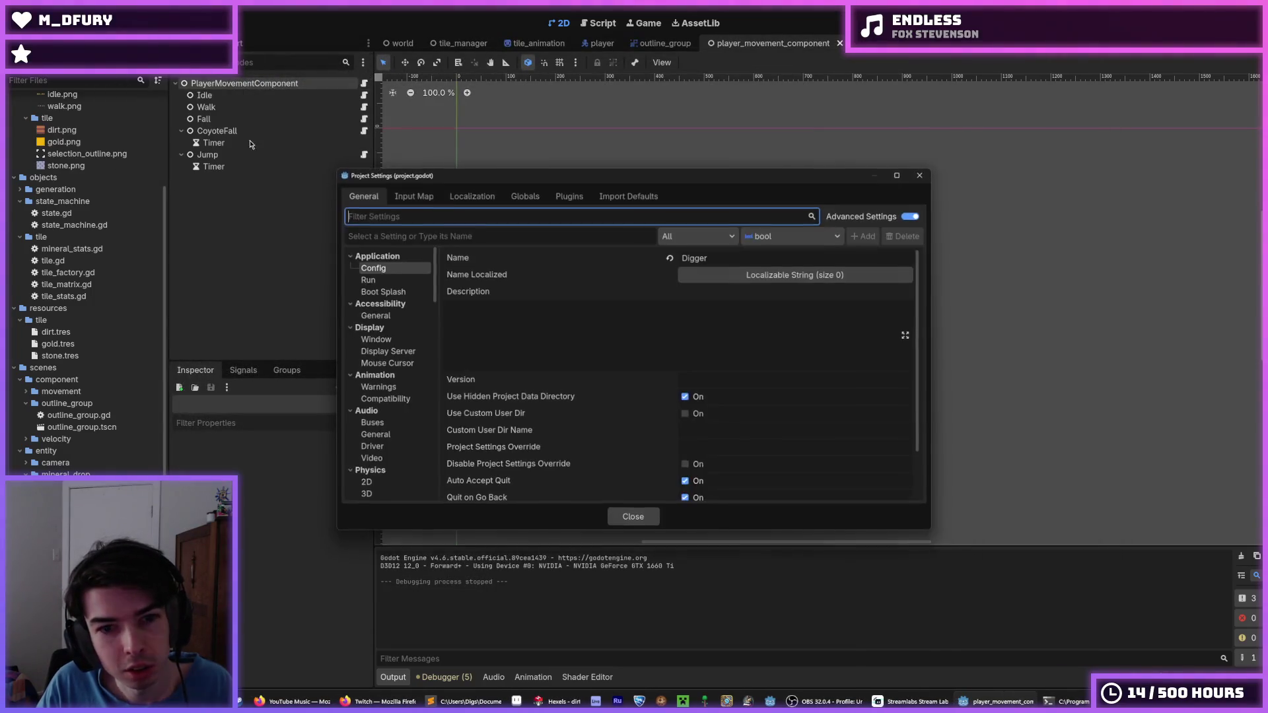
pyautogui.scroll(-4, 370, 356)
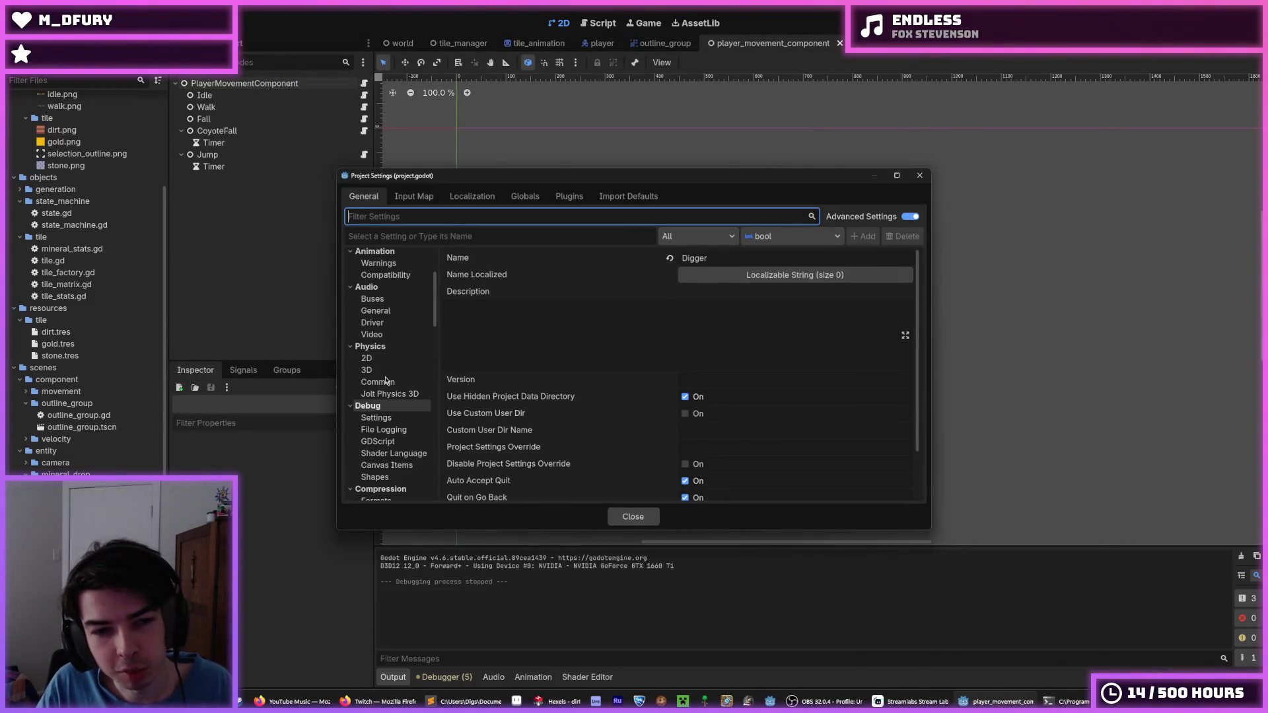
pyautogui.scroll(-10, 383, 366)
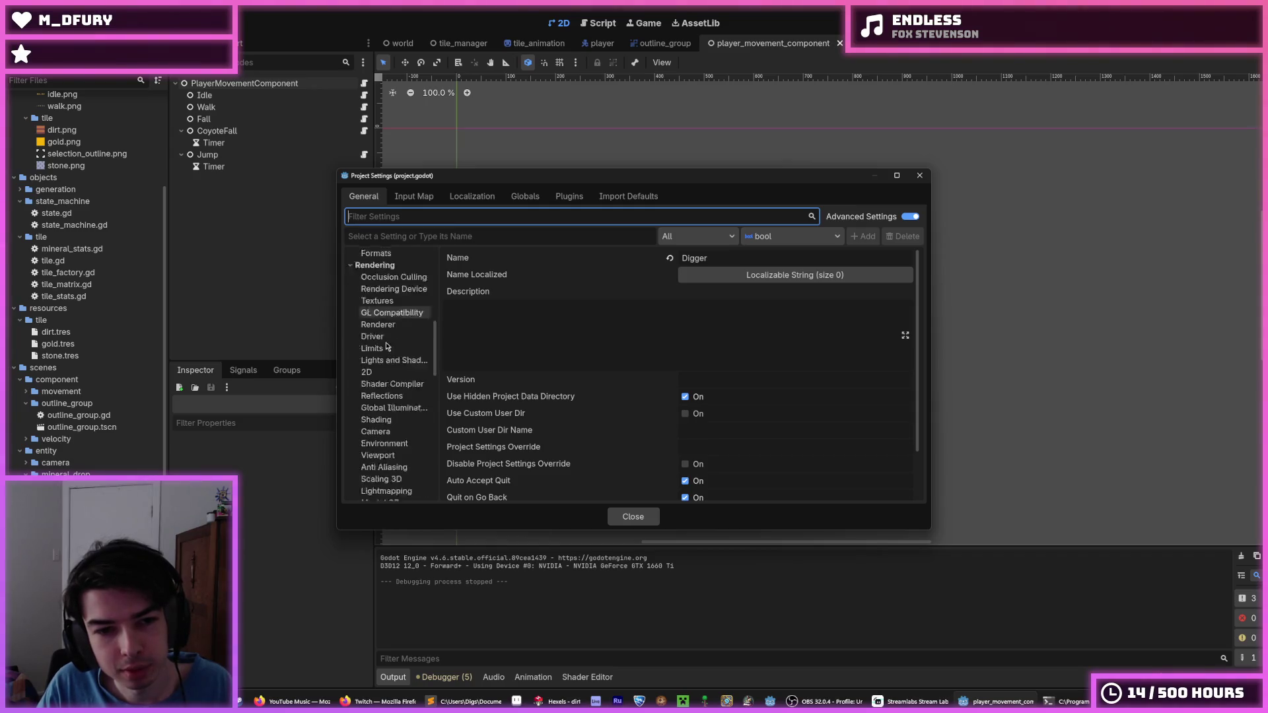
pyautogui.scroll(-6, 396, 376)
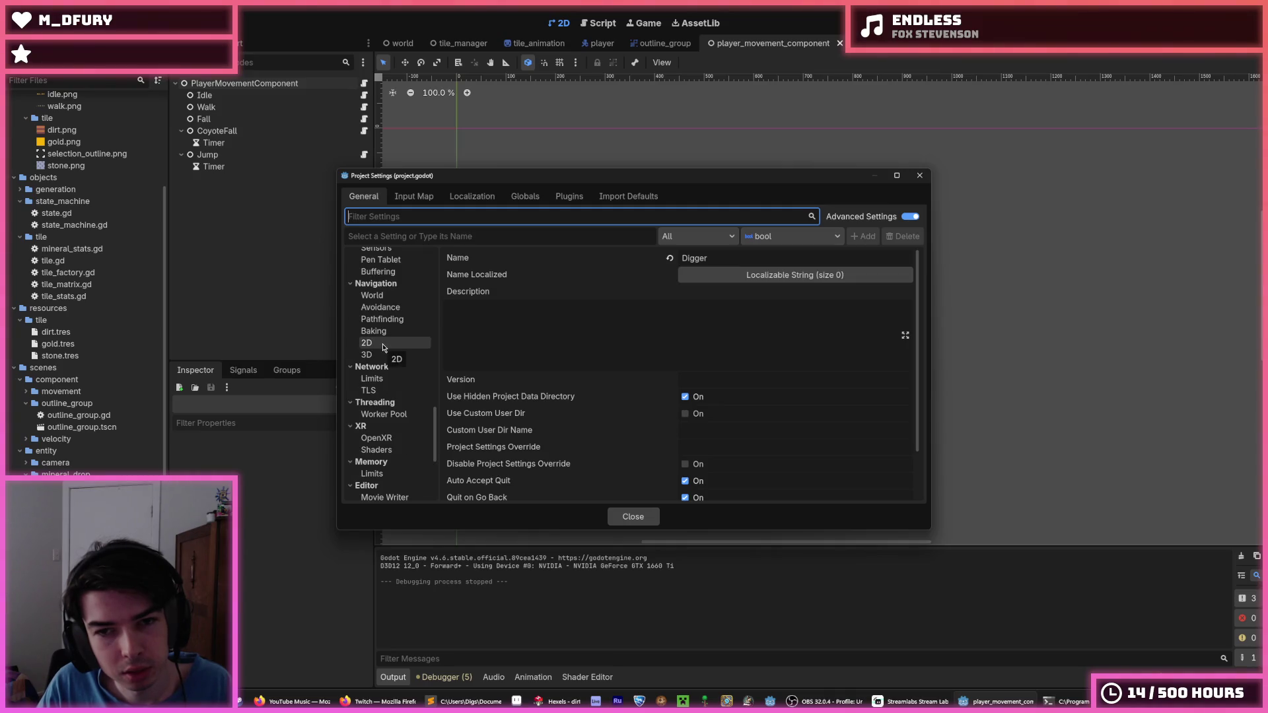
pyautogui.click(383, 345)
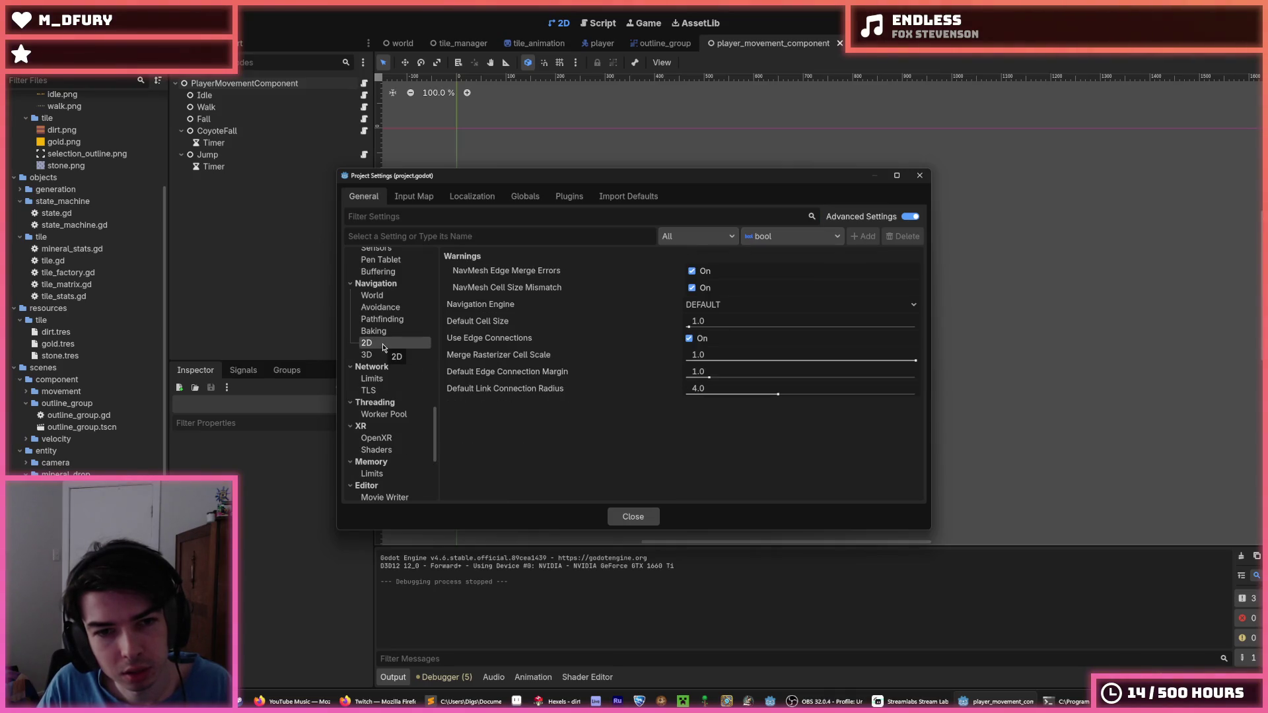
pyautogui.scroll(-4, 387, 355)
pyautogui.scroll(5, 388, 360)
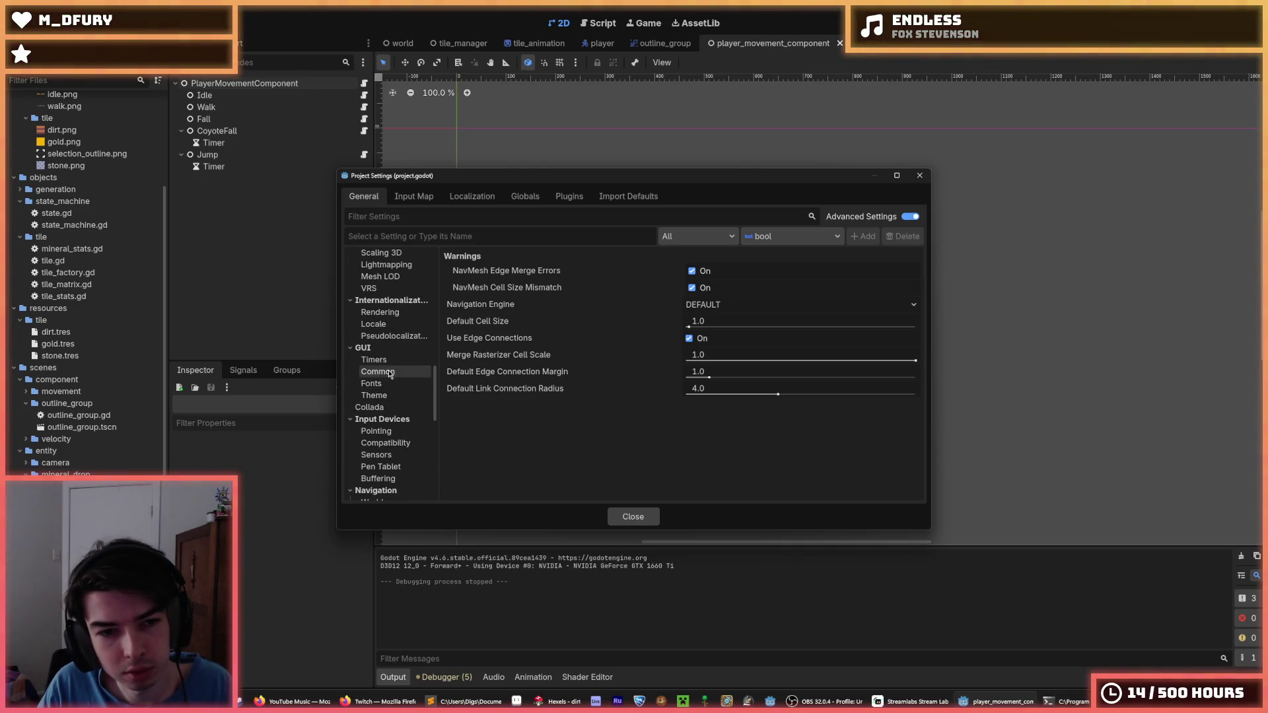
pyautogui.click(374, 360)
pyautogui.click(372, 384)
pyautogui.click(382, 374)
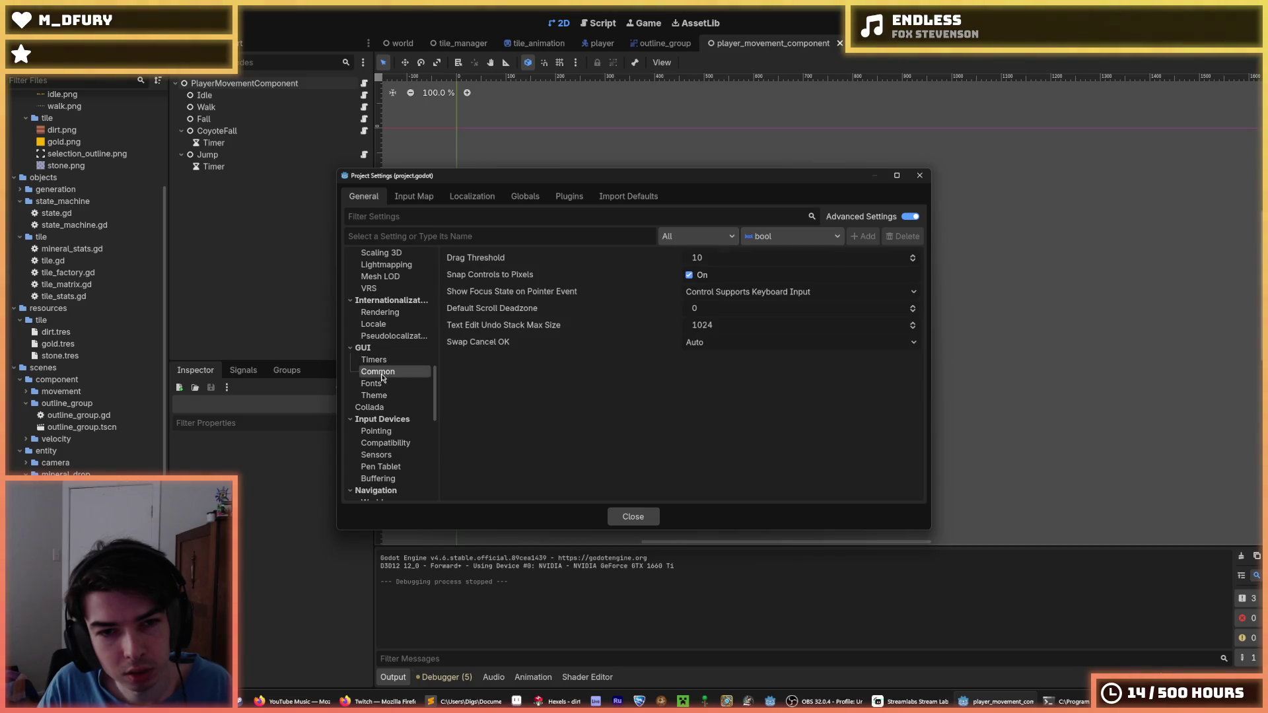
pyautogui.click(376, 384)
pyautogui.click(386, 395)
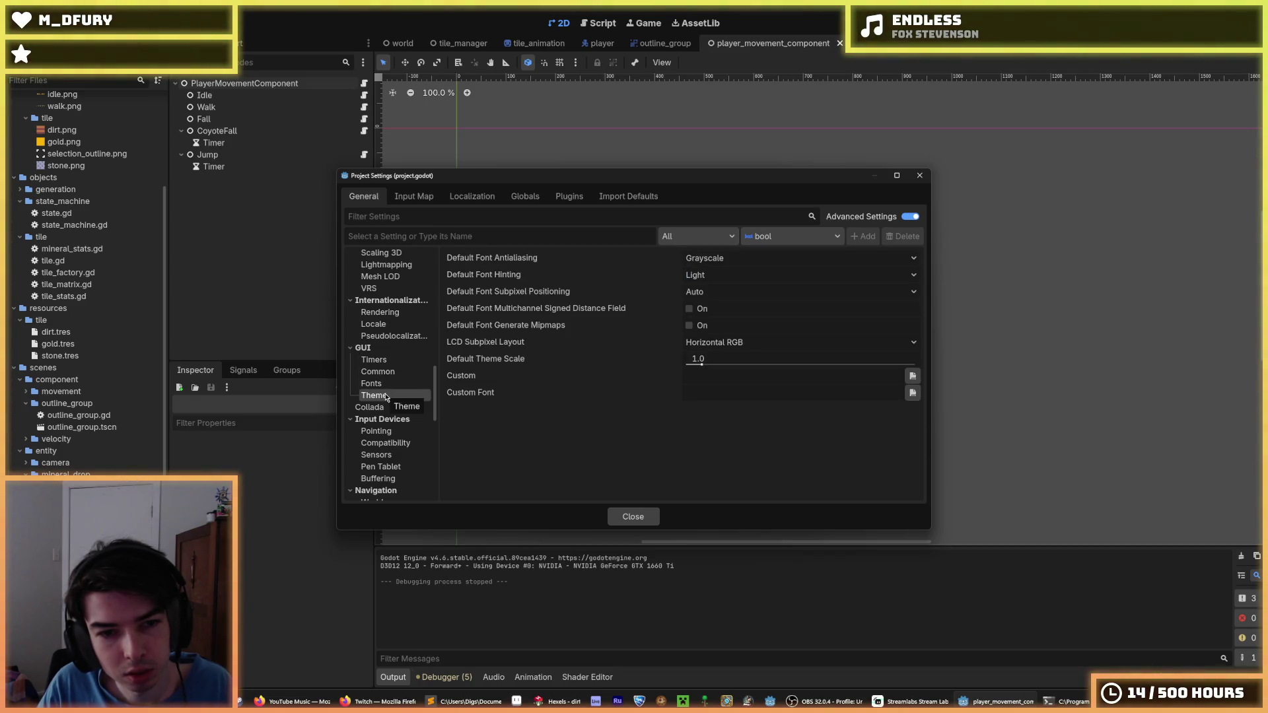
pyautogui.scroll(10, 389, 376)
pyautogui.scroll(5, 391, 358)
# - Filter settings by 'color' and open the Rendering Environment Default Clear Color picker
pyautogui.click(392, 218)
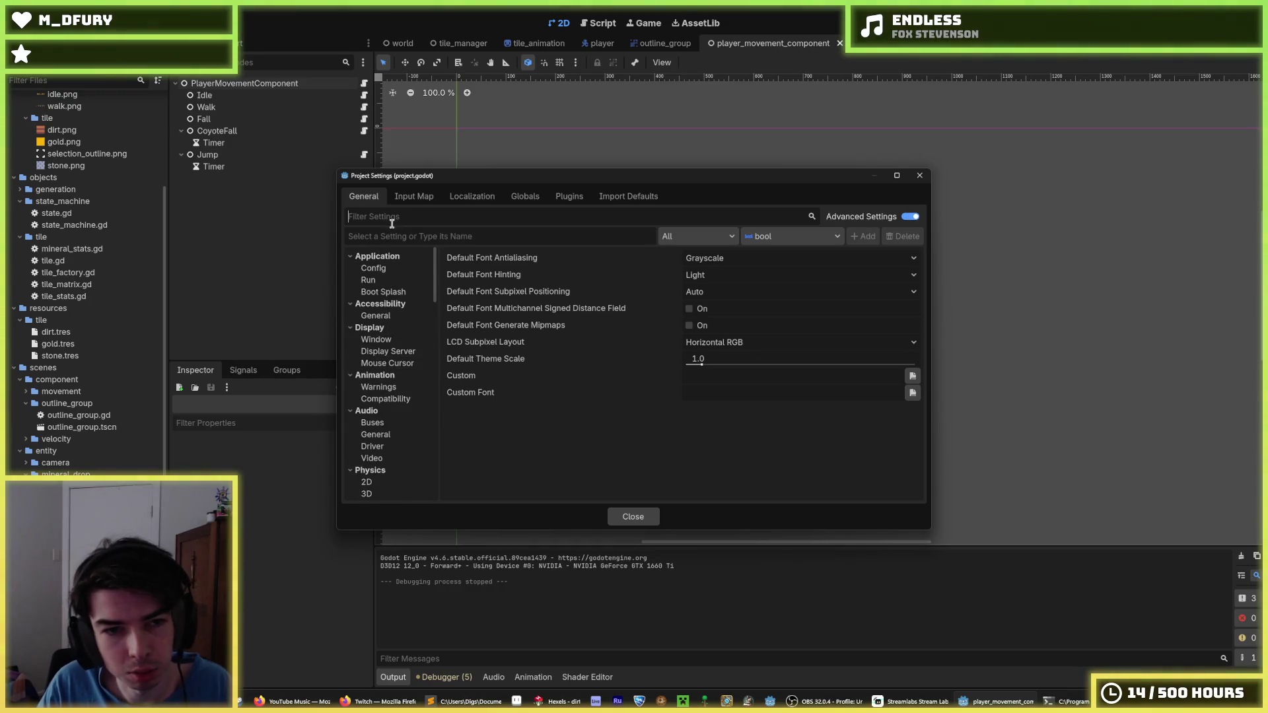
pyautogui.write('color')
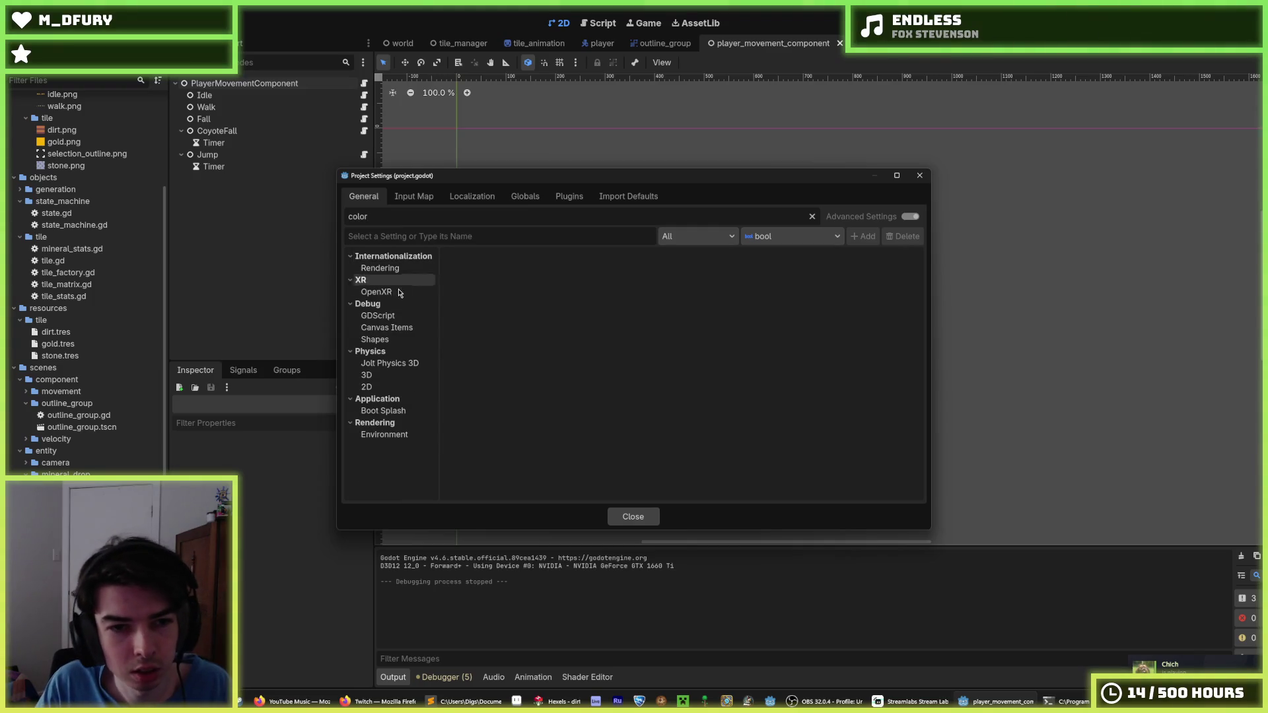
pyautogui.click(380, 315)
pyautogui.click(386, 328)
pyautogui.click(390, 341)
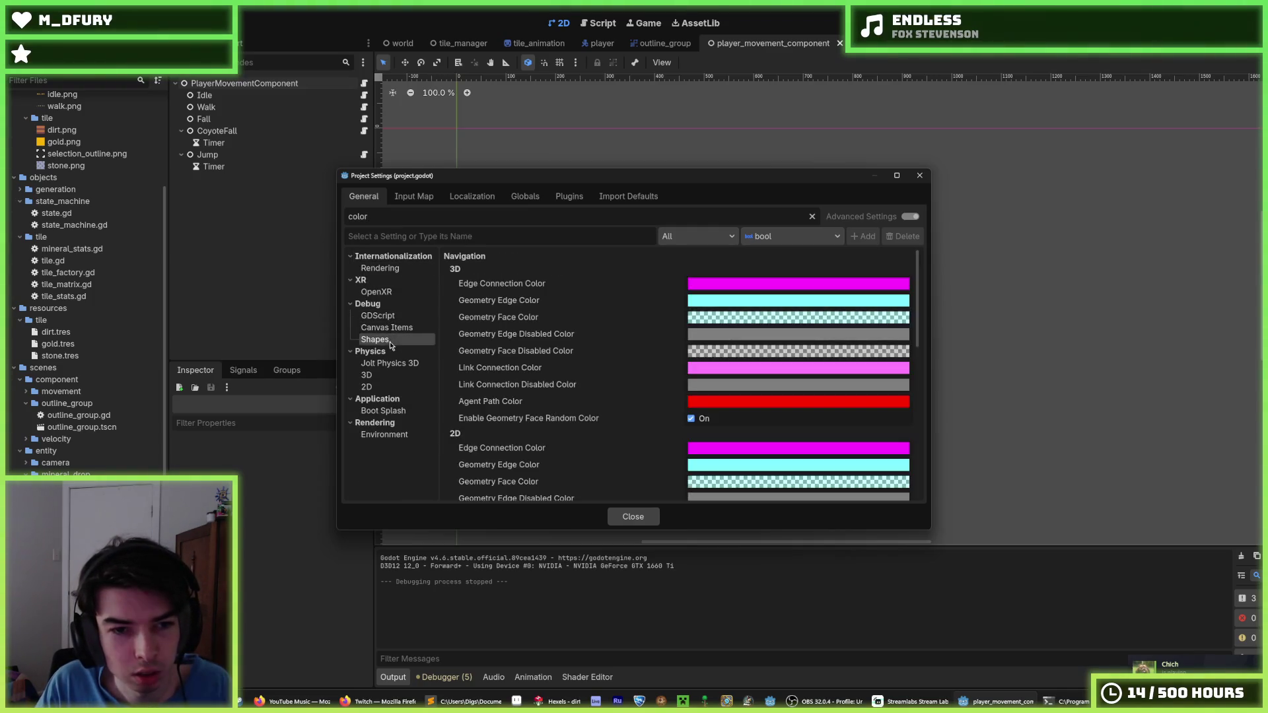
pyautogui.click(392, 434)
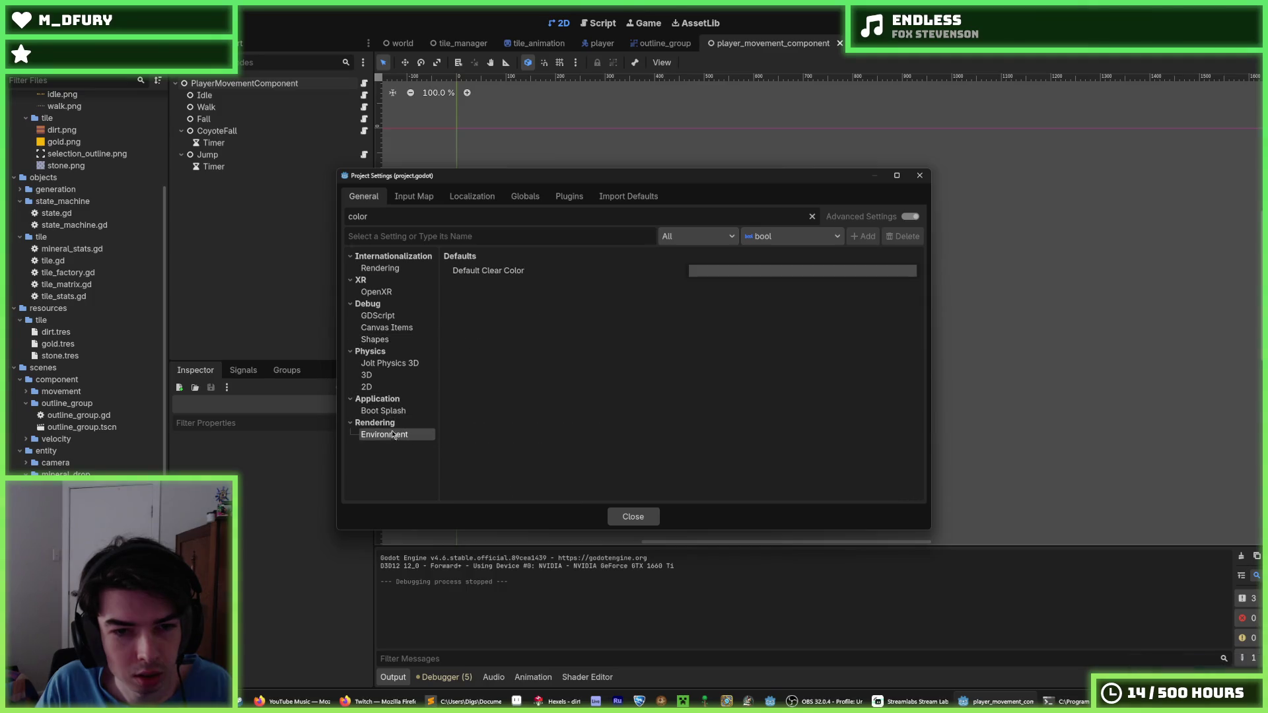
pyautogui.click(693, 272)
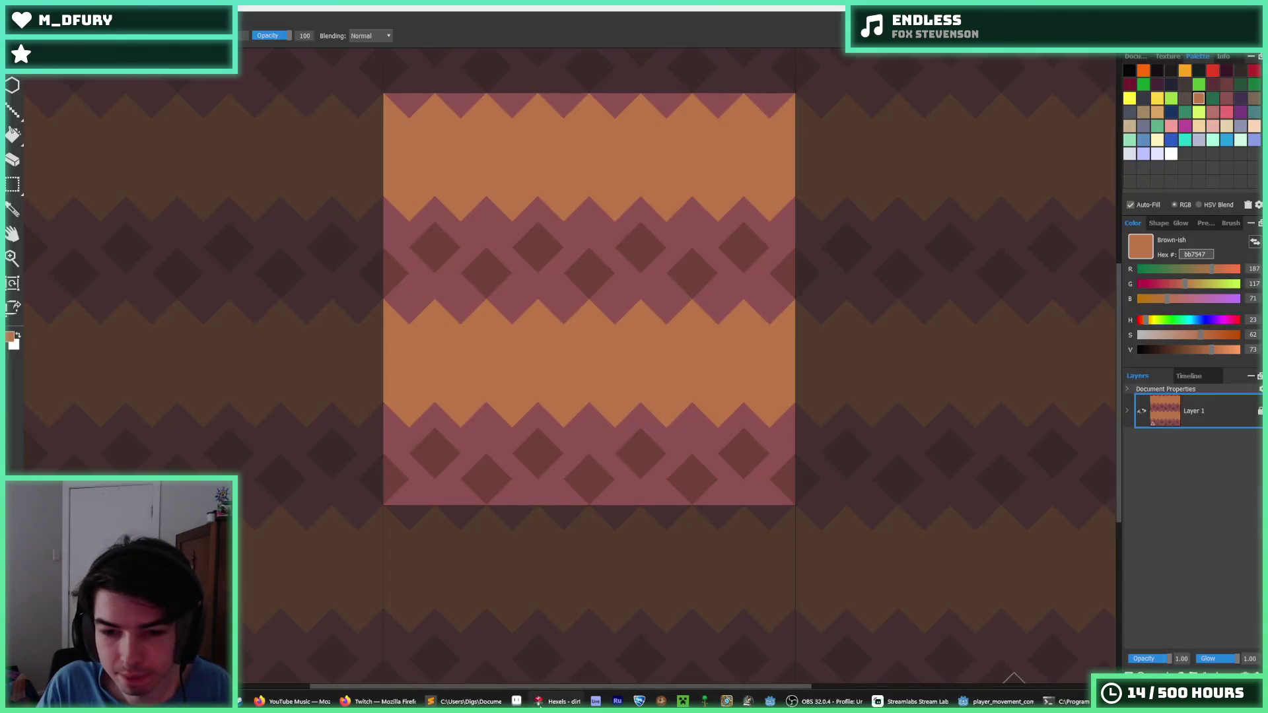
# - Snip the dirt tile's palette swatches from Hexels with Win+Shift+S, then bring up Aseprite
pyautogui.click(558, 702)
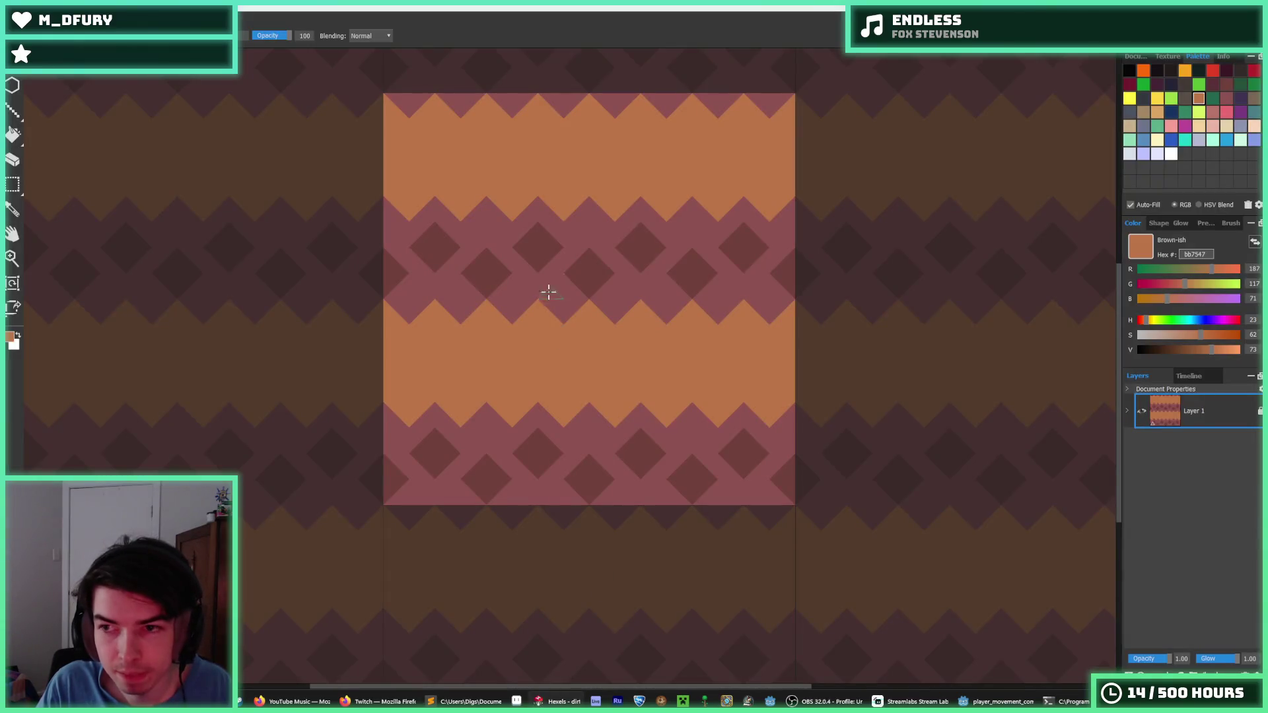
pyautogui.press('super+shift+s')
pyautogui.moveTo(1100, 101); pyautogui.dragTo(1263, 181)
pyautogui.click(517, 701)
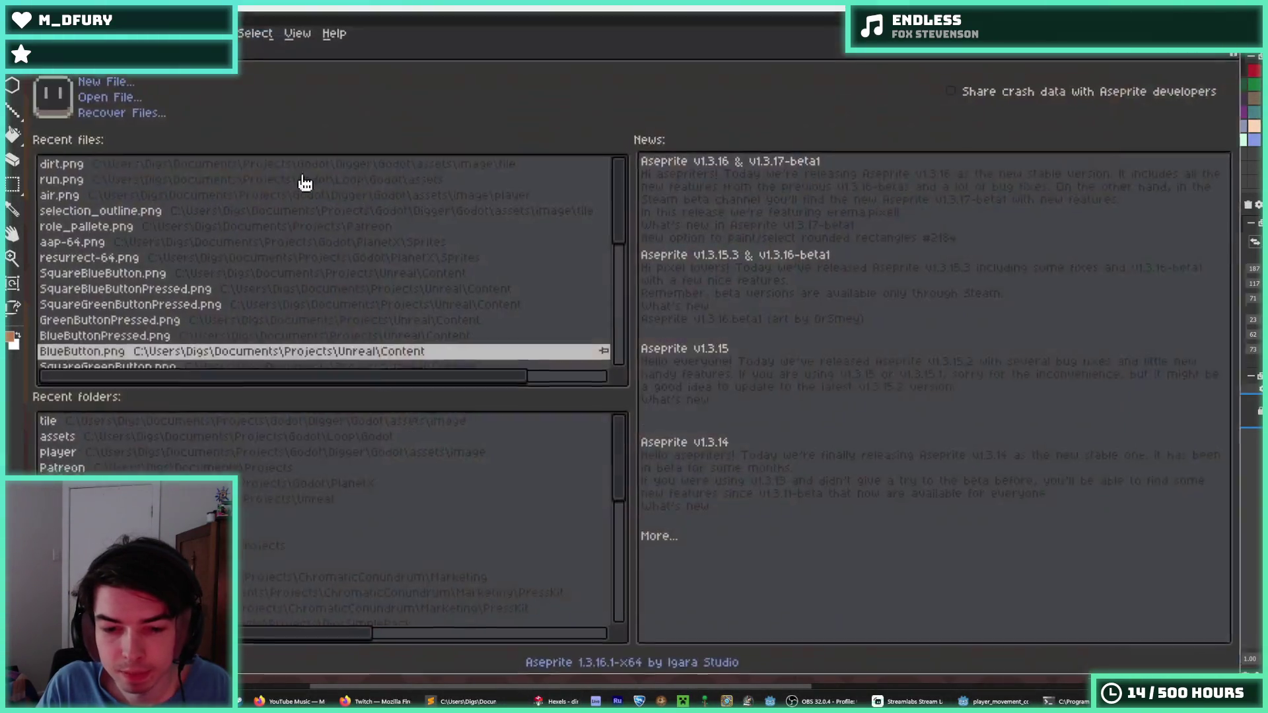
# - In Aseprite, paste the palette snip into a new sprite and sample the mint swatch (166, 252, 219)
pyautogui.click(99, 83)
pyautogui.press('Return')
pyautogui.hotkey('ctrl', 'v')
pyautogui.press('Return')
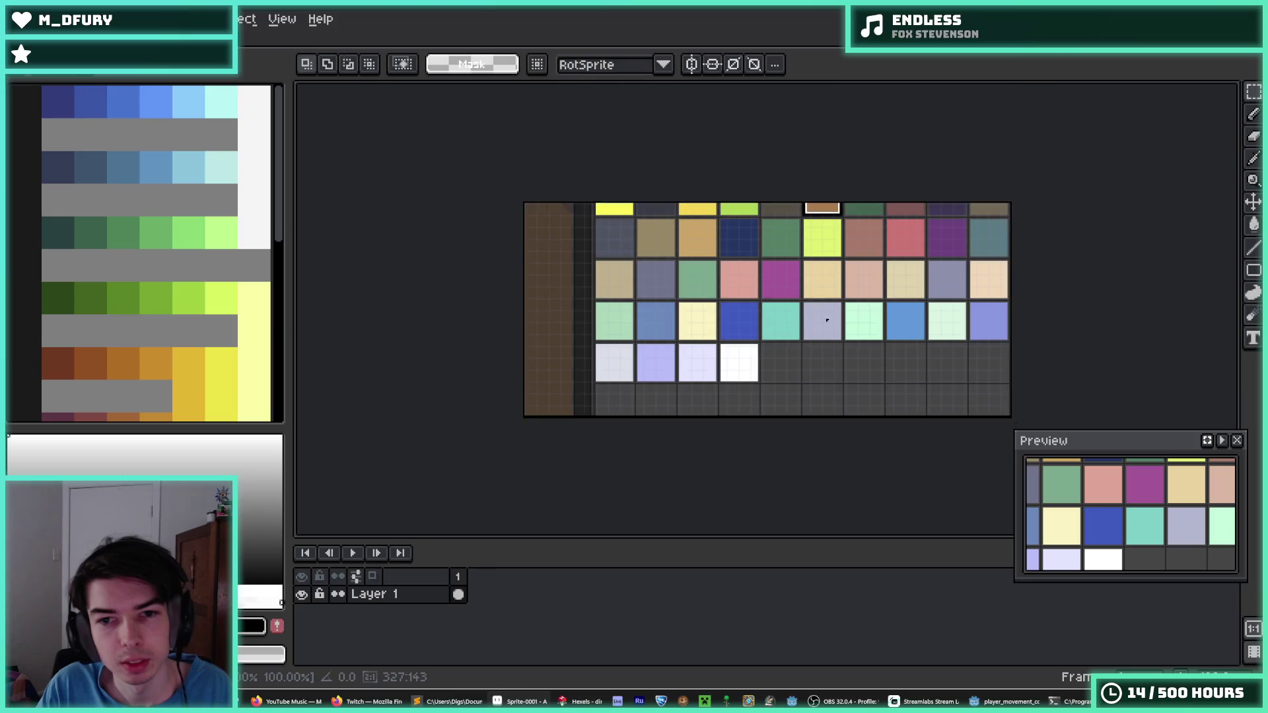
pyautogui.scroll(3, 660, 313)
pyautogui.keyDown('alt'); pyautogui.click(814, 321); pyautogui.keyUp('alt')
pyautogui.click(251, 626)
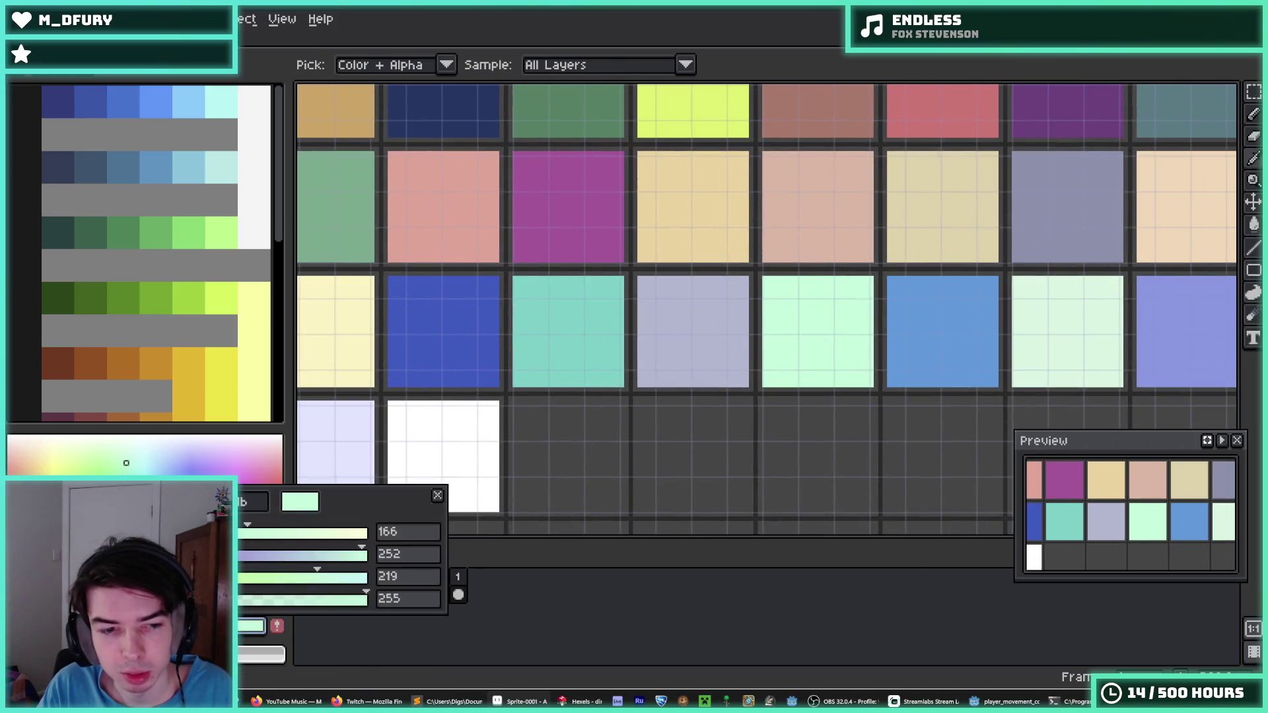
pyautogui.click(574, 576)
# - Set Godot's Default Clear Color to a6fcdb and launch the game with F5
pyautogui.click(581, 702)
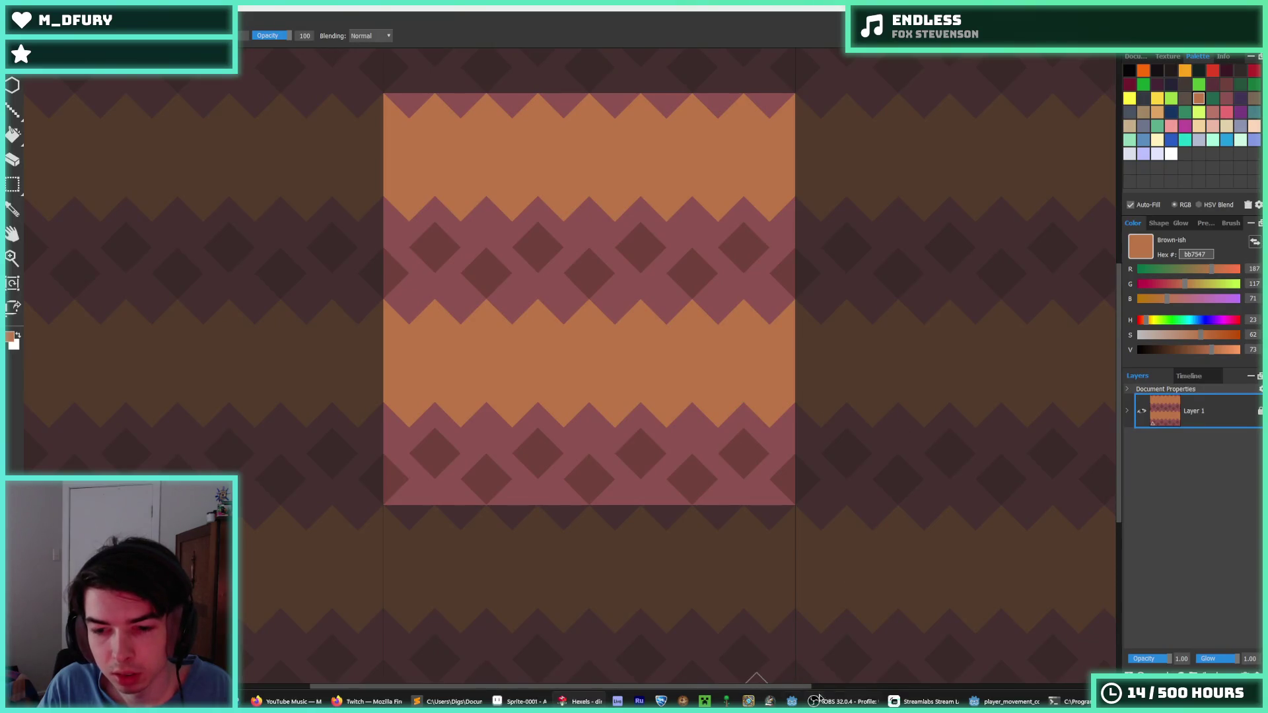
pyautogui.click(1001, 701)
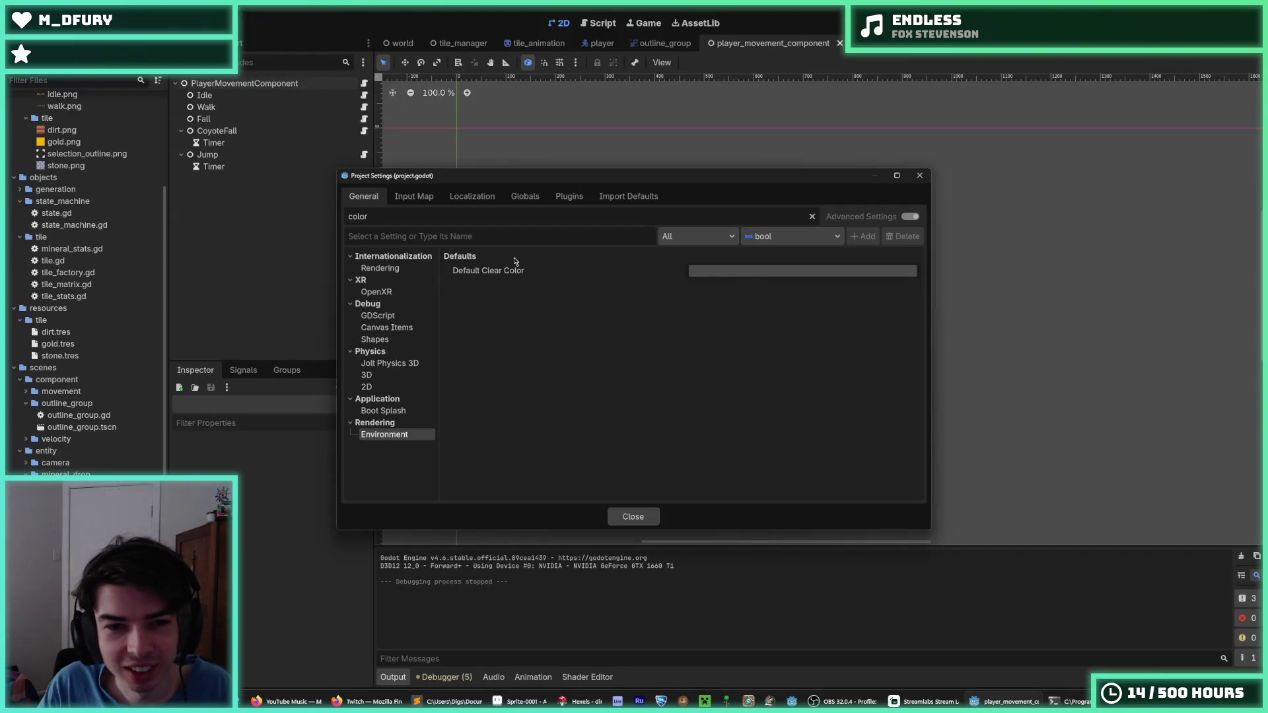
pyautogui.click(731, 273)
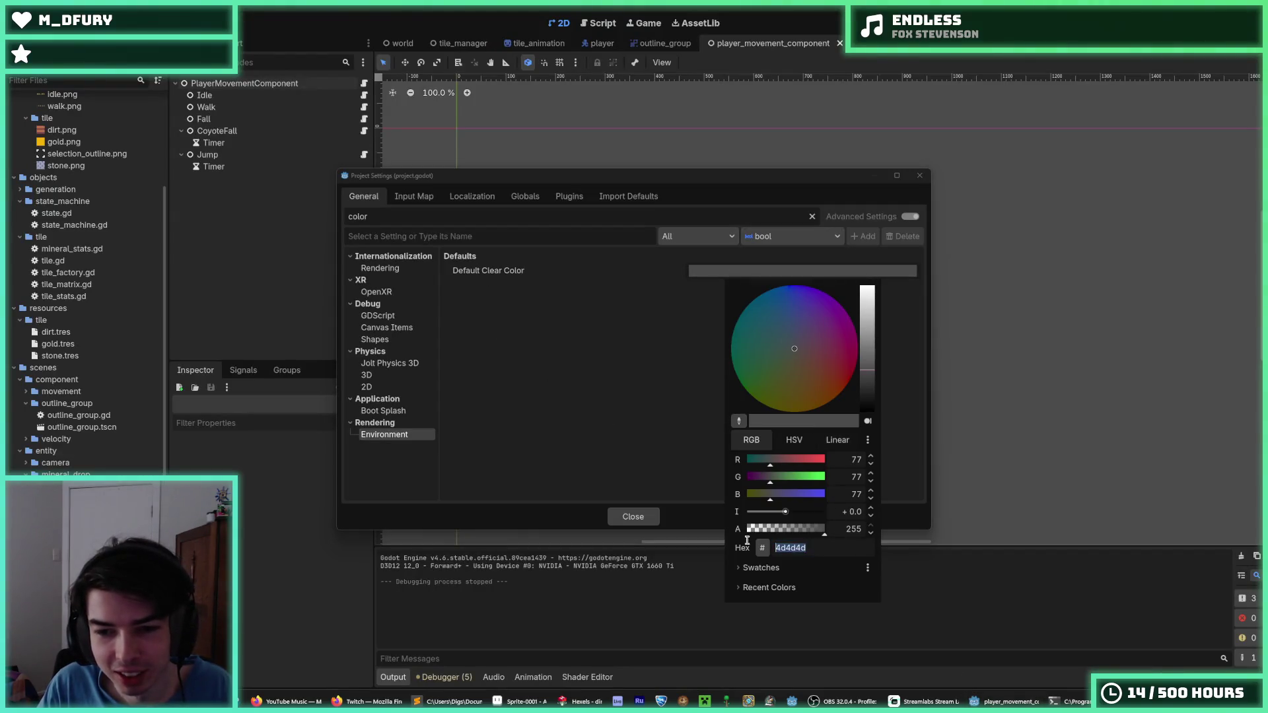
pyautogui.press('Return')
pyautogui.click(922, 175)
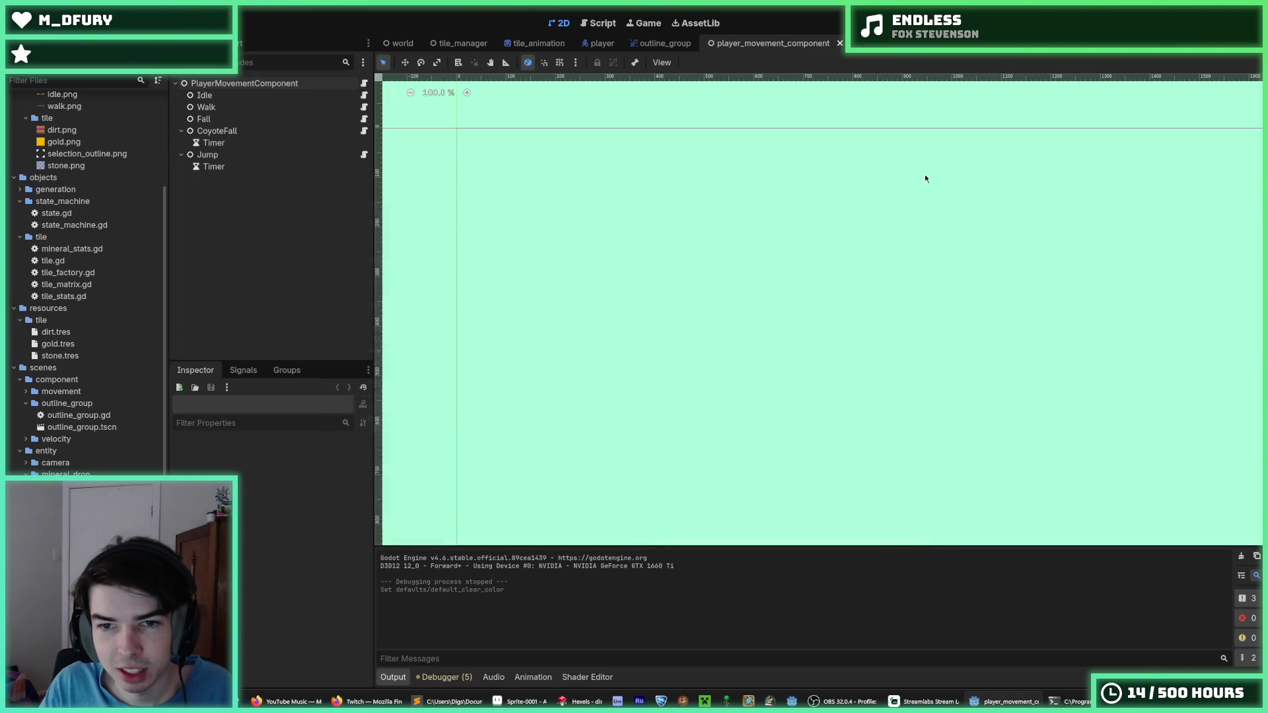
pyautogui.press('F5')
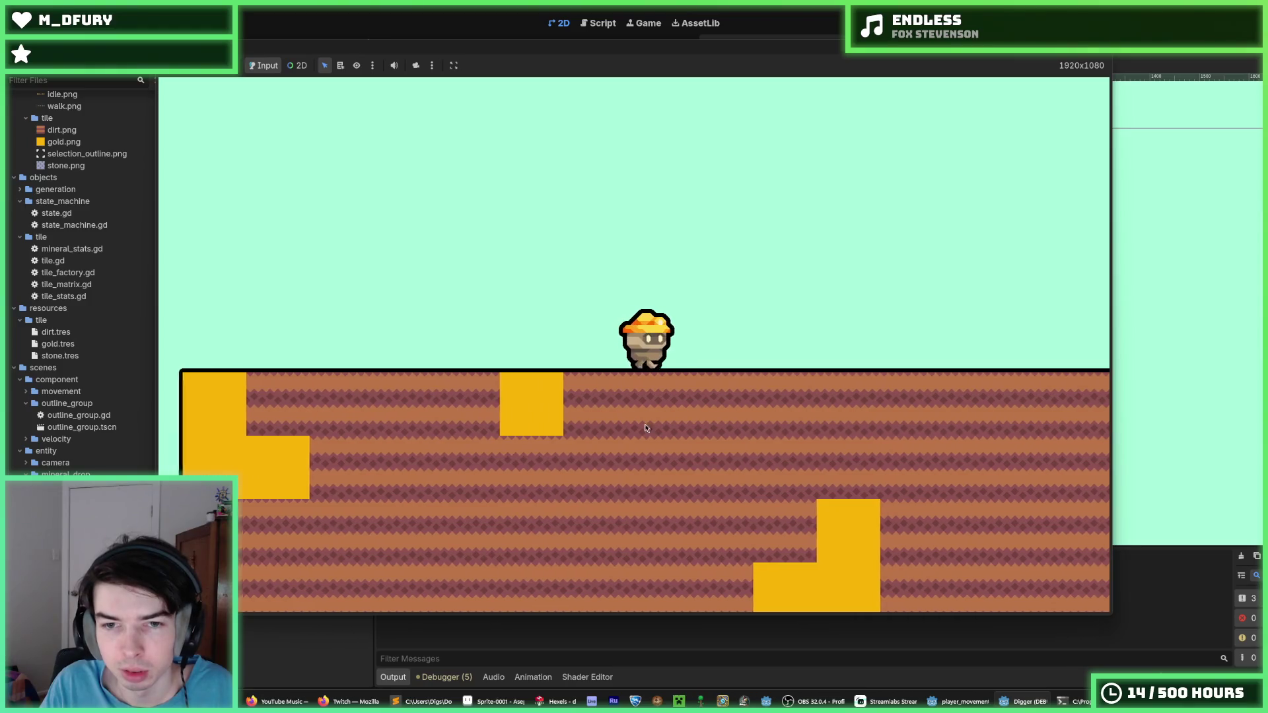
# - Walk the miner right, dig down and sideways through the dirt, and fly out of the pit
pyautogui.press('d')
pyautogui.press('s')
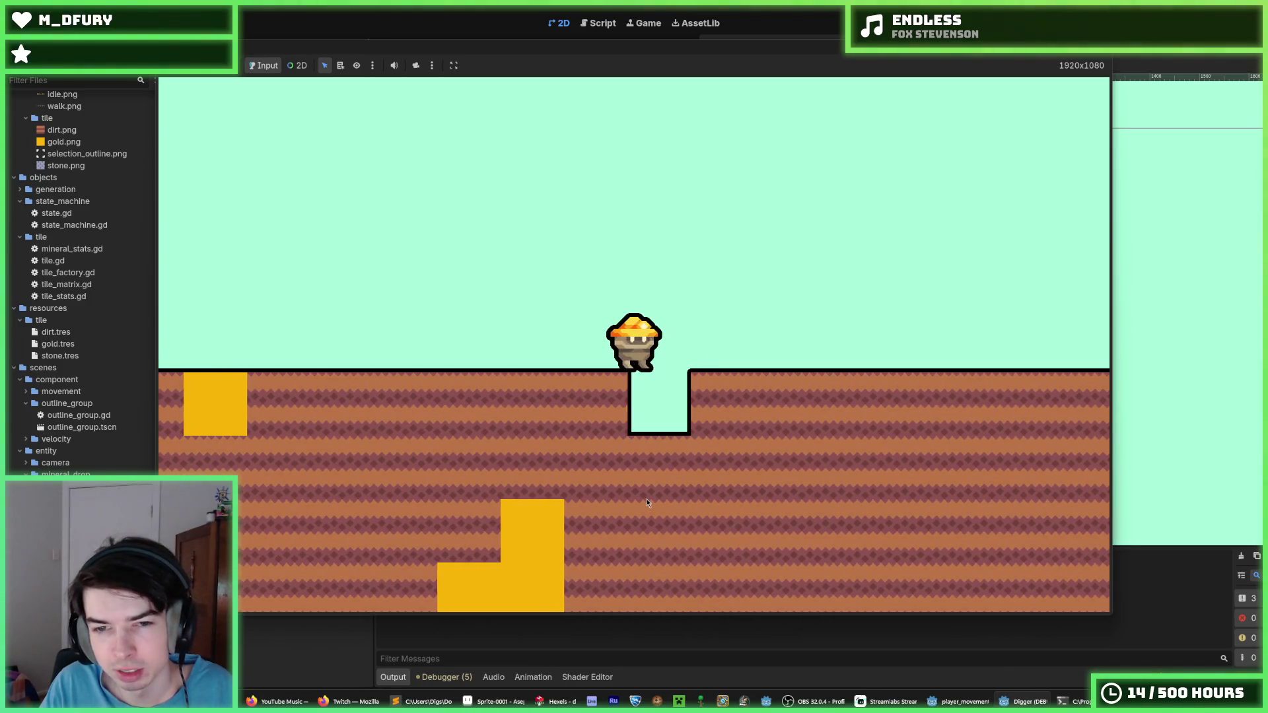
pyautogui.press('d')
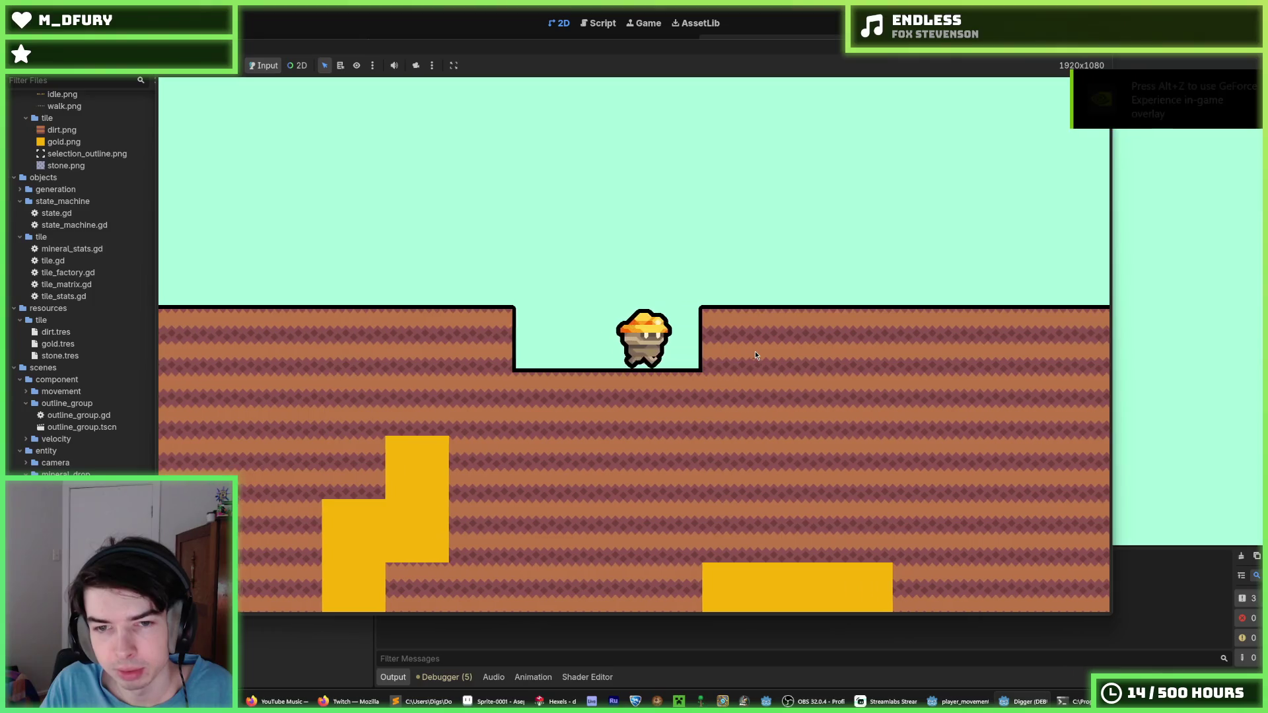
pyautogui.press('w')
pyautogui.press('d')
pyautogui.press('a')
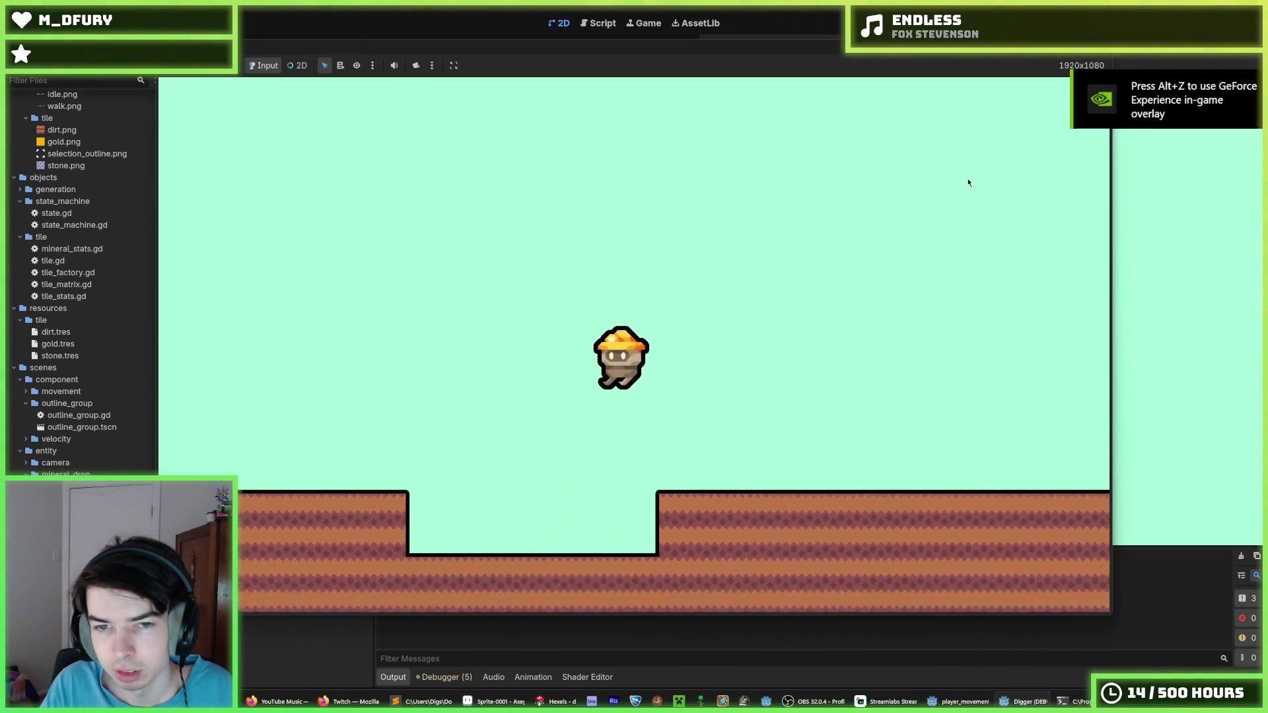
pyautogui.press('w')
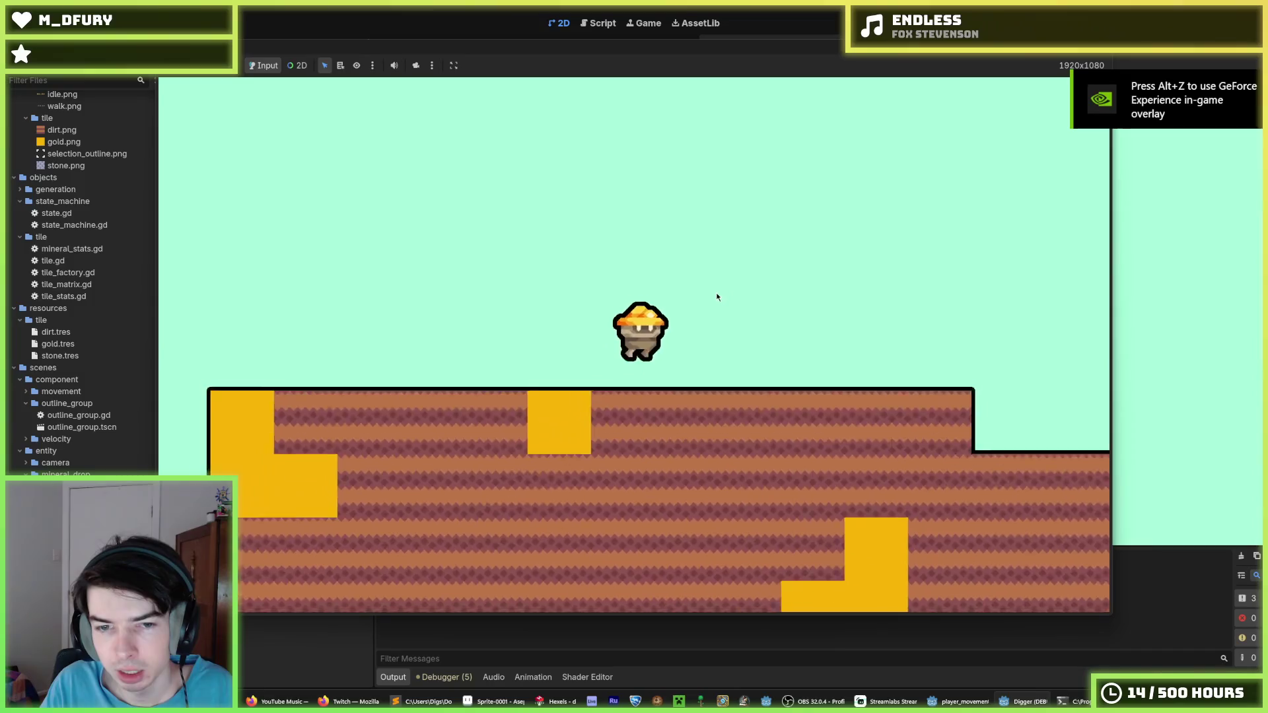
pyautogui.press('d')
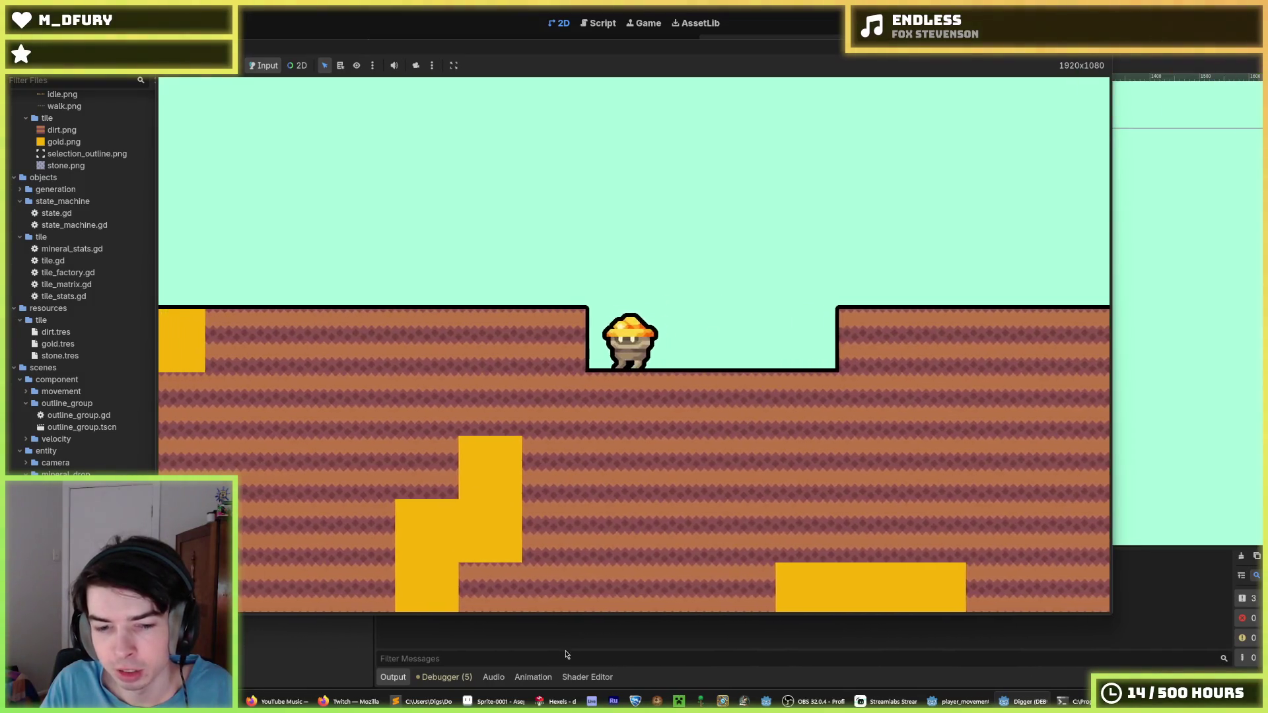
pyautogui.press('w')
pyautogui.press('d')
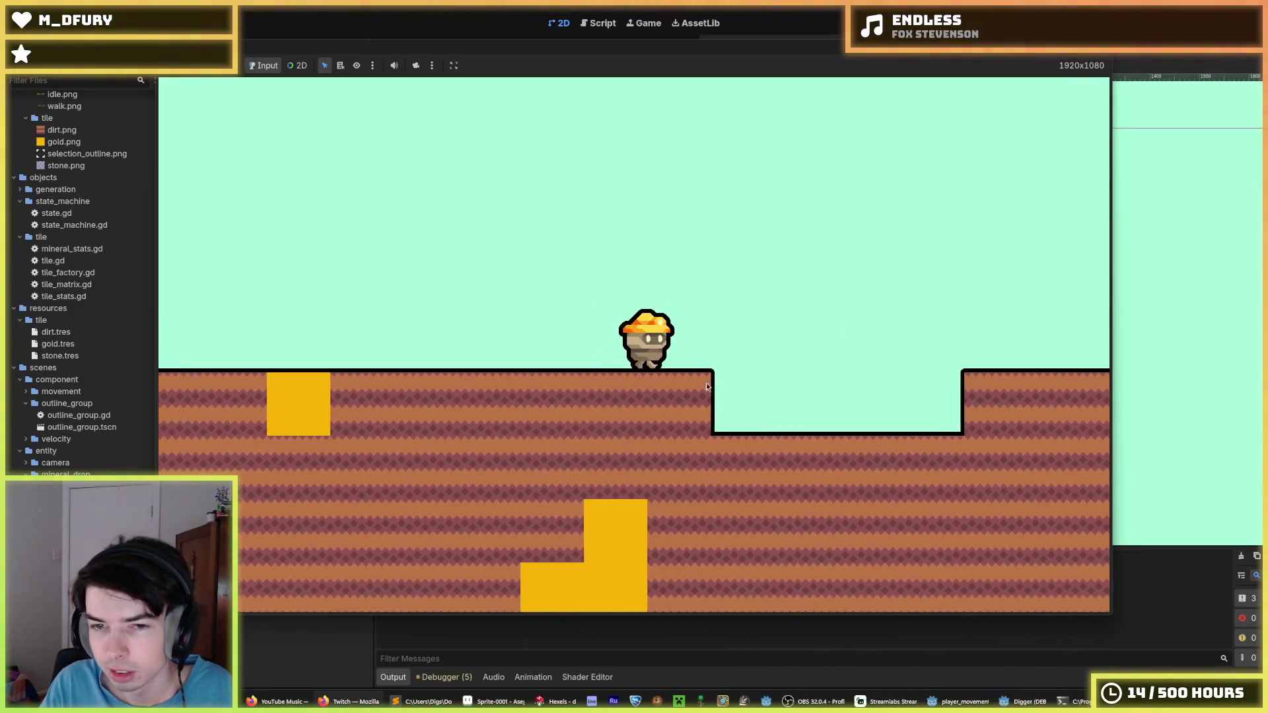
pyautogui.press('w')
pyautogui.press('d')
pyautogui.press('w')
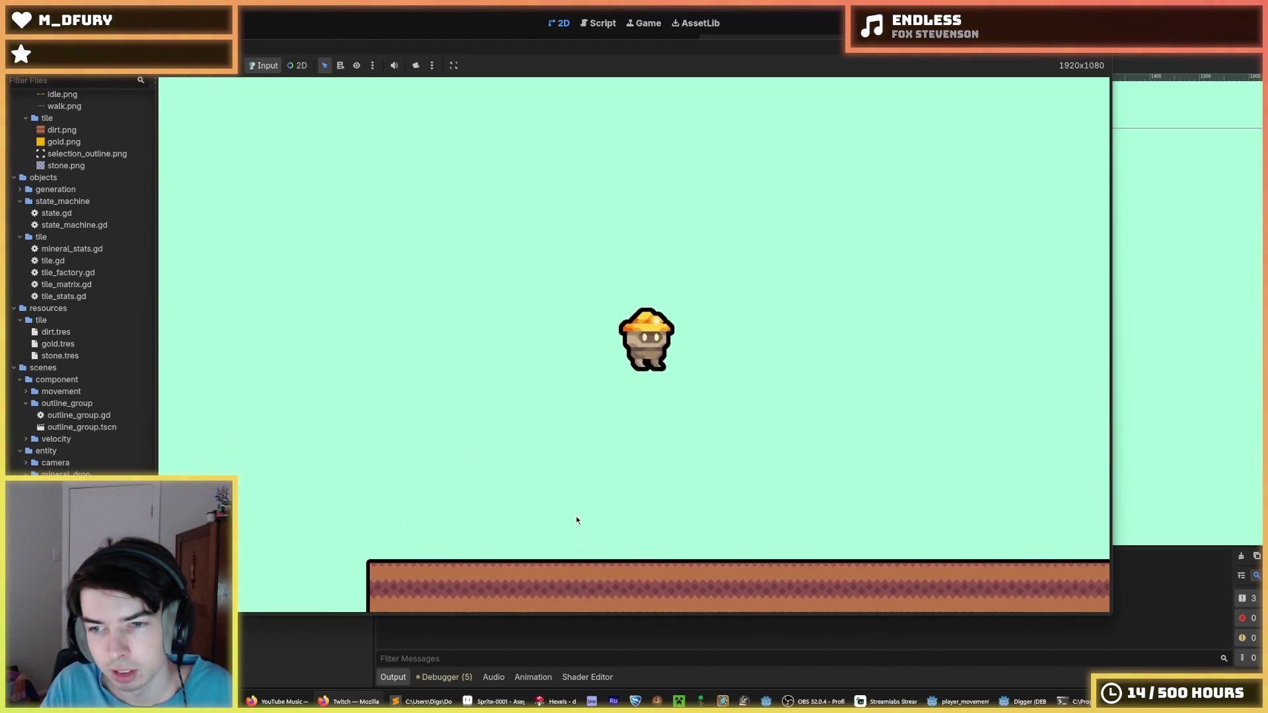
pyautogui.press('w')
pyautogui.press('d')
pyautogui.press('a')
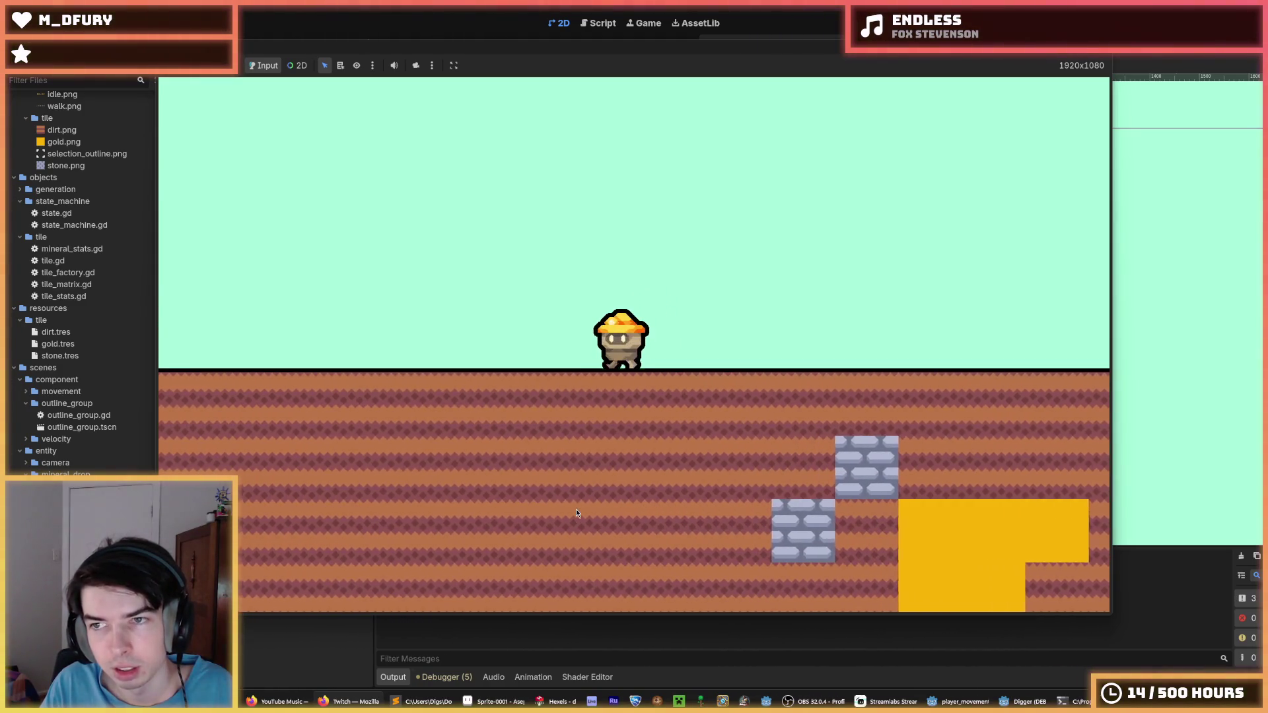
pyautogui.press('a')
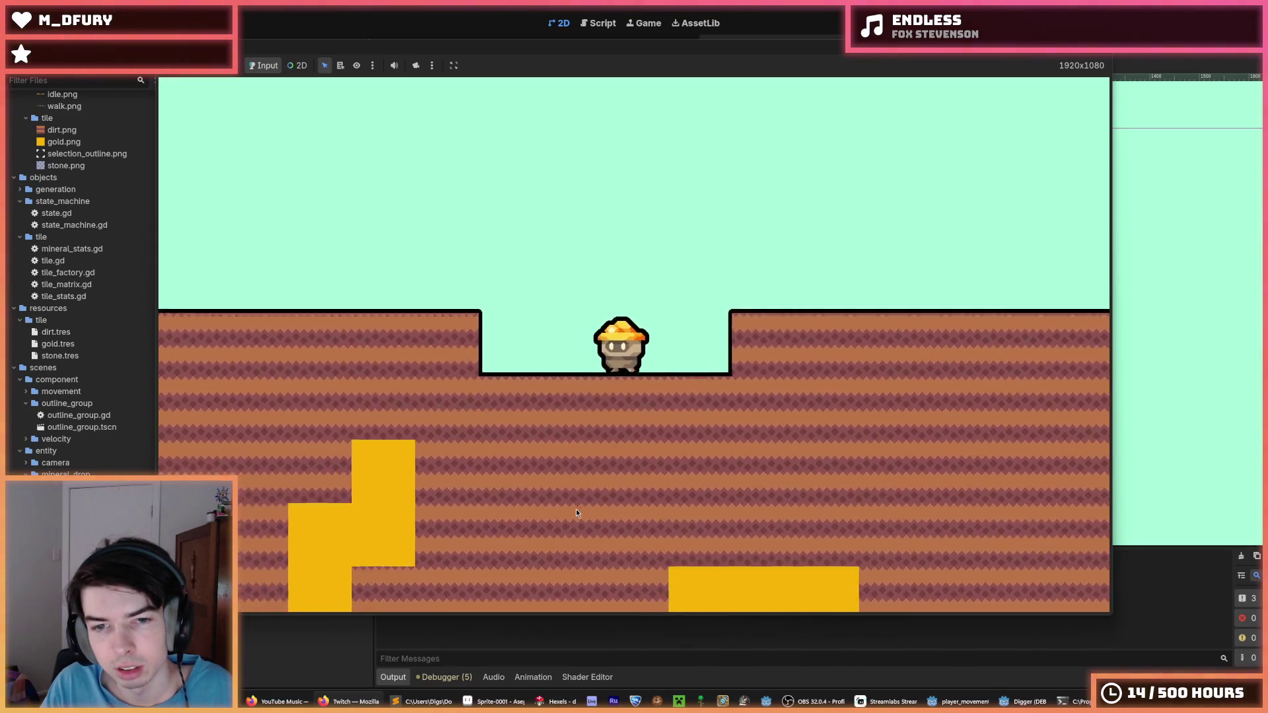
# - Fly the miner back and forth over the pits, then stop the game with F8
pyautogui.press('w')
pyautogui.press('a')
pyautogui.press('d')
pyautogui.press('d')
pyautogui.press('w')
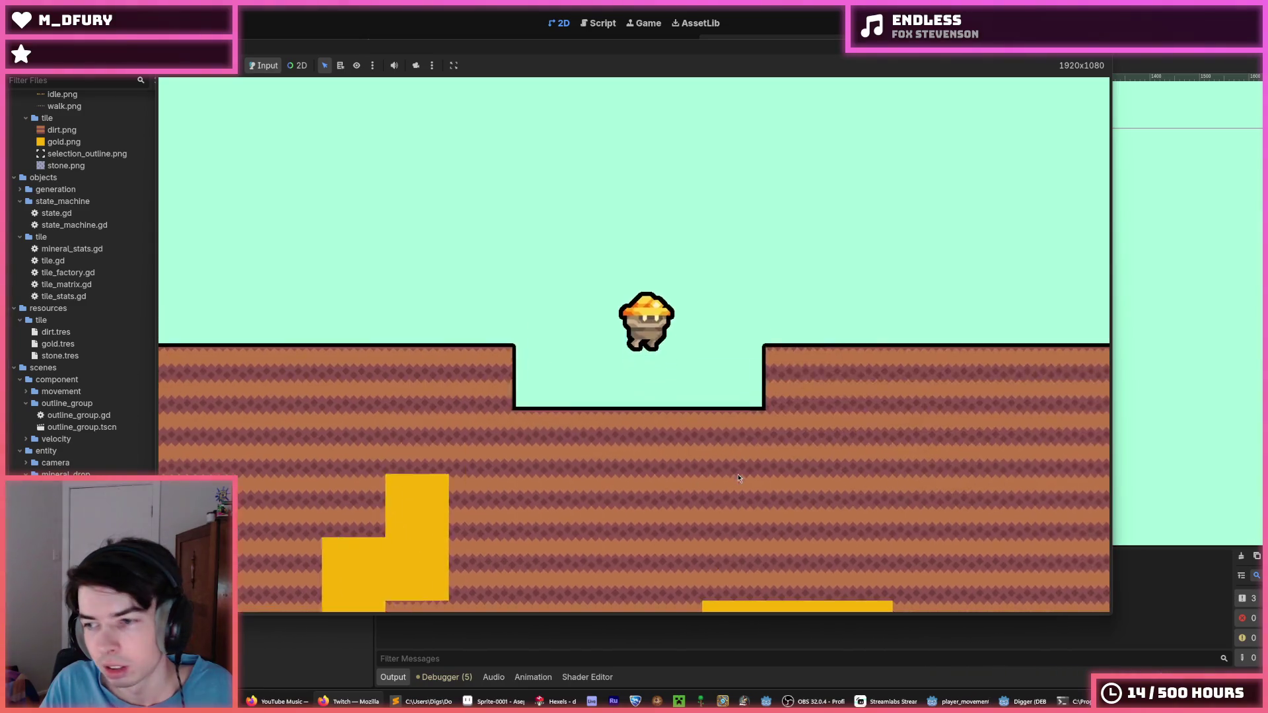
pyautogui.press('w')
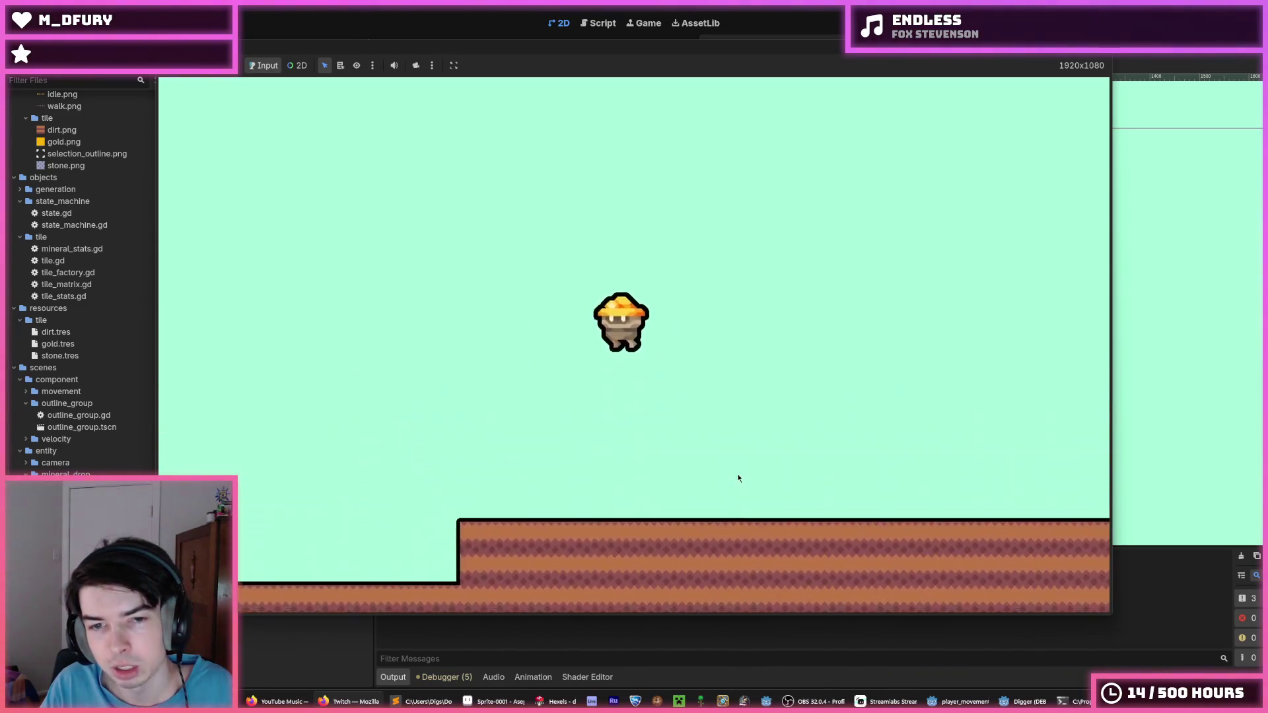
pyautogui.press('w')
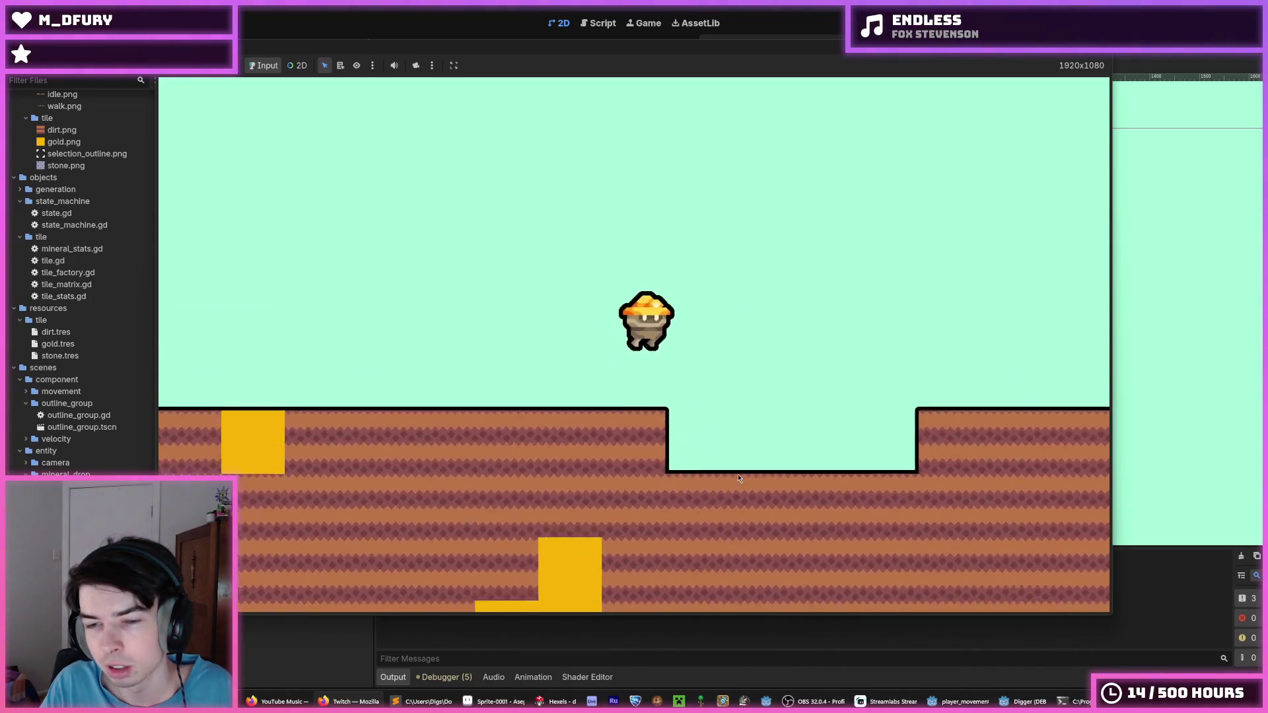
pyautogui.press('d')
pyautogui.press('w')
pyautogui.press('a')
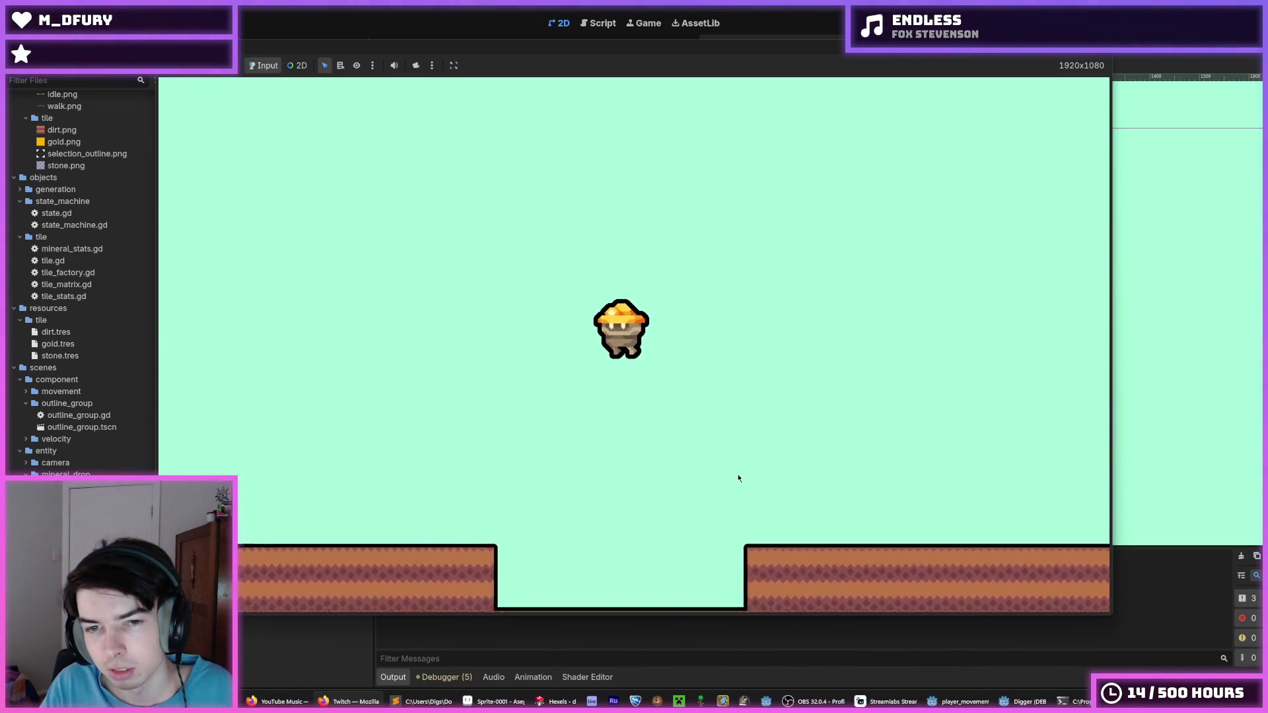
pyautogui.press('w')
pyautogui.press('w')
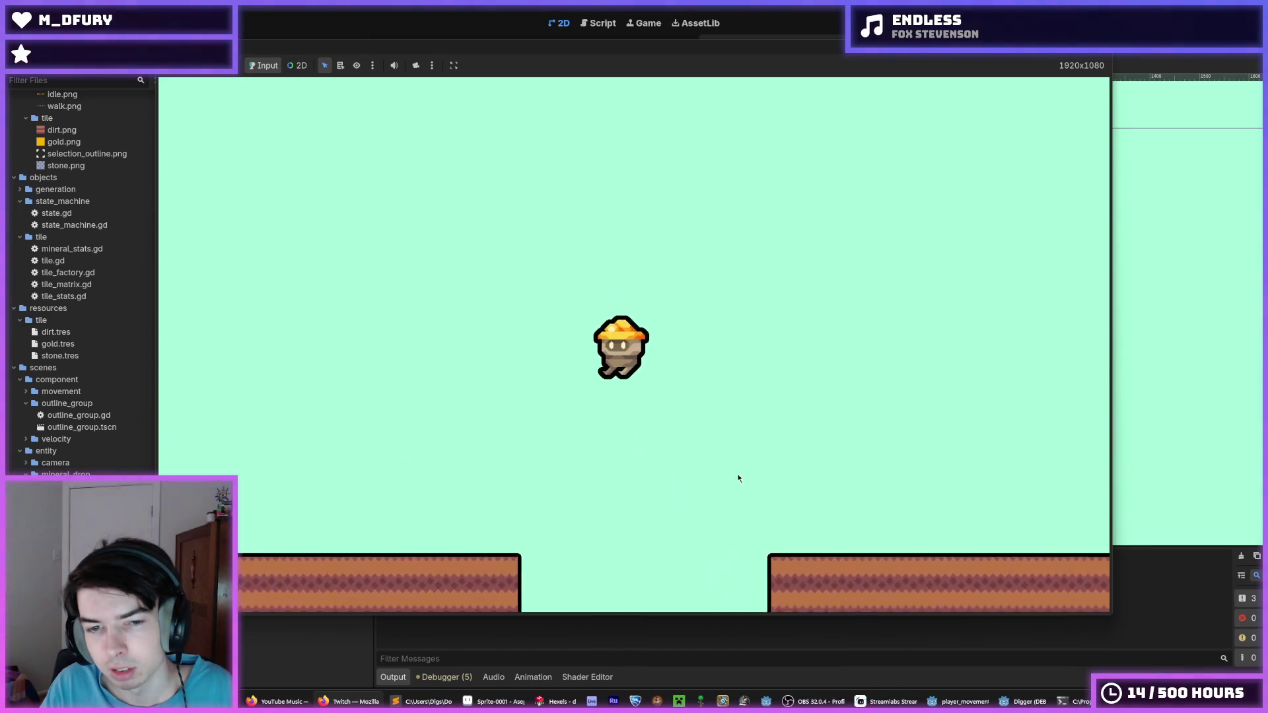
pyautogui.press('w')
pyautogui.press('w')
pyautogui.press('d')
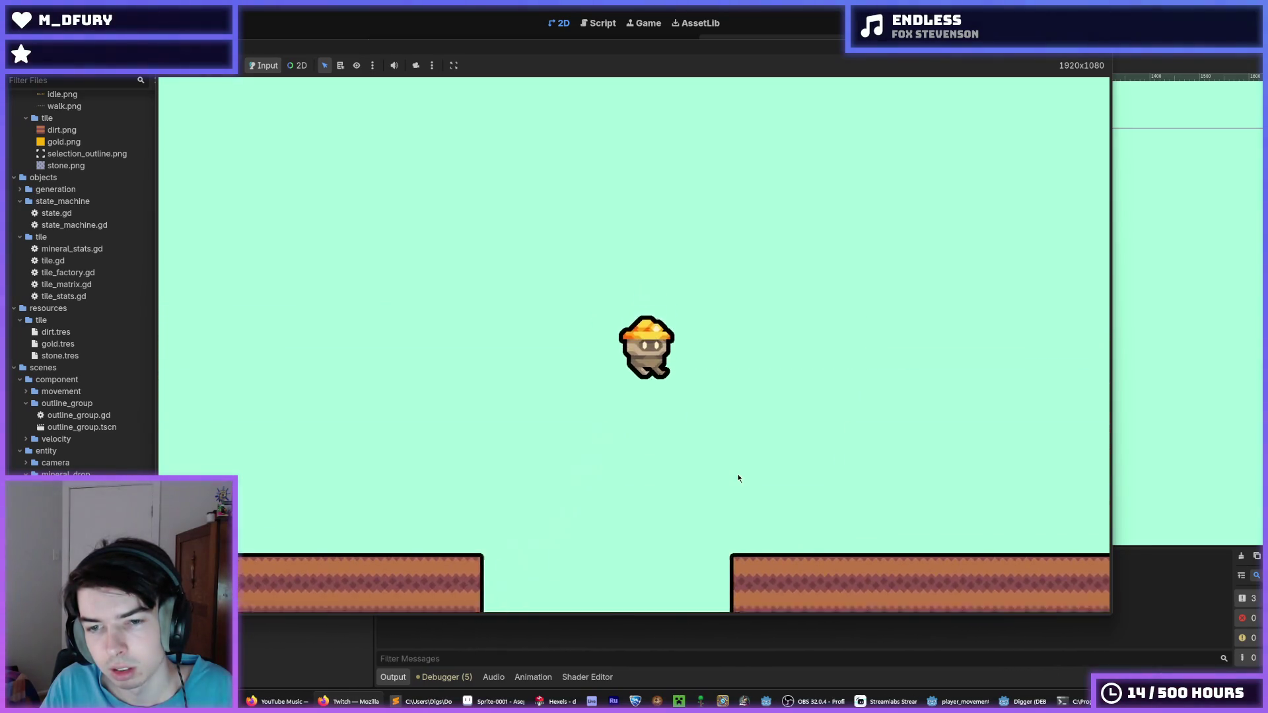
pyautogui.press('w')
pyautogui.press('a')
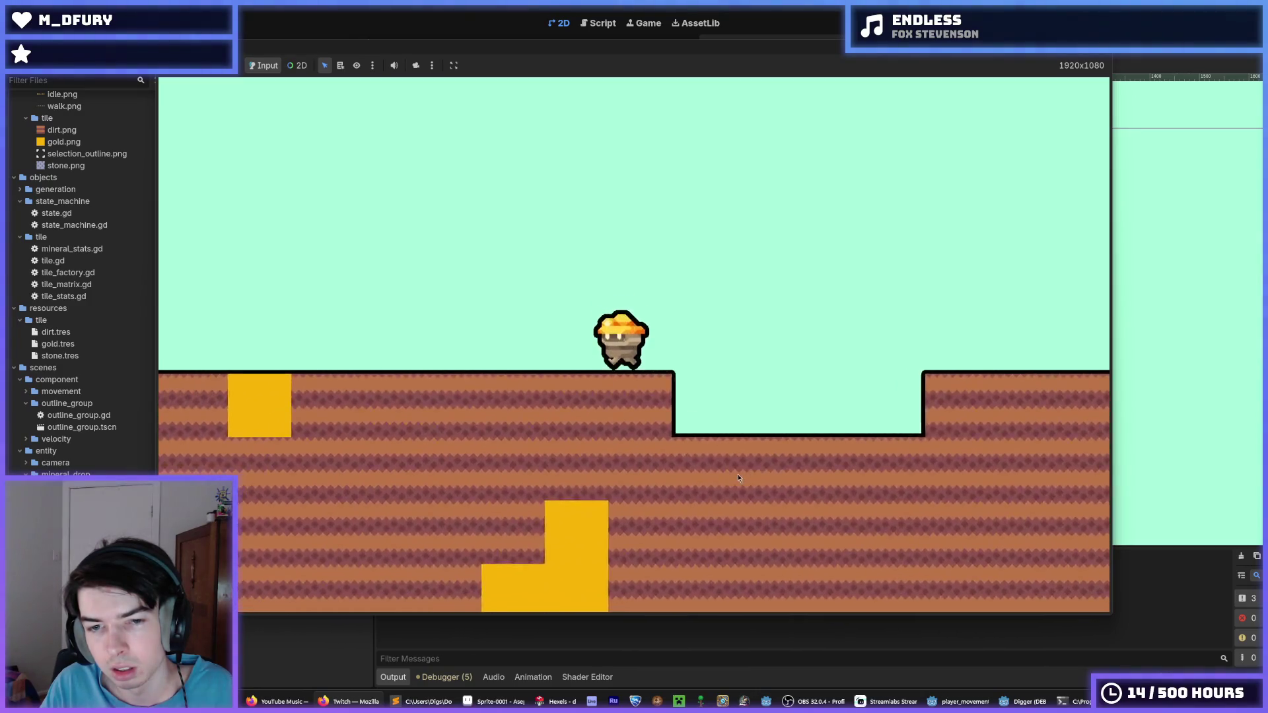
pyautogui.press('d')
pyautogui.press('w')
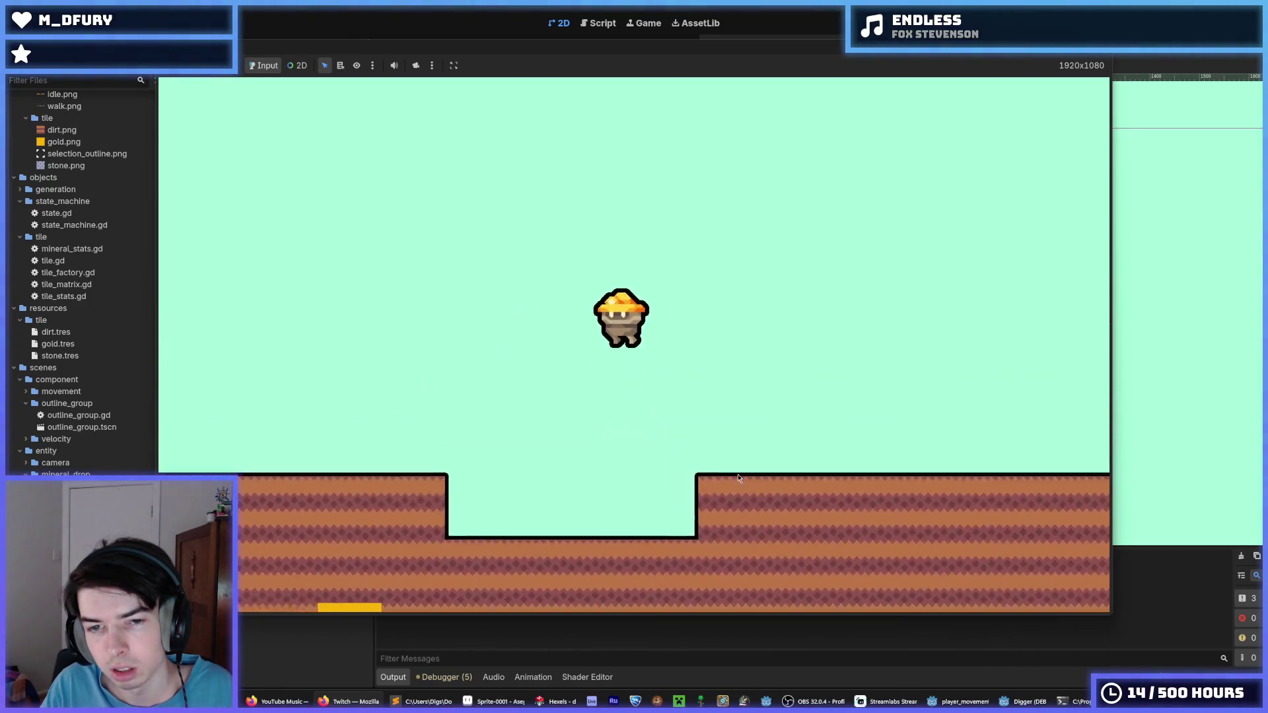
pyautogui.press('d')
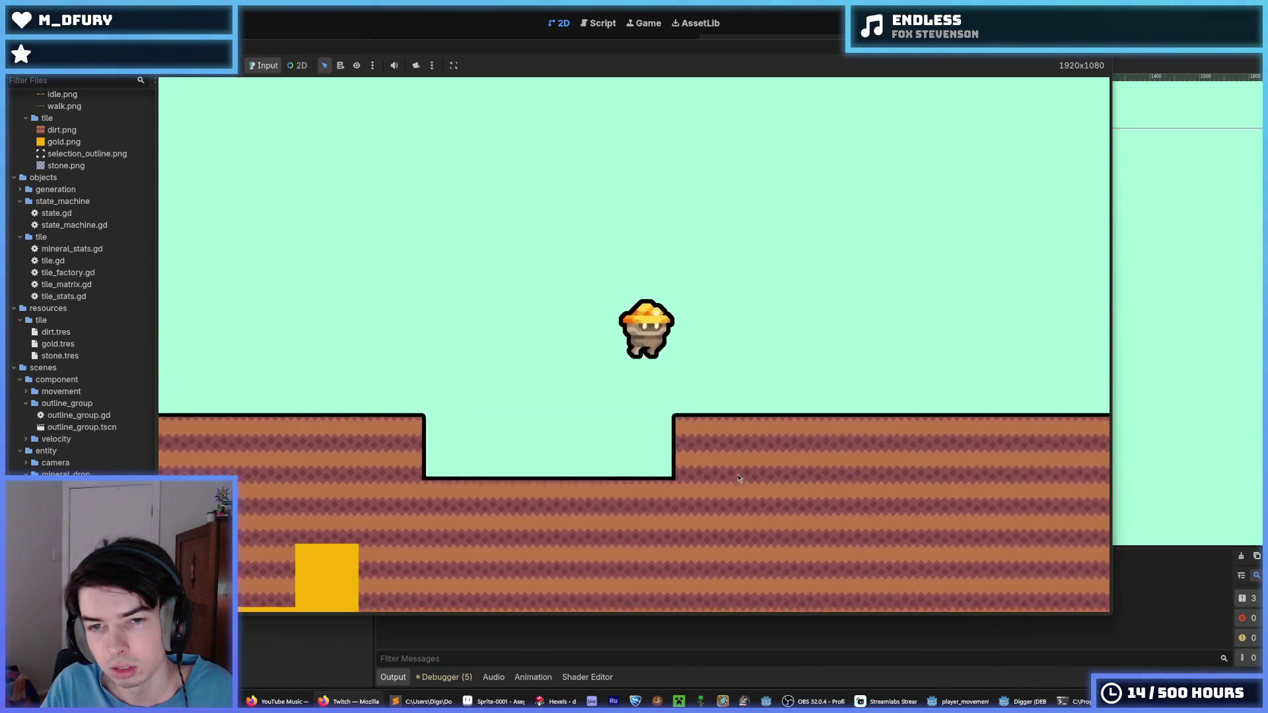
pyautogui.press('a')
pyautogui.press('w')
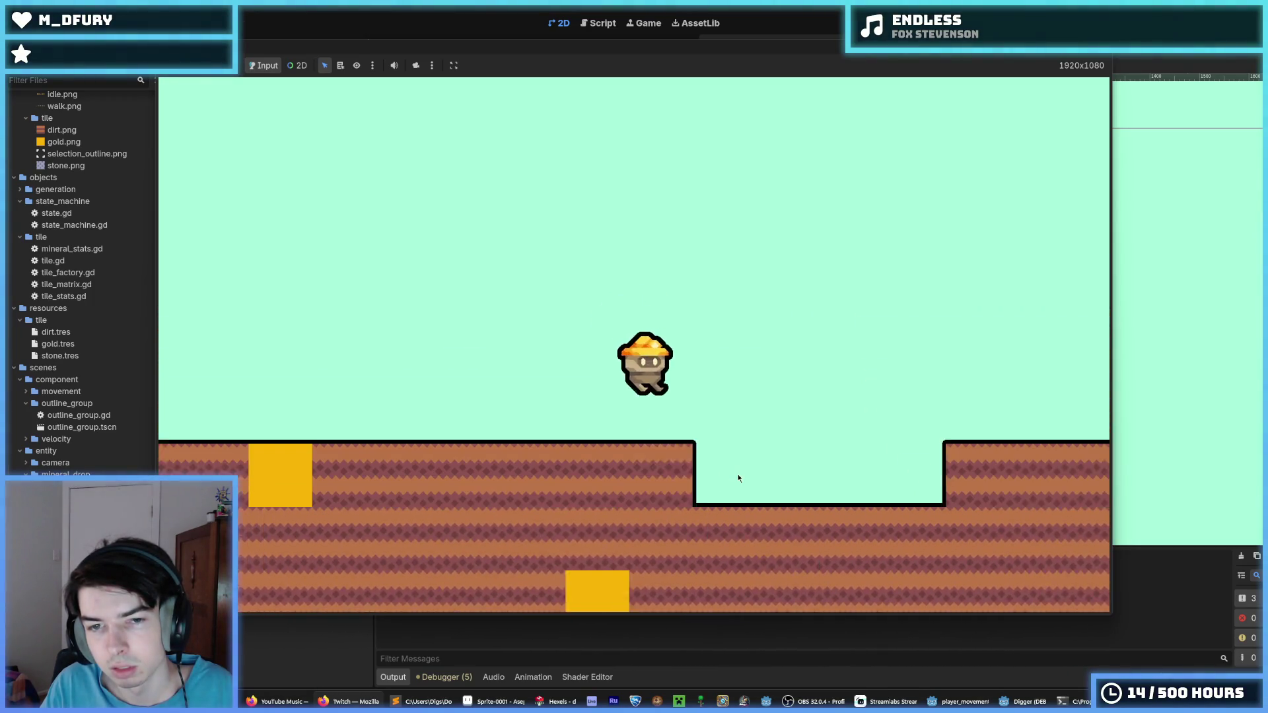
pyautogui.press('w')
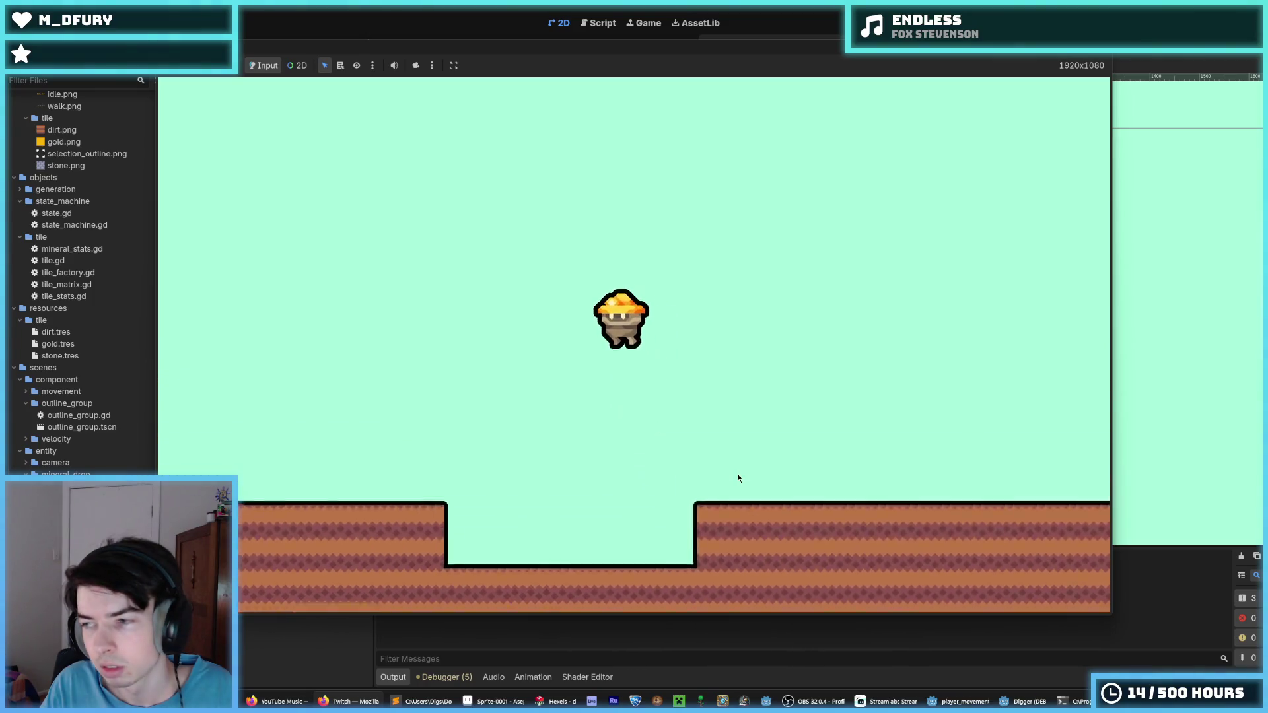
pyautogui.press('F8')
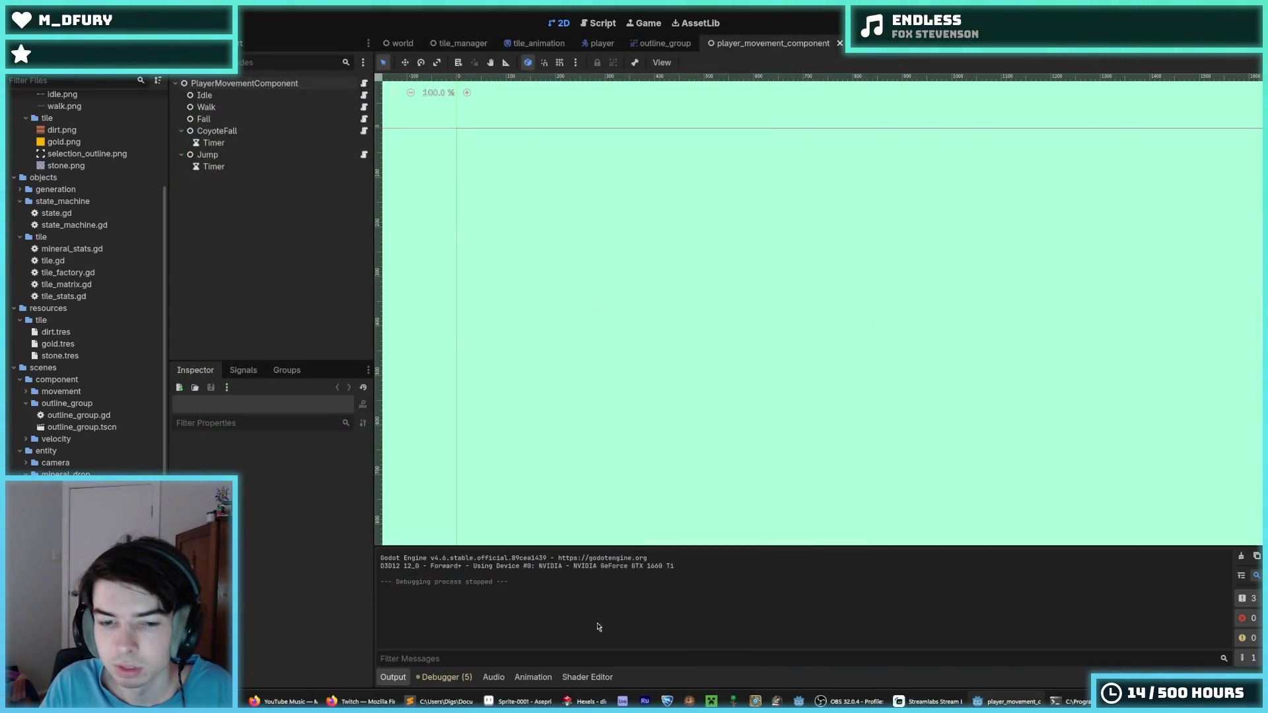
# - Paint a solid dark brown band across the middle stripe, covering its pink notches
pyautogui.click(586, 701)
pyautogui.scroll(-1, 535, 382)
pyautogui.scroll(2, 502, 345)
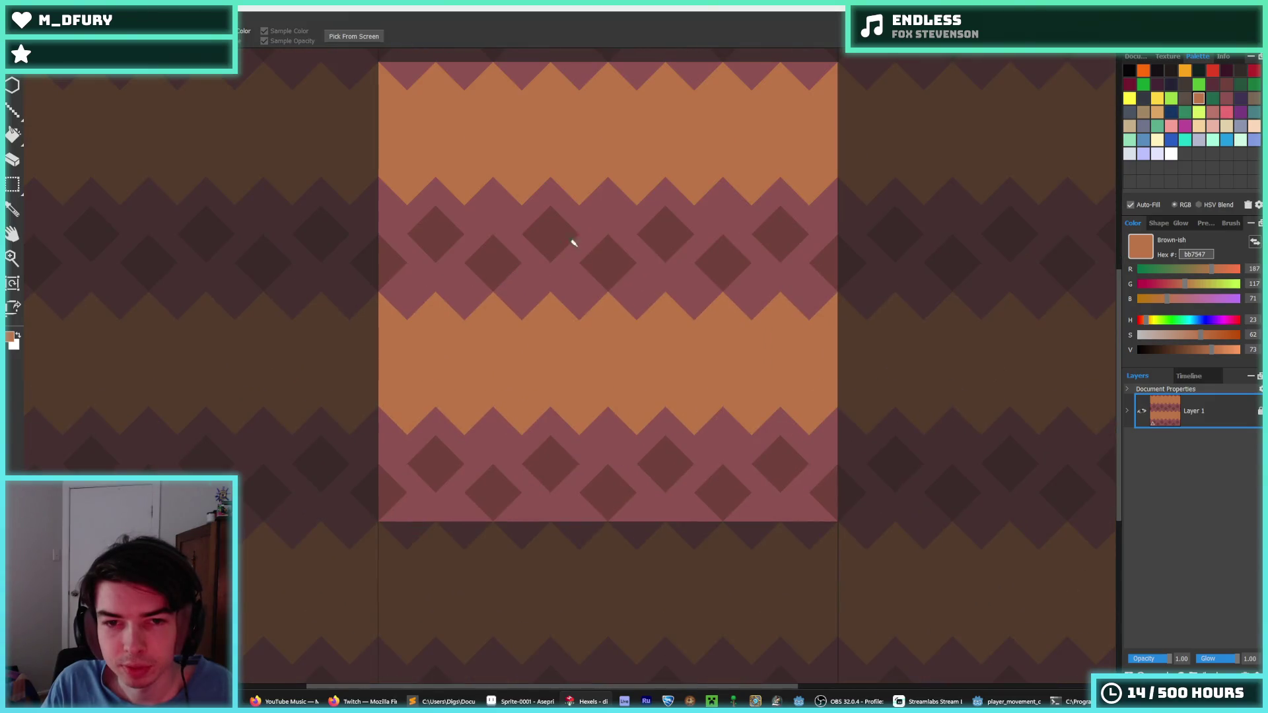
pyautogui.keyDown('alt'); pyautogui.click(599, 240); pyautogui.keyUp('alt')
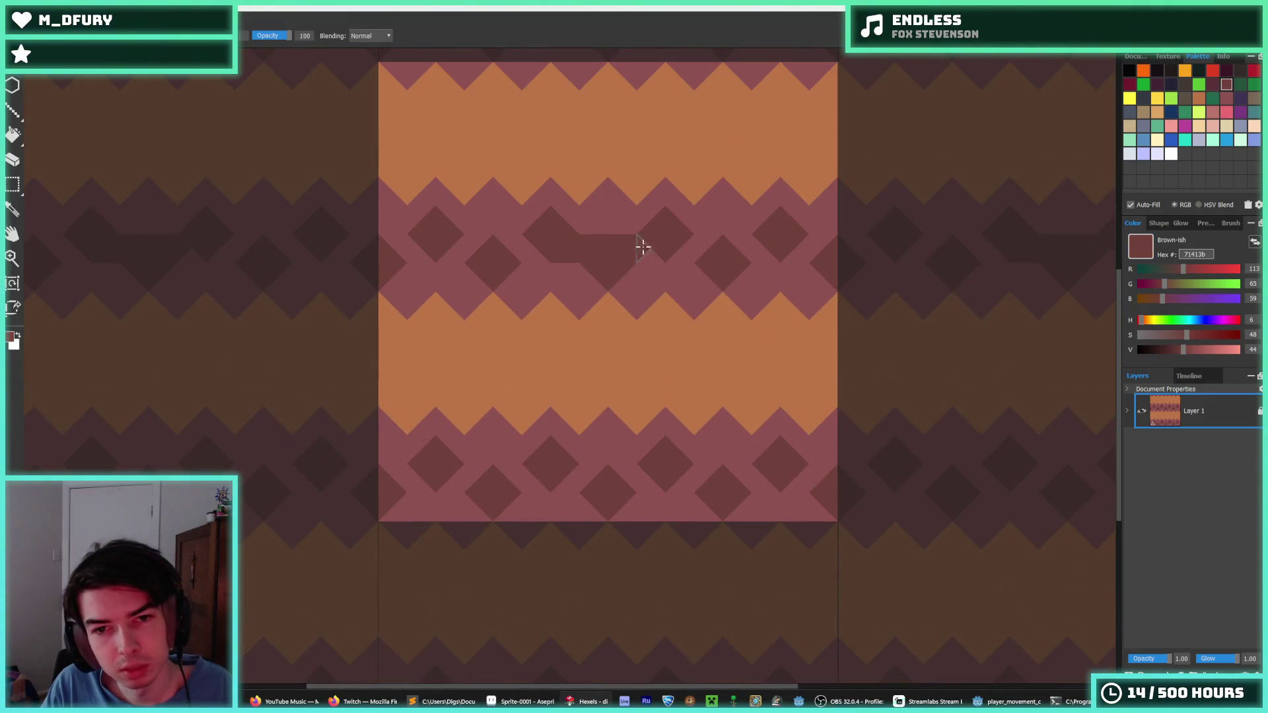
pyautogui.moveTo(659, 251)
pyautogui.mouseDown()
pyautogui.moveTo(702, 255)
pyautogui.moveTo(699, 235)
pyautogui.moveTo(733, 249)
pyautogui.moveTo(929, 247)
pyautogui.mouseUp()
pyautogui.moveTo(745, 255); pyautogui.dragTo(883, 238)
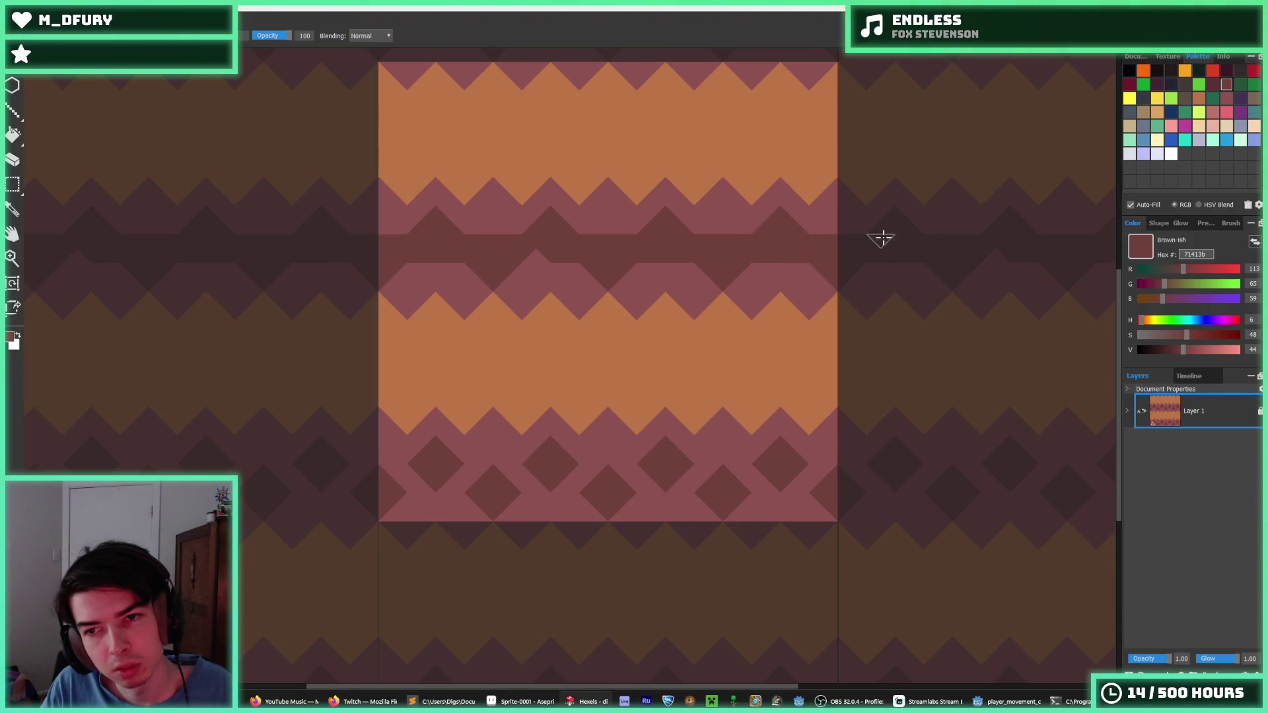
# - Touch up the band with pink peaks and dark cells, including the tile's wrapped left edge
pyautogui.scroll(-3, 622, 284)
pyautogui.scroll(2, 538, 261)
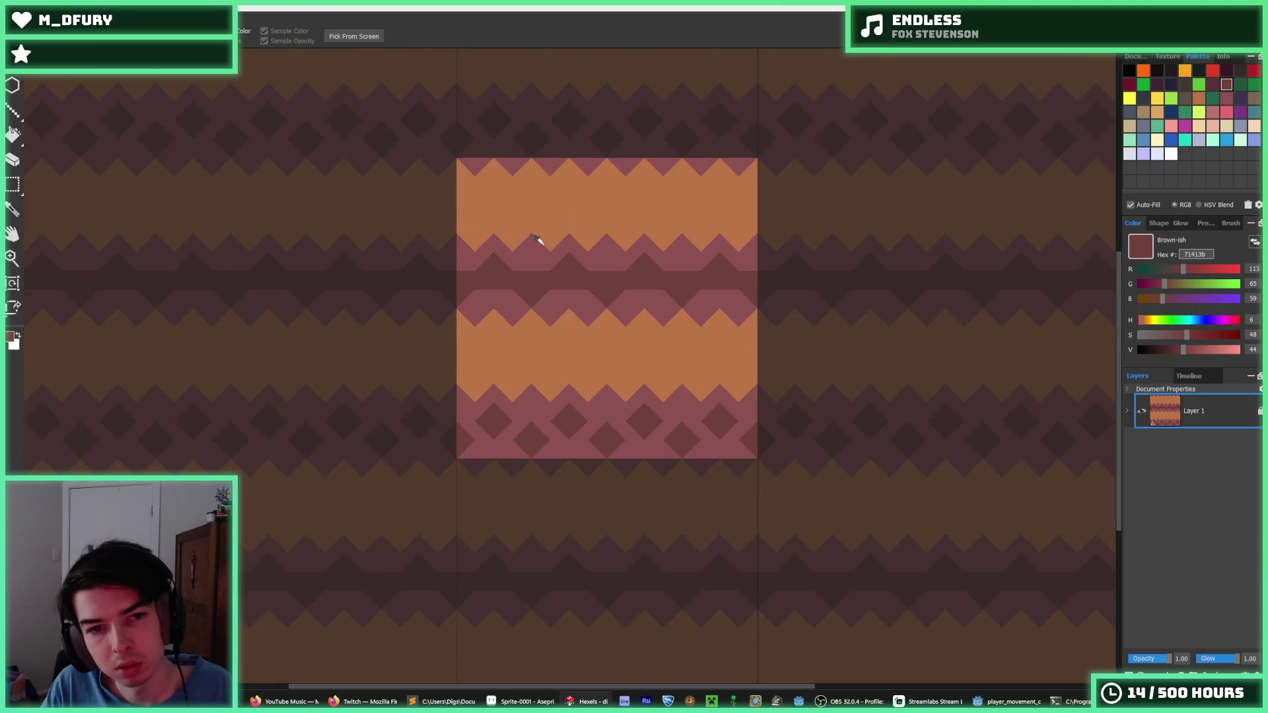
pyautogui.keyDown('alt'); pyautogui.click(577, 298); pyautogui.keyUp('alt')
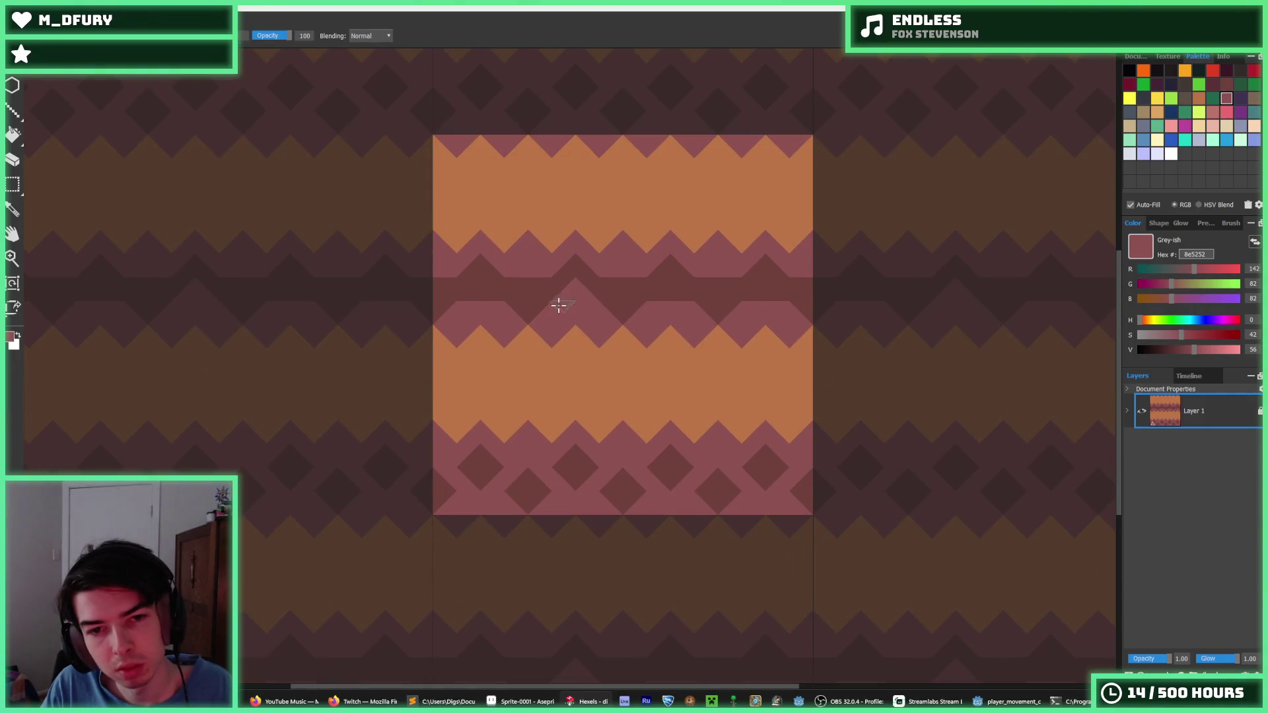
pyautogui.moveTo(526, 284); pyautogui.dragTo(529, 283)
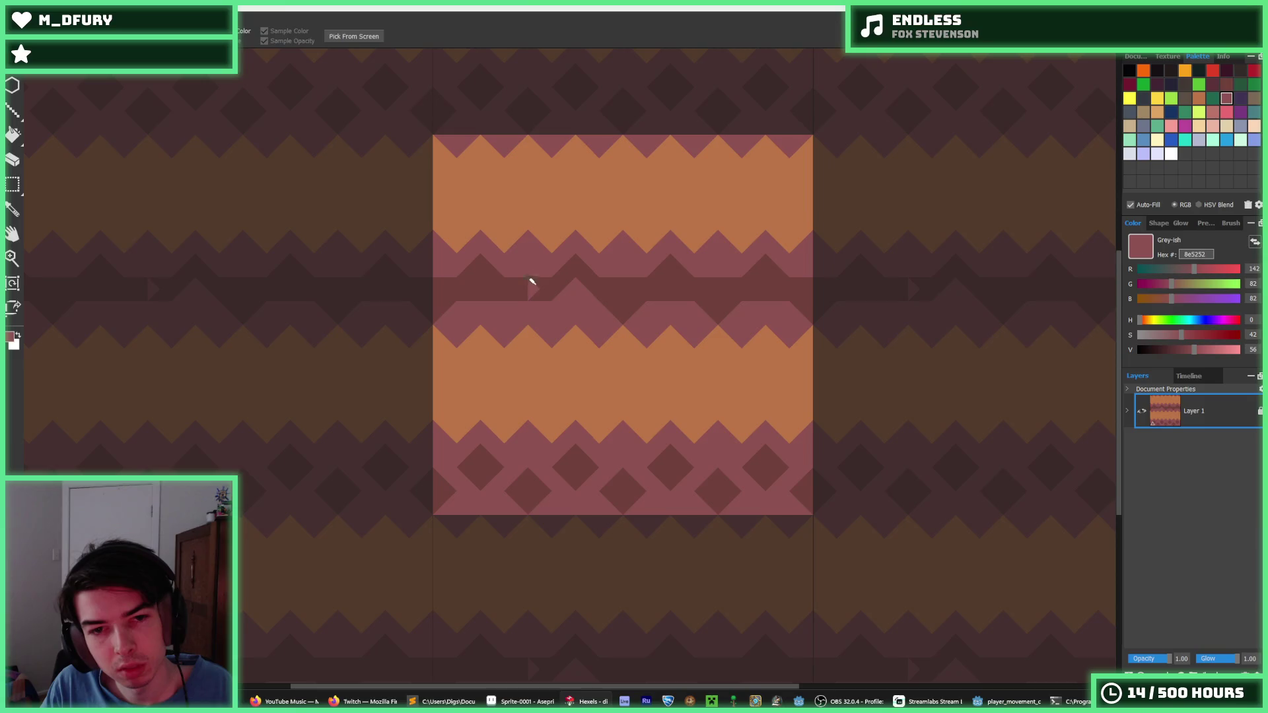
pyautogui.keyDown('alt'); pyautogui.click(527, 278); pyautogui.keyUp('alt')
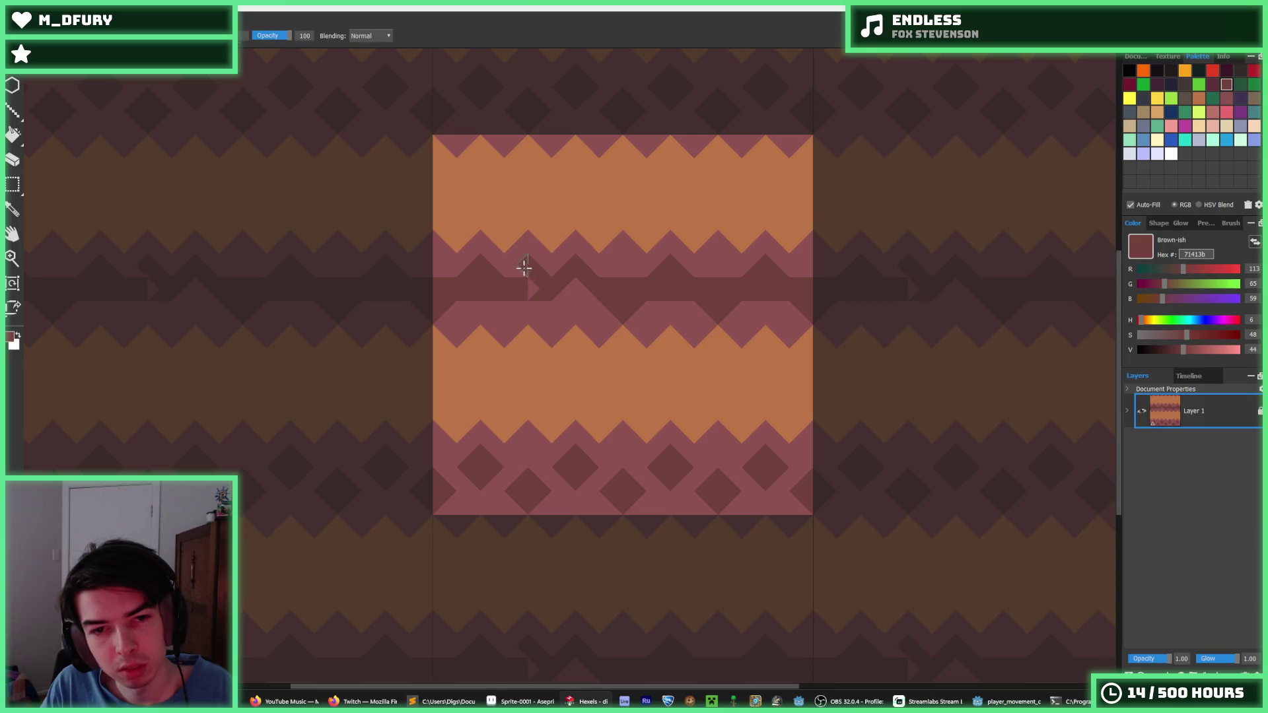
pyautogui.keyDown('alt'); pyautogui.click(534, 298); pyautogui.keyUp('alt')
pyautogui.keyDown('alt'); pyautogui.click(548, 299); pyautogui.keyUp('alt')
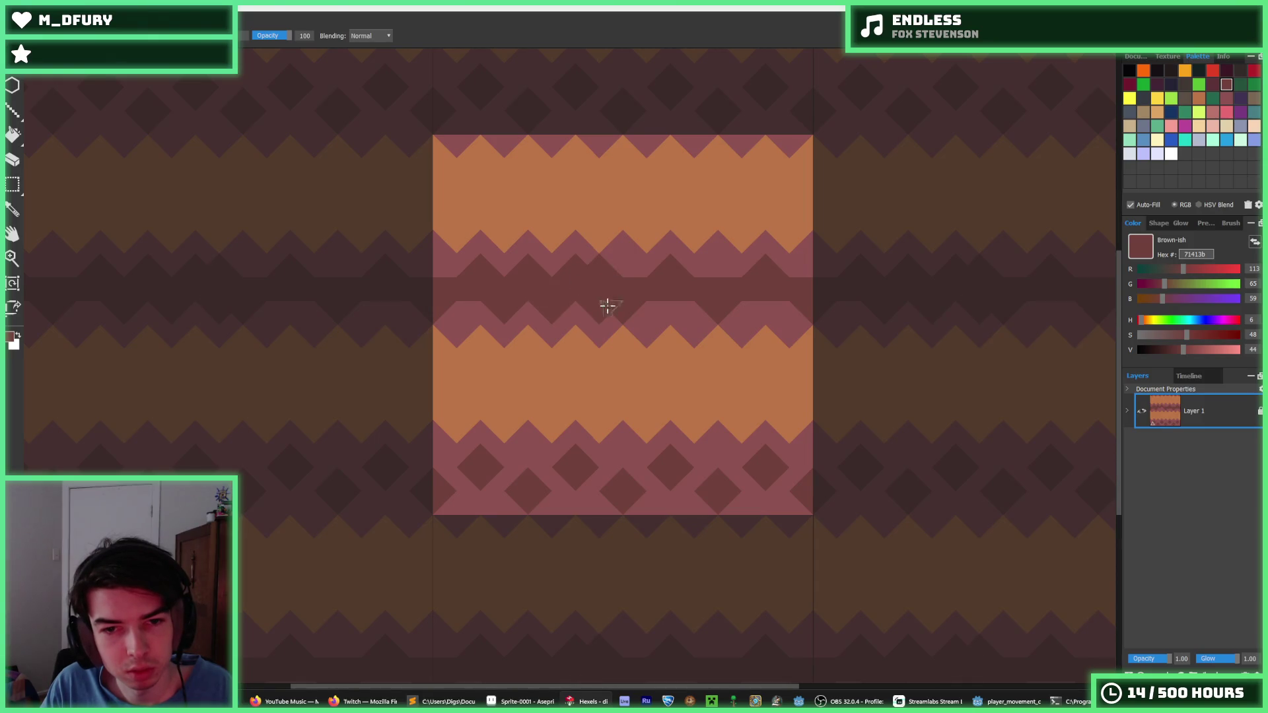
pyautogui.keyDown('alt'); pyautogui.click(598, 260); pyautogui.keyUp('alt')
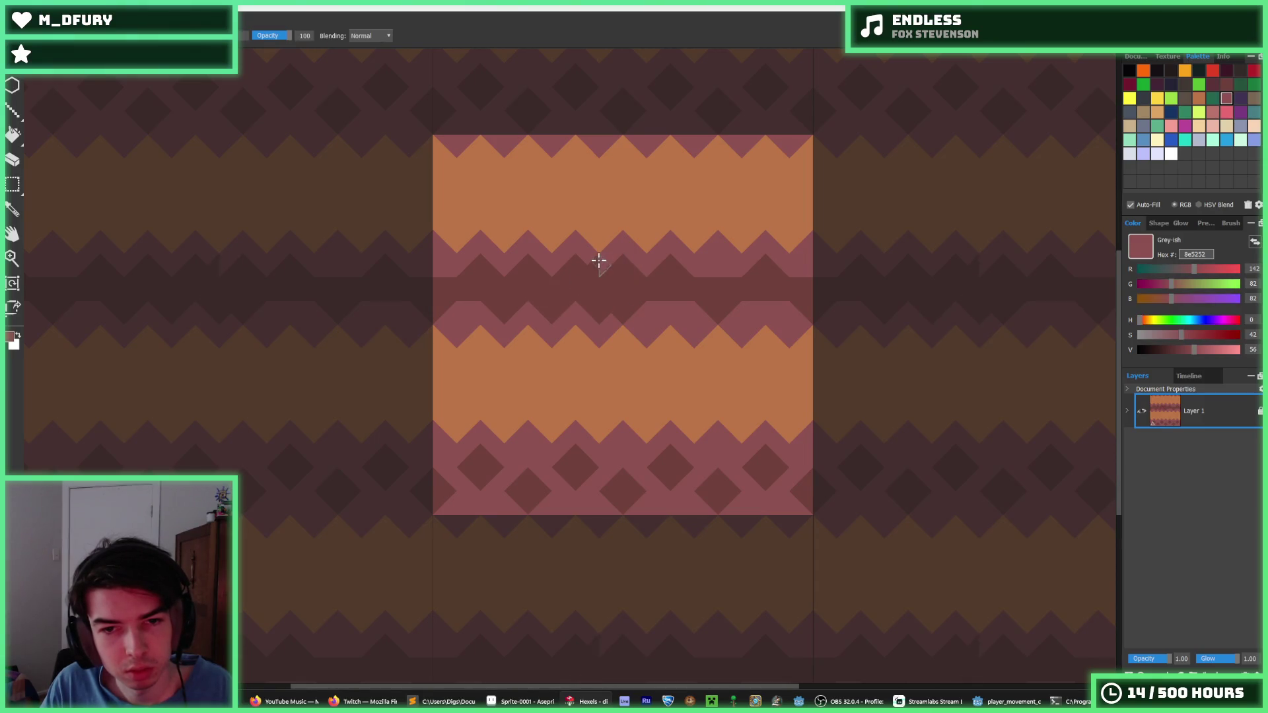
pyautogui.keyDown('alt'); pyautogui.click(632, 298); pyautogui.keyUp('alt')
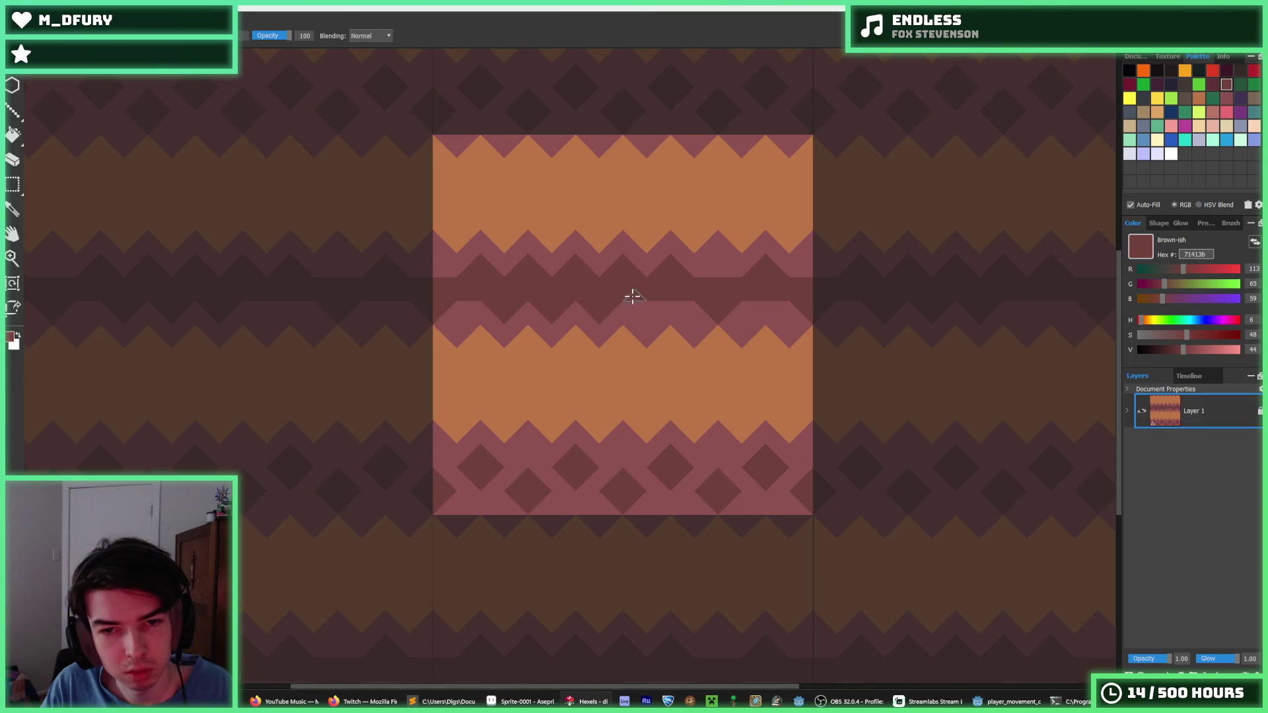
pyautogui.keyDown('alt'); pyautogui.click(691, 313); pyautogui.keyUp('alt')
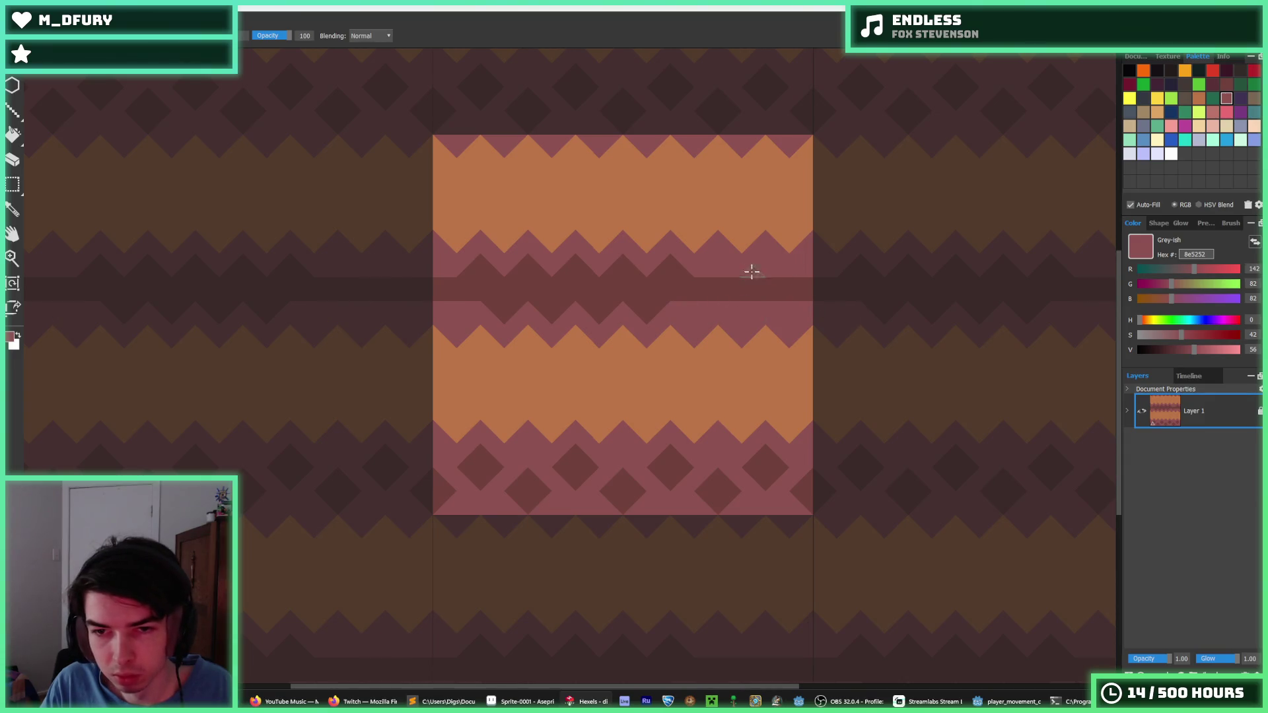
pyautogui.keyDown('alt'); pyautogui.click(697, 276); pyautogui.keyUp('alt')
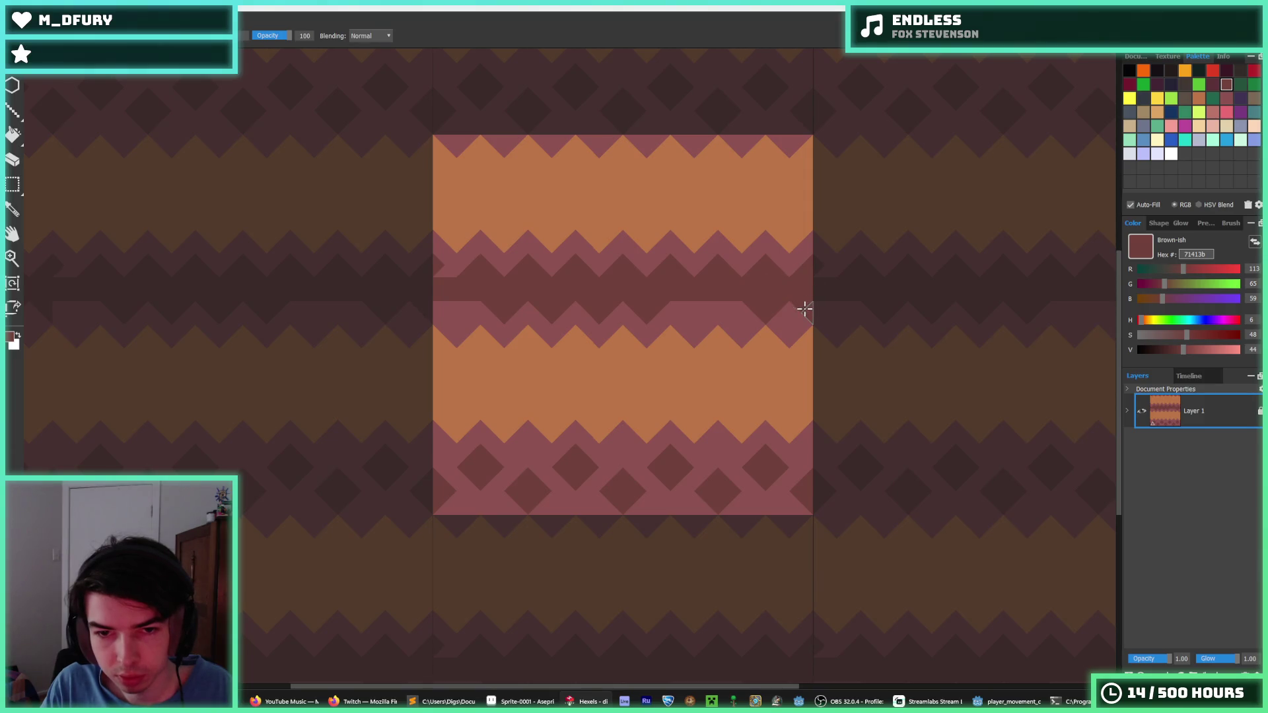
pyautogui.keyDown('alt'); pyautogui.click(766, 316); pyautogui.keyUp('alt')
pyautogui.keyDown('alt'); pyautogui.click(780, 296); pyautogui.keyUp('alt')
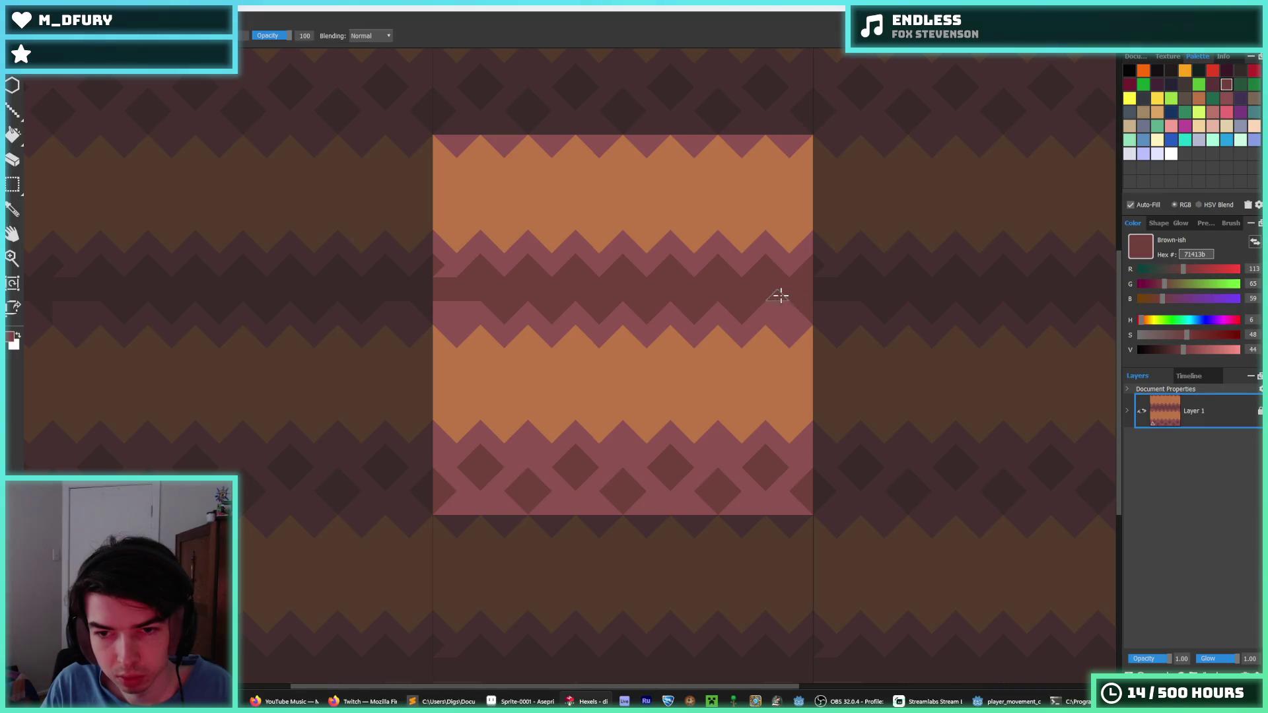
pyautogui.keyDown('alt'); pyautogui.click(811, 309); pyautogui.keyUp('alt')
pyautogui.keyDown('alt'); pyautogui.click(818, 288); pyautogui.keyUp('alt')
pyautogui.moveTo(820, 288); pyautogui.dragTo(847, 298)
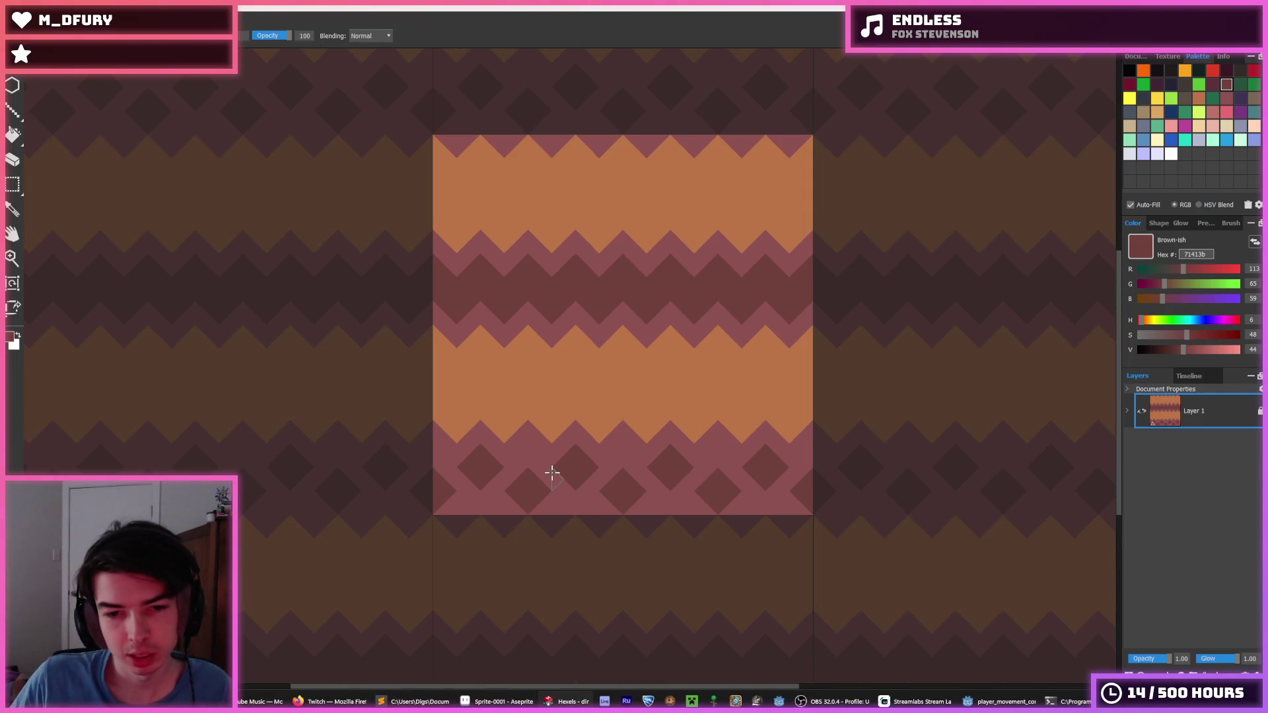
# - Marquee-select the middle zigzag band, nudge it down over the bottom band, and deselect
pyautogui.press('m')
pyautogui.moveTo(418, 354)
pyautogui.mouseDown()
pyautogui.moveTo(835, 232)
pyautogui.moveTo(858, 212)
pyautogui.mouseUp()
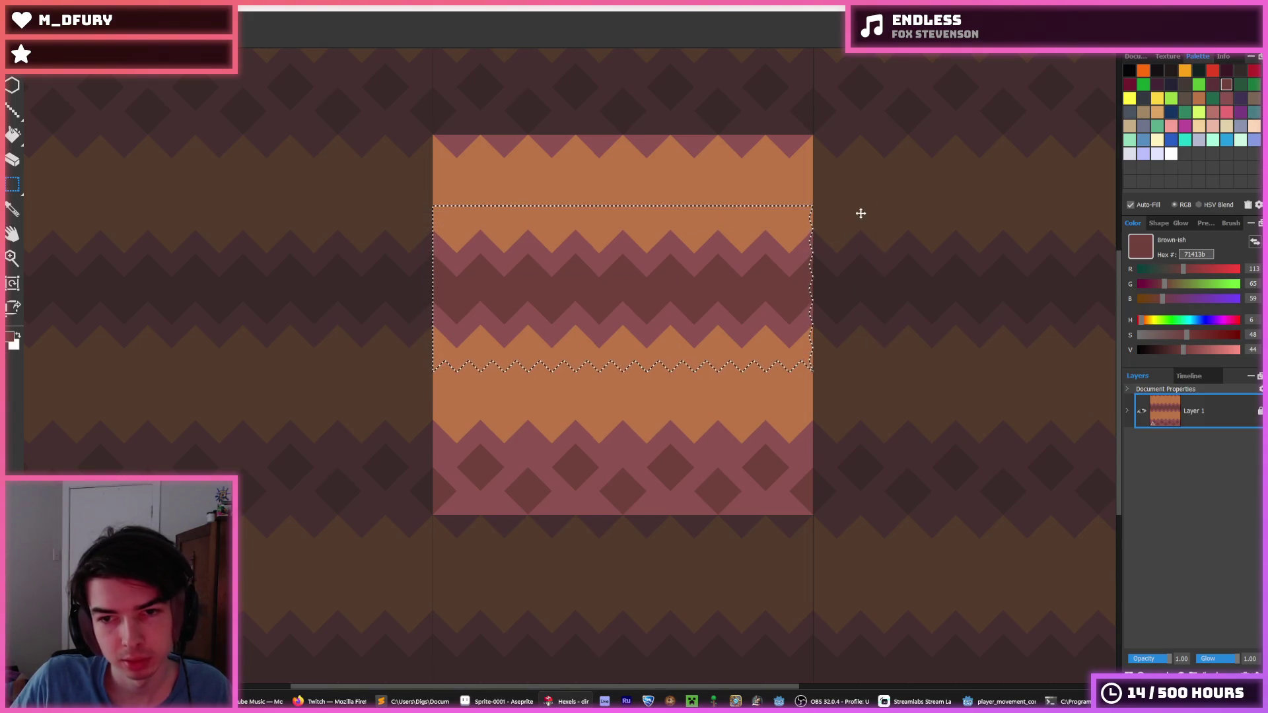
pyautogui.press('Down')
pyautogui.press('Down')
pyautogui.press('Down')
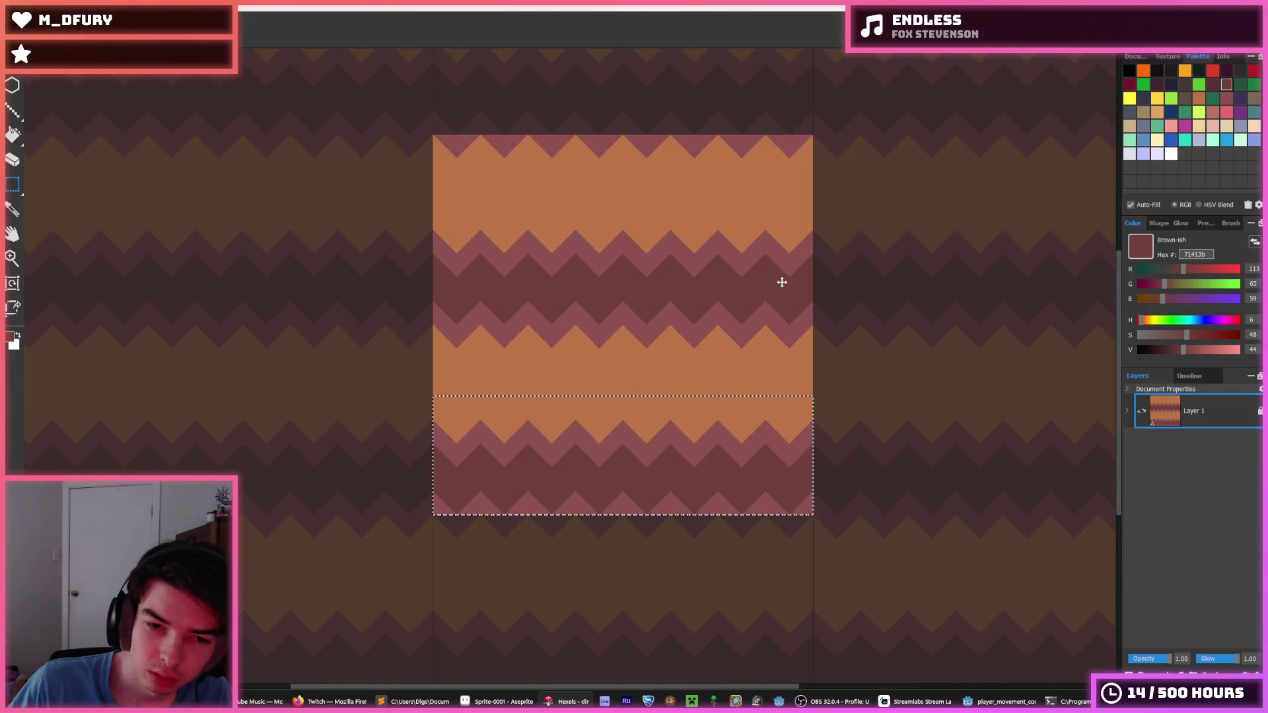
pyautogui.press('Up')
pyautogui.press('Down')
pyautogui.press('Down')
pyautogui.hotkey('ctrl', 'd')
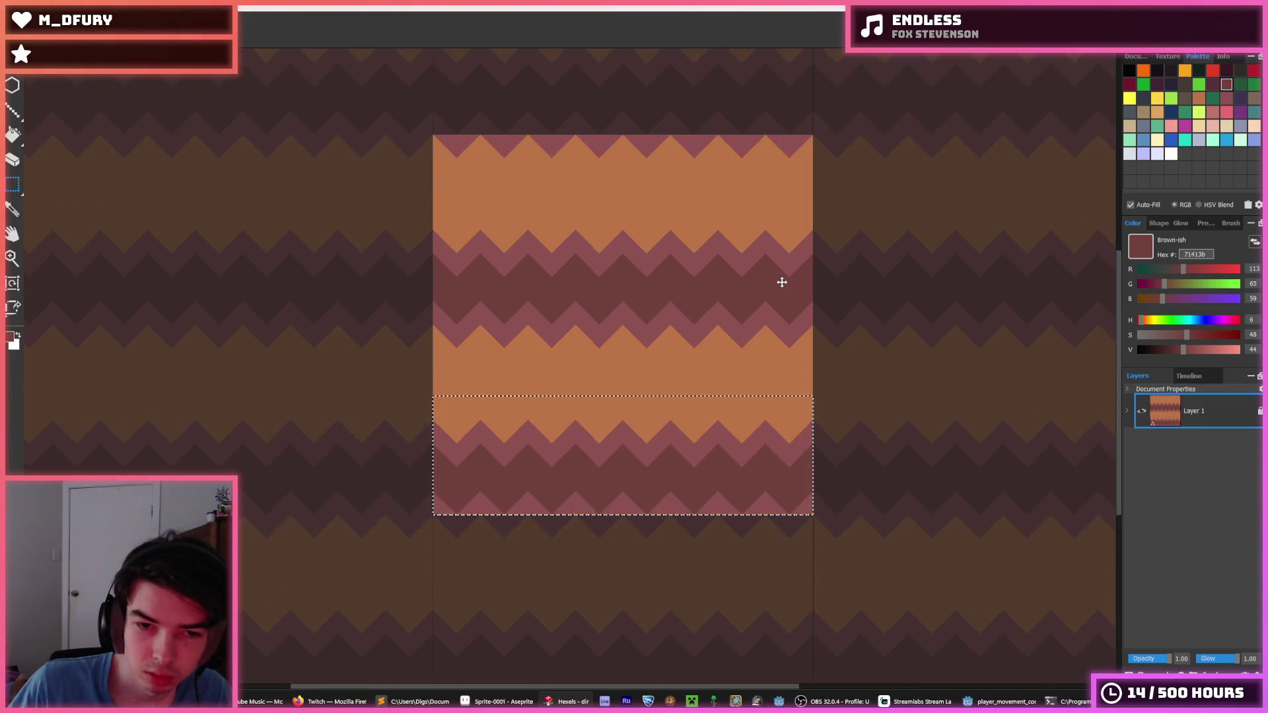
# - Return to the brush with the mauve colour sampled from the canvas
pyautogui.scroll(-6, 540, 368)
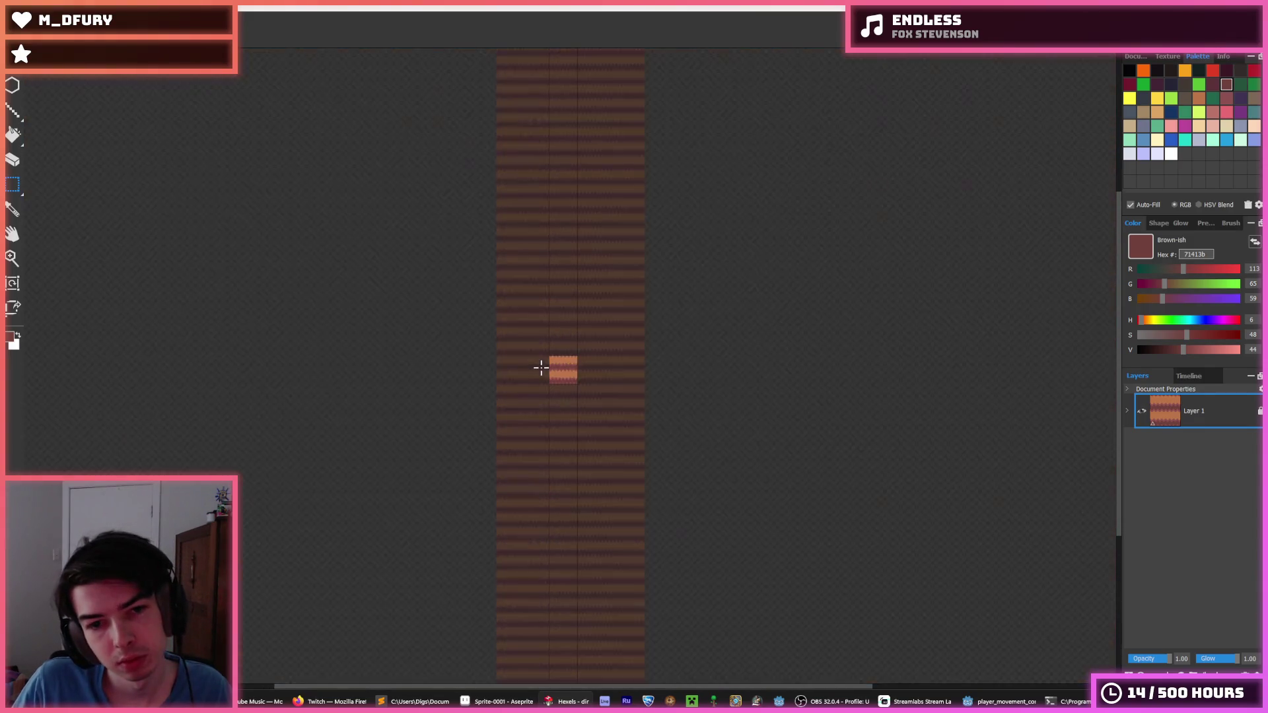
pyautogui.scroll(10, 553, 375)
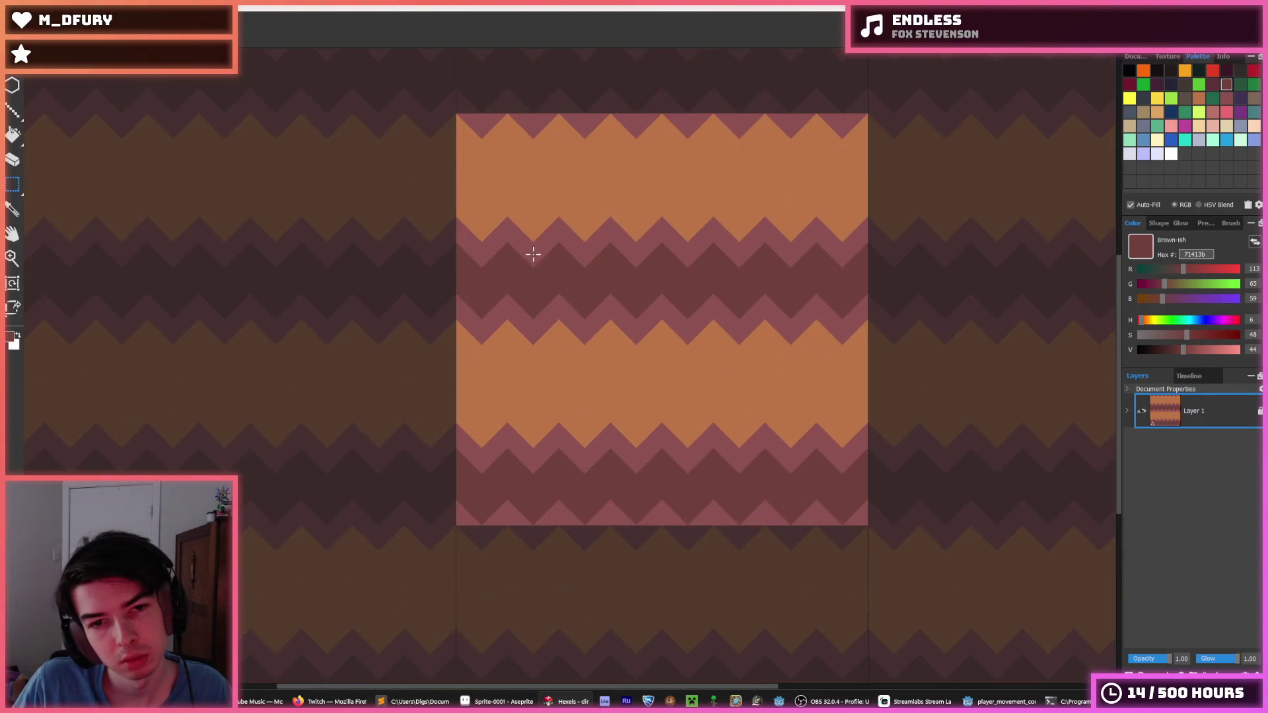
pyautogui.press('b')
pyautogui.keyDown('alt'); pyautogui.click(537, 245); pyautogui.keyUp('alt')
pyautogui.press('alt')
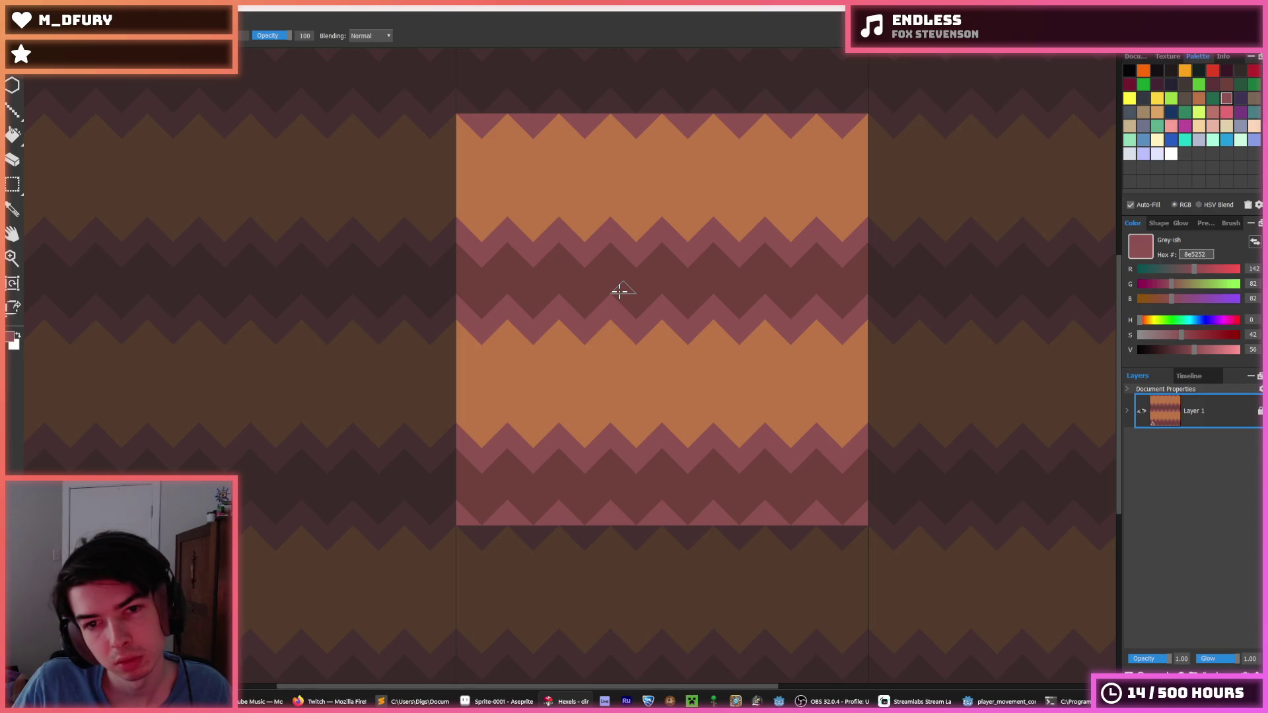
pyautogui.press('alt')
# - Touch up the zigzag peaks, painting mauve into the orange bands and dark brown into mauve
pyautogui.moveTo(527, 235)
pyautogui.mouseDown()
pyautogui.moveTo(561, 204)
pyautogui.moveTo(588, 229)
pyautogui.moveTo(665, 204)
pyautogui.moveTo(735, 225)
pyautogui.moveTo(764, 204)
pyautogui.moveTo(904, 234)
pyautogui.mouseUp()
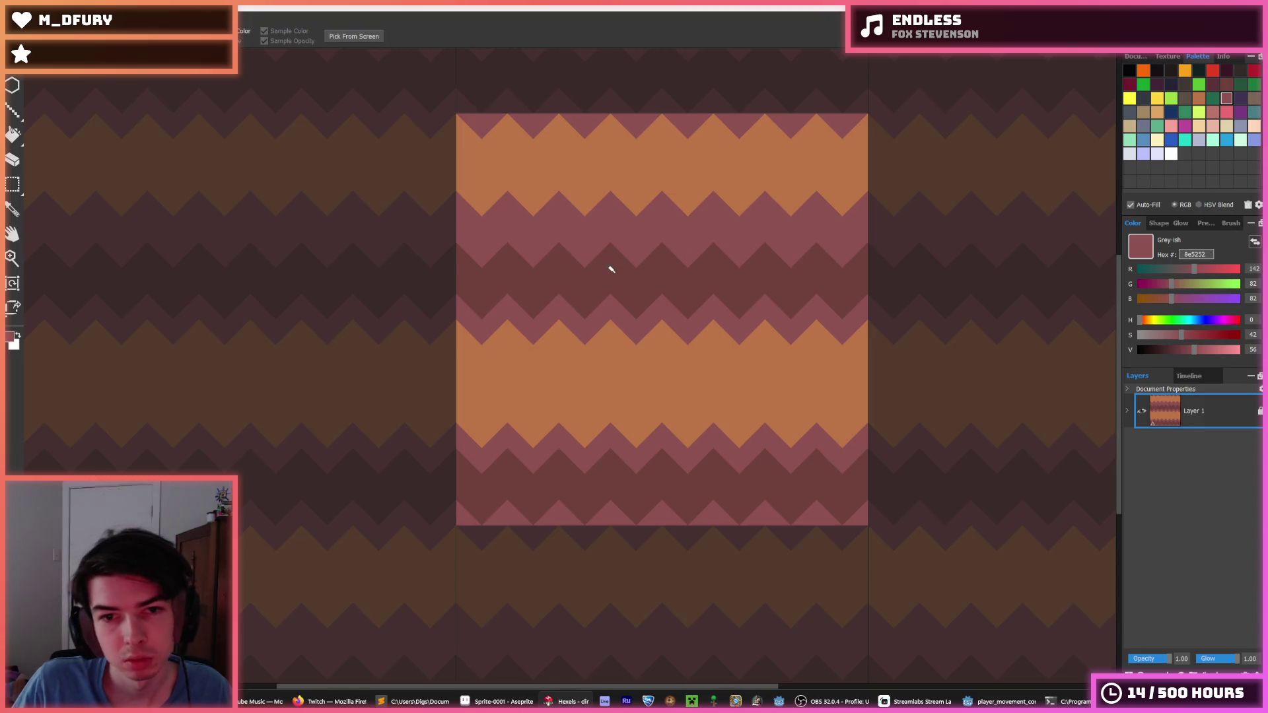
pyautogui.keyDown('alt'); pyautogui.click(582, 256); pyautogui.keyUp('alt')
pyautogui.moveTo(581, 256)
pyautogui.mouseDown()
pyautogui.moveTo(606, 231)
pyautogui.moveTo(745, 262)
pyautogui.moveTo(821, 239)
pyautogui.moveTo(942, 255)
pyautogui.moveTo(977, 241)
pyautogui.moveTo(953, 248)
pyautogui.mouseUp()
pyautogui.press('i')
pyautogui.scroll(-4, 679, 235)
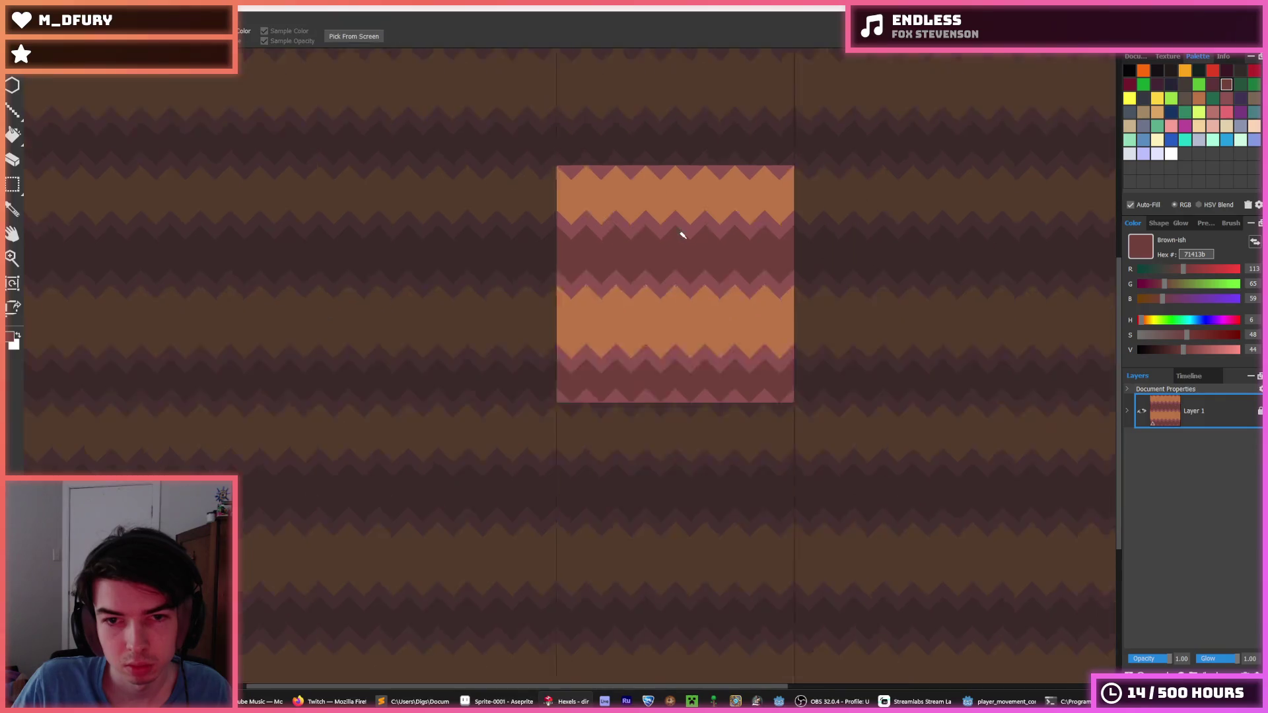
pyautogui.scroll(2, 696, 241)
pyautogui.scroll(2, 670, 236)
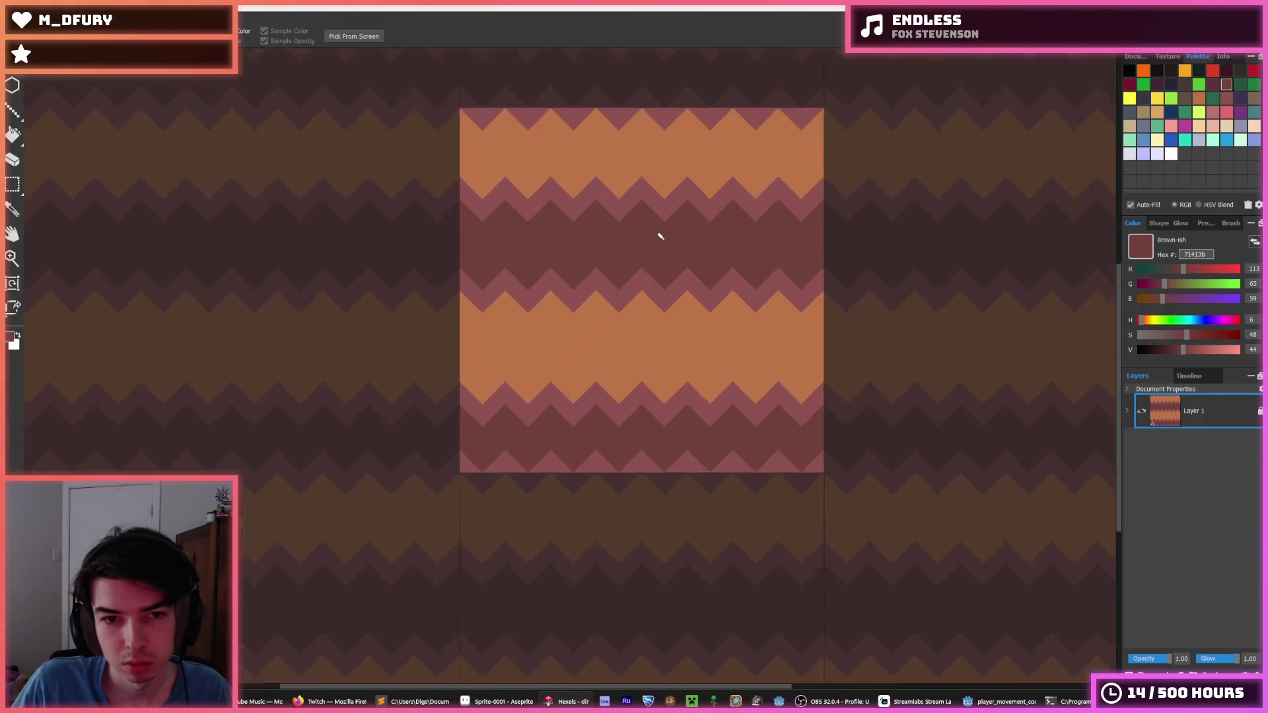
pyautogui.click(572, 425)
pyautogui.press('b')
pyautogui.moveTo(572, 424)
pyautogui.mouseDown()
pyautogui.moveTo(580, 410)
pyautogui.moveTo(623, 416)
pyautogui.moveTo(648, 396)
pyautogui.moveTo(750, 416)
pyautogui.moveTo(780, 402)
pyautogui.moveTo(910, 407)
pyautogui.mouseUp()
pyautogui.keyDown('alt'); pyautogui.click(800, 441); pyautogui.keyUp('alt')
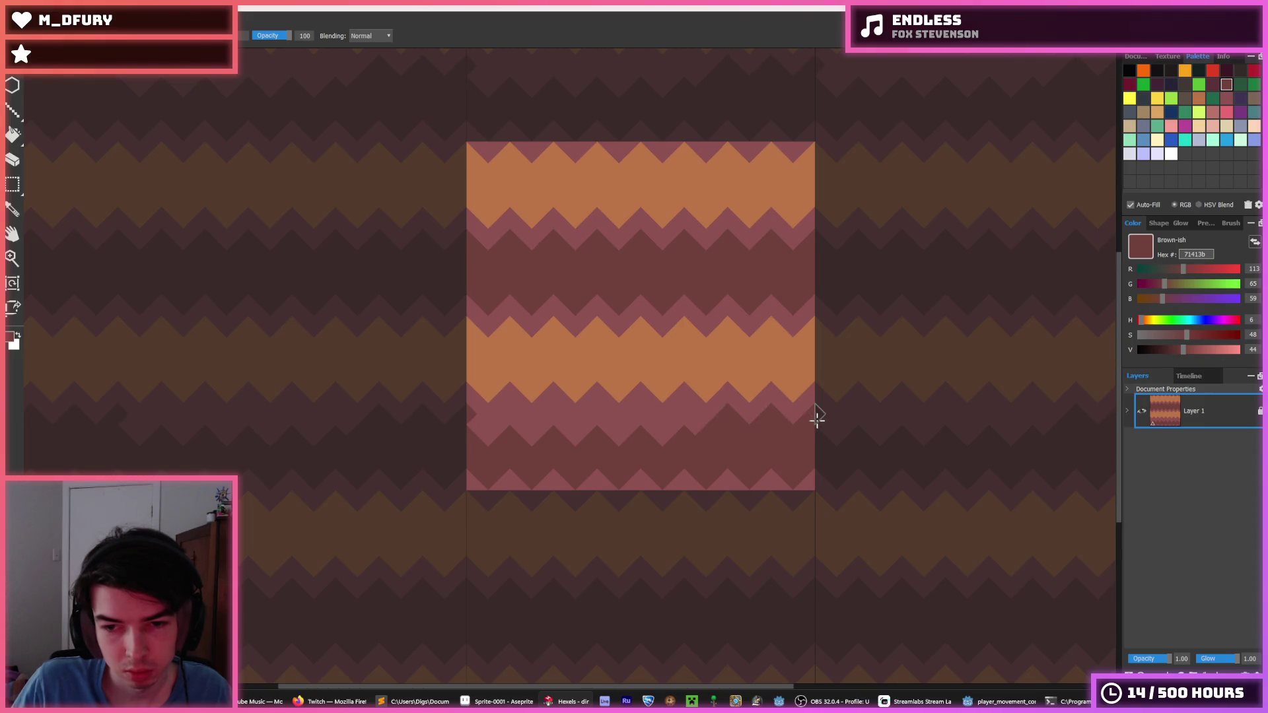
pyautogui.moveTo(873, 431)
pyautogui.mouseDown()
pyautogui.moveTo(905, 416)
pyautogui.moveTo(982, 425)
pyautogui.mouseUp()
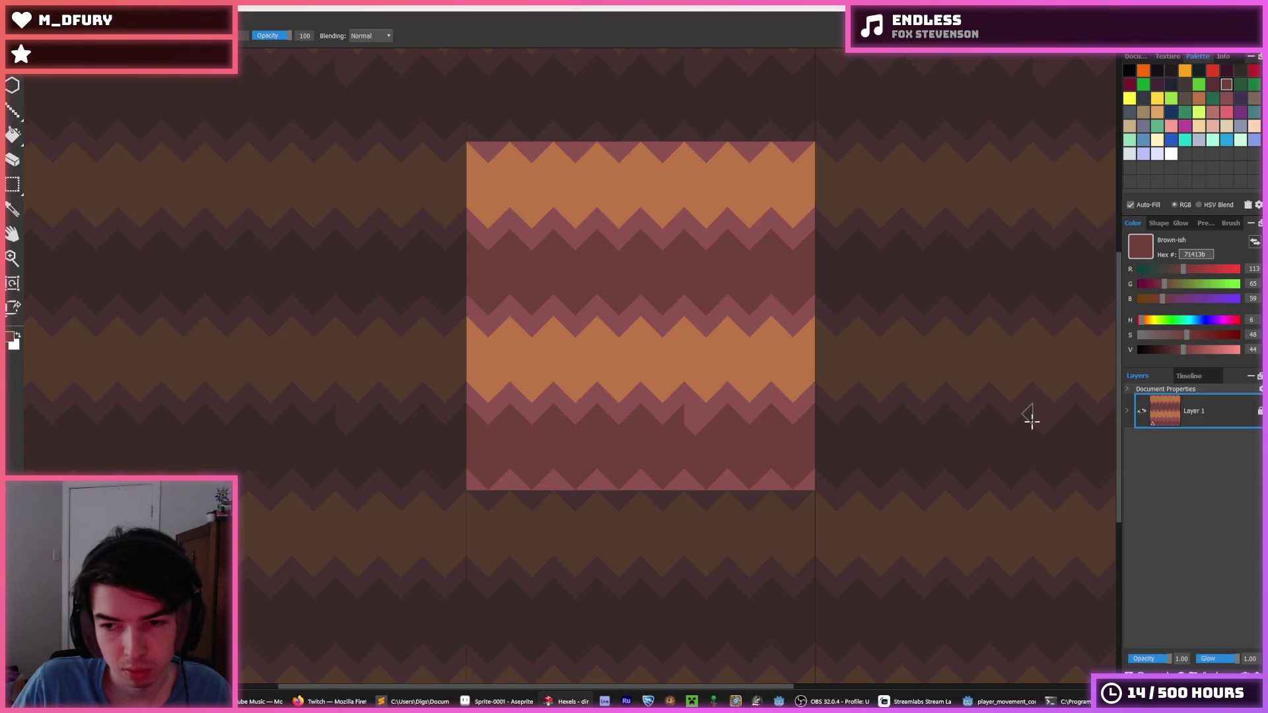
# - Export the tile as a PNG over the existing dirt.png
pyautogui.scroll(-4, 634, 358)
pyautogui.scroll(1, 634, 359)
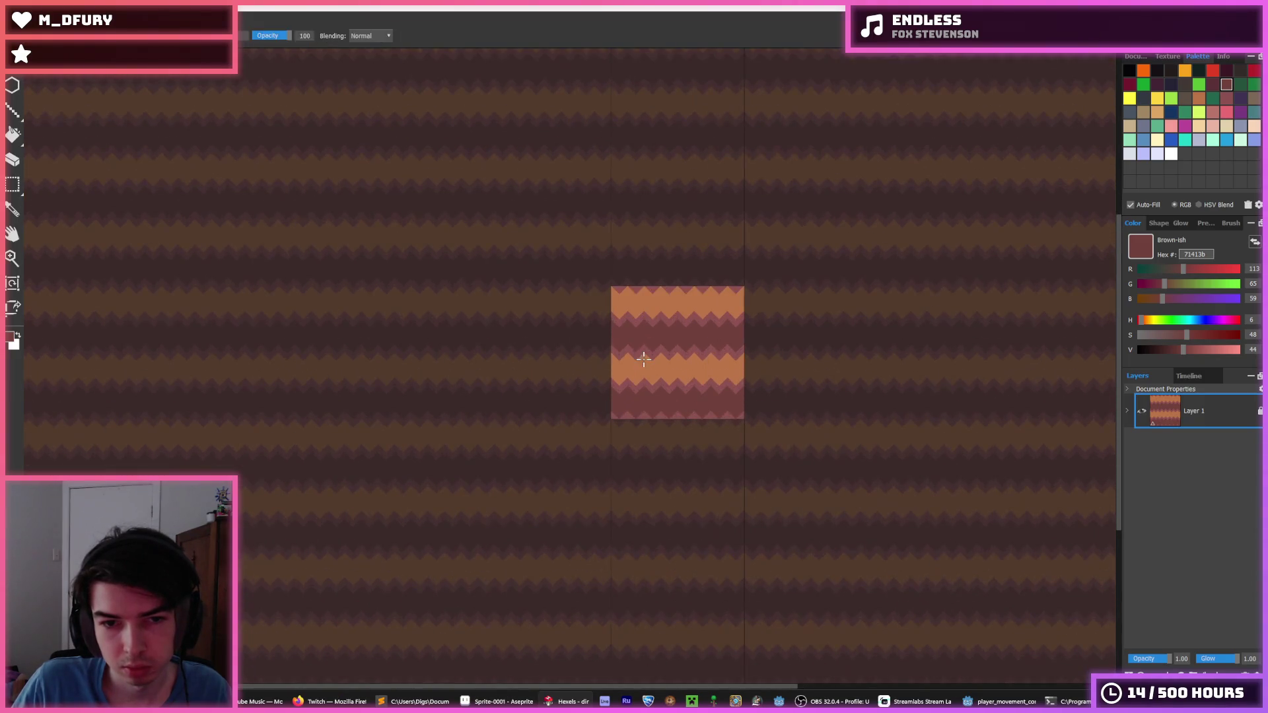
pyautogui.scroll(-2, 634, 359)
pyautogui.hotkey('ctrl', 's')
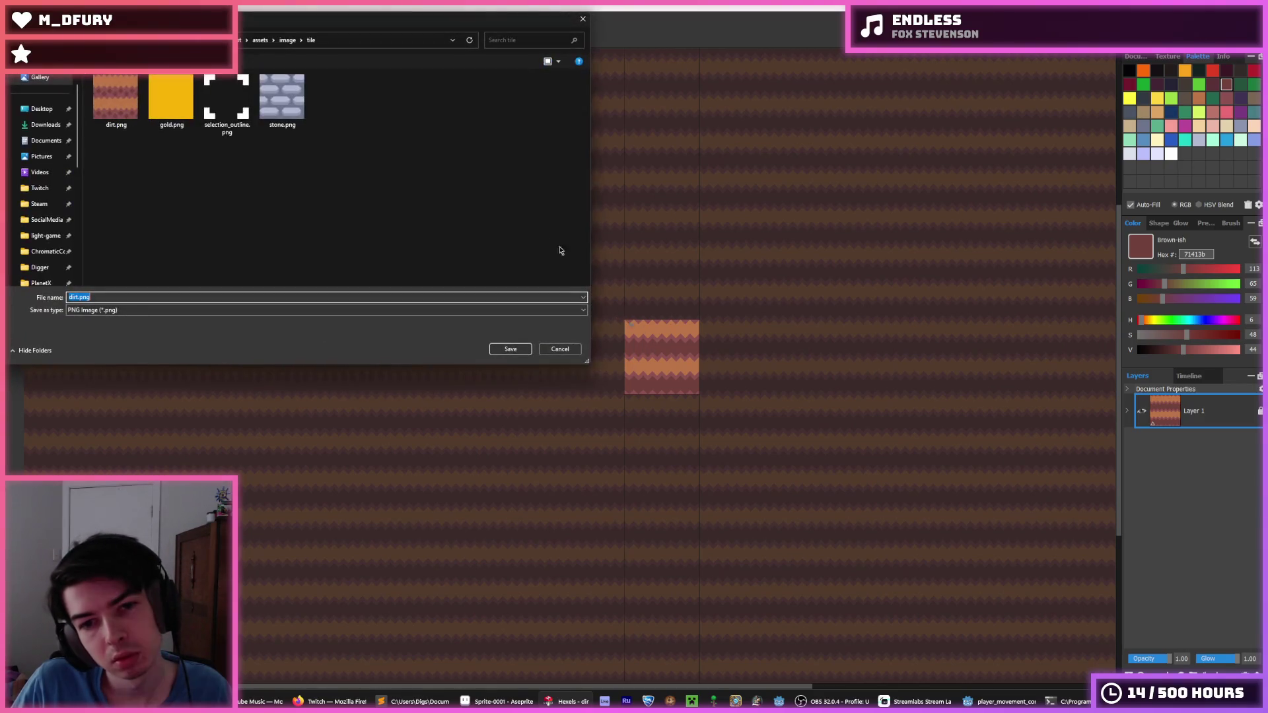
pyautogui.press('Return')
pyautogui.click(649, 351)
pyautogui.click(669, 506)
pyautogui.hotkey('alt', 'Tab')
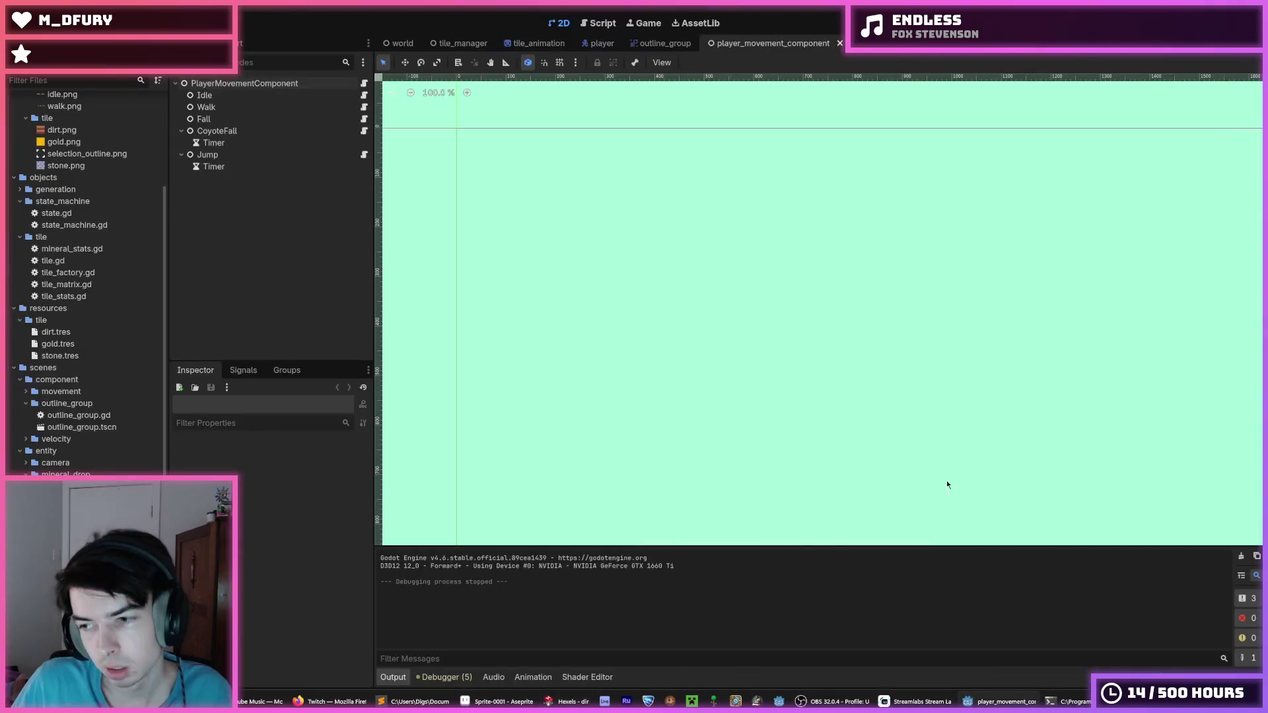
pyautogui.press('F5')
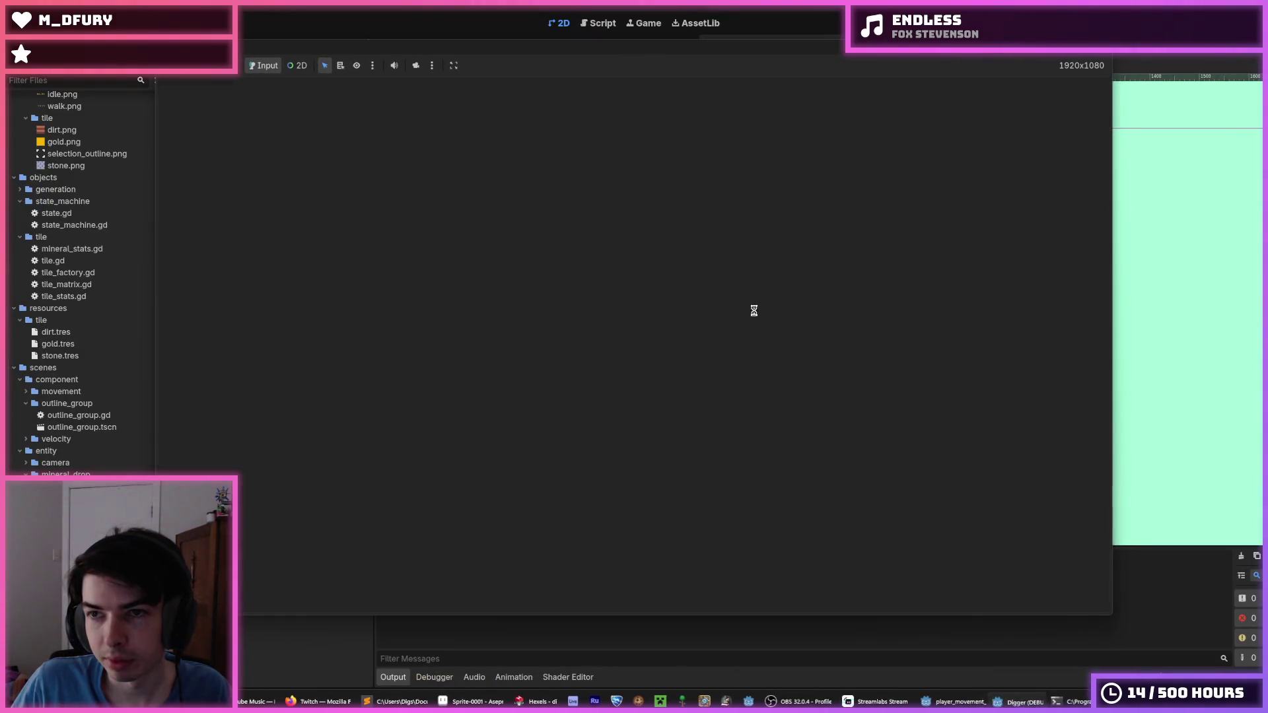
pyautogui.press('d')
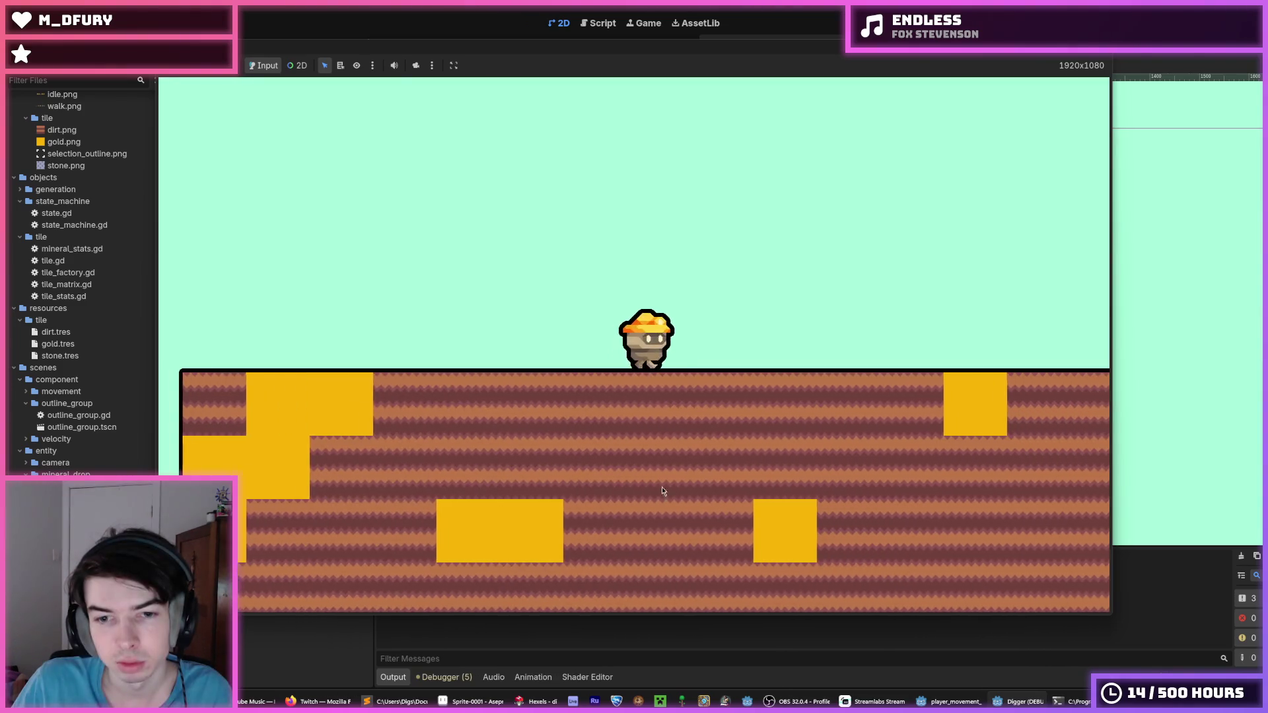
pyautogui.press('s')
pyautogui.press('s')
pyautogui.press('s')
pyautogui.press('s')
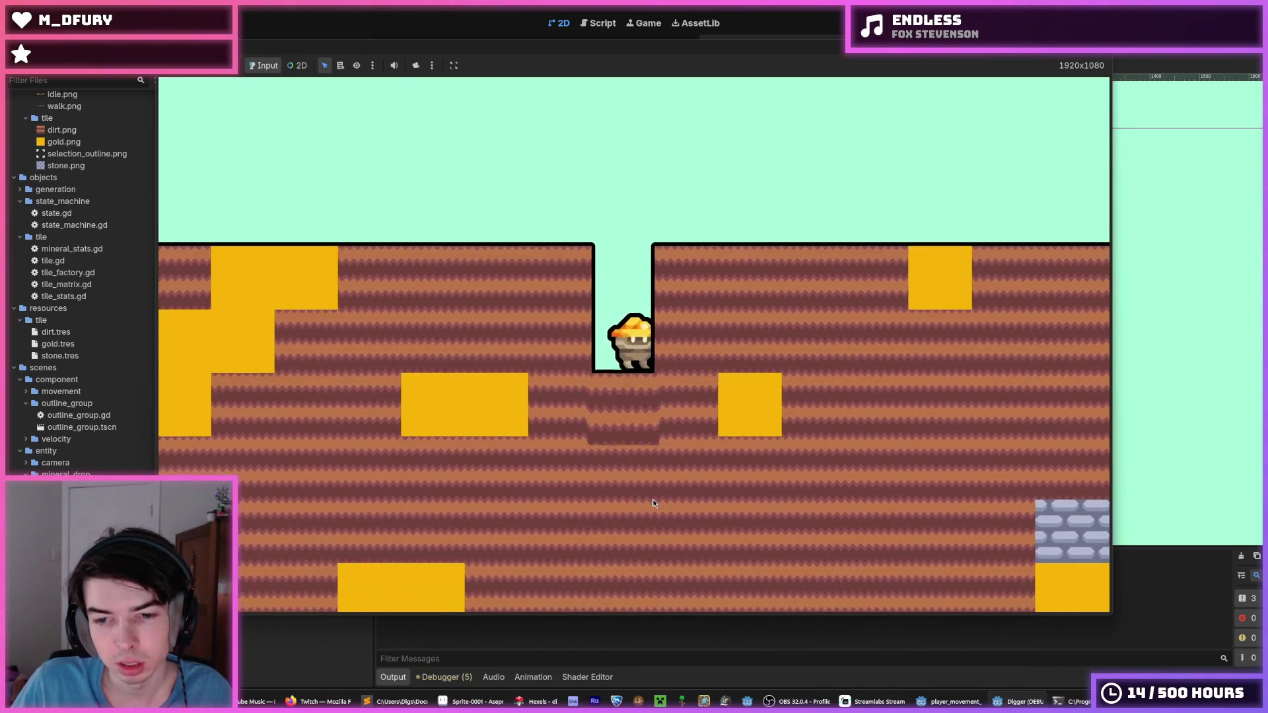
pyautogui.press('s')
pyautogui.press('s')
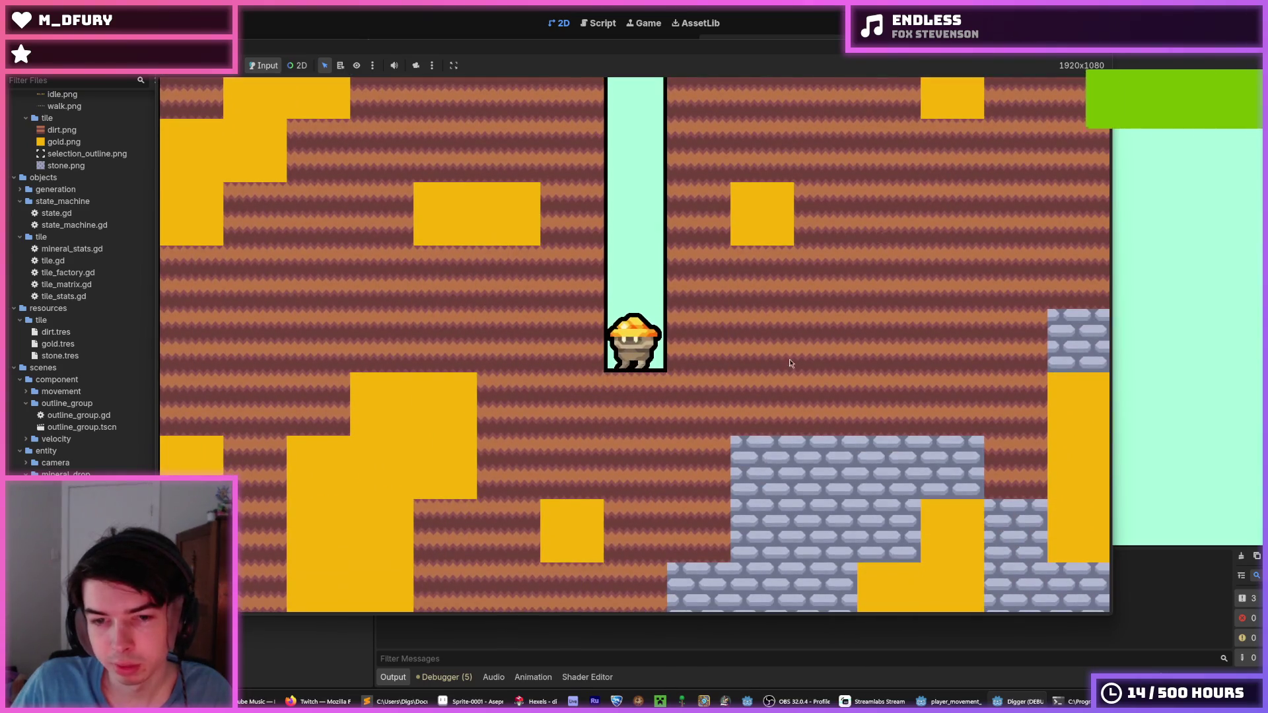
pyautogui.press('F8')
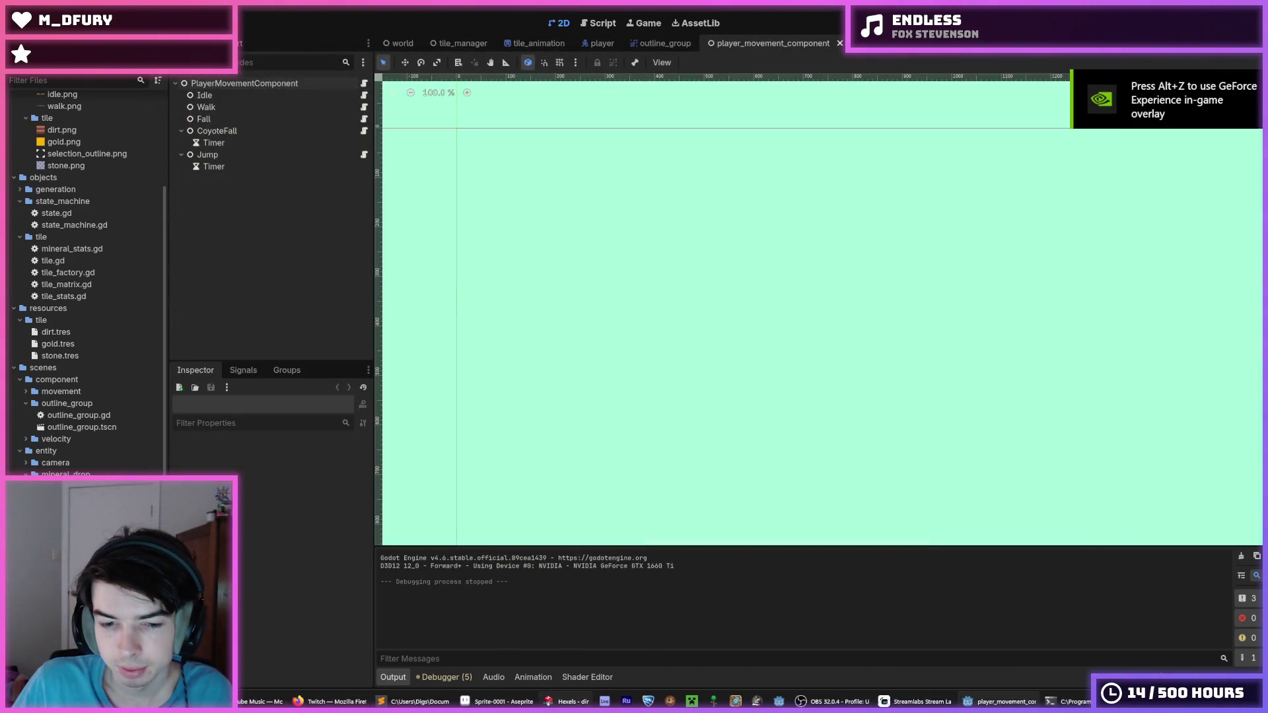
pyautogui.hotkey('alt', 'Tab')
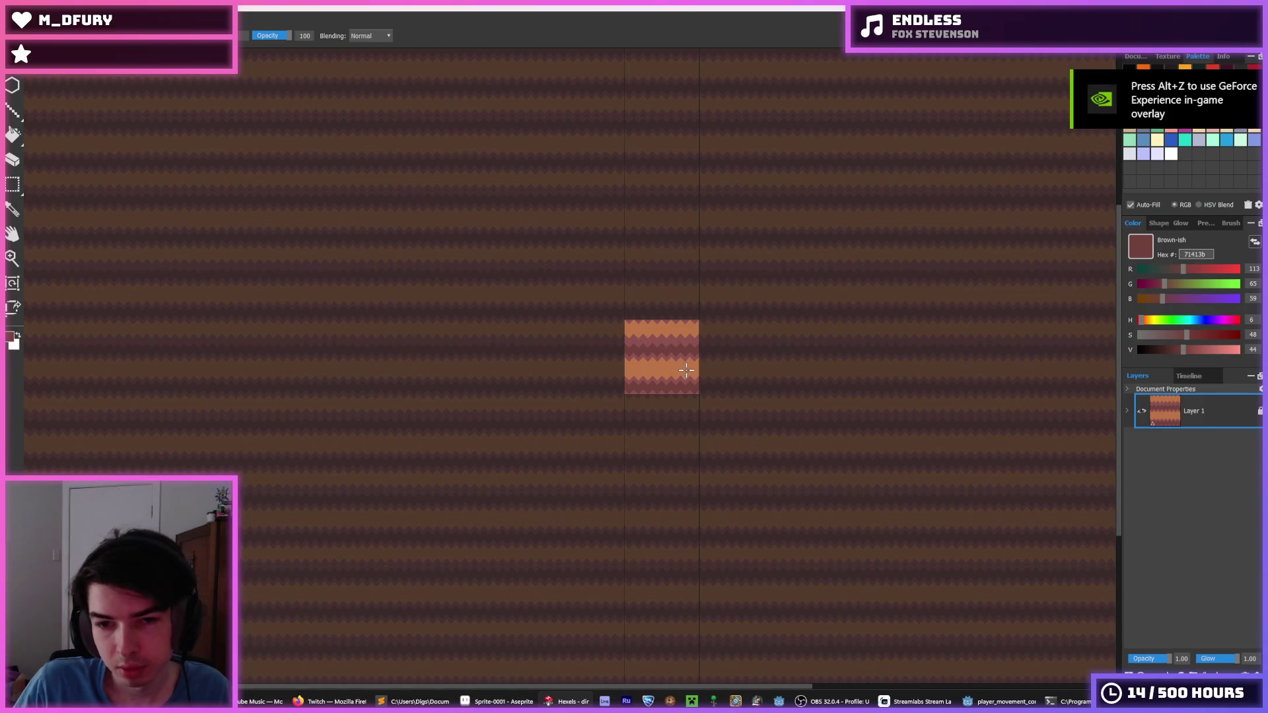
# - Select the whole tile and export it over dirt.png at 128×128, replacing the old file
pyautogui.hotkey('ctrl', 'a')
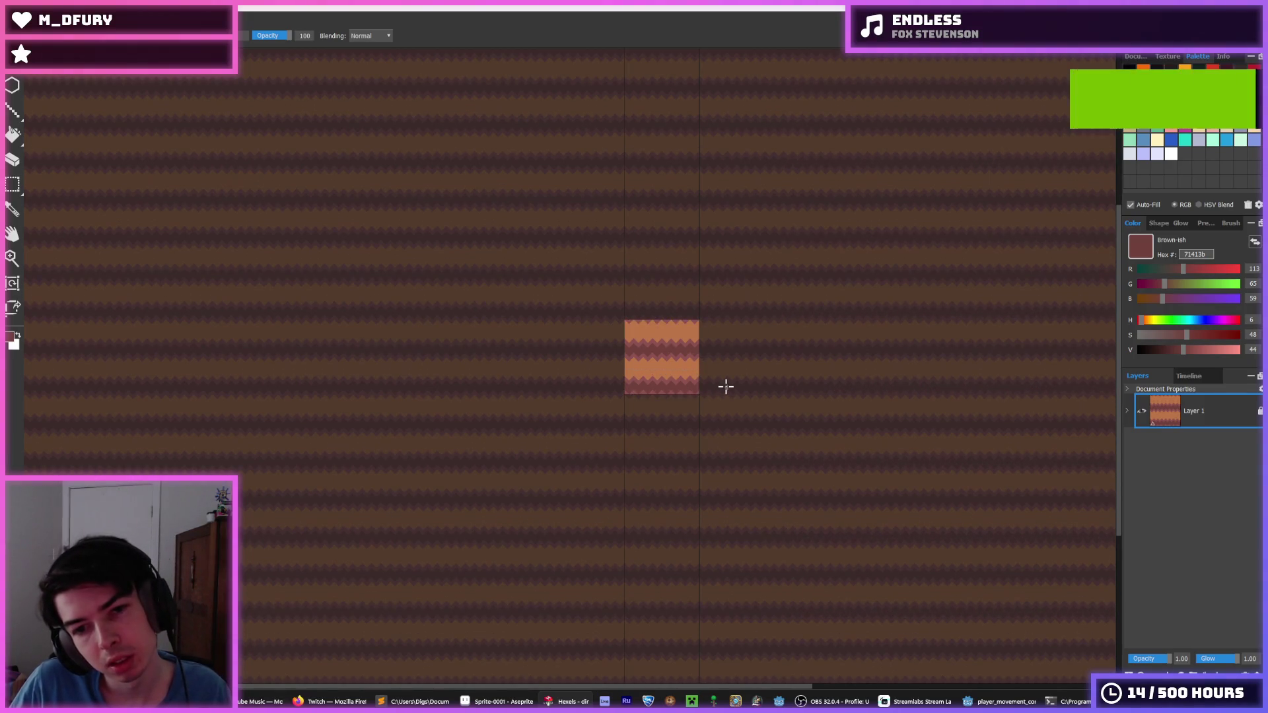
pyautogui.hotkey('ctrl', 'shift', 's')
pyautogui.press('Return')
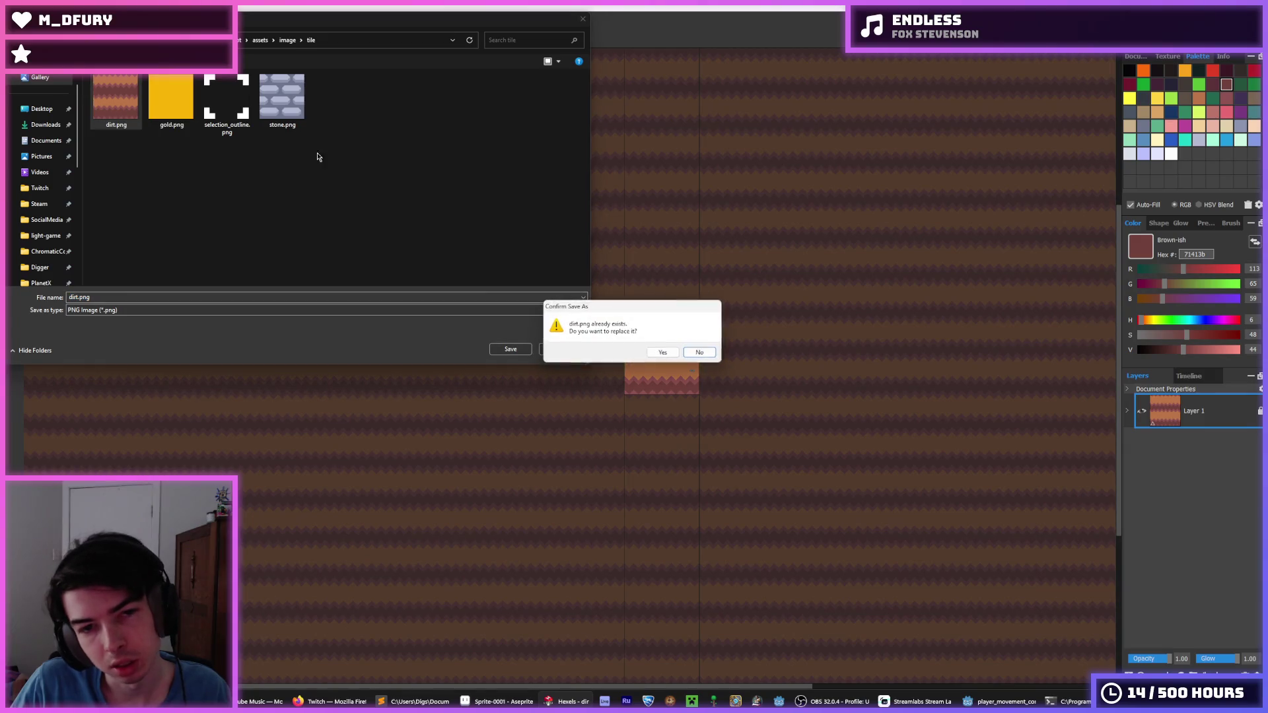
pyautogui.click(661, 354)
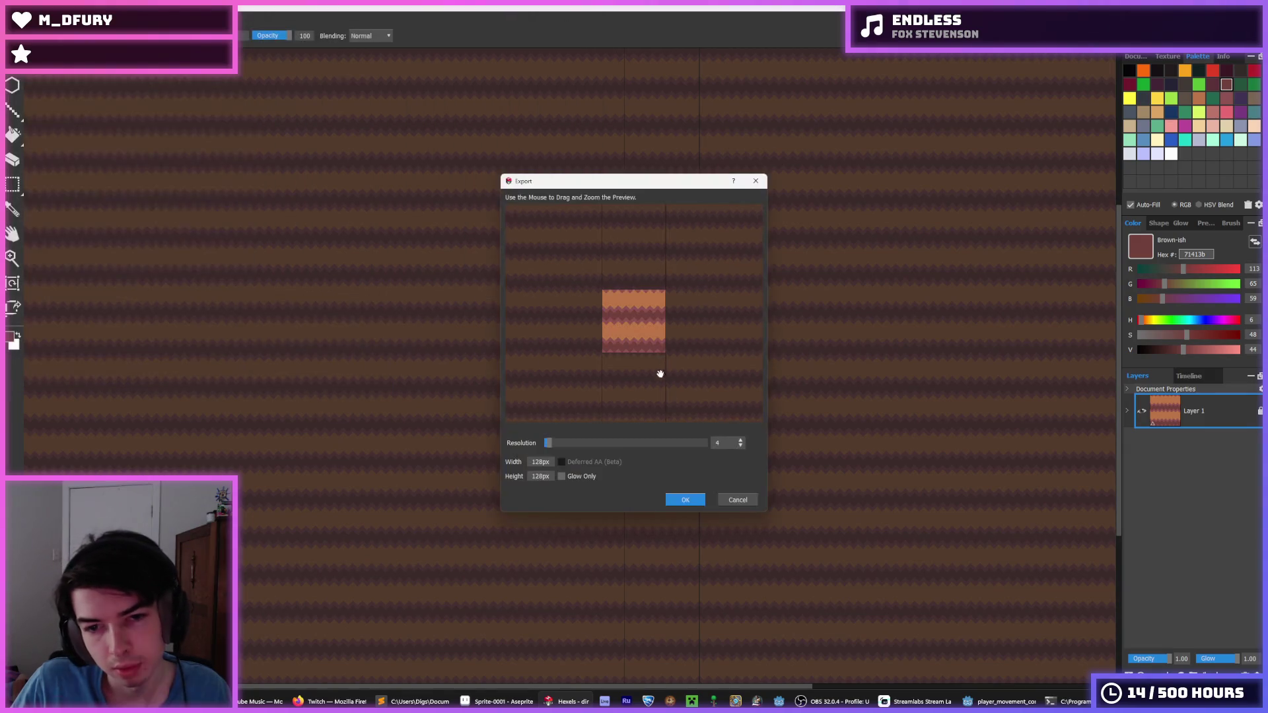
pyautogui.click(683, 501)
pyautogui.click(987, 702)
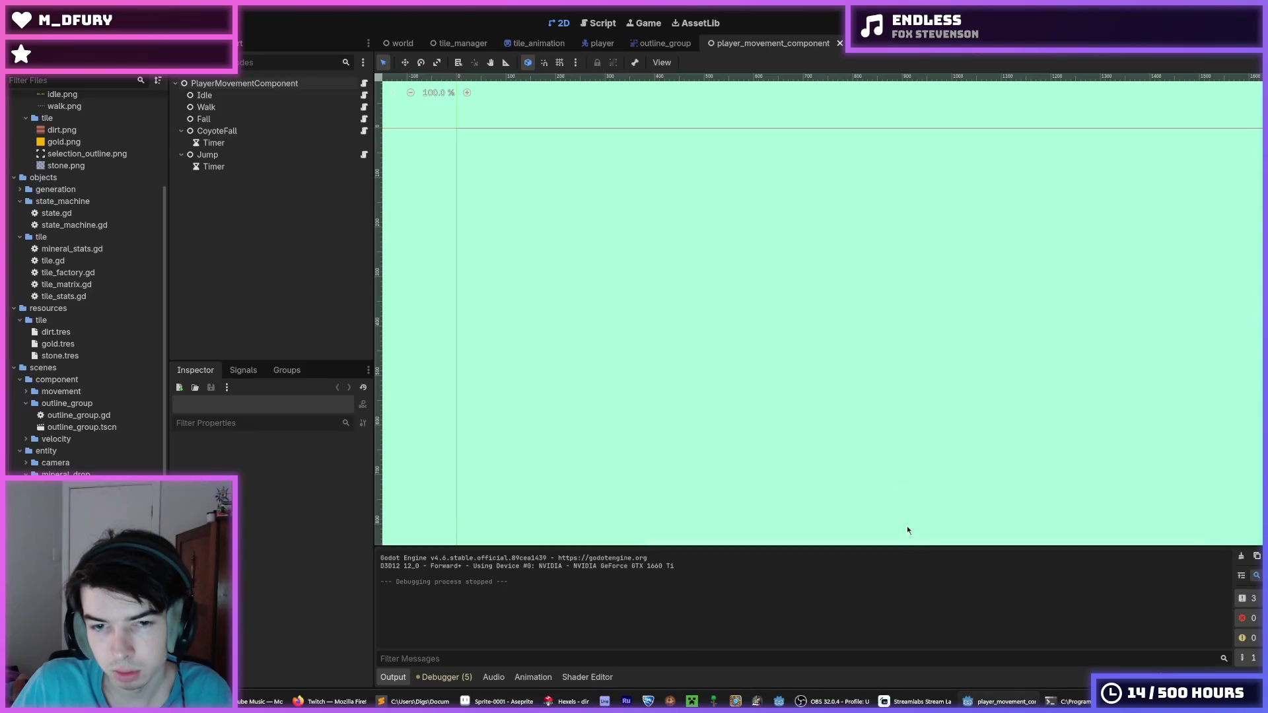
# - Run the game, dig two tiles down and tunnel right through the new dirt, then stop it
pyautogui.press('F5')
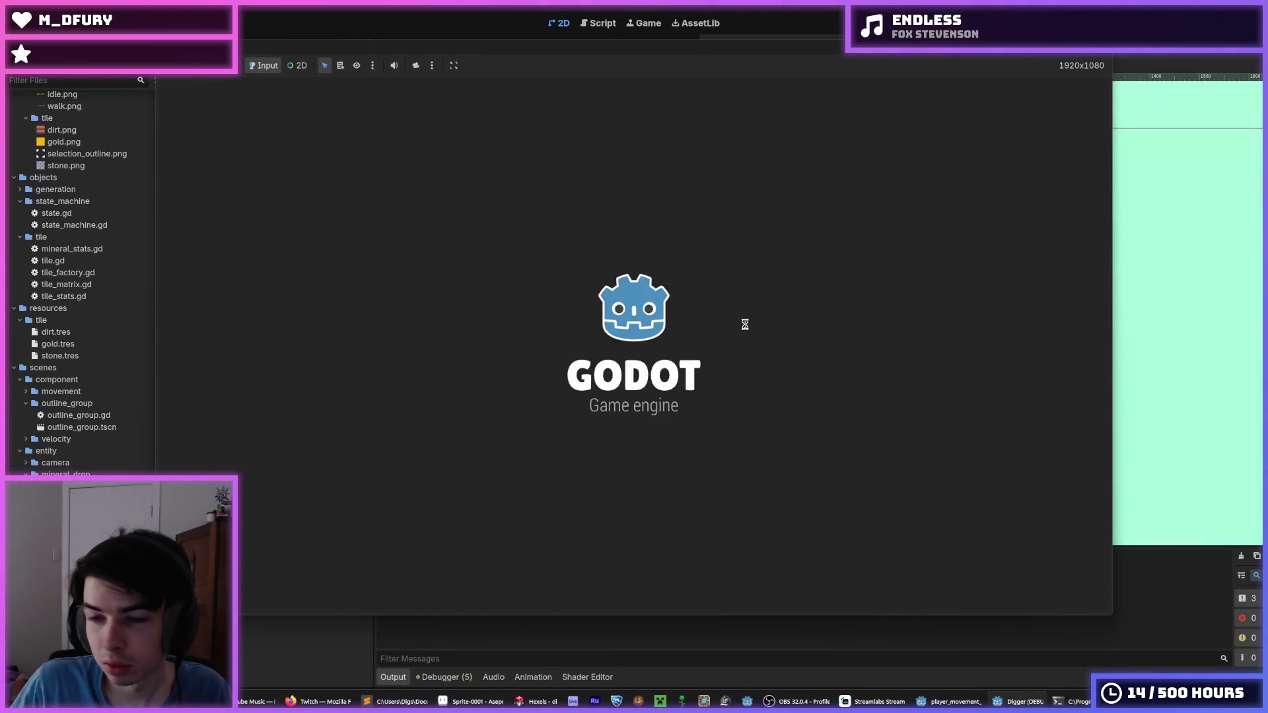
pyautogui.press('s')
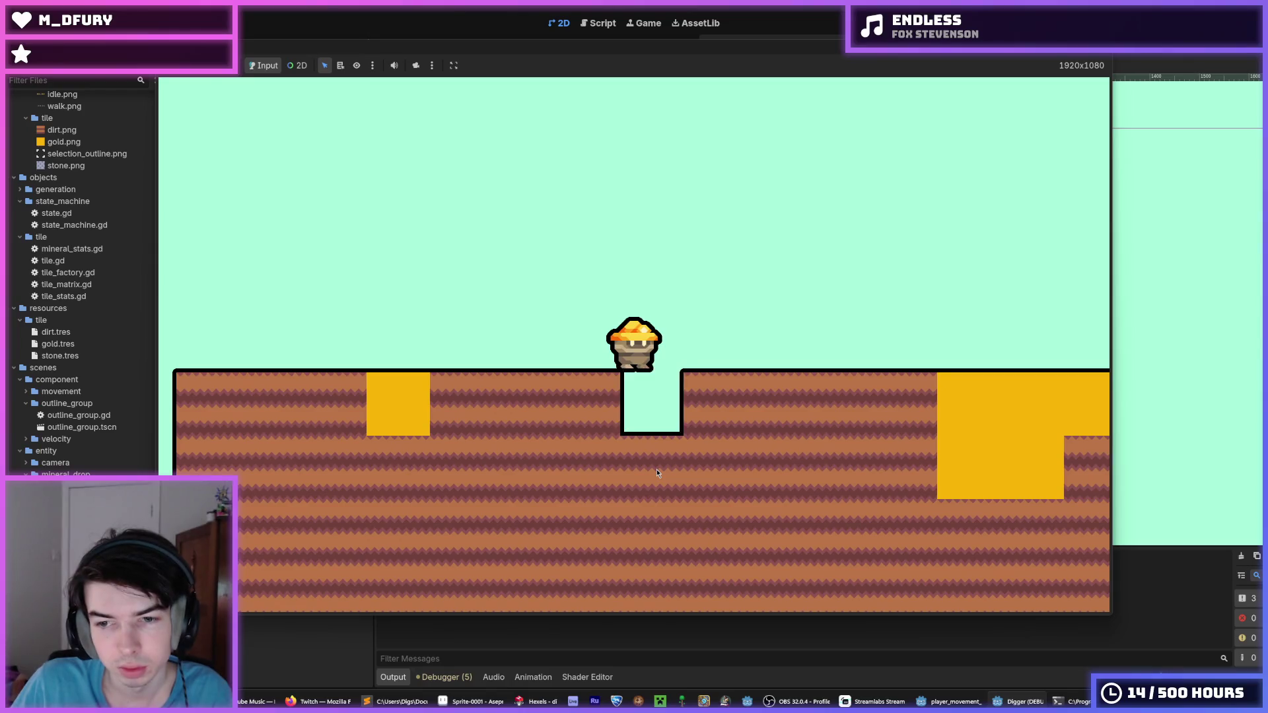
pyautogui.press('s')
pyautogui.press('s')
pyautogui.press('s')
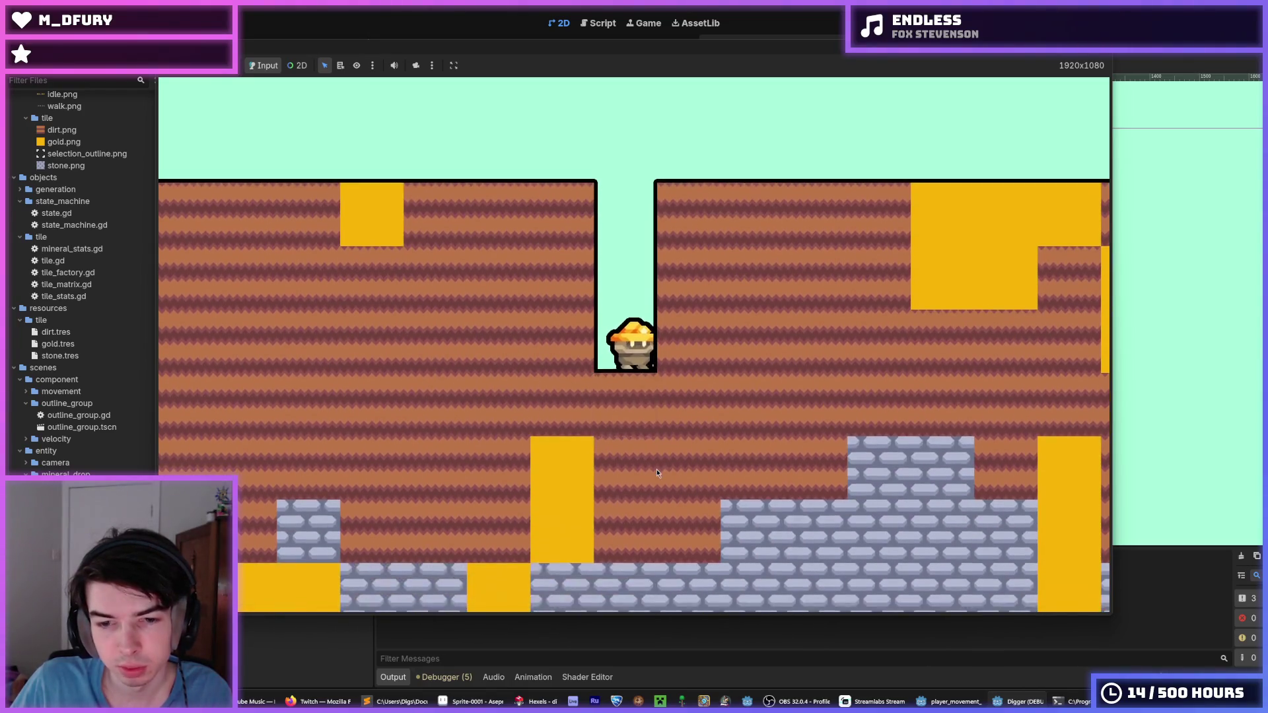
pyautogui.press('d')
pyautogui.press('d')
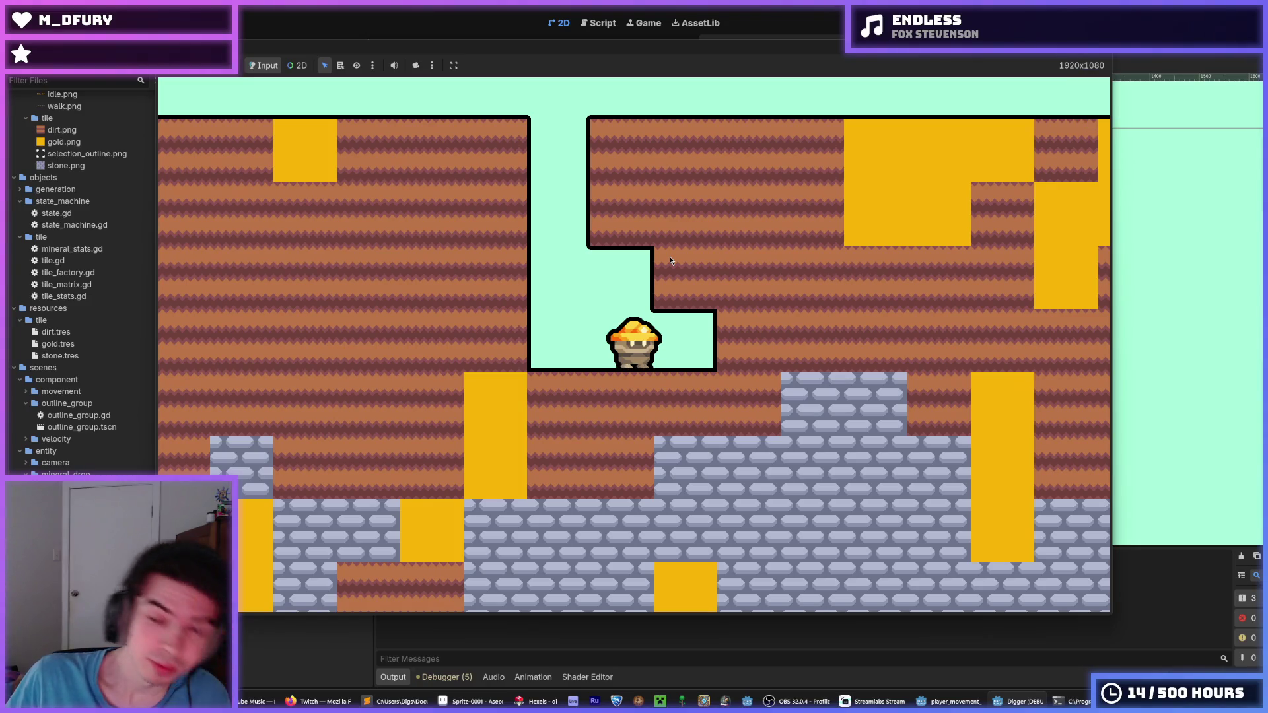
pyautogui.press('d')
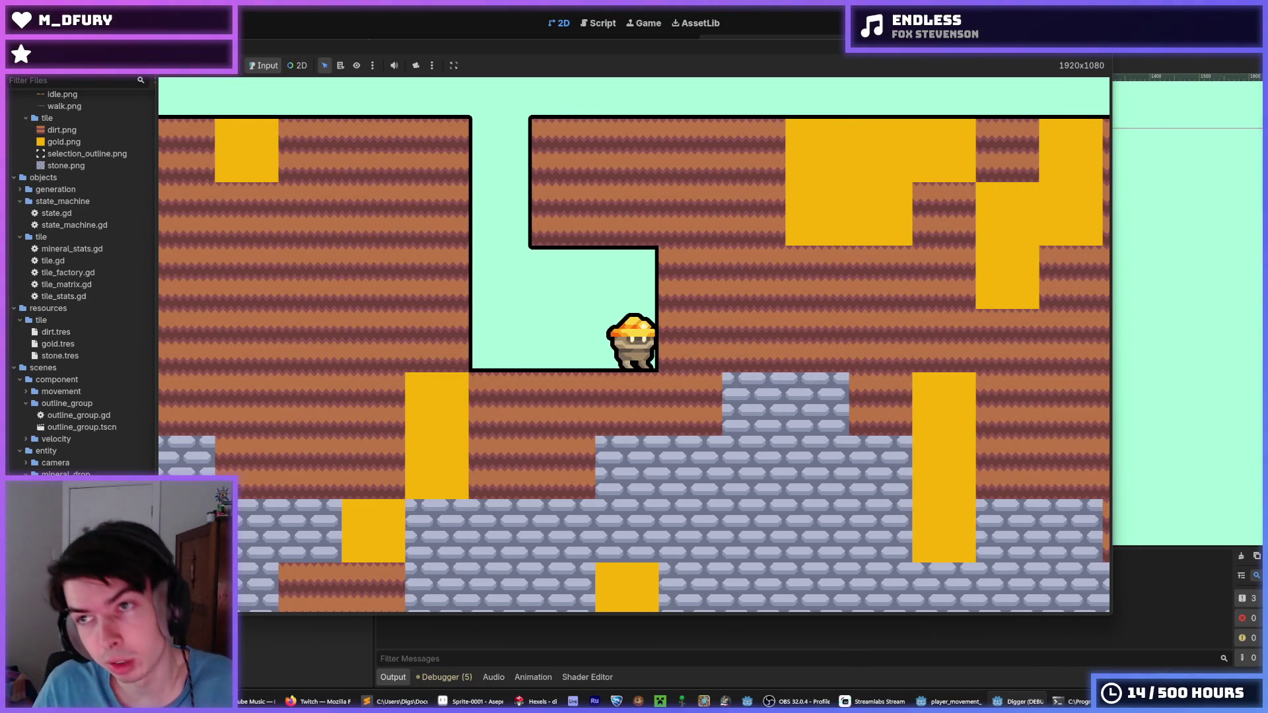
pyautogui.press('F8')
pyautogui.hotkey('alt', 'Tab')
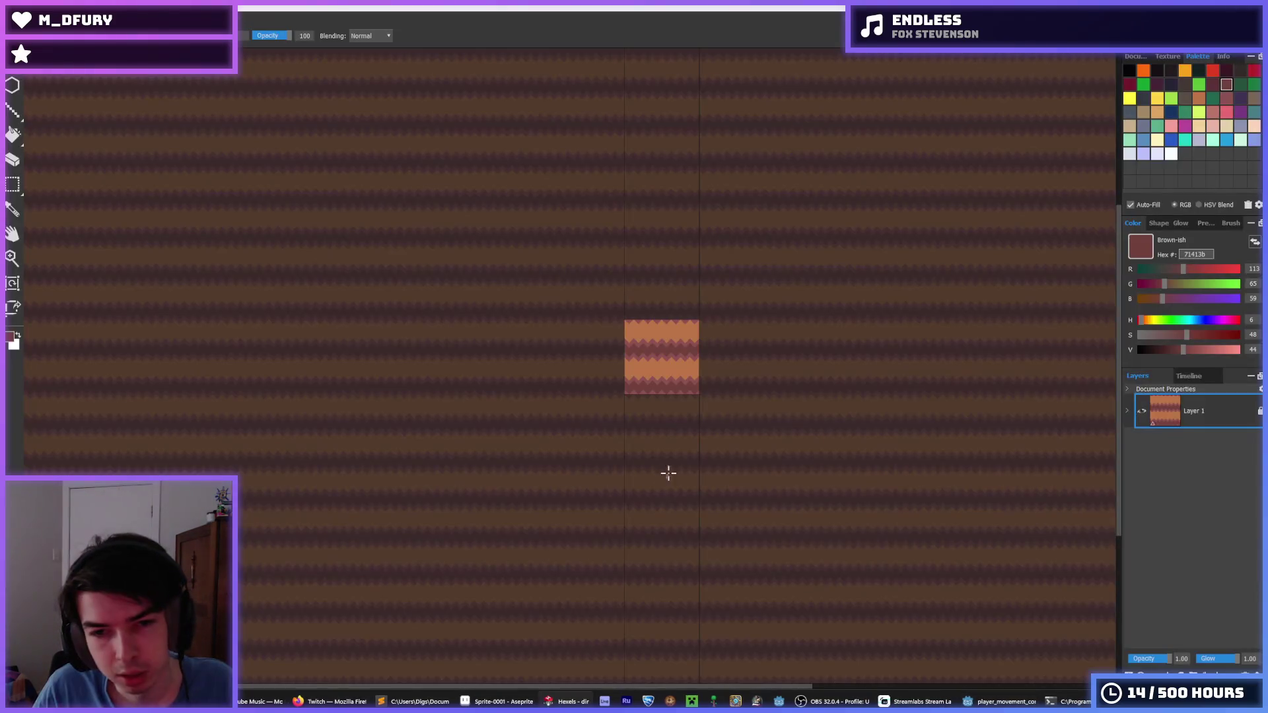
# - Undo the stripe to restore the middle diamonds, then paint four mauve diamonds along the lower orange band
pyautogui.scroll(2, 666, 342)
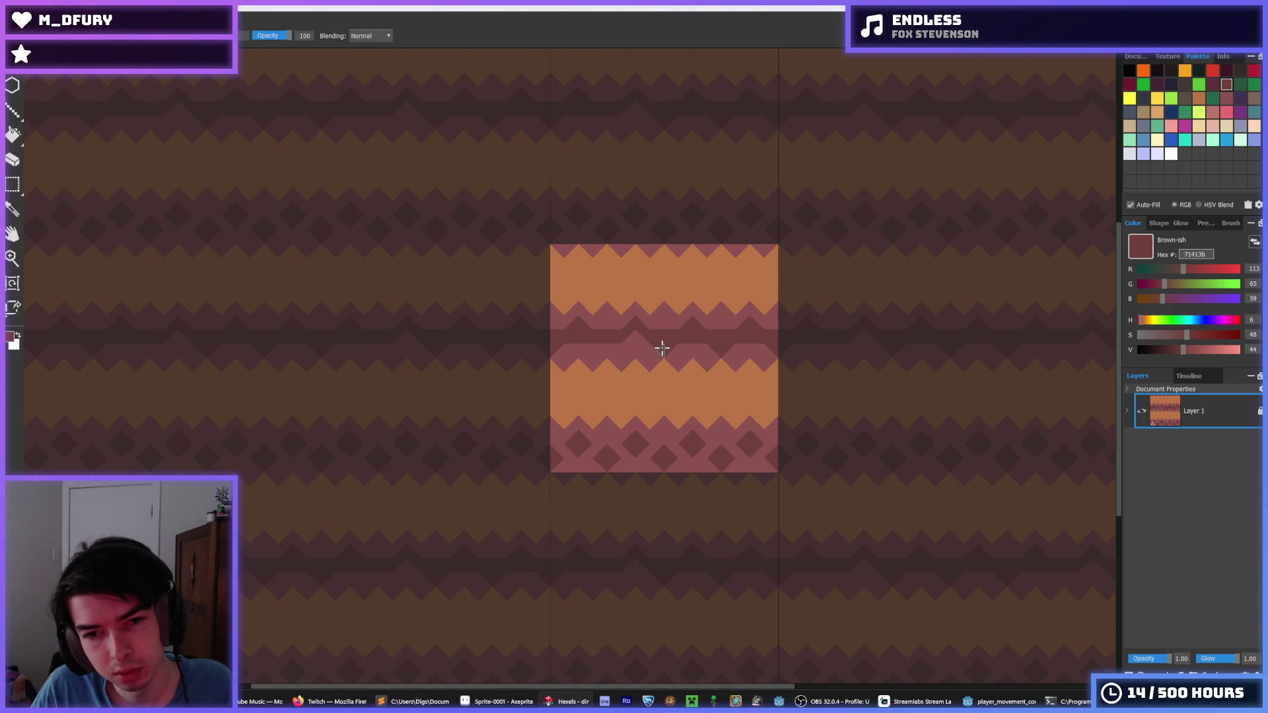
pyautogui.hotkey('ctrl', 'z')
pyautogui.keyDown('alt'); pyautogui.click(623, 342); pyautogui.keyUp('alt')
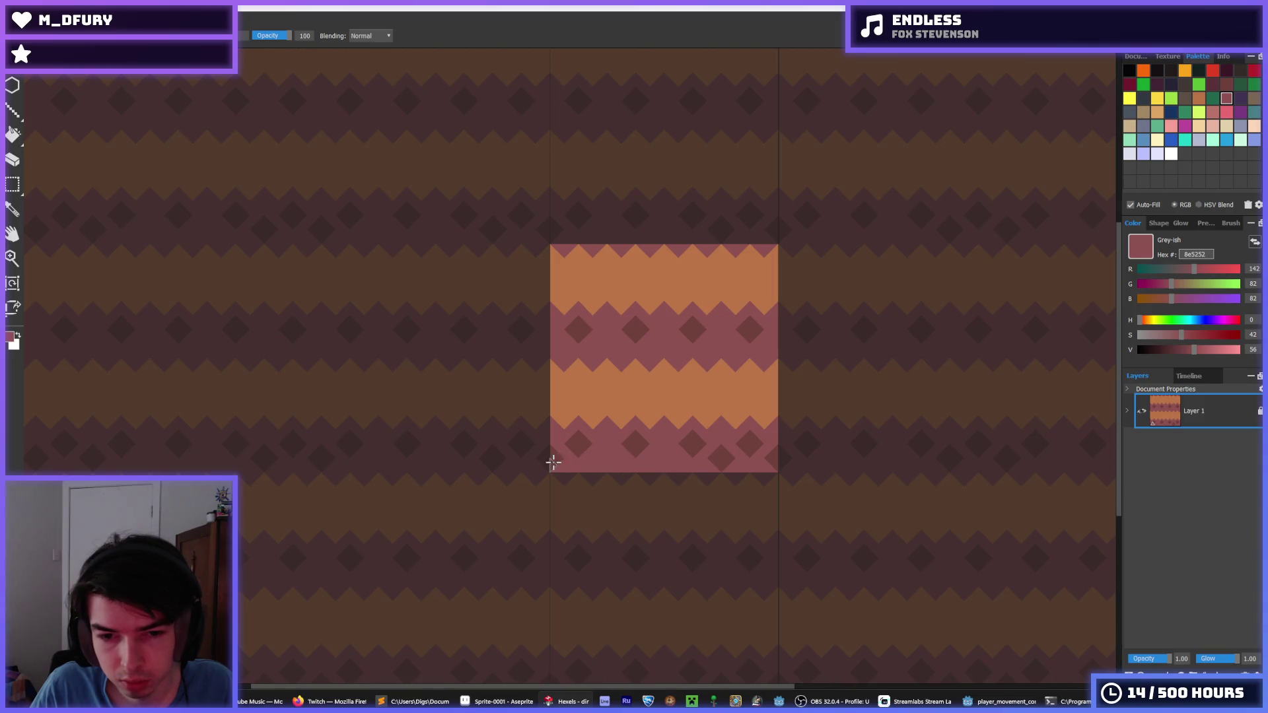
pyautogui.click(604, 388)
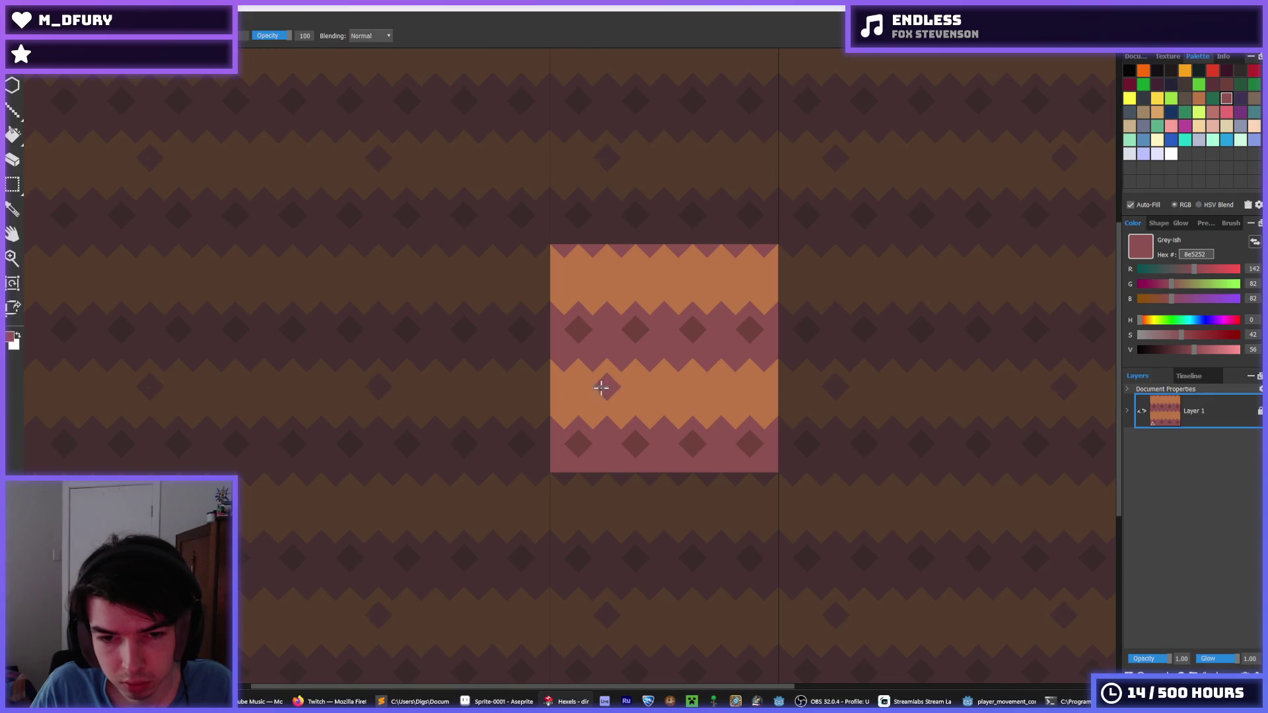
pyautogui.click(659, 390)
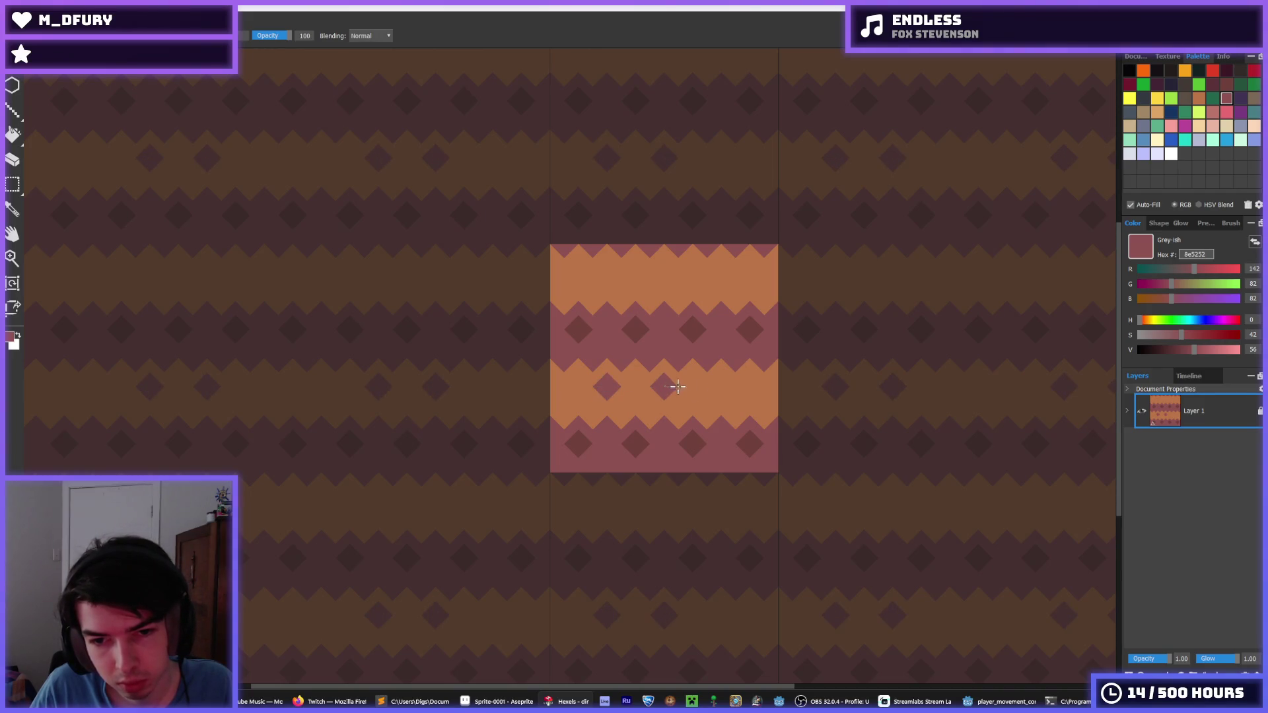
pyautogui.click(719, 388)
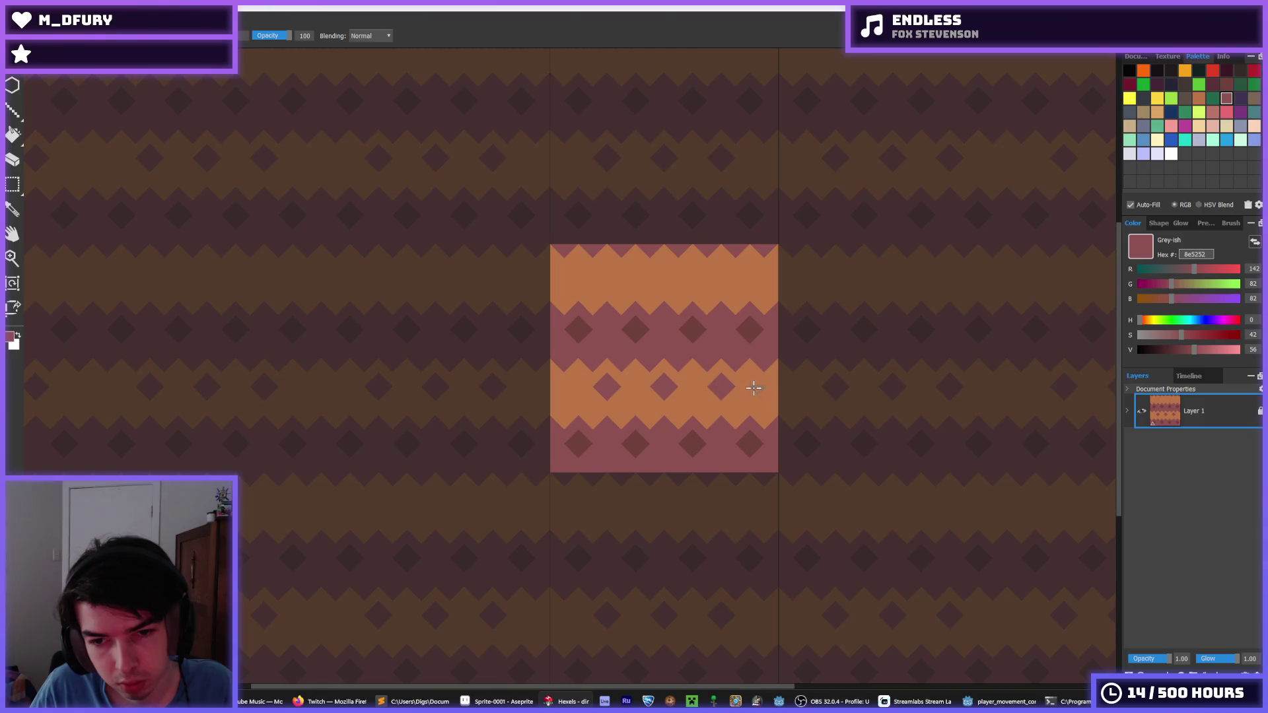
pyautogui.click(778, 385)
# - Paint a row of mauve diamonds into the upper orange band
pyautogui.press('i')
pyautogui.scroll(-4, 674, 379)
pyautogui.scroll(4, 694, 340)
pyautogui.press('b')
pyautogui.click(656, 404)
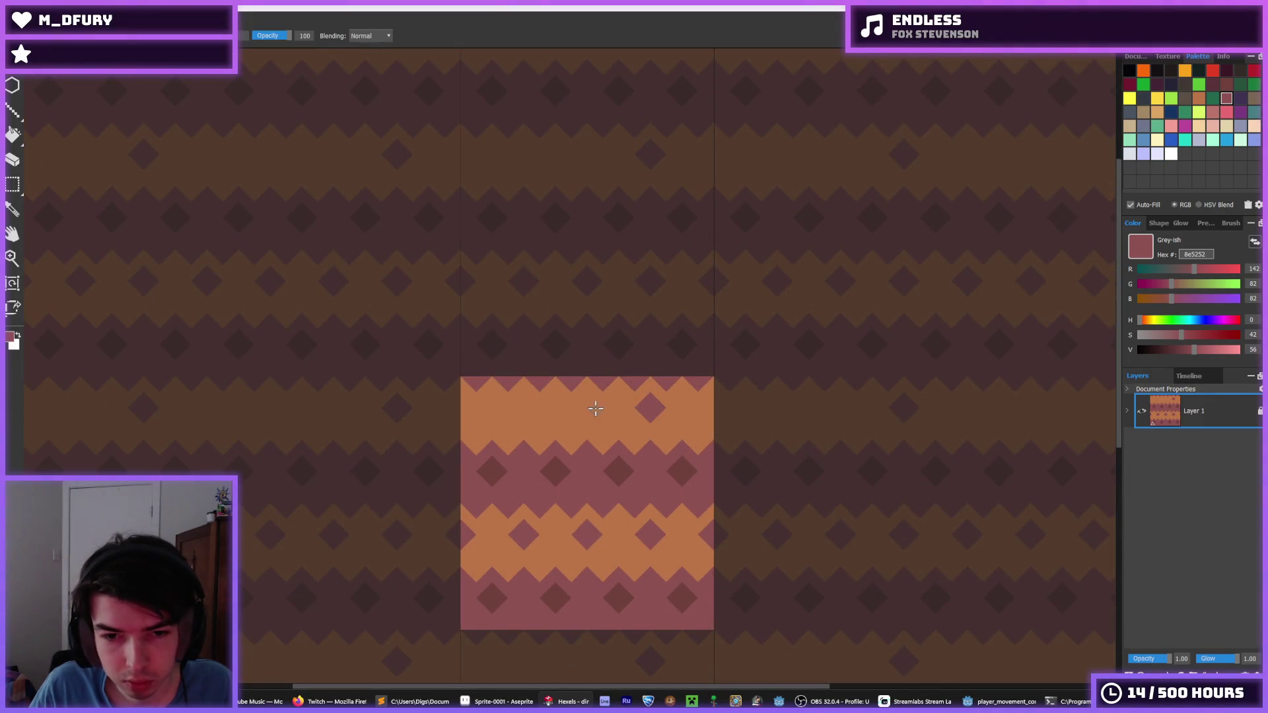
pyautogui.moveTo(587, 404); pyautogui.dragTo(509, 410)
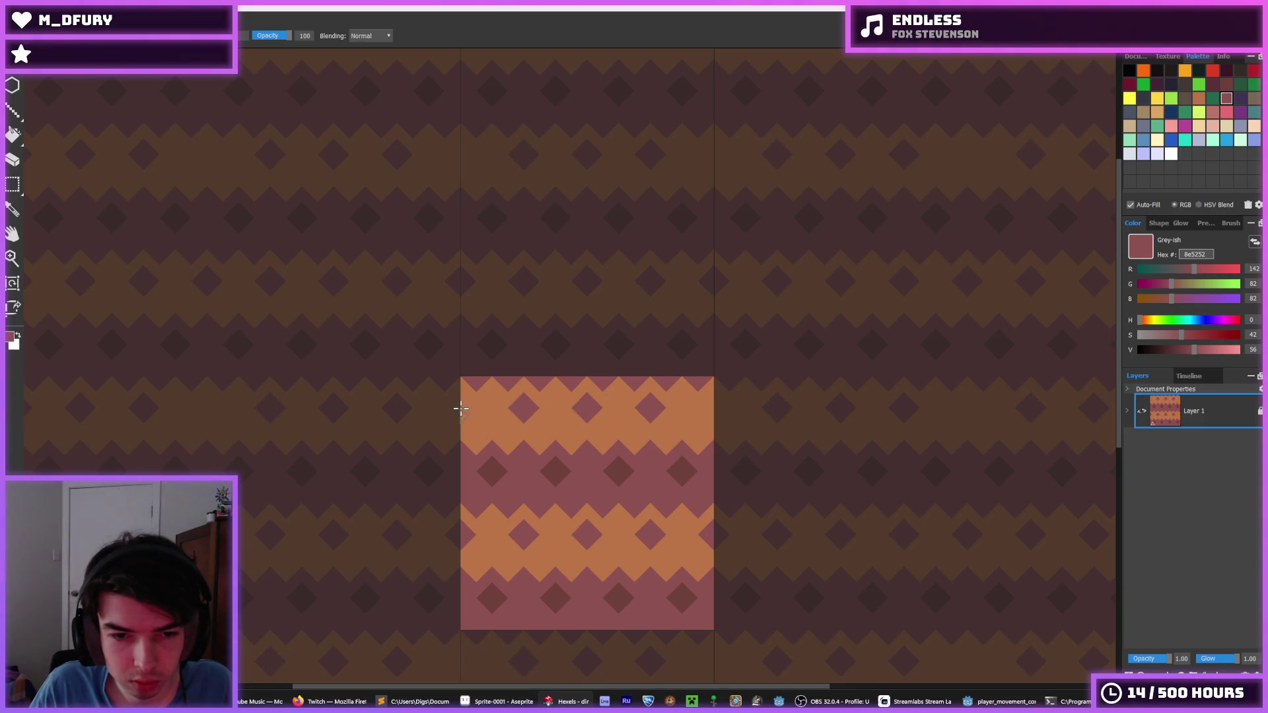
pyautogui.scroll(-3, 522, 416)
pyautogui.press('i')
pyautogui.scroll(4, 538, 457)
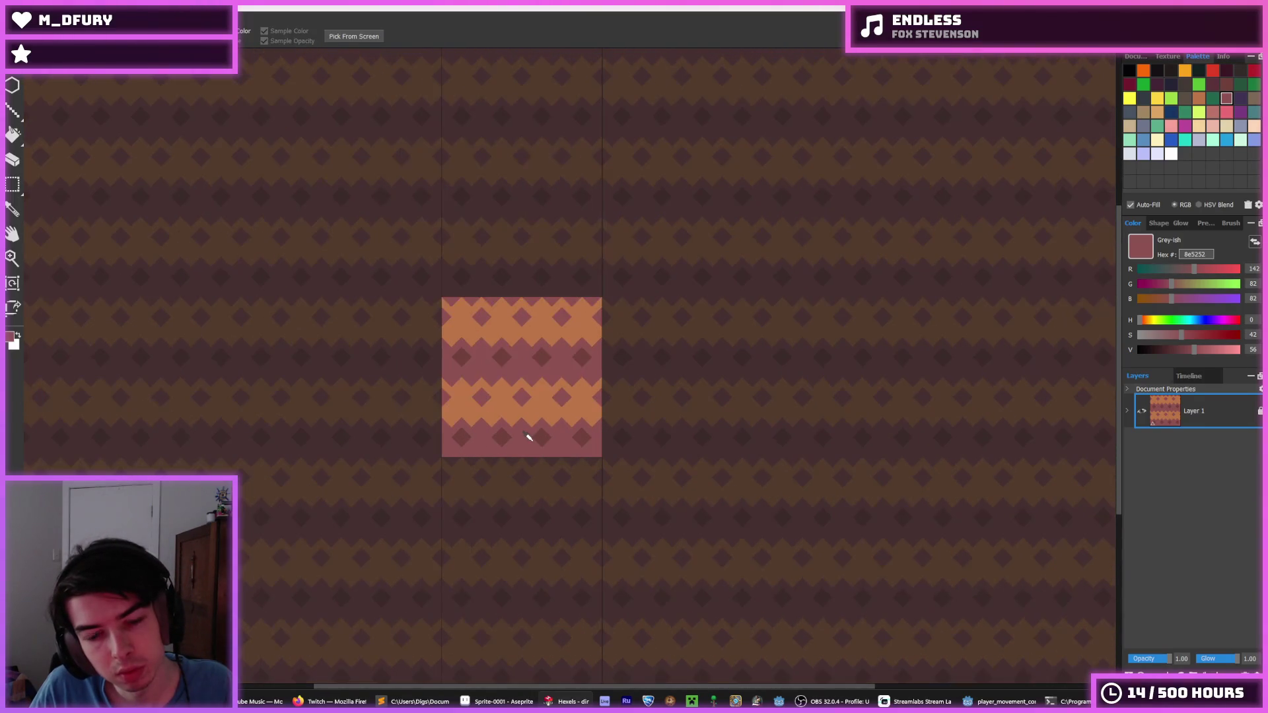
# - Realign the misplaced diamond and widen the orange bands upward and along the bottom edge
pyautogui.scroll(3, 499, 445)
pyautogui.click(495, 371)
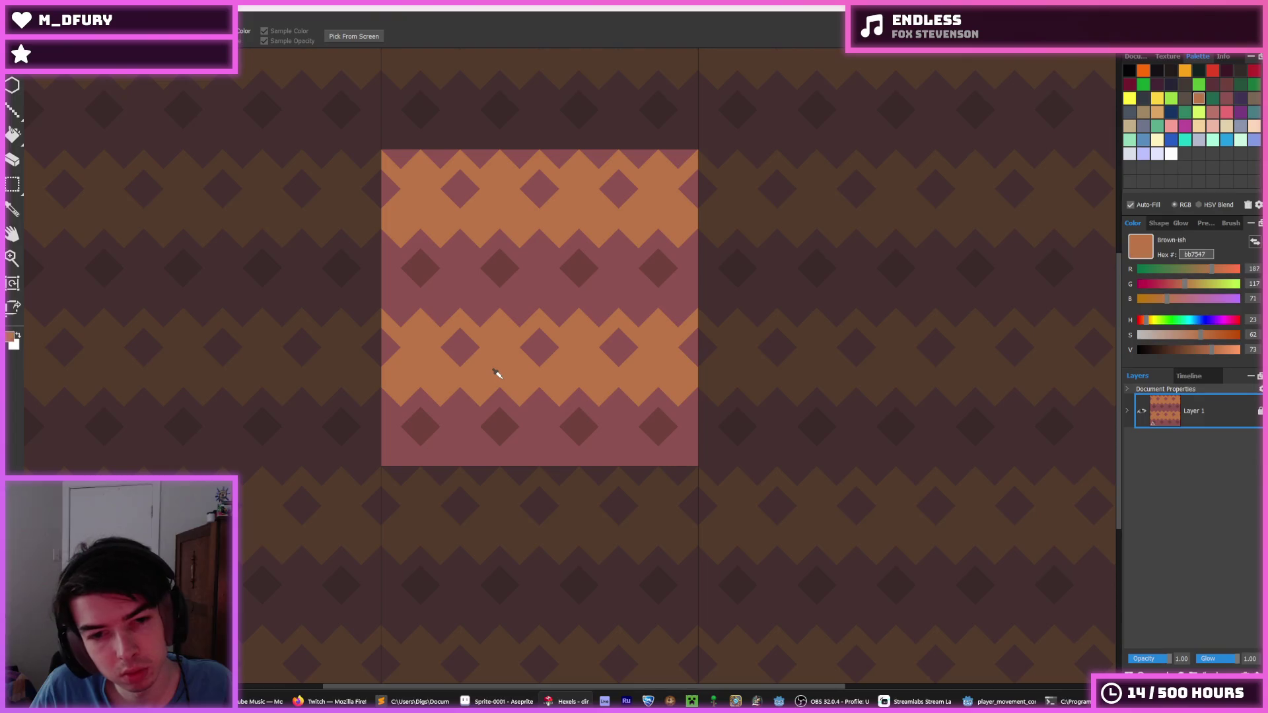
pyautogui.press('b')
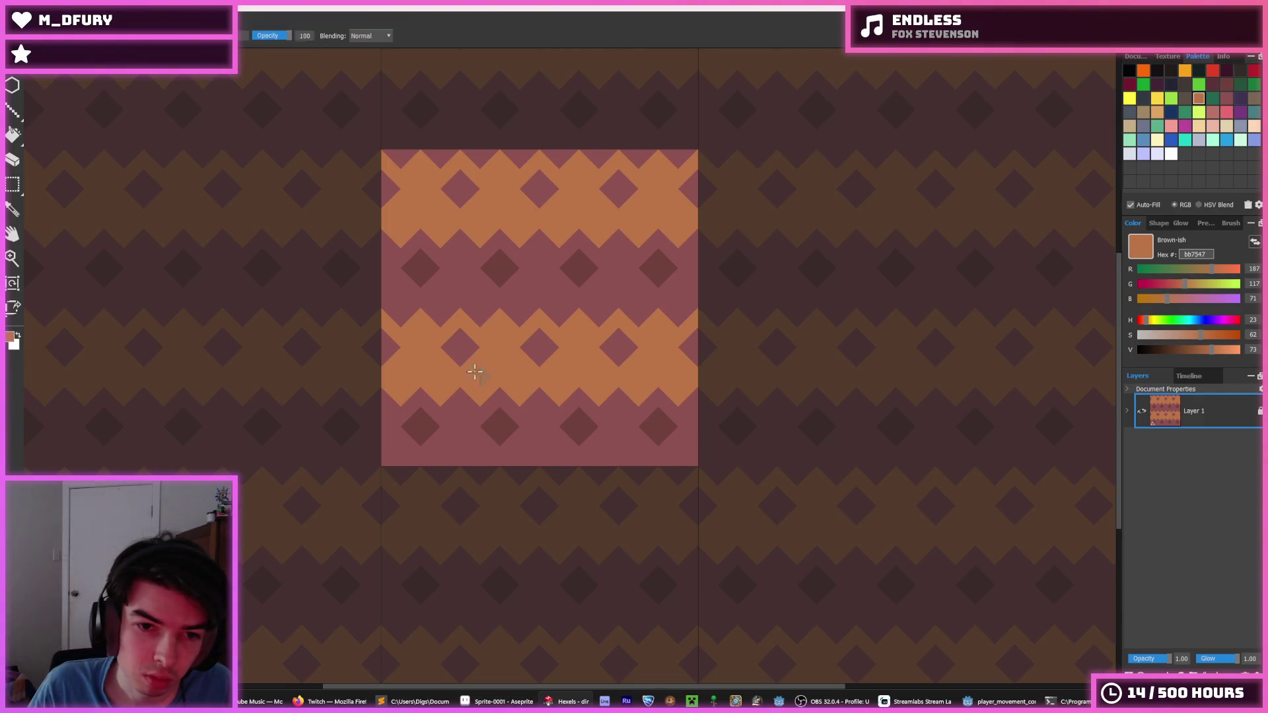
pyautogui.hotkey('ctrl', 'z')
pyautogui.keyDown('alt'); pyautogui.click(479, 352); pyautogui.keyUp('alt')
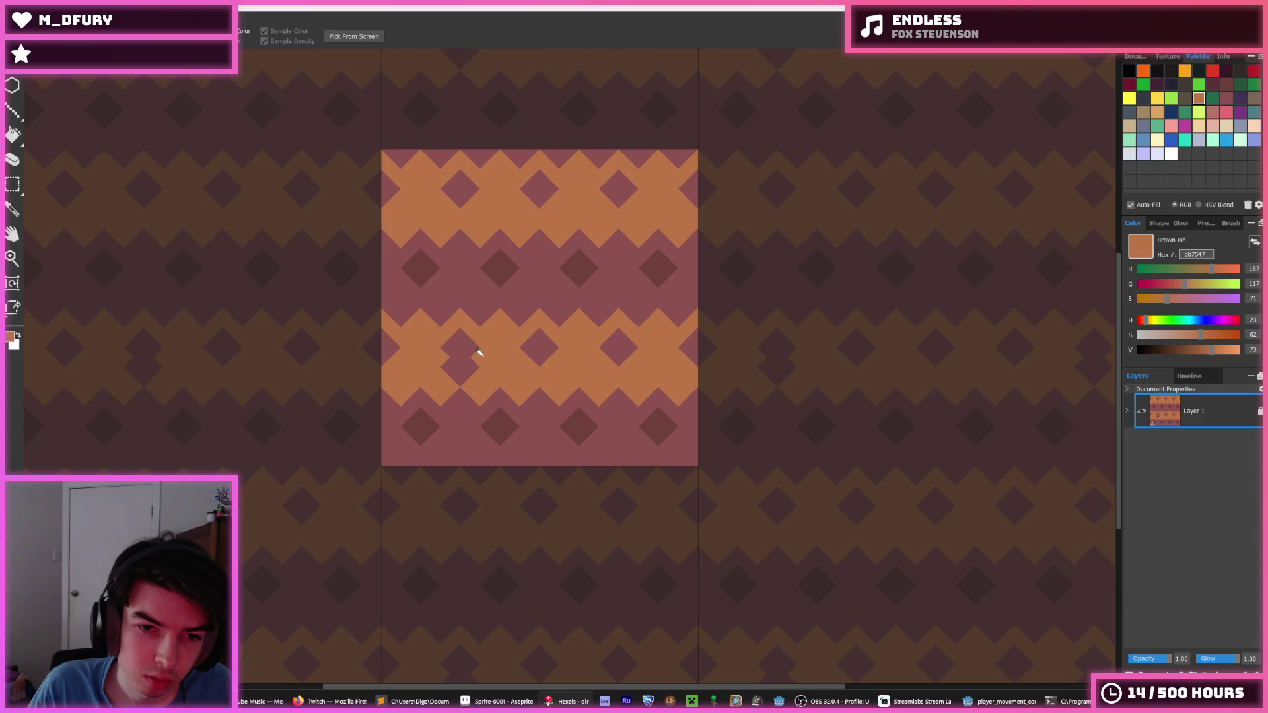
pyautogui.rightClick(459, 348)
pyautogui.moveTo(448, 363); pyautogui.dragTo(459, 373)
pyautogui.moveTo(403, 317)
pyautogui.mouseDown()
pyautogui.moveTo(485, 302)
pyautogui.moveTo(711, 314)
pyautogui.mouseUp()
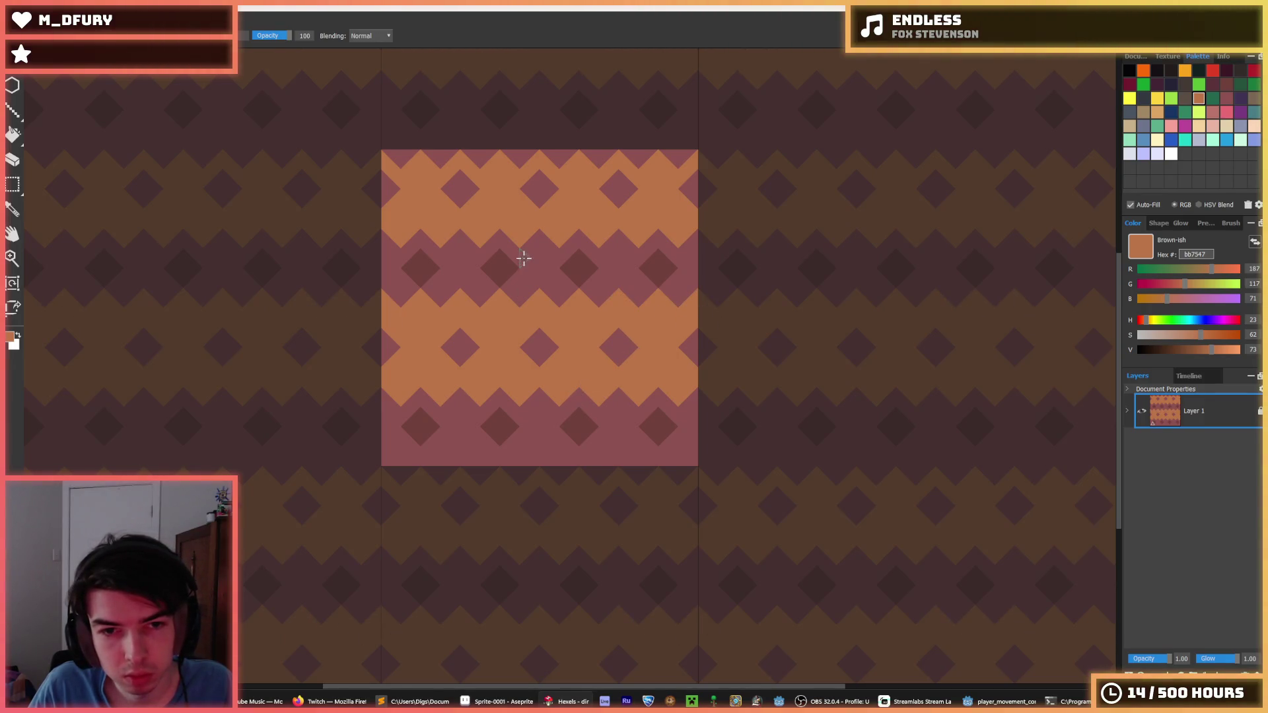
pyautogui.moveTo(453, 467)
pyautogui.mouseDown()
pyautogui.moveTo(538, 459)
pyautogui.moveTo(600, 473)
pyautogui.moveTo(654, 458)
pyautogui.moveTo(749, 474)
pyautogui.mouseUp()
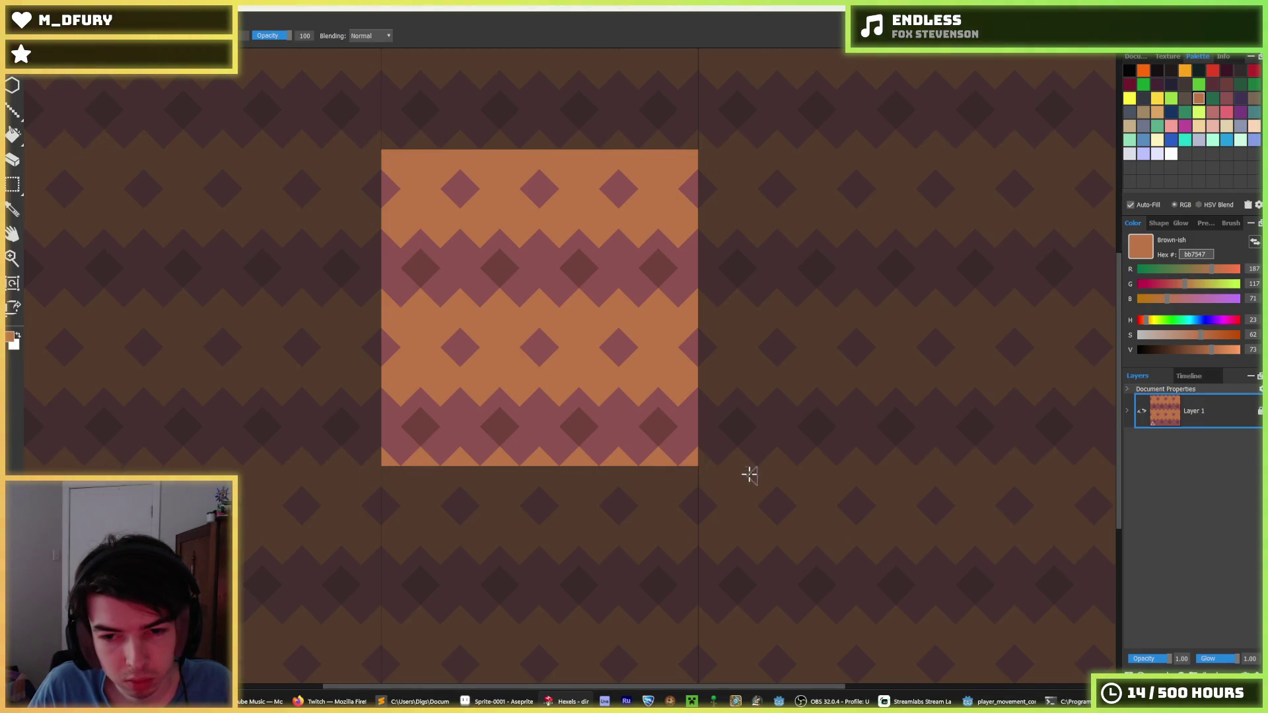
# - Sample the dark diamond's colour from the canvas
pyautogui.press('i')
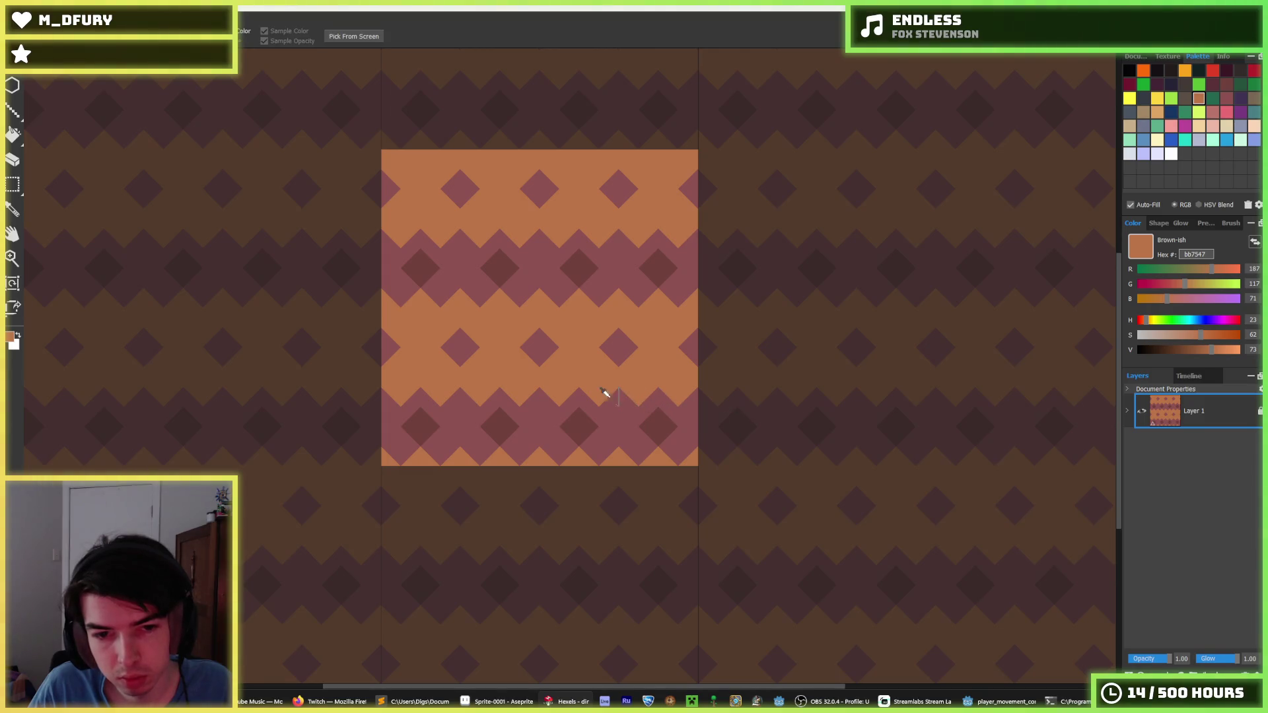
pyautogui.scroll(-2, 527, 416)
pyautogui.scroll(1, 524, 420)
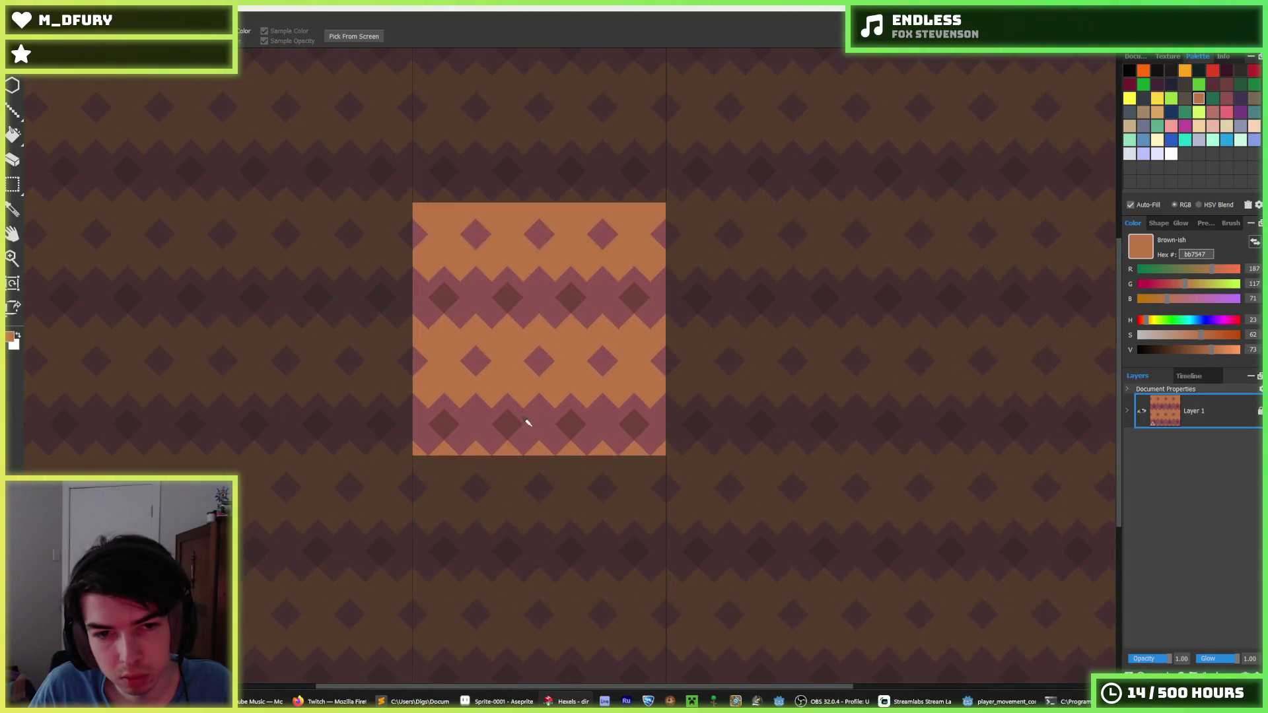
pyautogui.scroll(1, 527, 423)
pyautogui.scroll(-1, 519, 424)
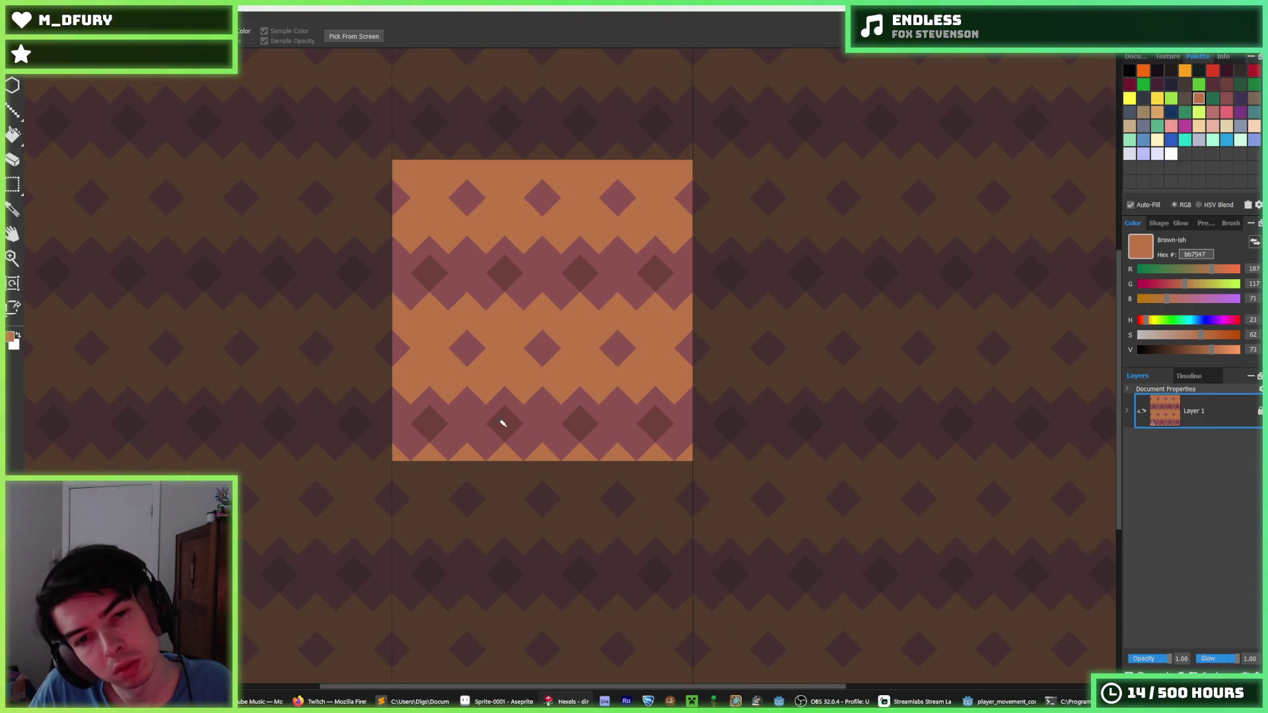
pyautogui.press('b')
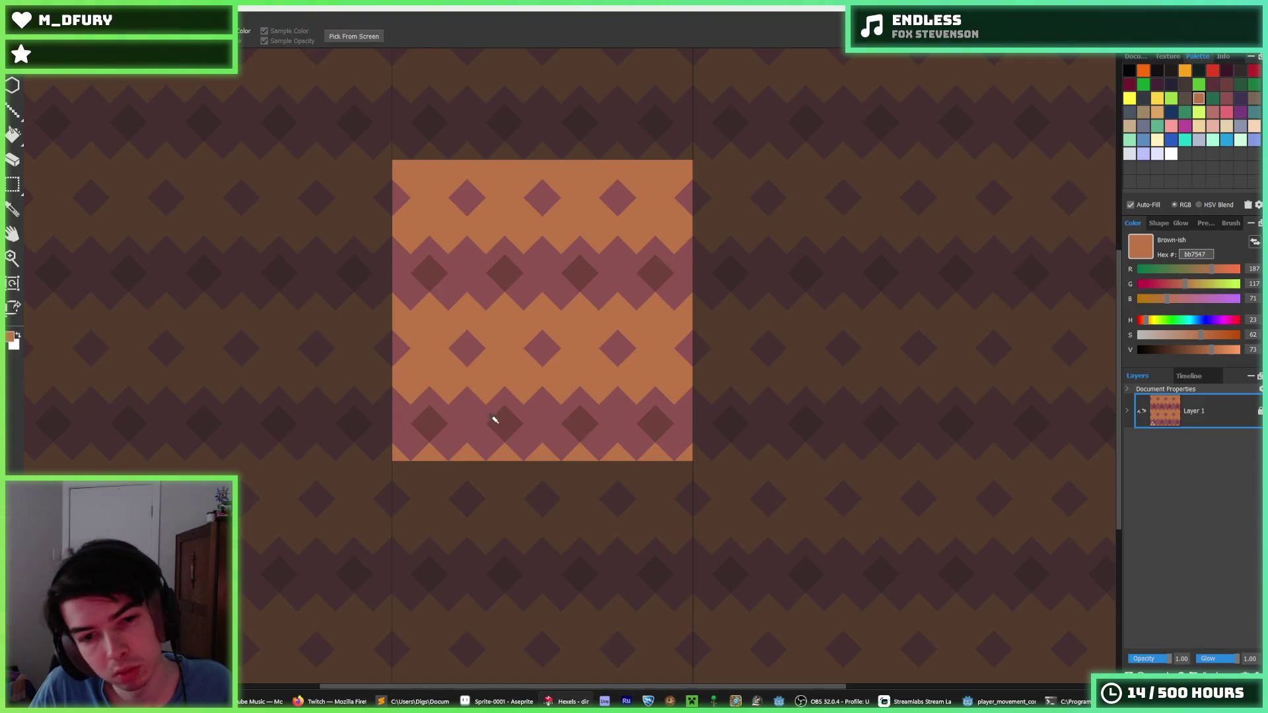
pyautogui.keyDown('alt'); pyautogui.click(508, 426); pyautogui.keyUp('alt')
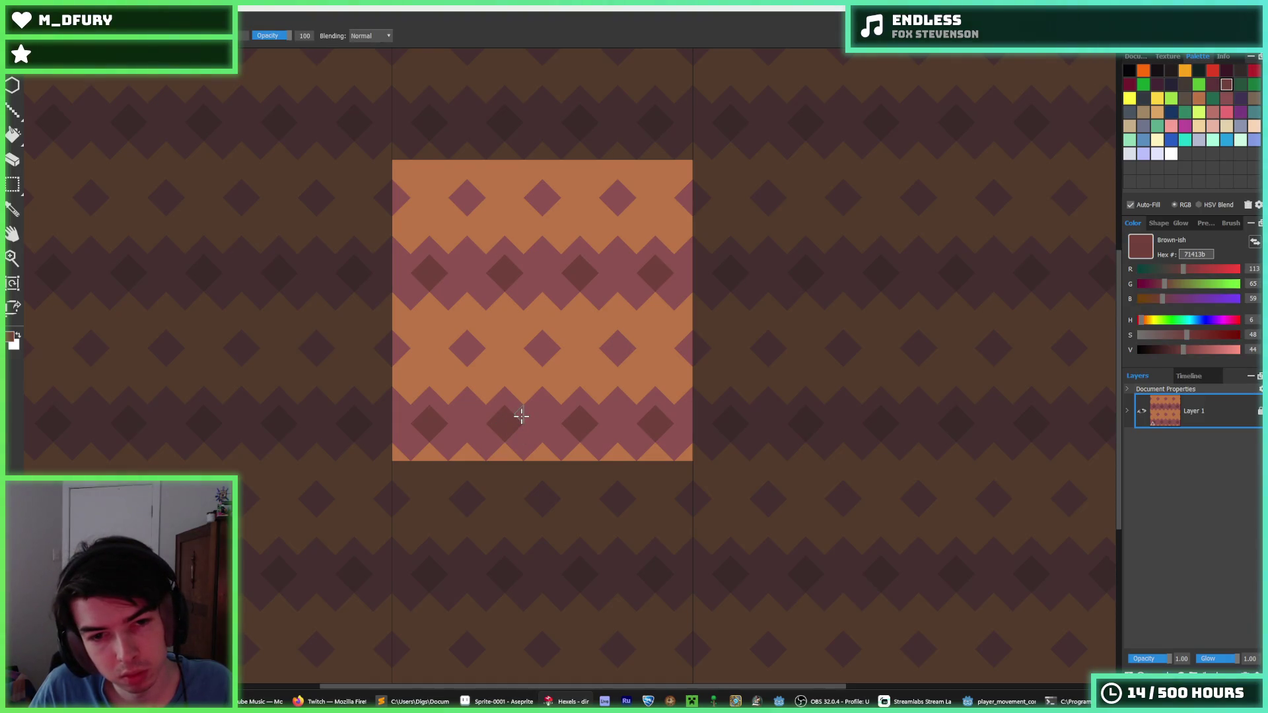
# - Try mauve strokes around a middle-row diamond, then undo them back to a small diamond
pyautogui.scroll(-3, 489, 415)
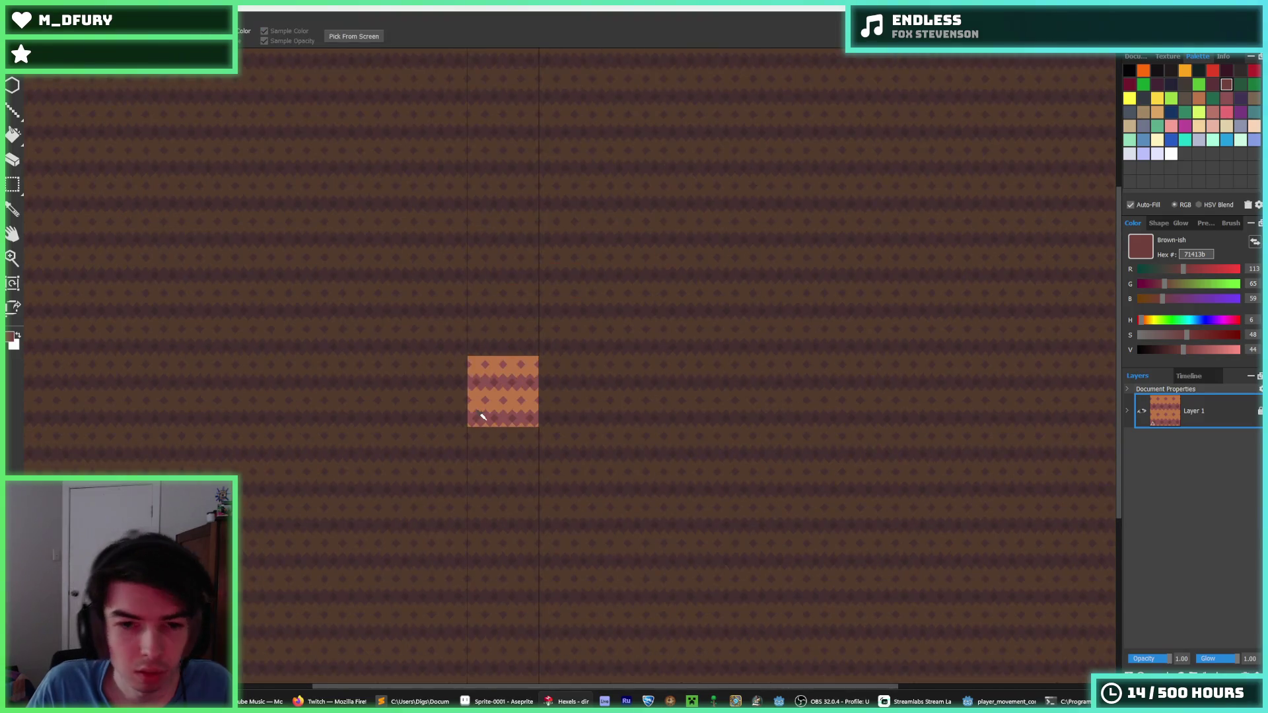
pyautogui.scroll(2, 486, 420)
pyautogui.scroll(3, 486, 419)
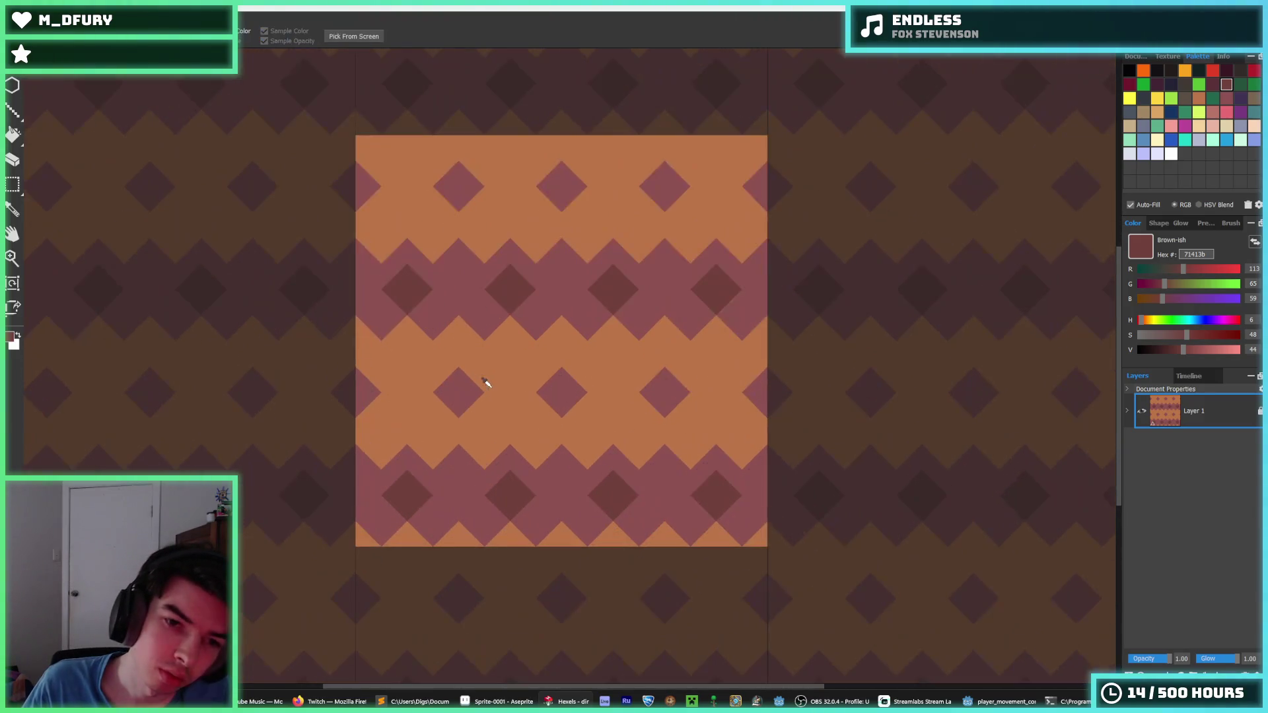
pyautogui.keyDown('alt'); pyautogui.click(456, 380); pyautogui.keyUp('alt')
pyautogui.moveTo(444, 362)
pyautogui.mouseDown()
pyautogui.moveTo(449, 415)
pyautogui.moveTo(489, 397)
pyautogui.moveTo(457, 355)
pyautogui.mouseUp()
pyautogui.hotkey('ctrl', 'z')
pyautogui.moveTo(429, 399)
pyautogui.mouseDown()
pyautogui.moveTo(484, 380)
pyautogui.moveTo(471, 411)
pyautogui.mouseUp()
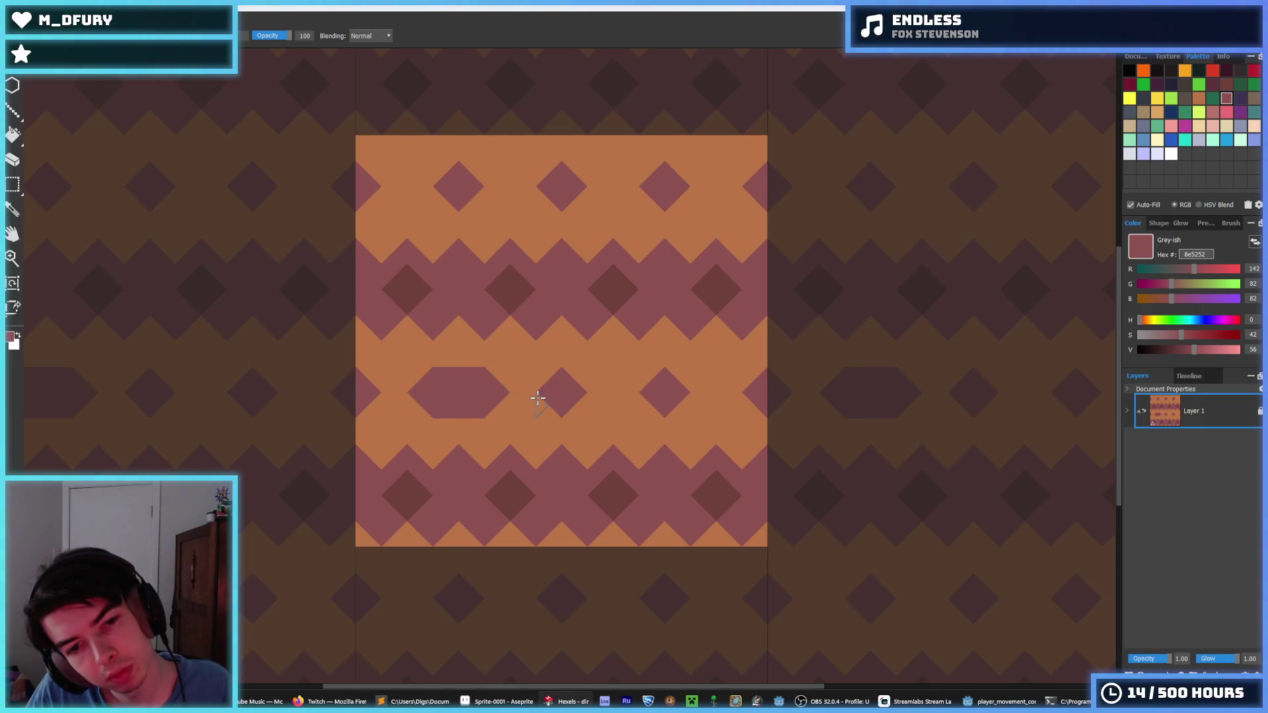
pyautogui.hotkey('ctrl', 'z')
pyautogui.hotkey('ctrl', 'z')
# - Export the tile over dirt.png, confirming the replace and the export settings, then bring up Godot
pyautogui.hotkey('ctrl', 'shift', 's')
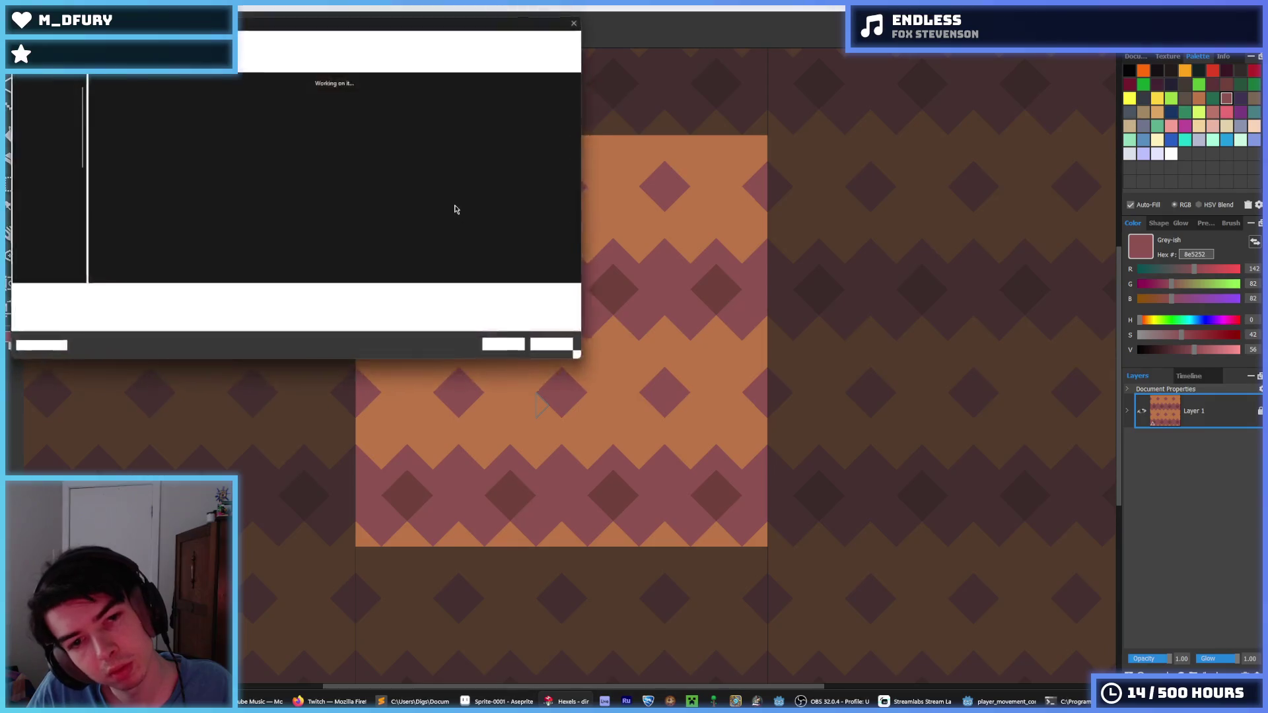
pyautogui.press('Return')
pyautogui.click(670, 351)
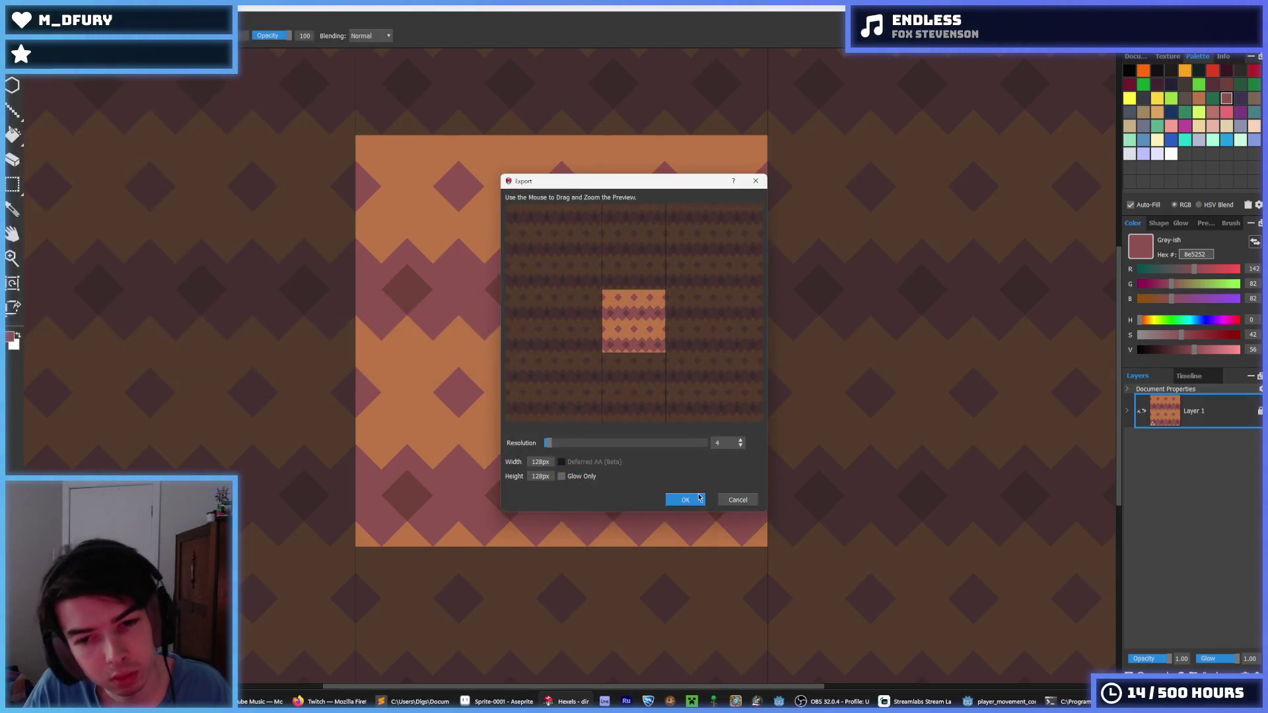
pyautogui.click(685, 499)
pyautogui.click(997, 701)
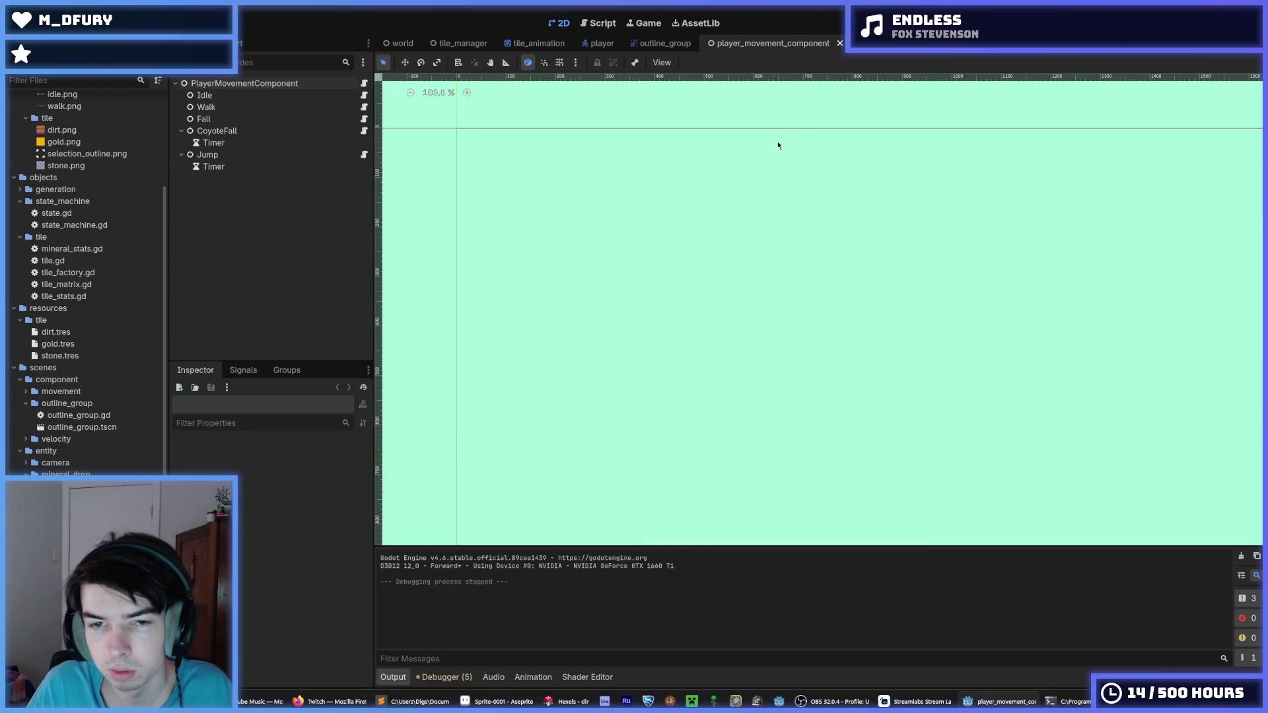
# - Run the game with F5 and dig down, left and right through the new dirt tiles
pyautogui.press('F5')
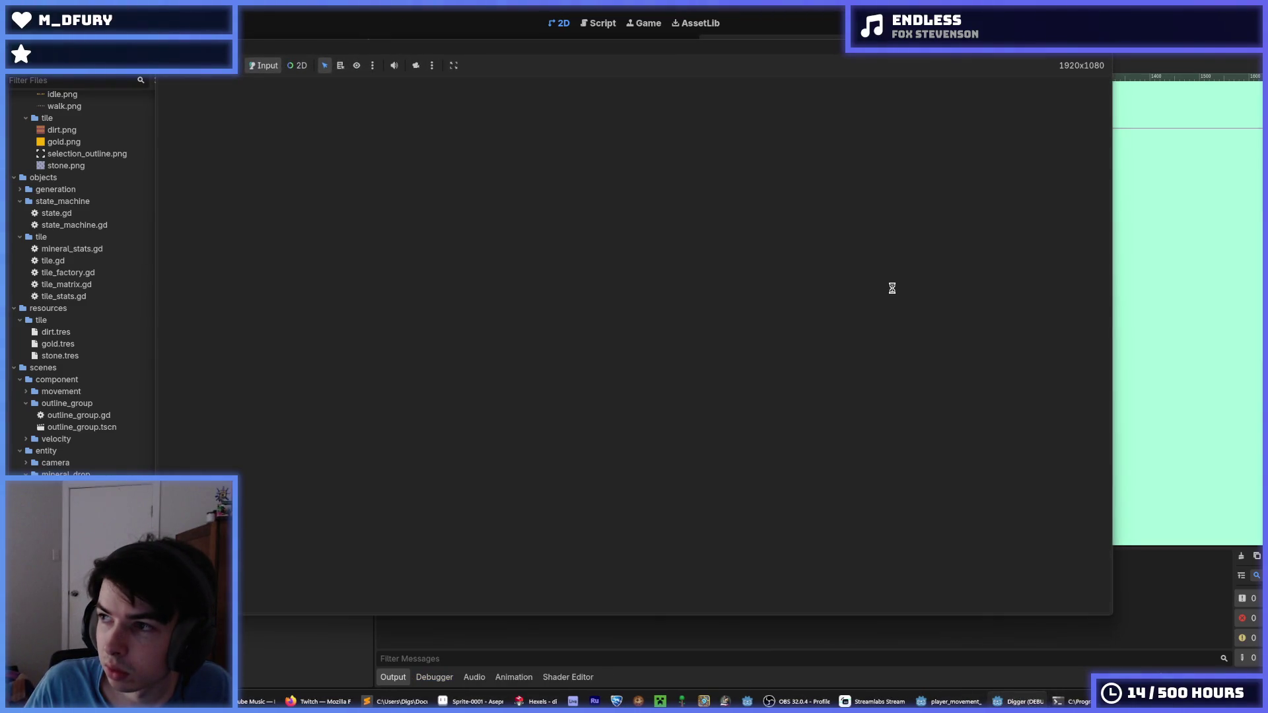
pyautogui.press('Right')
pyautogui.press('Right')
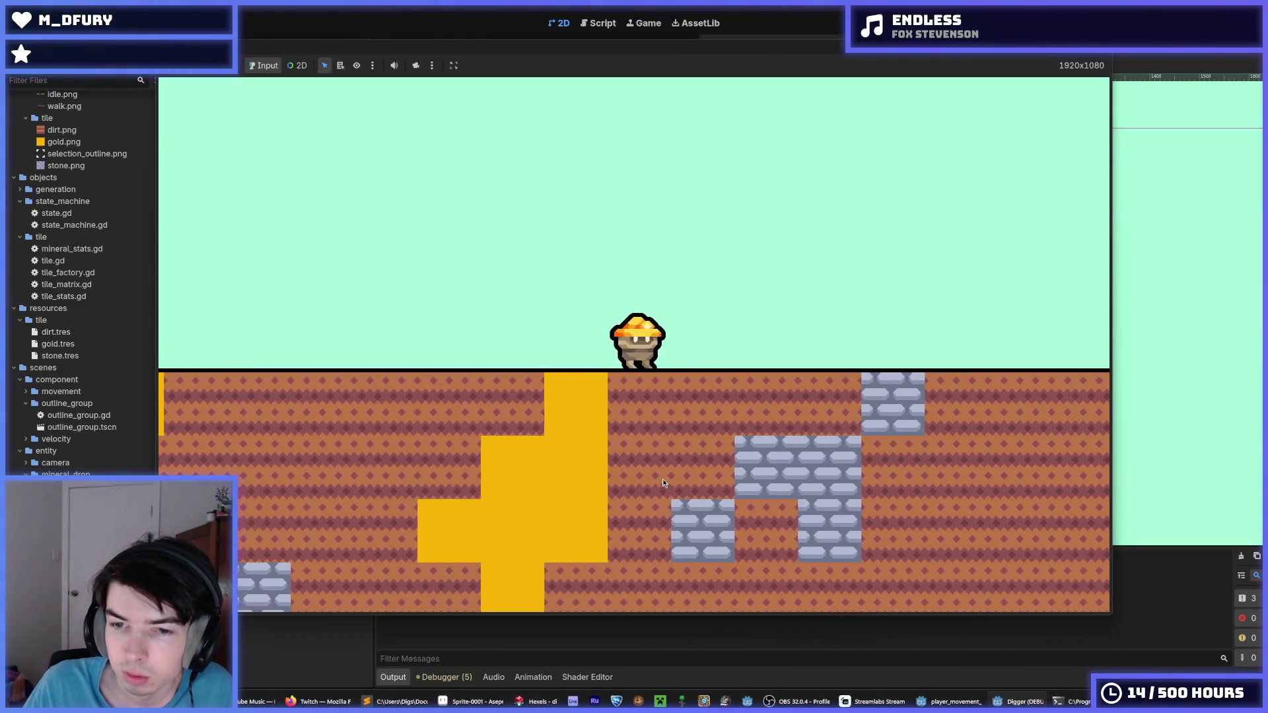
pyautogui.press('Down')
pyautogui.press('Down')
pyautogui.press('Down')
pyautogui.press('Down')
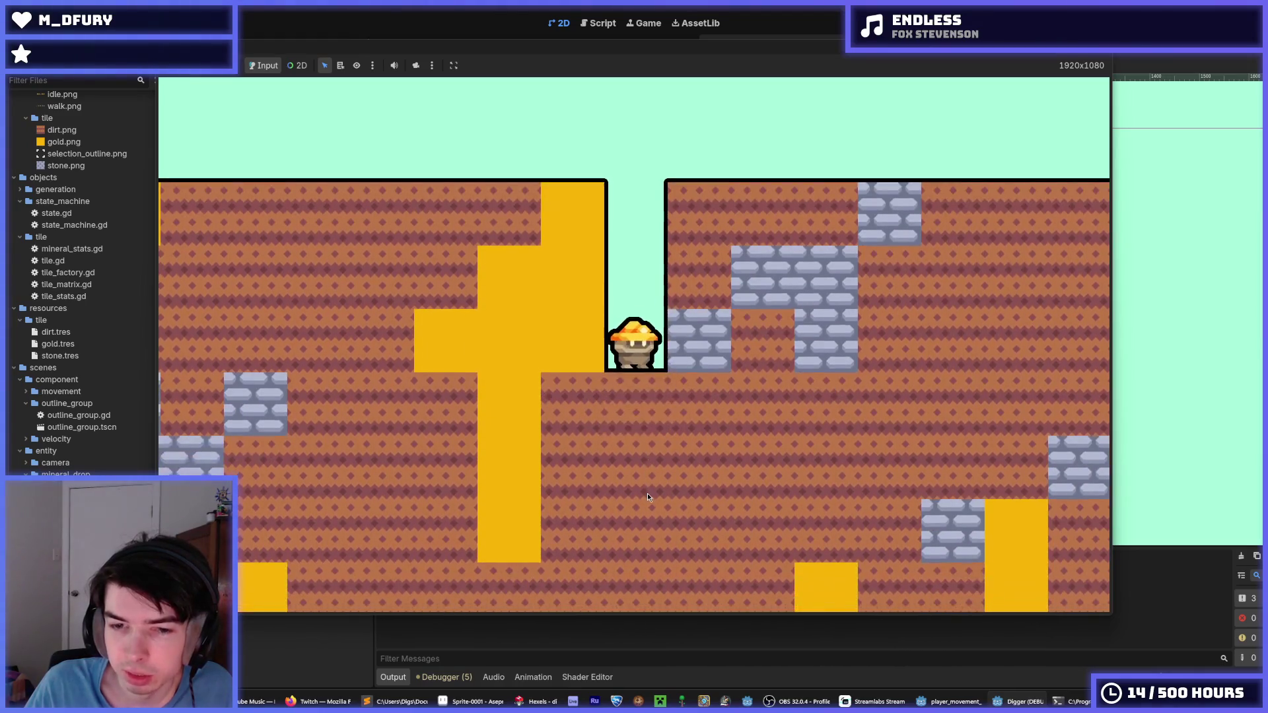
pyautogui.press('Down')
pyautogui.press('Down')
pyautogui.press('Down')
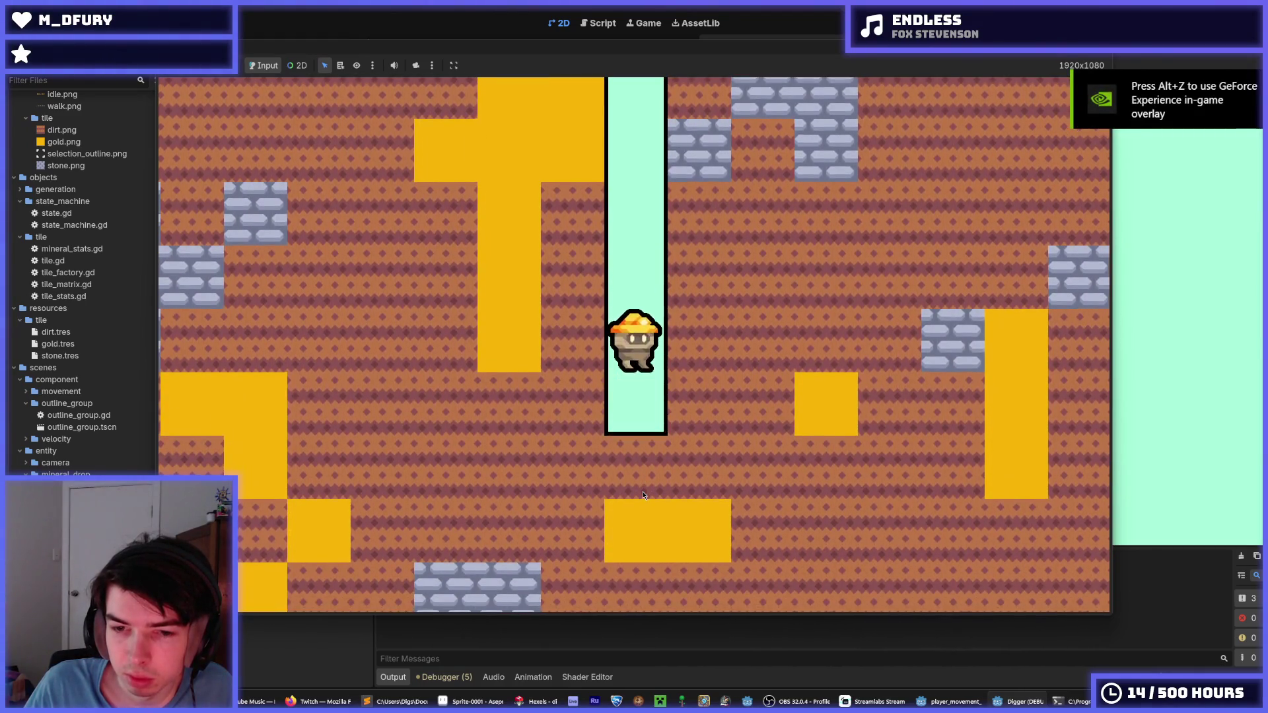
pyautogui.press('Down')
pyautogui.press('Left')
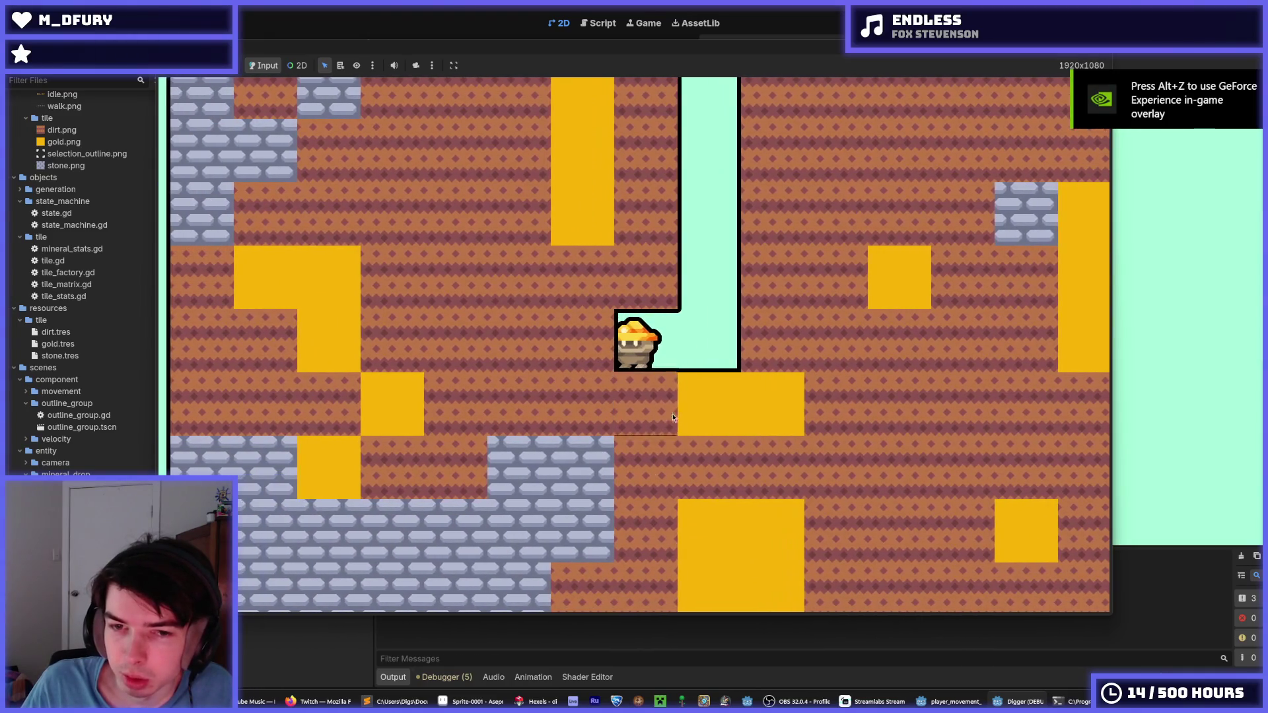
pyautogui.press('Right')
pyautogui.press('Right')
pyautogui.press('Down')
pyautogui.press('Right')
pyautogui.press('Up')
pyautogui.press('Up')
pyautogui.press('Left')
pyautogui.press('Left')
pyautogui.press('Left')
pyautogui.press('Up')
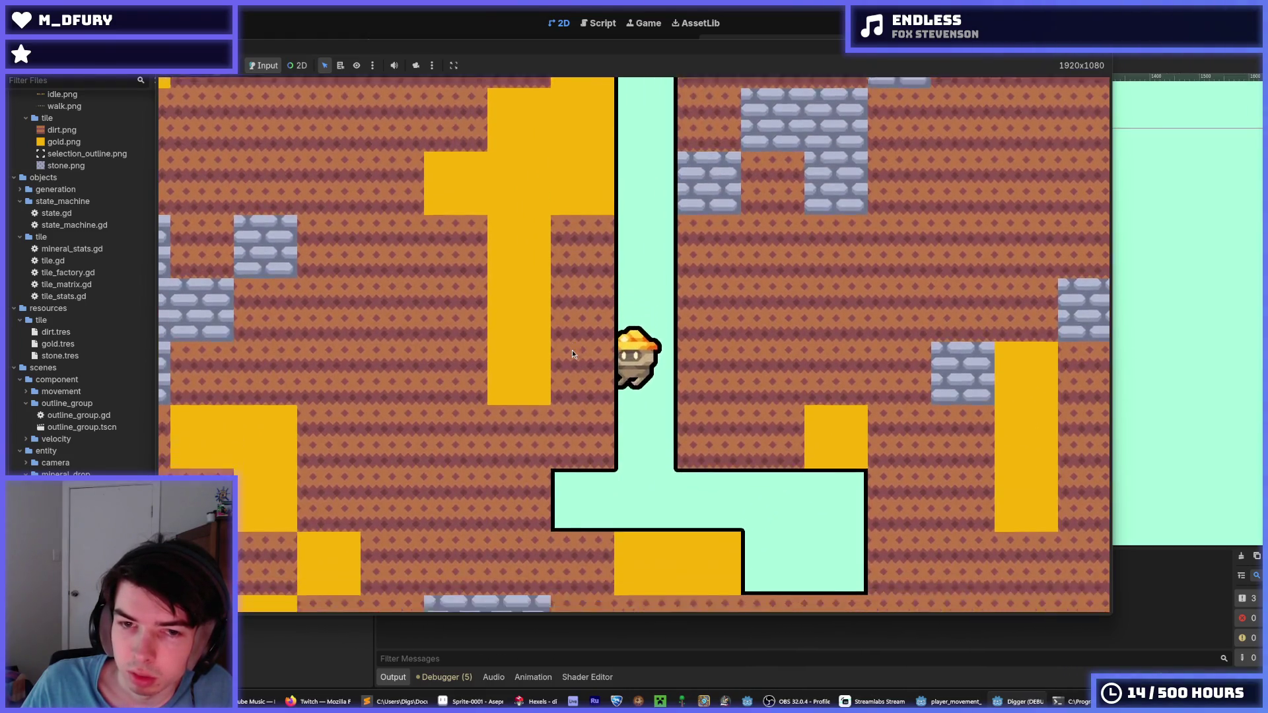
pyautogui.press('Left')
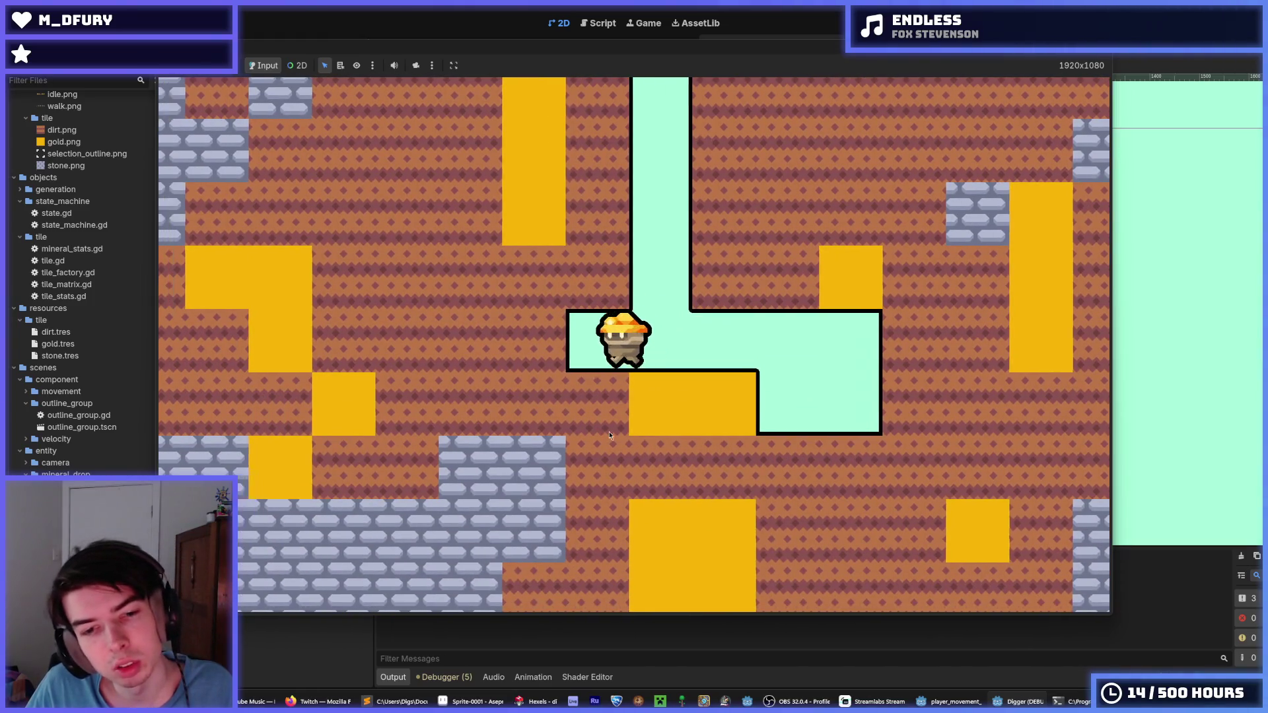
# - Climb the miner around the shaft and tunnel, stop the game, and view player_movement_component.gd
pyautogui.press('Right')
pyautogui.press('Up')
pyautogui.press('Right')
pyautogui.press('Right')
pyautogui.press('Right')
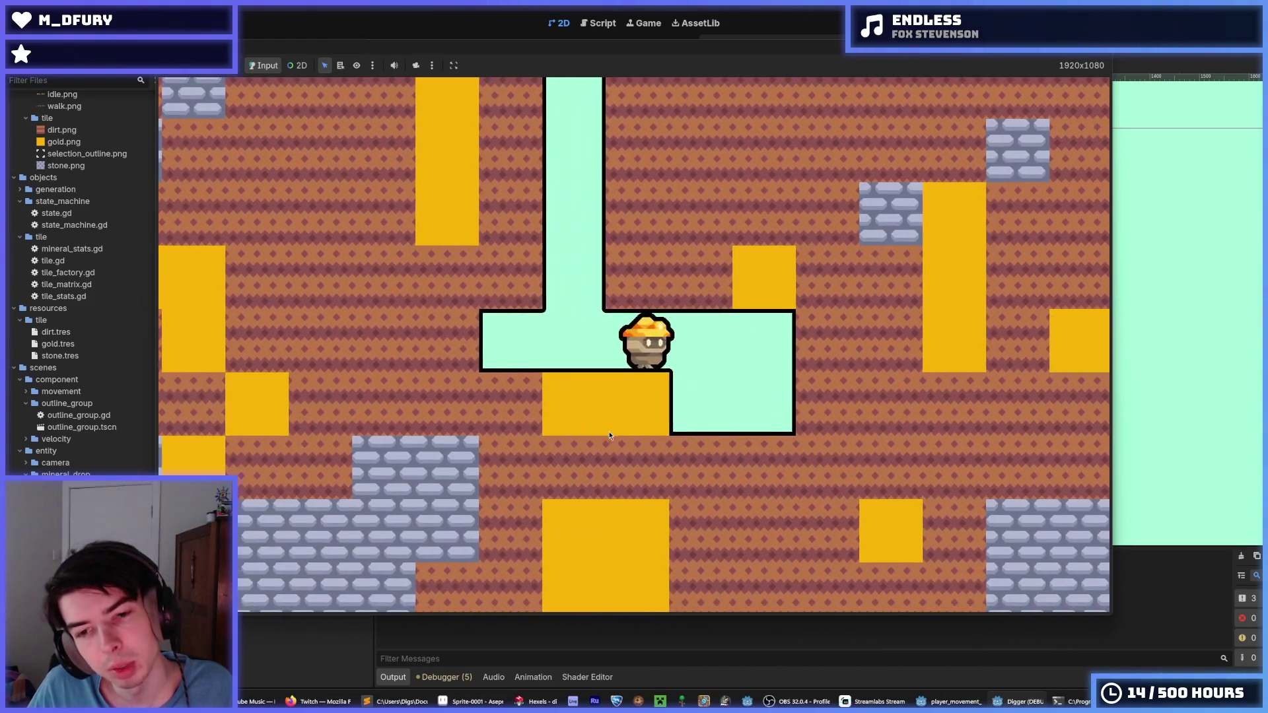
pyautogui.press('Up')
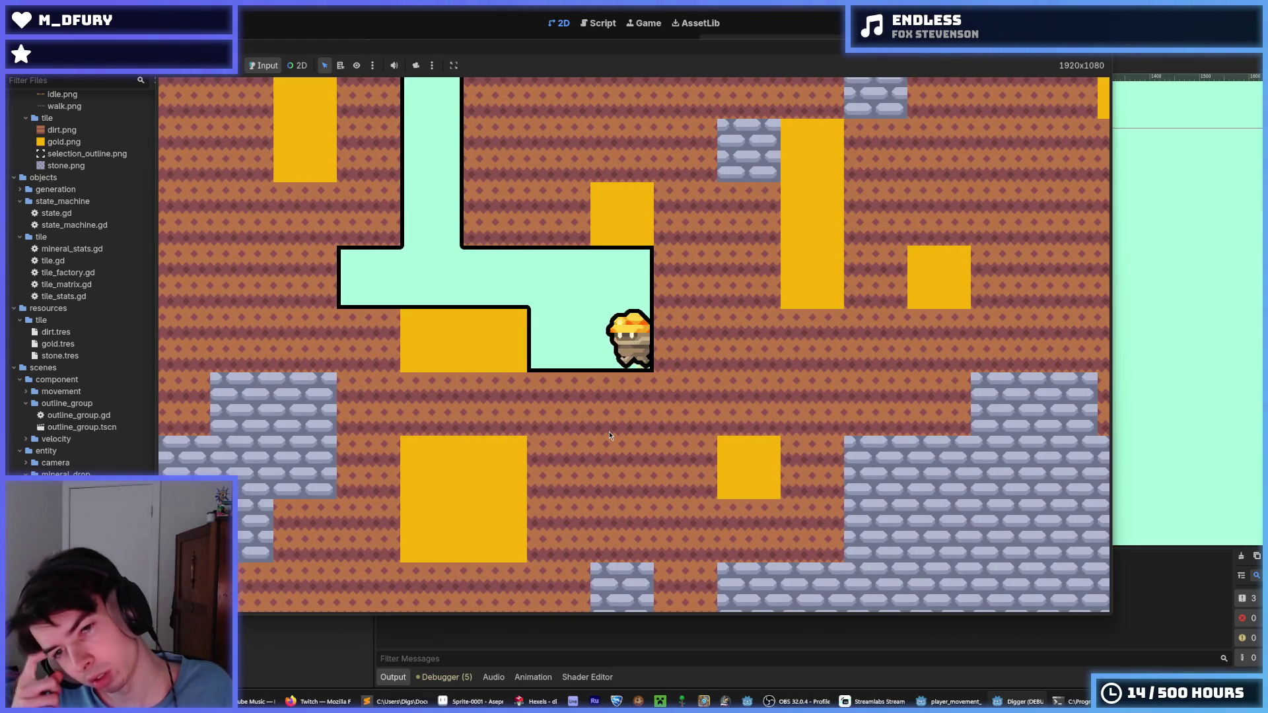
pyautogui.press('Left')
pyautogui.press('Up')
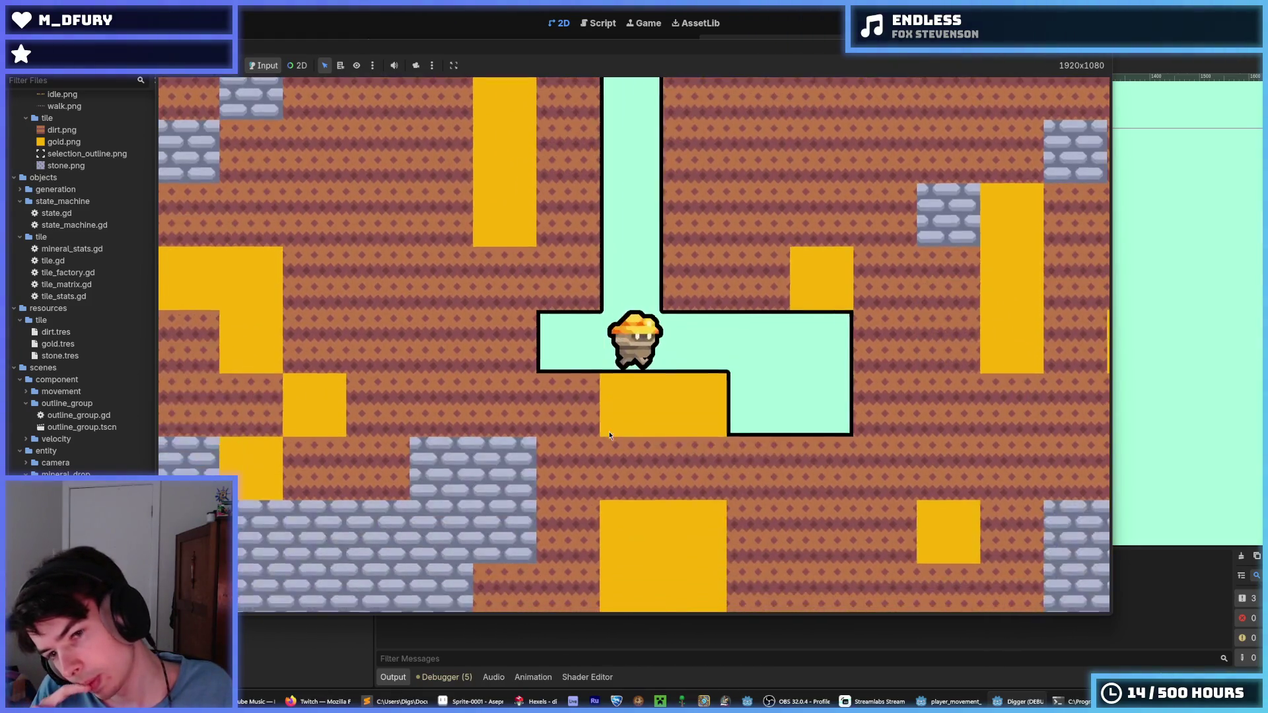
pyautogui.press('Right')
pyautogui.press('Left')
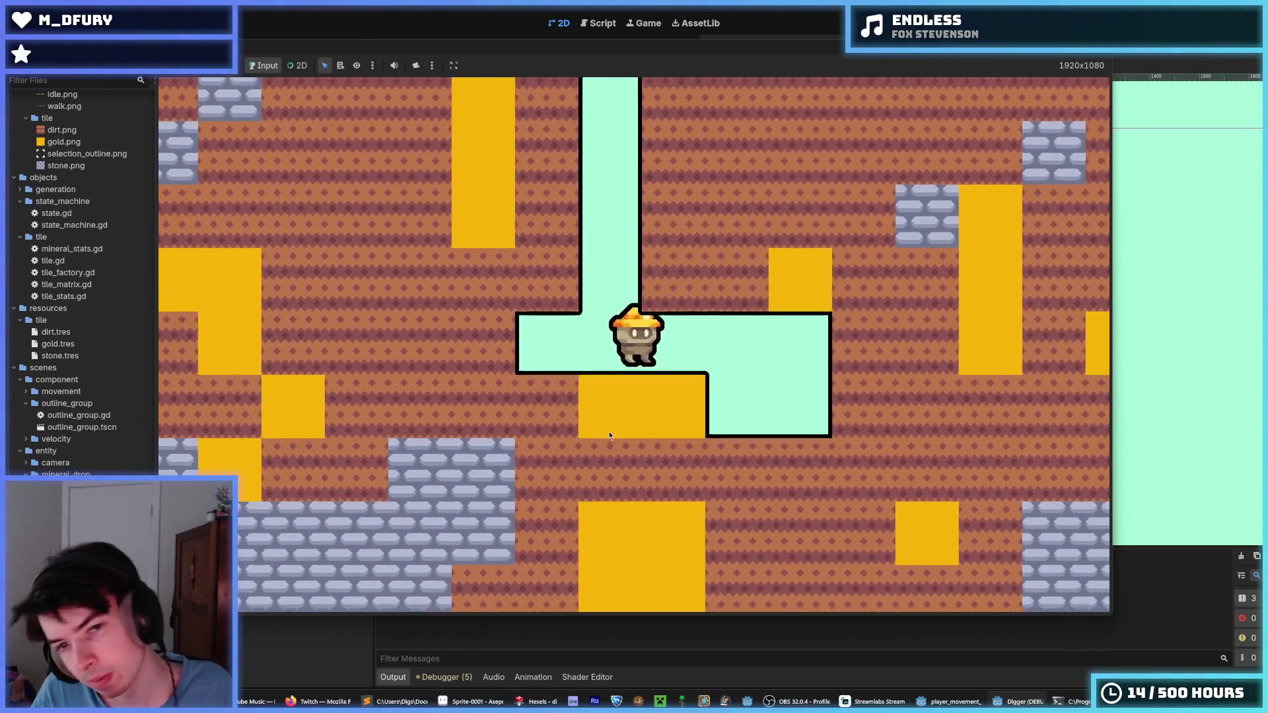
pyautogui.press('Up')
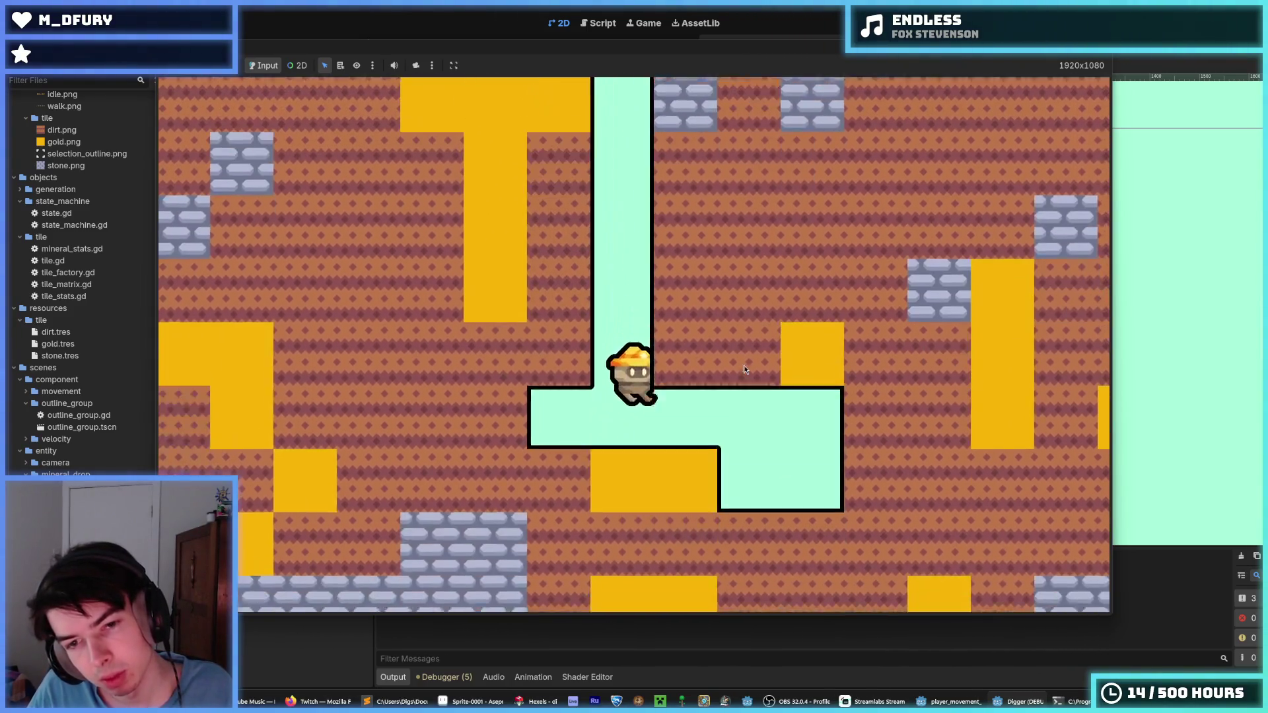
pyautogui.press('Up')
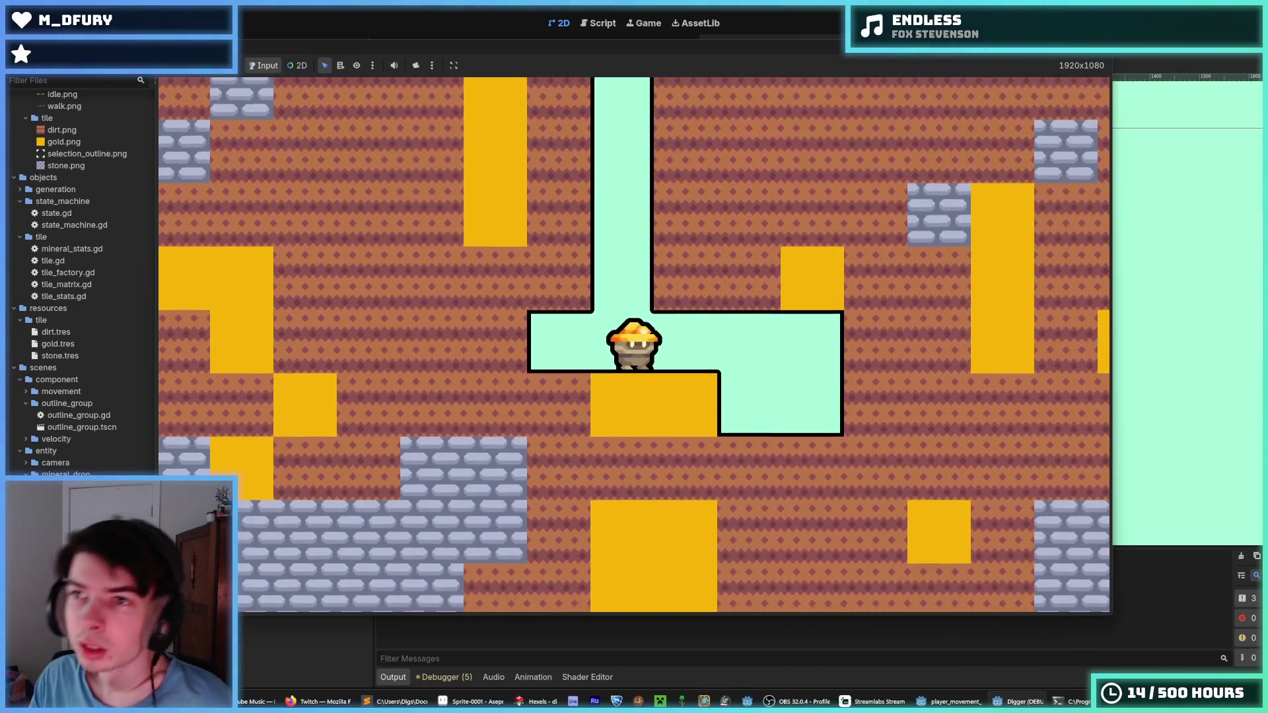
pyautogui.press('F8')
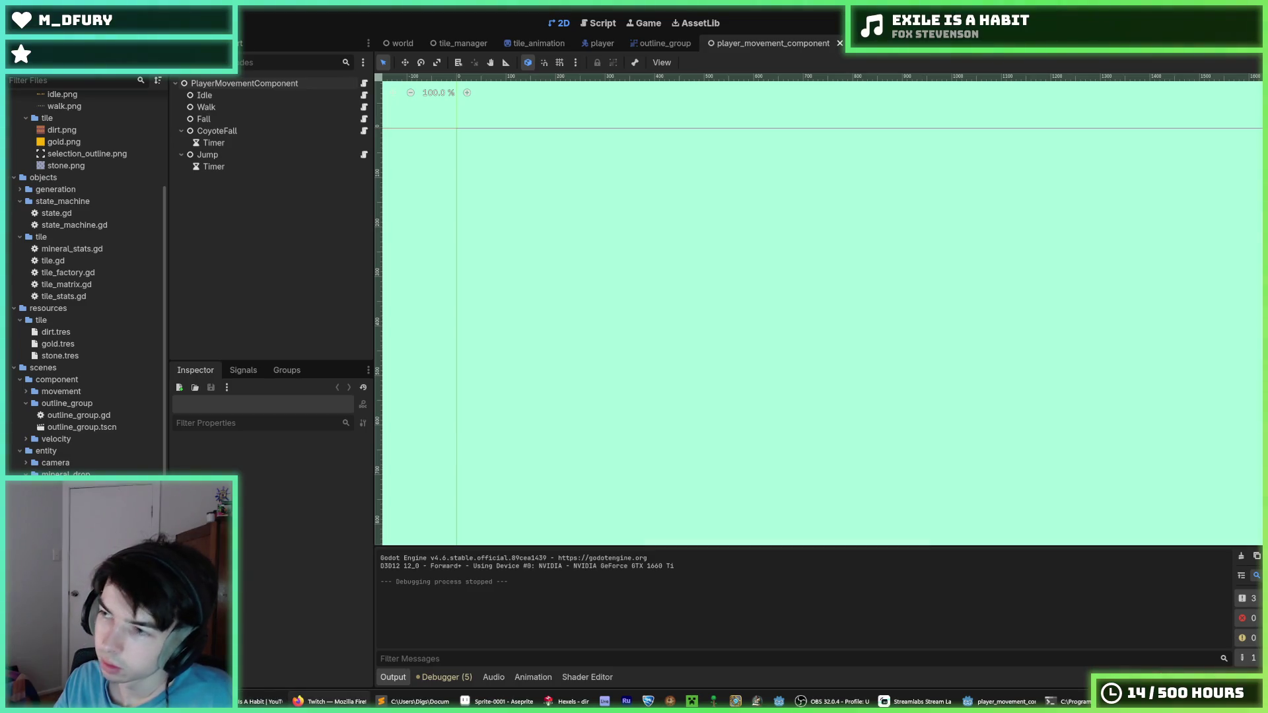
pyautogui.click(603, 23)
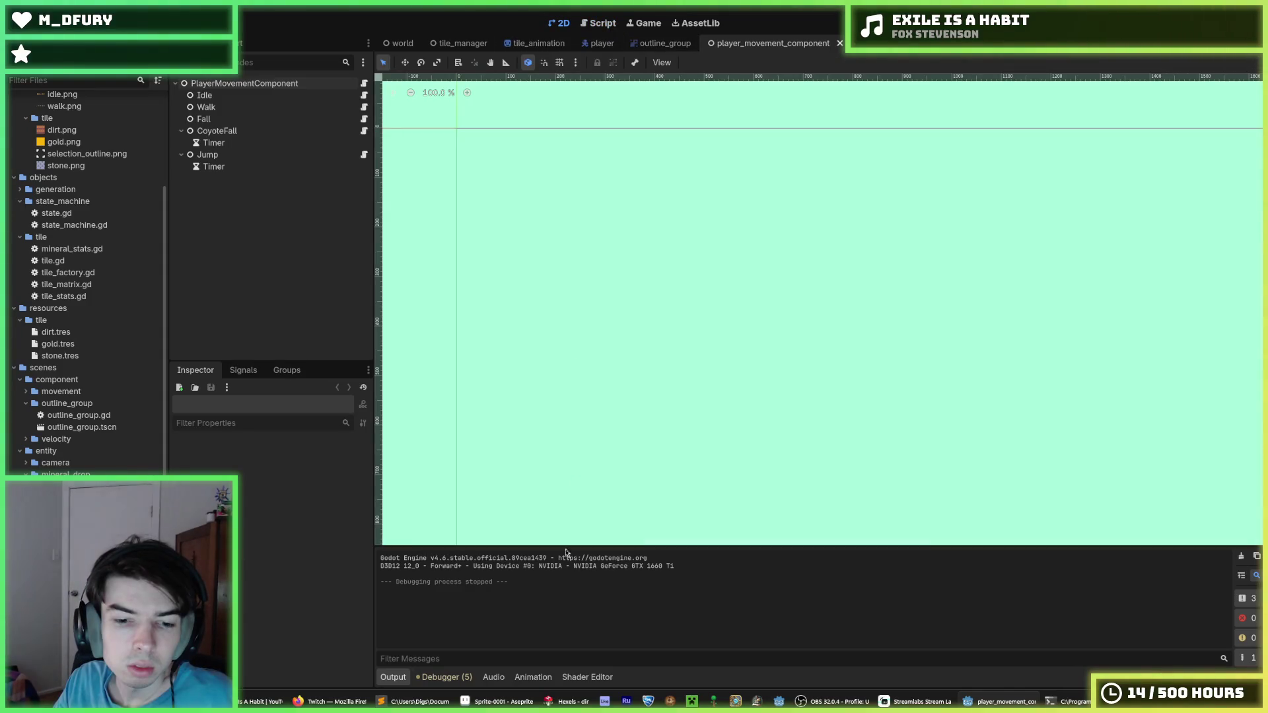
pyautogui.click(568, 701)
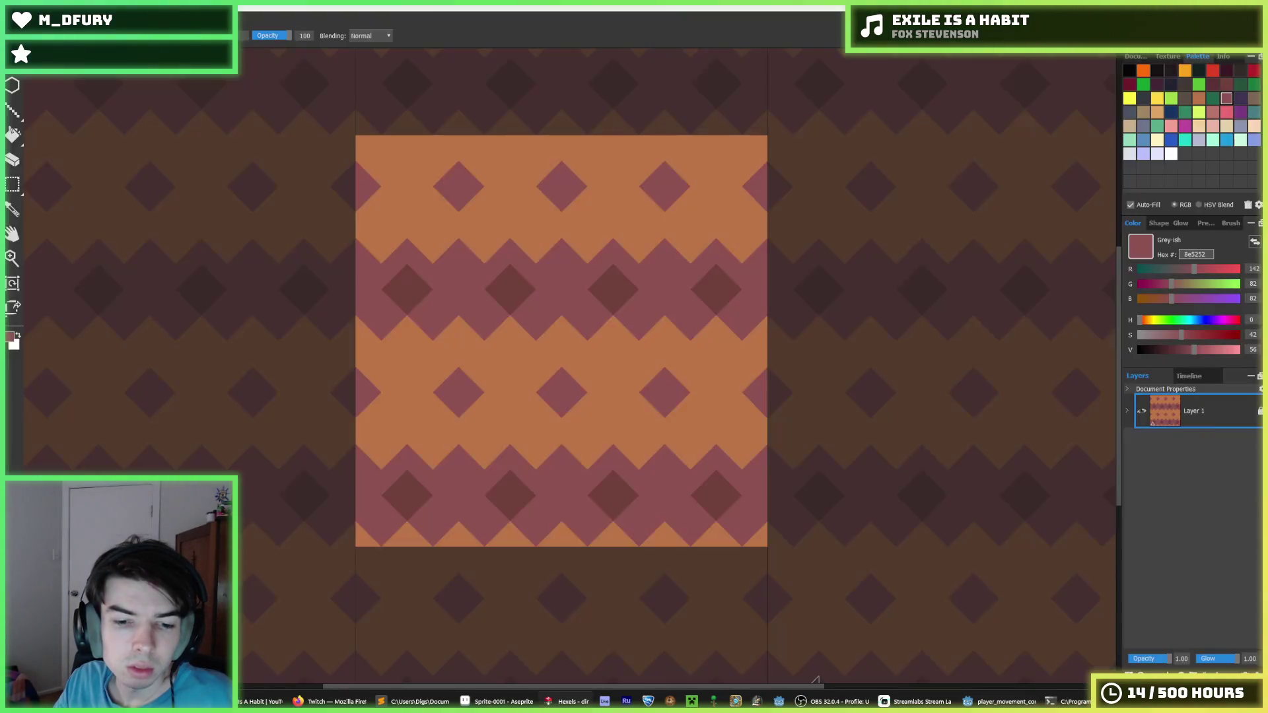
# - Paint over the middle-row diamonds in orange and the dark and bottom-band diamonds in mauve
pyautogui.keyDown('alt'); pyautogui.click(594, 360); pyautogui.keyUp('alt')
pyautogui.click(546, 388)
pyautogui.moveTo(546, 388)
pyautogui.mouseDown()
pyautogui.moveTo(367, 391)
pyautogui.moveTo(373, 371)
pyautogui.mouseUp()
pyautogui.keyDown('alt'); pyautogui.click(580, 295); pyautogui.keyUp('alt')
pyautogui.moveTo(535, 296); pyautogui.dragTo(370, 285)
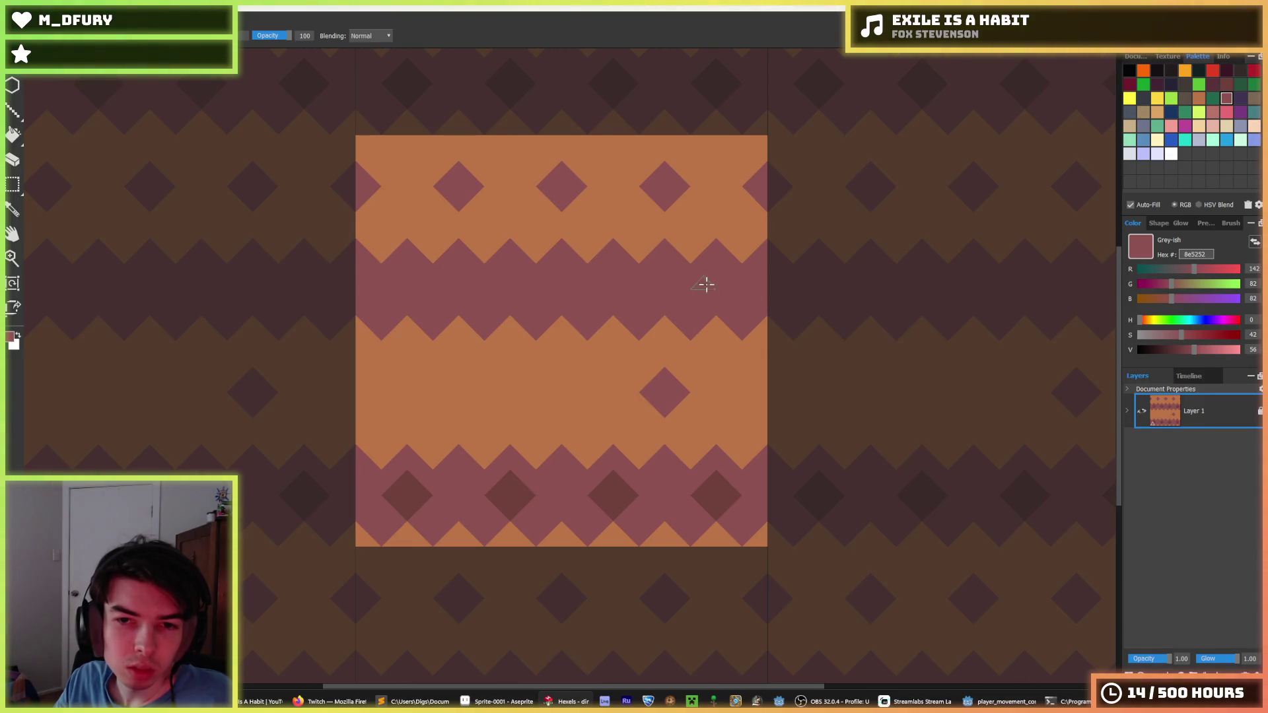
pyautogui.moveTo(663, 487); pyautogui.dragTo(367, 502)
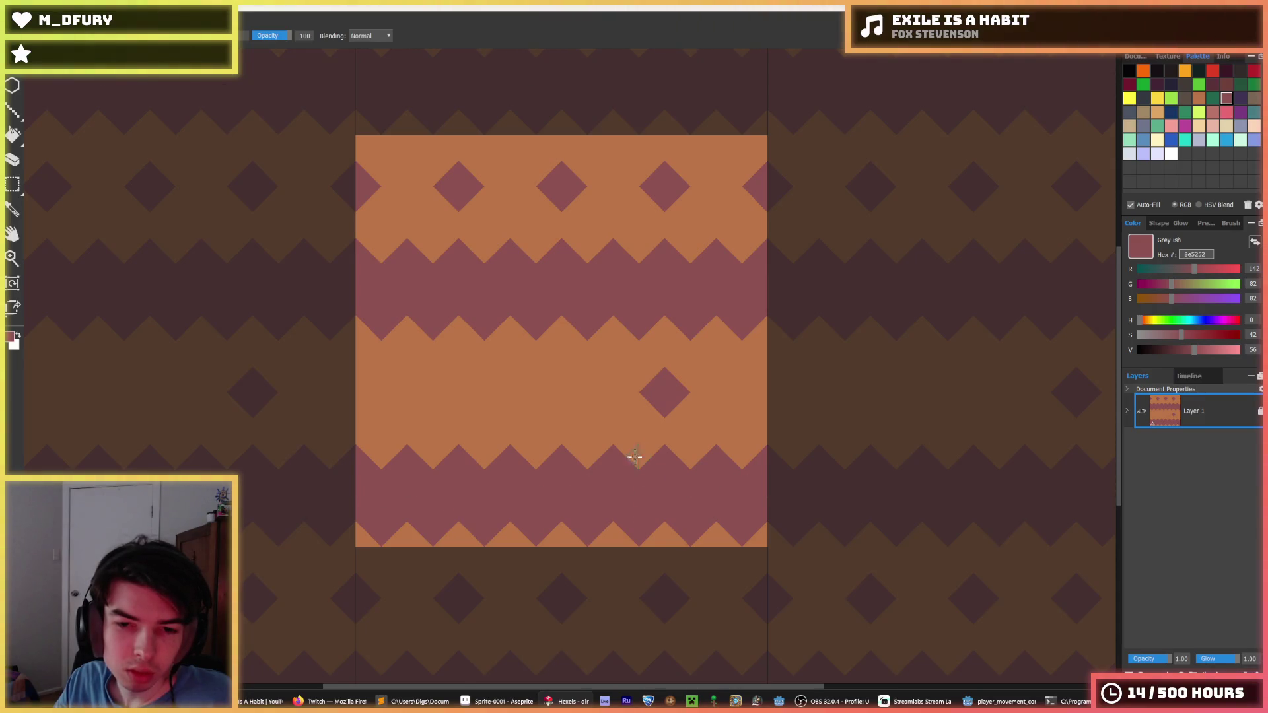
# - Cover the remaining lower diamond and the top-row diamonds with orange
pyautogui.keyDown('alt'); pyautogui.click(736, 405); pyautogui.keyUp('alt')
pyautogui.keyDown('alt'); pyautogui.click(668, 385); pyautogui.keyUp('alt')
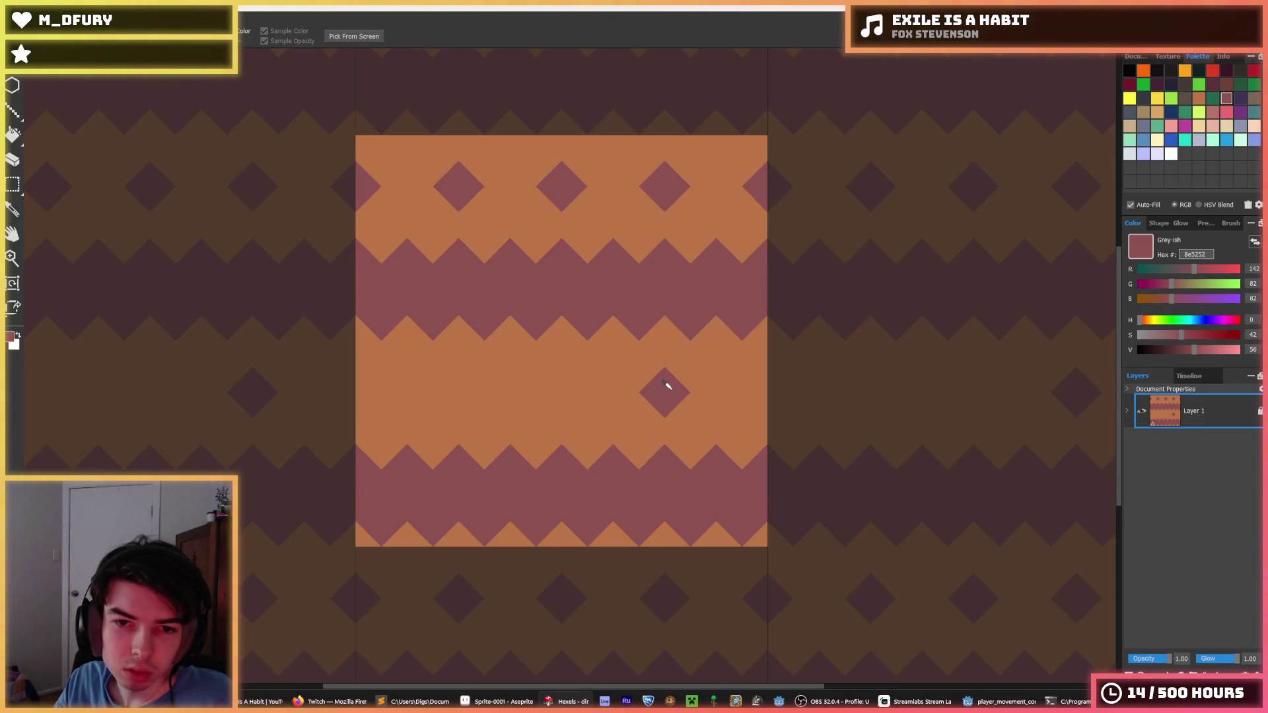
pyautogui.keyDown('alt'); pyautogui.click(701, 377); pyautogui.keyUp('alt')
pyautogui.moveTo(702, 376); pyautogui.dragTo(675, 388)
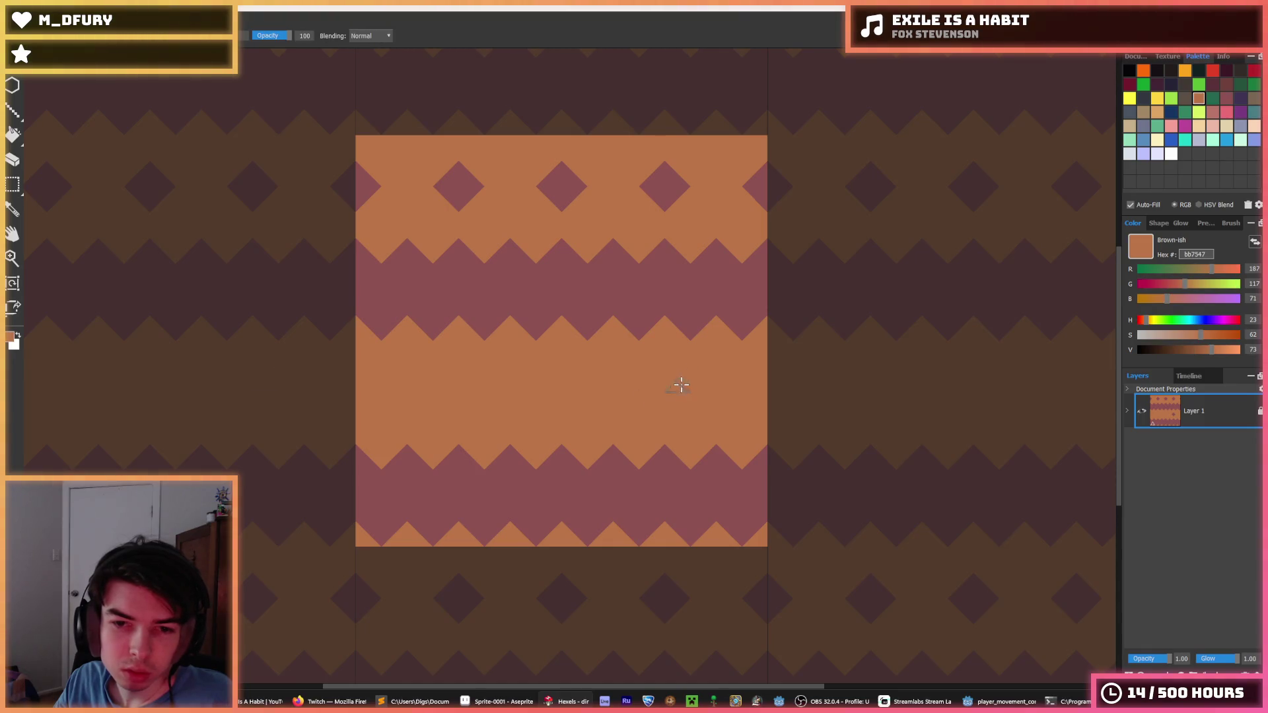
pyautogui.keyDown('alt'); pyautogui.click(560, 191); pyautogui.keyUp('alt')
pyautogui.scroll(-2, 614, 287)
pyautogui.scroll(-1, 569, 280)
pyautogui.scroll(3, 568, 280)
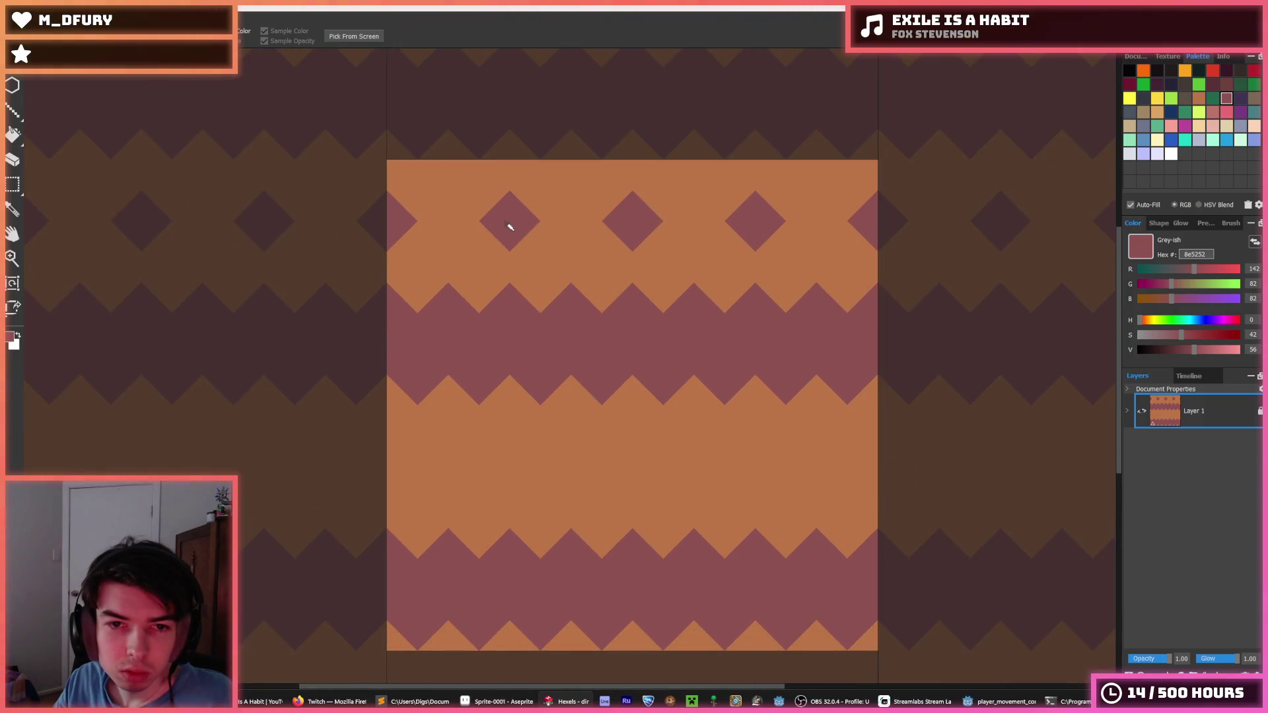
pyautogui.keyDown('alt'); pyautogui.click(566, 247); pyautogui.keyUp('alt')
pyautogui.moveTo(566, 246)
pyautogui.mouseDown()
pyautogui.moveTo(339, 226)
pyautogui.moveTo(789, 223)
pyautogui.mouseUp()
pyautogui.scroll(-3, 725, 290)
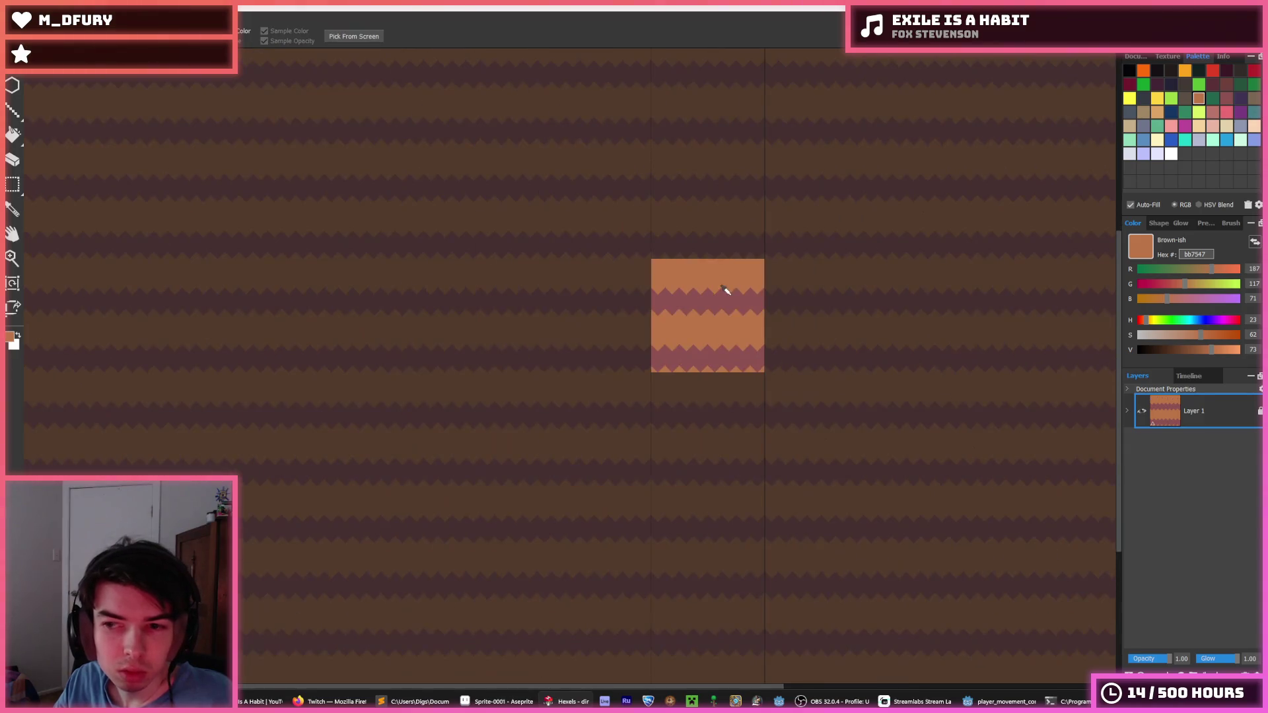
pyautogui.scroll(2, 737, 343)
pyautogui.scroll(-2, 735, 342)
pyautogui.scroll(2, 740, 343)
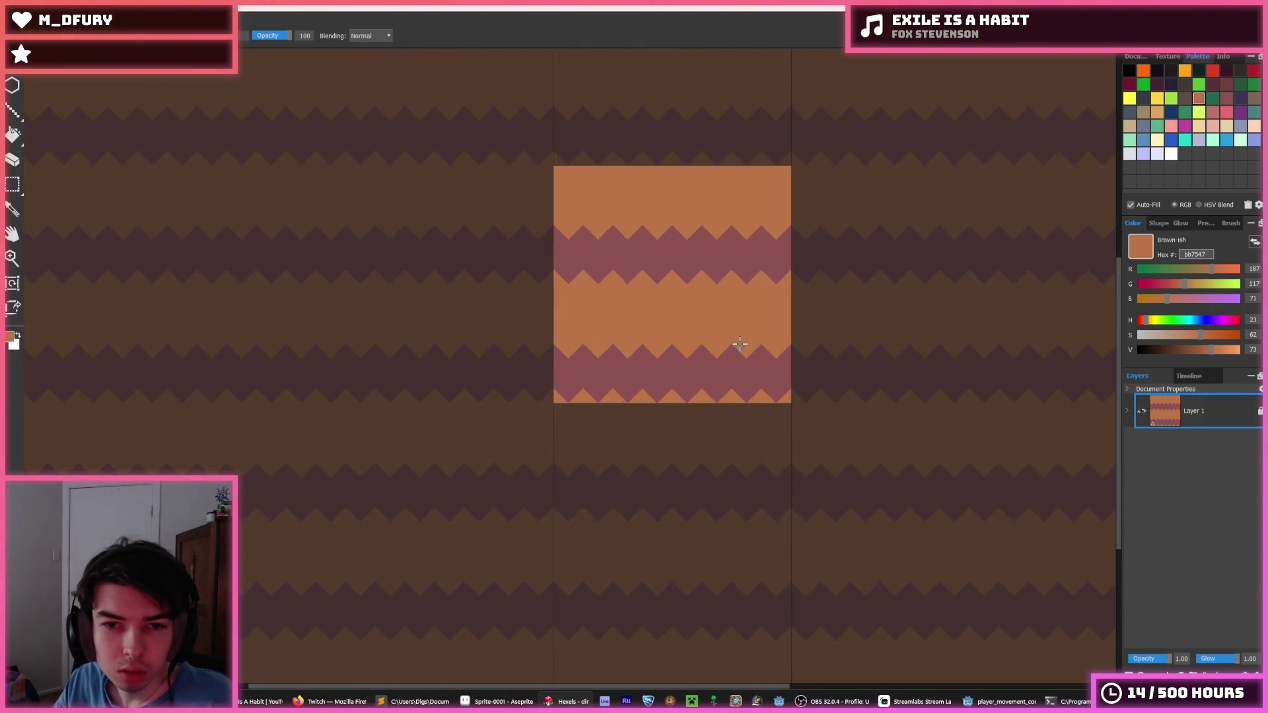
# - Export the texture with Ctrl+E over dirt.png, confirming overwrite, and switch to Godot
pyautogui.hotkey('ctrl', 'e')
pyautogui.click(115, 99)
pyautogui.click(510, 348)
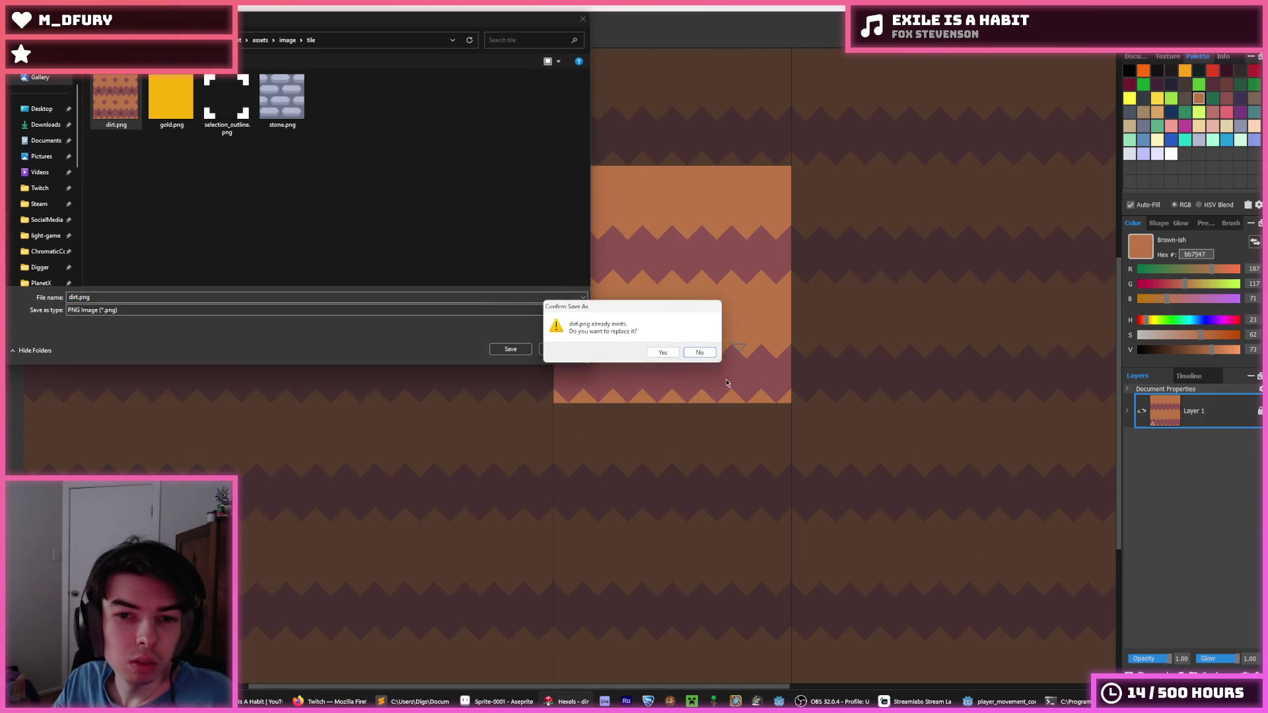
pyautogui.click(663, 354)
pyautogui.click(684, 500)
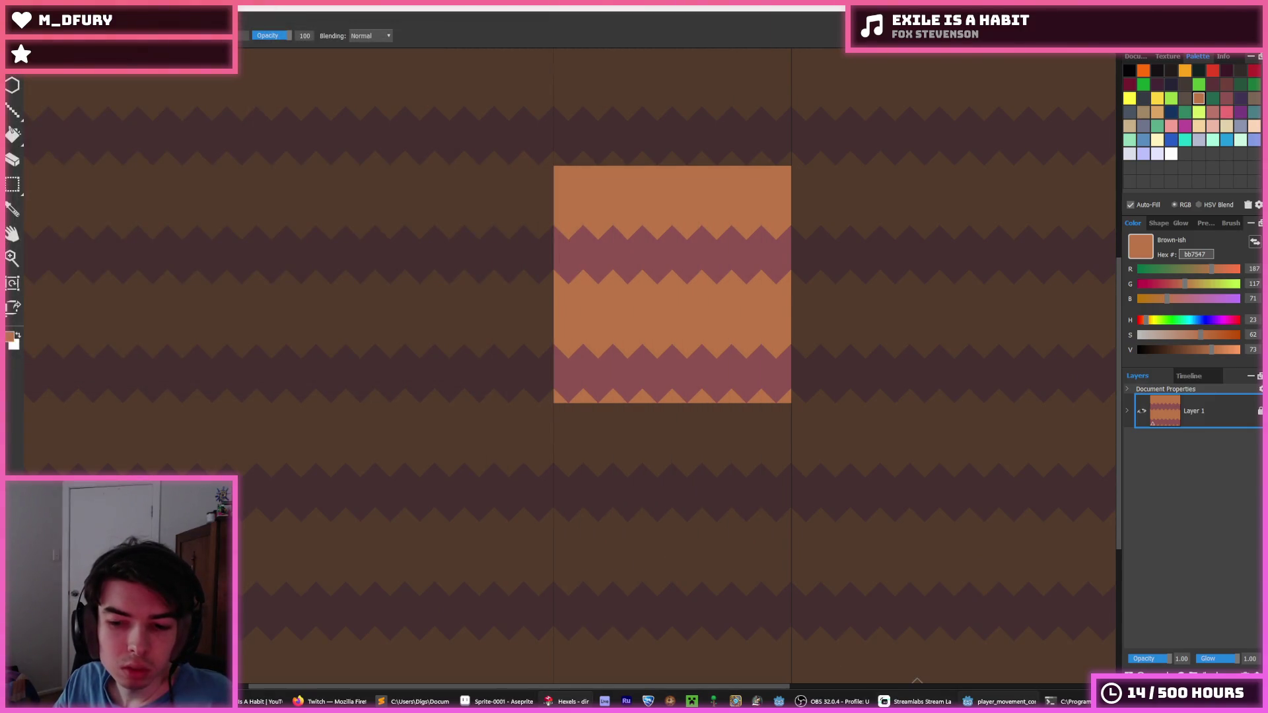
pyautogui.hotkey('alt', 'Tab')
# - Run the game and dig the miner down and sideways through the diamond-free dirt
pyautogui.press('F5')
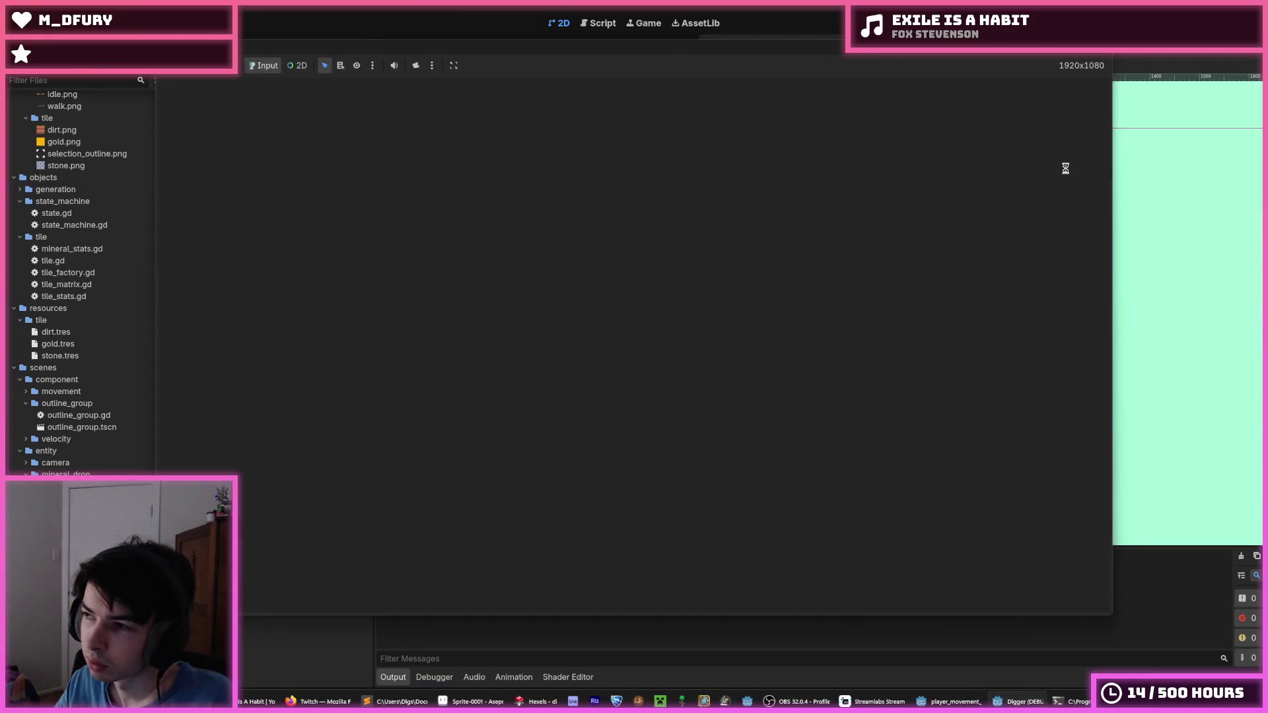
pyautogui.press('d')
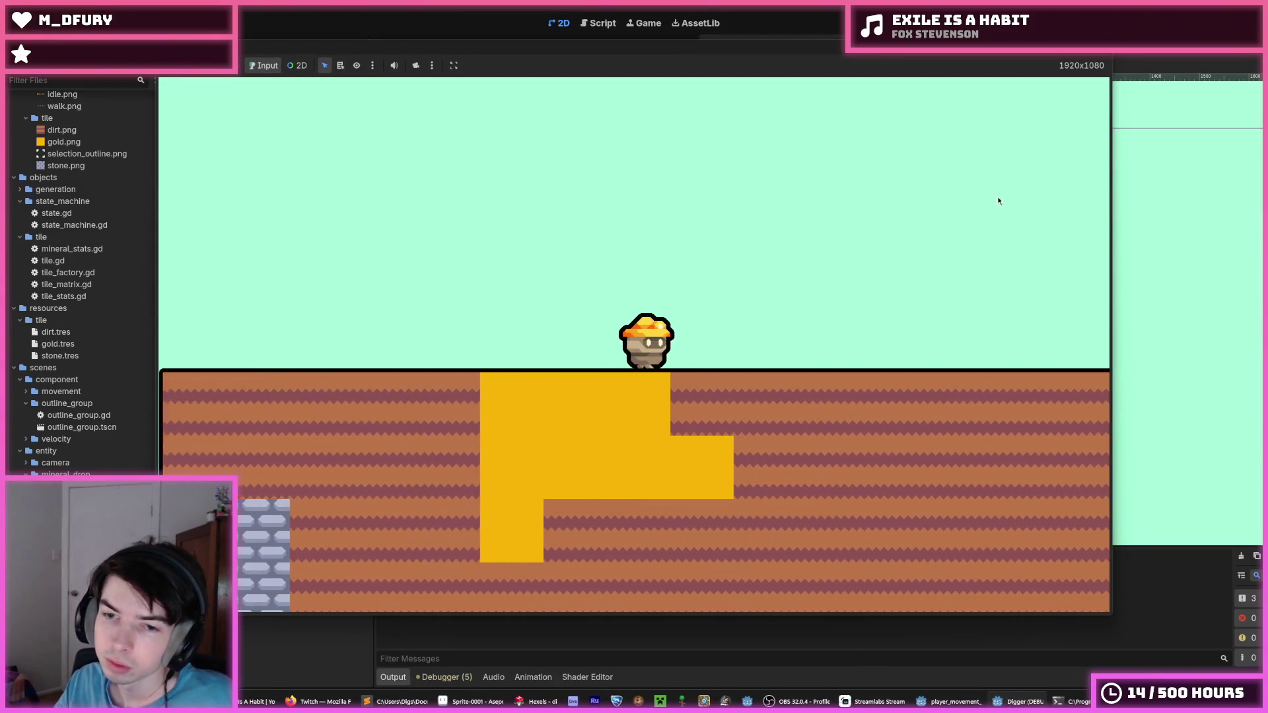
pyautogui.press('s')
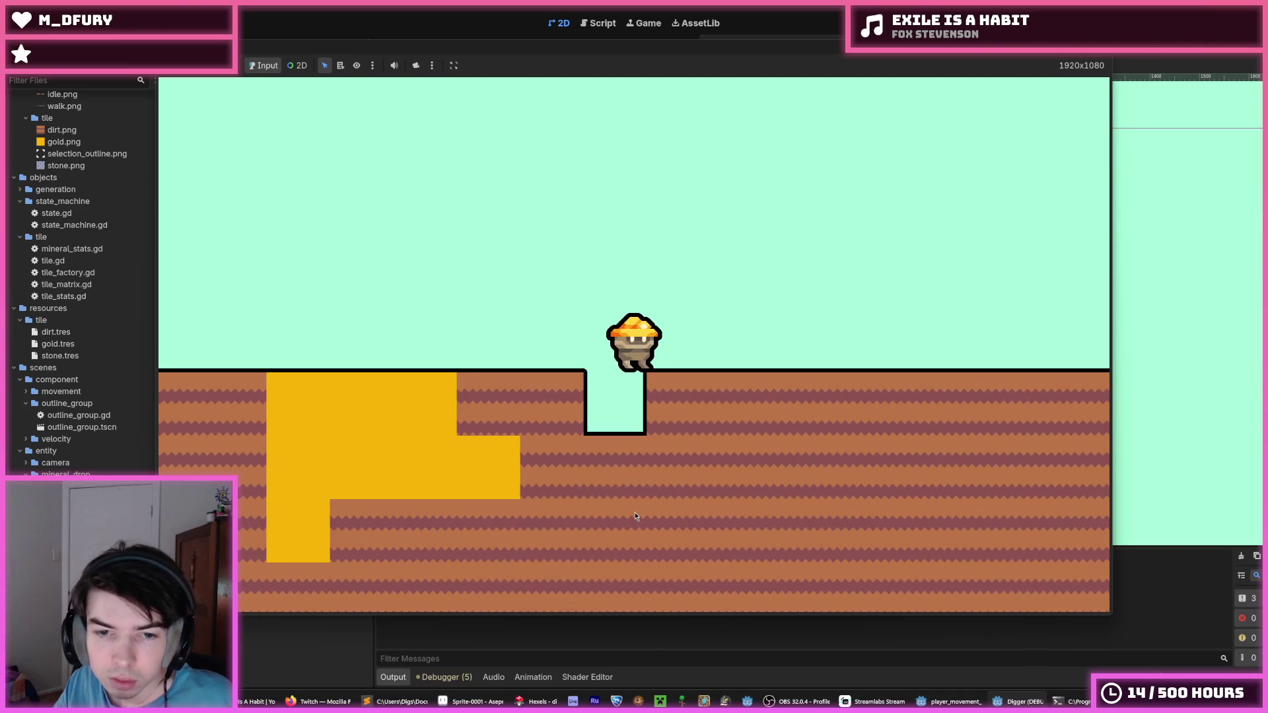
pyautogui.press('s')
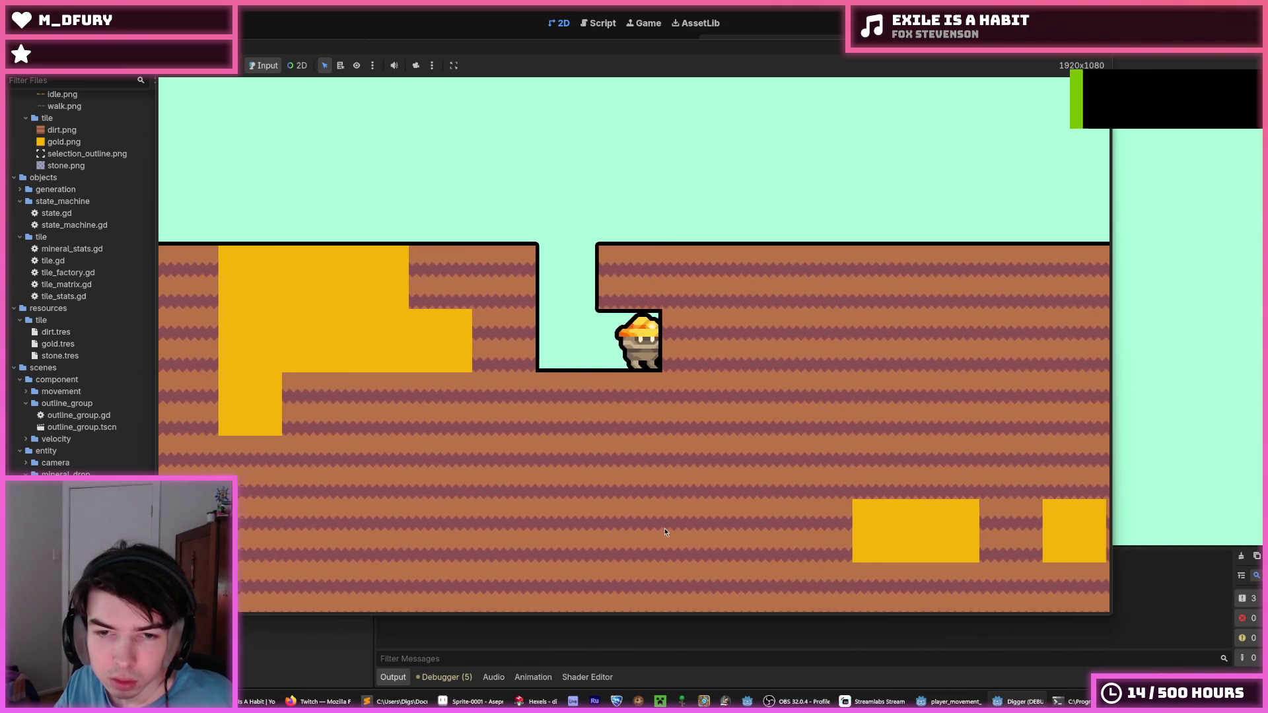
pyautogui.press('d')
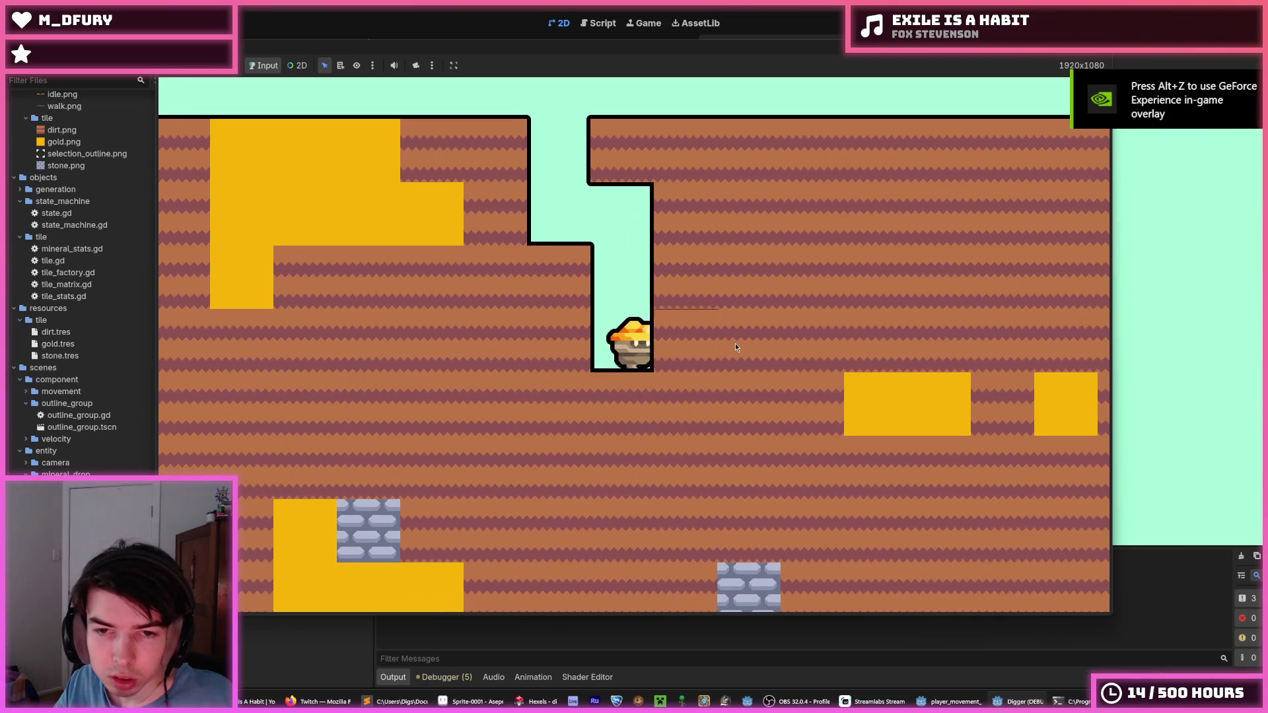
pyautogui.press('w')
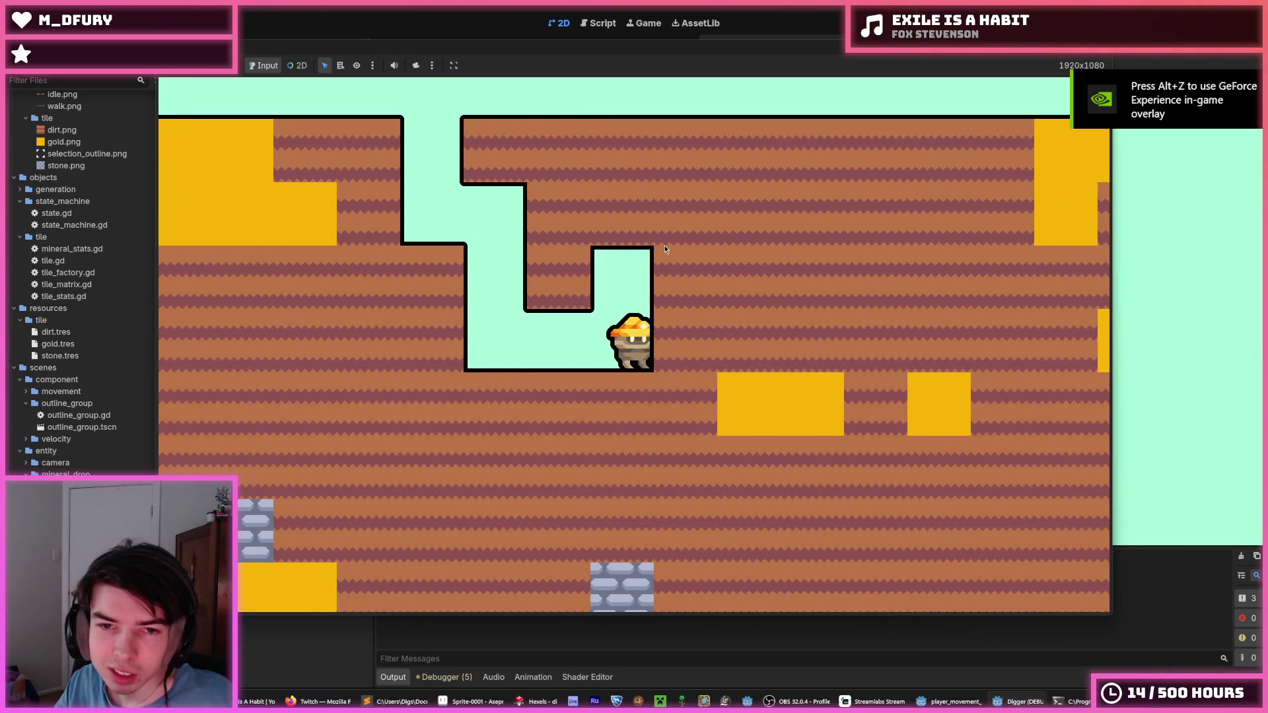
pyautogui.press('w')
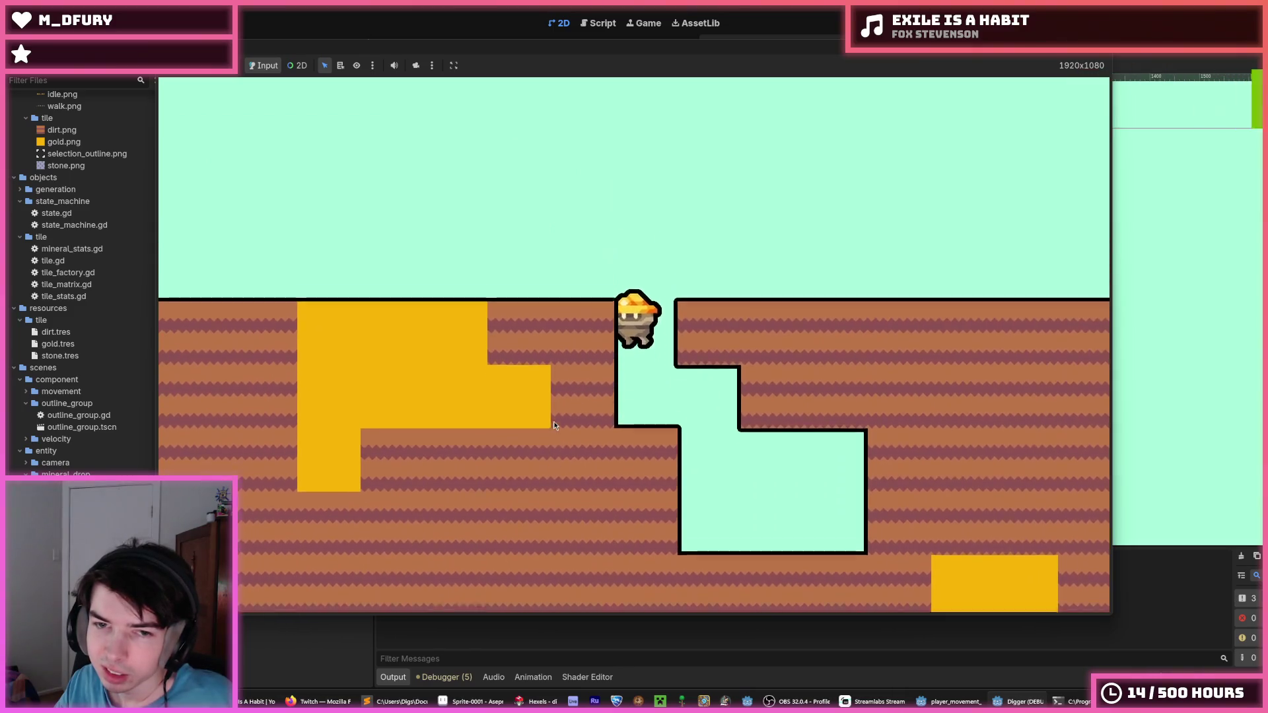
pyautogui.press('d')
pyautogui.press('a')
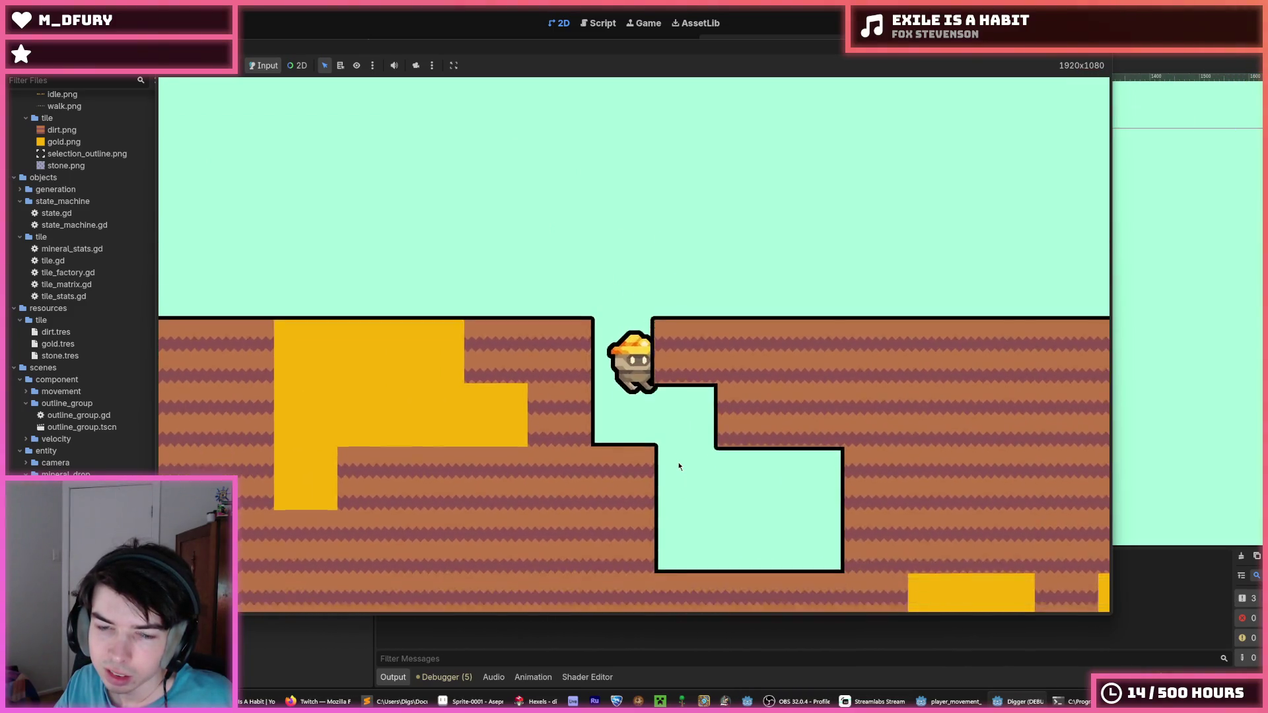
pyautogui.press('d')
pyautogui.press('s')
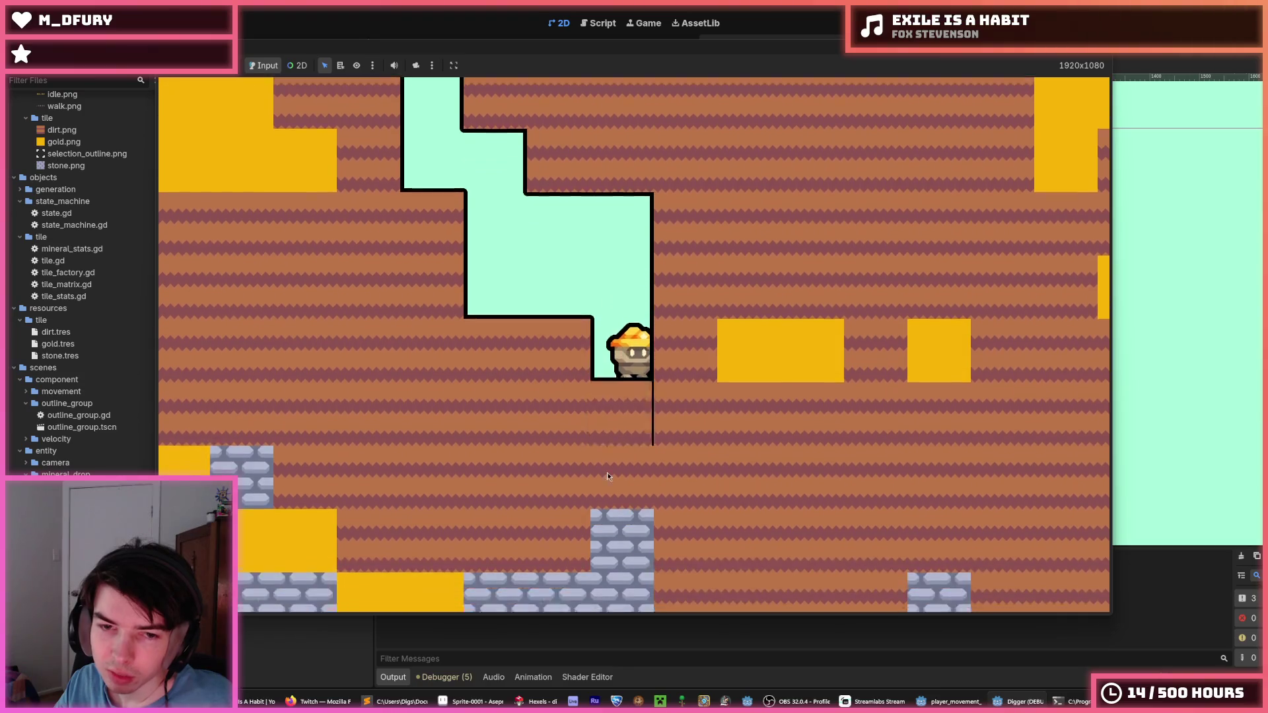
pyautogui.press('a')
pyautogui.press('w')
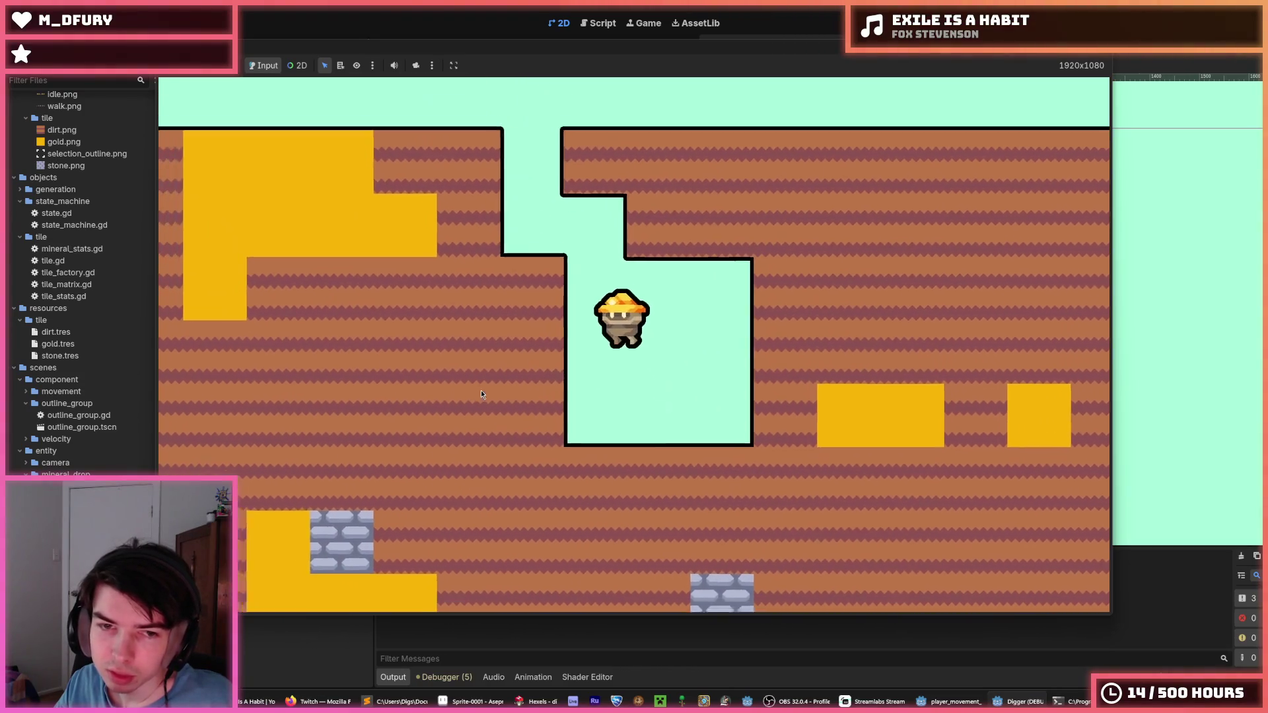
# - Move the miner up and down the shaft and along the surface, then stop the game with F8
pyautogui.press('s')
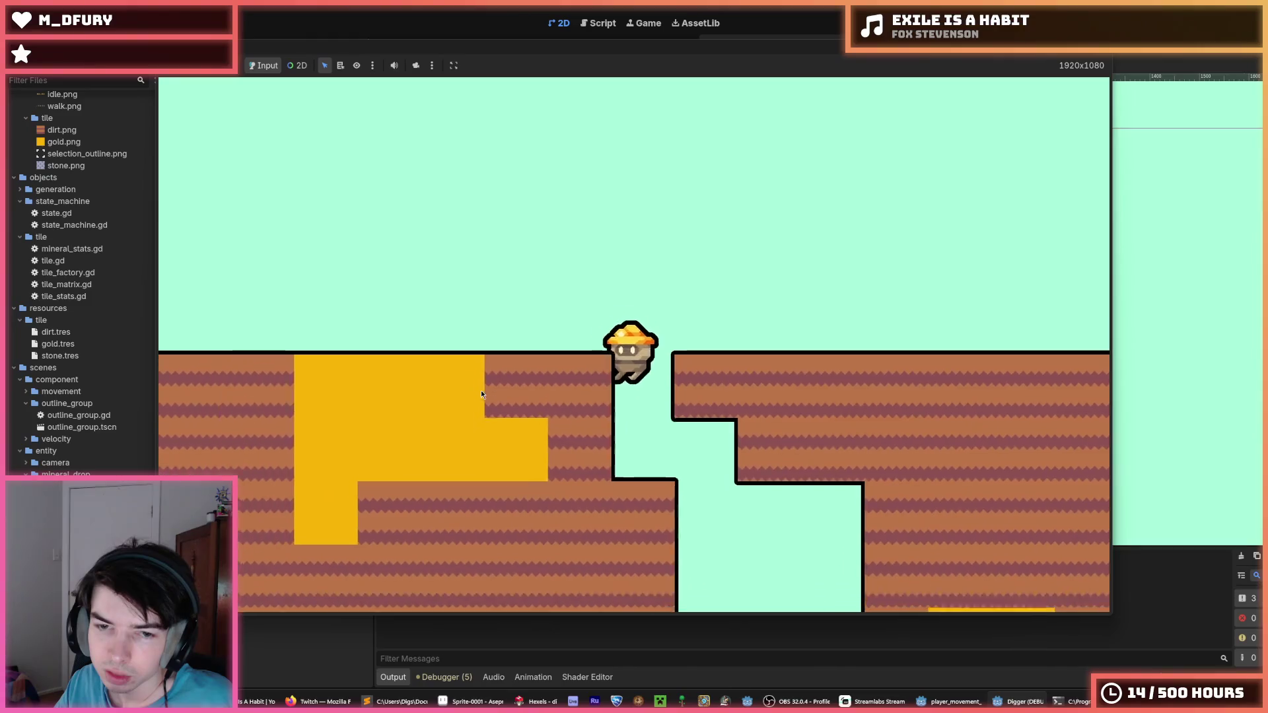
pyautogui.press('w')
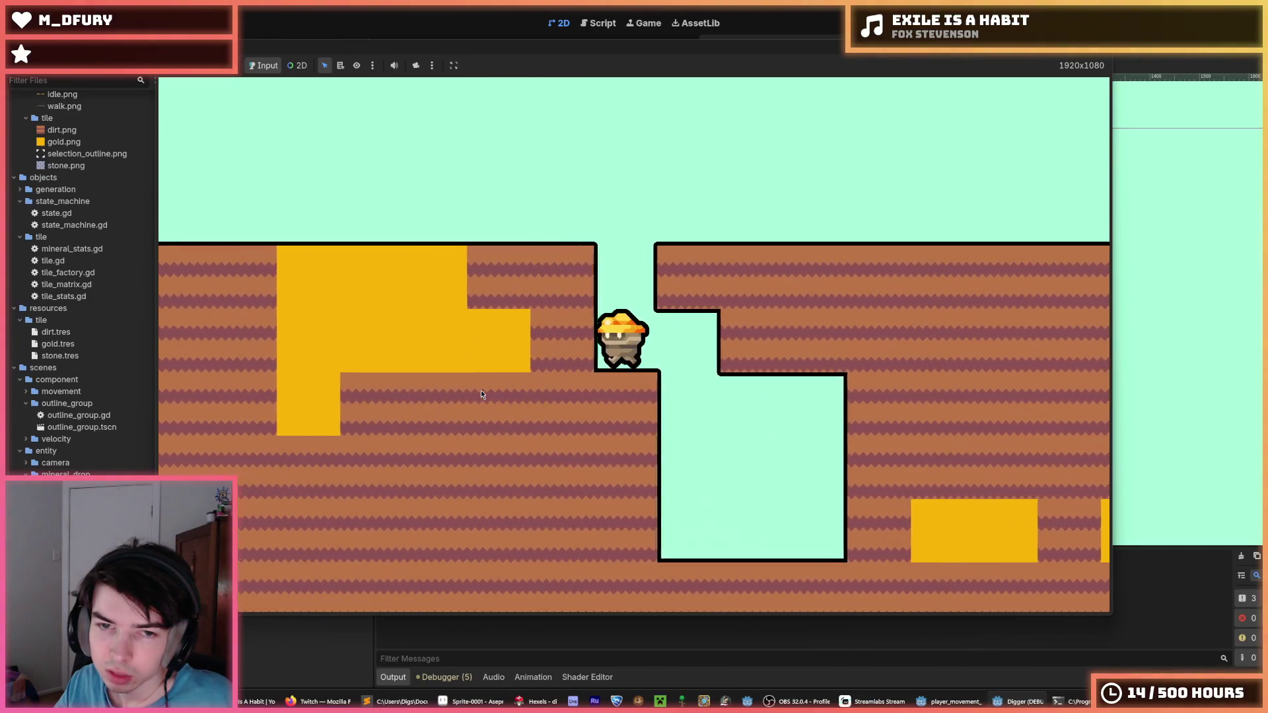
pyautogui.press('s')
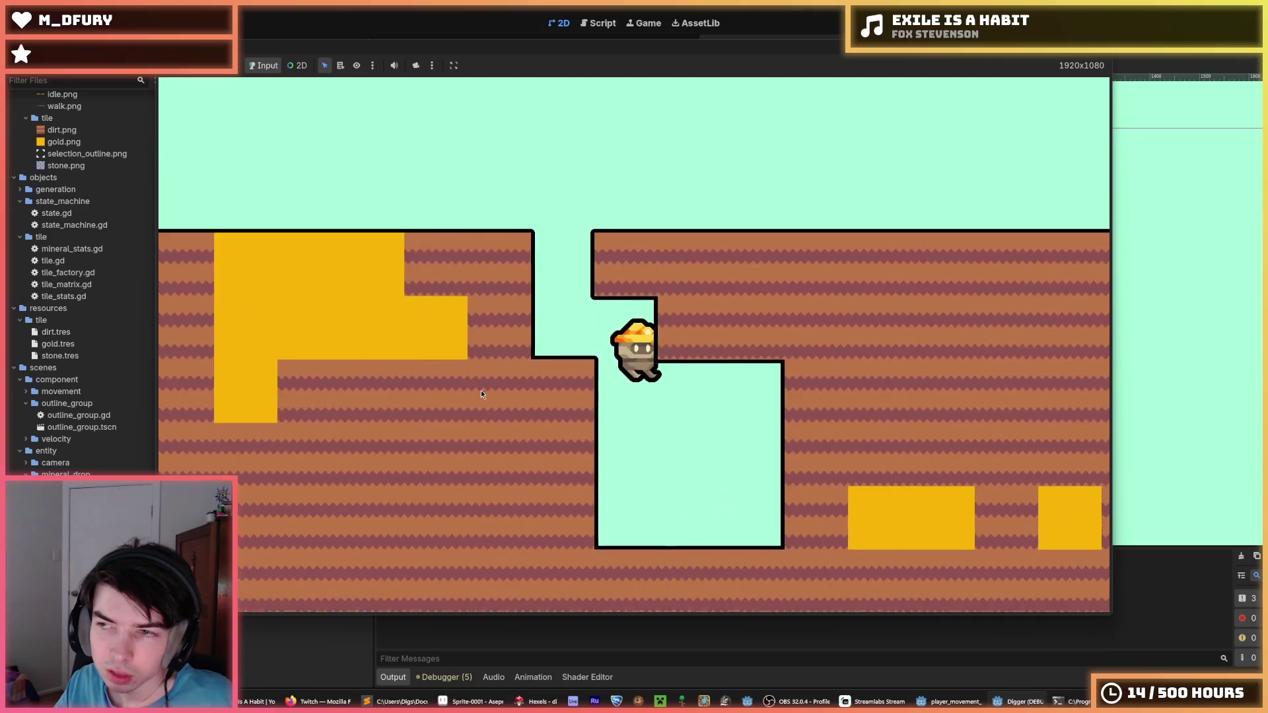
pyautogui.press('w')
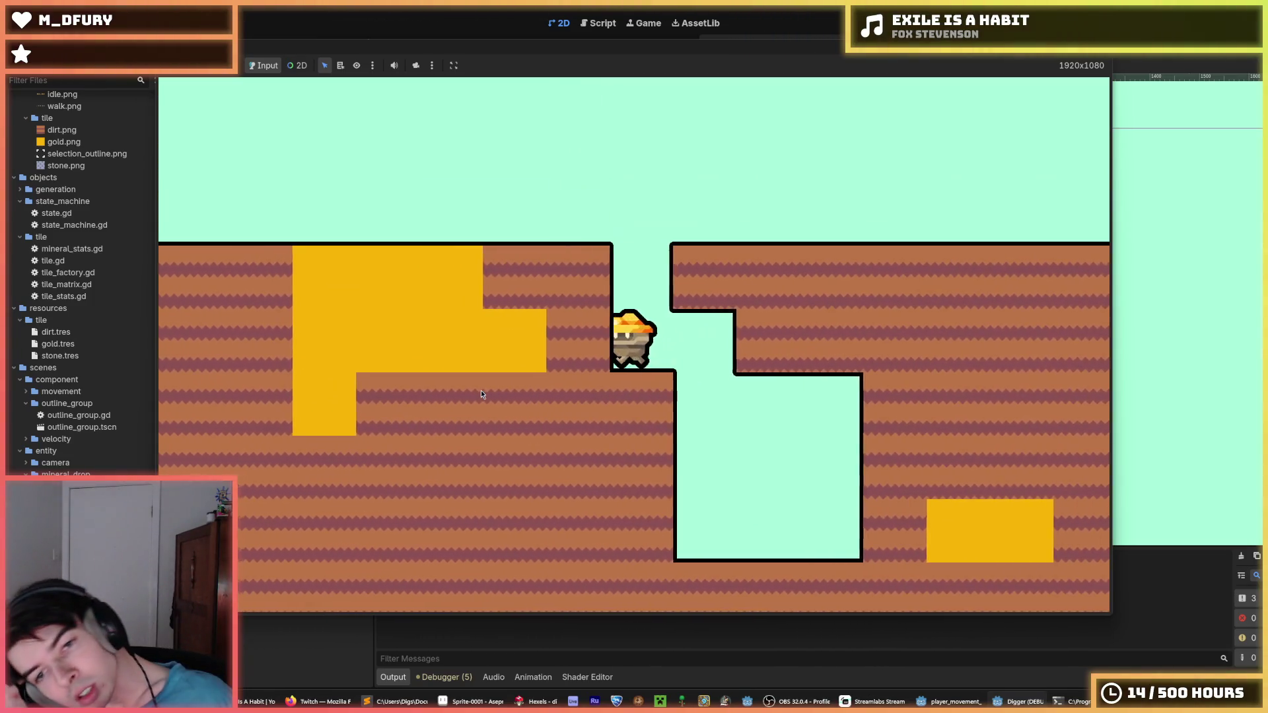
pyautogui.press('s')
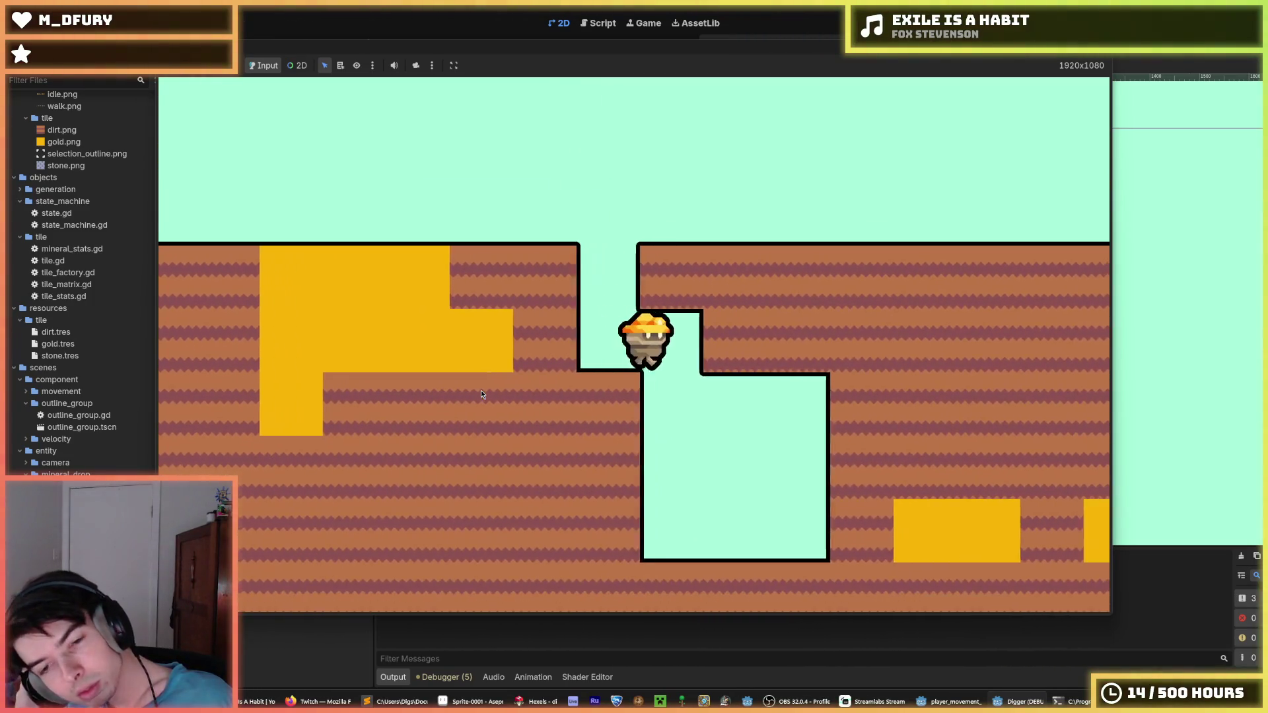
pyautogui.press('w')
pyautogui.press('w')
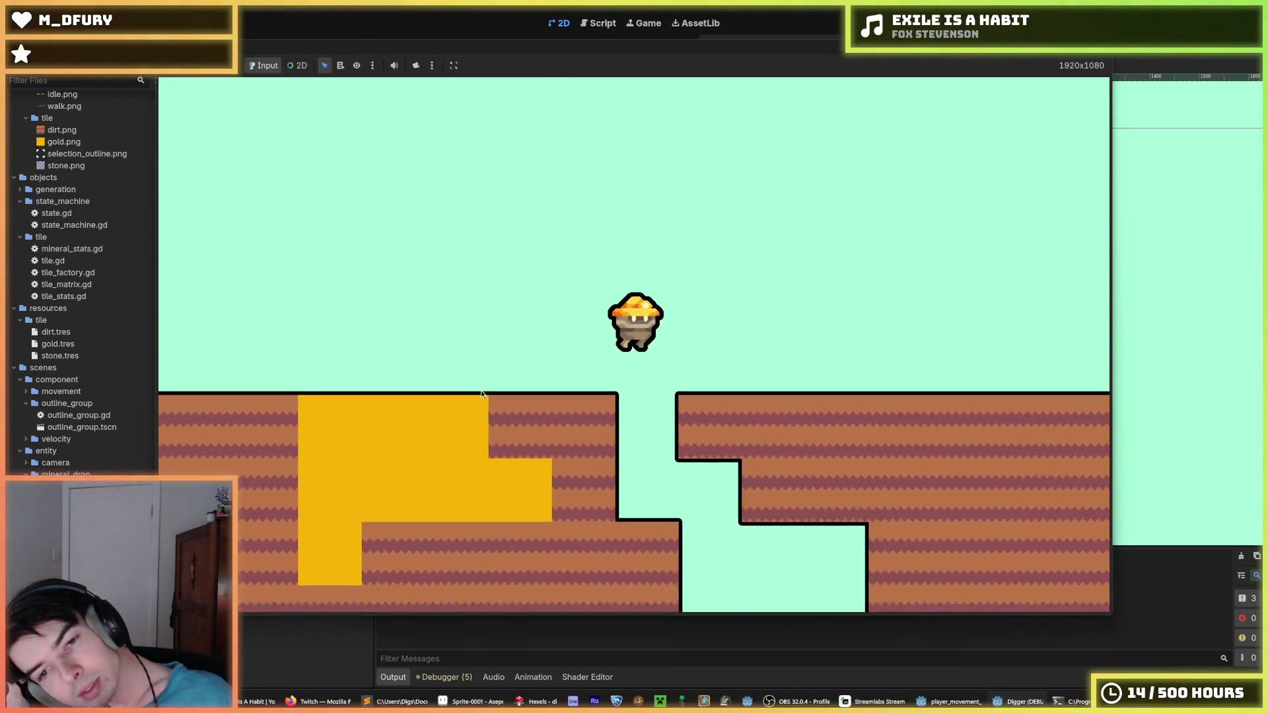
pyautogui.press('s')
pyautogui.press('w')
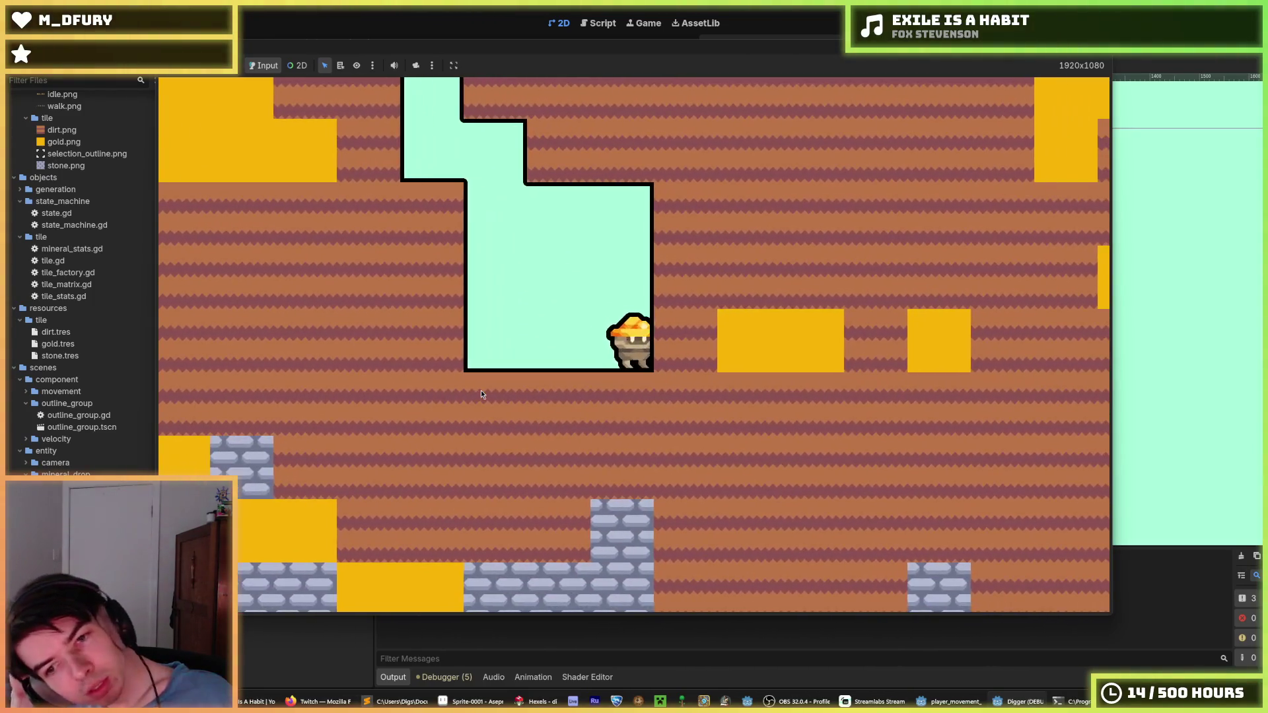
pyautogui.press('d')
pyautogui.press('a')
pyautogui.press('s')
pyautogui.press('w')
pyautogui.press('d')
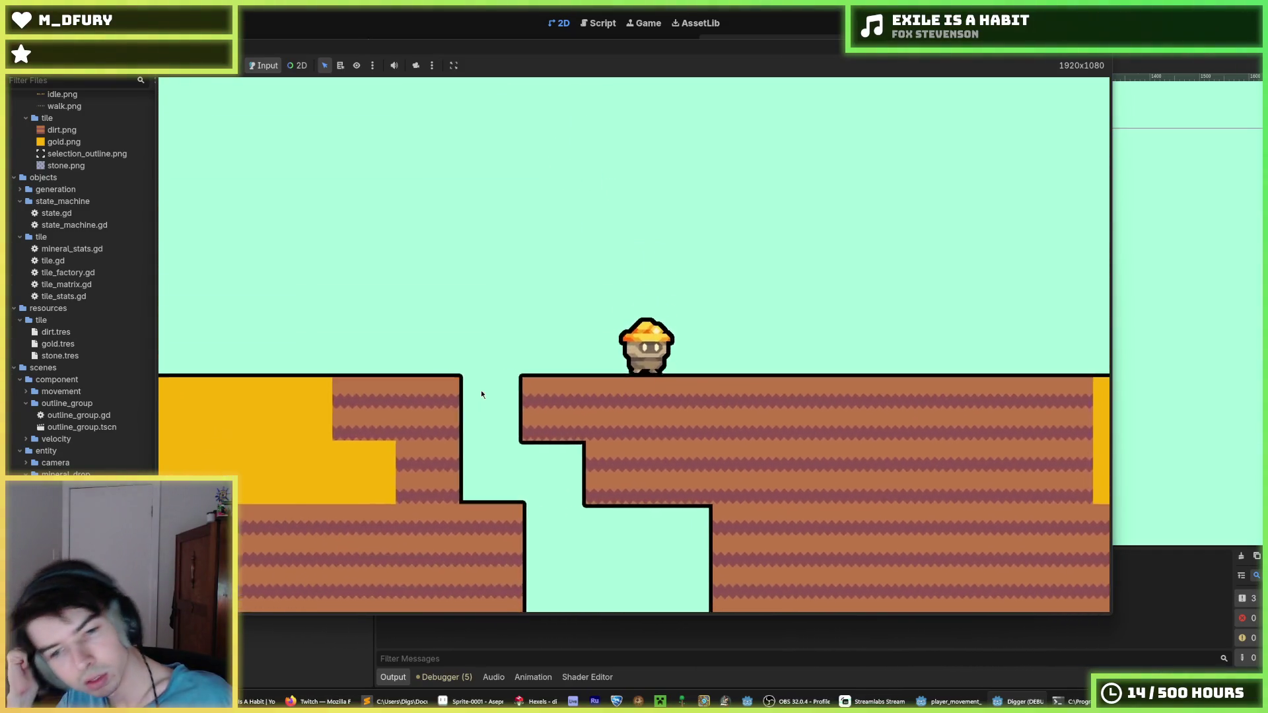
pyautogui.press('w')
pyautogui.press('a')
pyautogui.press('s')
pyautogui.press('w')
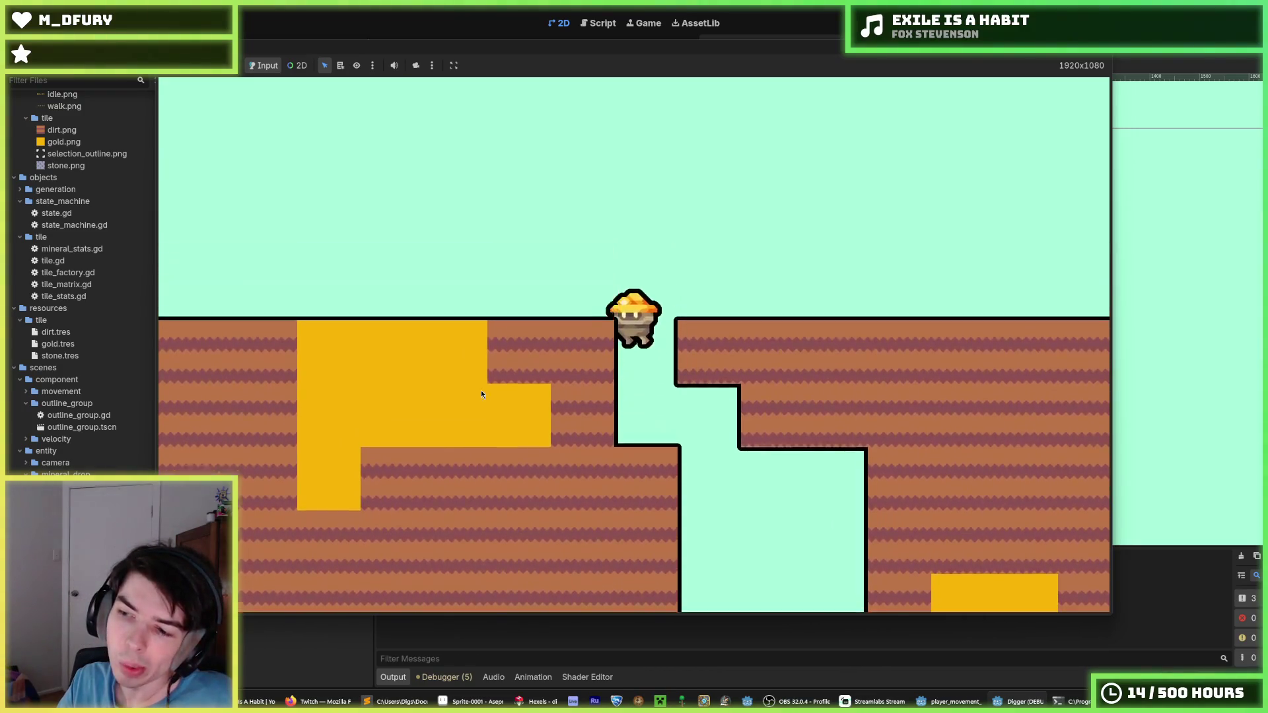
pyautogui.press('d')
pyautogui.press('a')
pyautogui.press('d')
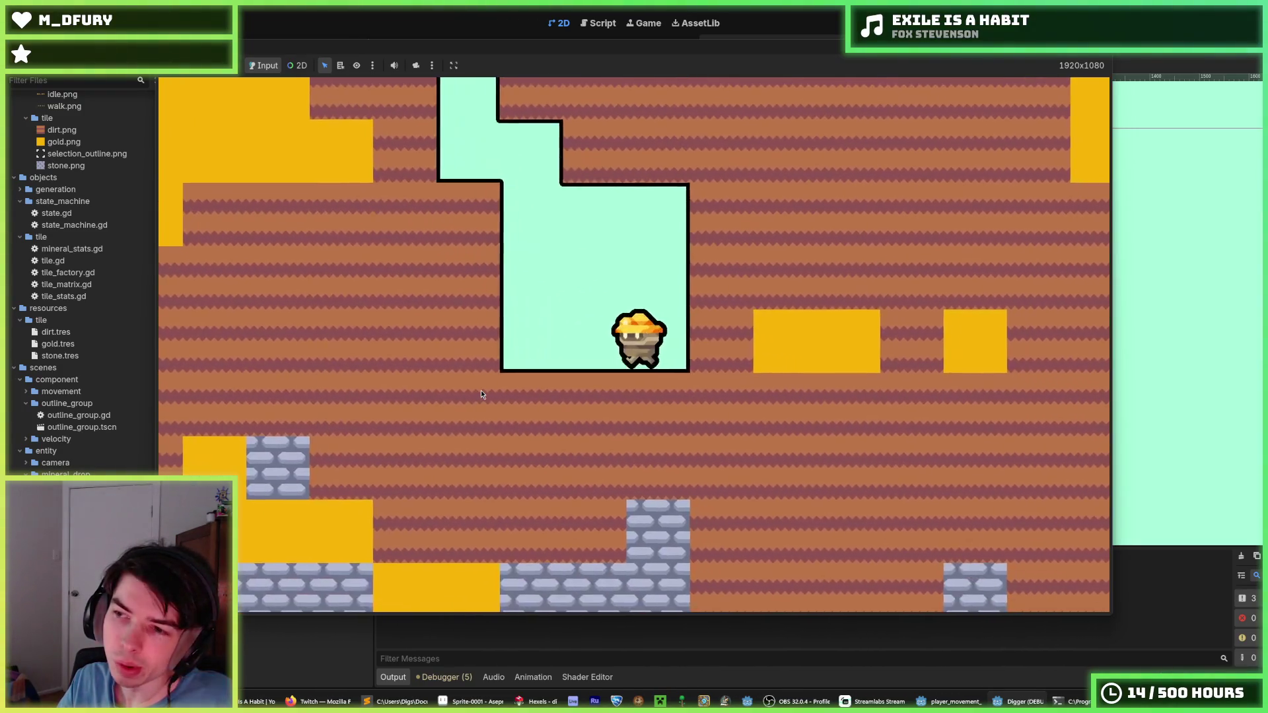
pyautogui.press('w')
pyautogui.press('a')
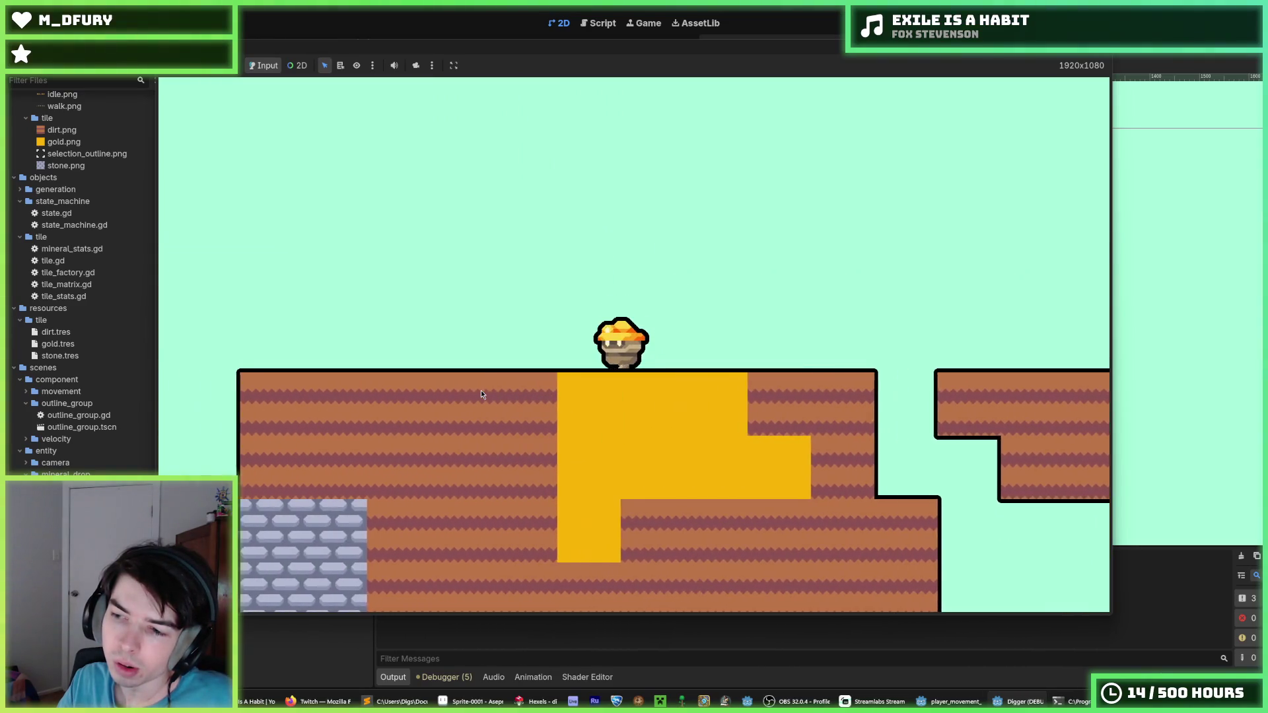
pyautogui.press('d')
pyautogui.press('F8')
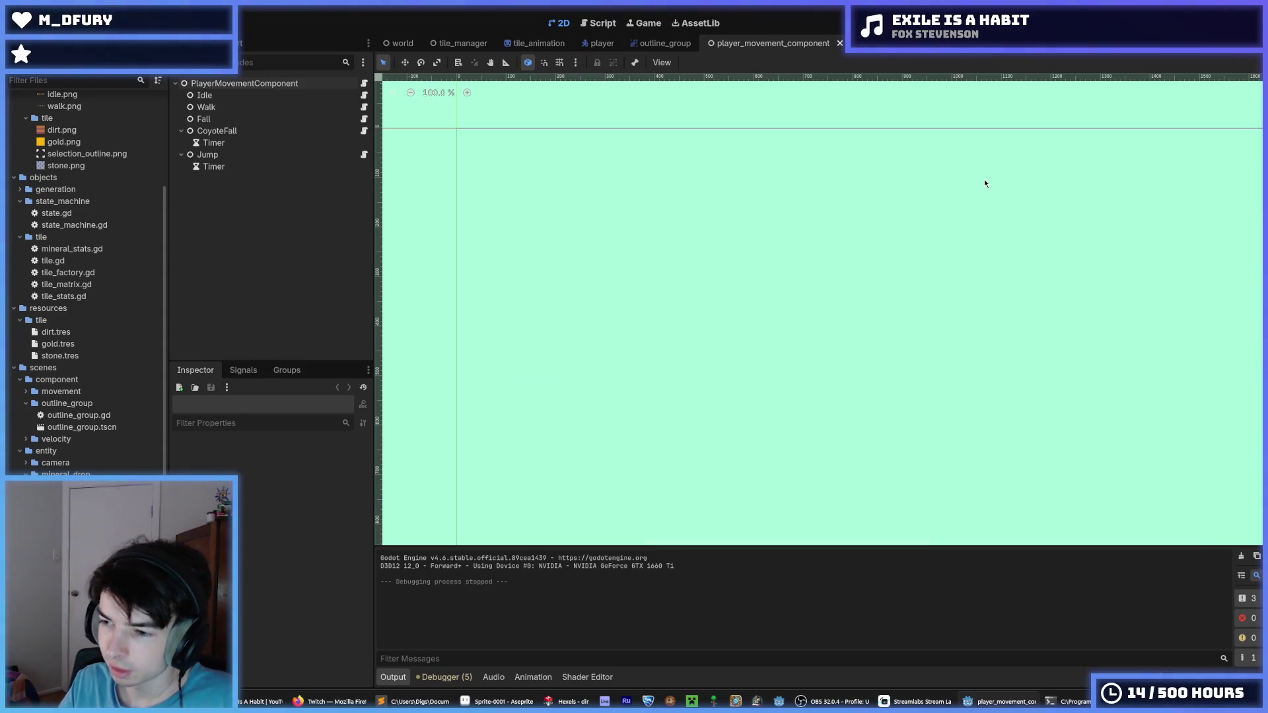
# - Save the player_movement_component scene with Ctrl+S
pyautogui.hotkey('ctrl', 's')
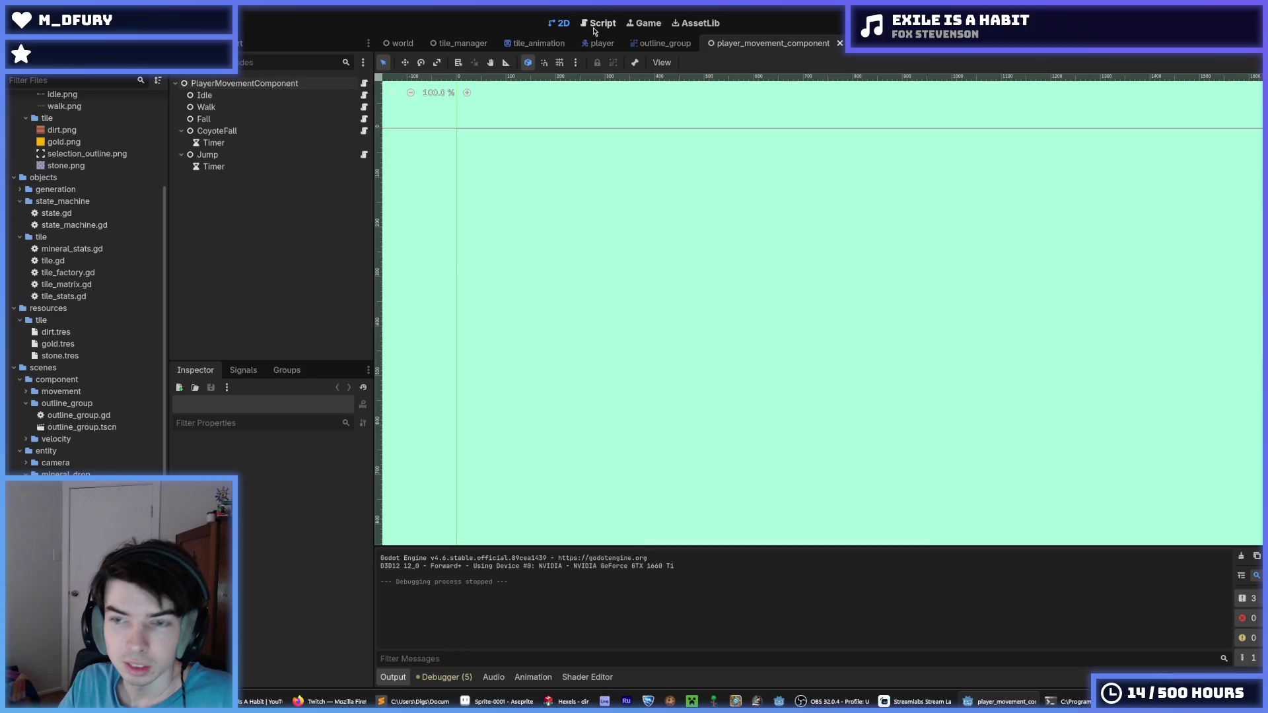
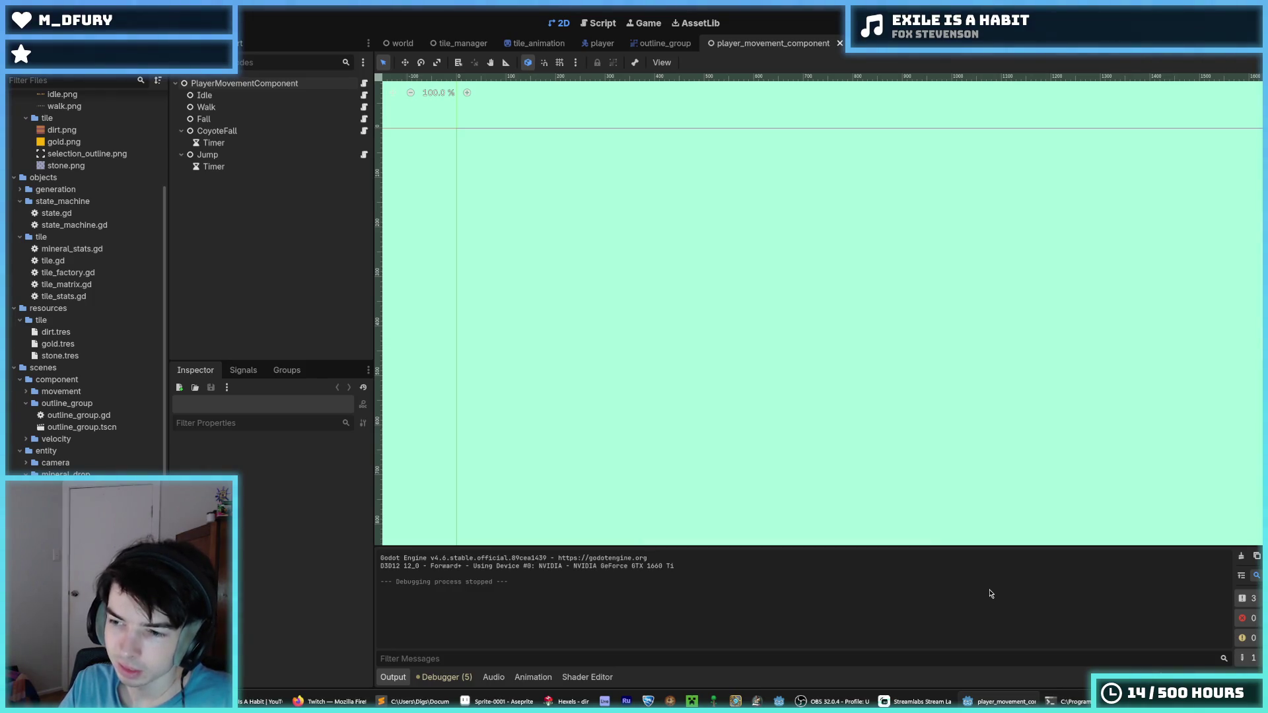
# - Paint a mauve zigzag band along the dirt tile's bottom edge, wrapping it across the top
pyautogui.click(568, 701)
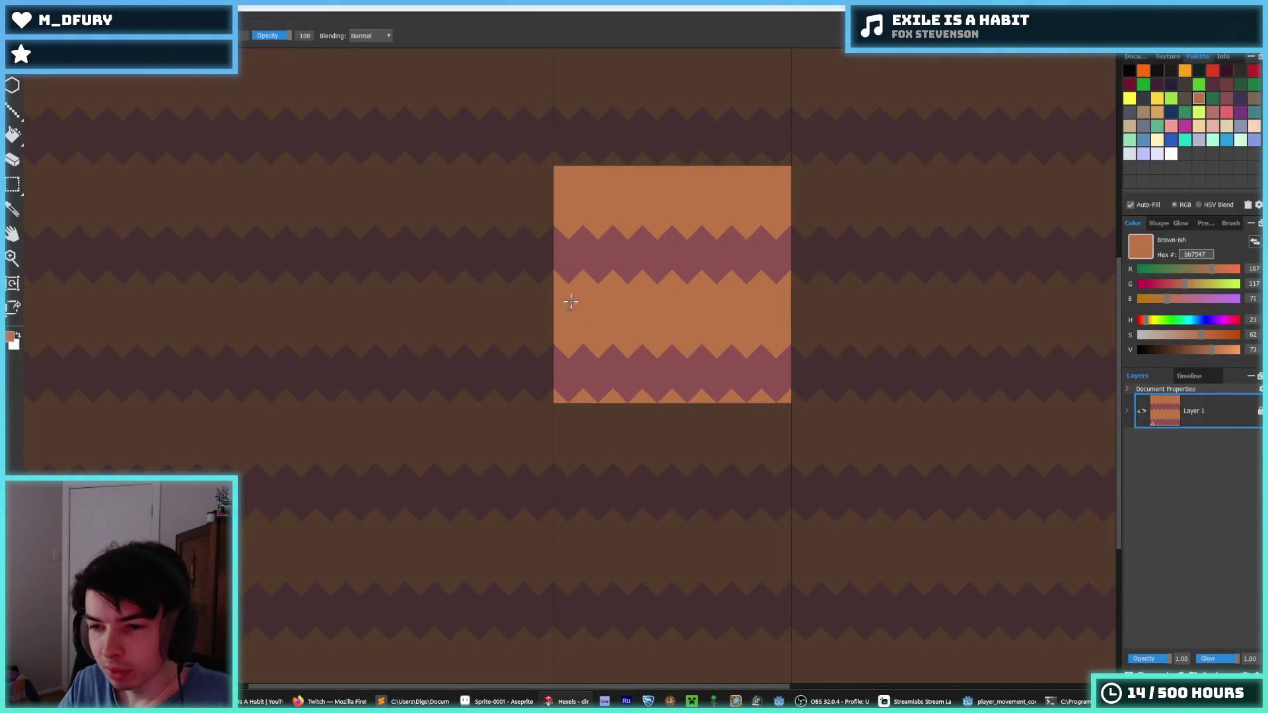
pyautogui.scroll(2, 723, 306)
pyautogui.scroll(-2, 657, 317)
pyautogui.scroll(1, 573, 263)
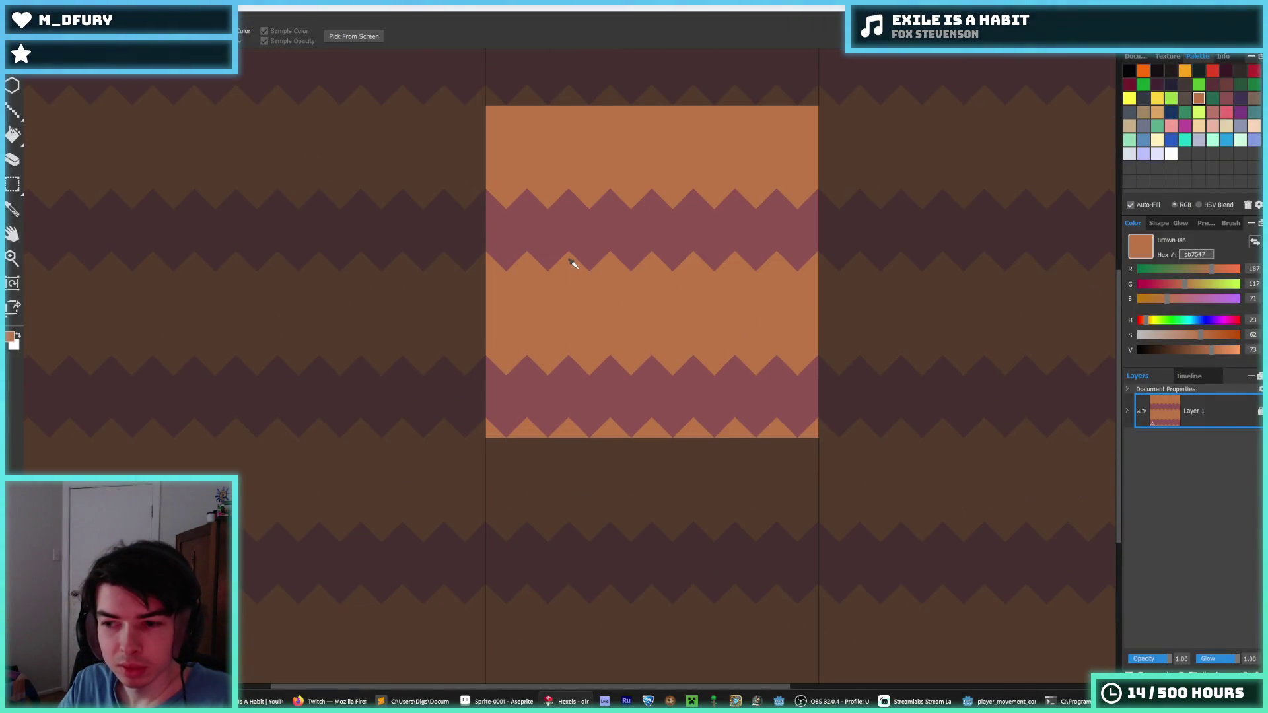
pyautogui.press('b')
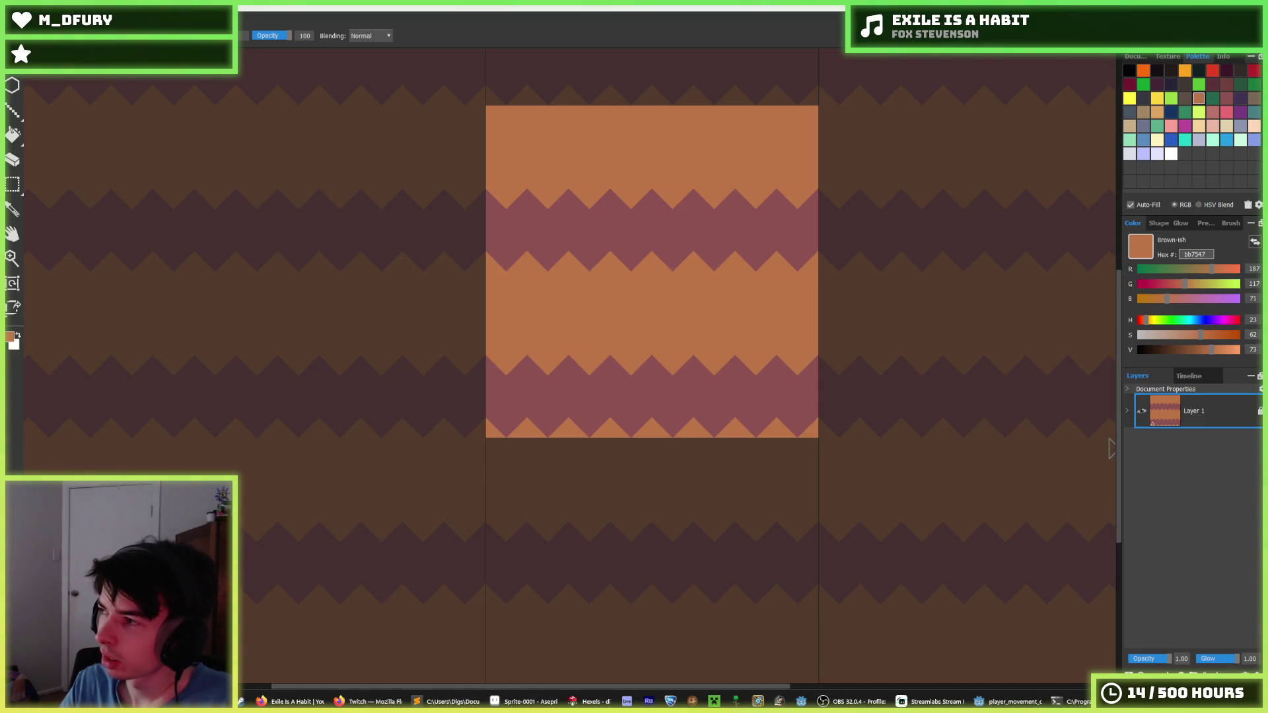
pyautogui.keyDown('alt'); pyautogui.click(752, 385); pyautogui.keyUp('alt')
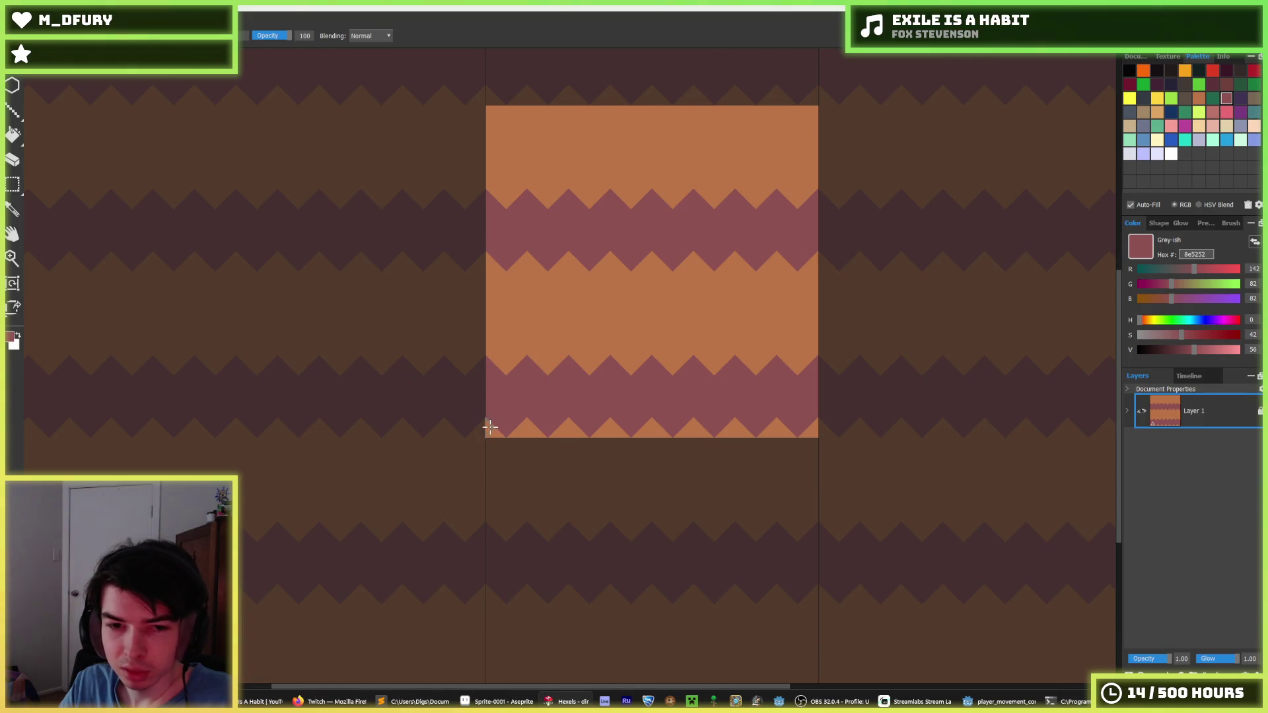
pyautogui.moveTo(487, 427)
pyautogui.mouseDown()
pyautogui.moveTo(591, 441)
pyautogui.moveTo(819, 429)
pyautogui.mouseUp()
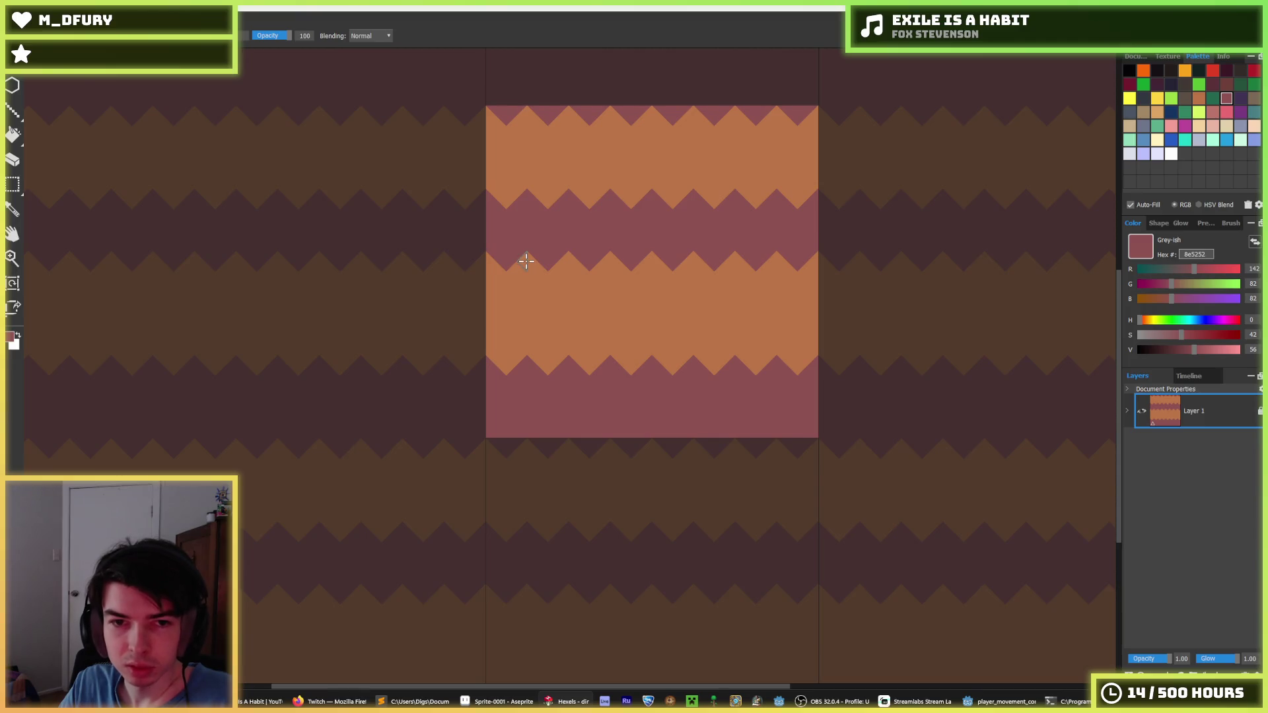
pyautogui.moveTo(526, 261)
pyautogui.mouseDown()
pyautogui.moveTo(592, 280)
pyautogui.moveTo(653, 264)
pyautogui.moveTo(757, 282)
pyautogui.moveTo(851, 268)
pyautogui.mouseUp()
pyautogui.scroll(-5, 852, 268)
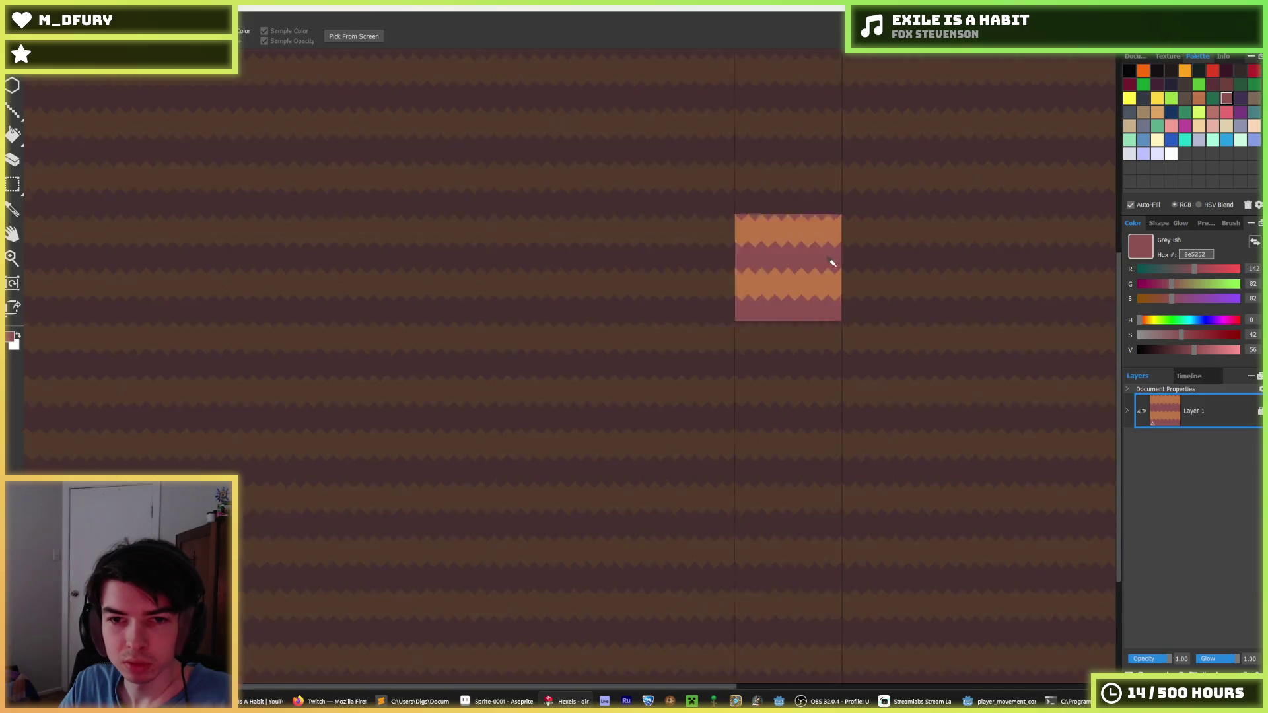
# - Select the whole tile and nudge its pattern down and back up
pyautogui.scroll(4, 824, 261)
pyautogui.scroll(2, 806, 266)
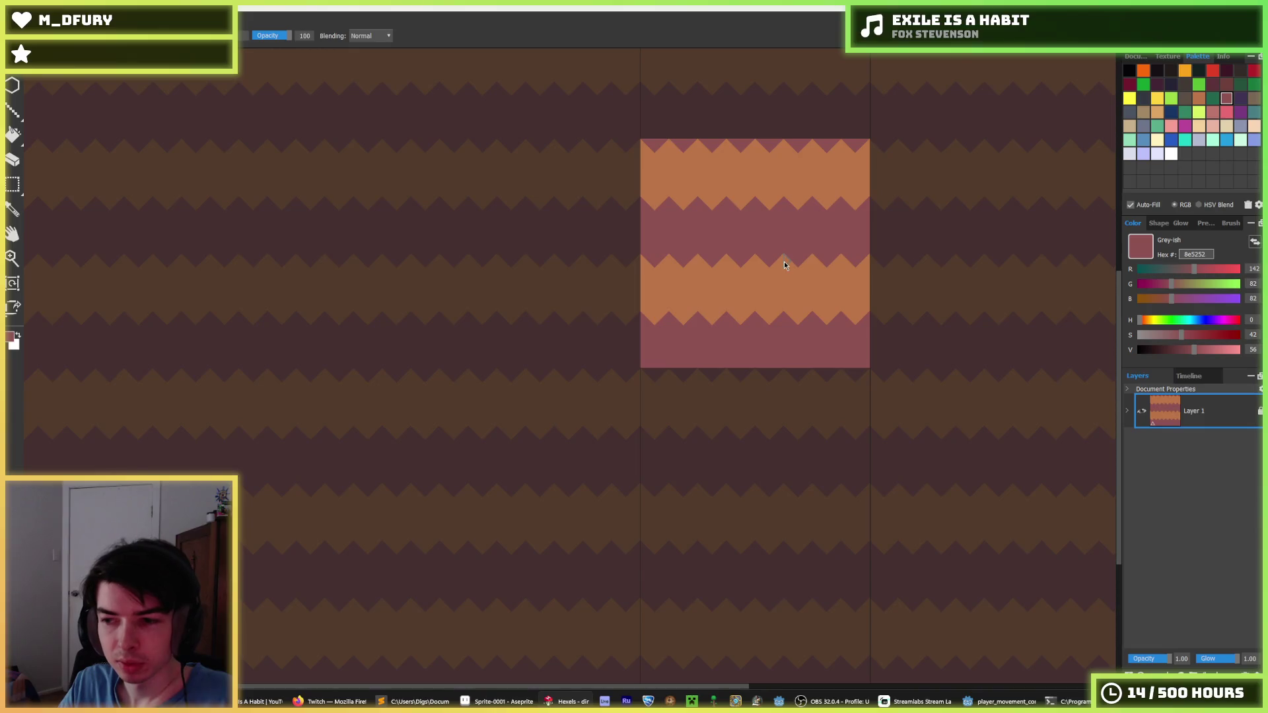
pyautogui.hotkey('ctrl', 's')
pyautogui.click(583, 20)
pyautogui.hotkey('ctrl', 'a')
pyautogui.press('Down')
pyautogui.press('Down')
pyautogui.press('Down')
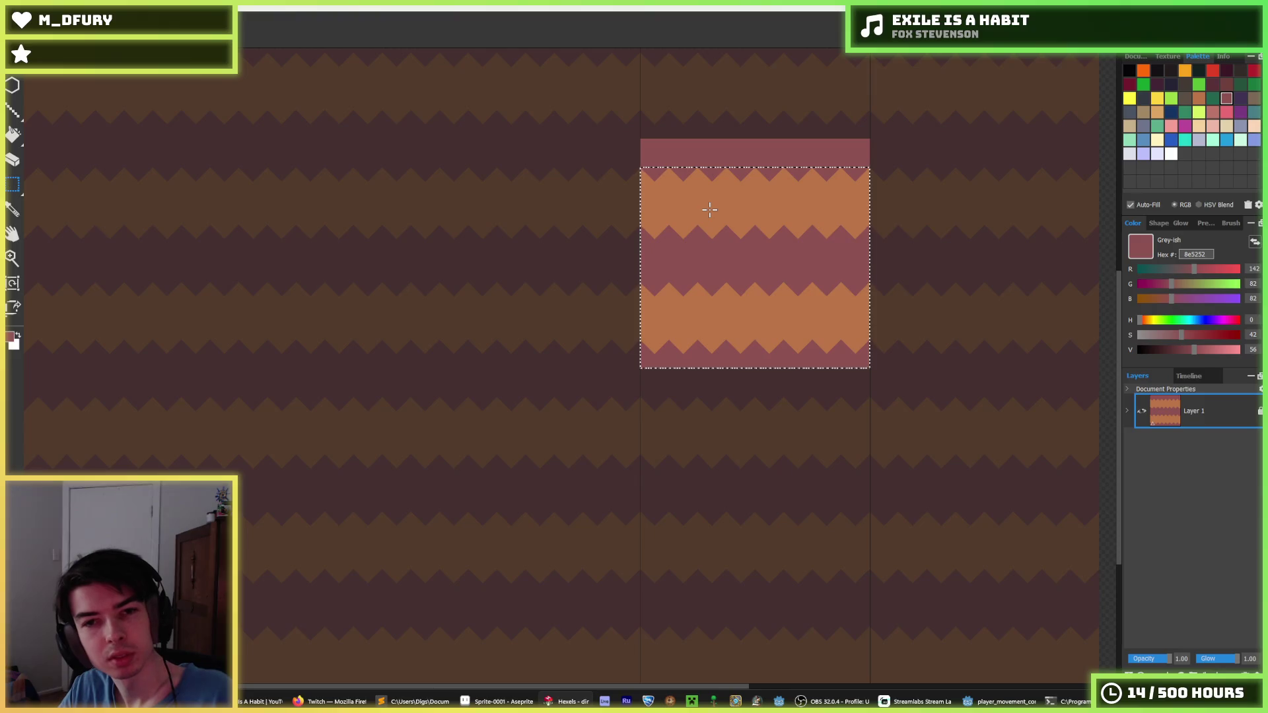
pyautogui.press('Up')
pyautogui.press('Up')
pyautogui.hotkey('ctrl', 'd')
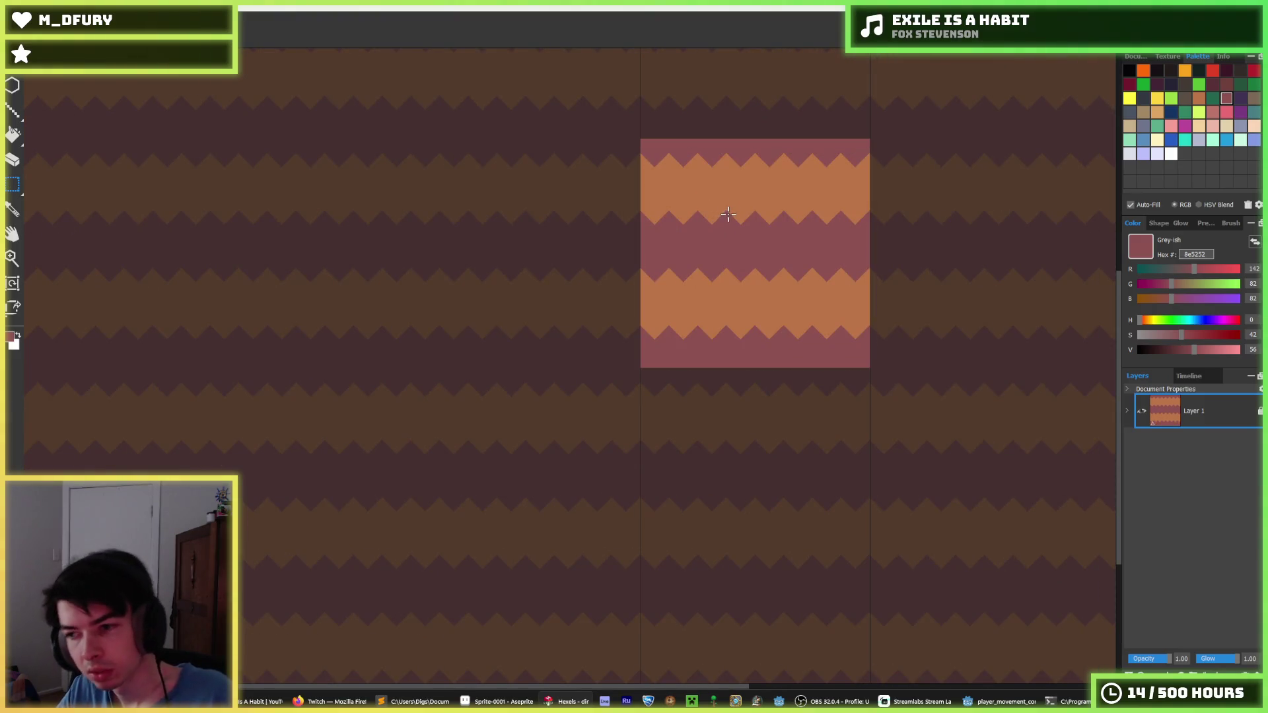
# - Shift the zigzag pattern up one pixel, then back down one pixel
pyautogui.press('f')
pyautogui.scroll(-3, 733, 249)
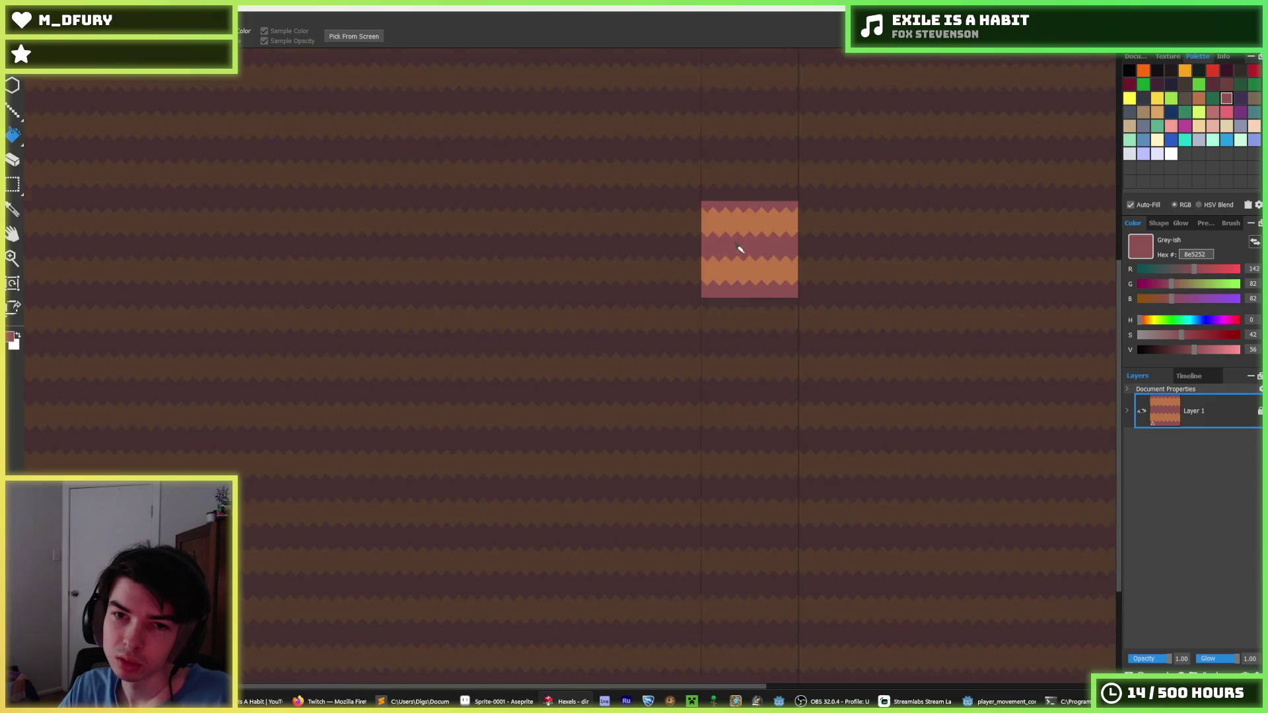
pyautogui.scroll(2, 766, 251)
pyautogui.scroll(1, 720, 232)
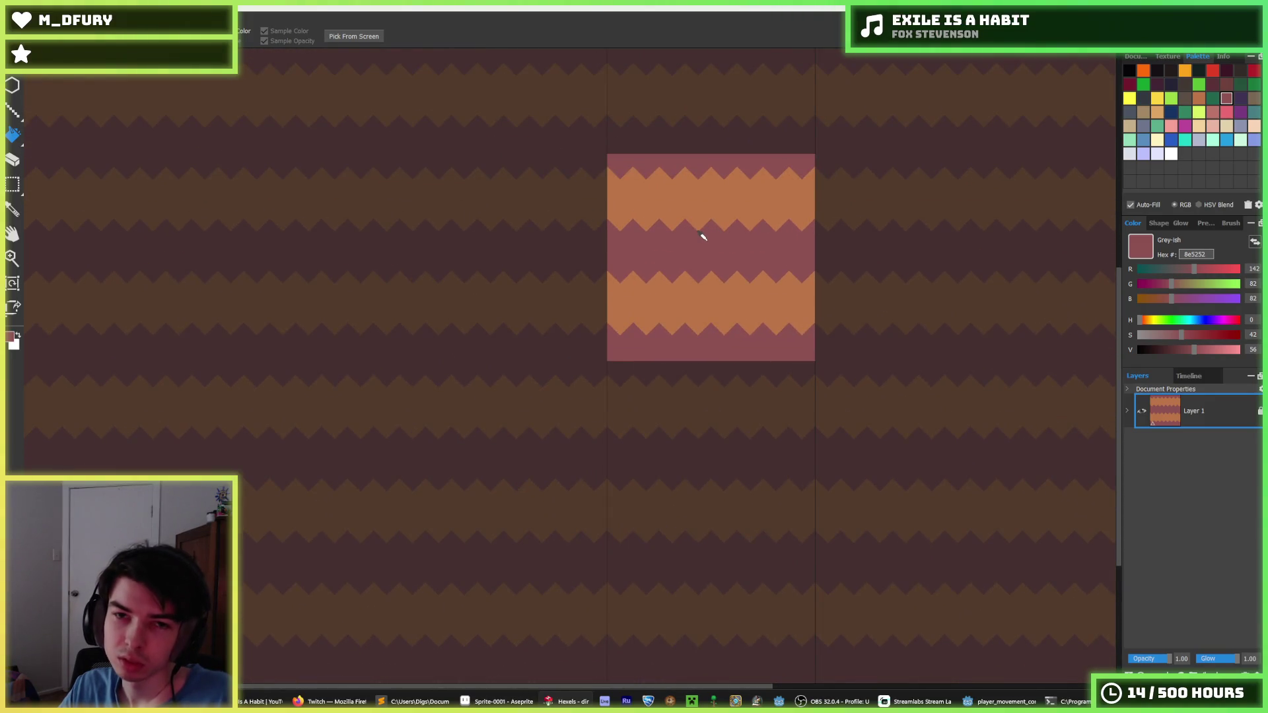
pyautogui.press('alt')
pyautogui.press('Up')
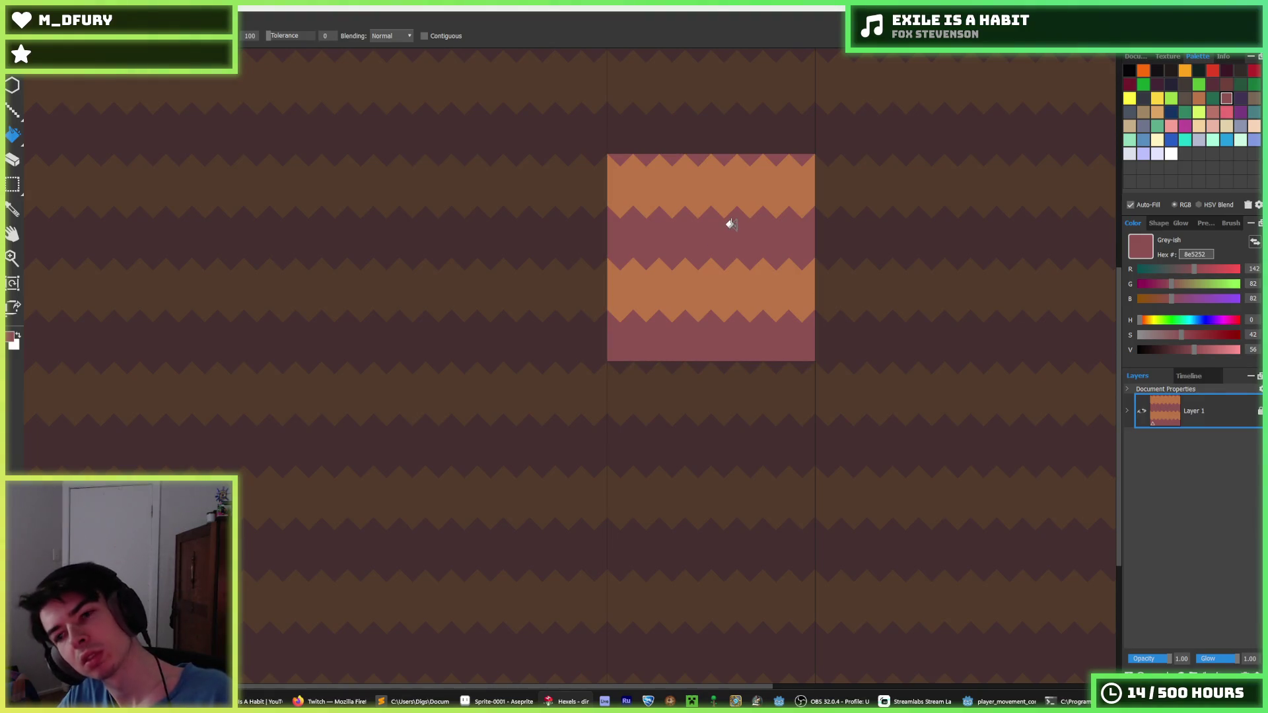
pyautogui.press('alt')
pyautogui.scroll(-4, 663, 236)
pyautogui.press('Down')
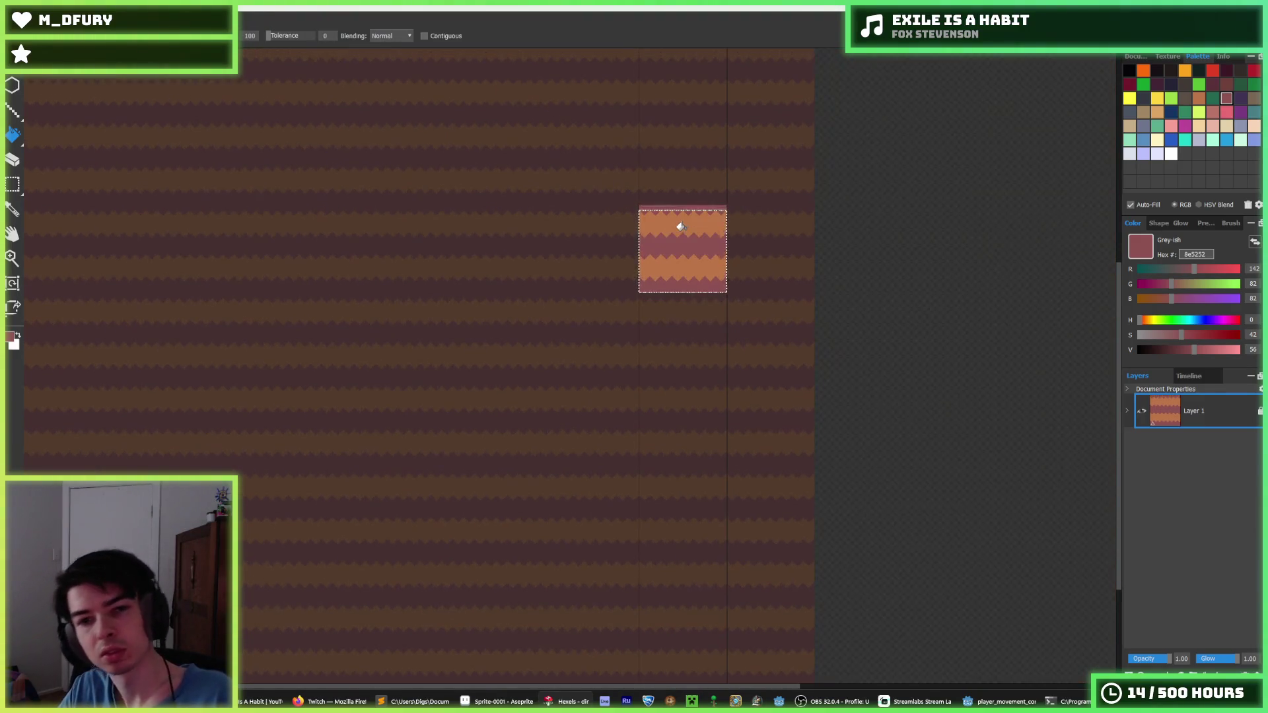
# - Export the tile as dirt.png, replacing the existing file, and return to Godot
pyautogui.hotkey('ctrl', 'shift', 'e')
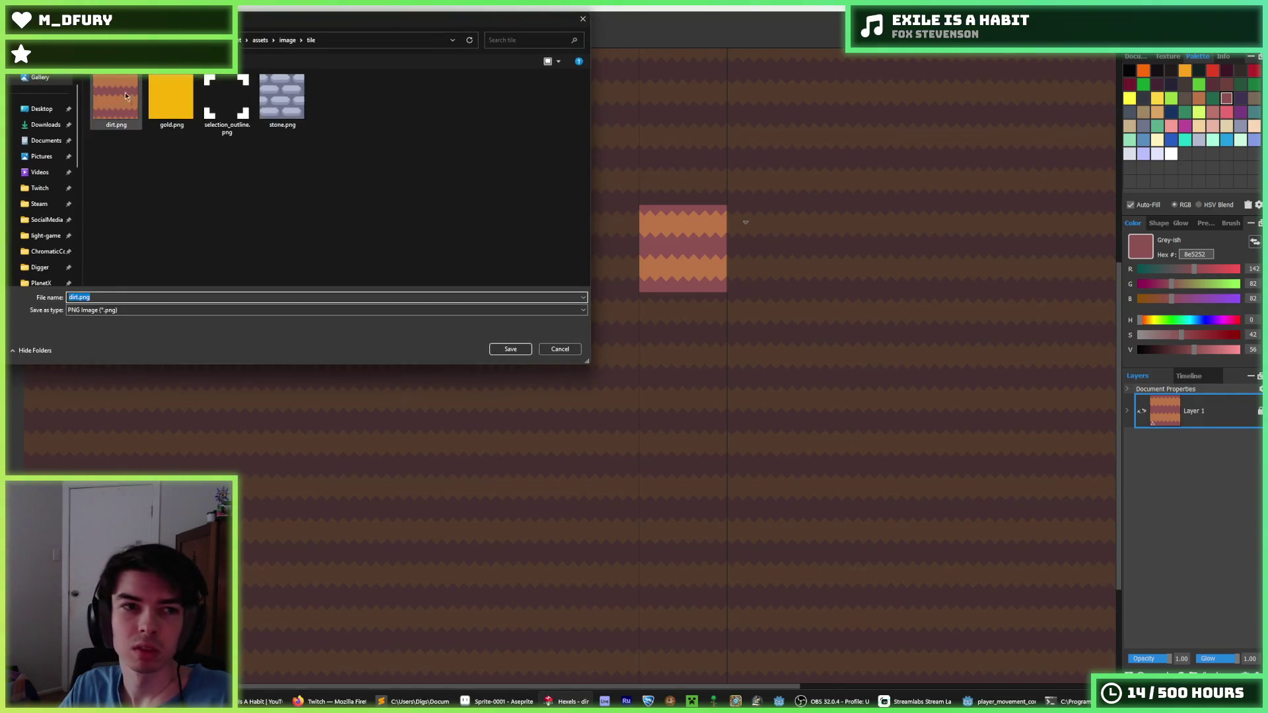
pyautogui.press('Return')
pyautogui.click(663, 352)
pyautogui.click(685, 500)
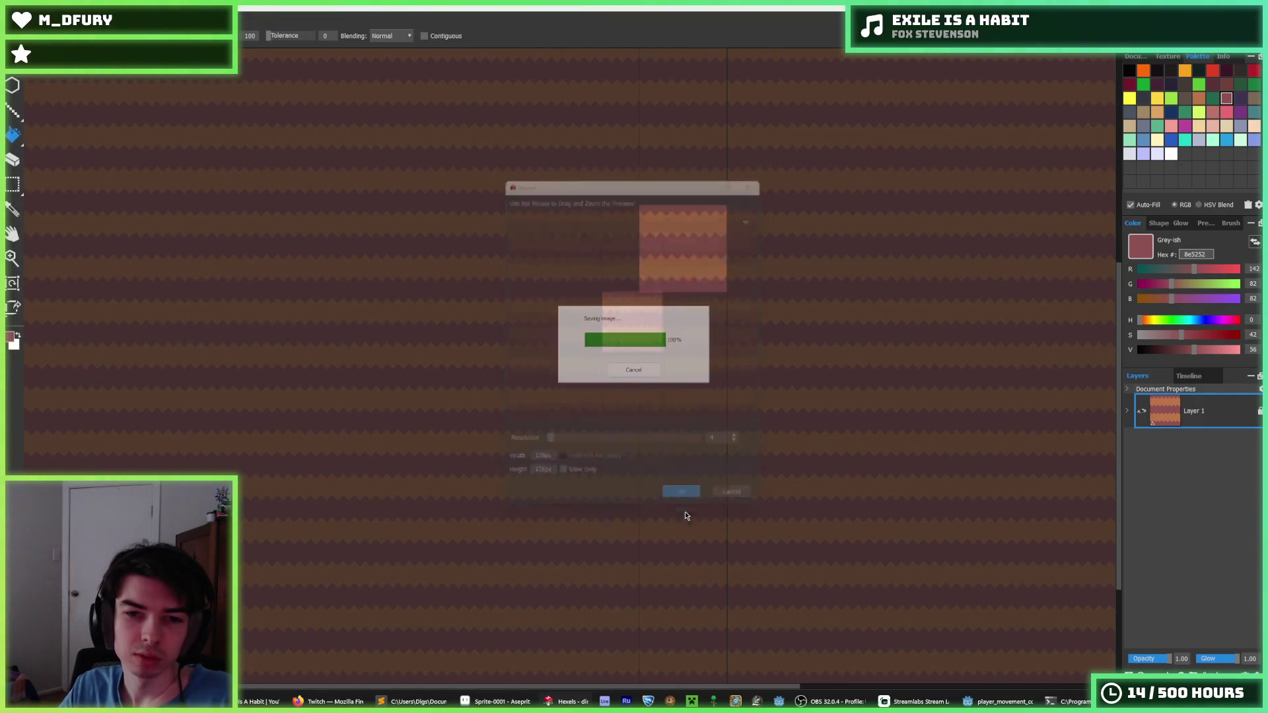
pyautogui.click(981, 704)
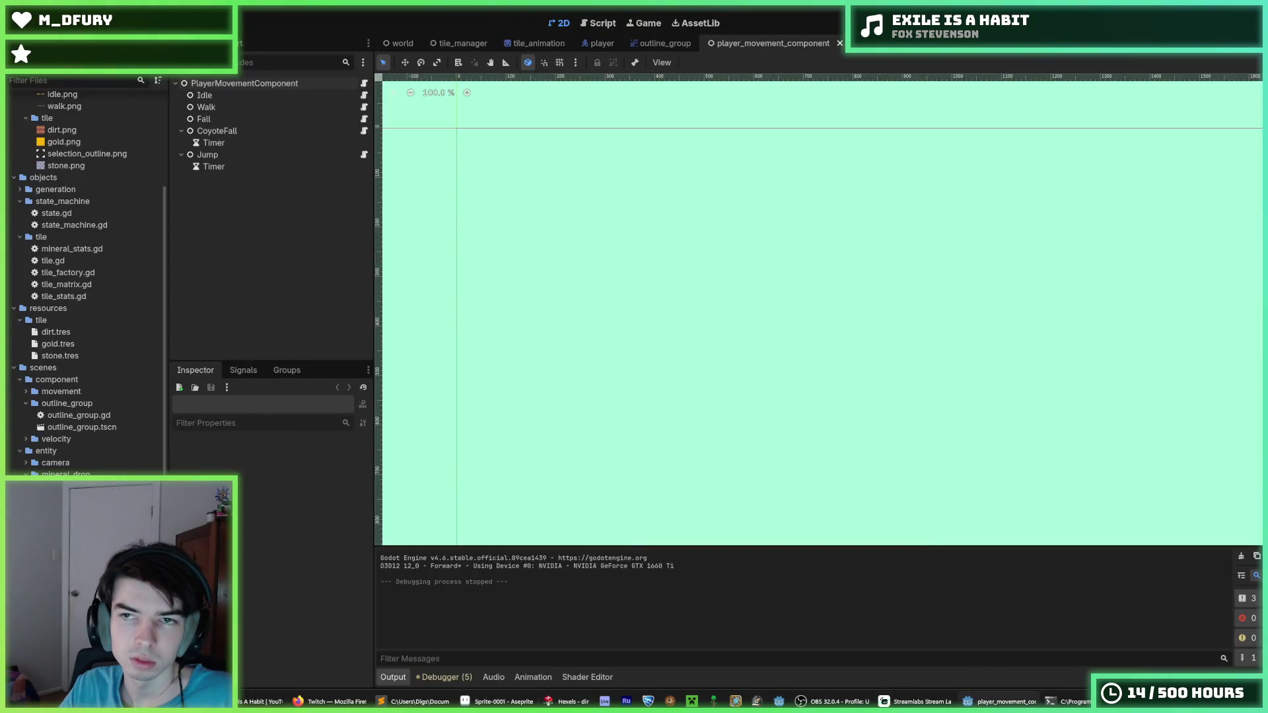
# - Run the Digger game and dig down and sideways through the new dirt tiles
pyautogui.press('F5')
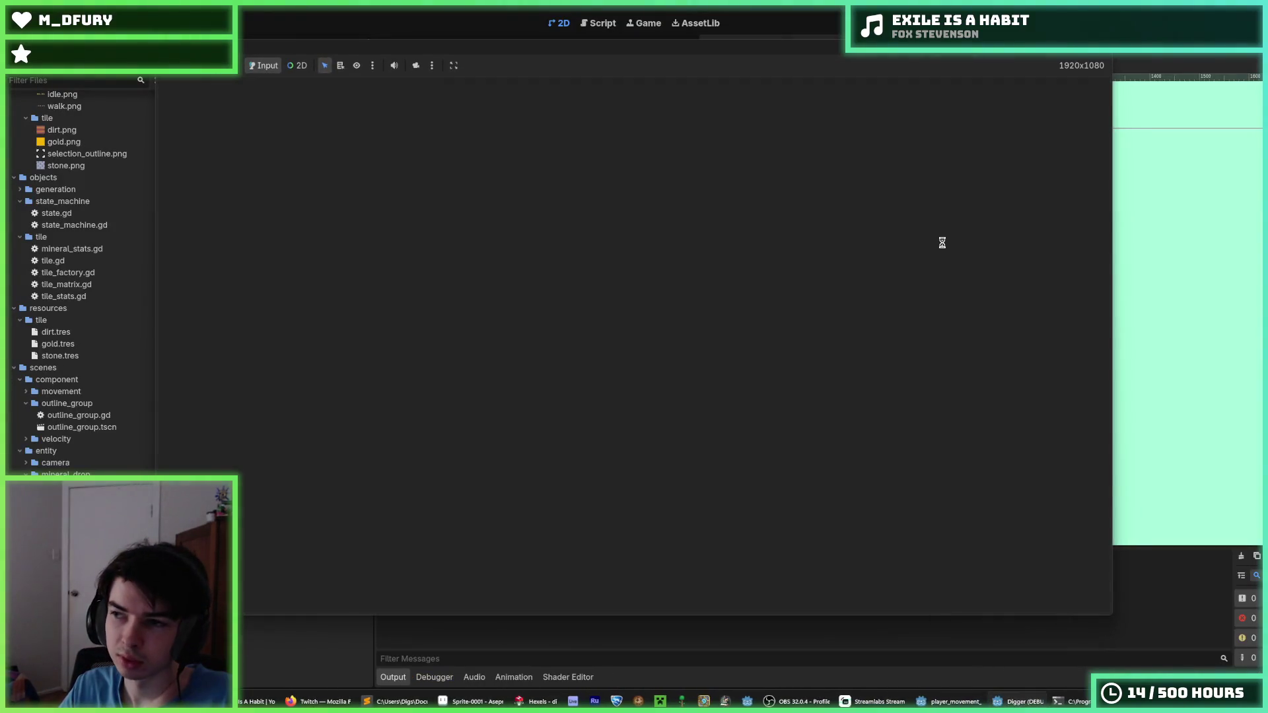
pyautogui.press('d')
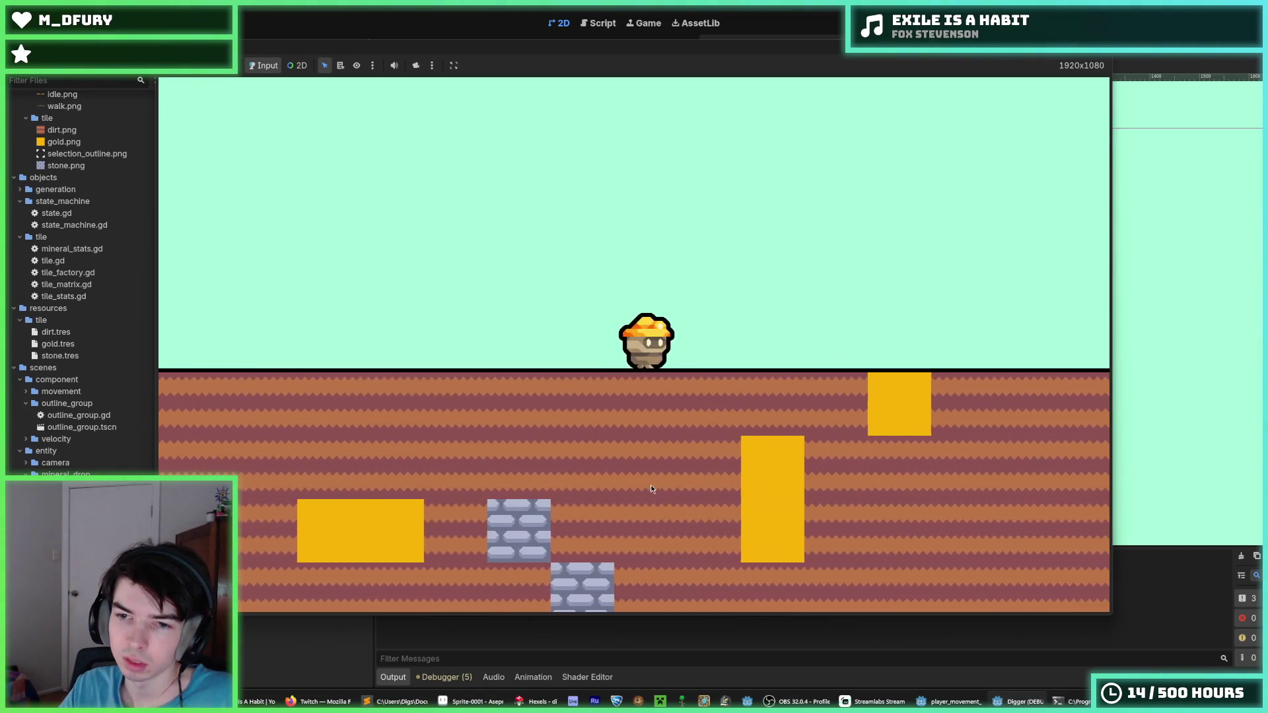
pyautogui.press('s')
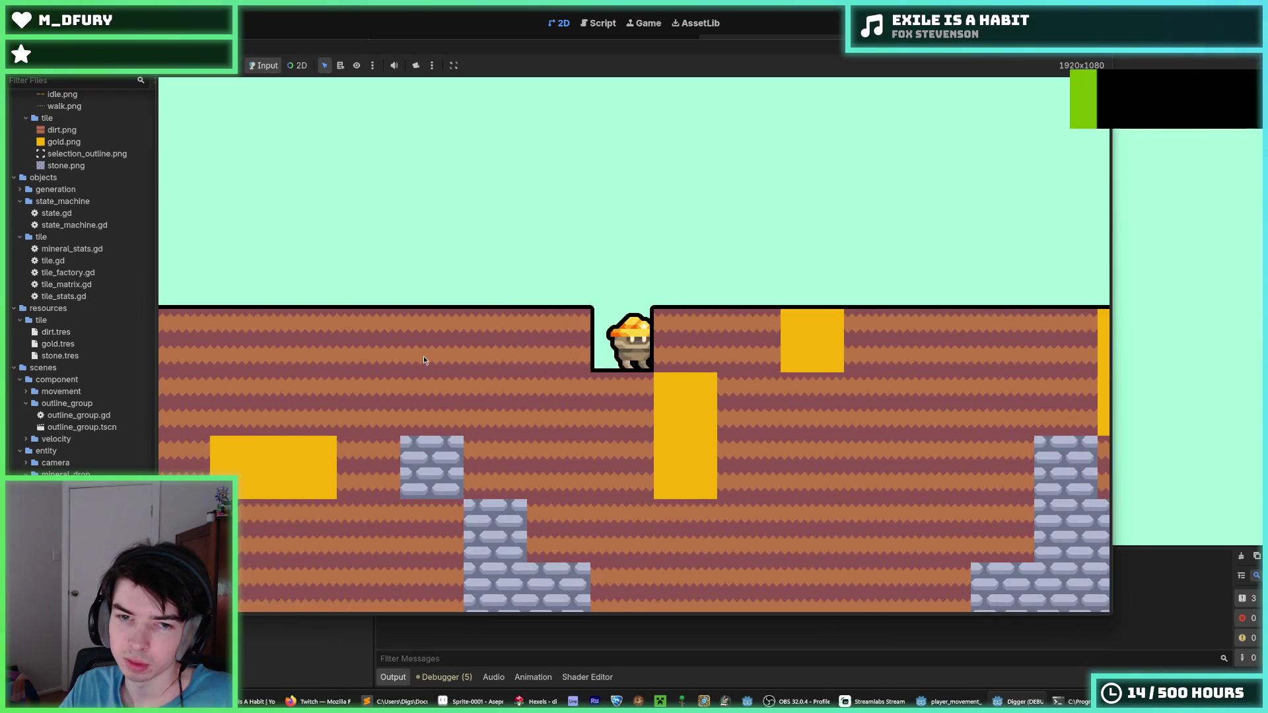
pyautogui.press('d')
pyautogui.press('s')
pyautogui.press('s')
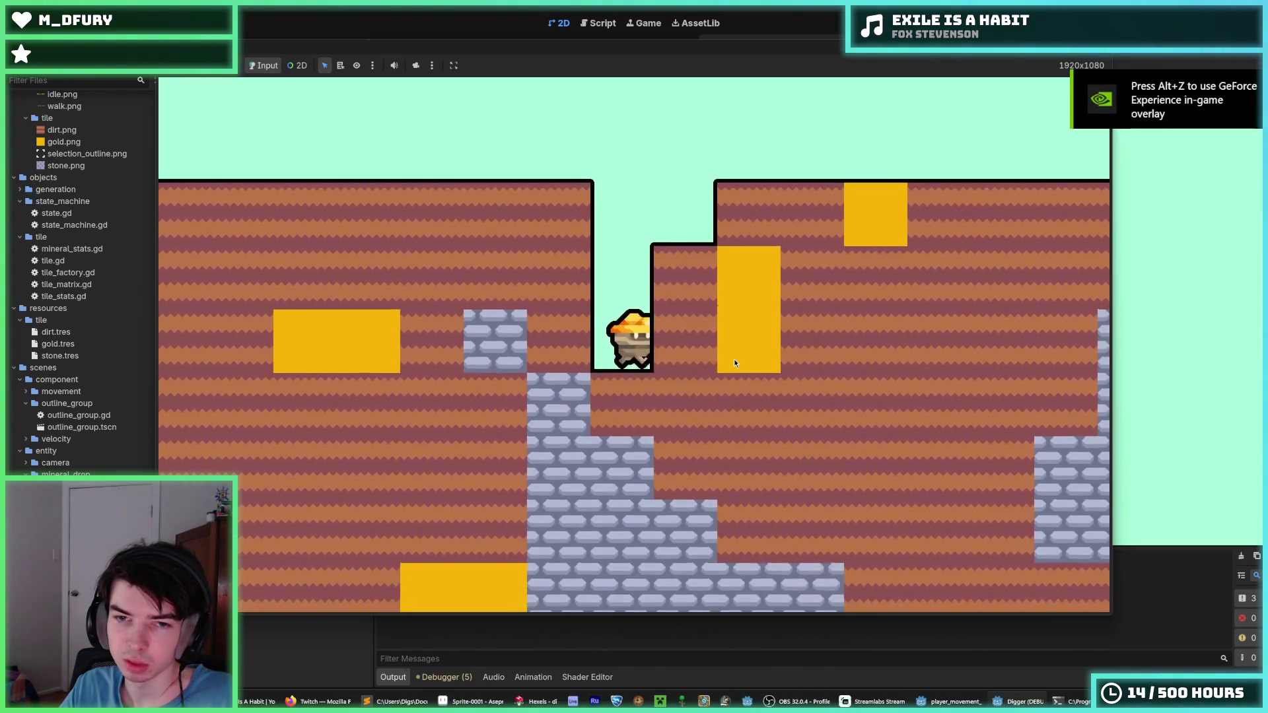
pyautogui.press('d')
pyautogui.press('d')
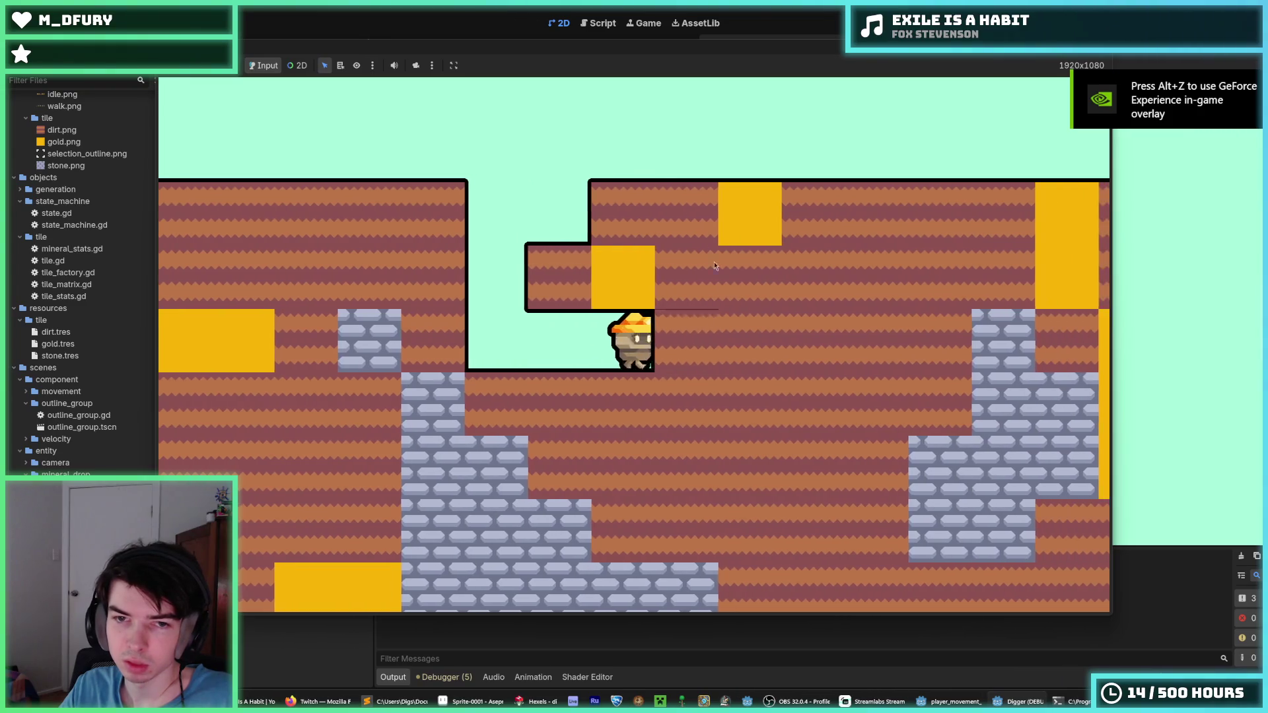
pyautogui.click(644, 200)
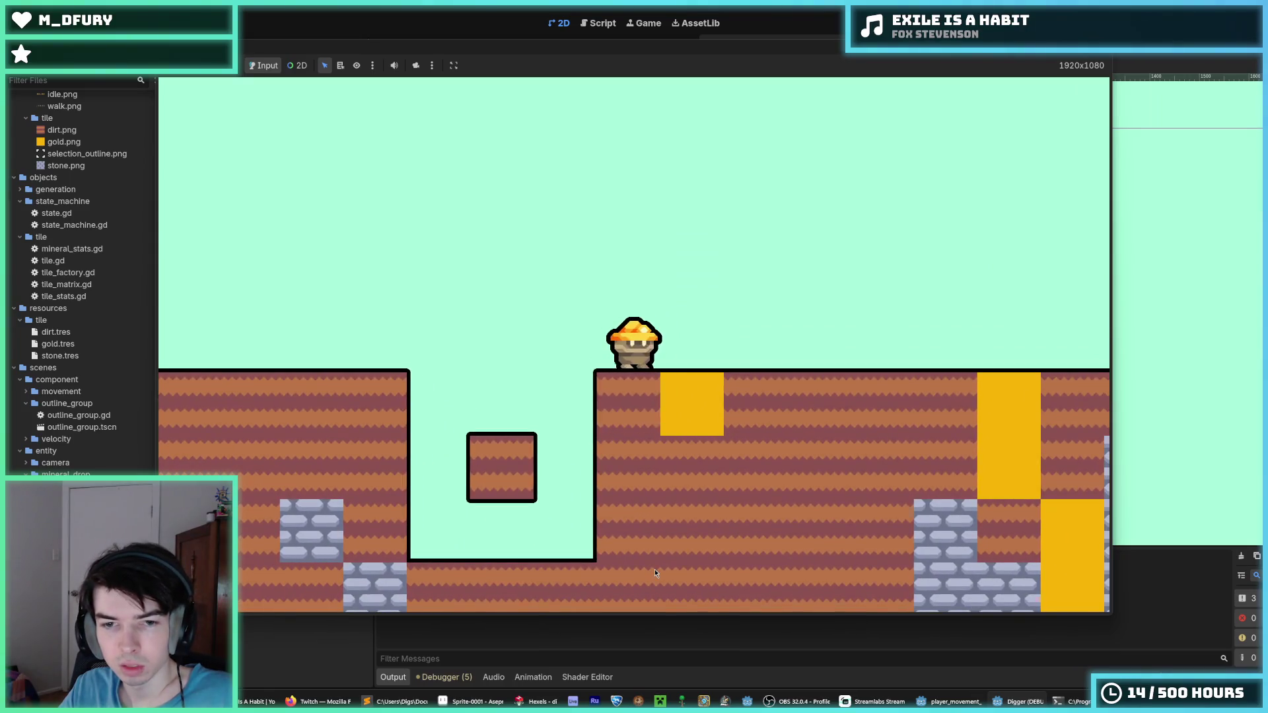
pyautogui.press('space')
pyautogui.press('d')
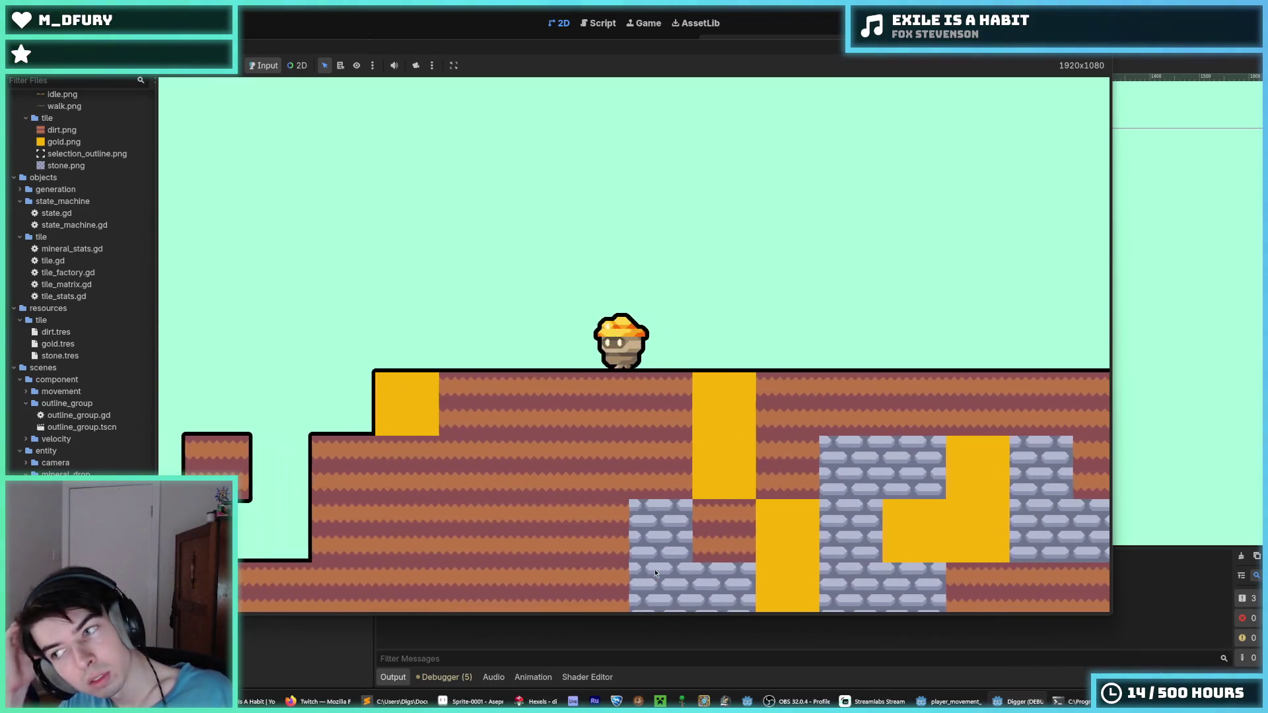
# - Regenerate the level several times while walking and jumping the miner, then stop the game
pyautogui.press('r')
pyautogui.press('r')
pyautogui.press('r')
pyautogui.press('r')
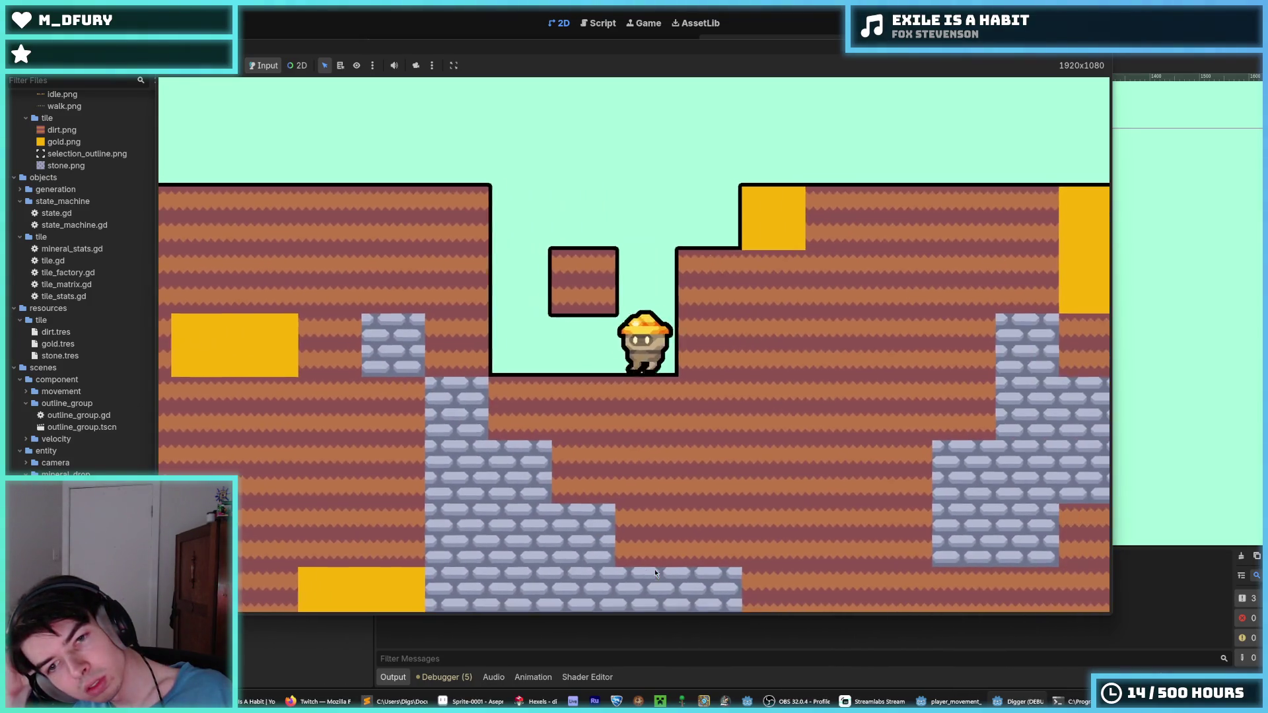
pyautogui.press('space')
pyautogui.press('d')
pyautogui.press('space')
pyautogui.press('r')
pyautogui.press('r')
pyautogui.press('r')
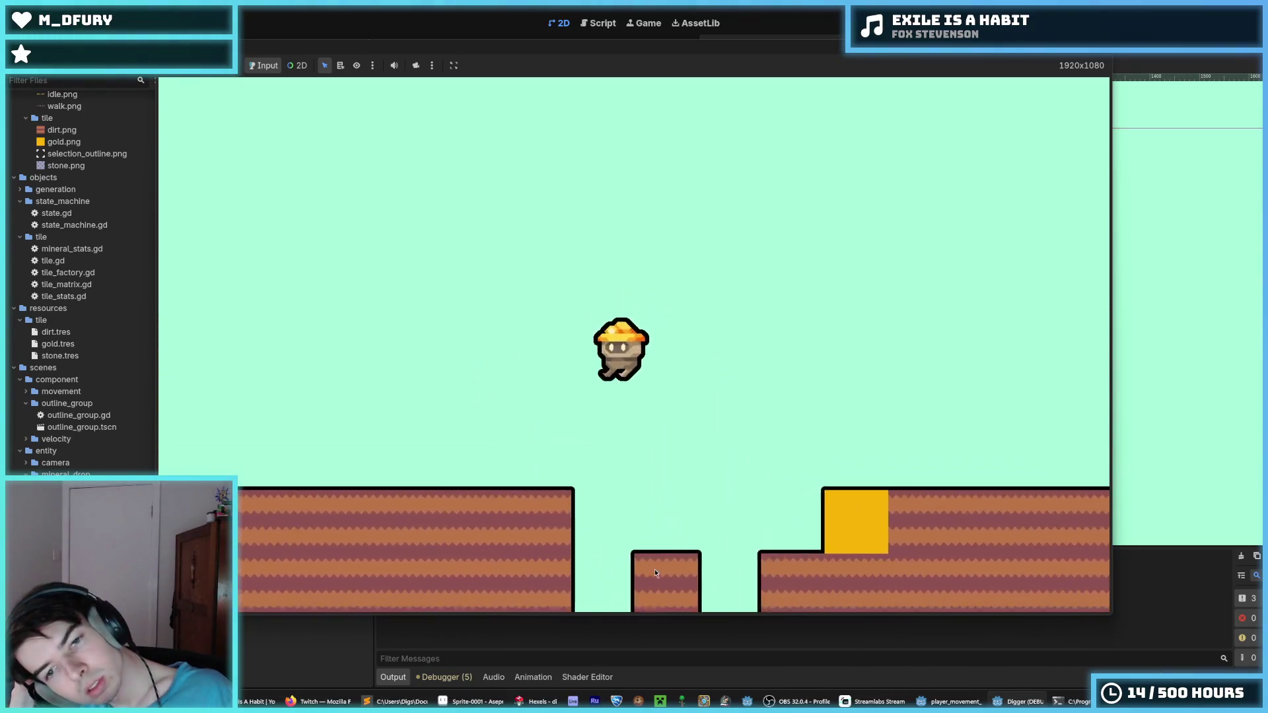
pyautogui.press('a')
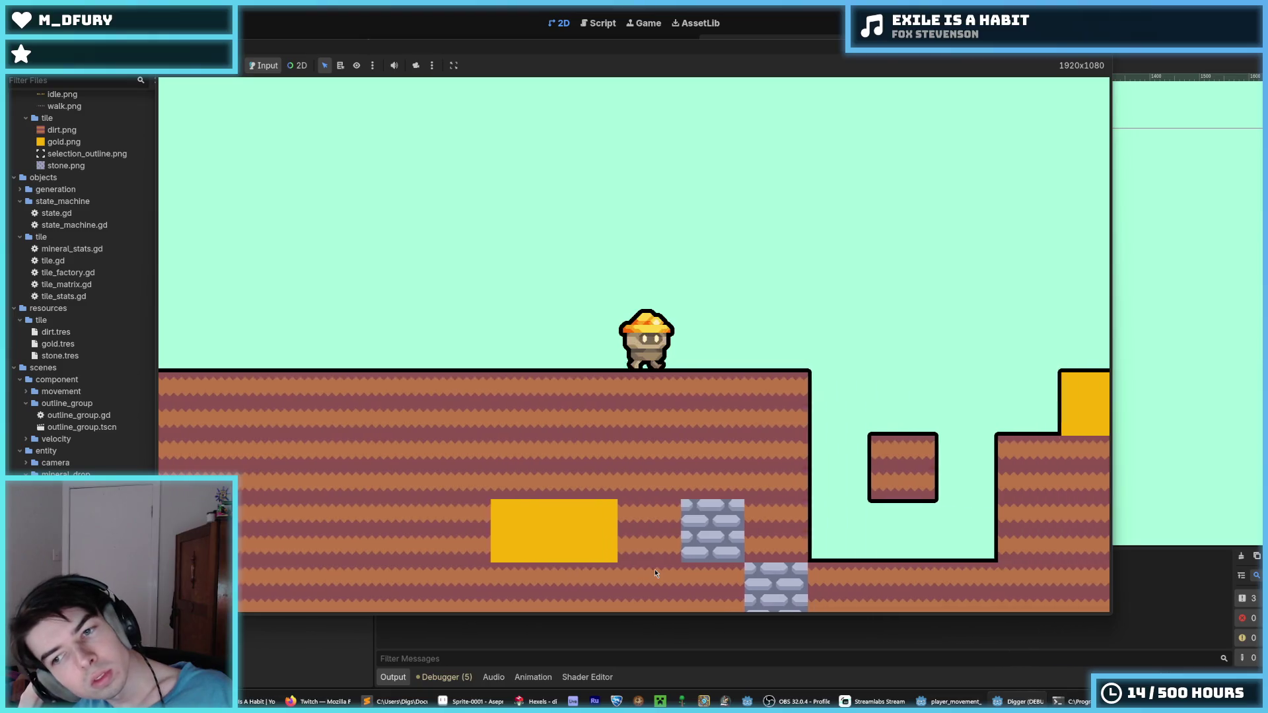
pyautogui.press('r')
pyautogui.press('r')
pyautogui.press('r')
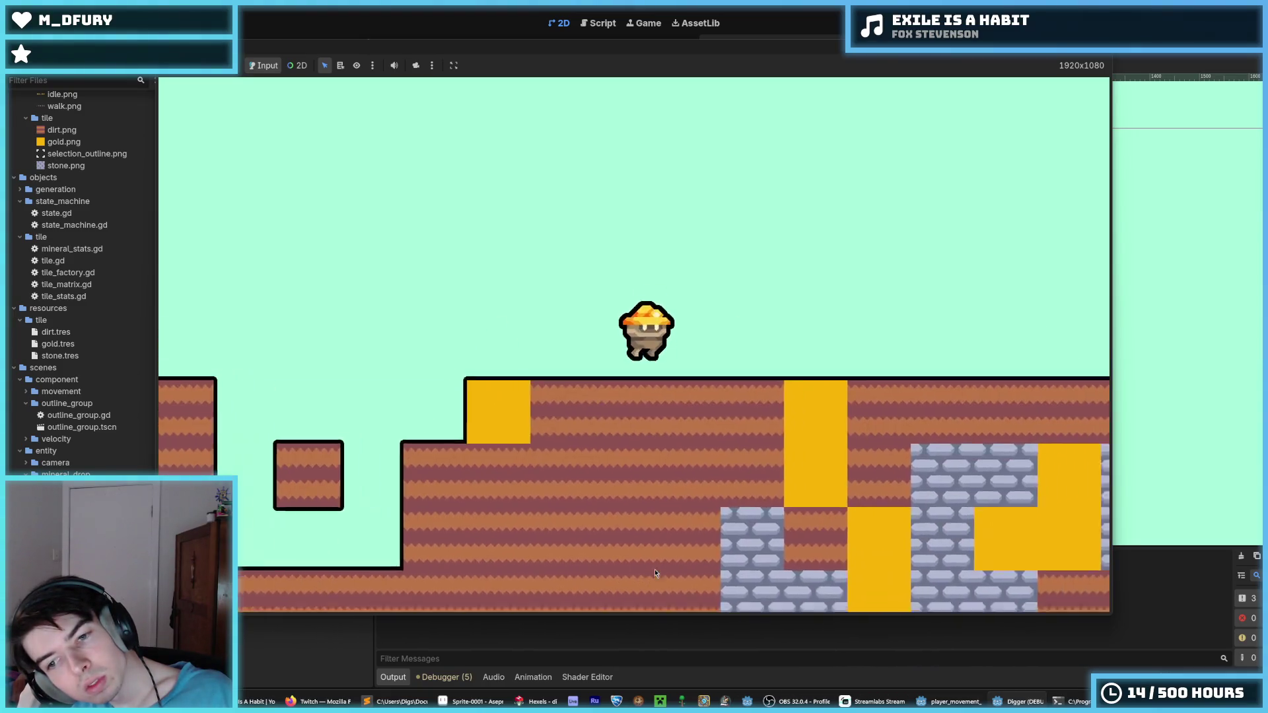
pyautogui.press('r')
pyautogui.press('r')
pyautogui.press('d')
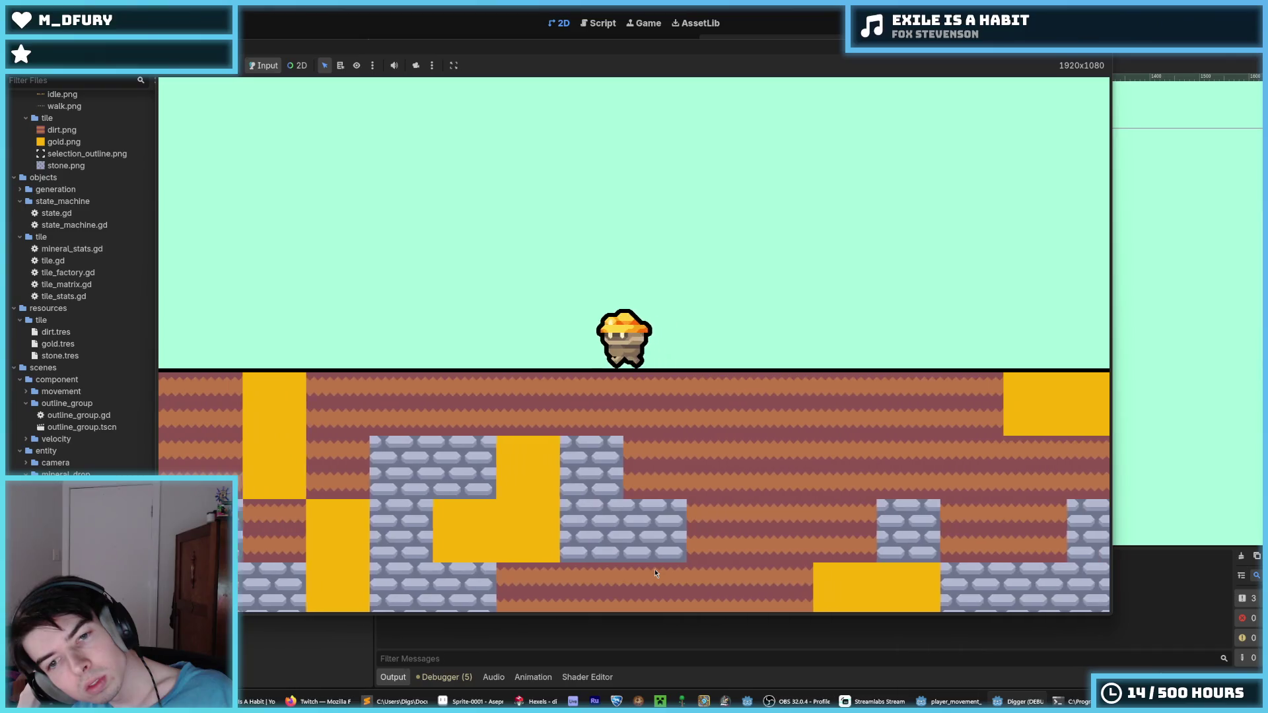
pyautogui.press('a')
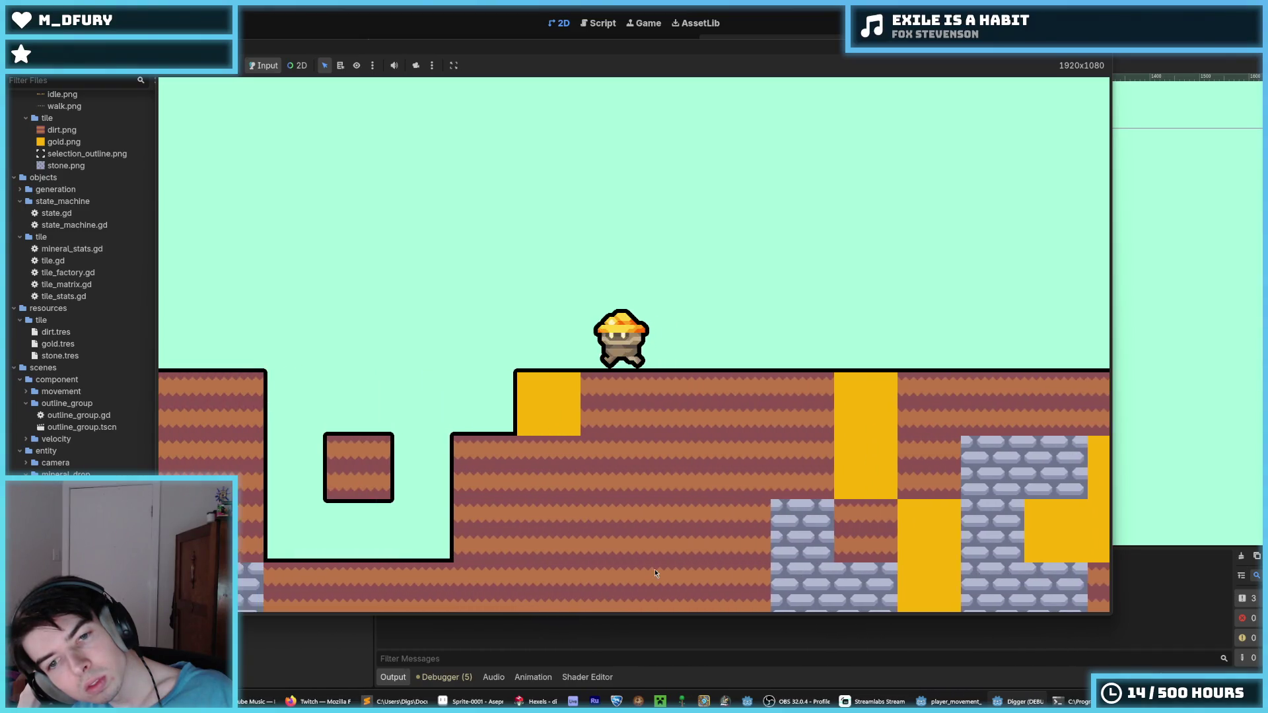
pyautogui.press('a')
pyautogui.press('r')
pyautogui.press('r')
pyautogui.press('r')
pyautogui.press('r')
pyautogui.press('r')
pyautogui.press('r')
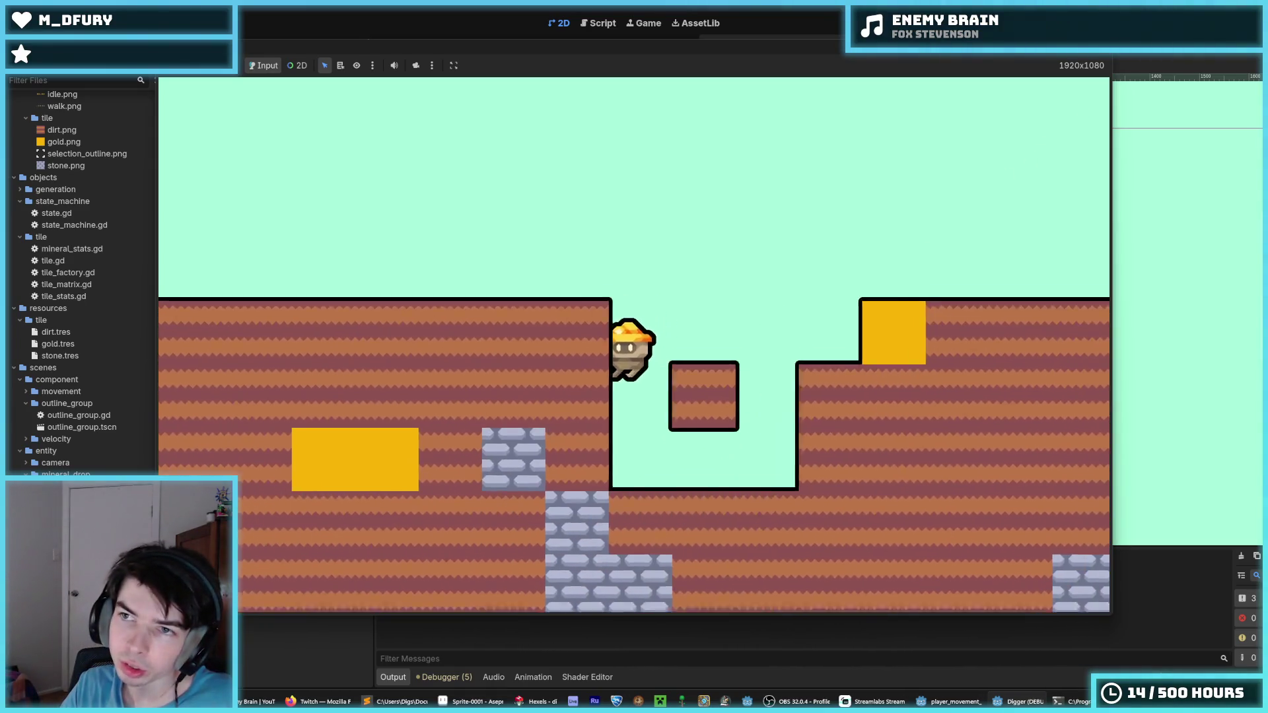
pyautogui.press('F8')
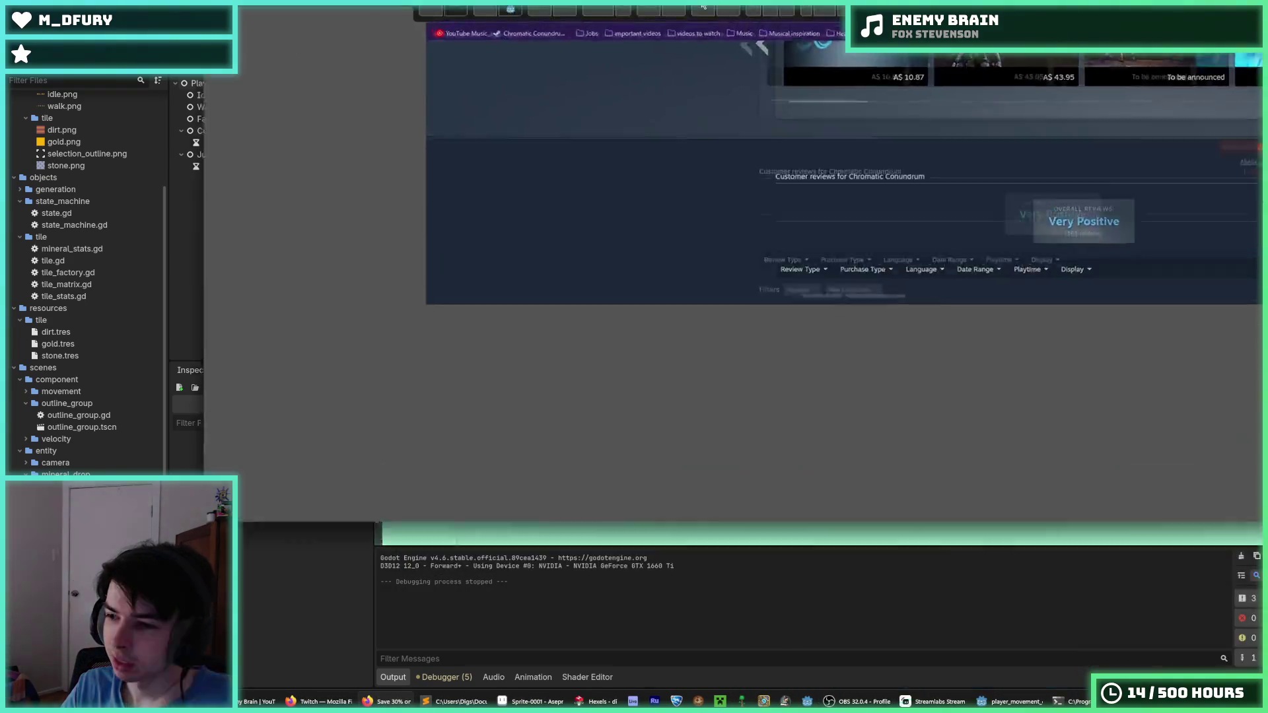
# - Browse the Chromatic Conundrum reviews and purchase-type filter, then return to the Godot editor
pyautogui.scroll(-2, 491, 322)
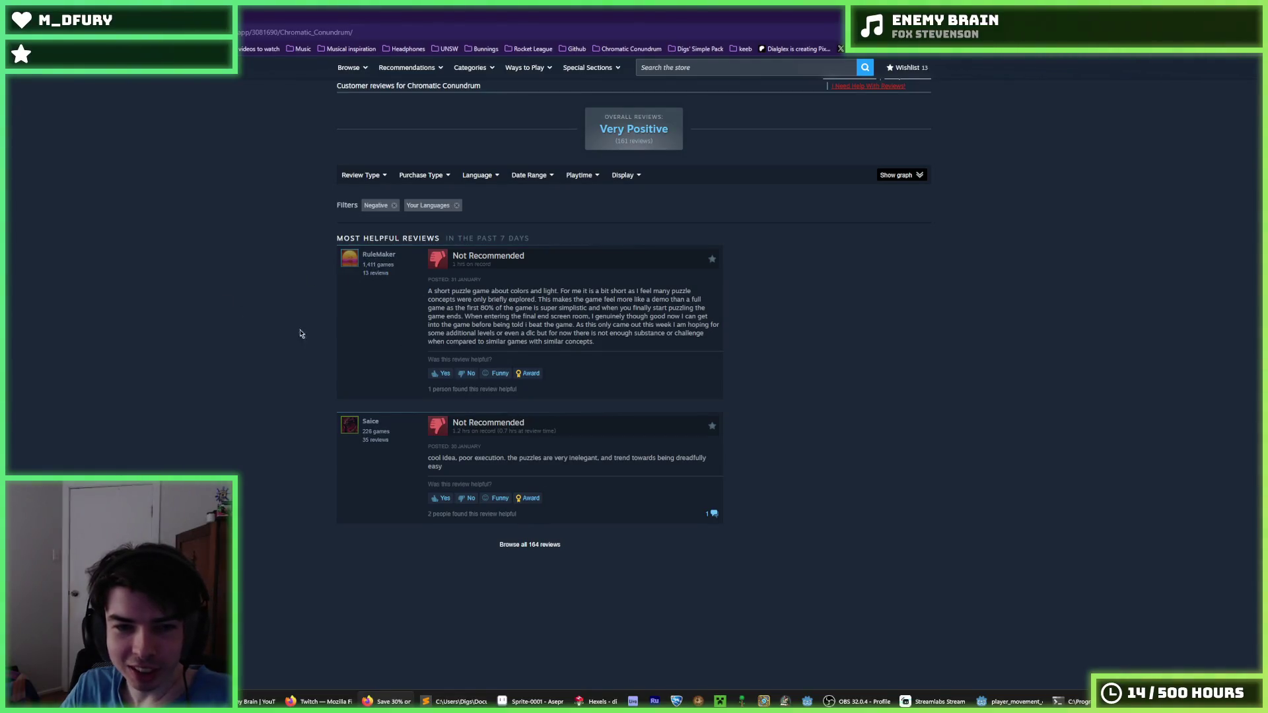
pyautogui.scroll(-2, 301, 334)
pyautogui.scroll(3, 292, 348)
pyautogui.click(407, 226)
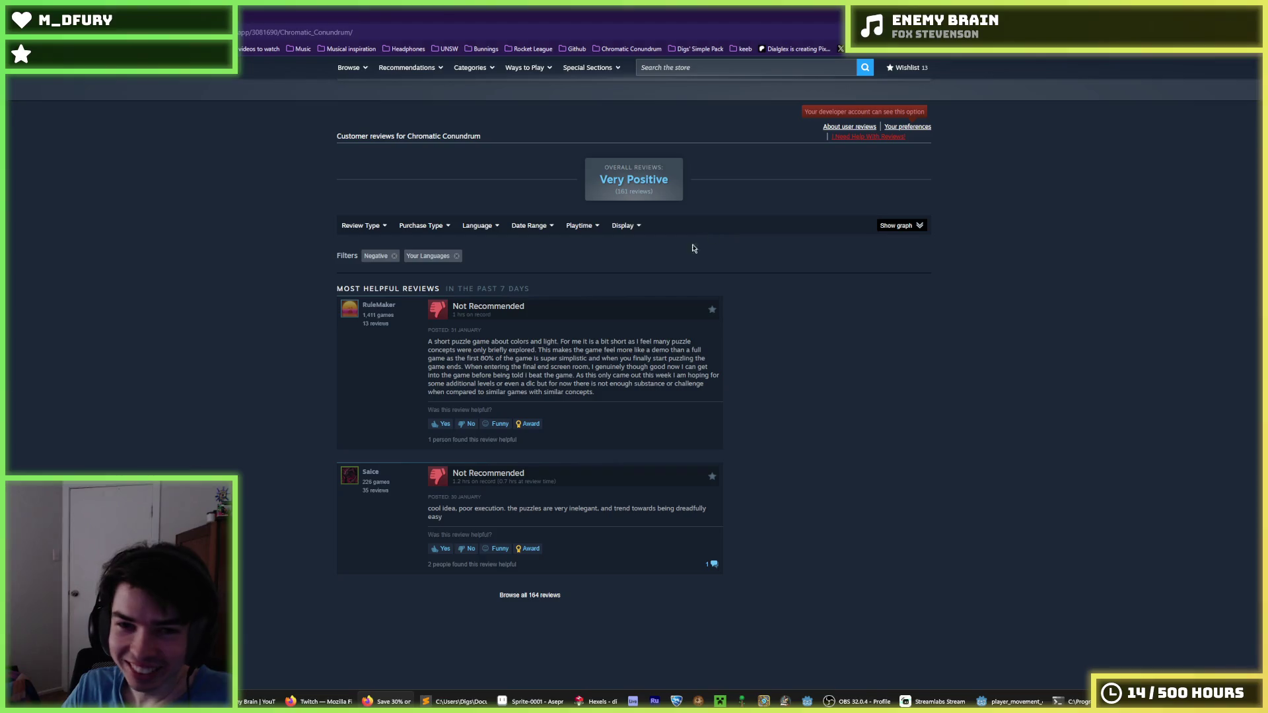
pyautogui.moveTo(636, 236)
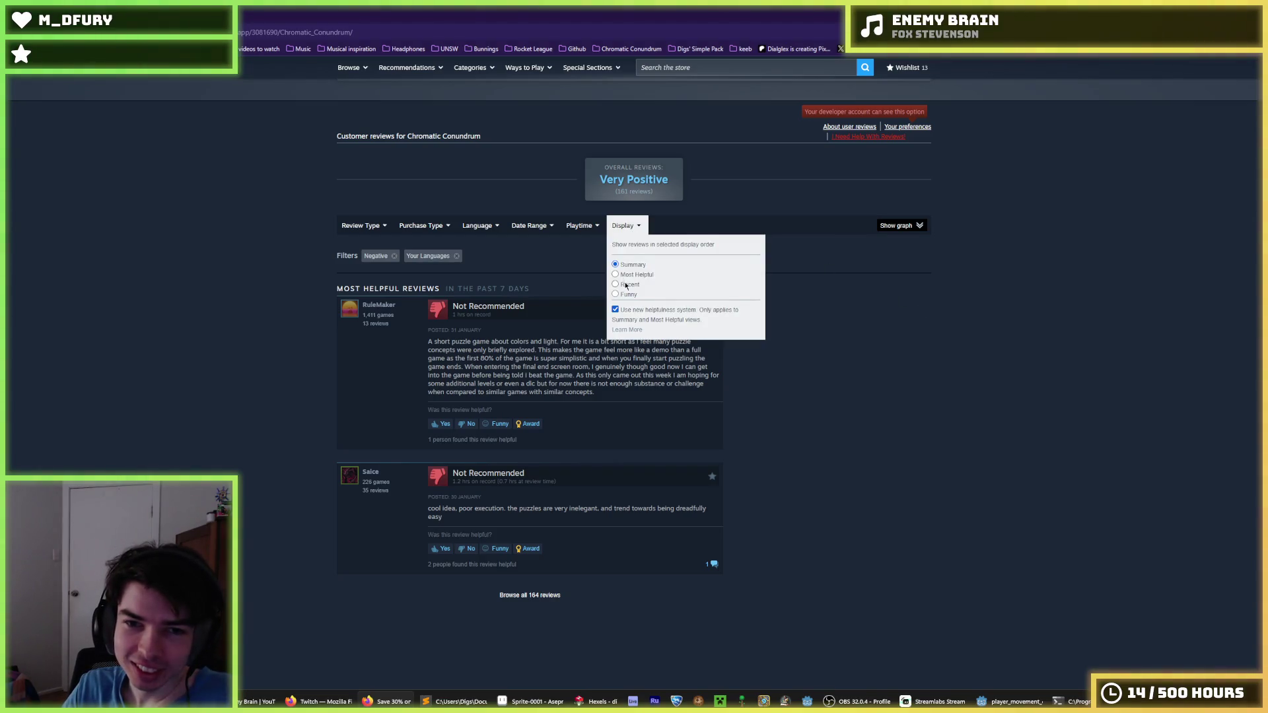
pyautogui.scroll(5, 1022, 346)
pyautogui.scroll(-6, 999, 354)
pyautogui.scroll(6, 1123, 396)
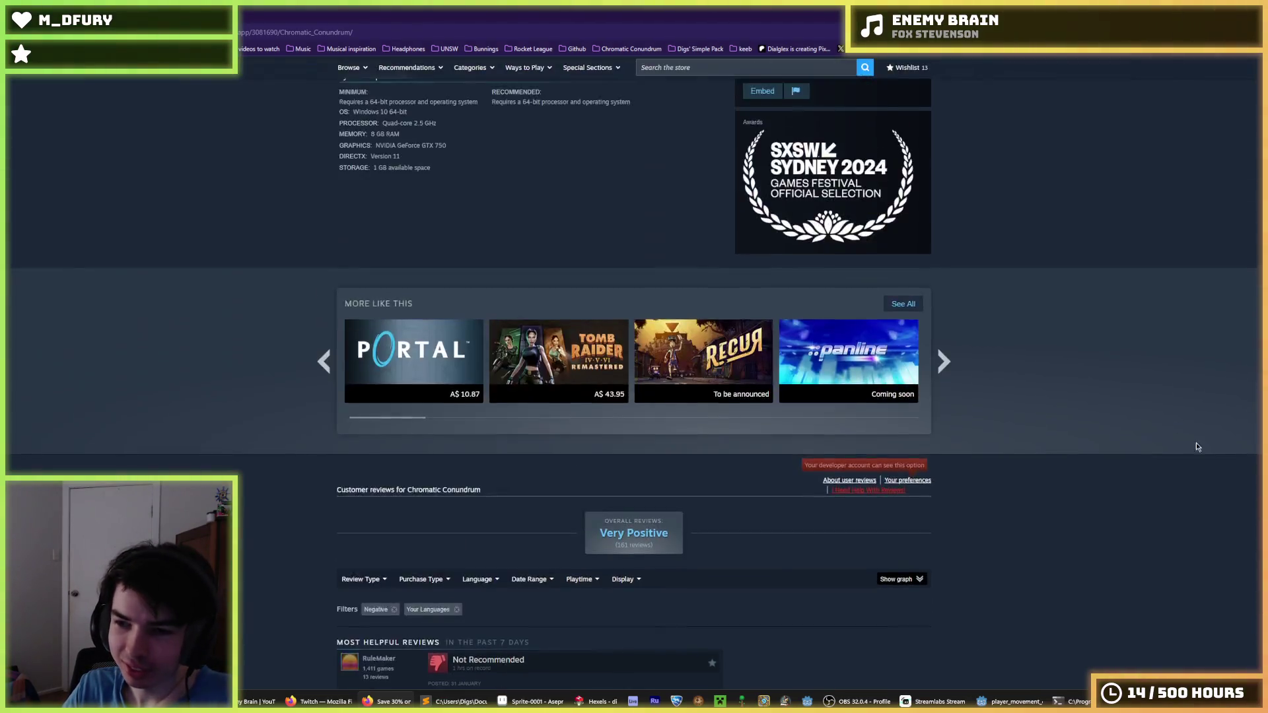
pyautogui.scroll(10, 1198, 447)
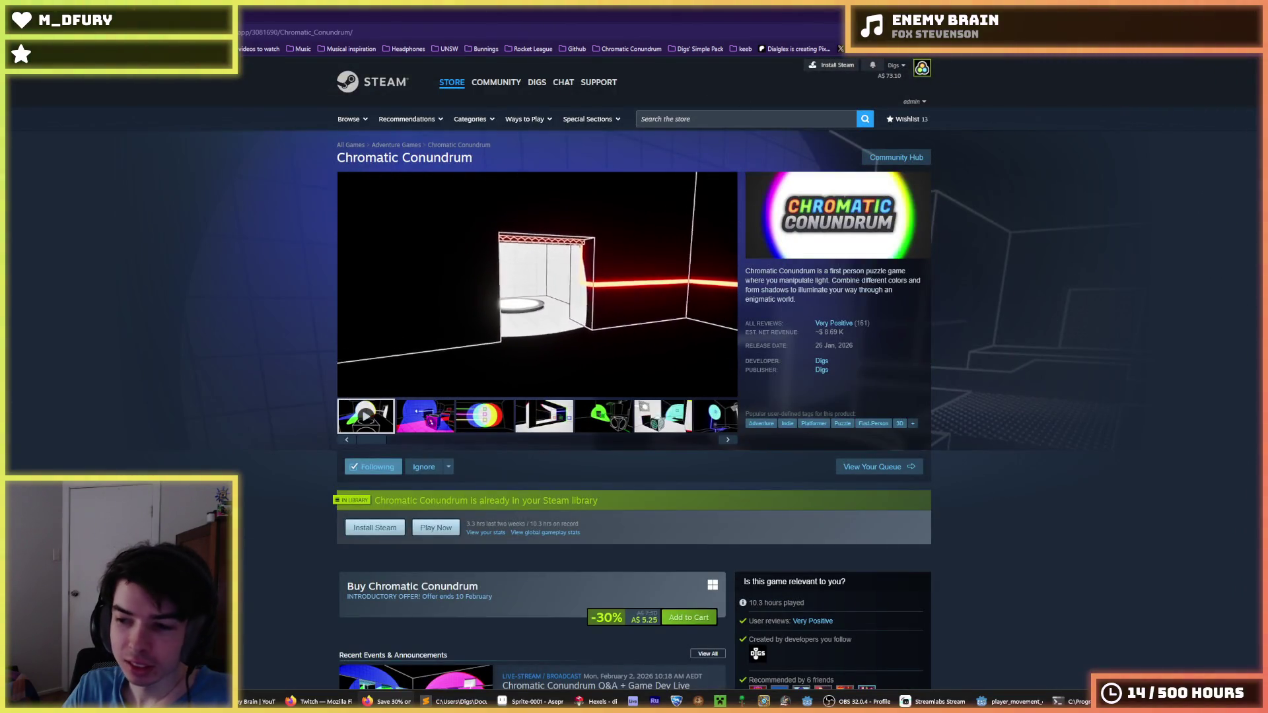
pyautogui.hotkey('alt', 'Tab')
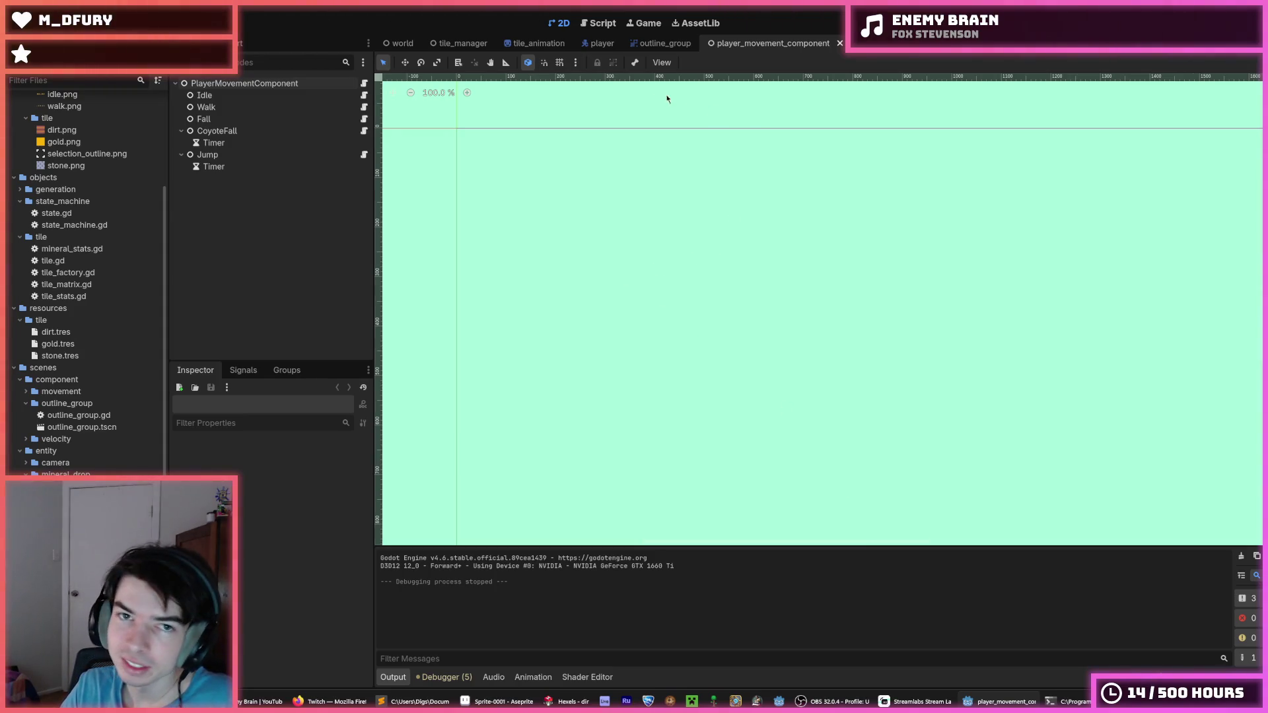
# - In Hexels, open stone.hxl from the Digger project's Sprites folder
pyautogui.click(565, 703)
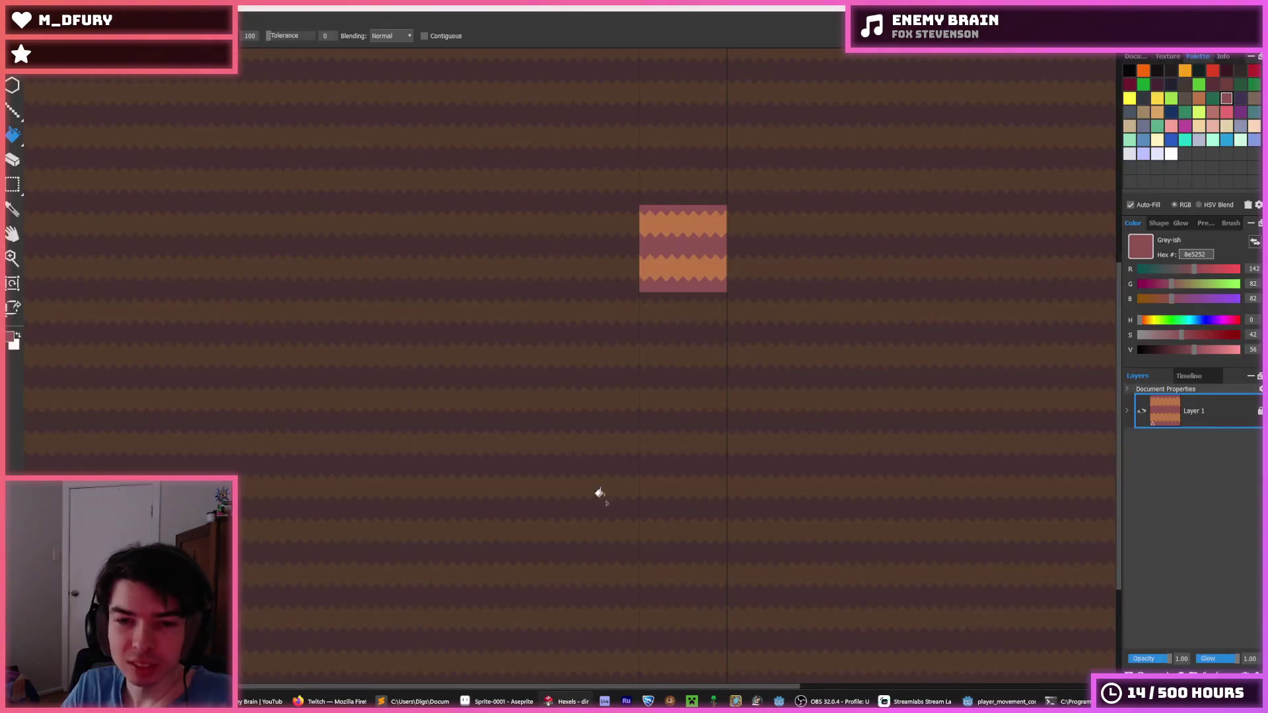
pyautogui.click(42, 76)
pyautogui.click(29, 86)
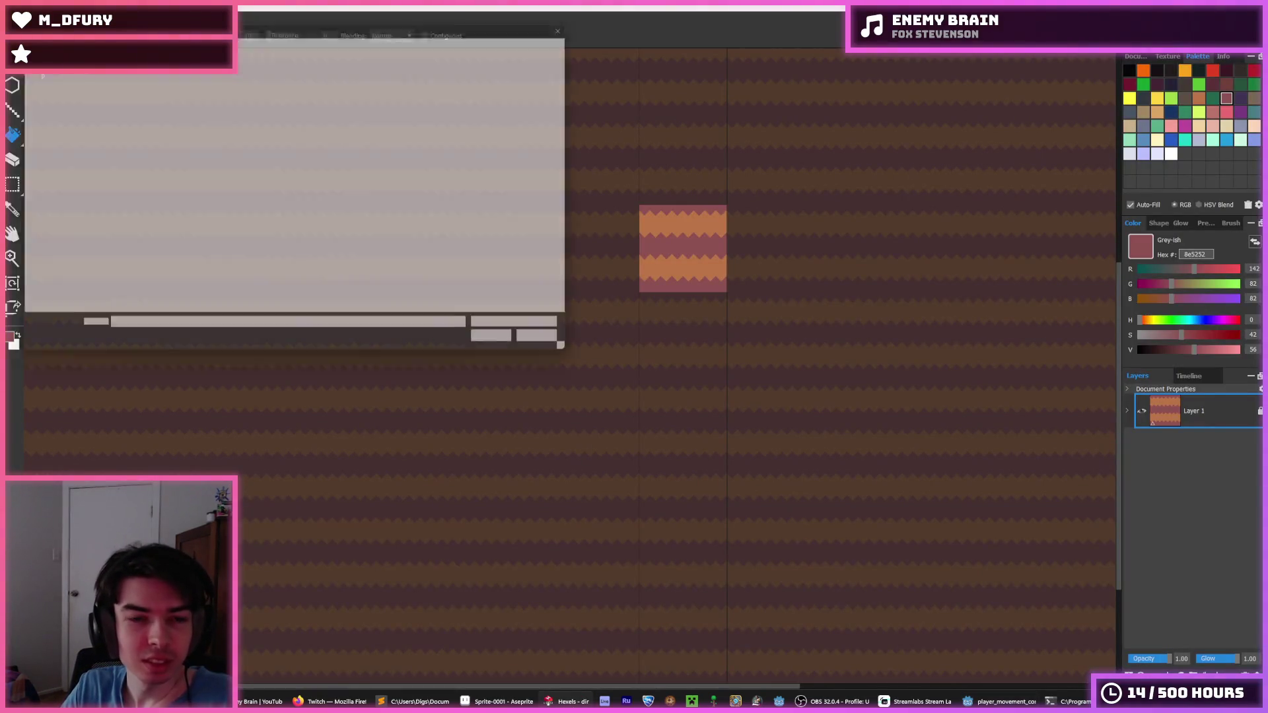
pyautogui.hotkey('alt', 'Up')
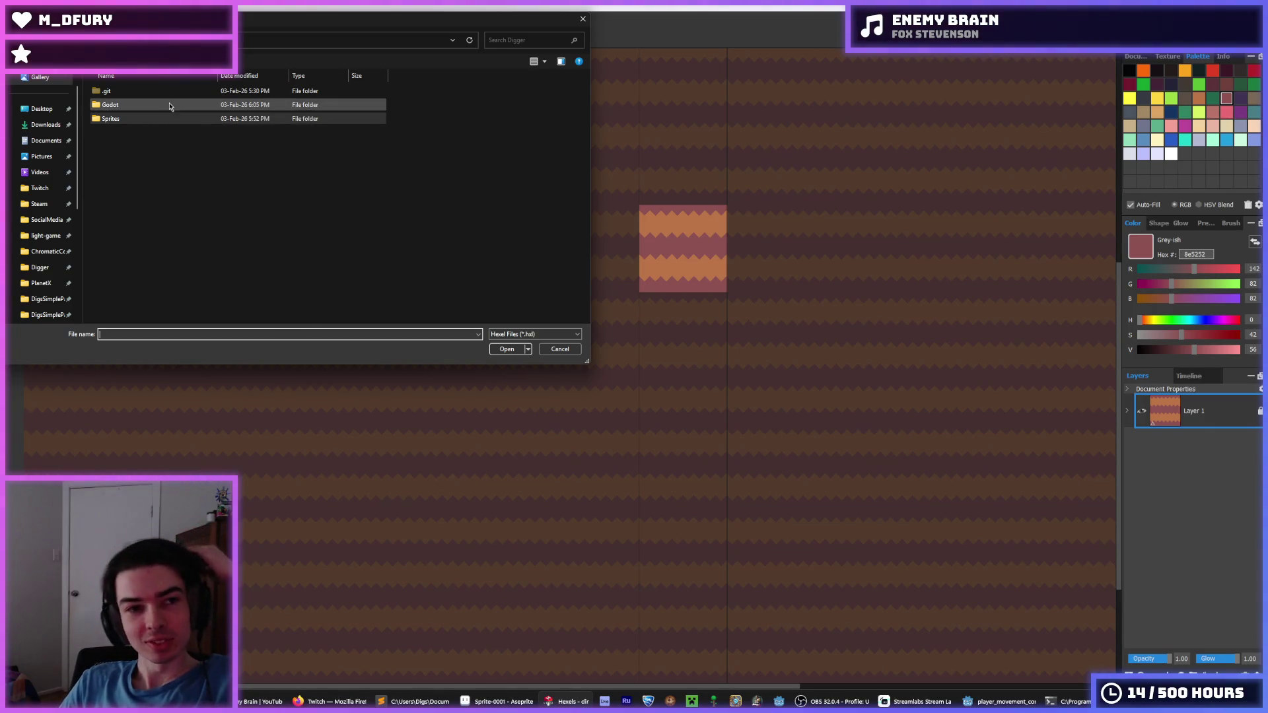
pyautogui.doubleClick(166, 103)
pyautogui.press('BackSpace')
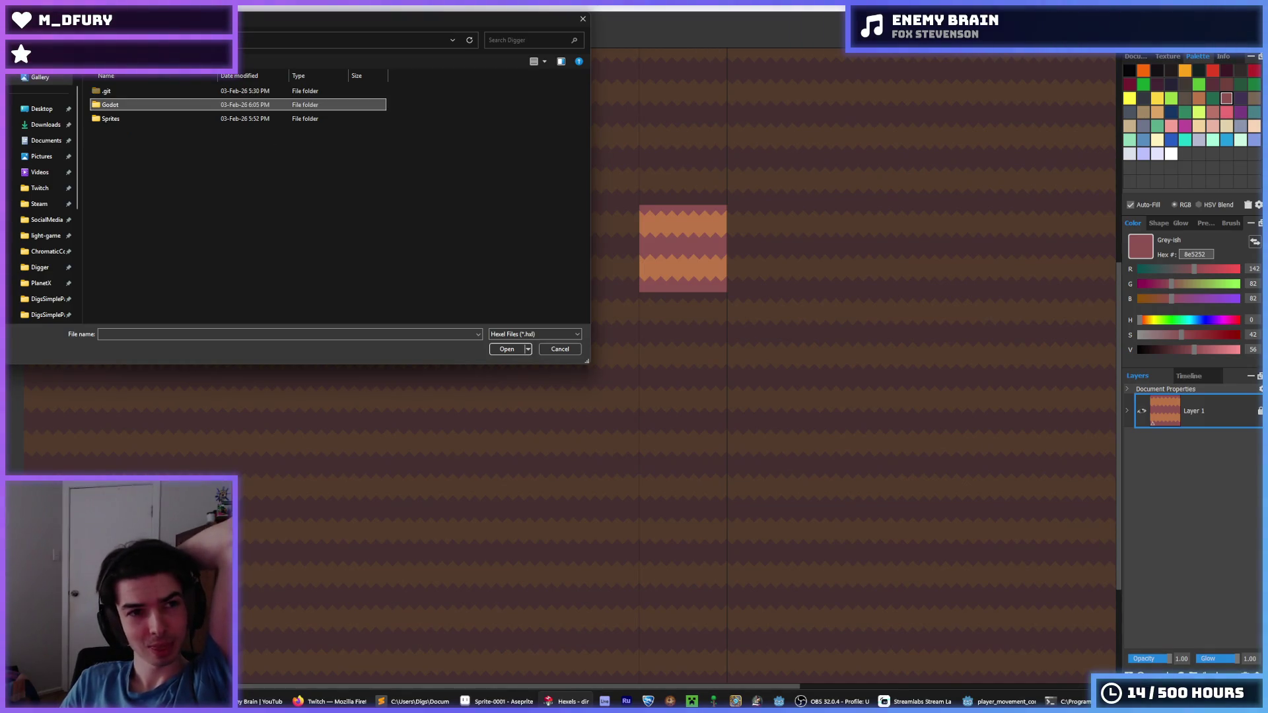
pyautogui.doubleClick(134, 117)
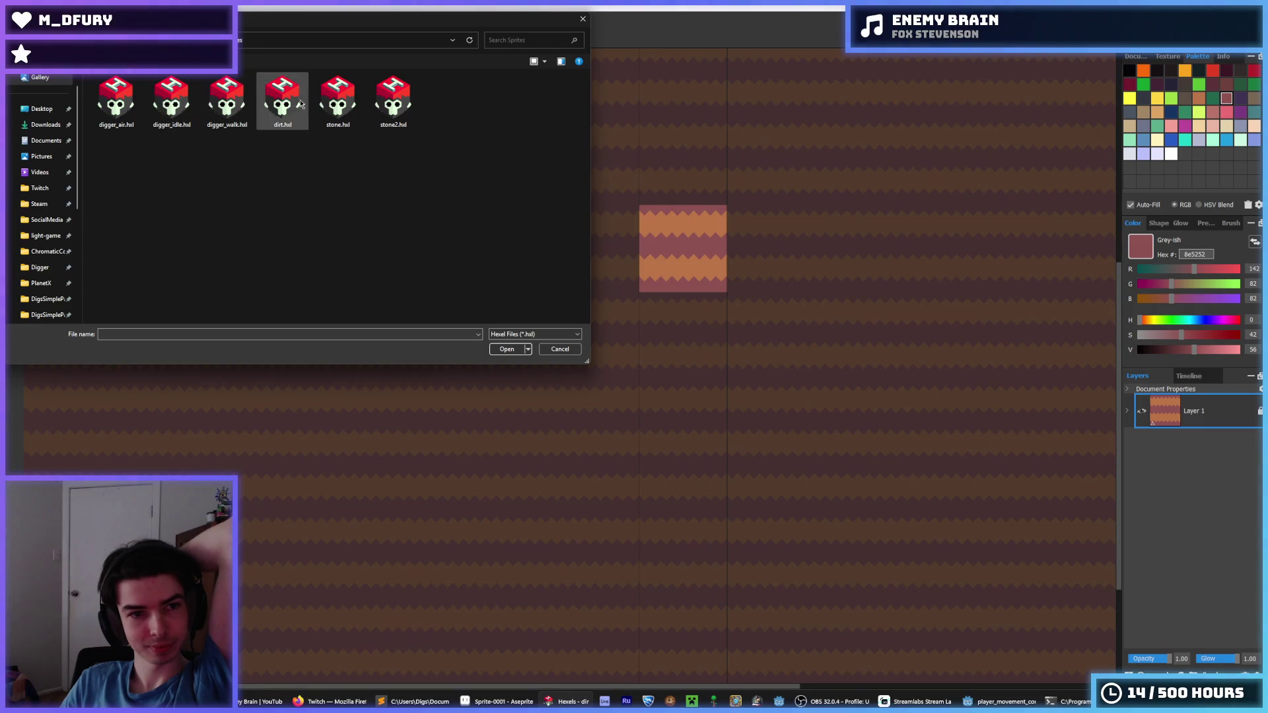
pyautogui.doubleClick(332, 107)
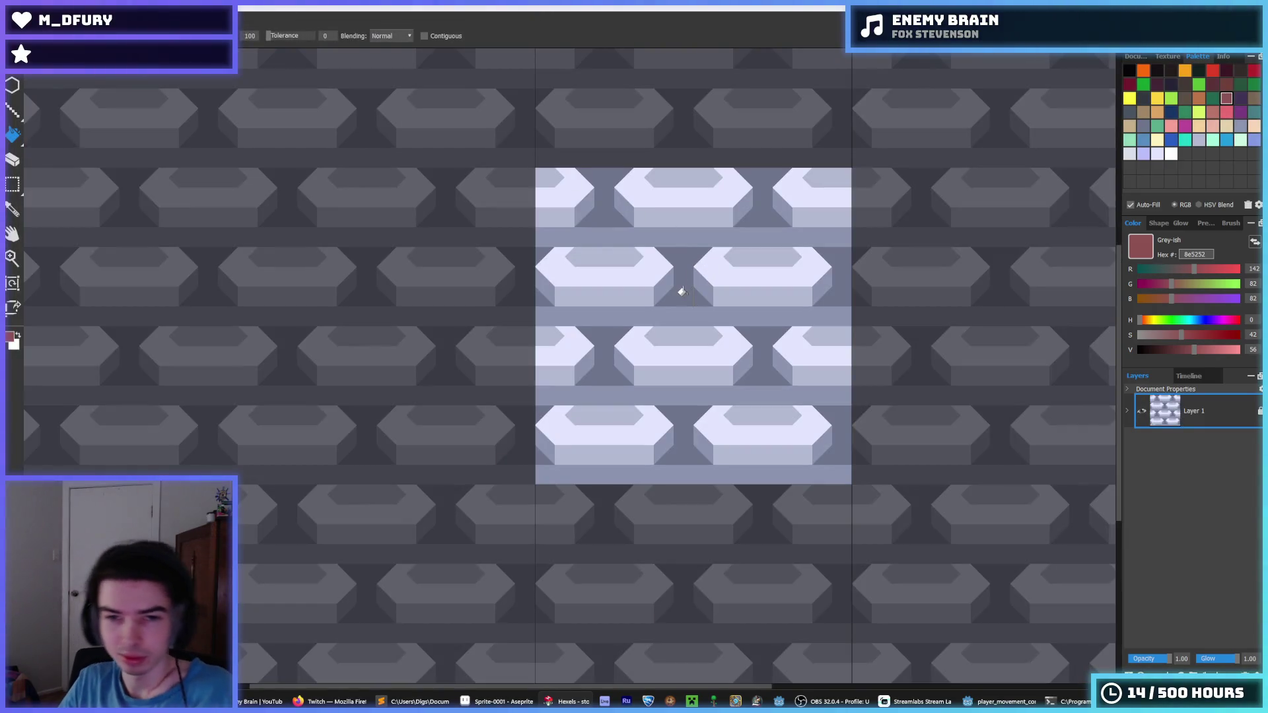
pyautogui.click(14, 20)
# - Open stone2.hxl and paint dark triangles into the middle hexagon's left side
pyautogui.click(30, 50)
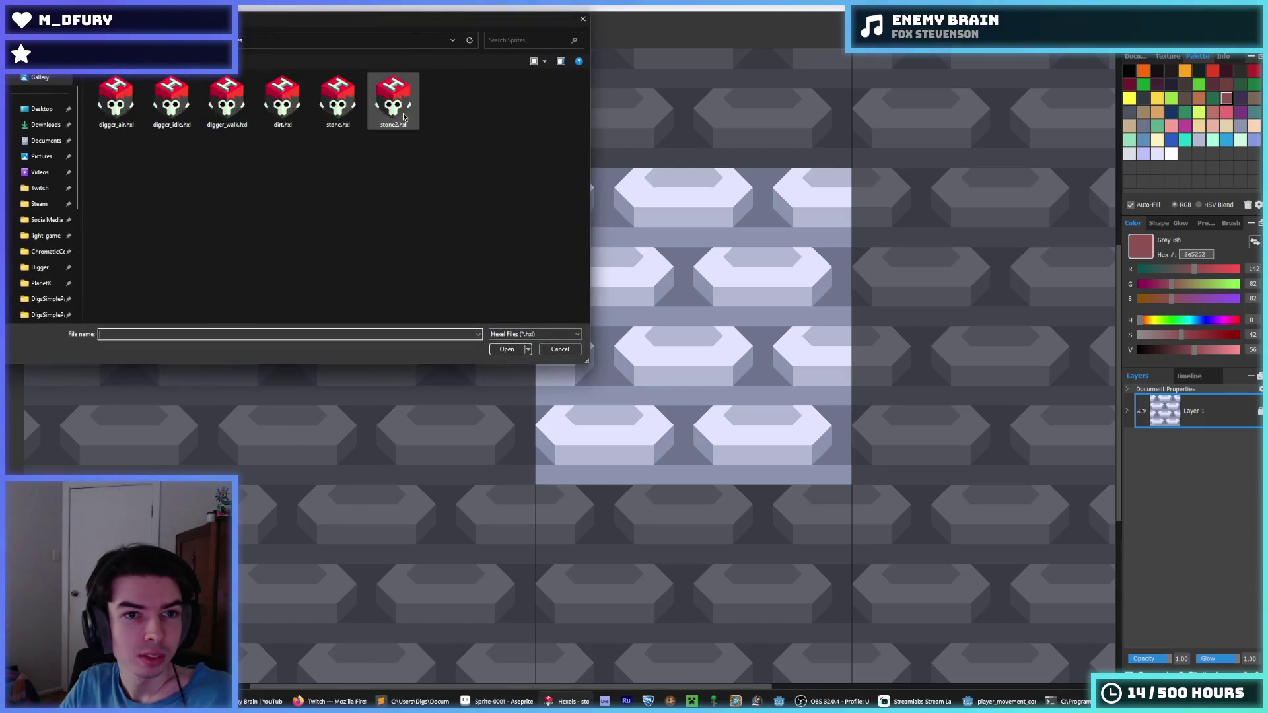
pyautogui.doubleClick(396, 114)
pyautogui.scroll(4, 673, 264)
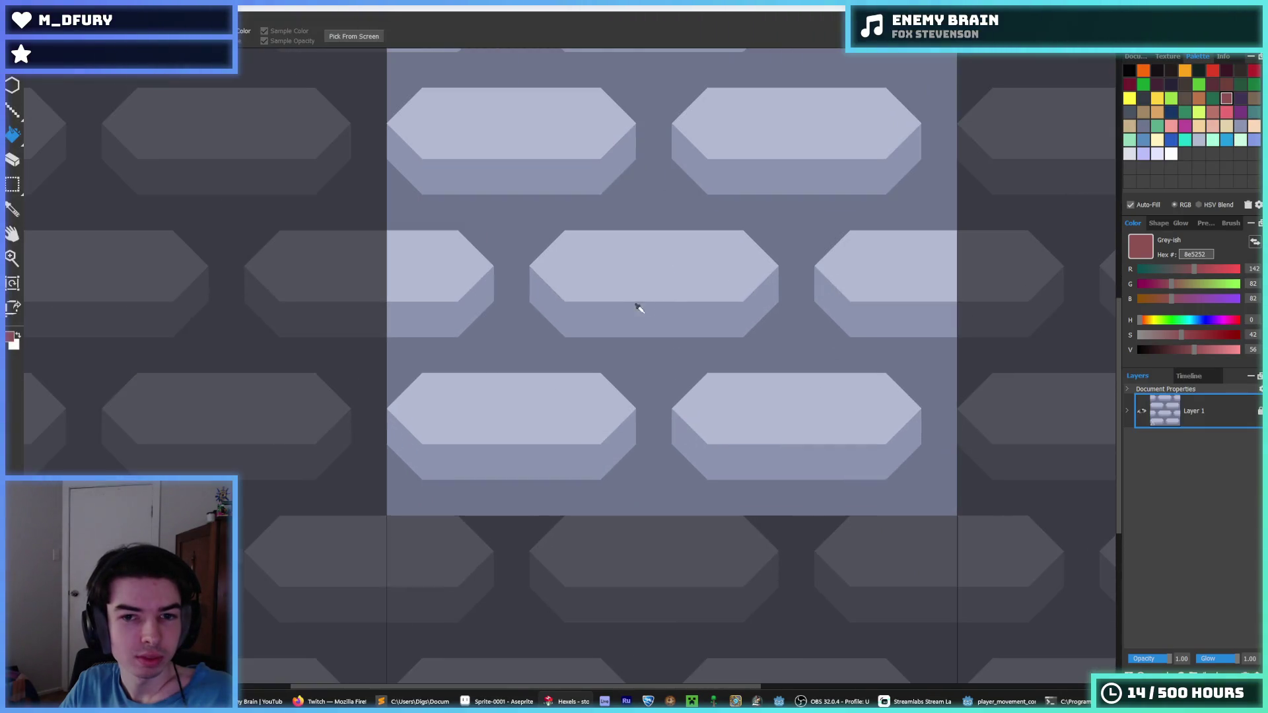
pyautogui.press('e')
pyautogui.moveTo(561, 249)
pyautogui.mouseDown()
pyautogui.moveTo(580, 261)
pyautogui.moveTo(591, 295)
pyautogui.mouseUp()
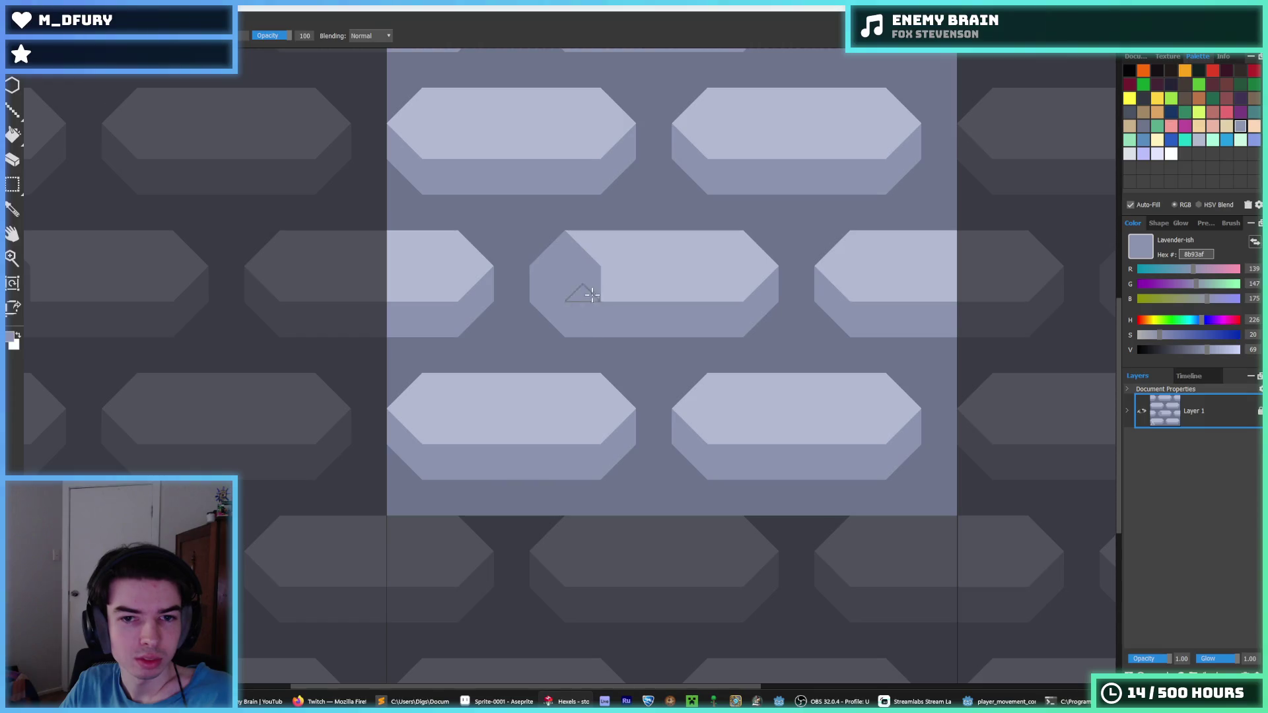
pyautogui.scroll(-4, 694, 281)
pyautogui.scroll(3, 680, 281)
# - Repaint the second row of light hexagons in the dark gap colour, leaving small triangles
pyautogui.click(680, 275)
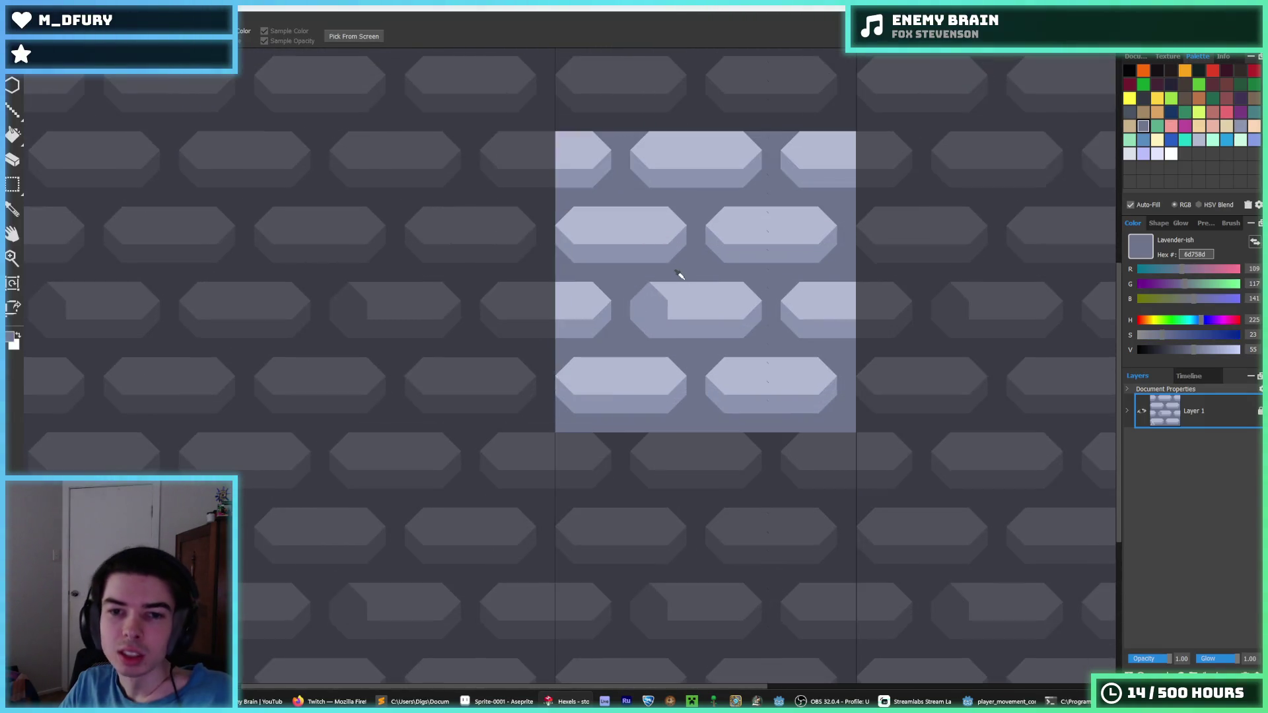
pyautogui.scroll(2, 670, 269)
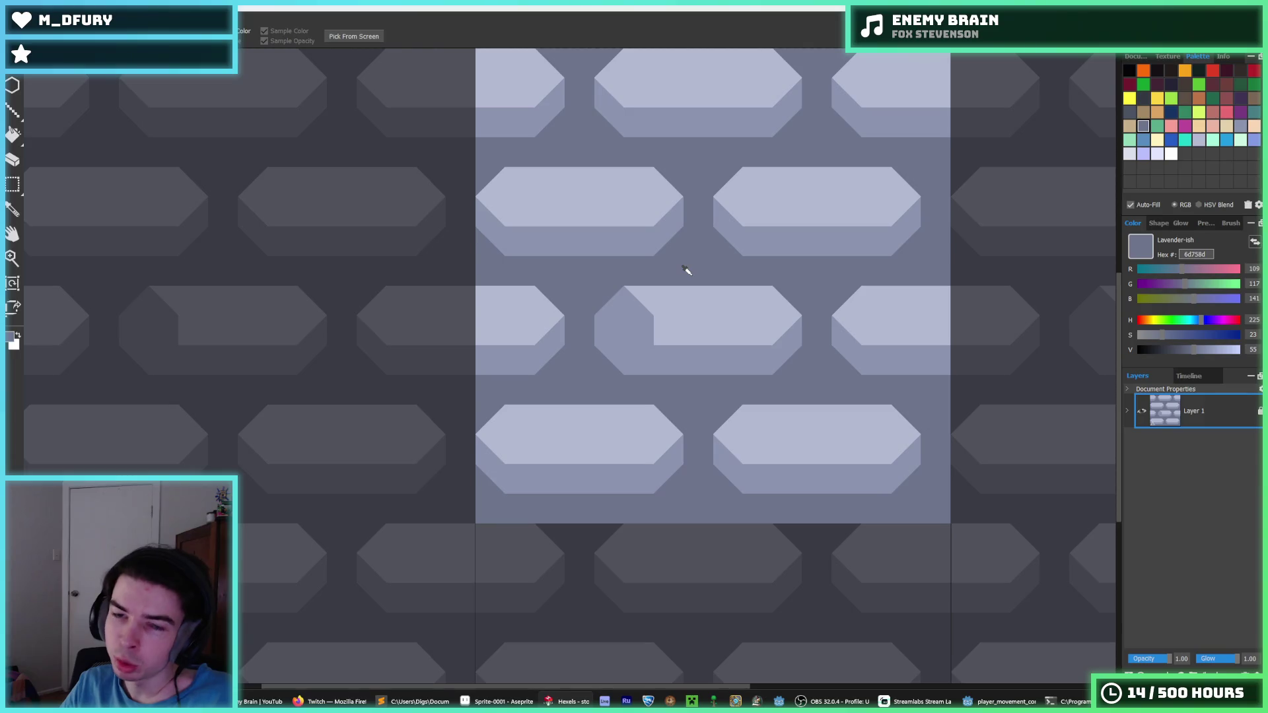
pyautogui.moveTo(669, 231); pyautogui.dragTo(640, 303)
pyautogui.keyDown('alt'); pyautogui.click(598, 250); pyautogui.keyUp('alt')
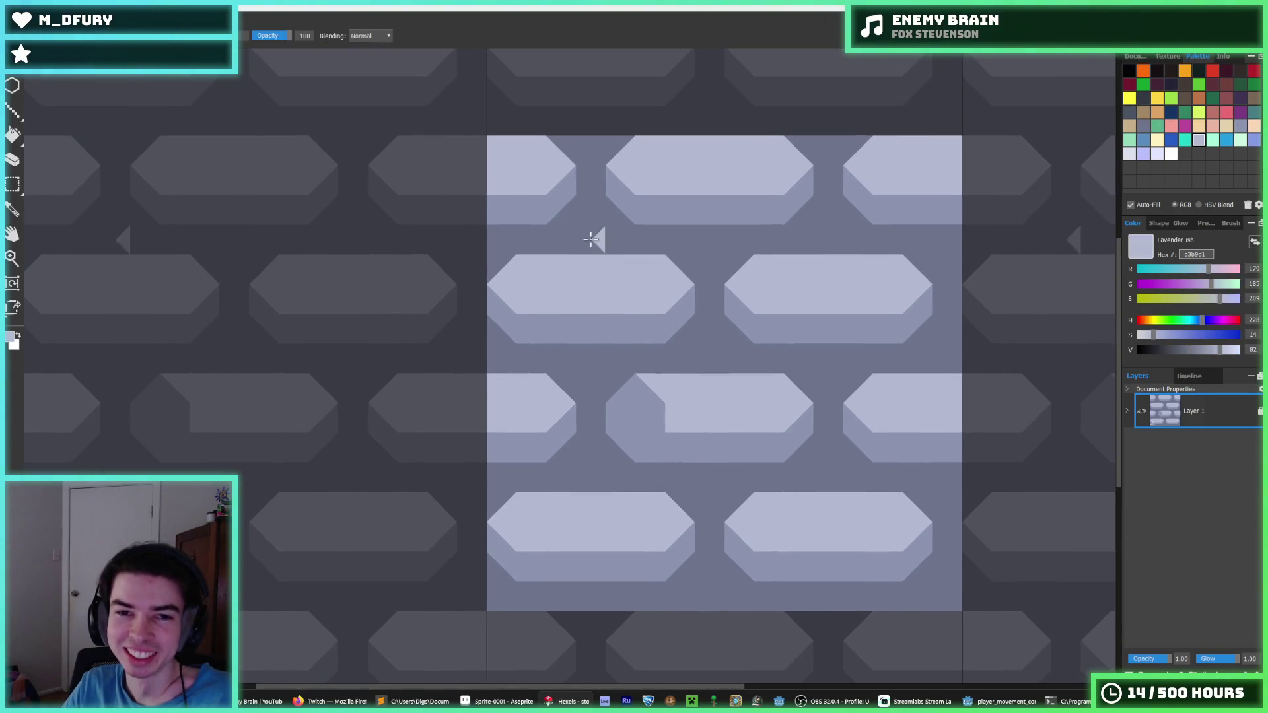
pyautogui.moveTo(591, 239); pyautogui.dragTo(523, 247)
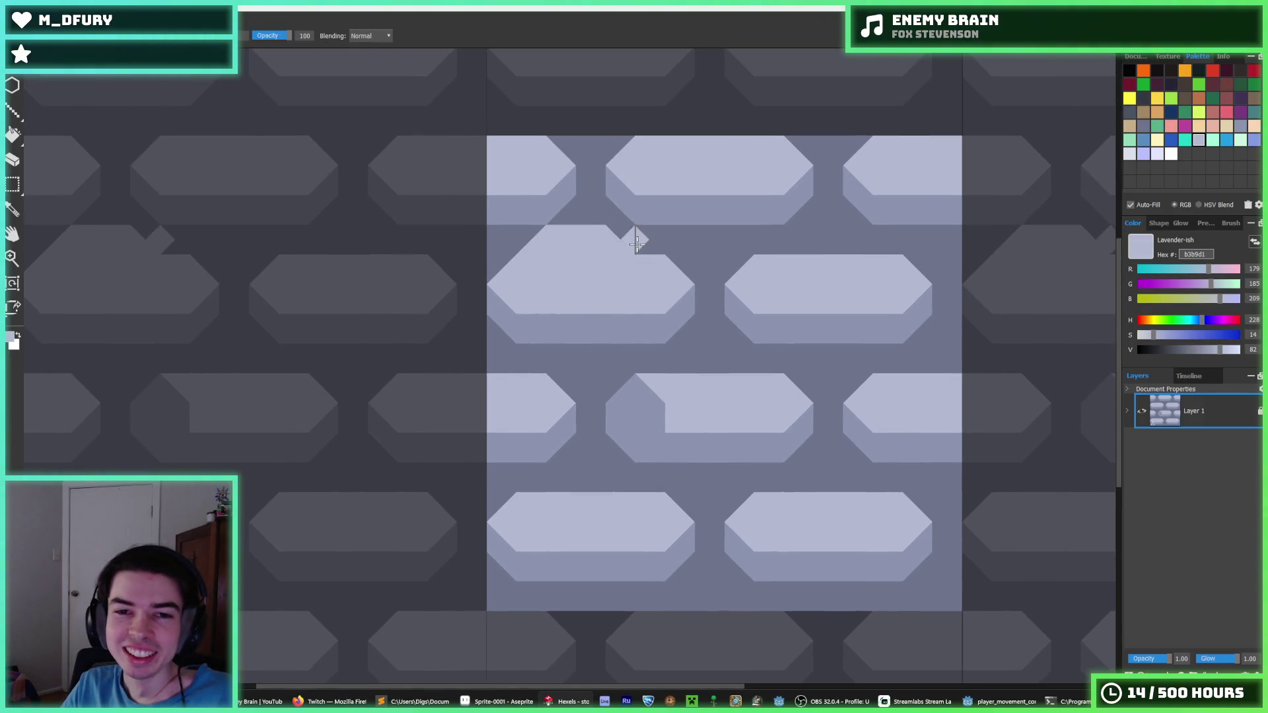
pyautogui.press('alt')
pyautogui.keyDown('alt'); pyautogui.click(597, 198); pyautogui.keyUp('alt')
pyautogui.moveTo(594, 231)
pyautogui.mouseDown()
pyautogui.moveTo(548, 245)
pyautogui.moveTo(634, 231)
pyautogui.moveTo(687, 277)
pyautogui.moveTo(503, 325)
pyautogui.moveTo(512, 331)
pyautogui.moveTo(509, 271)
pyautogui.moveTo(757, 302)
pyautogui.mouseUp()
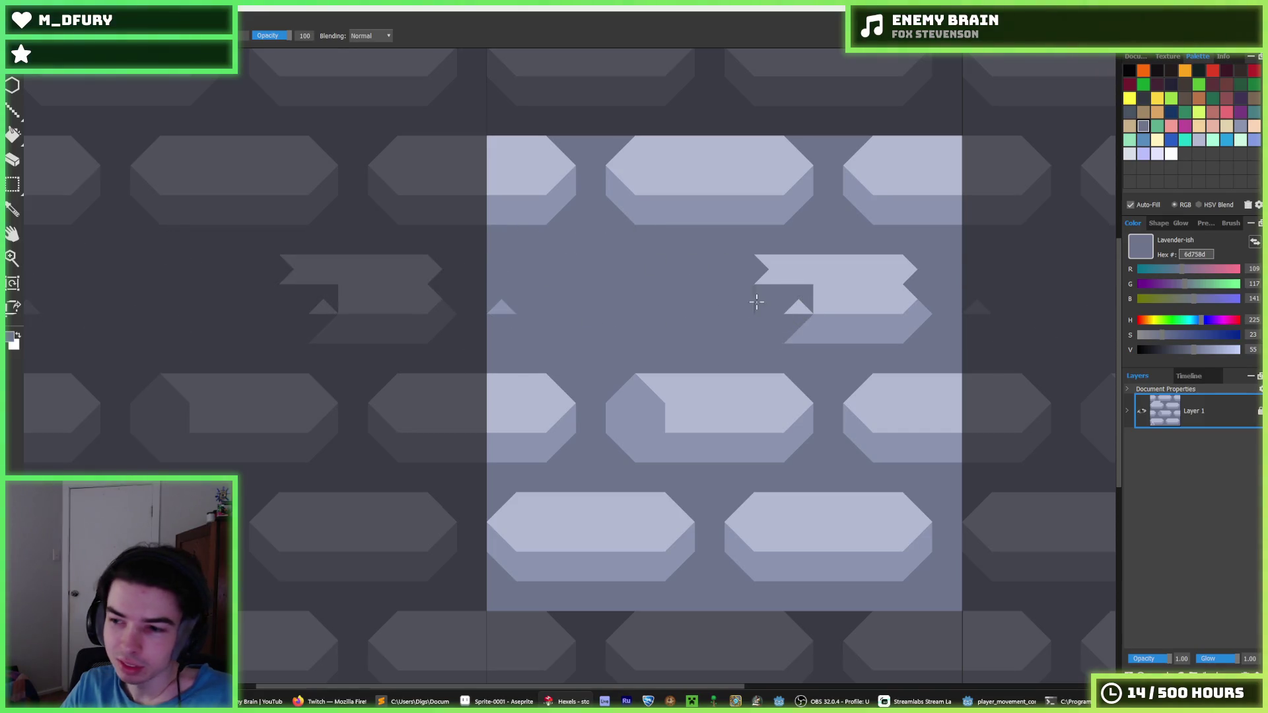
pyautogui.moveTo(708, 335); pyautogui.dragTo(862, 286)
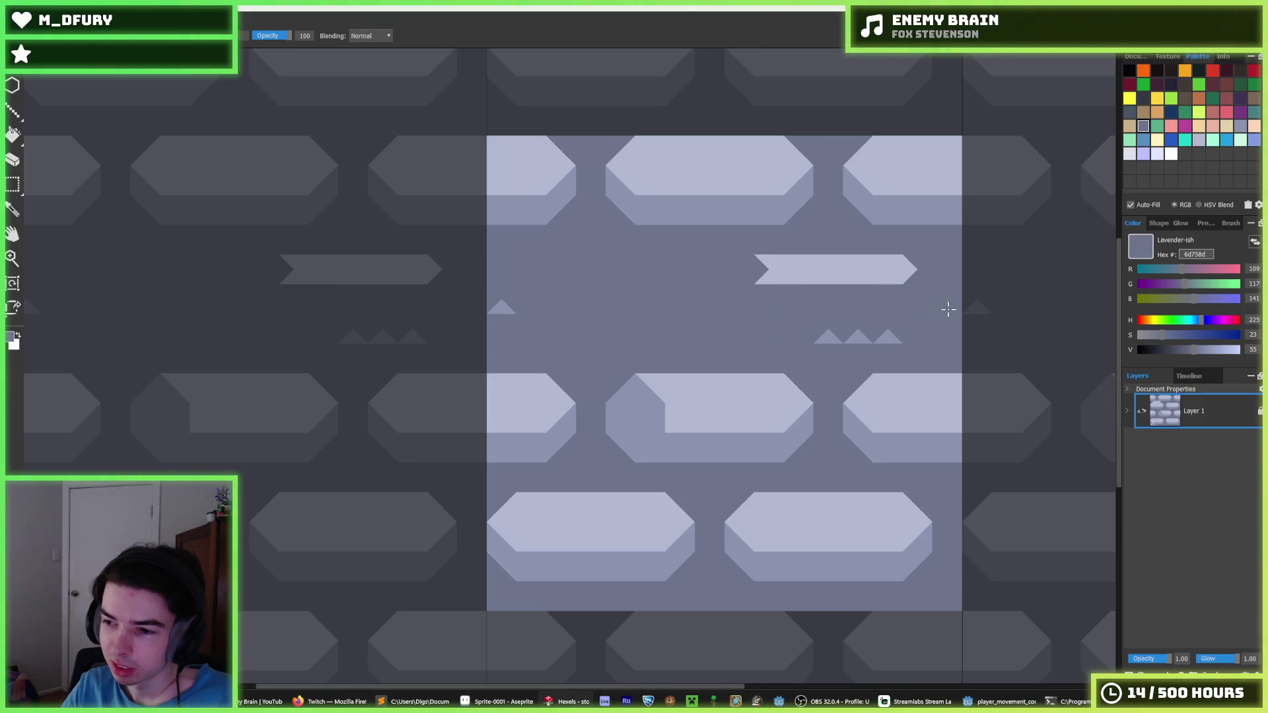
pyautogui.moveTo(862, 339)
pyautogui.mouseDown()
pyautogui.moveTo(914, 270)
pyautogui.moveTo(934, 271)
pyautogui.mouseUp()
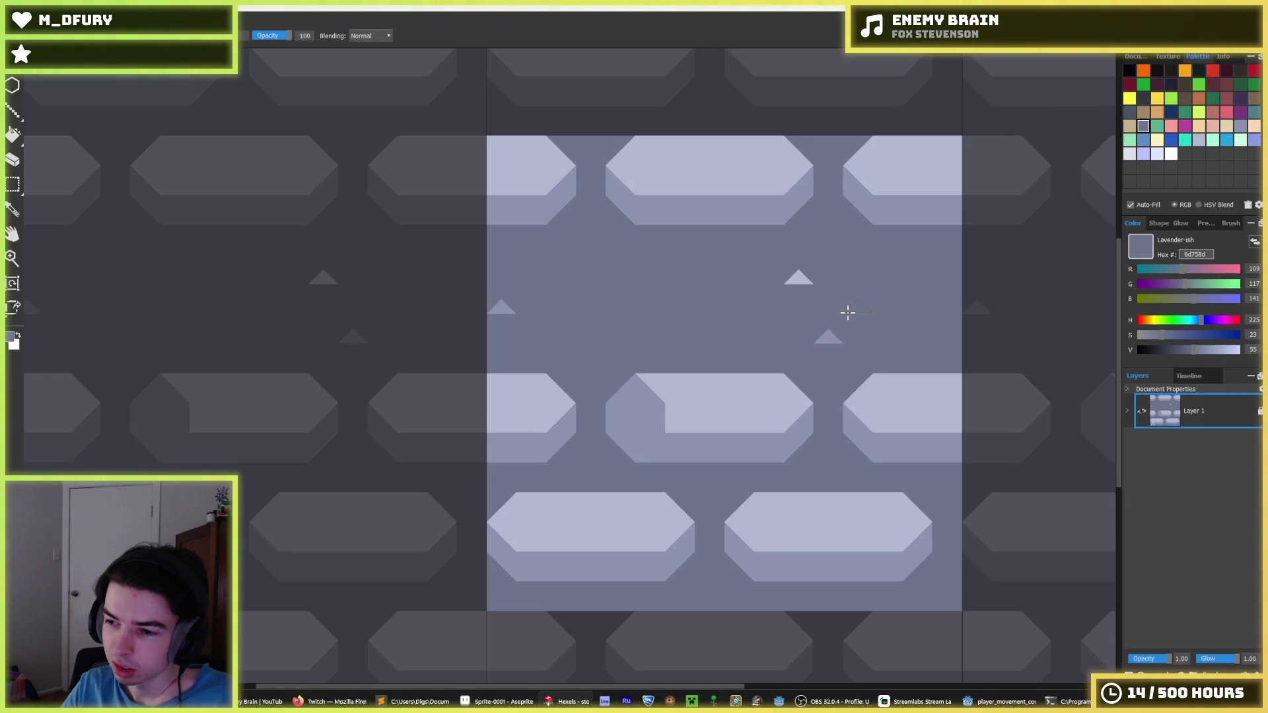
pyautogui.click(986, 699)
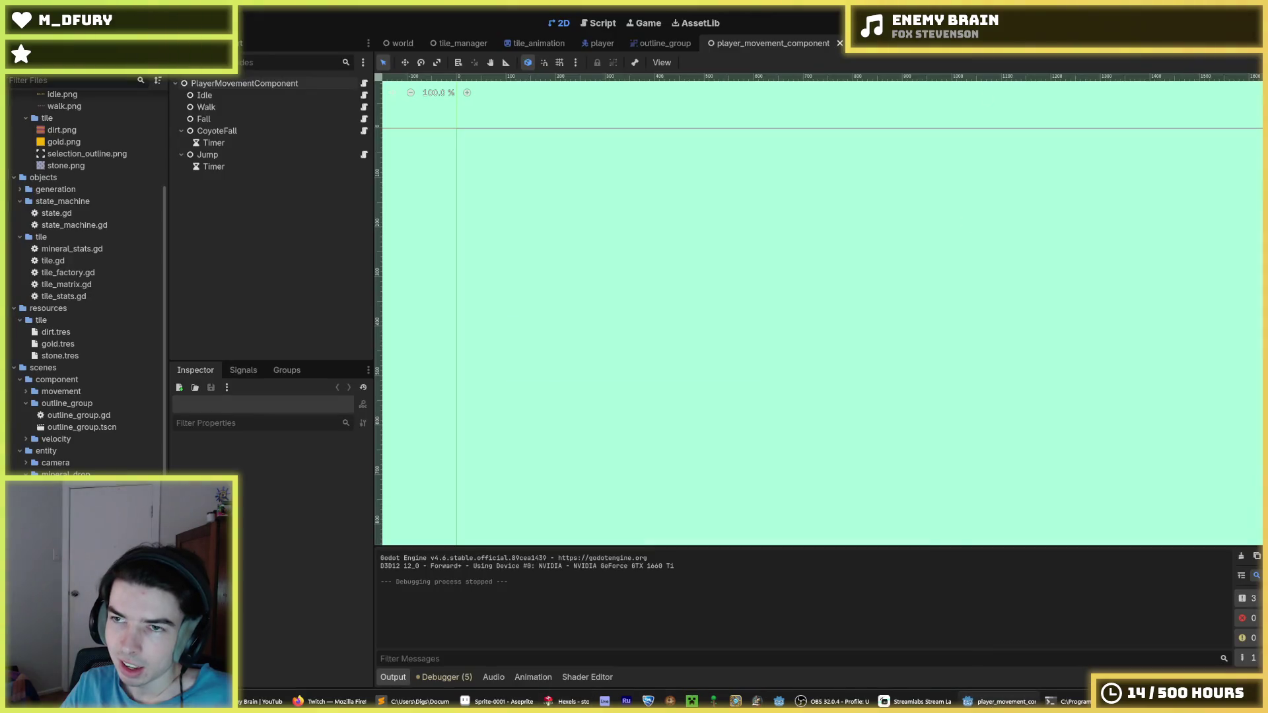
# - Run the game and dig a shaft straight down, then a tunnel to the right
pyautogui.press('F5')
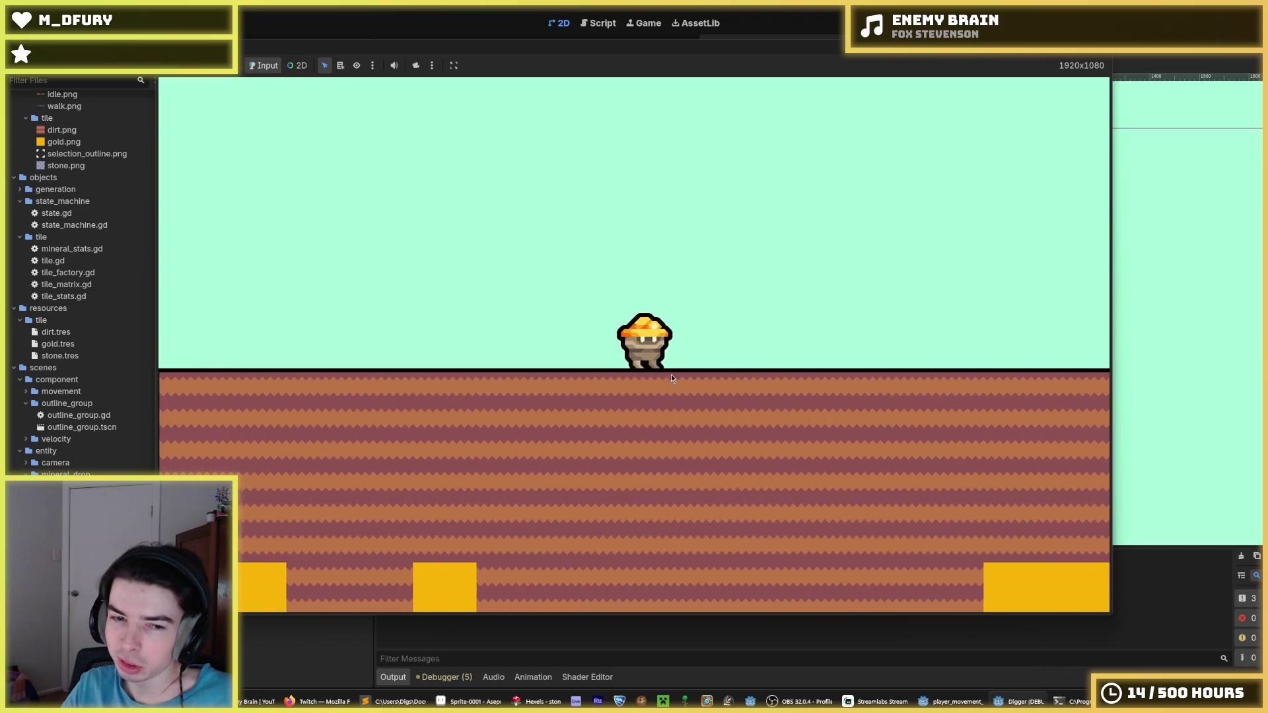
pyautogui.click(671, 374)
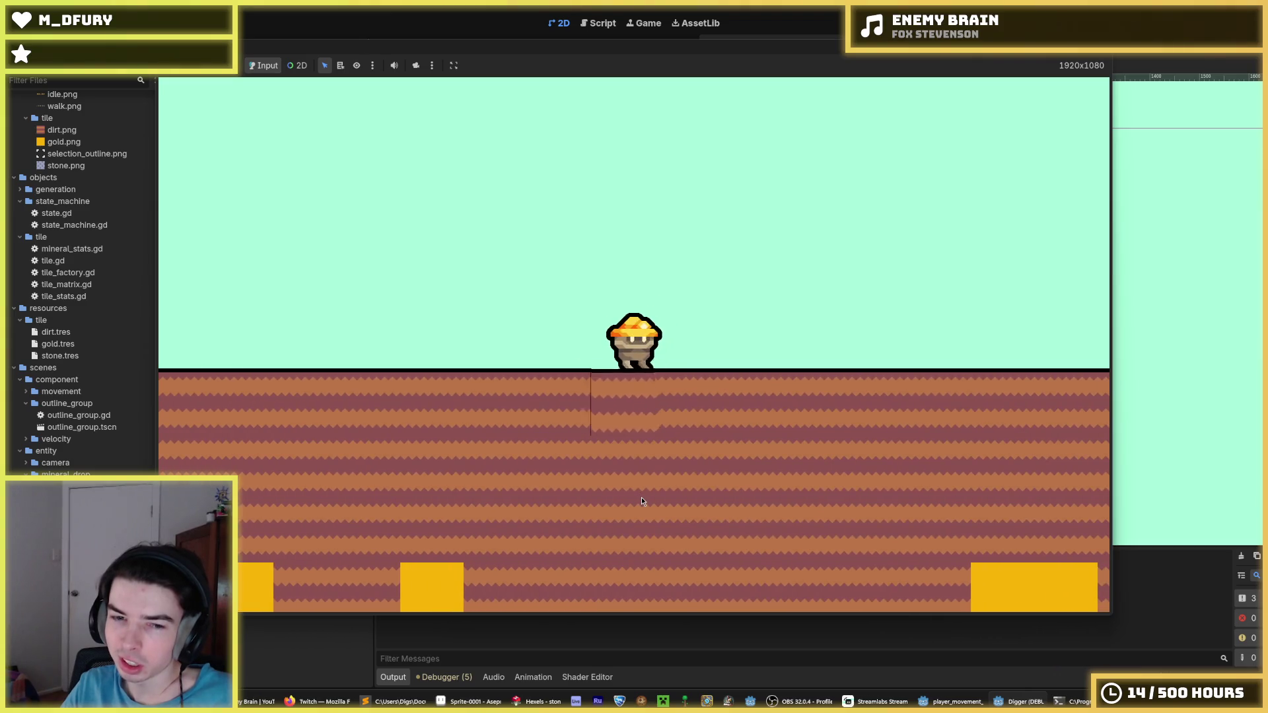
pyautogui.click(641, 496)
pyautogui.click(640, 497)
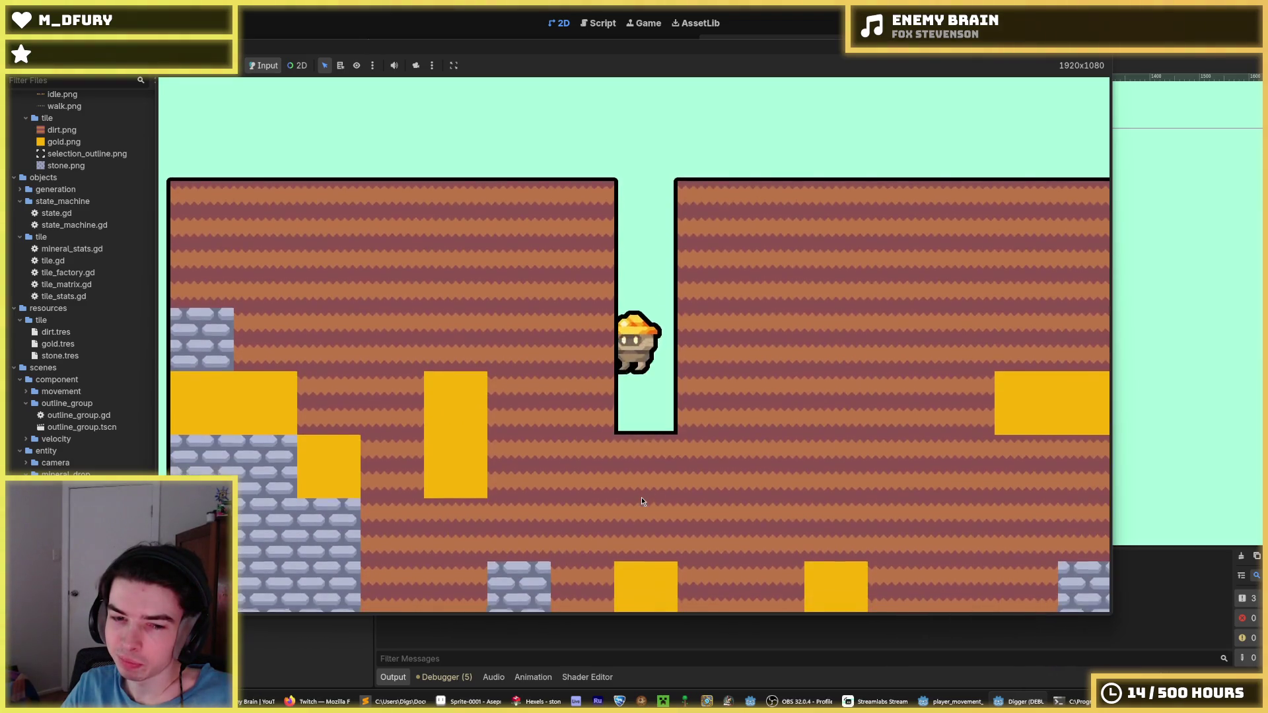
pyautogui.click(641, 497)
pyautogui.click(641, 498)
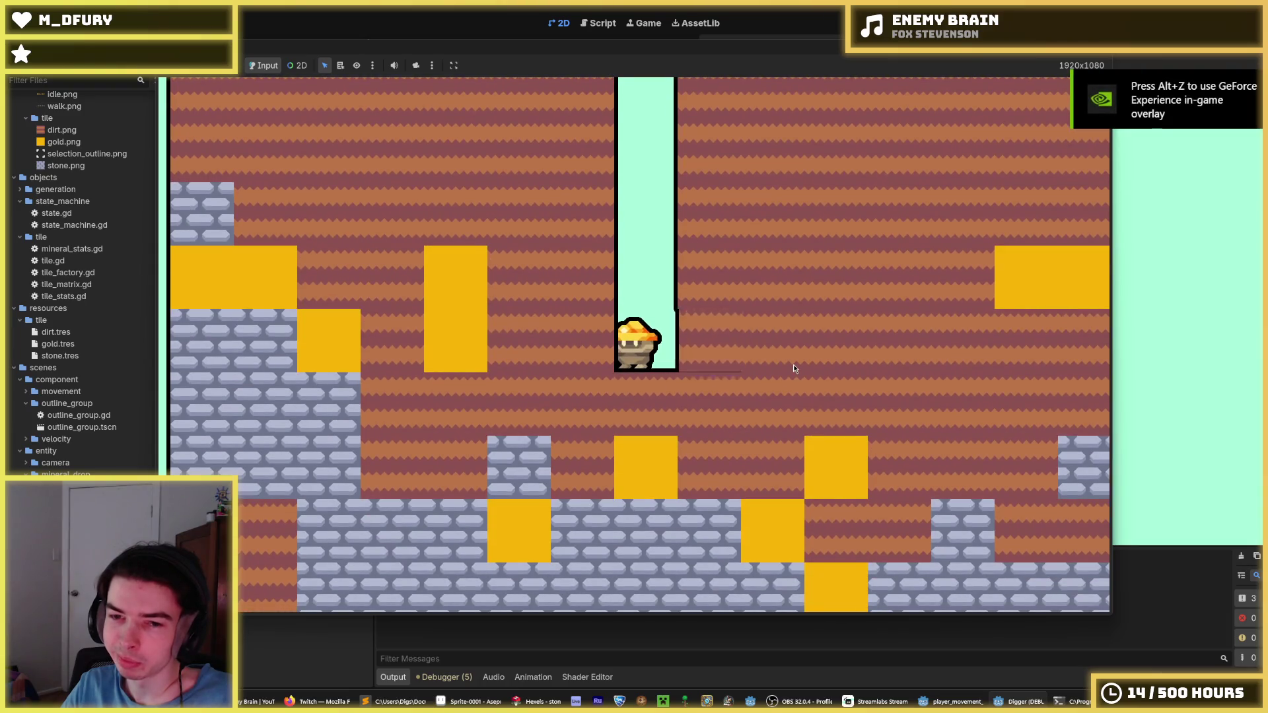
pyautogui.click(794, 363)
pyautogui.click(795, 369)
pyautogui.click(795, 369)
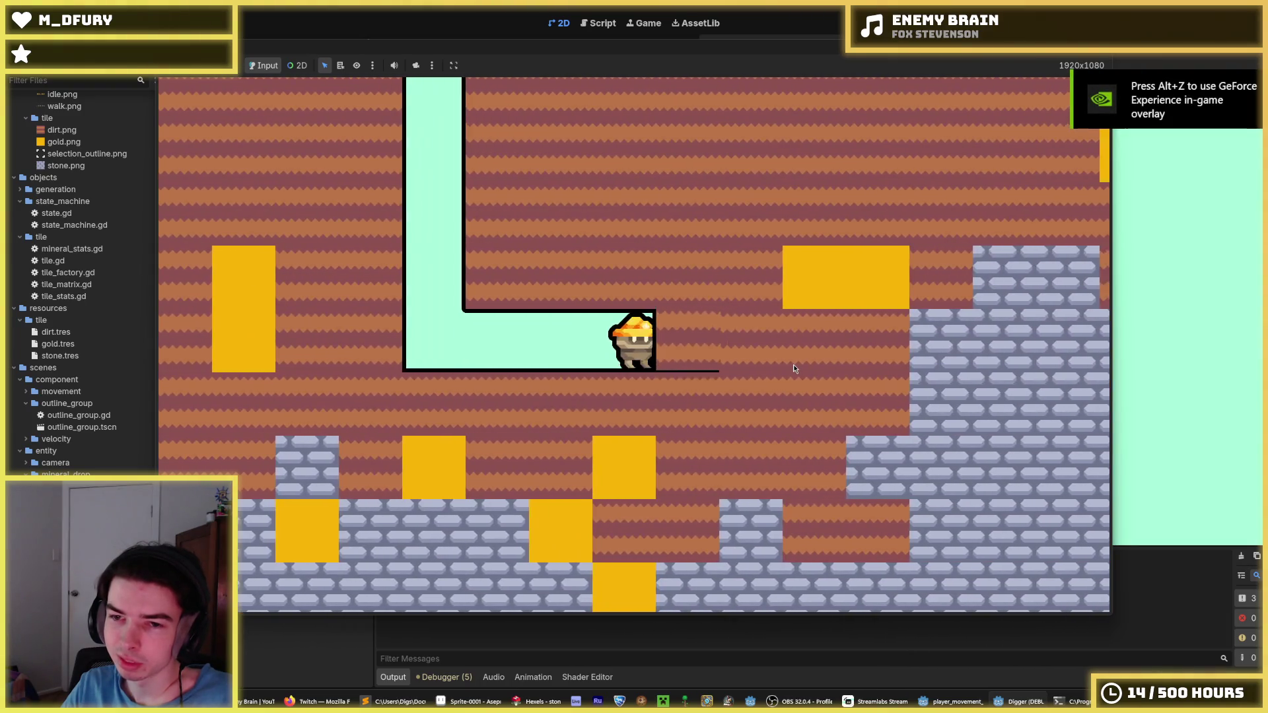
pyautogui.click(795, 369)
pyautogui.click(794, 368)
pyautogui.click(794, 367)
# - Dig further down and right through the lavender stone tiles, deepening the shaft
pyautogui.click(634, 459)
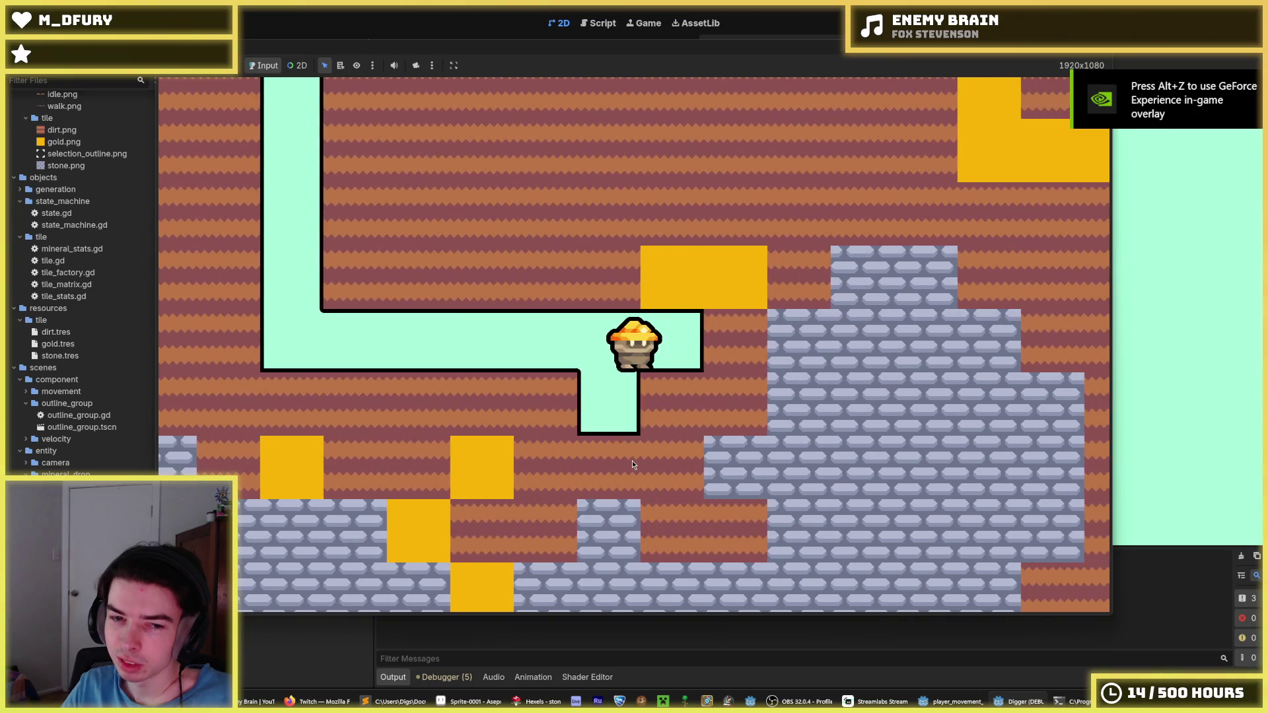
pyautogui.click(632, 461)
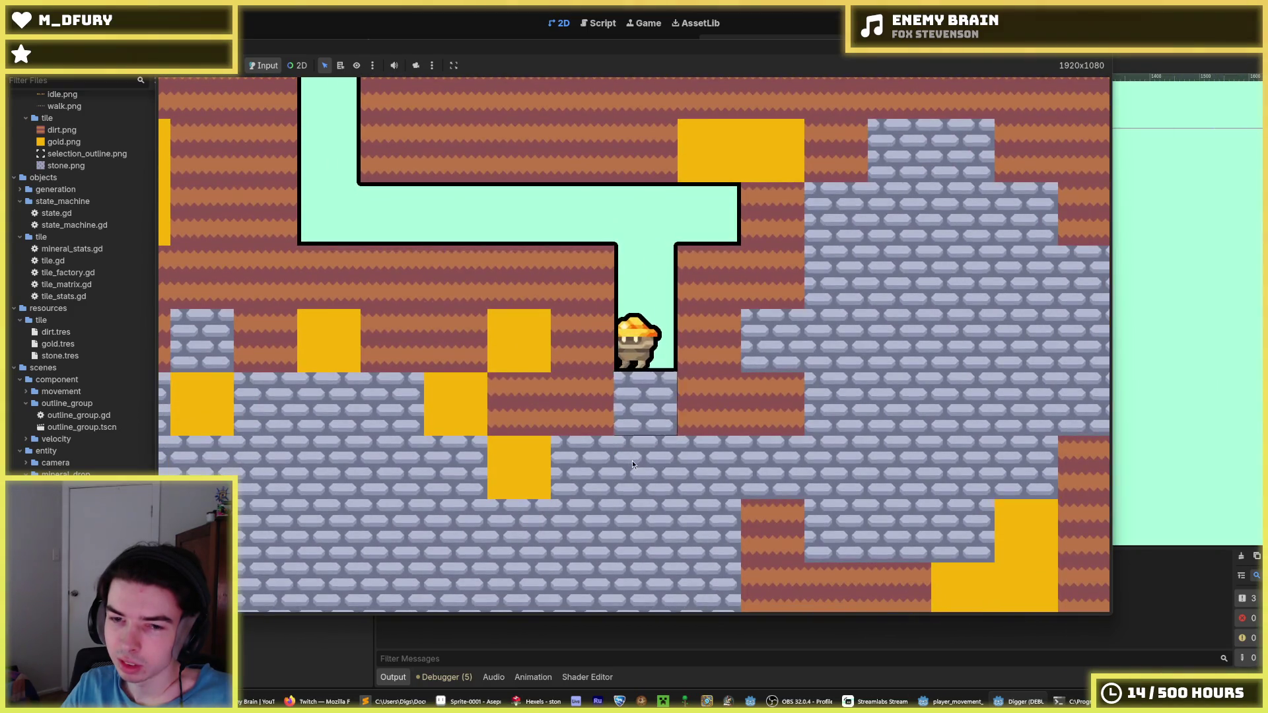
pyautogui.click(632, 461)
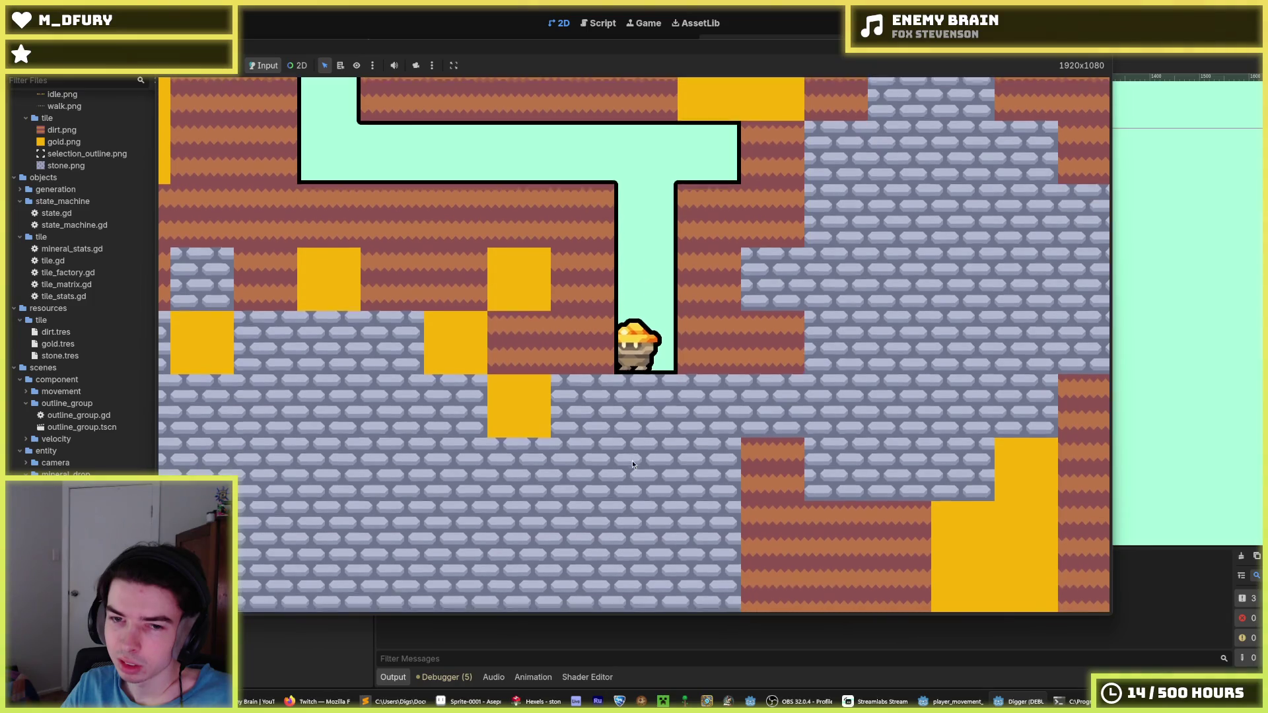
pyautogui.click(776, 351)
pyautogui.click(776, 352)
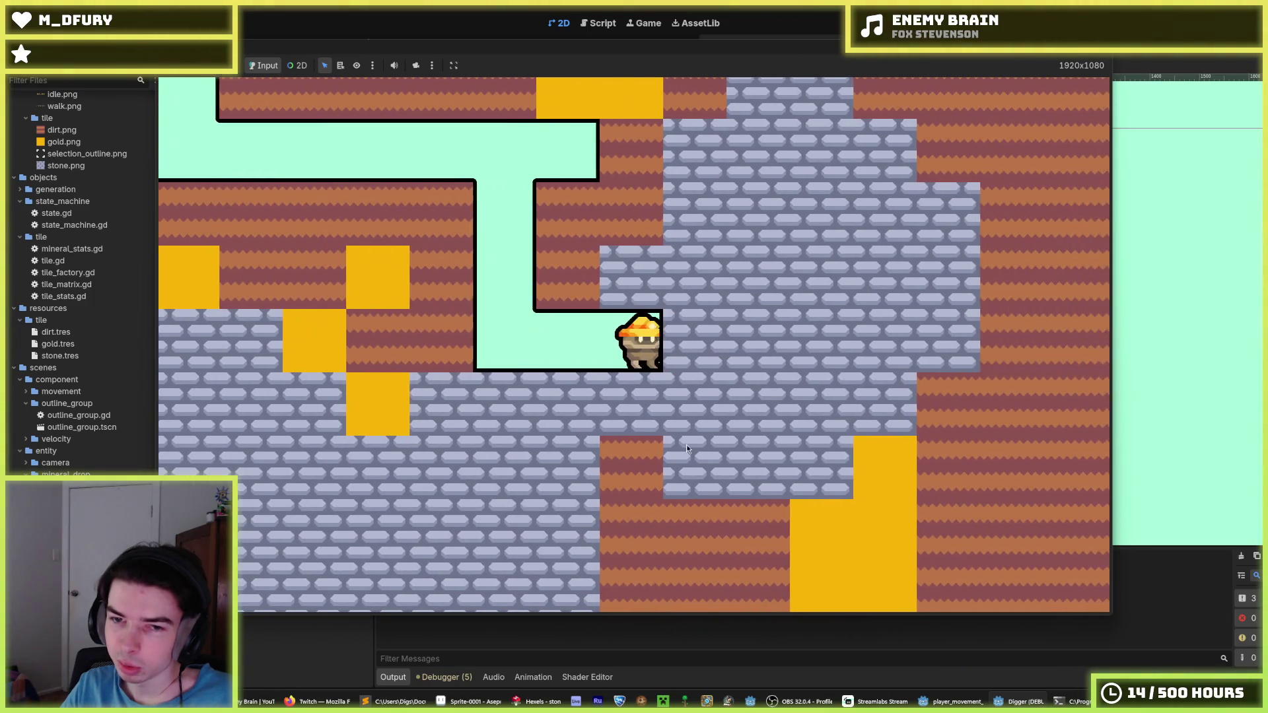
pyautogui.click(653, 476)
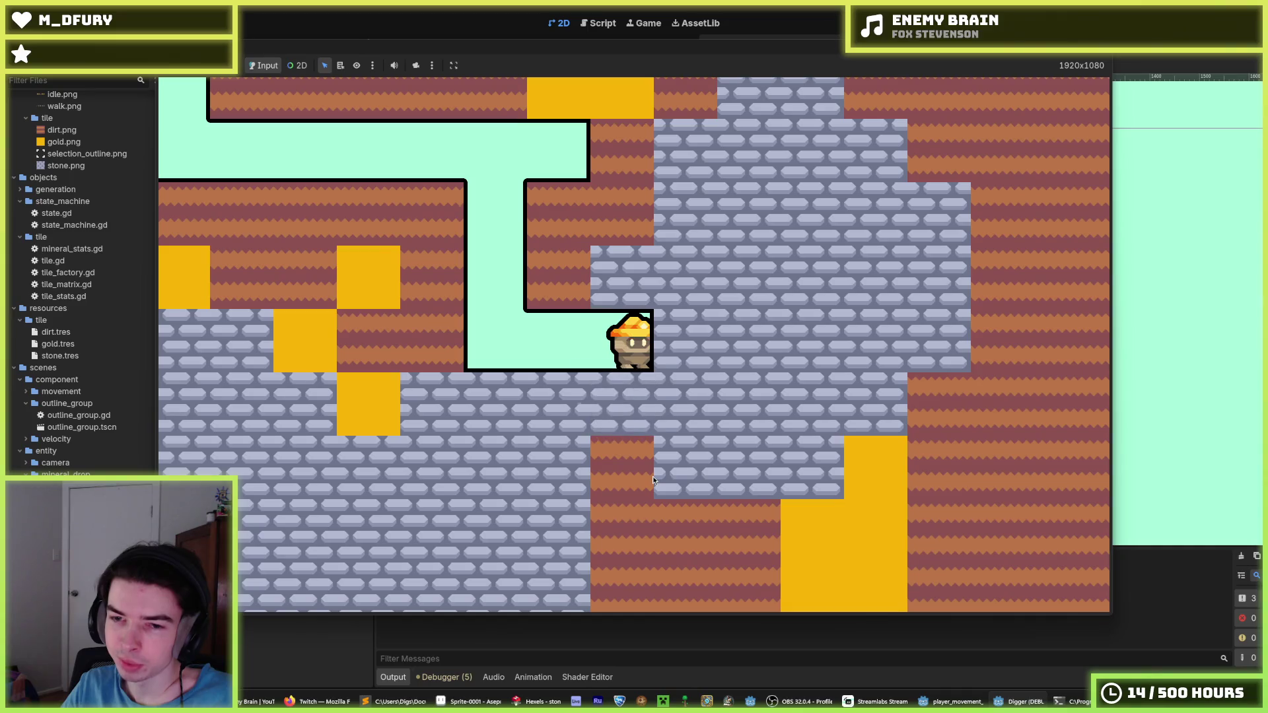
pyautogui.click(652, 477)
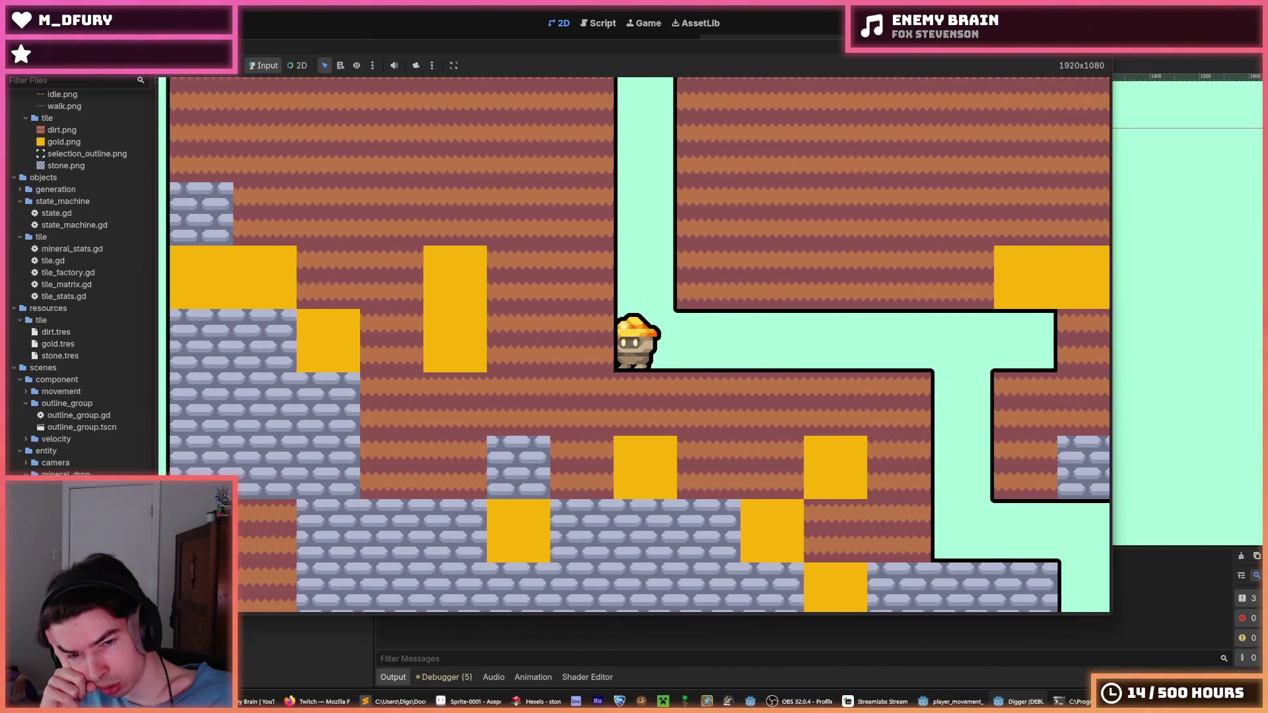
pyautogui.press('Right')
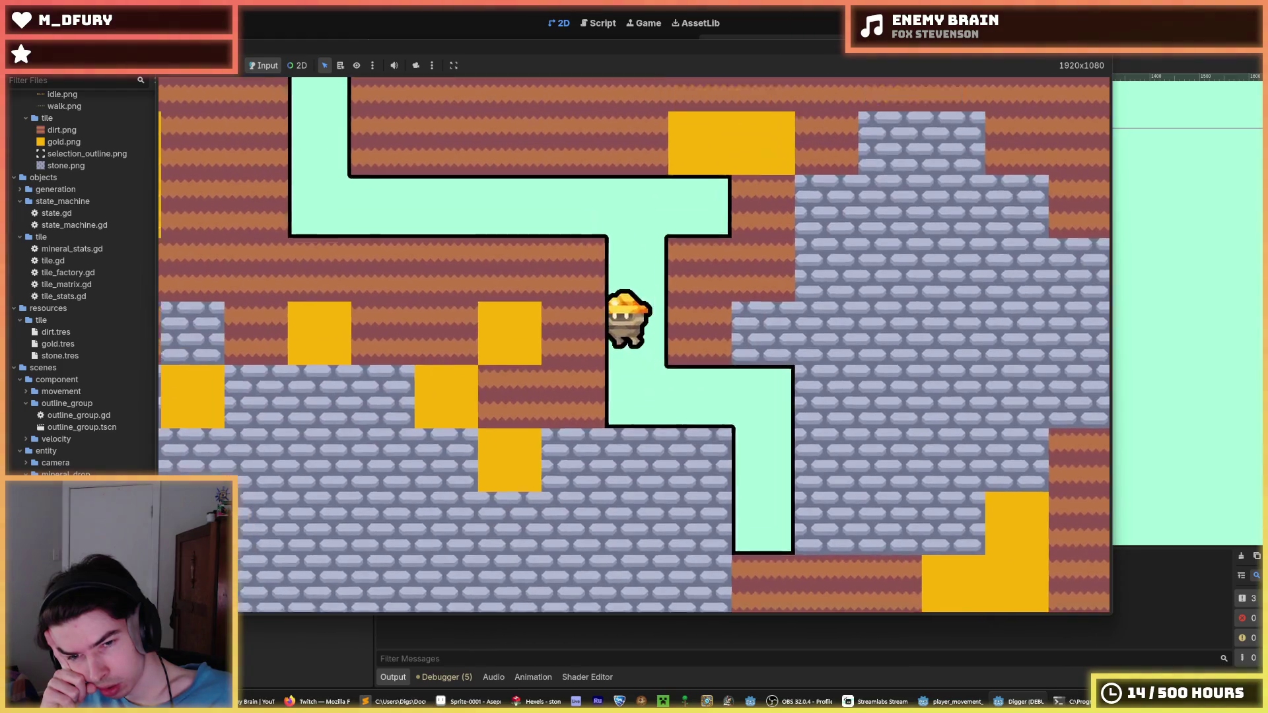
# - Walk the miner right and down the shafts, then back left to dig out dirt tiles
pyautogui.press('Right')
pyautogui.press('Down')
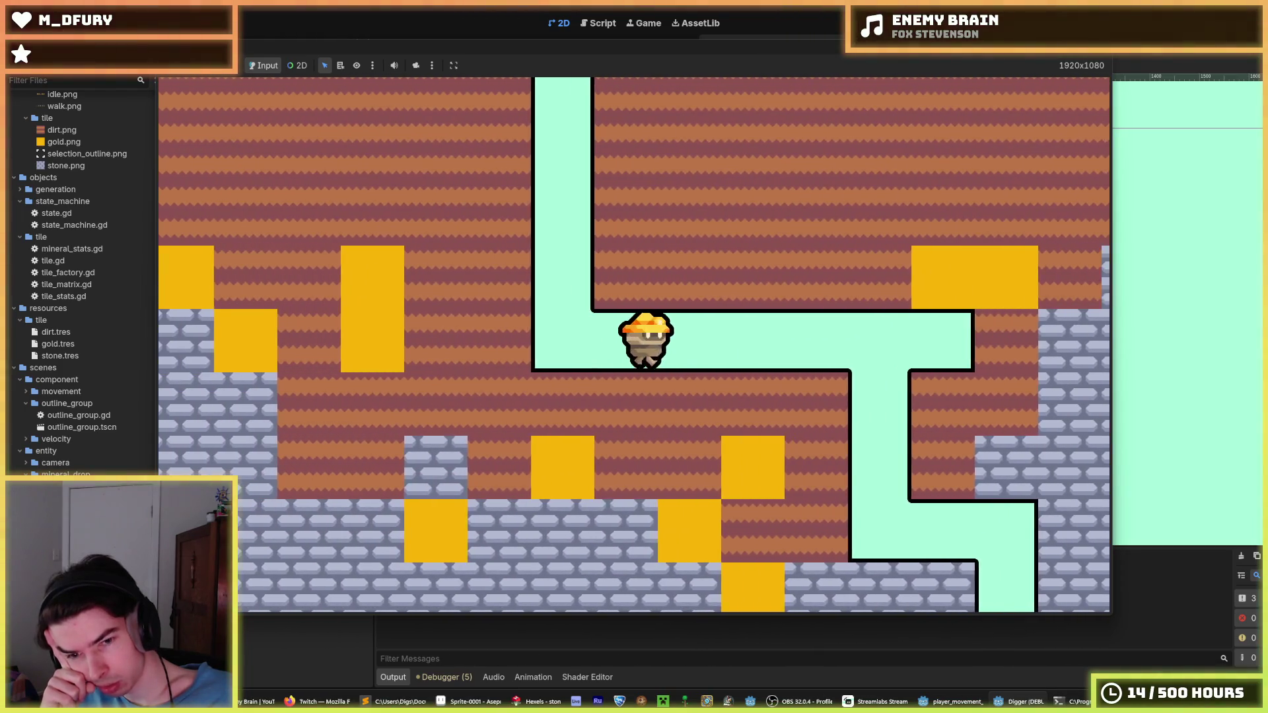
pyautogui.press('Down')
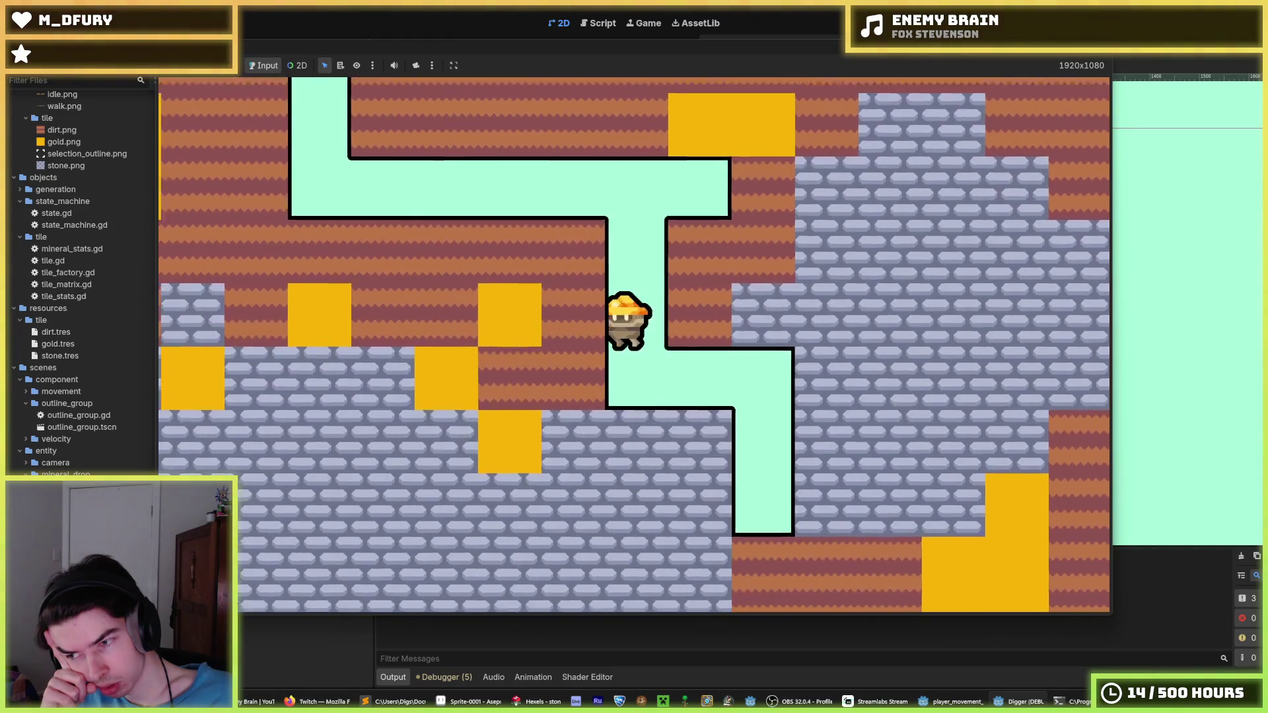
pyautogui.press('Right')
pyautogui.press('Right')
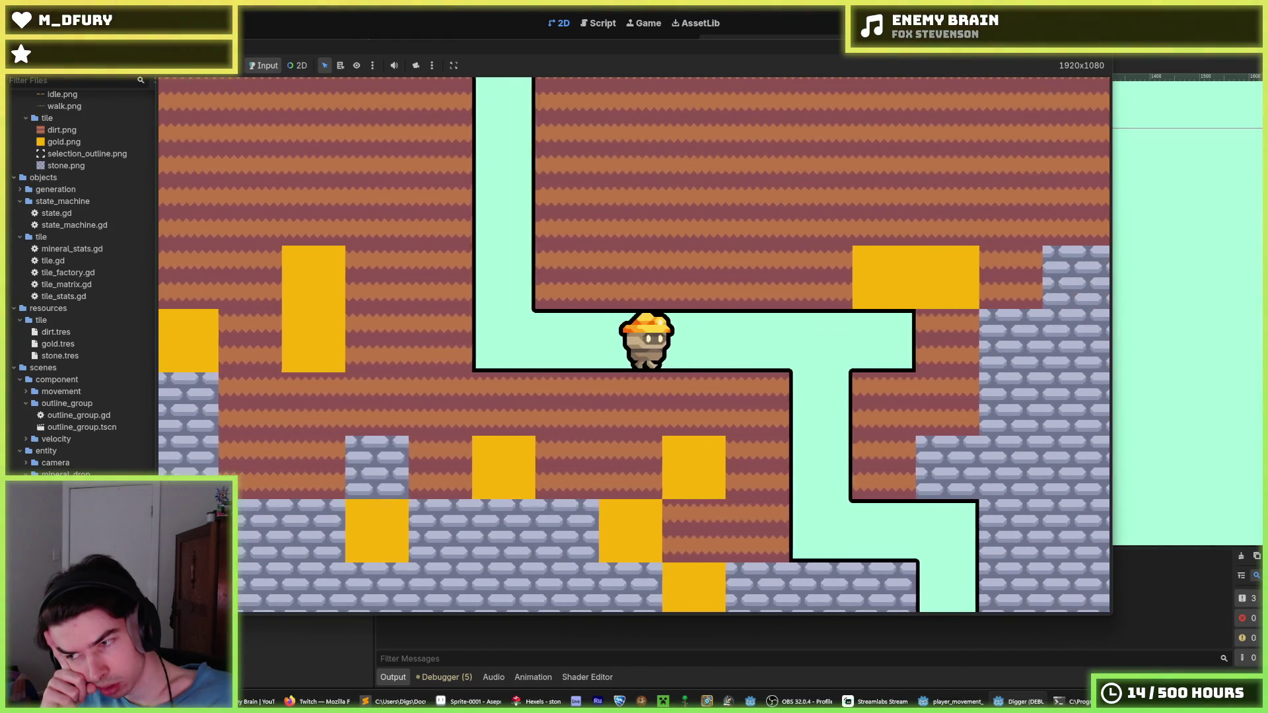
pyautogui.press('Down')
pyautogui.press('Down')
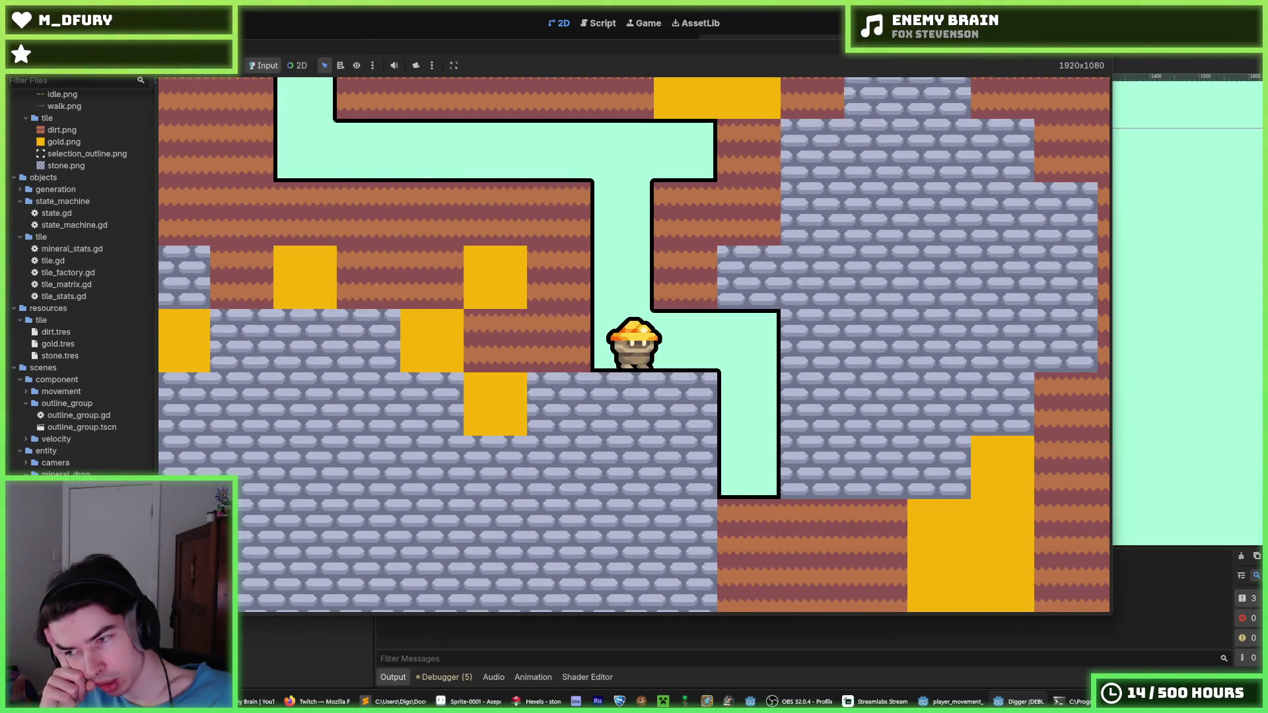
pyautogui.press('Right')
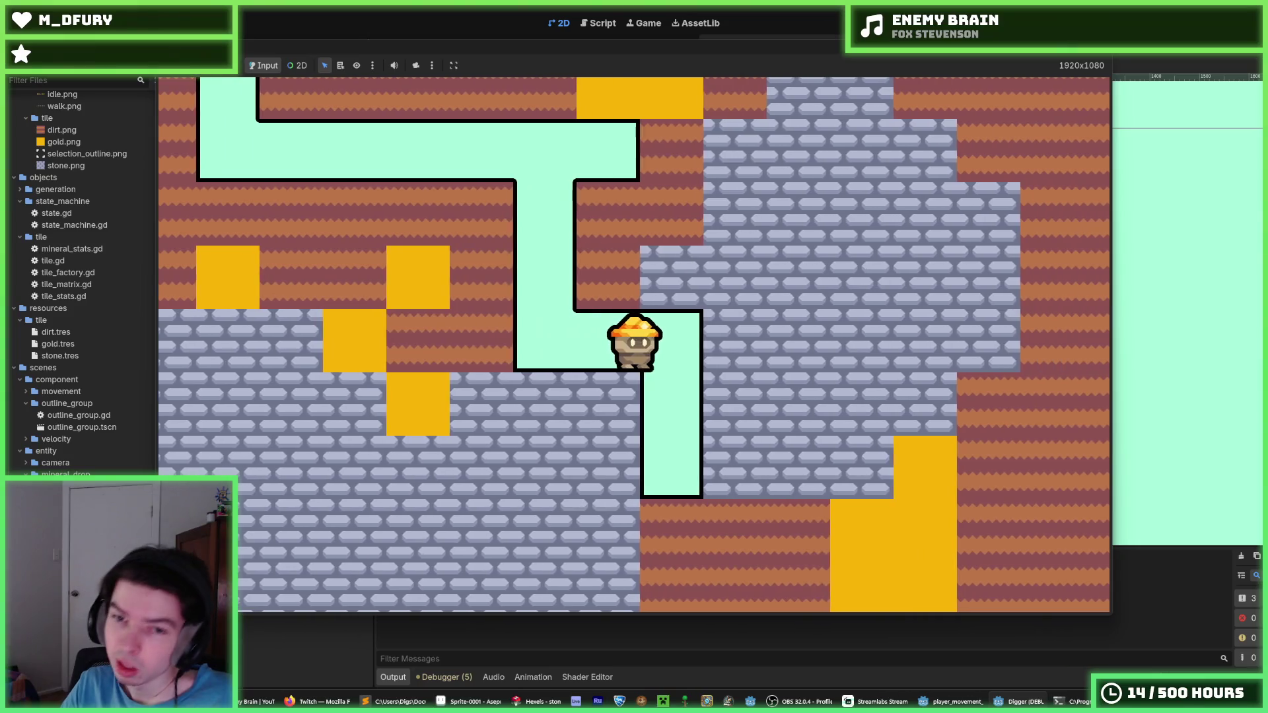
pyautogui.press('Left')
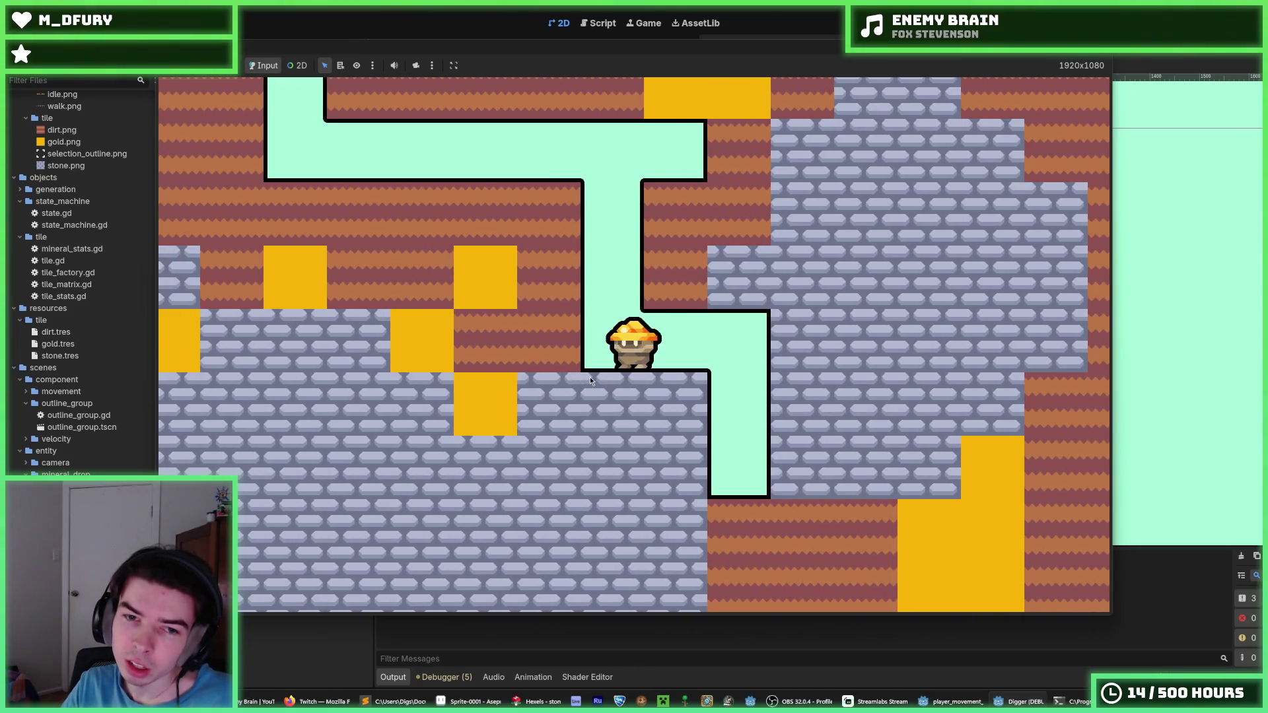
pyautogui.press('Left')
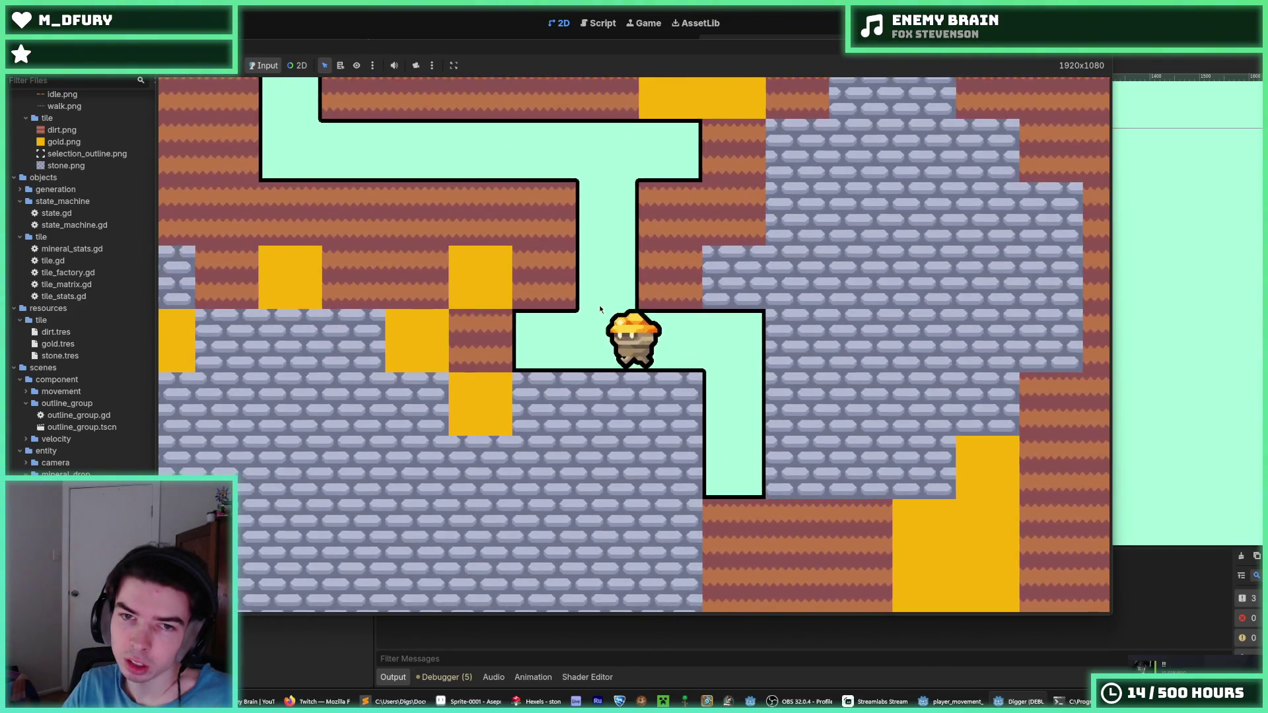
pyautogui.press('a')
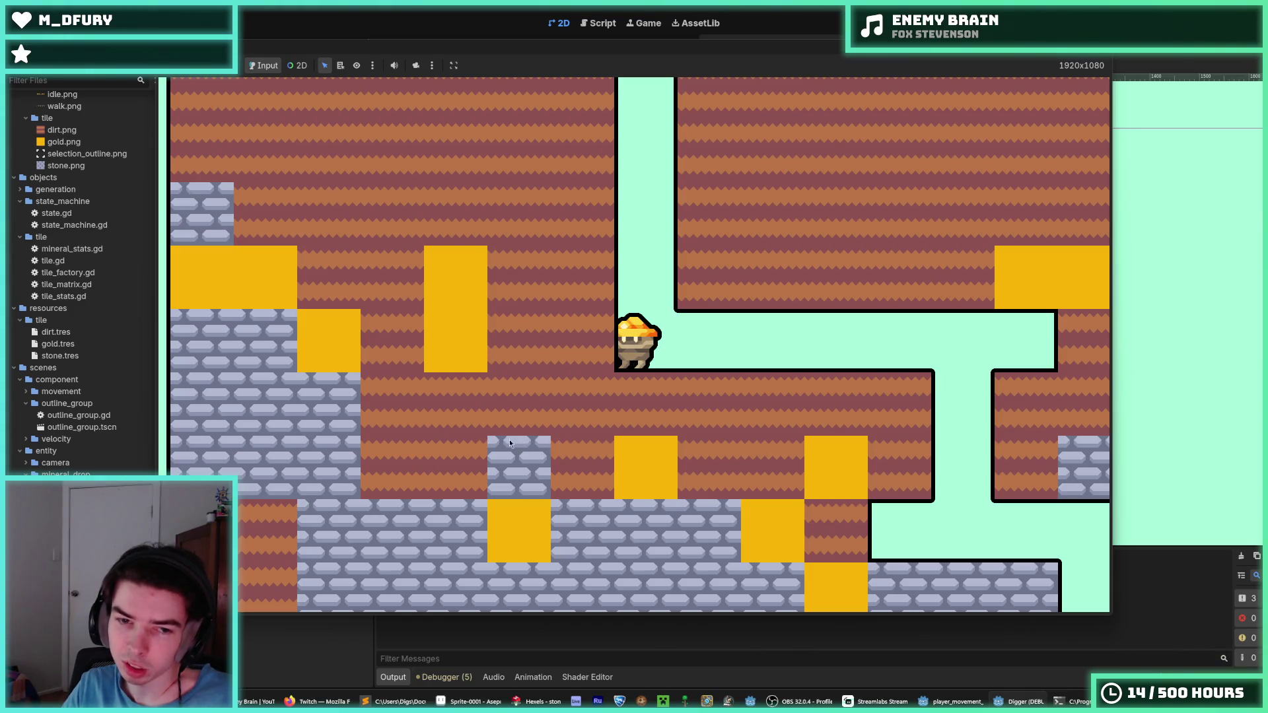
pyautogui.click(619, 404)
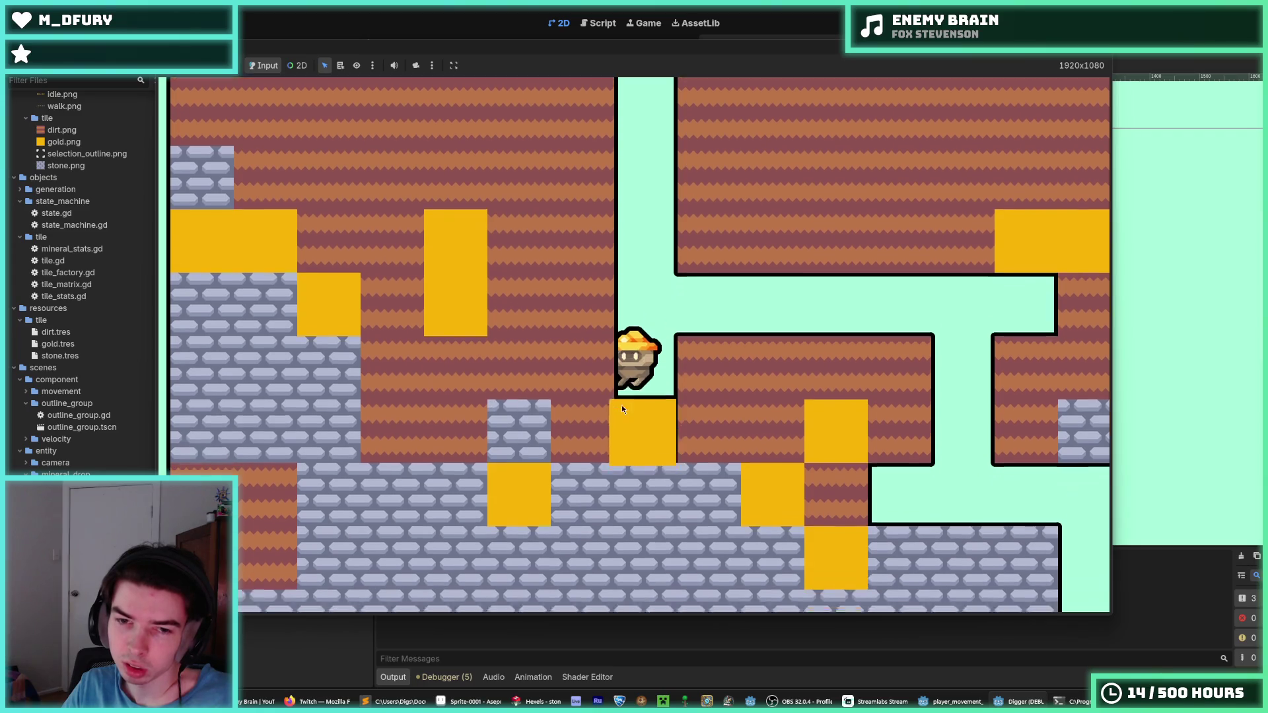
# - In the running Digger game, dig out the dirt tiles to the left of the miner
pyautogui.click(566, 351)
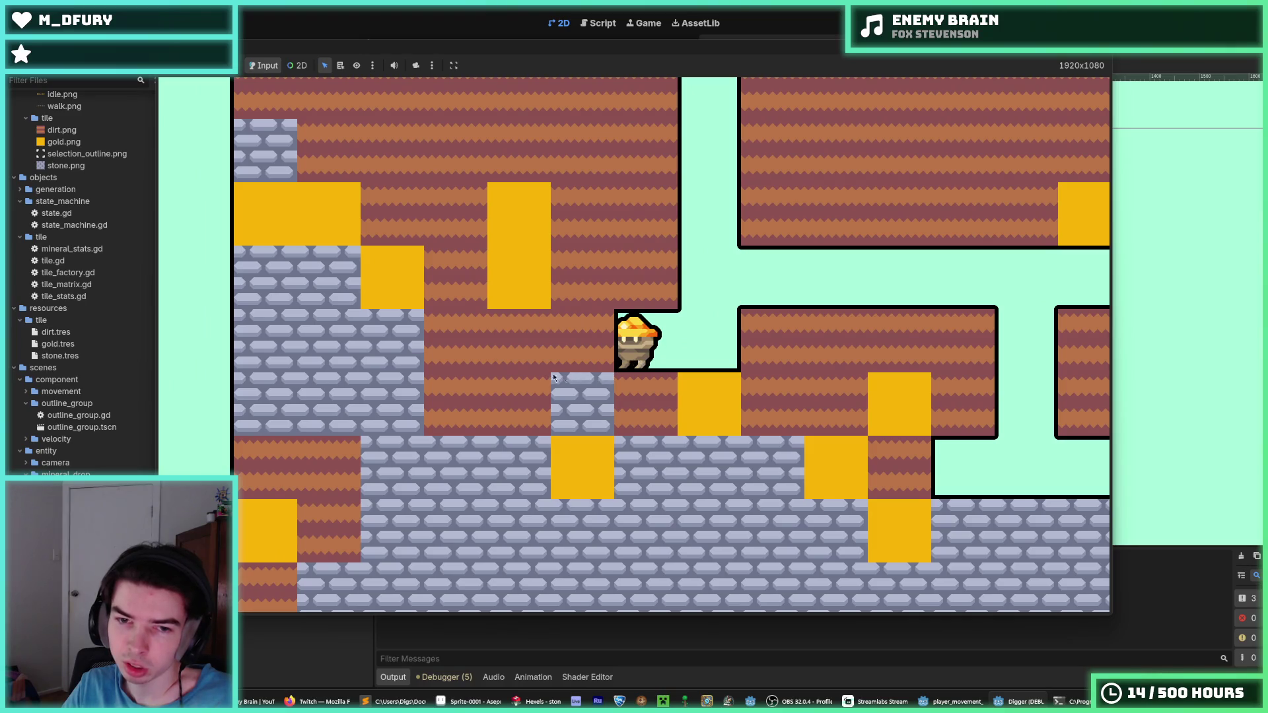
pyautogui.click(515, 343)
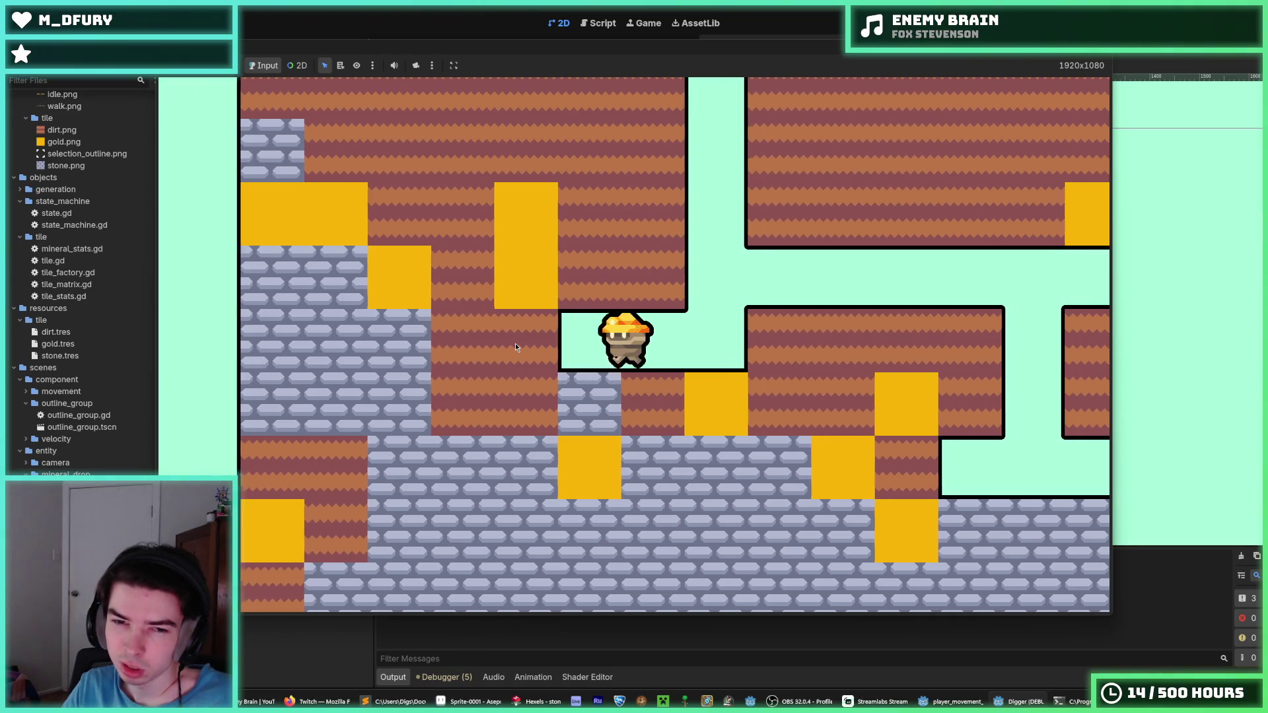
pyautogui.click(520, 366)
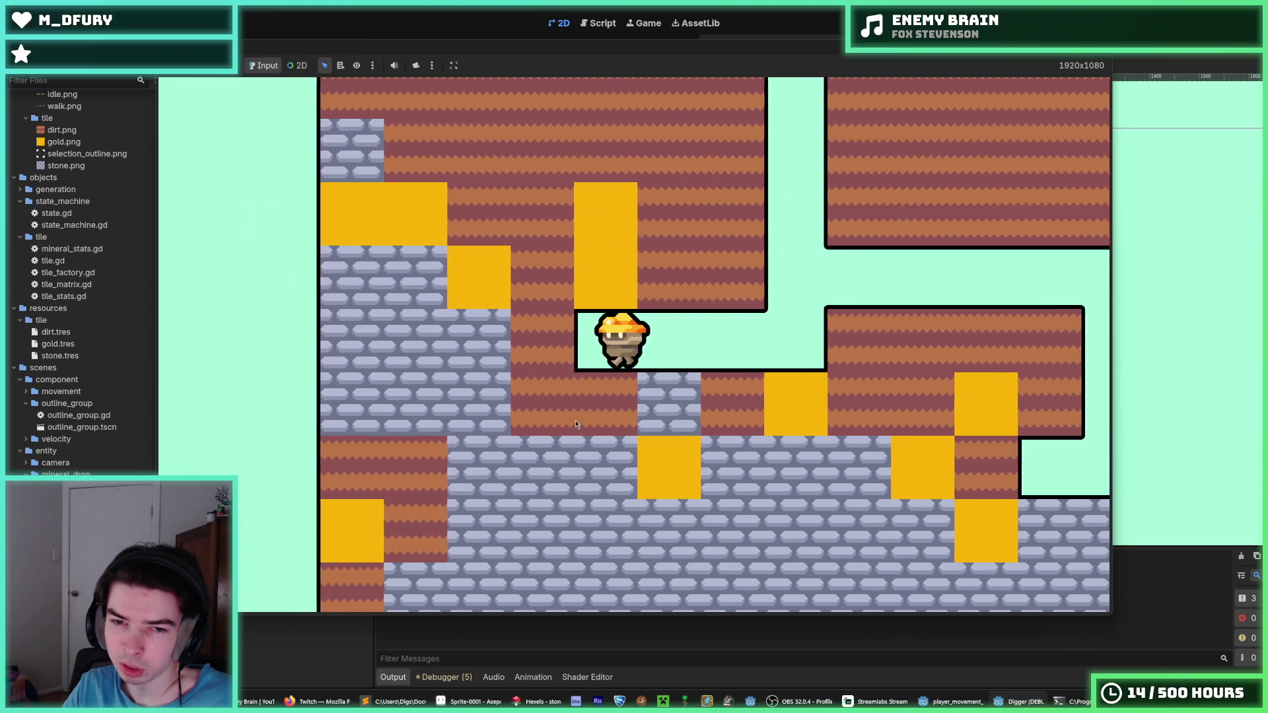
pyautogui.press('d')
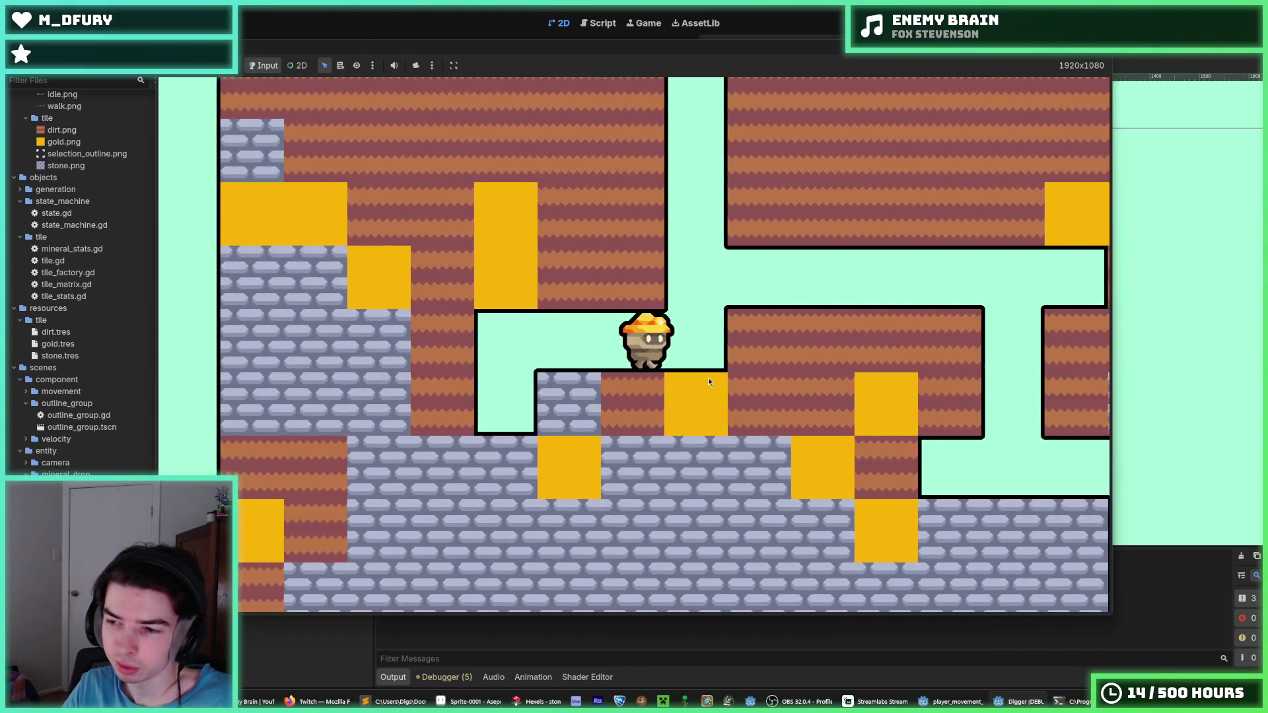
pyautogui.press('space')
pyautogui.press('a')
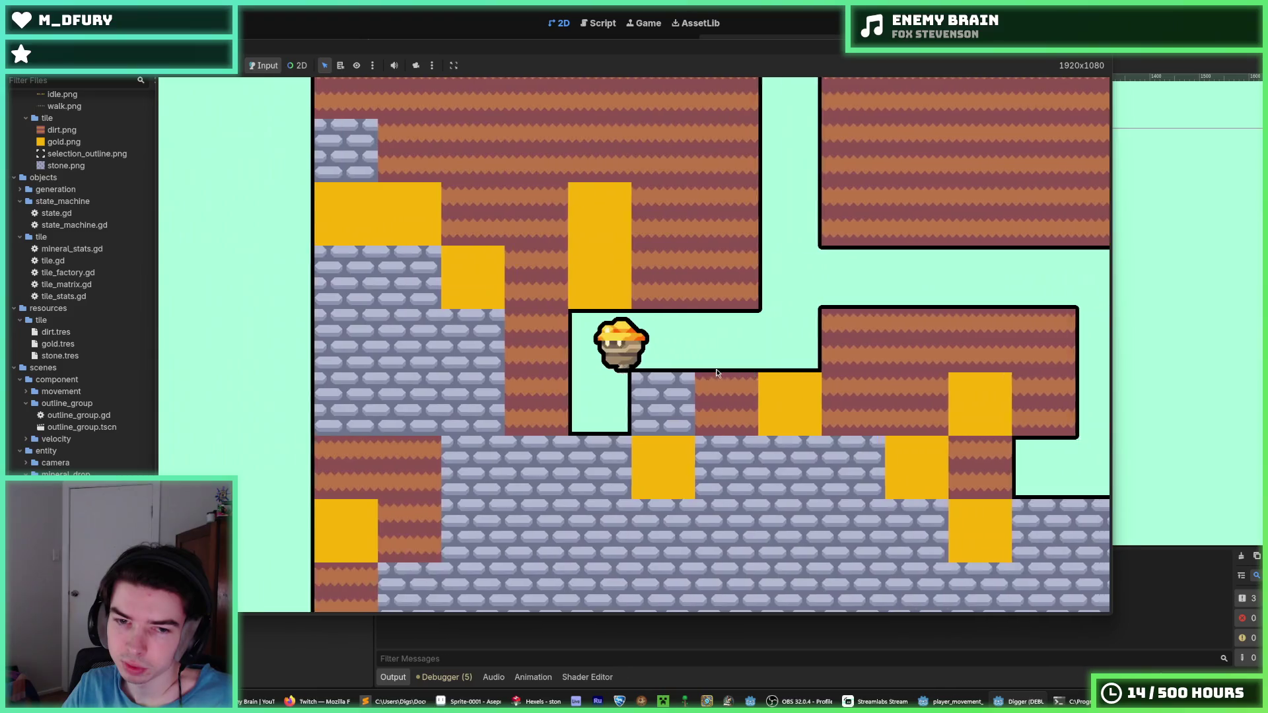
pyautogui.press('a')
pyautogui.click(560, 347)
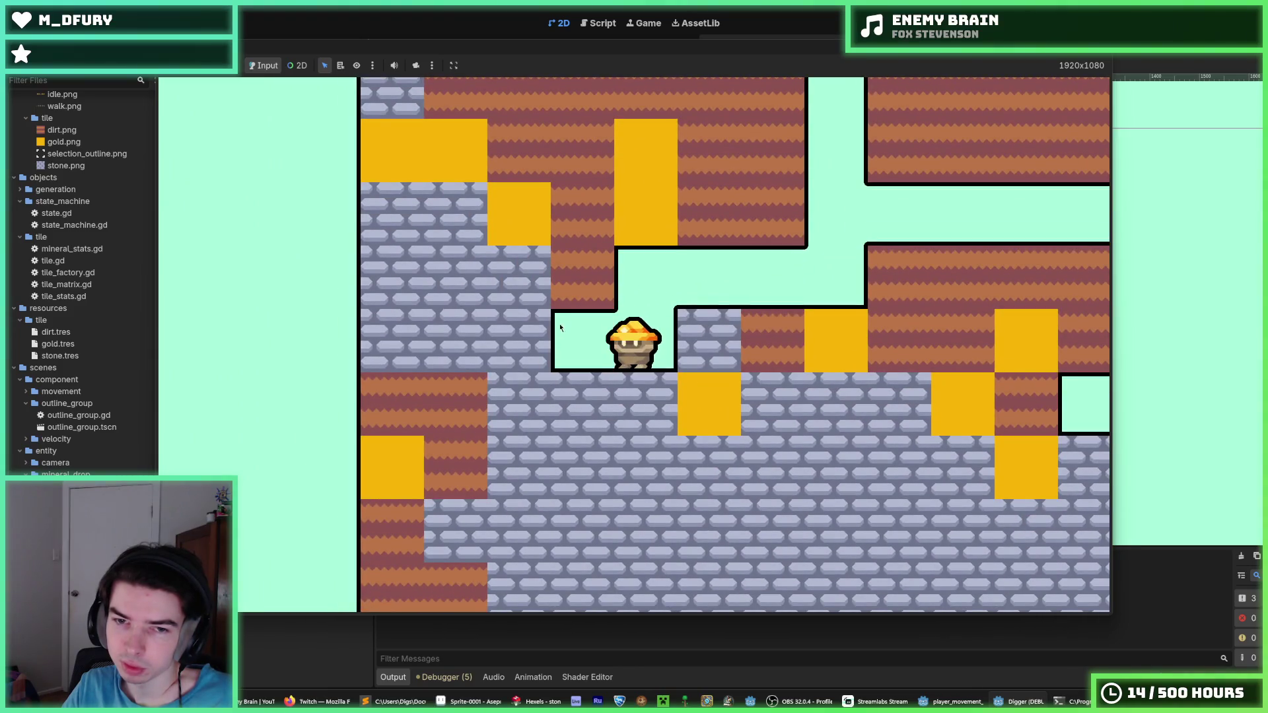
pyautogui.click(612, 243)
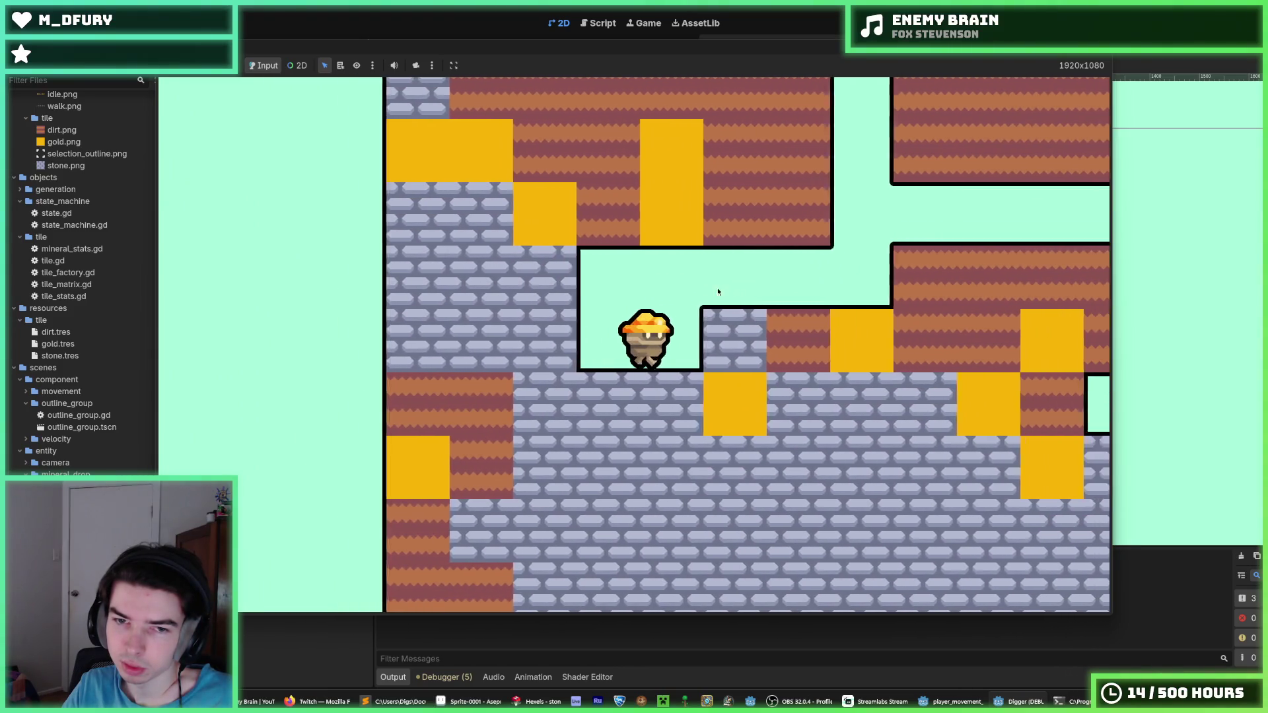
# - Move the miner across the cave and dig down through the stone tiles below
pyautogui.press('space')
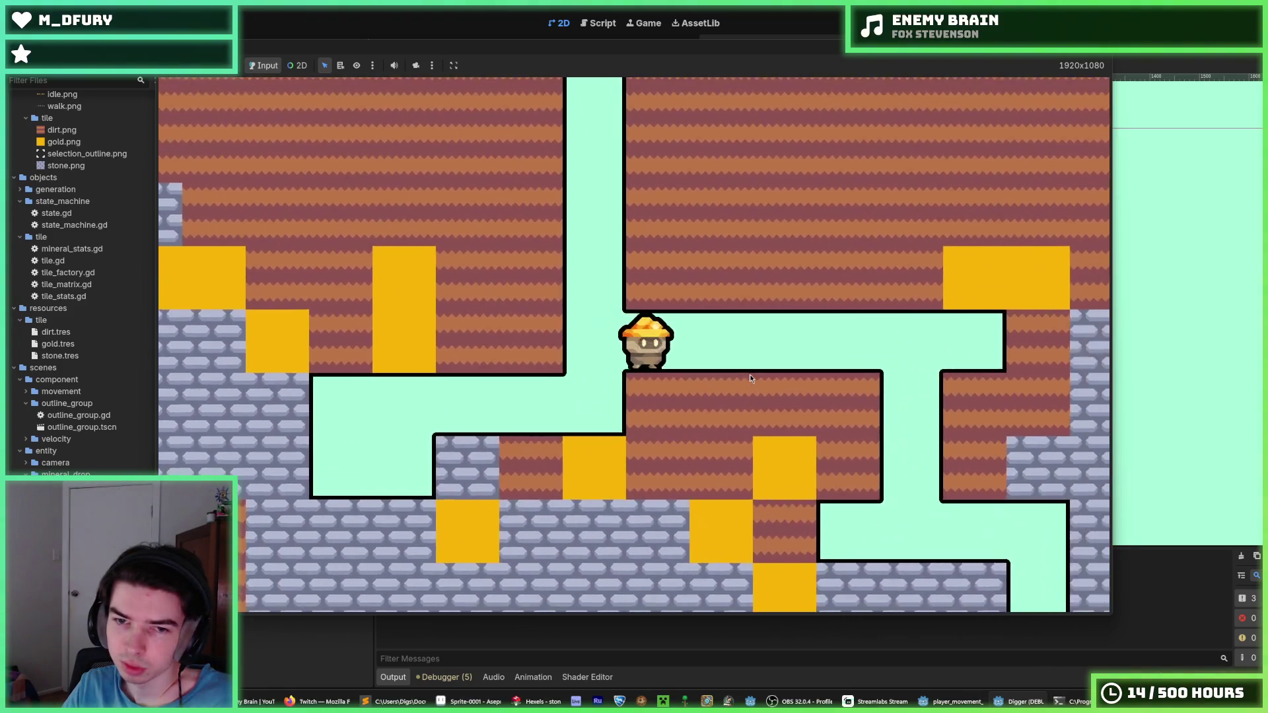
pyautogui.press('a')
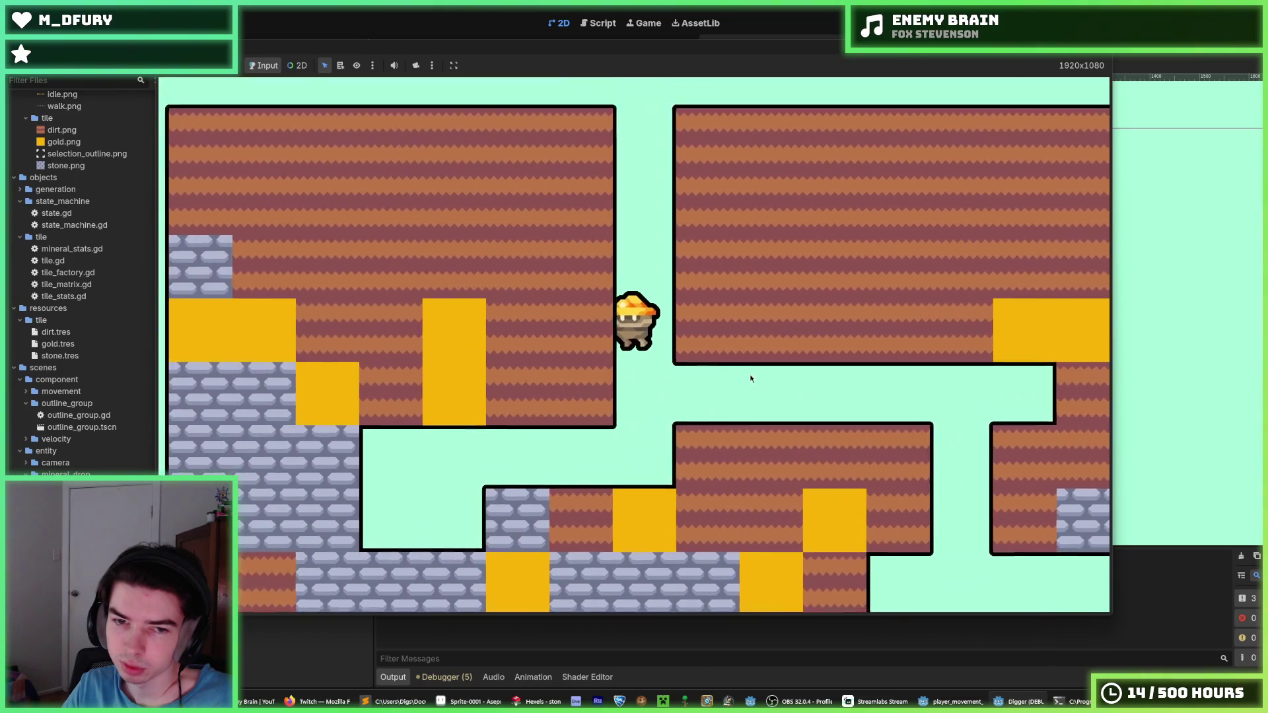
pyautogui.press('a')
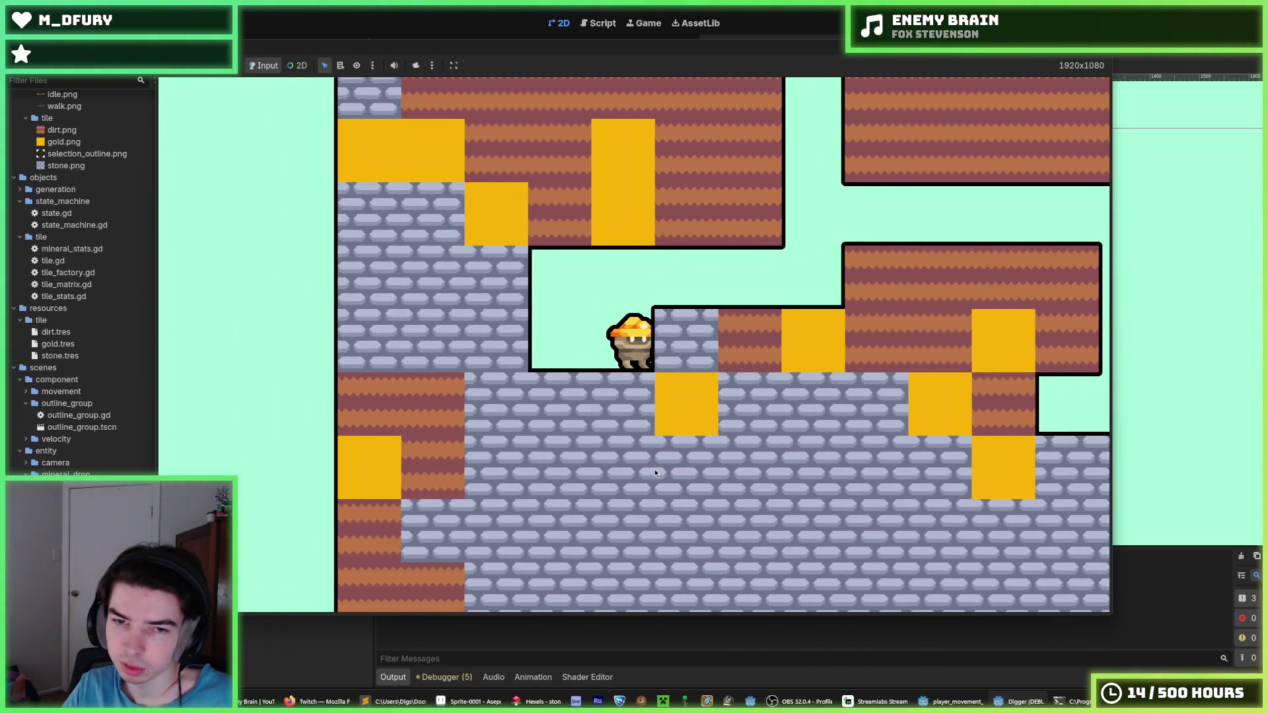
pyautogui.press('s')
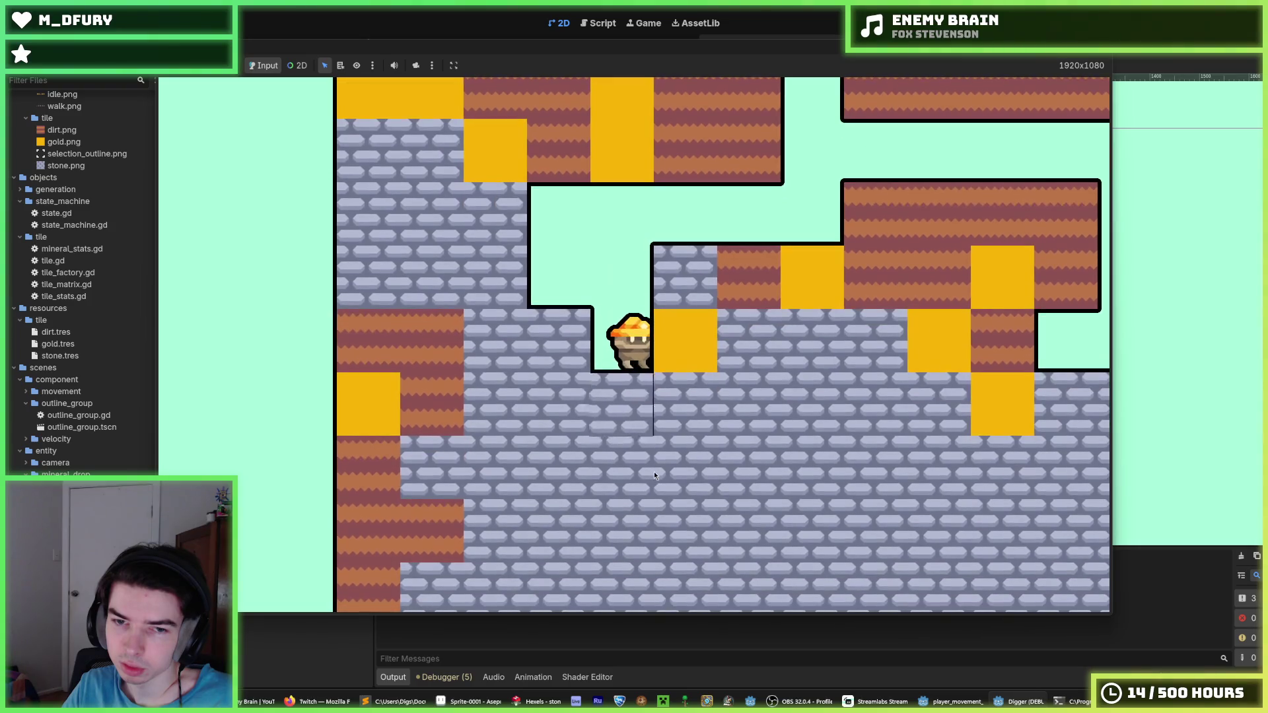
pyautogui.press('s')
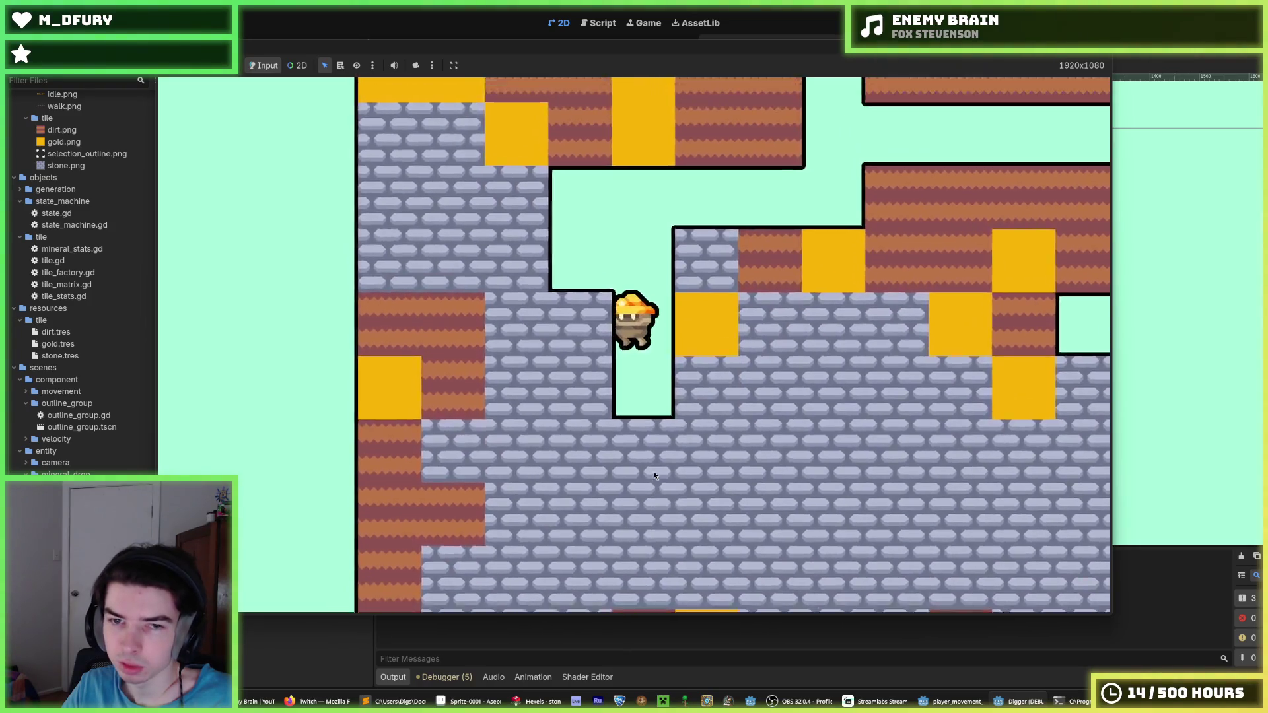
pyautogui.press('s')
pyautogui.press('s')
pyautogui.press('s')
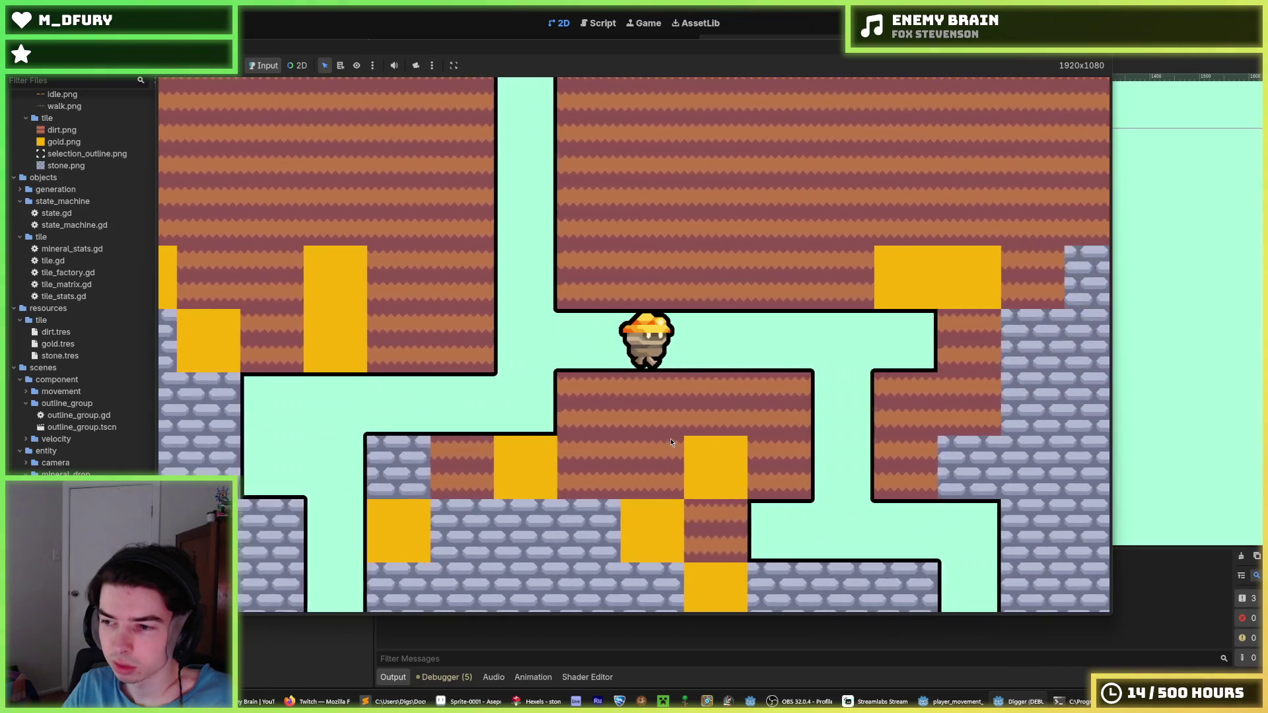
pyautogui.press('d')
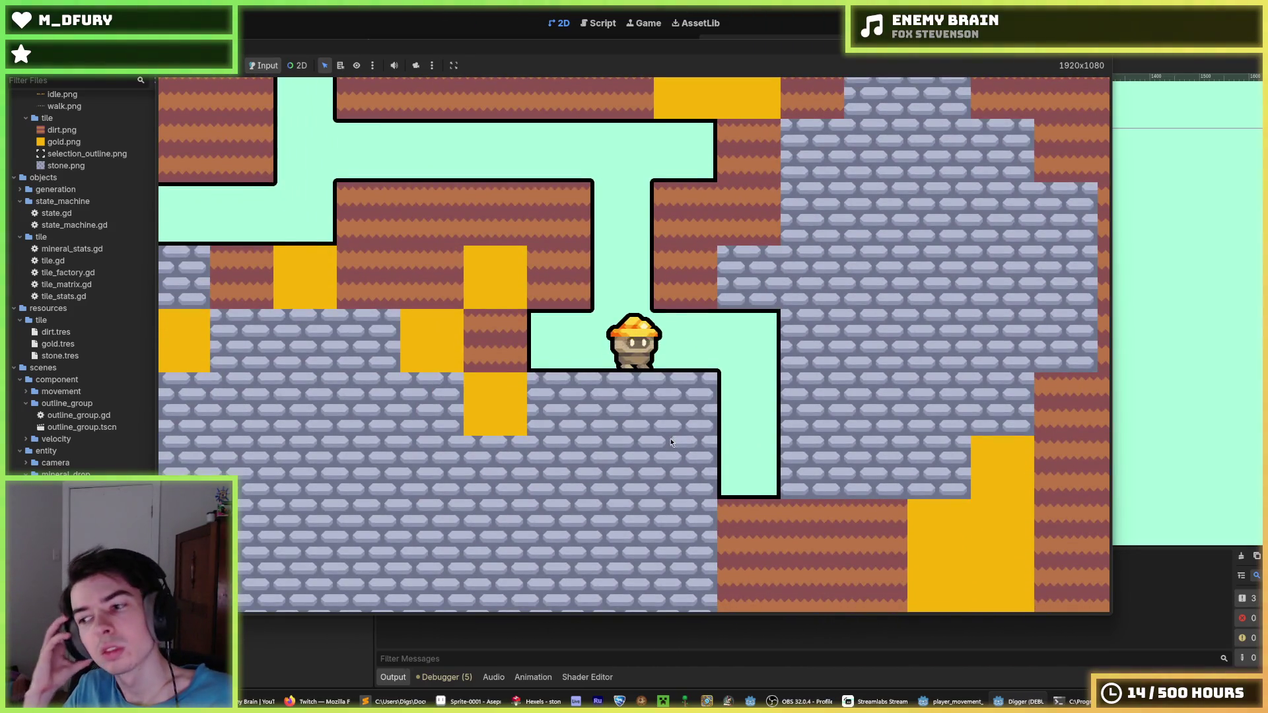
pyautogui.press('s')
pyautogui.press('s')
pyautogui.press('s')
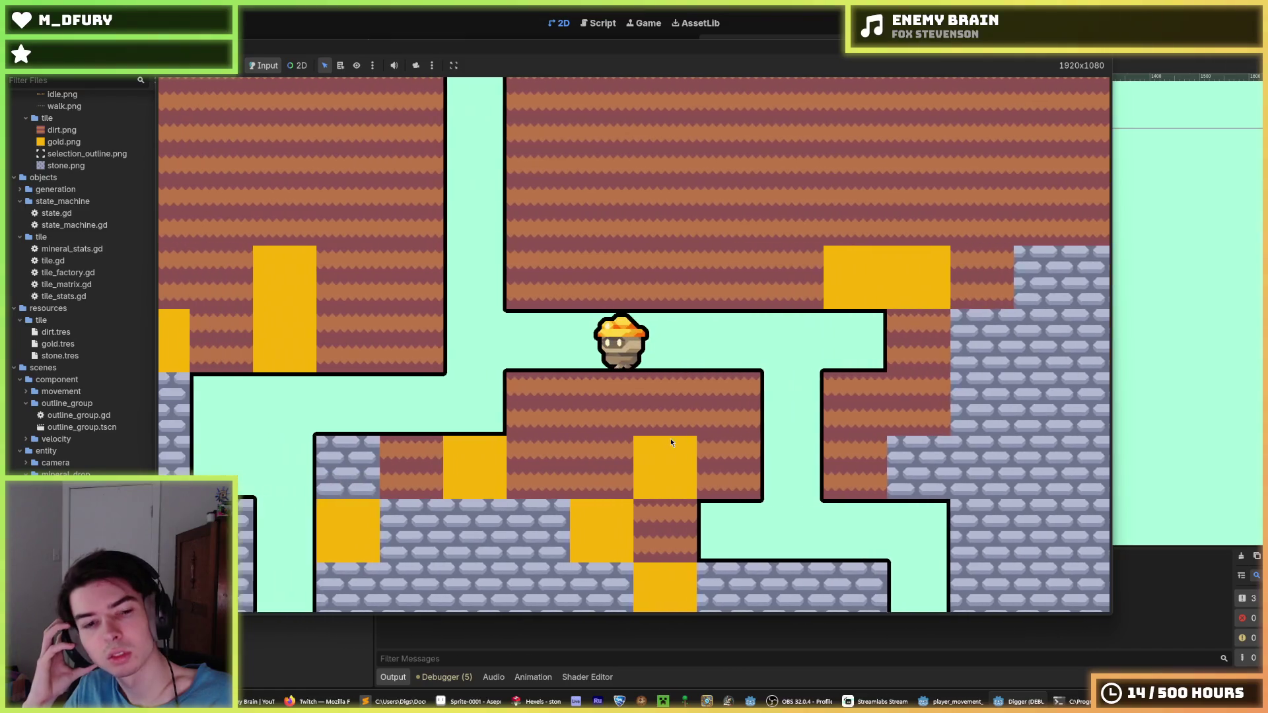
pyautogui.press('a')
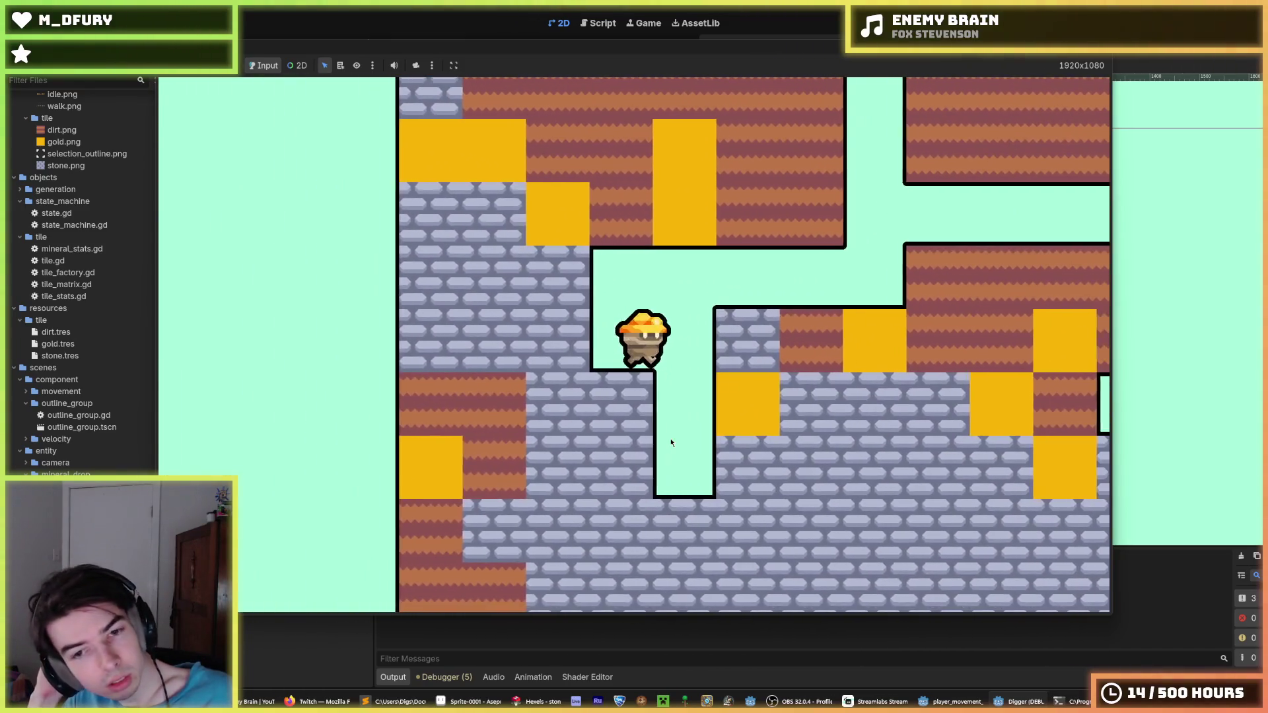
pyautogui.press('d')
pyautogui.press('s')
pyautogui.press('s')
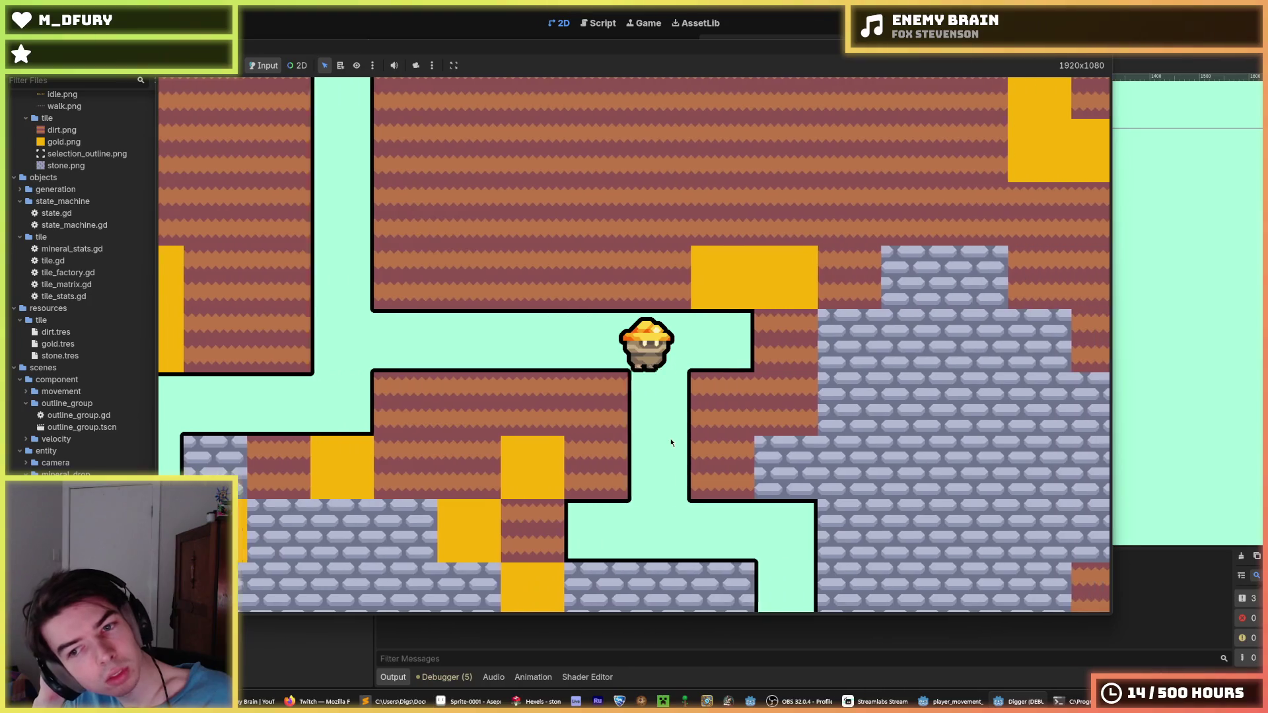
# - Jump and walk the miner back and forth through the dug tunnels
pyautogui.press('w')
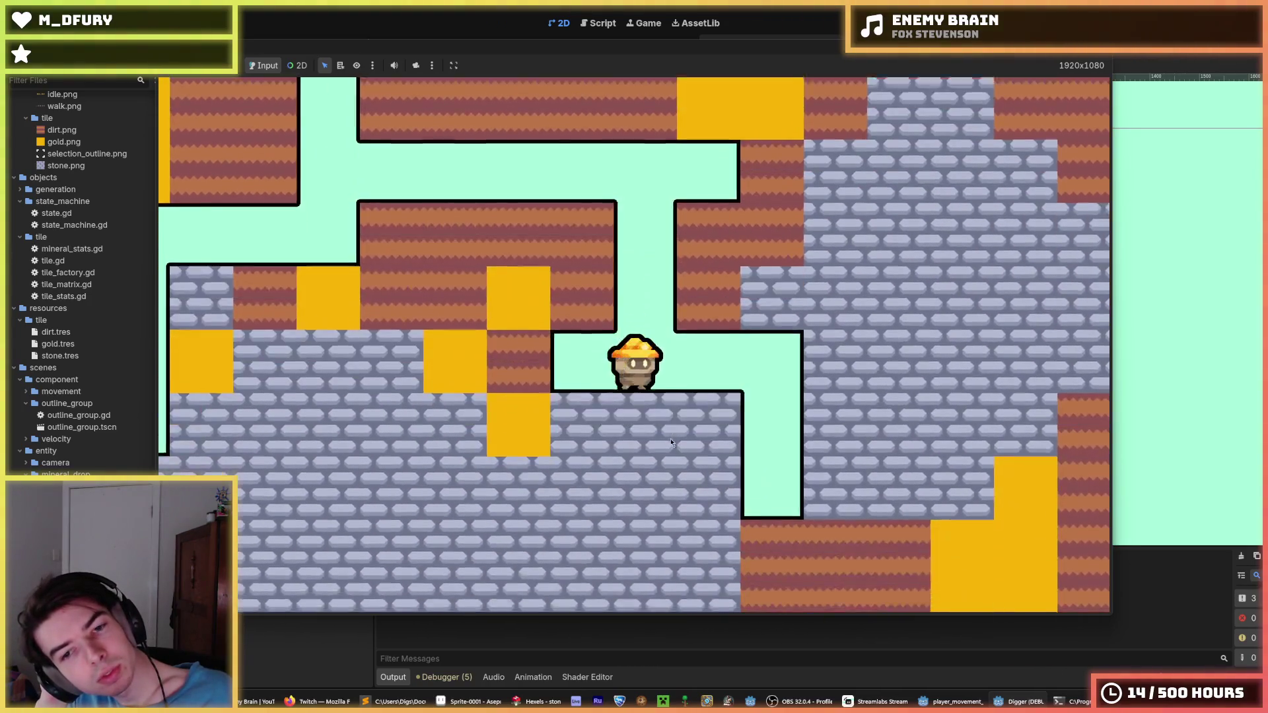
pyautogui.press('a')
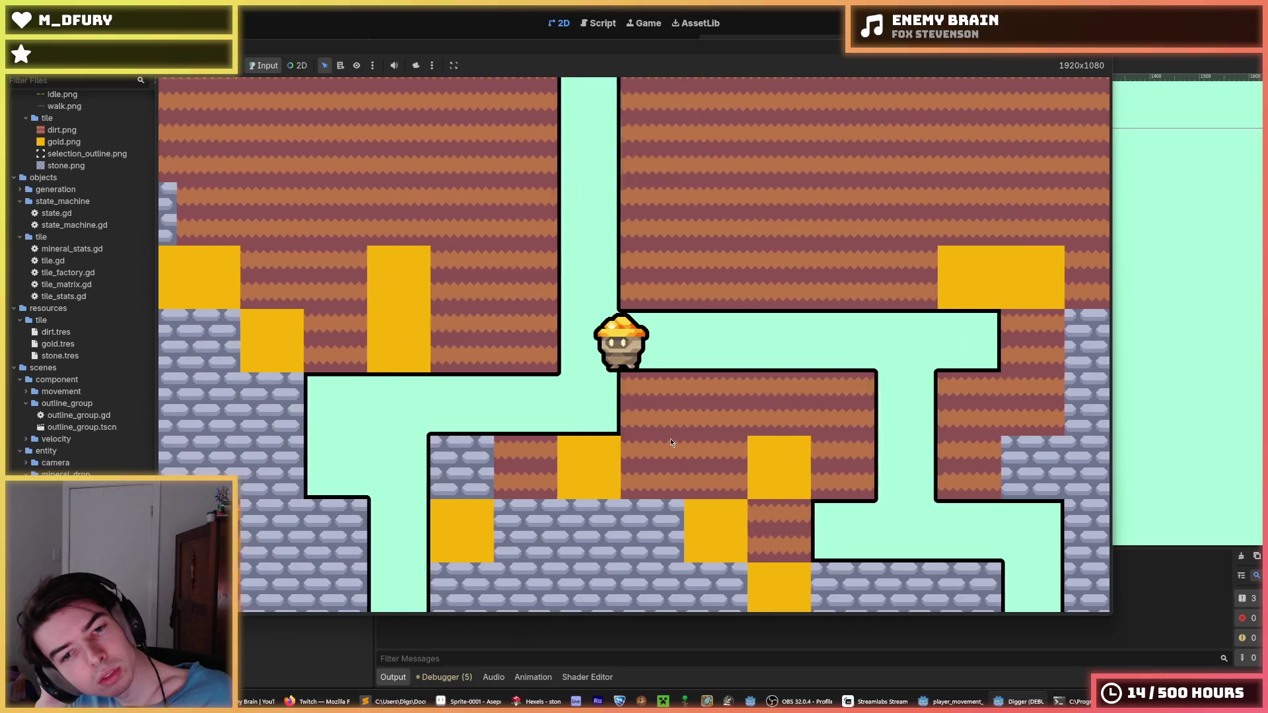
pyautogui.press('w')
pyautogui.press('d')
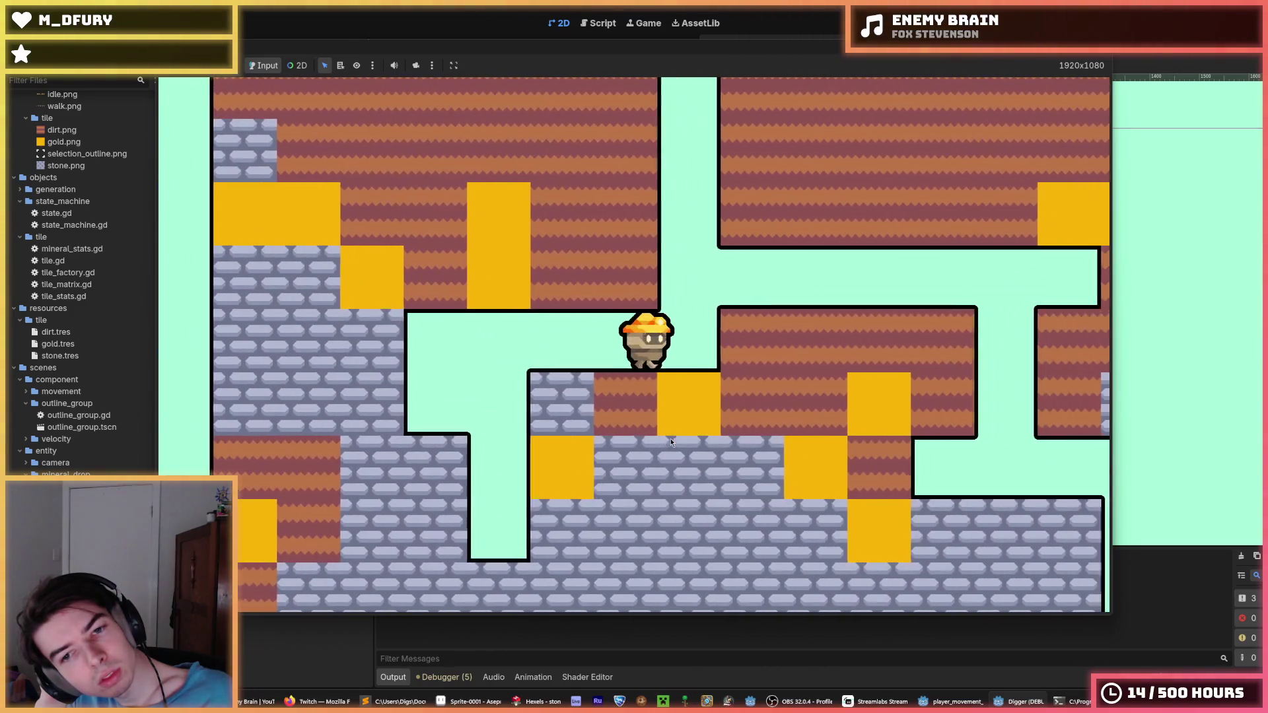
pyautogui.press('d')
pyautogui.press('s')
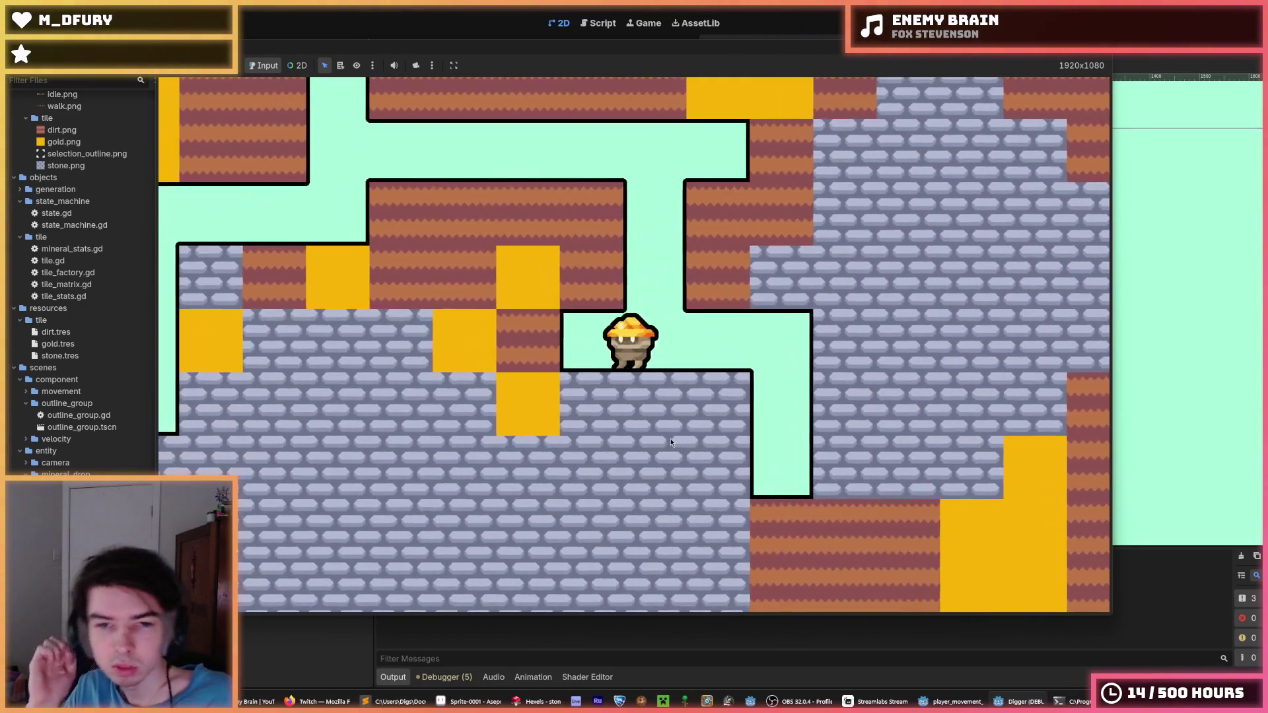
pyautogui.press('a')
pyautogui.press('w')
pyautogui.press('s')
pyautogui.press('w')
# - Drop down the vertical tunnel, then stop the game with F8 and return to Hexels
pyautogui.press('a')
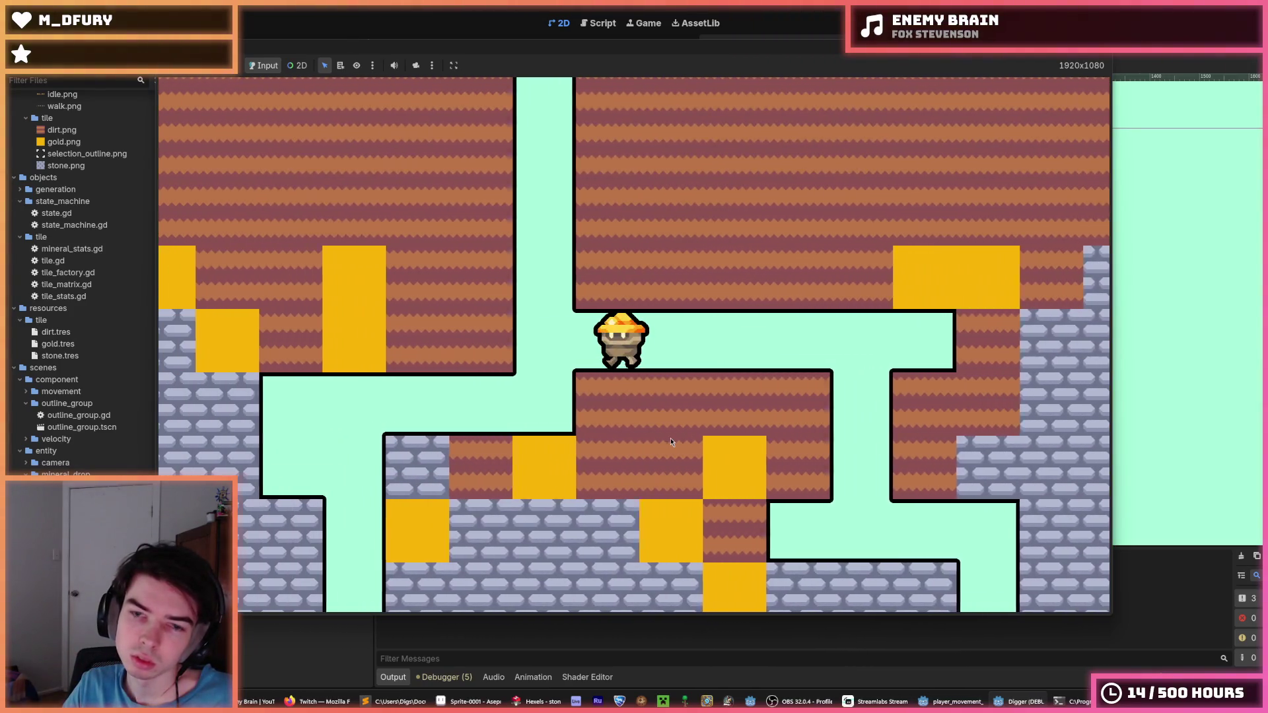
pyautogui.press('s')
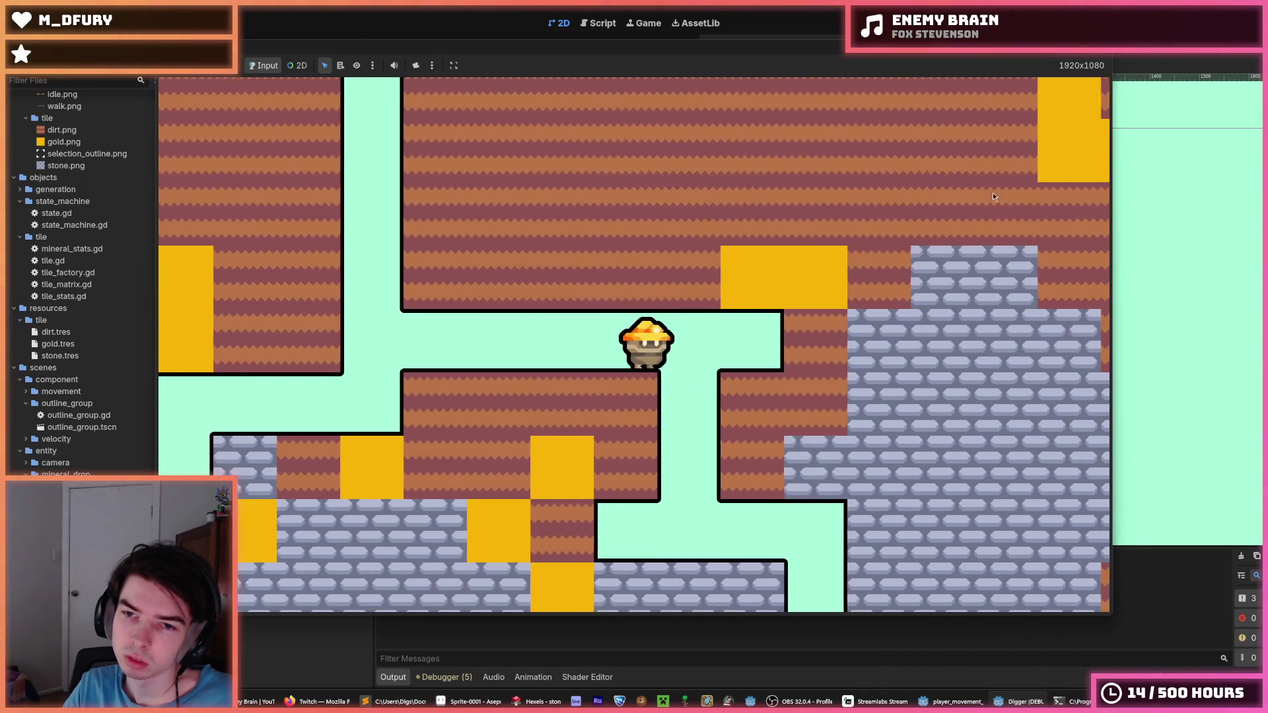
pyautogui.press('F8')
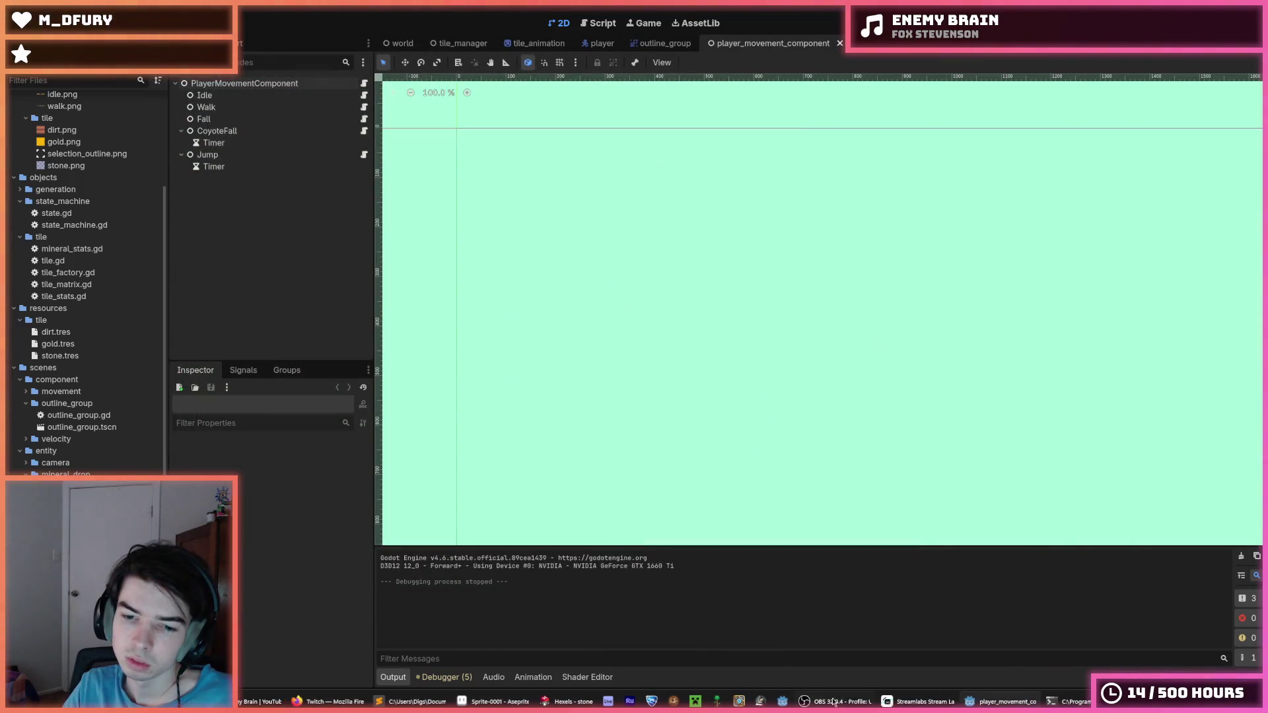
pyautogui.click(578, 704)
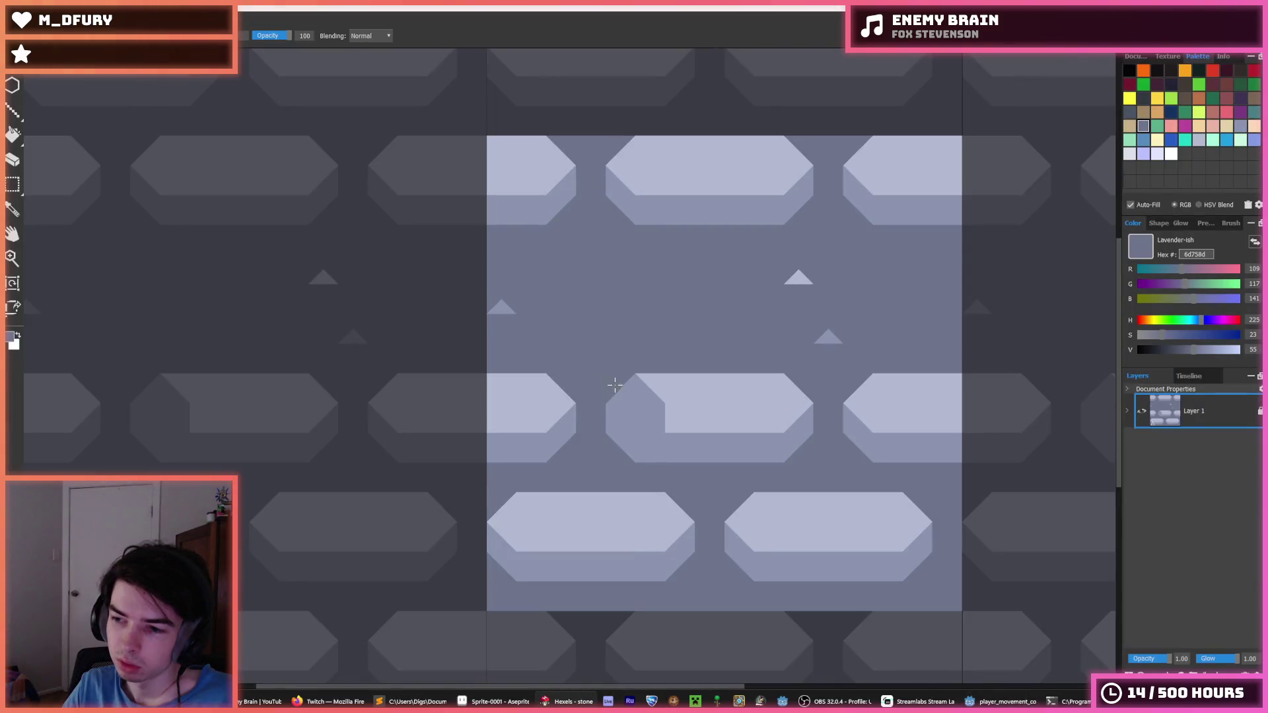
# - Repaint the top-middle brick's lower bevel light and paint out the top-left brick in background lavender
pyautogui.scroll(1, 735, 354)
pyautogui.scroll(-2, 735, 354)
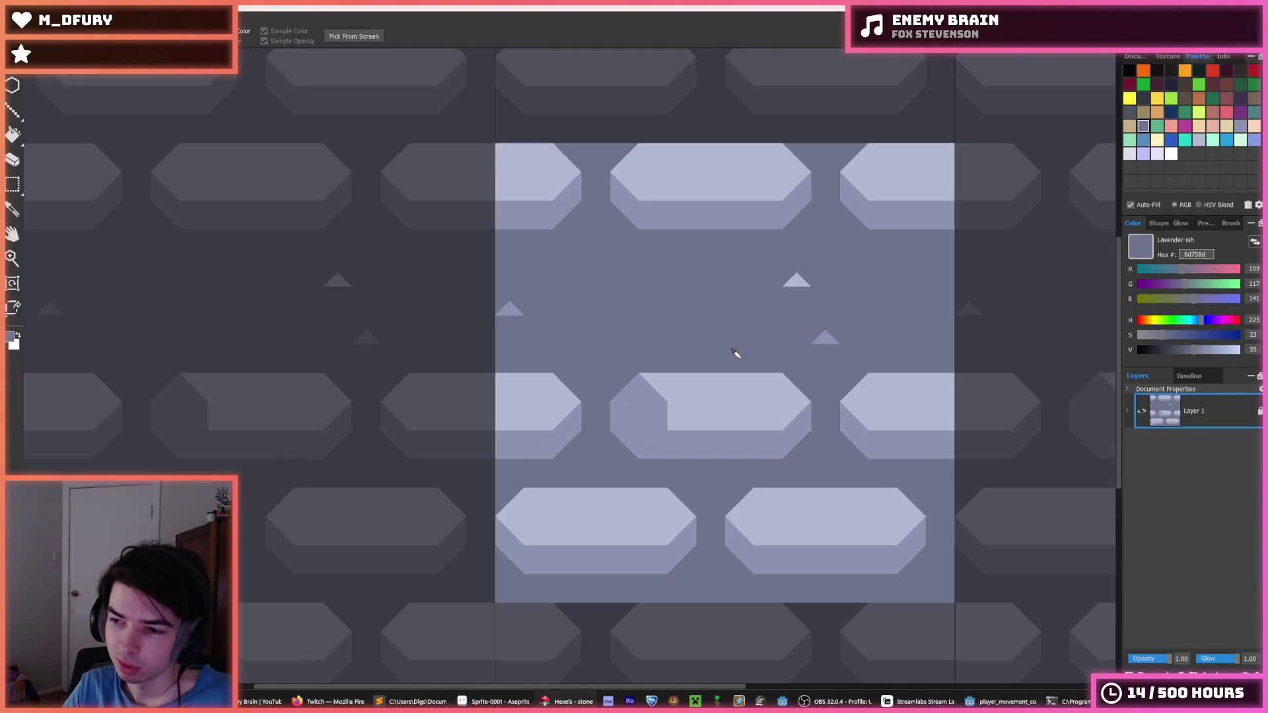
pyautogui.scroll(1, 636, 366)
pyautogui.scroll(-2, 665, 367)
pyautogui.scroll(1, 665, 366)
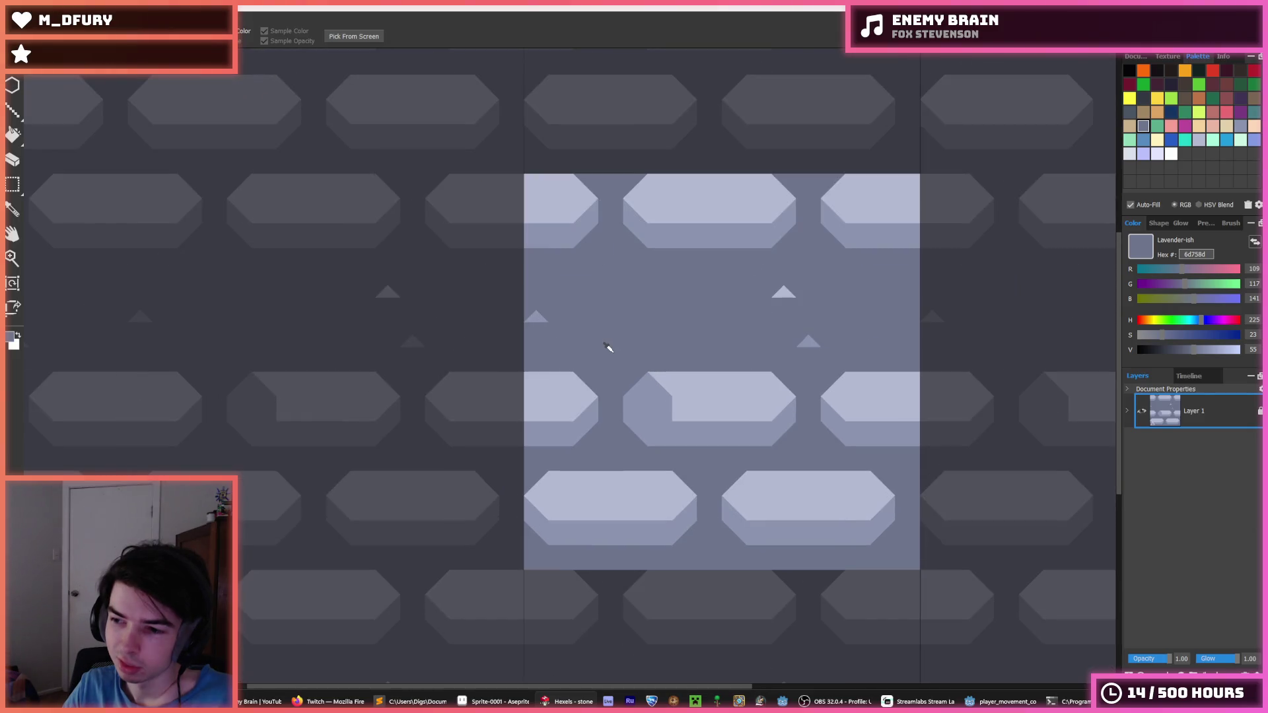
pyautogui.scroll(1, 622, 321)
pyautogui.press('b')
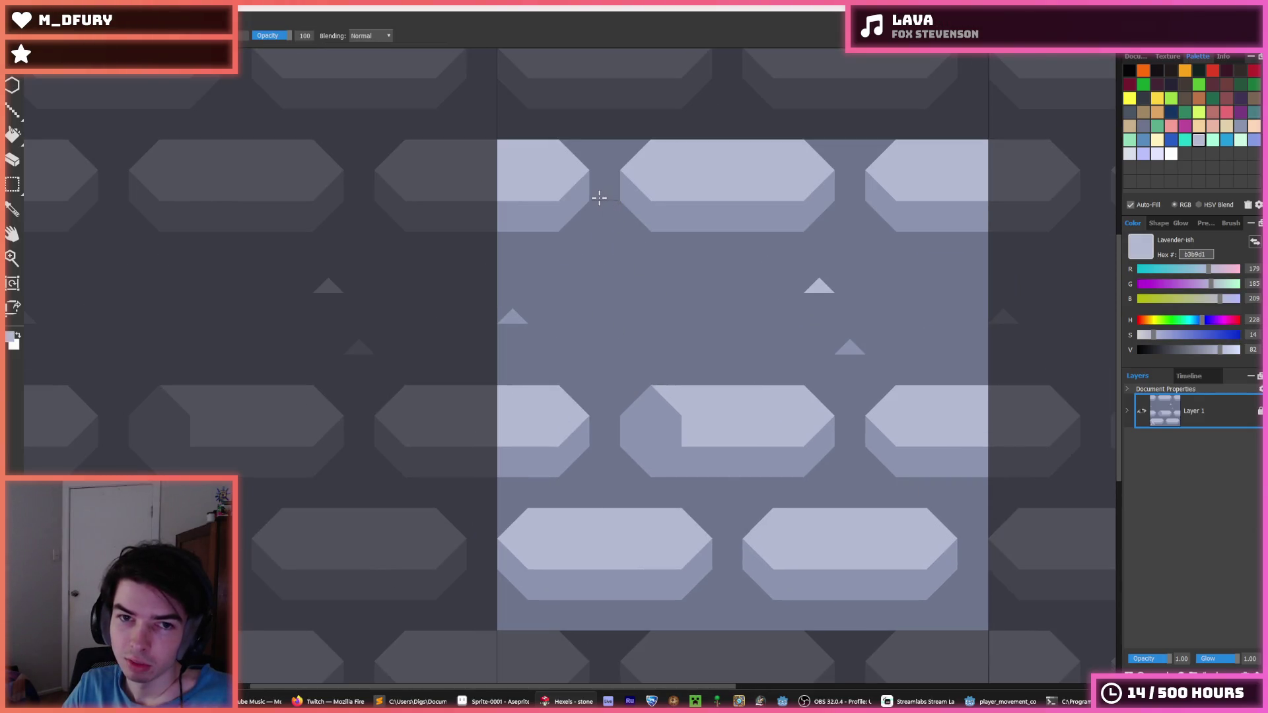
pyautogui.moveTo(772, 186)
pyautogui.mouseDown()
pyautogui.moveTo(804, 206)
pyautogui.moveTo(784, 141)
pyautogui.moveTo(747, 173)
pyautogui.moveTo(736, 233)
pyautogui.mouseUp()
pyautogui.keyDown('alt'); pyautogui.click(656, 192); pyautogui.keyUp('alt')
pyautogui.moveTo(657, 192)
pyautogui.mouseDown()
pyautogui.moveTo(667, 207)
pyautogui.moveTo(727, 204)
pyautogui.mouseUp()
pyautogui.keyDown('alt'); pyautogui.click(586, 204); pyautogui.keyUp('alt')
pyautogui.moveTo(586, 204)
pyautogui.mouseDown()
pyautogui.moveTo(542, 179)
pyautogui.moveTo(515, 192)
pyautogui.moveTo(410, 148)
pyautogui.moveTo(373, 215)
pyautogui.mouseUp()
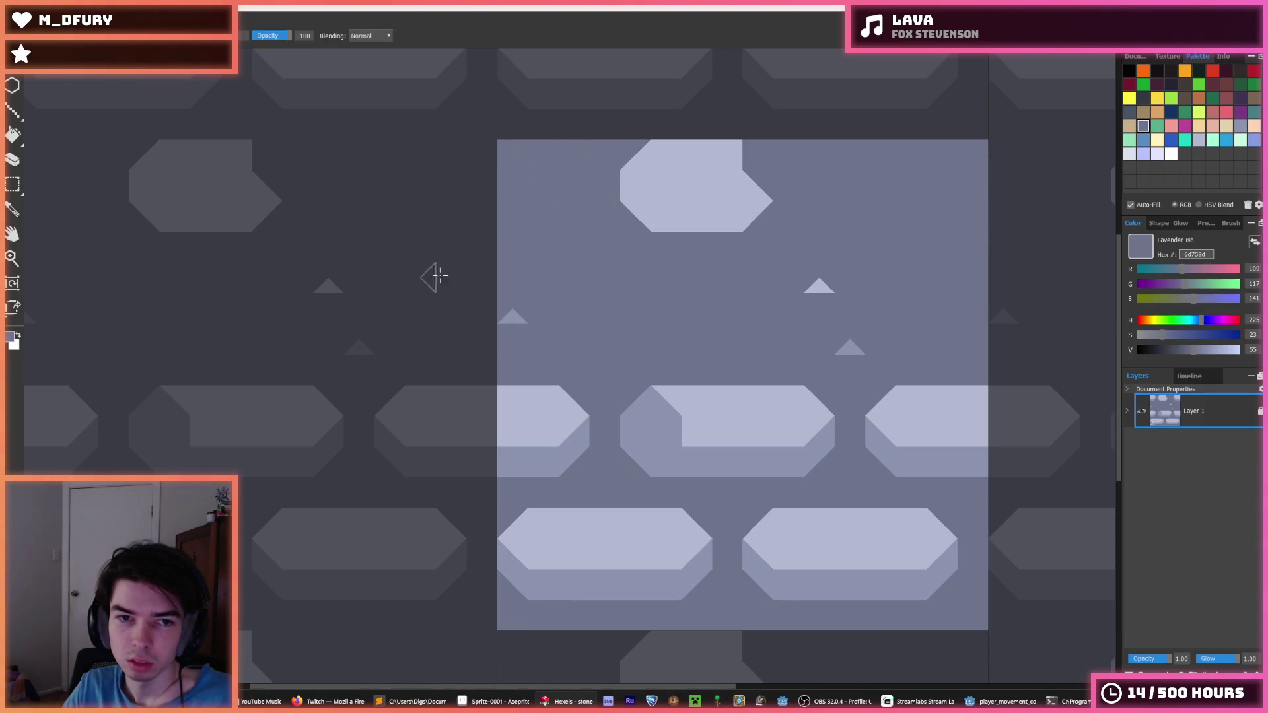
# - Paint out the diagonal bar and trim the top piece into one flat light hexagon
pyautogui.keyDown('alt'); pyautogui.click(699, 187); pyautogui.keyUp('alt')
pyautogui.moveTo(699, 187); pyautogui.dragTo(741, 155)
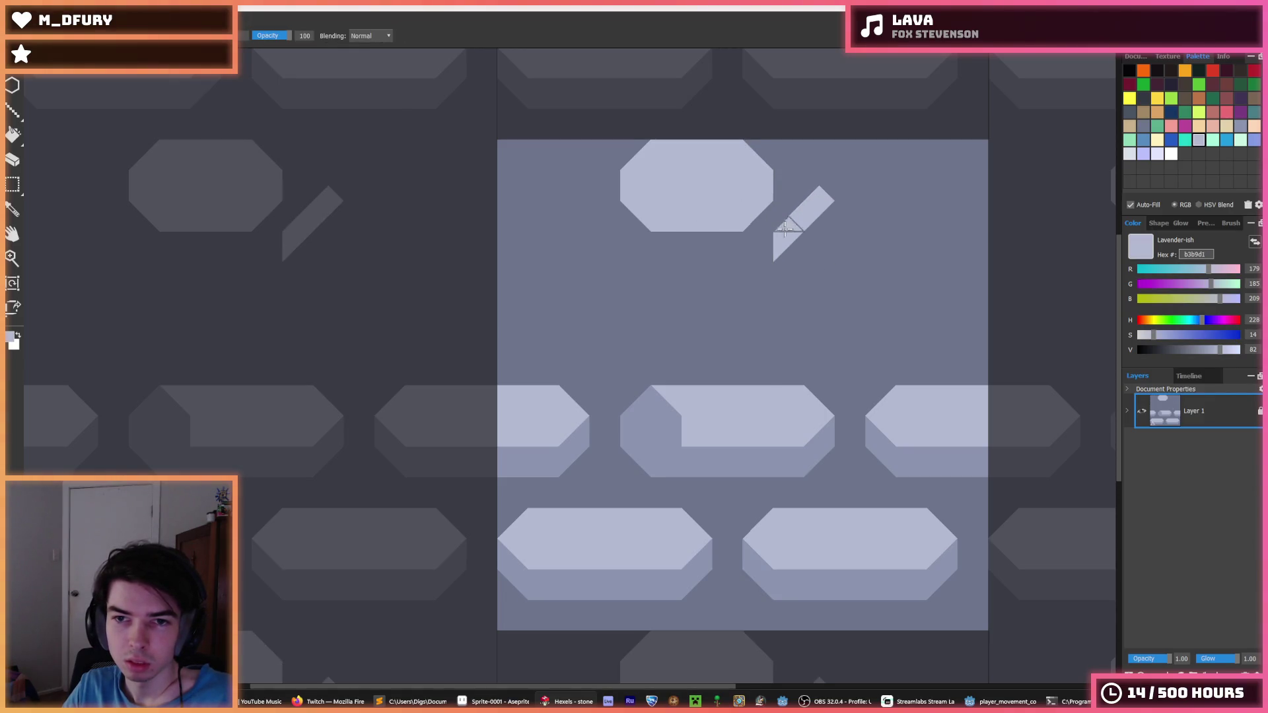
pyautogui.moveTo(768, 233); pyautogui.dragTo(784, 228)
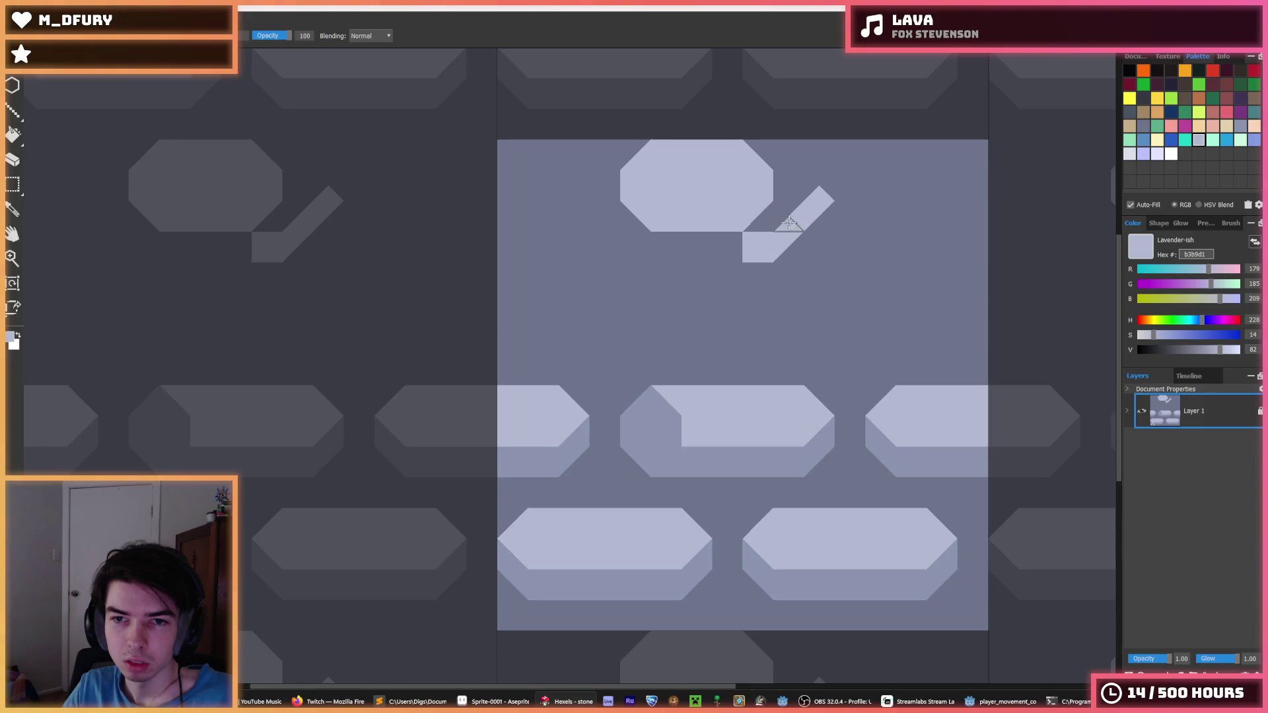
pyautogui.keyDown('alt'); pyautogui.click(874, 201); pyautogui.keyUp('alt')
pyautogui.moveTo(875, 201)
pyautogui.mouseDown()
pyautogui.moveTo(826, 193)
pyautogui.moveTo(661, 218)
pyautogui.moveTo(630, 180)
pyautogui.moveTo(647, 179)
pyautogui.mouseUp()
pyautogui.keyDown('alt'); pyautogui.click(733, 174); pyautogui.keyUp('alt')
pyautogui.keyDown('alt'); pyautogui.click(786, 191); pyautogui.keyUp('alt')
pyautogui.keyDown('alt'); pyautogui.click(650, 175); pyautogui.keyUp('alt')
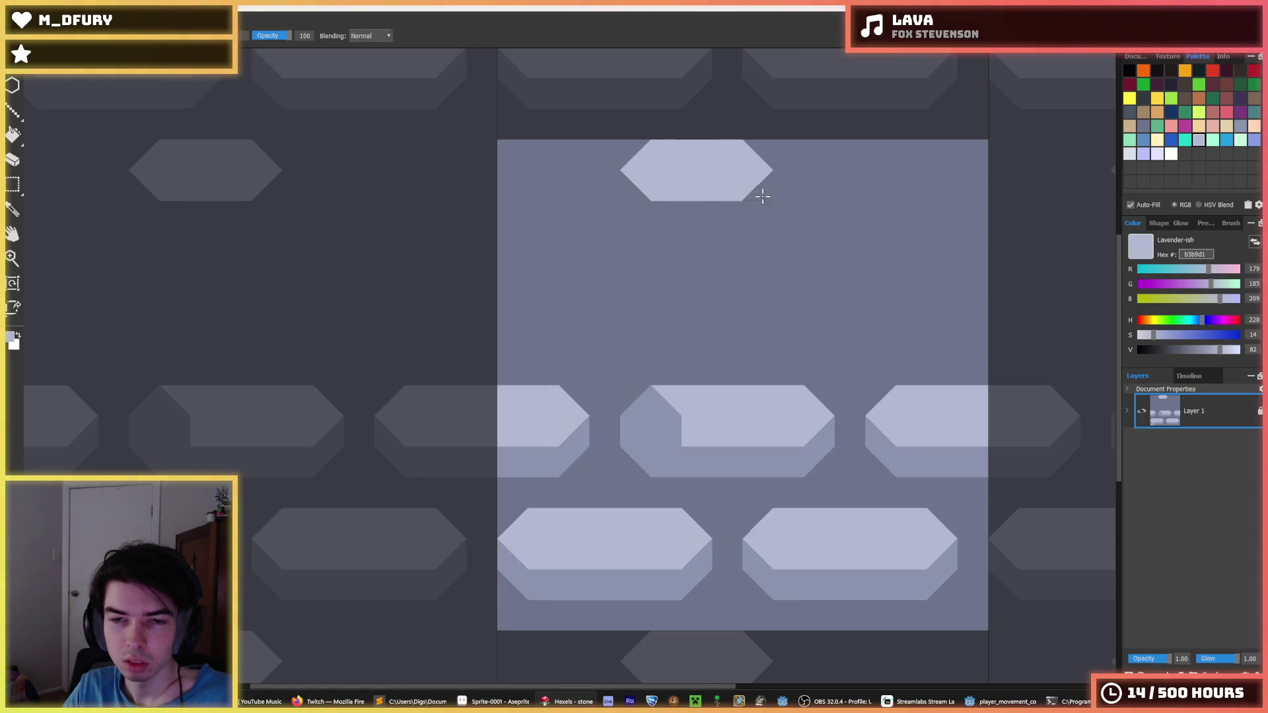
# - Shape a second light b3b9d1 hexagon below-right of the top one, cleaning its edges with background
pyautogui.moveTo(745, 222)
pyautogui.mouseDown()
pyautogui.moveTo(750, 235)
pyautogui.moveTo(778, 222)
pyautogui.moveTo(786, 249)
pyautogui.moveTo(755, 271)
pyautogui.mouseUp()
pyautogui.keyDown('alt'); pyautogui.click(849, 230); pyautogui.keyUp('alt')
pyautogui.moveTo(849, 229)
pyautogui.mouseDown()
pyautogui.moveTo(755, 204)
pyautogui.moveTo(711, 260)
pyautogui.moveTo(753, 215)
pyautogui.mouseUp()
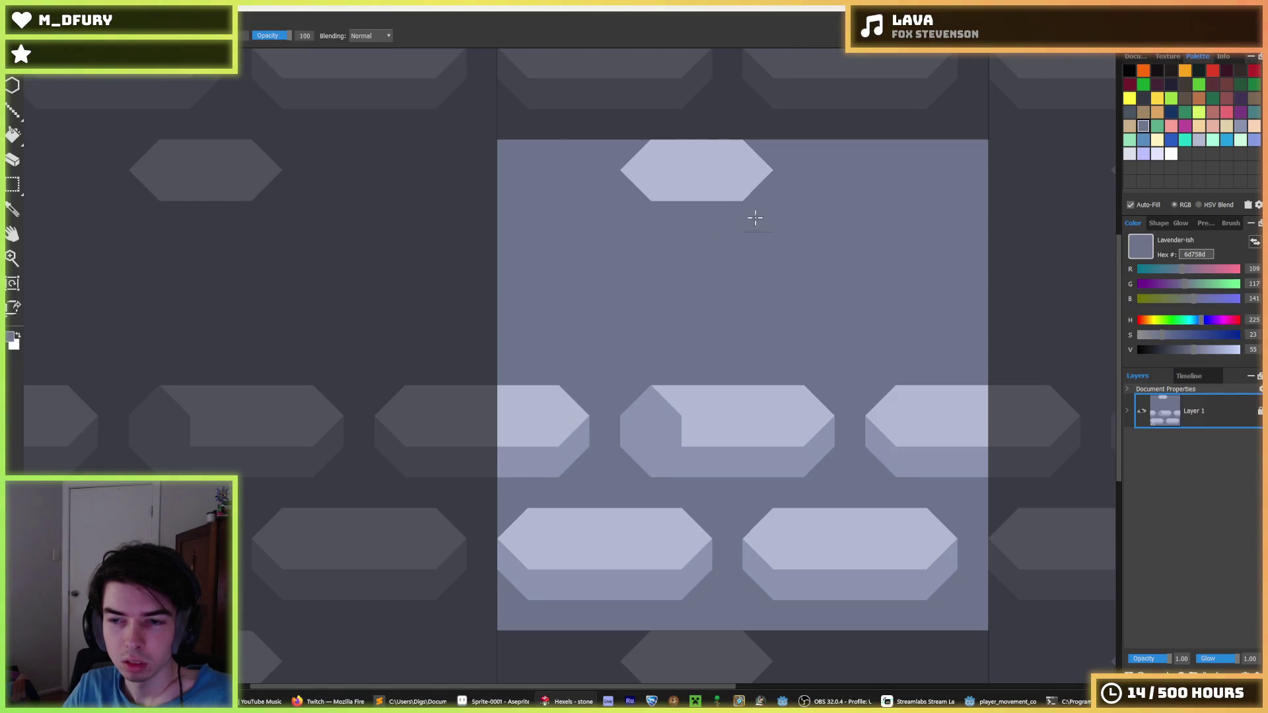
pyautogui.keyDown('alt'); pyautogui.click(641, 189); pyautogui.keyUp('alt')
pyautogui.moveTo(659, 212)
pyautogui.mouseDown()
pyautogui.moveTo(724, 206)
pyautogui.moveTo(773, 177)
pyautogui.moveTo(796, 214)
pyautogui.moveTo(765, 249)
pyautogui.moveTo(784, 230)
pyautogui.mouseUp()
pyautogui.keyDown('alt'); pyautogui.click(733, 184); pyautogui.keyUp('alt')
pyautogui.keyDown('alt'); pyautogui.click(784, 230); pyautogui.keyUp('alt')
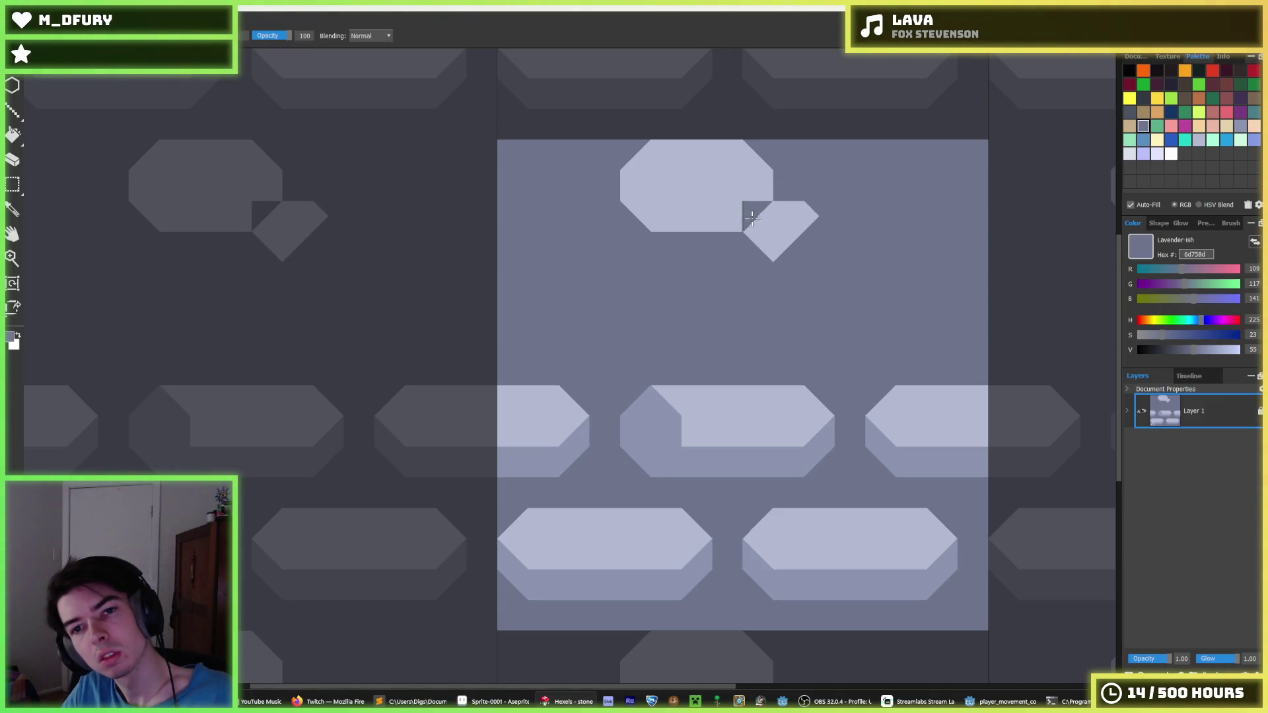
pyautogui.keyDown('alt'); pyautogui.click(785, 205); pyautogui.keyUp('alt')
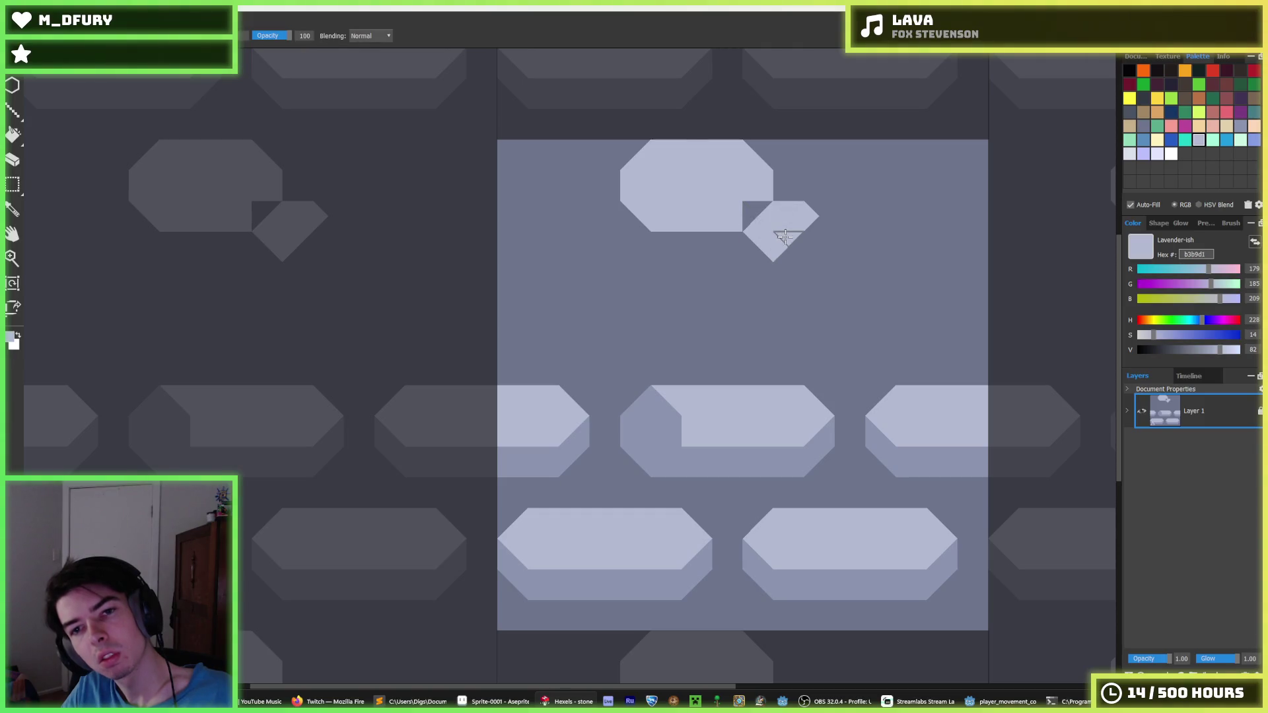
pyautogui.keyDown('alt'); pyautogui.click(786, 198); pyautogui.keyUp('alt')
pyautogui.moveTo(743, 221); pyautogui.dragTo(753, 197)
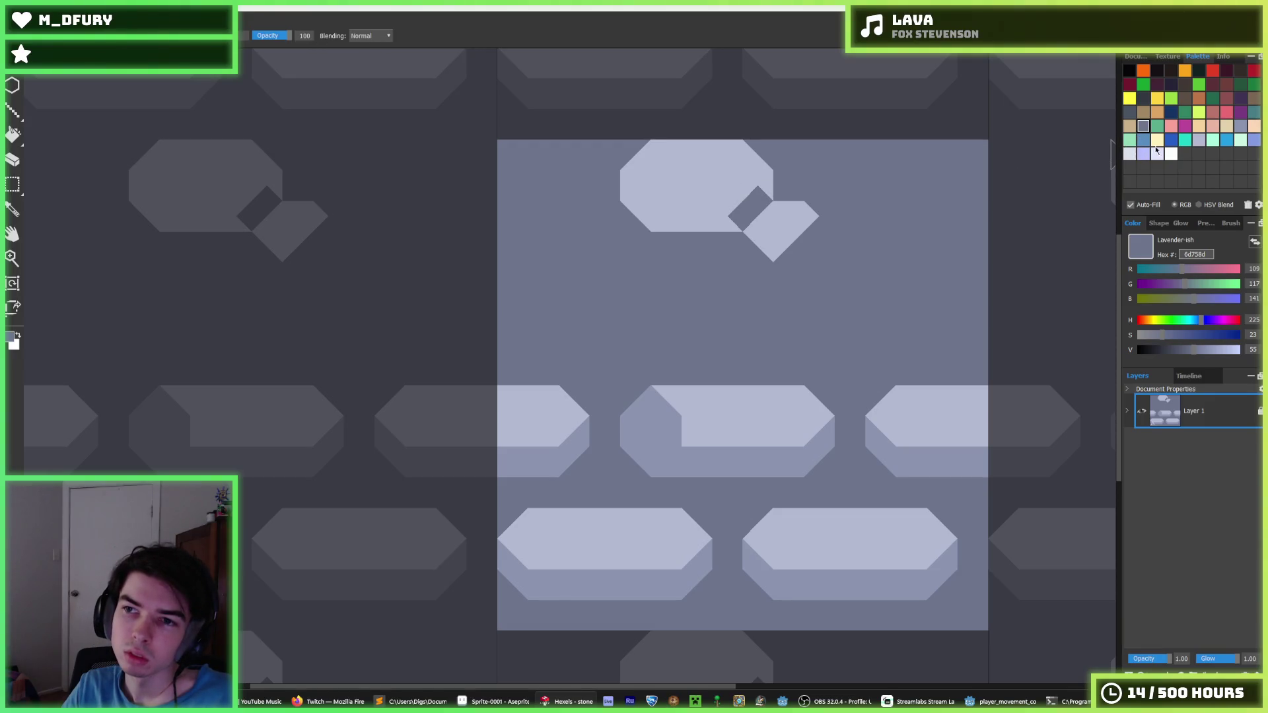
# - Shade both hexagons' lower bevels with 8b93af, then box-select the top hexagon
pyautogui.click(1198, 139)
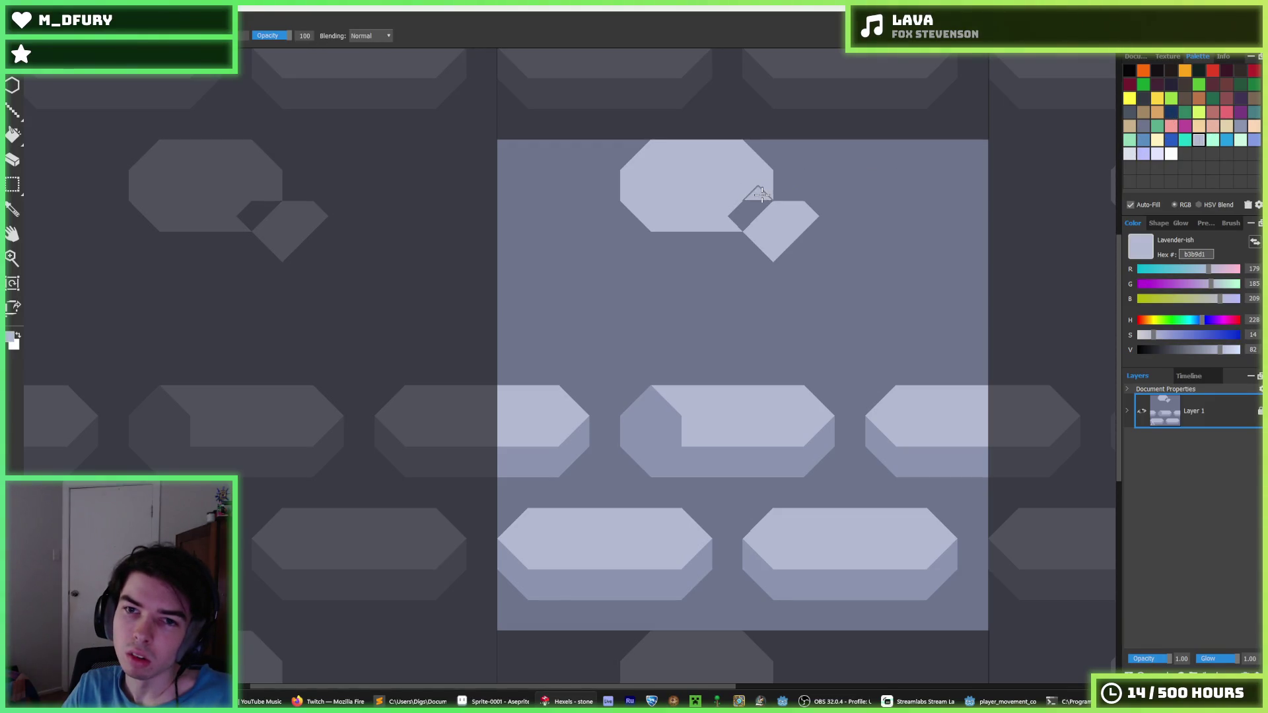
pyautogui.click(1240, 126)
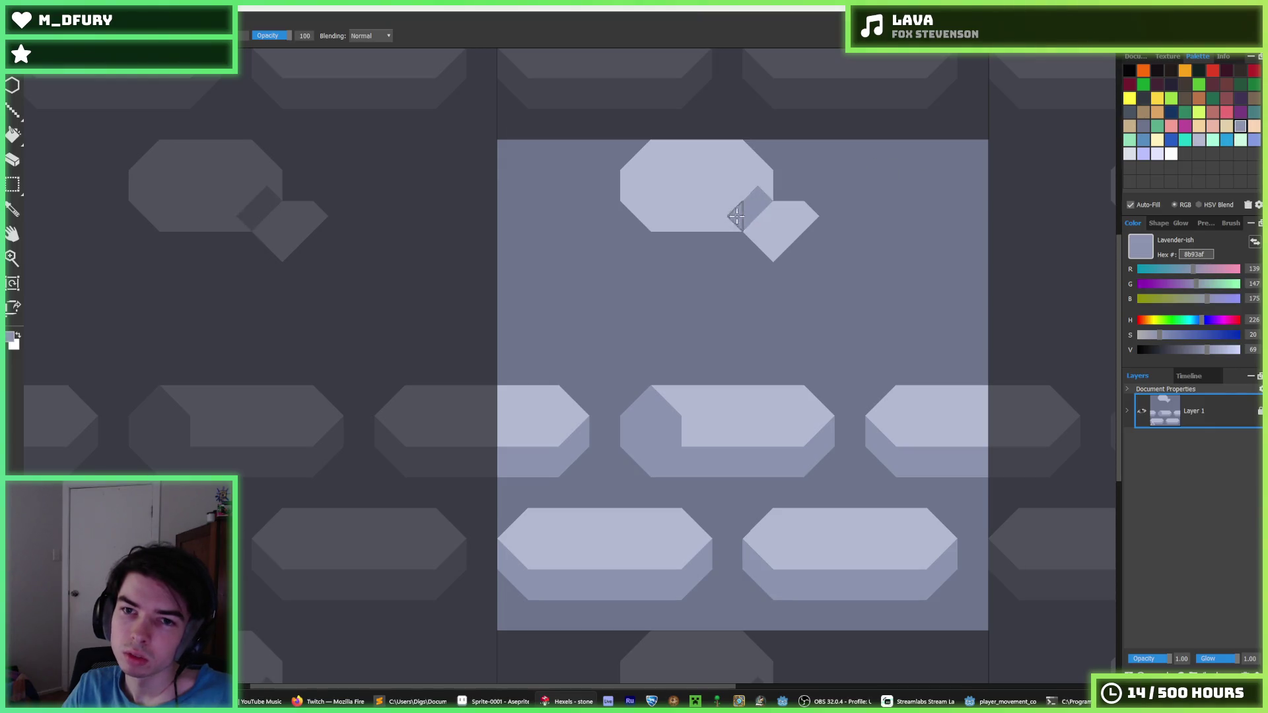
pyautogui.moveTo(736, 216); pyautogui.dragTo(653, 215)
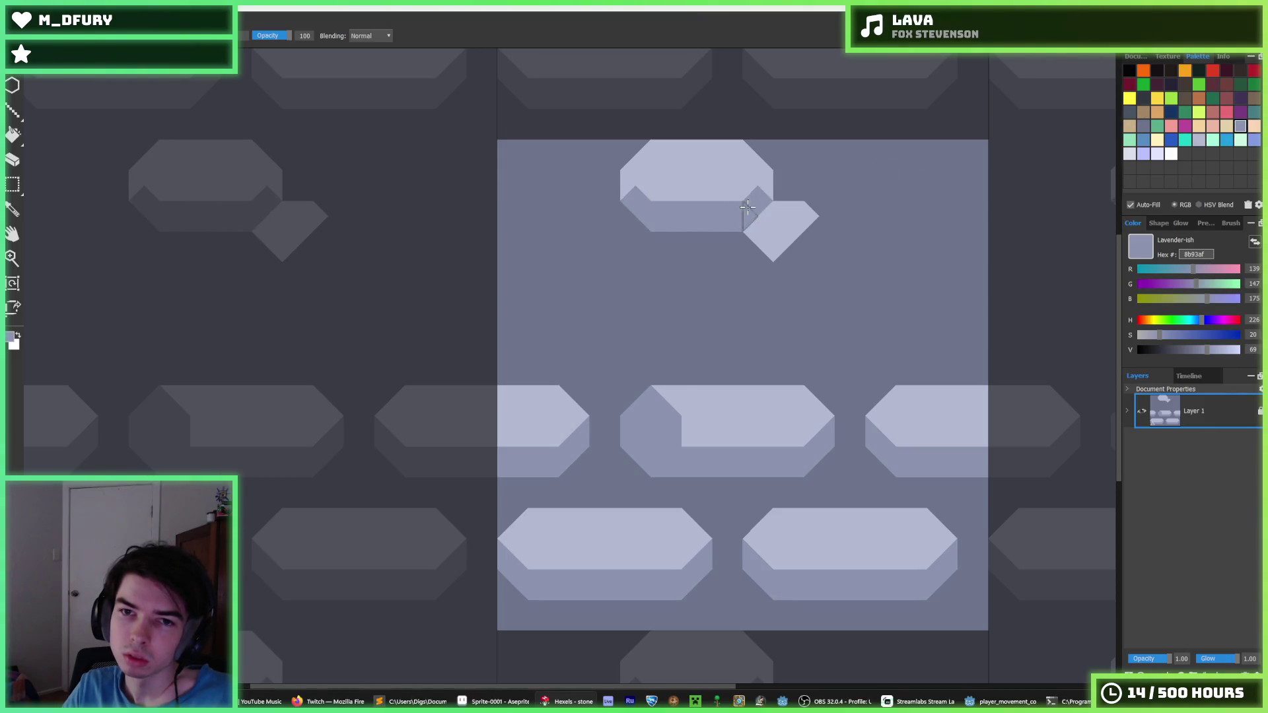
pyautogui.click(789, 218)
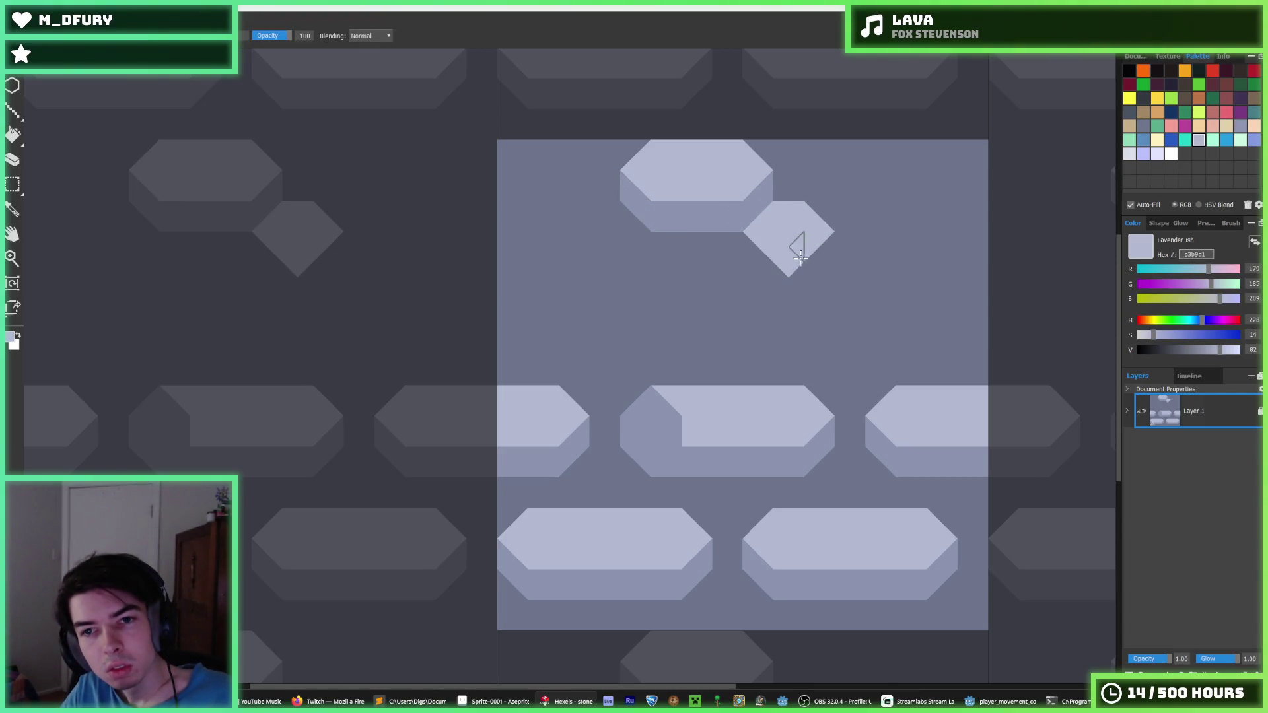
pyautogui.moveTo(761, 256)
pyautogui.mouseDown()
pyautogui.moveTo(827, 239)
pyautogui.moveTo(829, 216)
pyautogui.mouseUp()
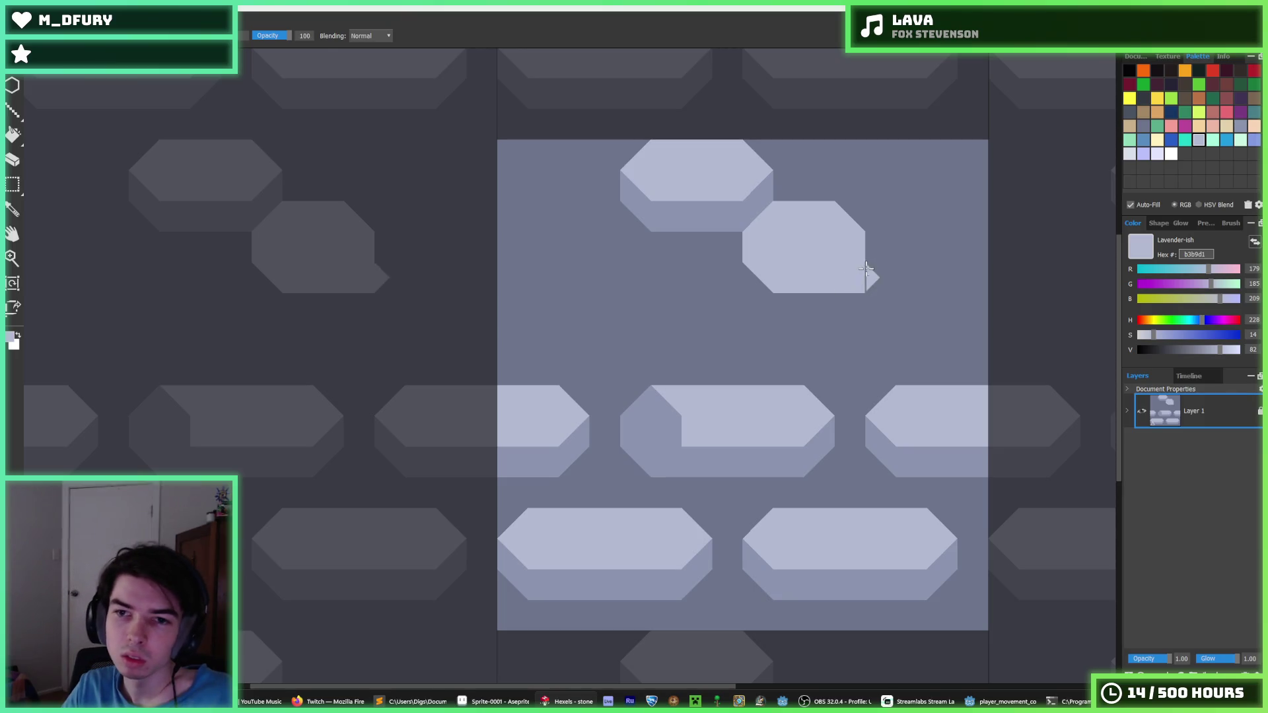
pyautogui.click(872, 246)
pyautogui.click(739, 210)
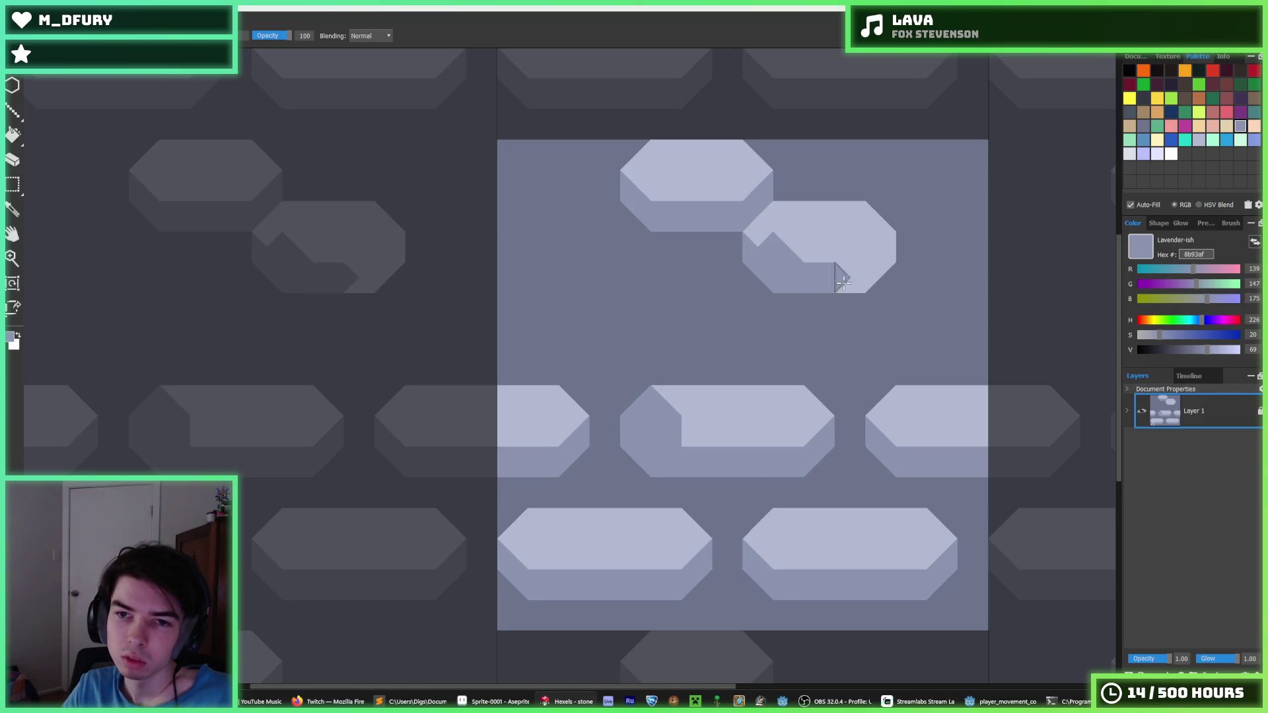
pyautogui.moveTo(843, 283); pyautogui.dragTo(891, 259)
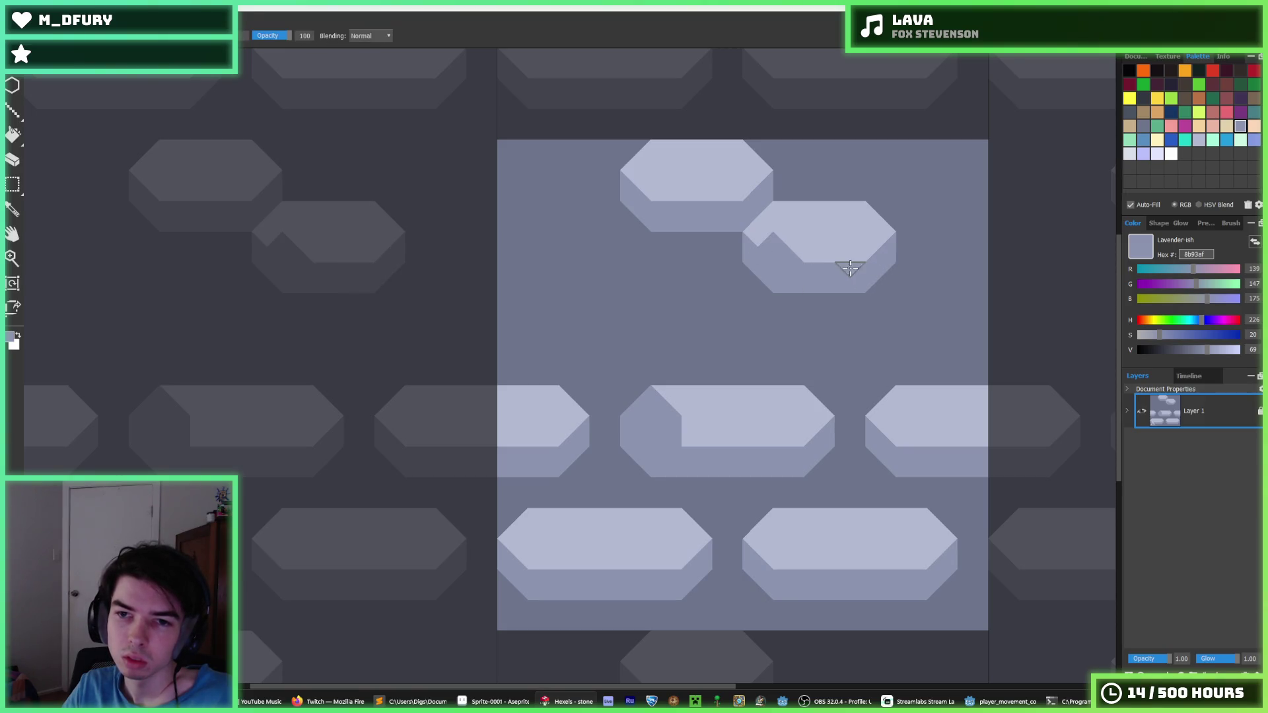
pyautogui.click(774, 238)
pyautogui.press('m')
pyautogui.moveTo(619, 140)
pyautogui.mouseDown()
pyautogui.moveTo(751, 198)
pyautogui.moveTo(774, 231)
pyautogui.mouseUp()
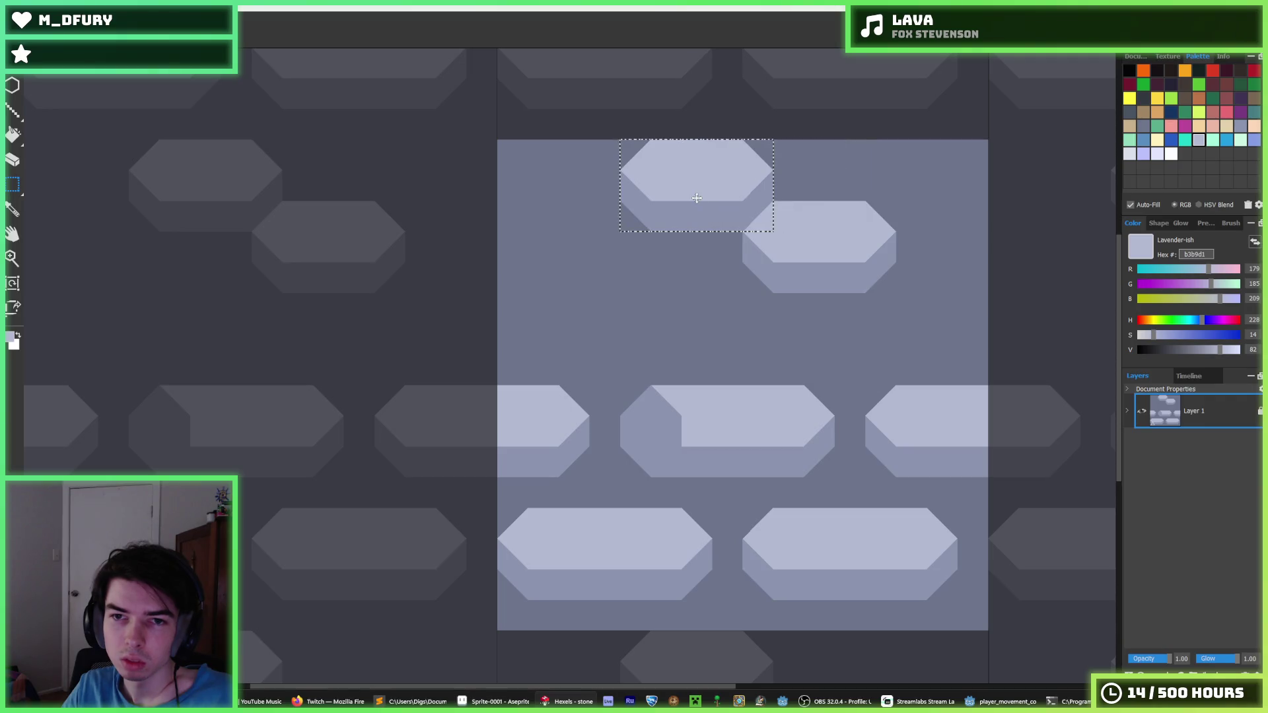
# - Copy the bevelled hexagon to the right edge and to the left edge one row down, patching gaps
pyautogui.moveTo(702, 199); pyautogui.dragTo(937, 193)
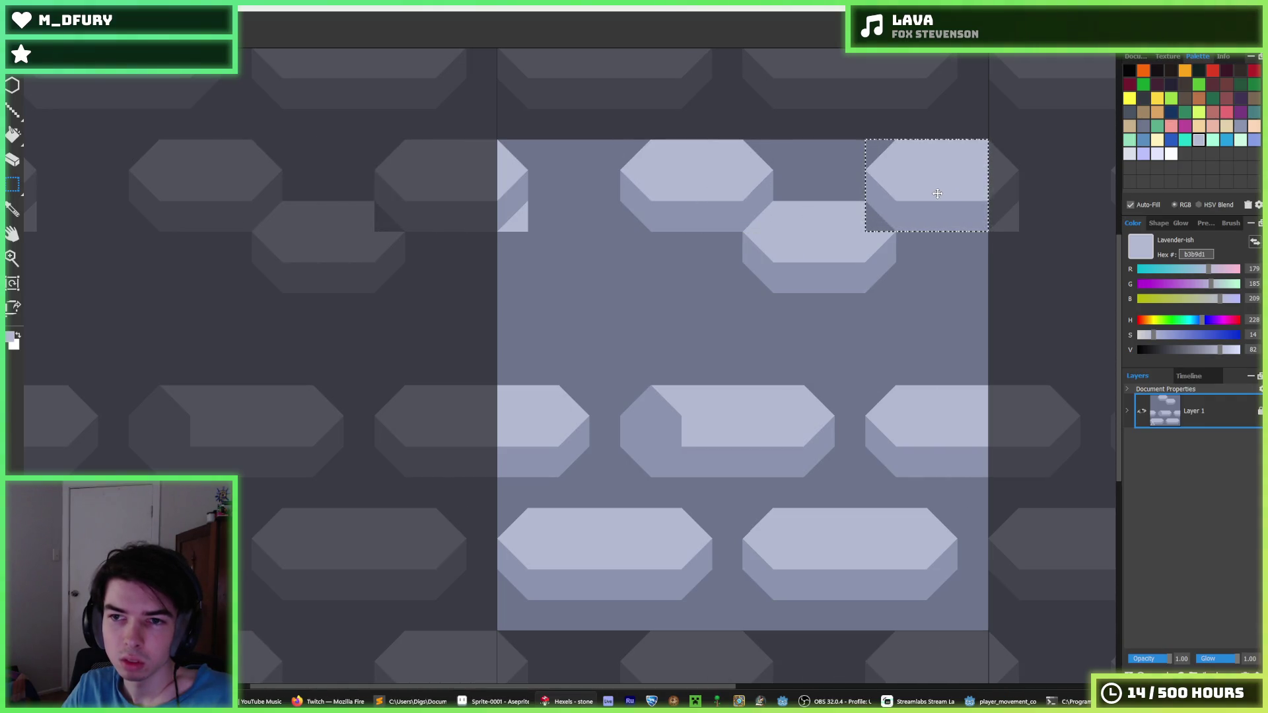
pyautogui.moveTo(707, 198)
pyautogui.mouseDown()
pyautogui.moveTo(584, 198)
pyautogui.moveTo(585, 259)
pyautogui.mouseUp()
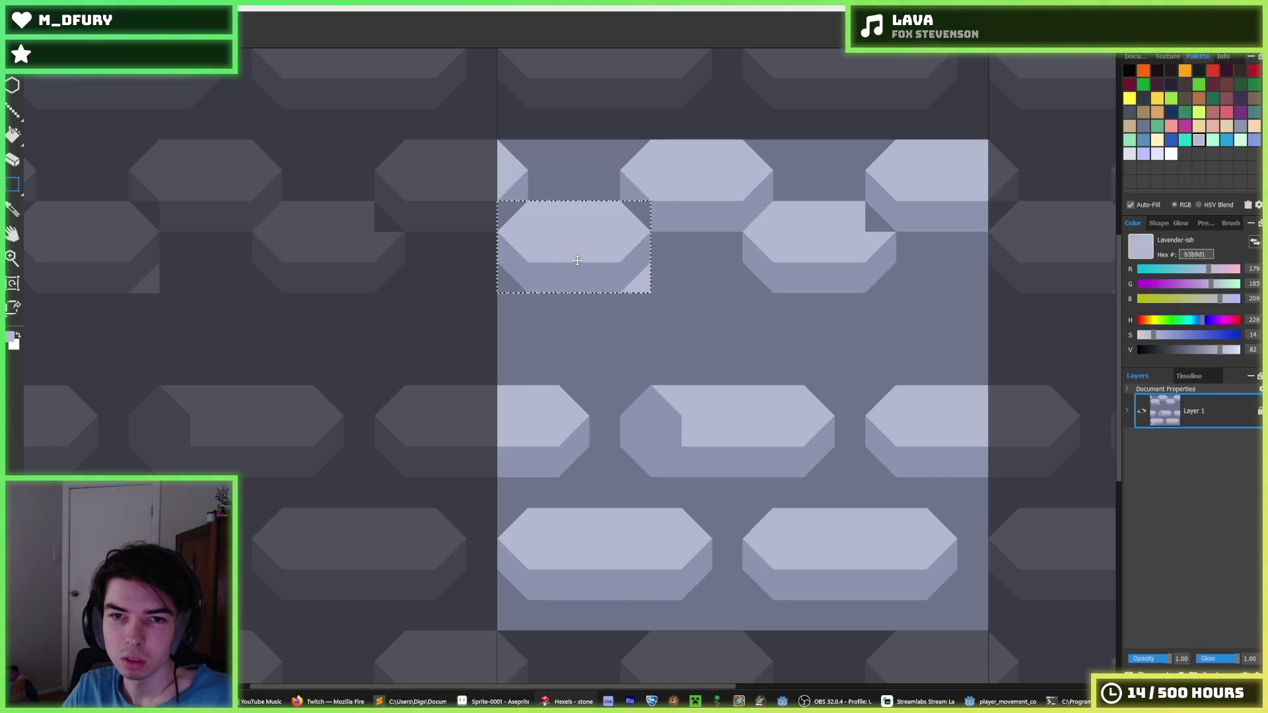
pyautogui.keyDown('alt'); pyautogui.click(518, 195); pyautogui.keyUp('alt')
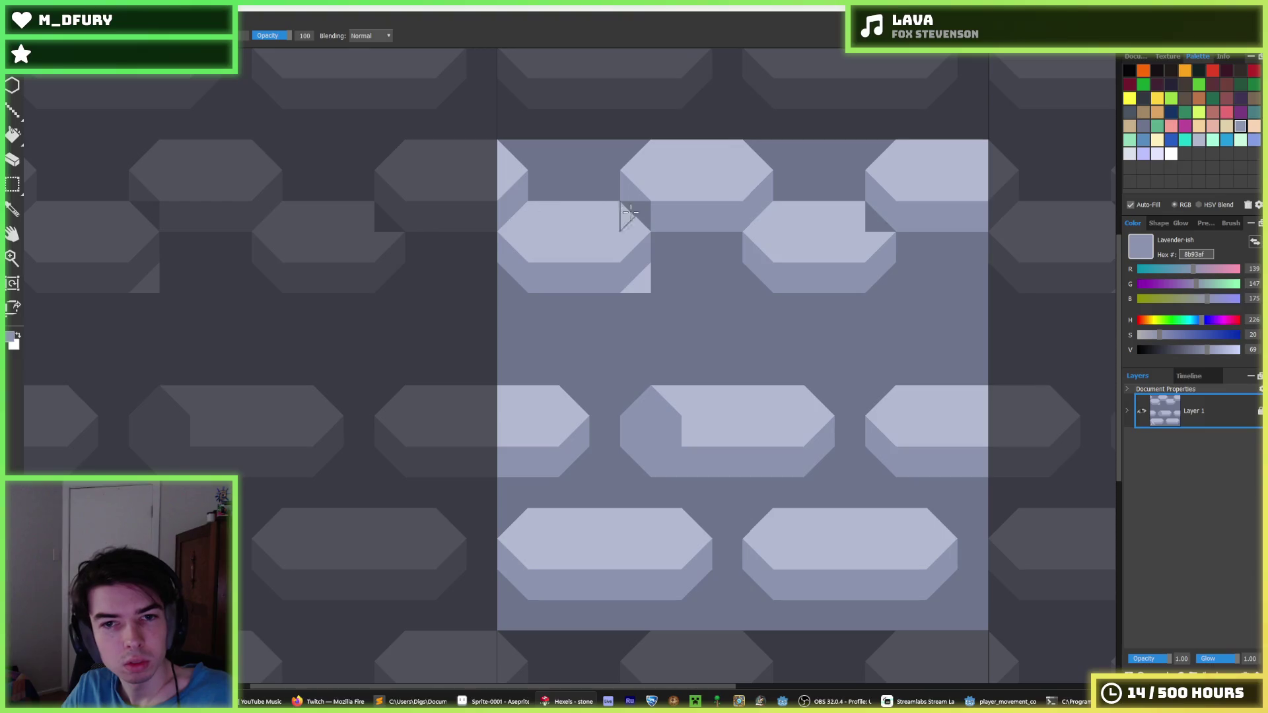
pyautogui.keyDown('alt'); pyautogui.click(667, 263); pyautogui.keyUp('alt')
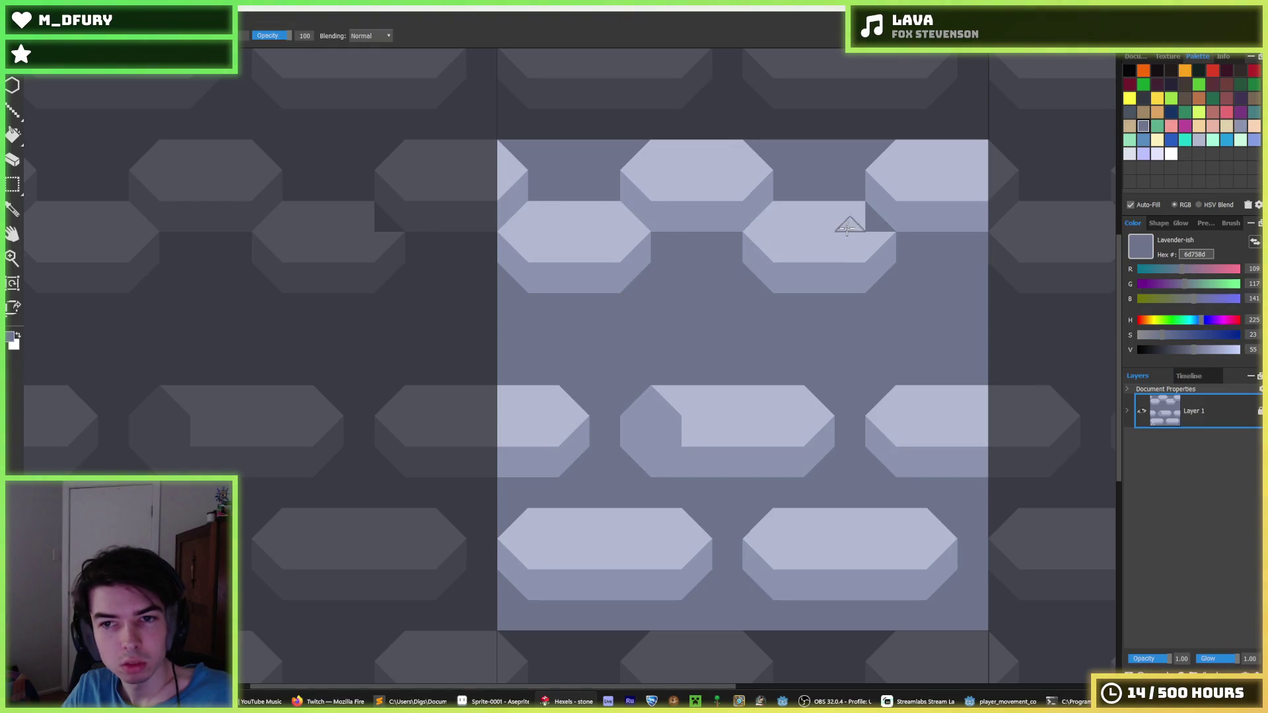
pyautogui.keyDown('alt'); pyautogui.click(846, 220); pyautogui.keyUp('alt')
pyautogui.click(878, 218)
pyautogui.scroll(-3, 878, 218)
pyautogui.scroll(3, 852, 192)
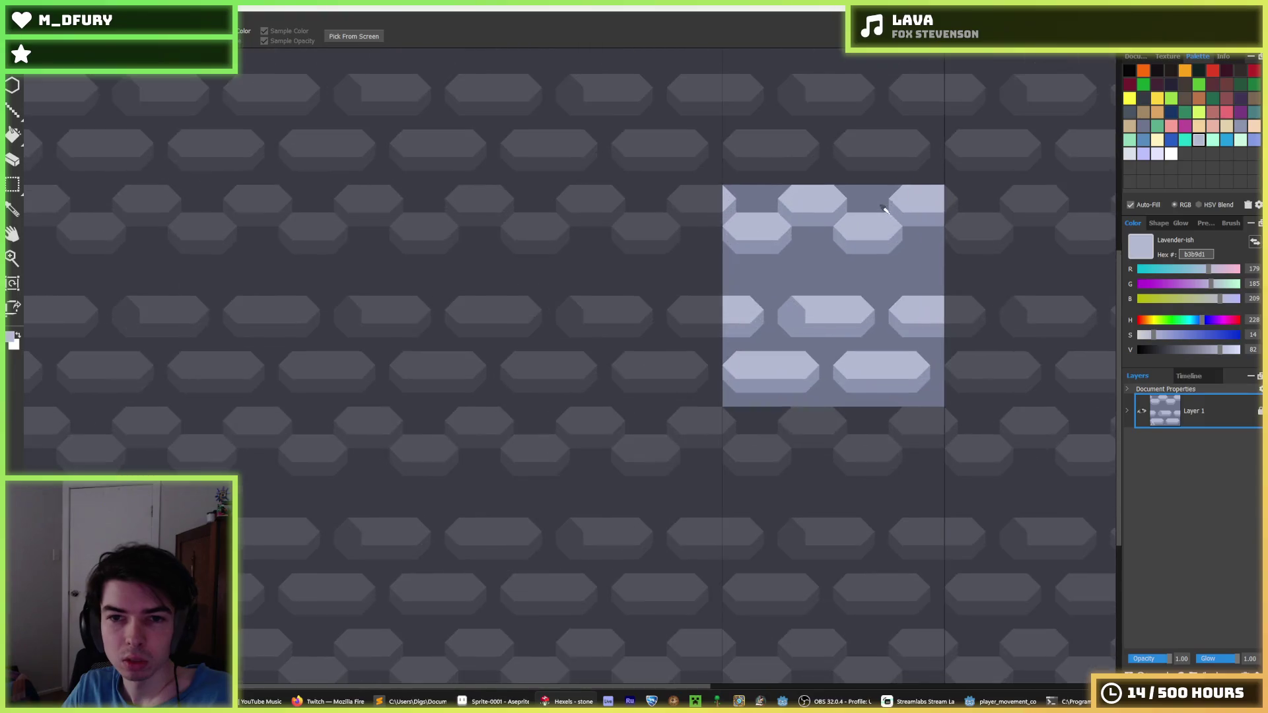
# - Duplicate the two staggered hexagon rows directly beneath them
pyautogui.scroll(1, 834, 170)
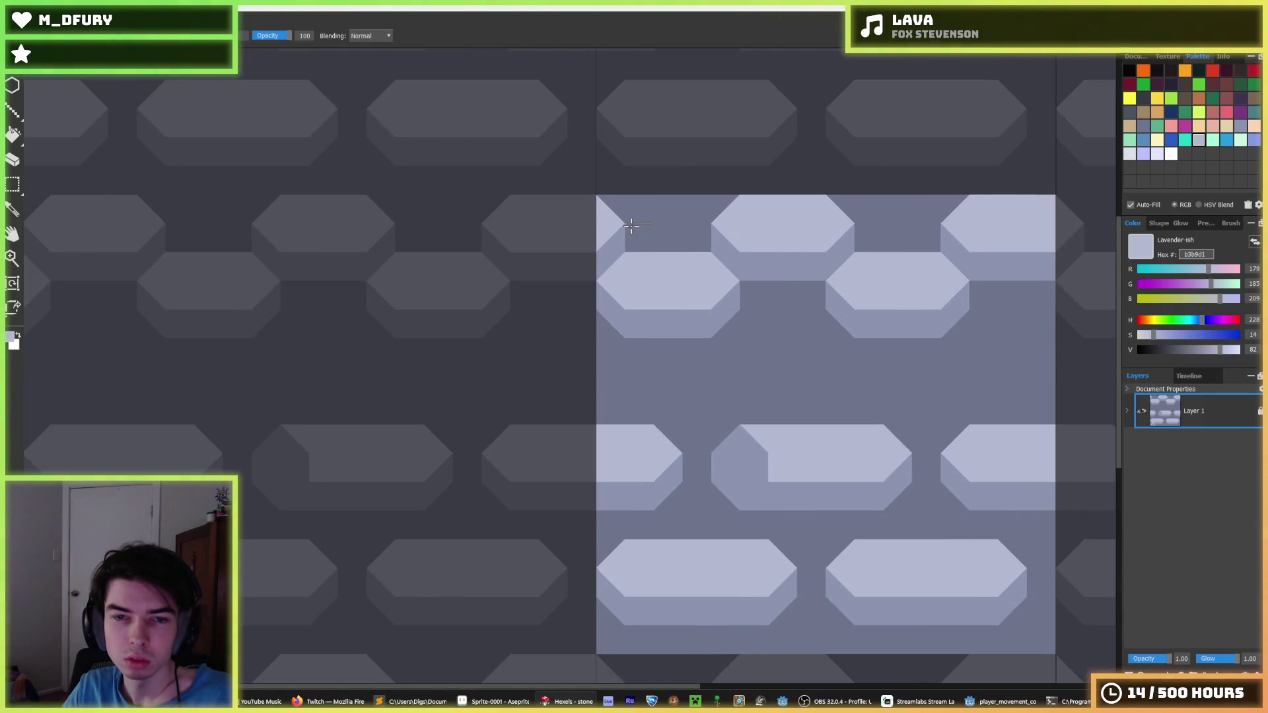
pyautogui.press('alt')
pyautogui.press('m')
pyautogui.moveTo(470, 203)
pyautogui.mouseDown()
pyautogui.moveTo(707, 283)
pyautogui.moveTo(940, 330)
pyautogui.moveTo(1081, 332)
pyautogui.moveTo(552, 201)
pyautogui.mouseUp()
pyautogui.hotkey('ctrl', 'd')
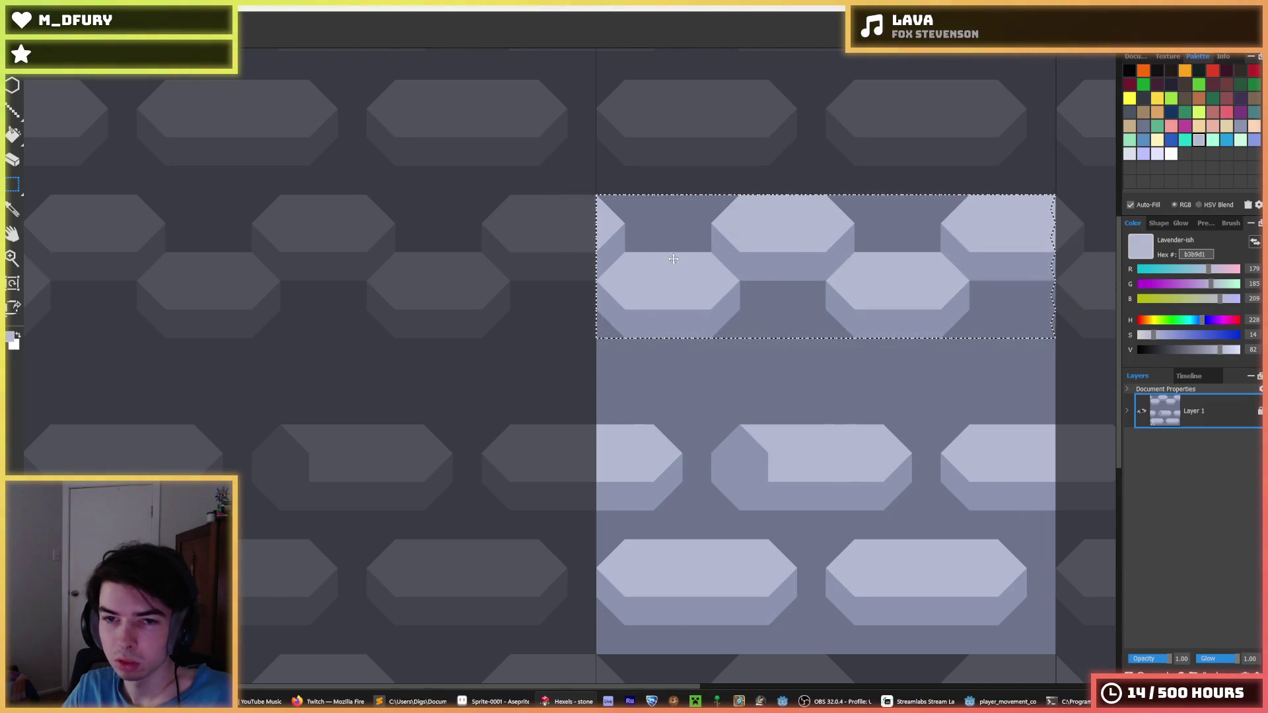
pyautogui.moveTo(673, 258)
pyautogui.mouseDown()
pyautogui.moveTo(699, 449)
pyautogui.moveTo(703, 434)
pyautogui.mouseUp()
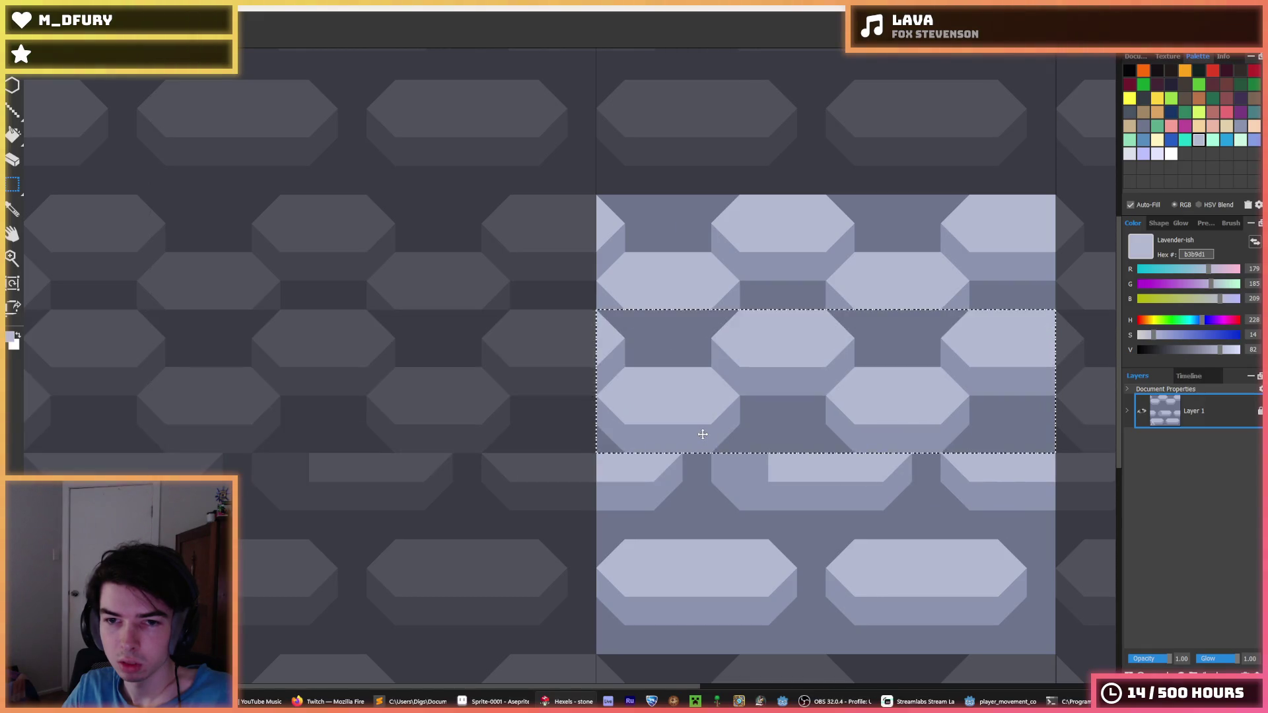
pyautogui.click(840, 304)
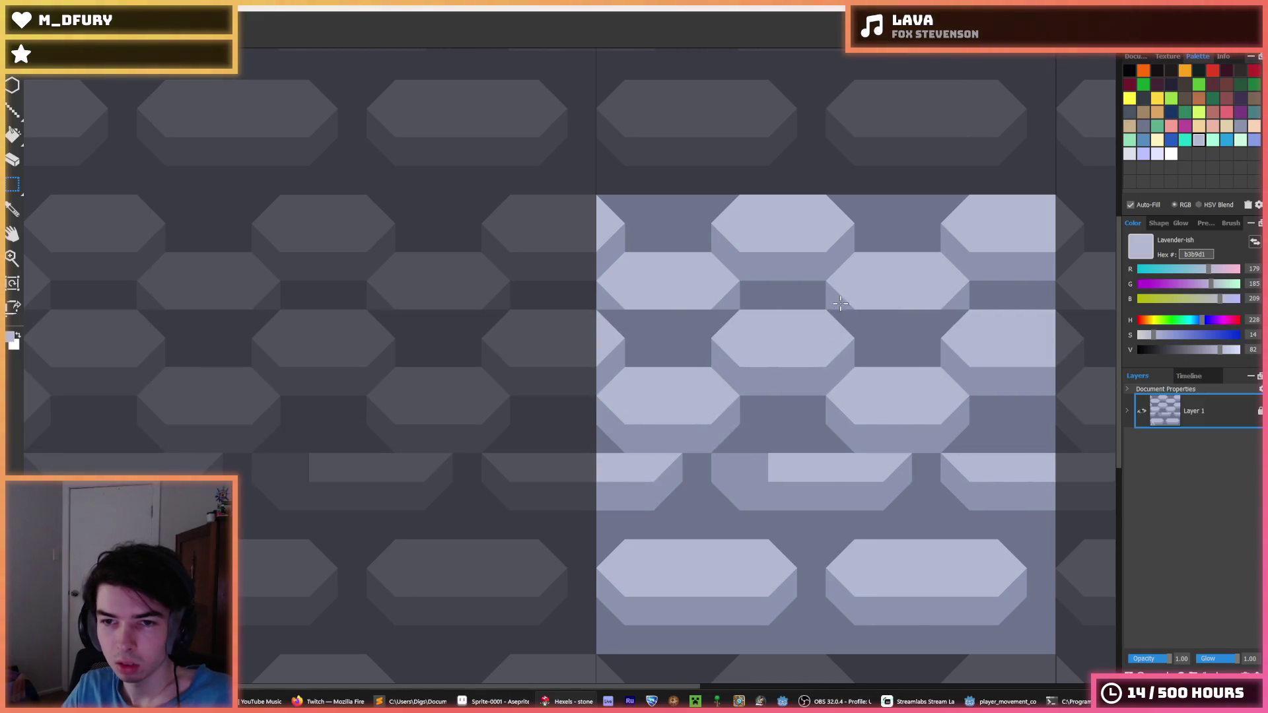
# - Patch the gaps, including the tile's left edge, with the darker lavender bevel colour
pyautogui.press('i')
pyautogui.click(825, 291)
pyautogui.moveTo(857, 322); pyautogui.dragTo(863, 322)
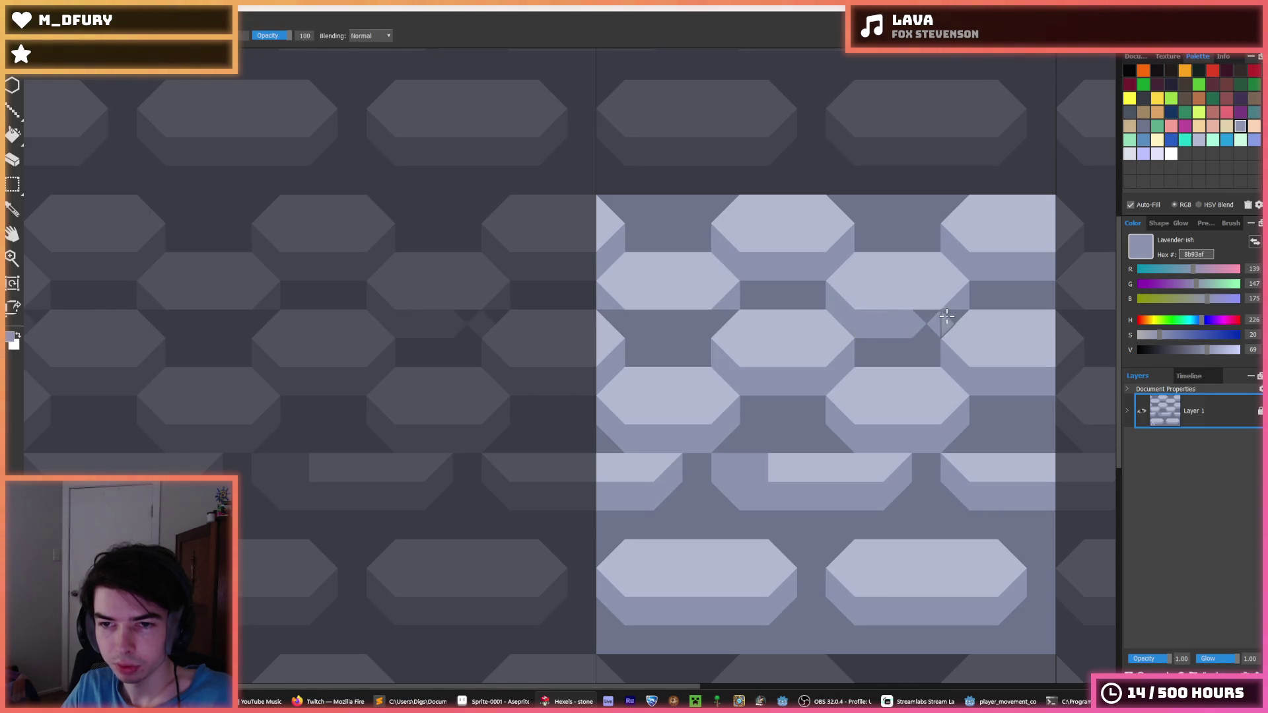
pyautogui.moveTo(611, 315); pyautogui.dragTo(656, 325)
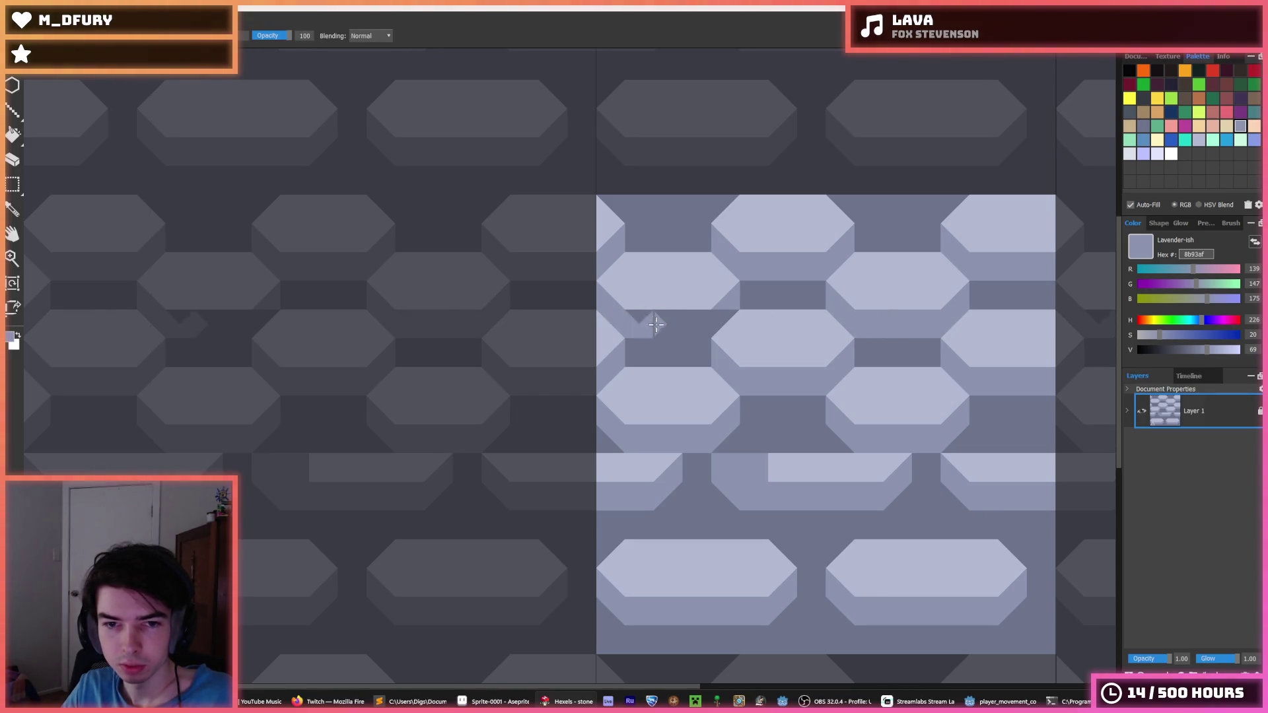
pyautogui.press('i')
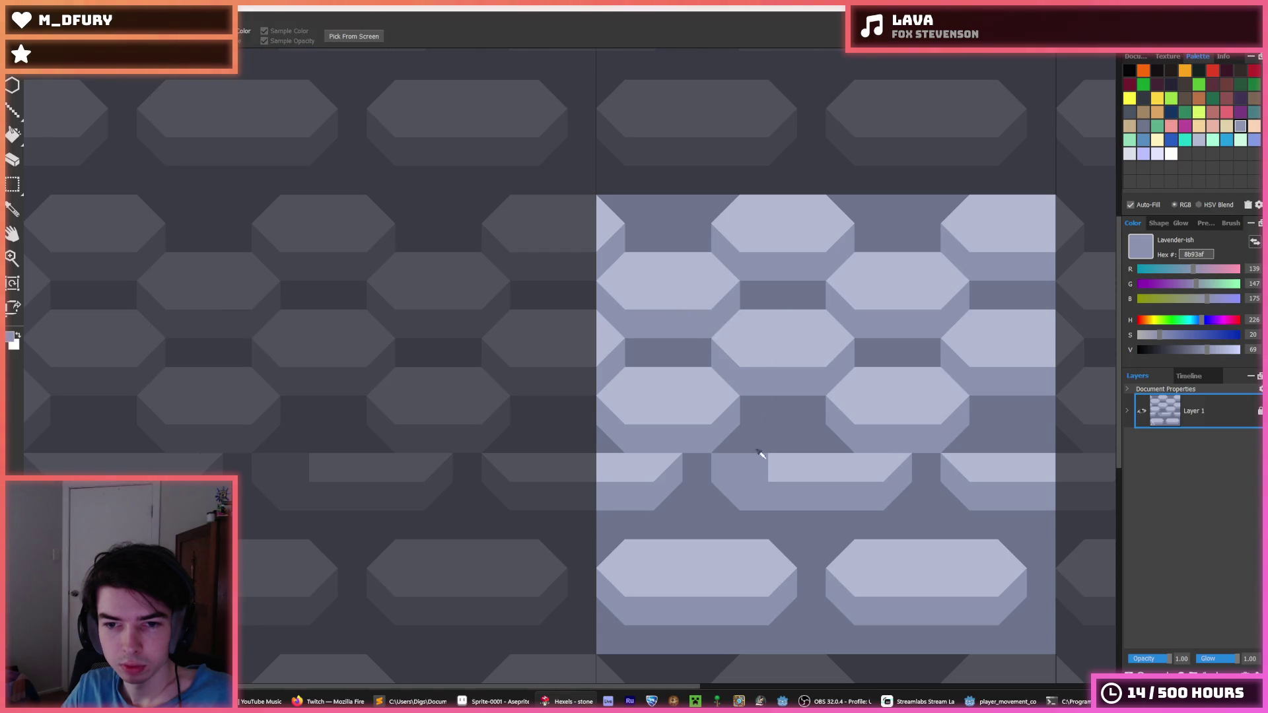
pyautogui.scroll(-4, 759, 455)
pyautogui.scroll(1, 795, 447)
pyautogui.scroll(2, 796, 447)
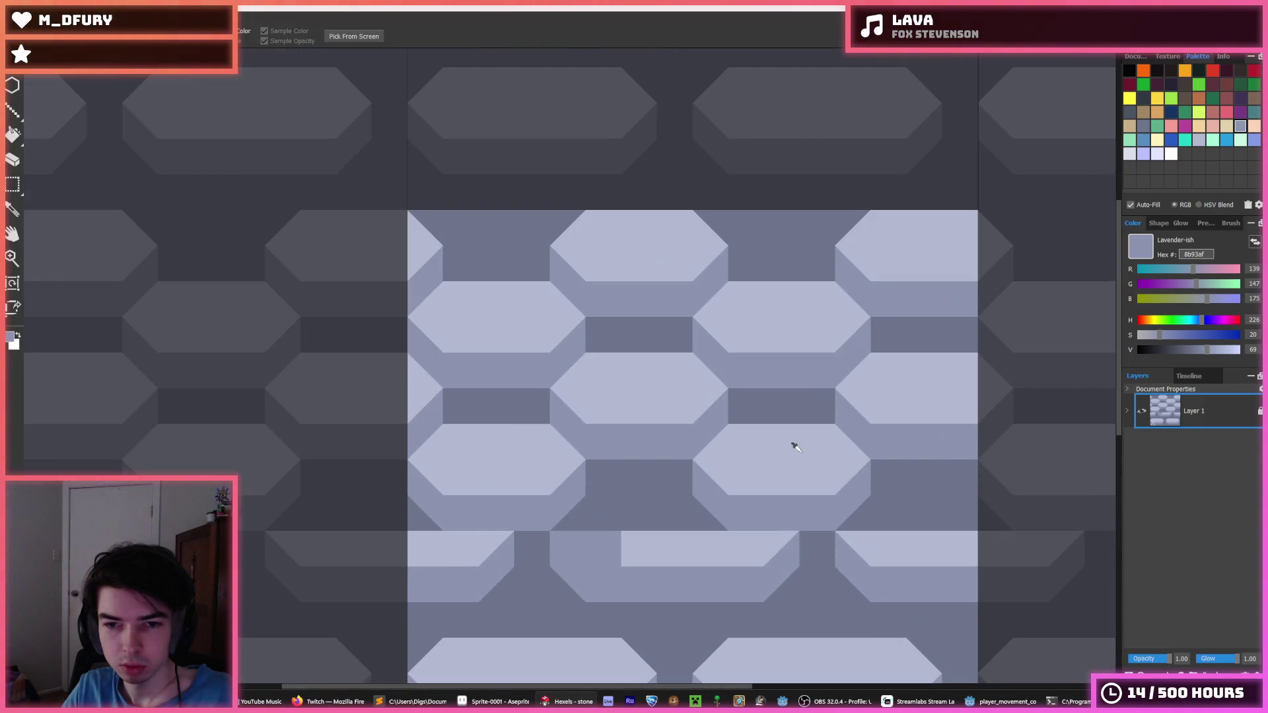
# - Try flood-filling the dark gaps with lavender, then undo it
pyautogui.press('g')
pyautogui.click(529, 404)
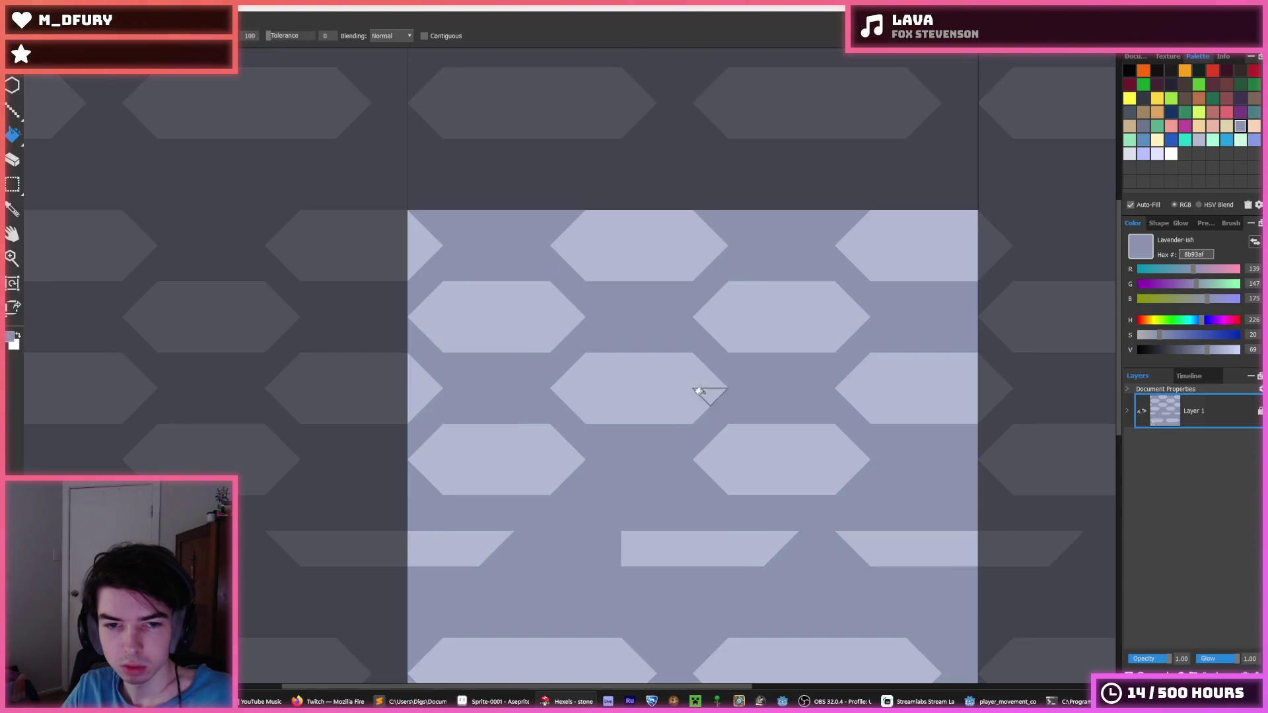
pyautogui.press('i')
pyautogui.scroll(-3, 726, 376)
pyautogui.scroll(3, 737, 362)
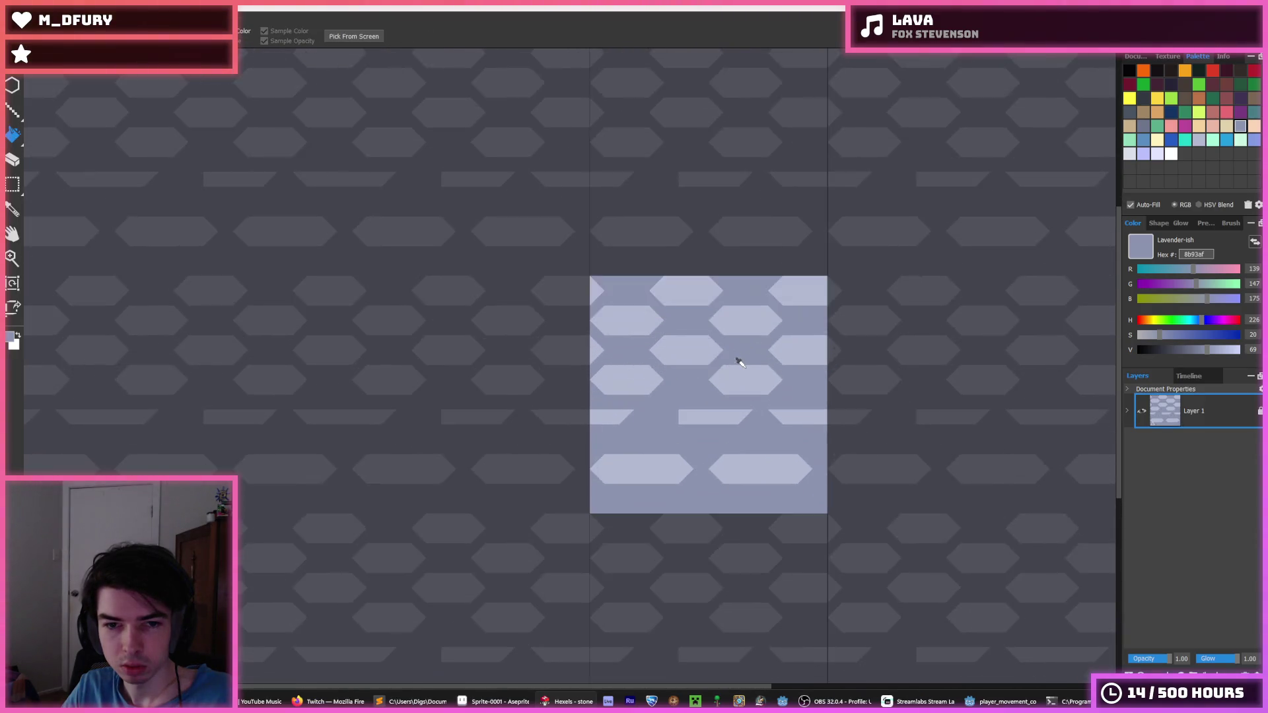
pyautogui.hotkey('ctrl', 'z')
pyautogui.scroll(2, 673, 377)
pyautogui.scroll(-3, 612, 331)
# - Select the upper hexagon rows and move them down over the tile's lower area, then deselect
pyautogui.press('m')
pyautogui.moveTo(551, 268)
pyautogui.mouseDown()
pyautogui.moveTo(752, 420)
pyautogui.moveTo(863, 419)
pyautogui.mouseUp()
pyautogui.hotkey('ctrl', 'd')
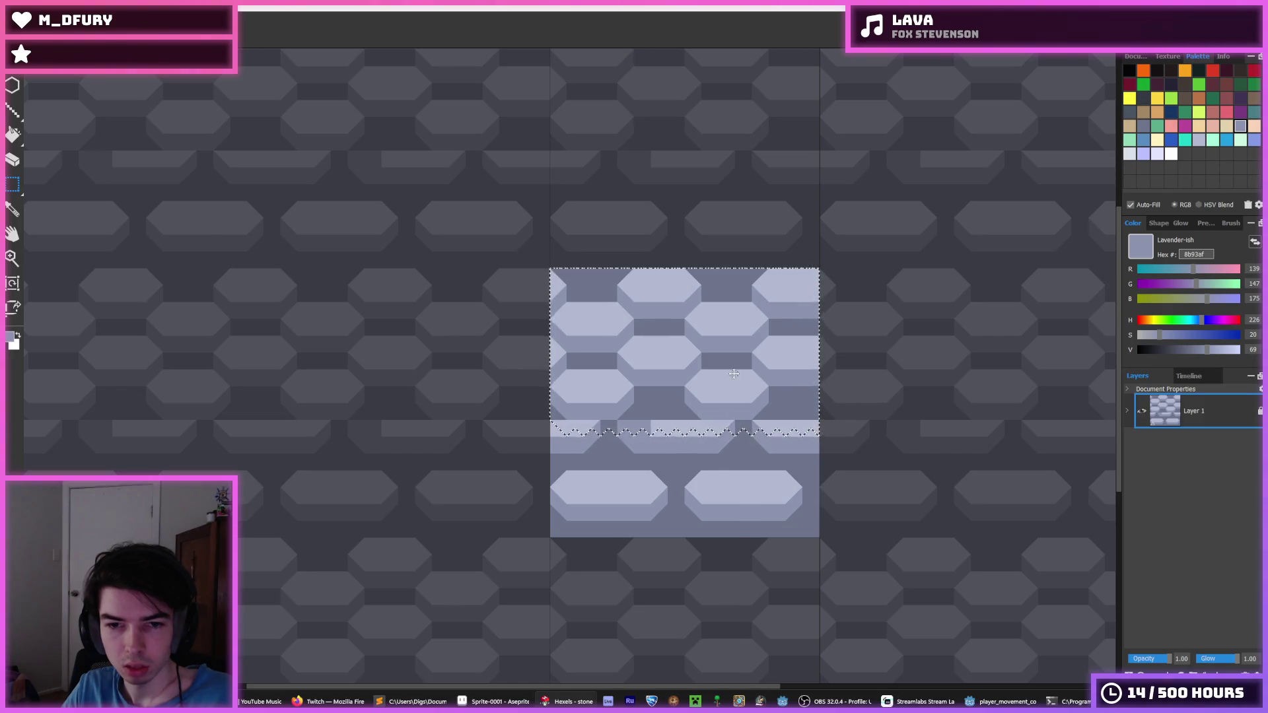
pyautogui.moveTo(617, 310)
pyautogui.mouseDown()
pyautogui.moveTo(838, 410)
pyautogui.moveTo(824, 420)
pyautogui.mouseUp()
pyautogui.moveTo(675, 353)
pyautogui.mouseDown()
pyautogui.moveTo(683, 443)
pyautogui.moveTo(700, 420)
pyautogui.mouseUp()
pyautogui.hotkey('ctrl', 'd')
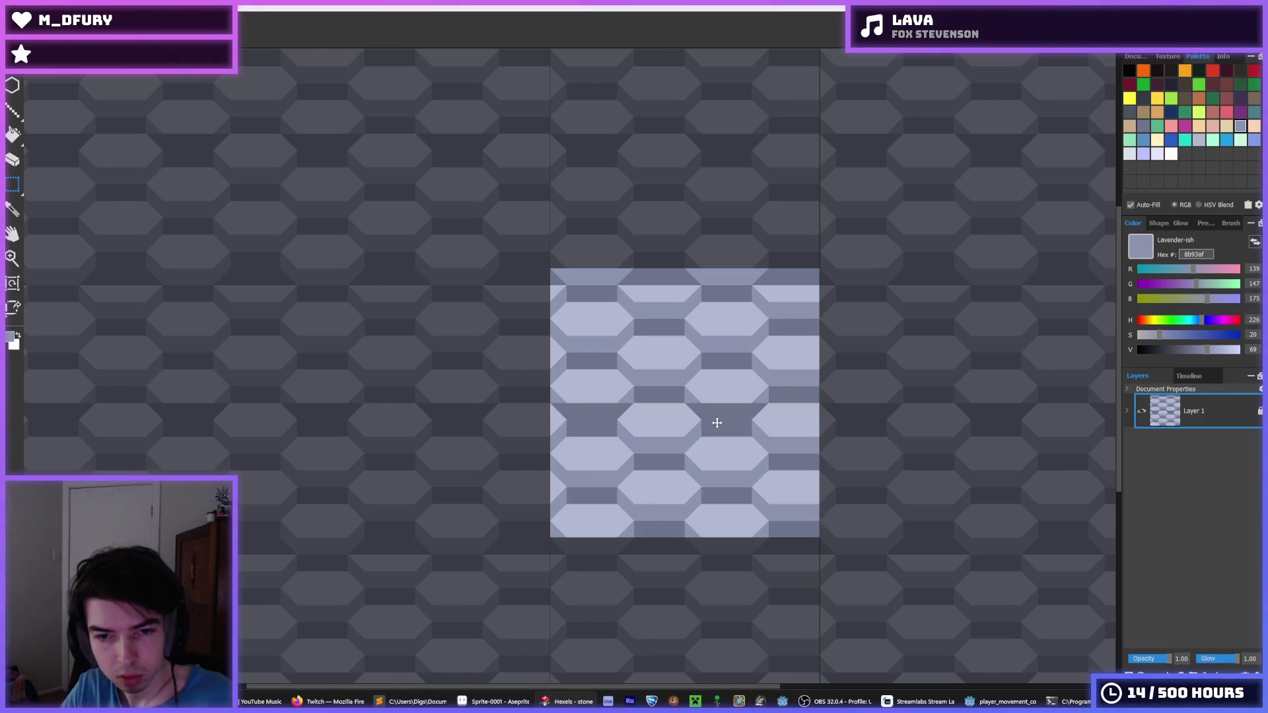
pyautogui.scroll(2, 718, 403)
pyautogui.scroll(-1, 697, 426)
pyautogui.press('b')
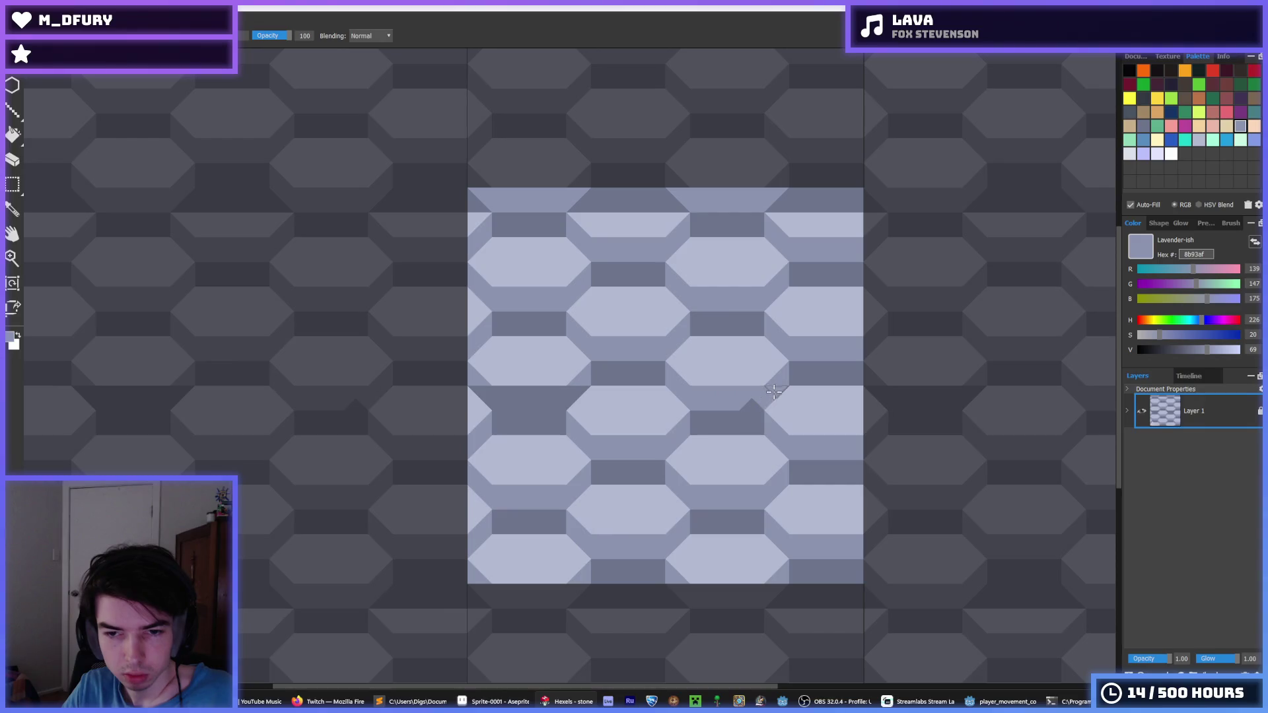
pyautogui.scroll(-2, 804, 444)
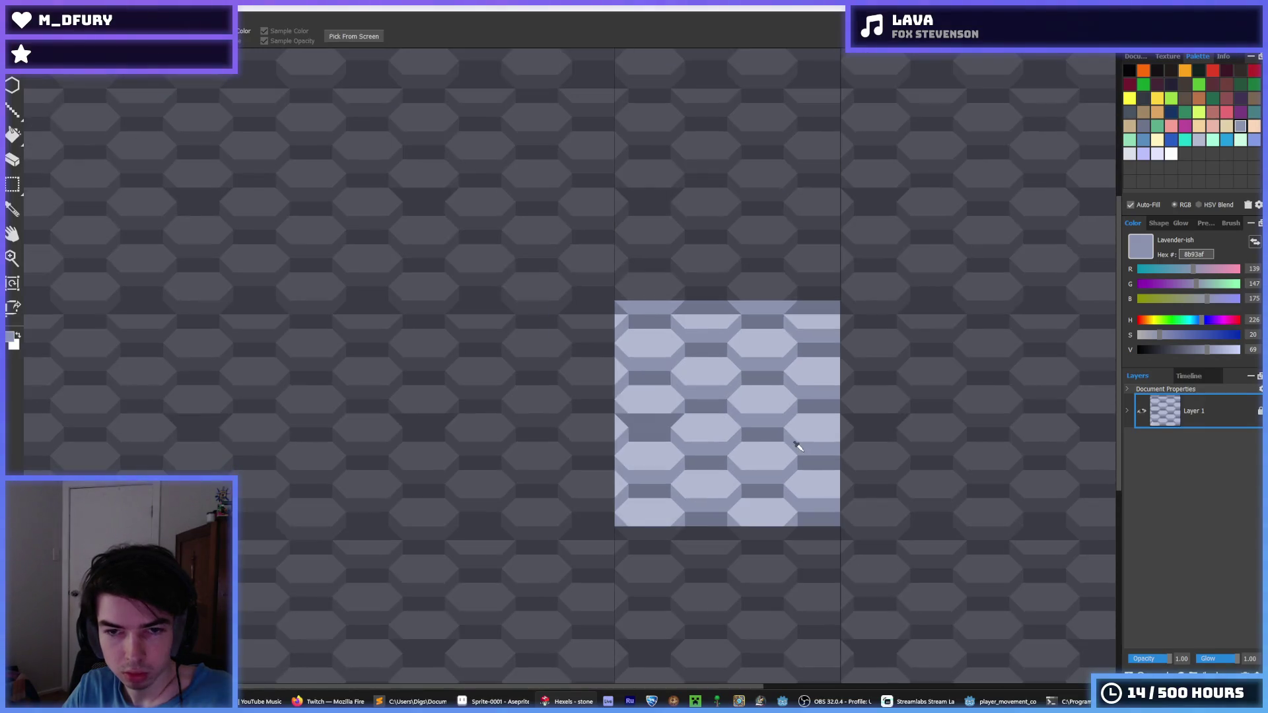
# - Paint the top-row edge triangles in light lavender b3b9d1
pyautogui.scroll(2, 690, 342)
pyautogui.click(694, 299)
pyautogui.moveTo(677, 291); pyautogui.dragTo(727, 285)
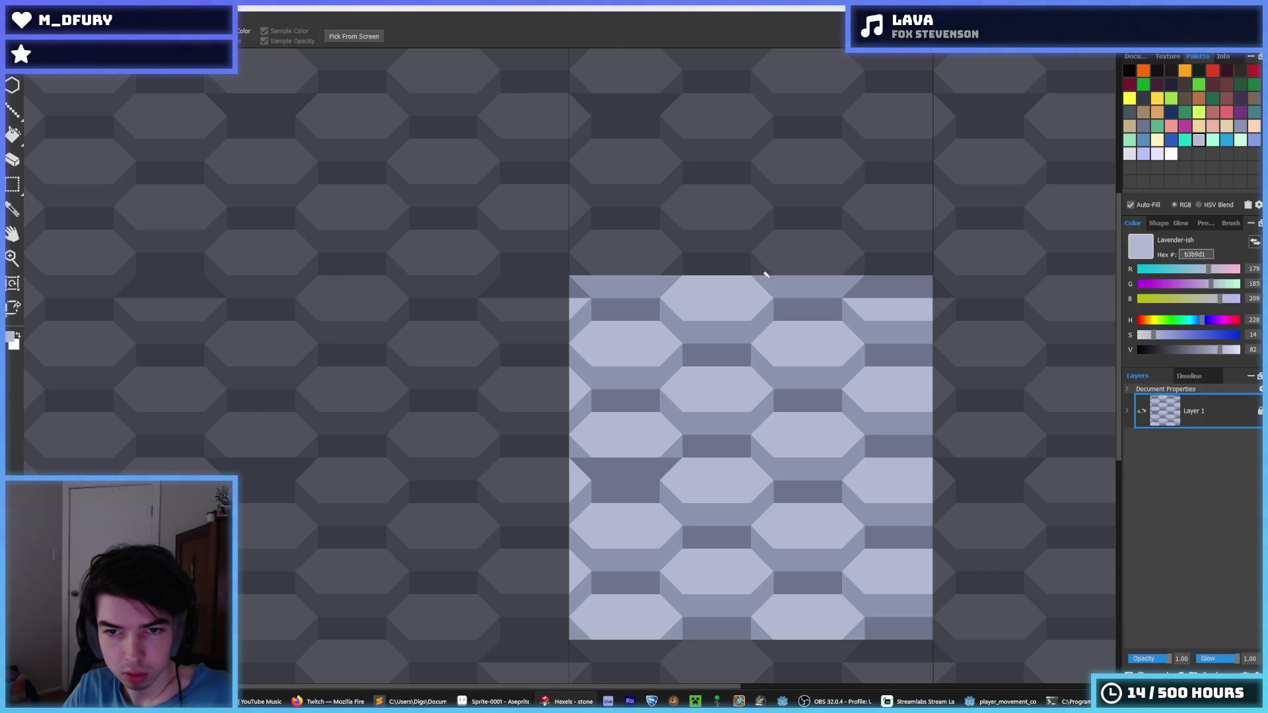
pyautogui.scroll(-5, 794, 503)
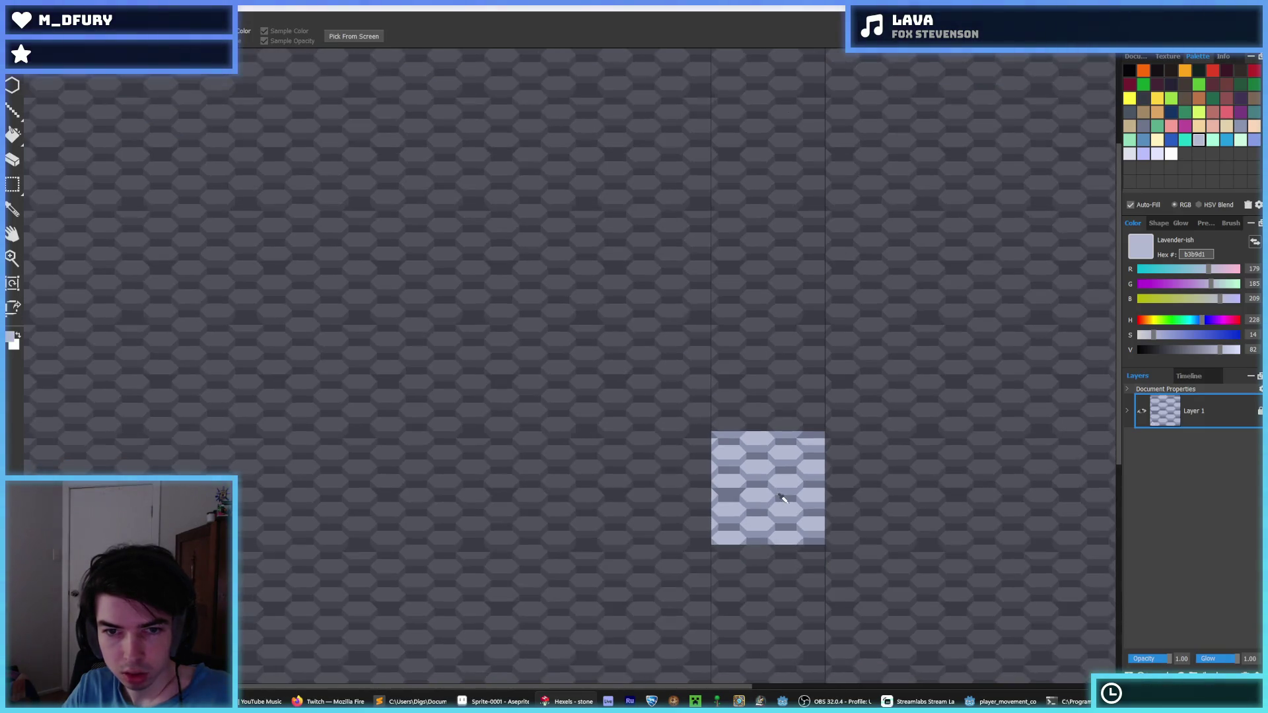
pyautogui.scroll(4, 793, 504)
pyautogui.press('i')
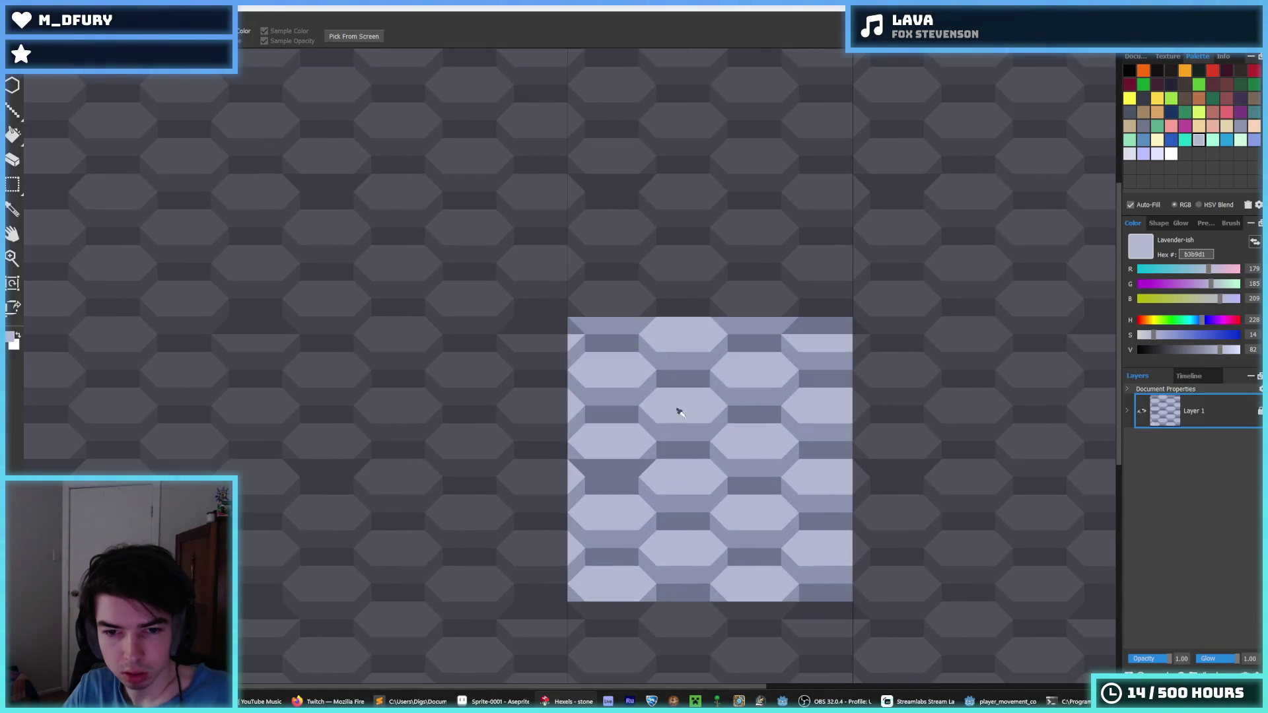
pyautogui.press('b')
pyautogui.keyDown('alt'); pyautogui.click(563, 447); pyautogui.keyUp('alt')
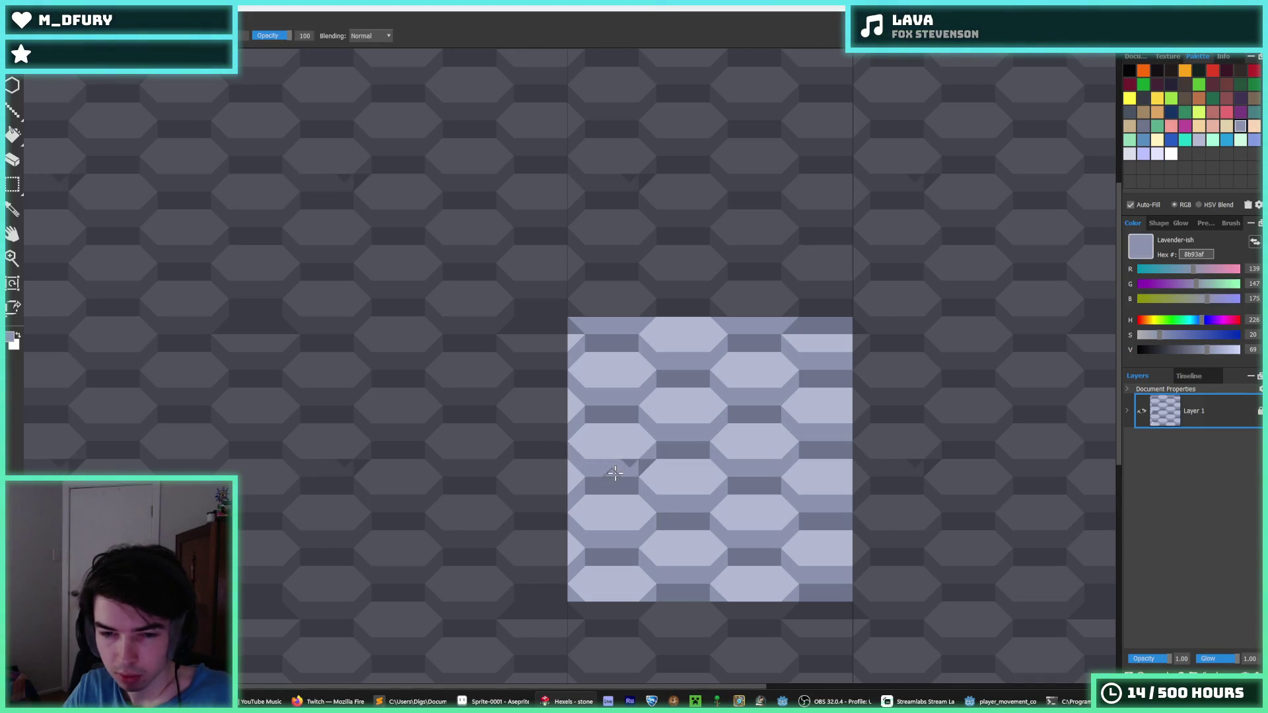
pyautogui.scroll(-4, 690, 449)
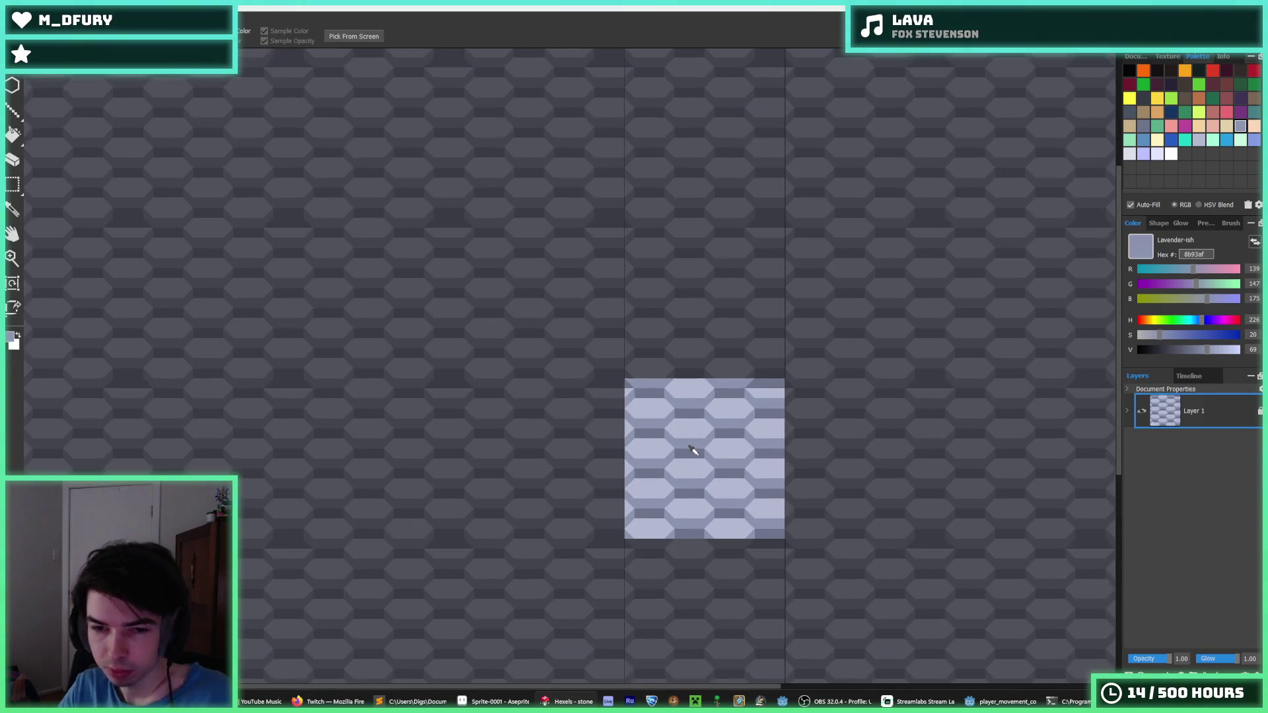
pyautogui.scroll(4, 695, 454)
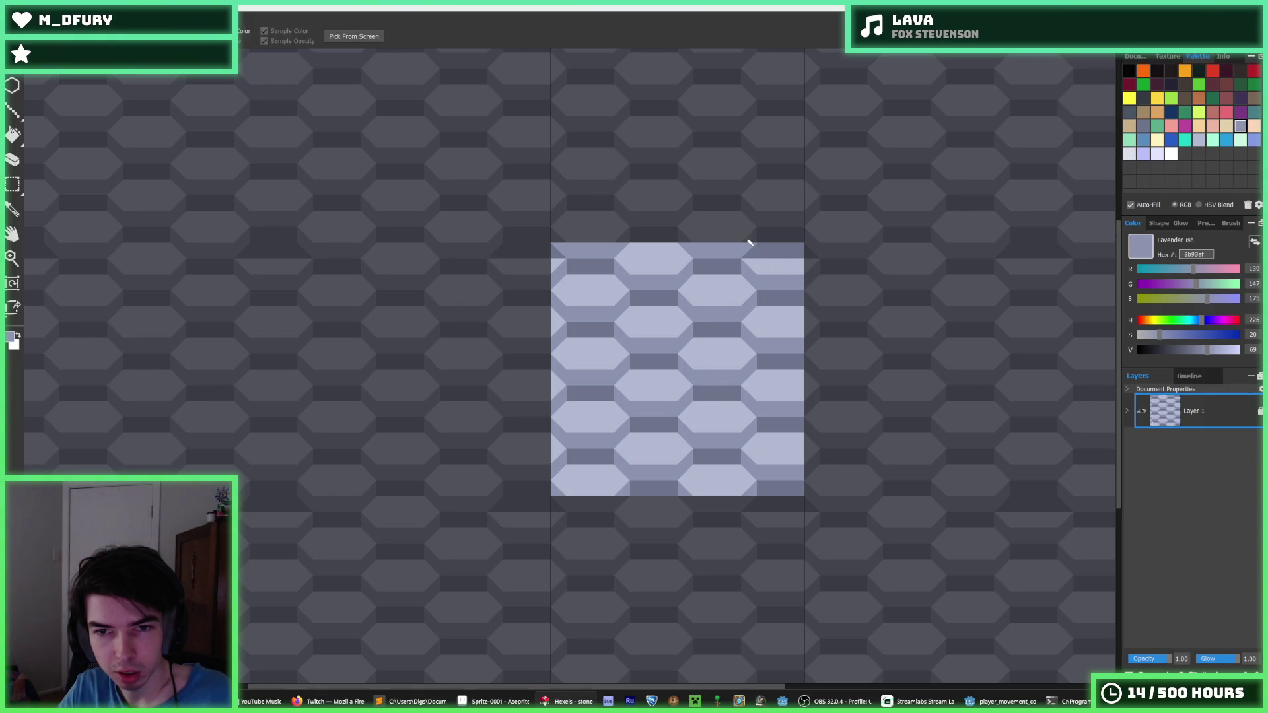
# - Paint the remaining gaps along the tile's top and bottom edge light lavender
pyautogui.press('alt')
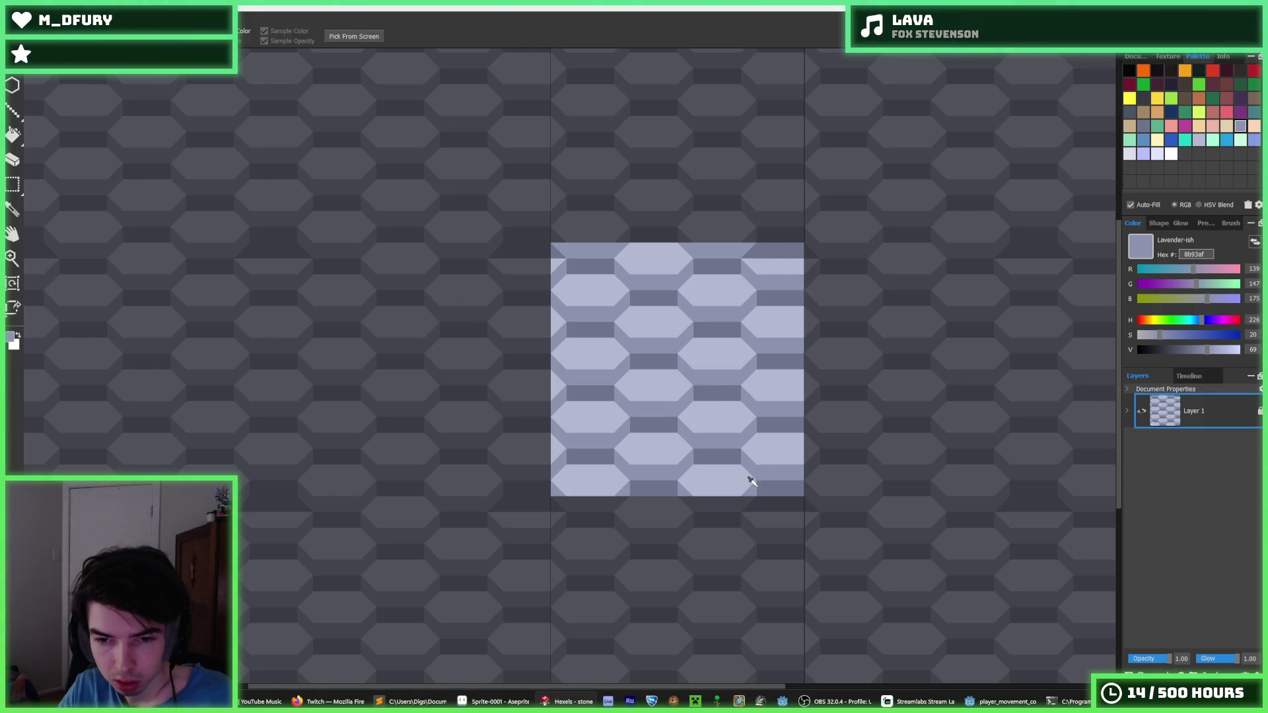
pyautogui.keyDown('alt'); pyautogui.click(748, 513); pyautogui.keyUp('alt')
pyautogui.moveTo(744, 509); pyautogui.dragTo(810, 507)
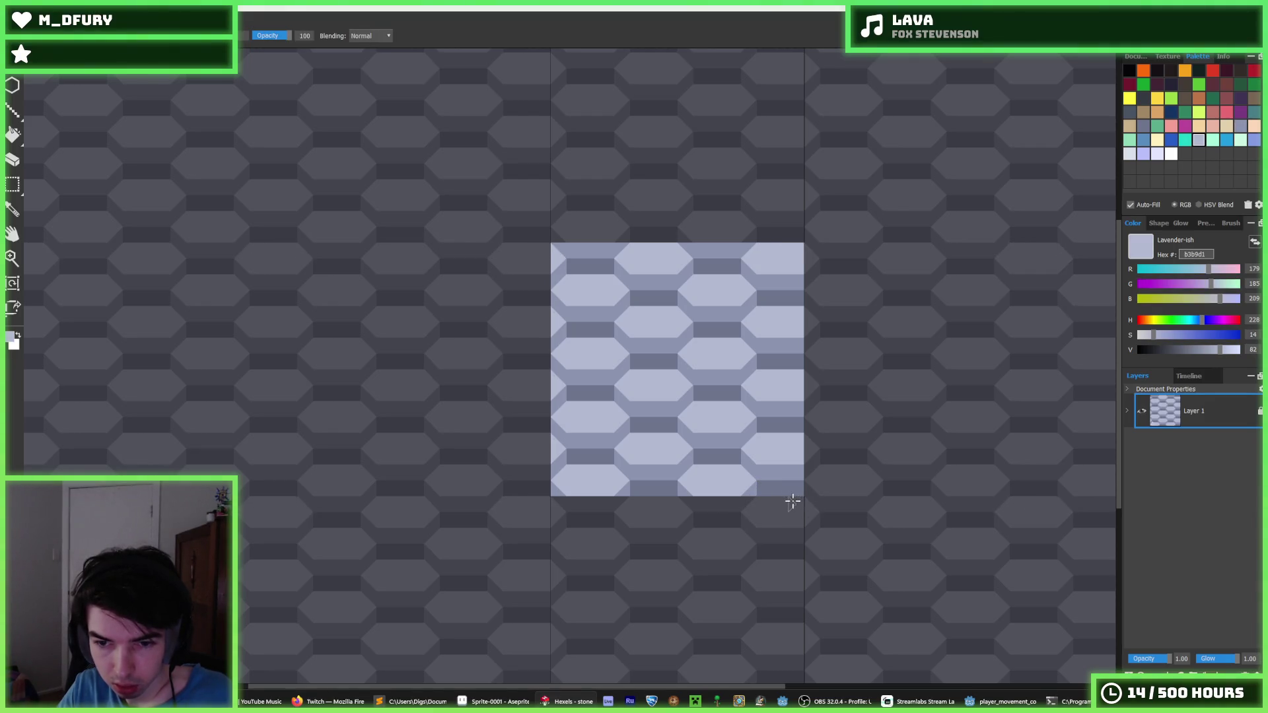
pyautogui.press('alt')
pyautogui.scroll(-4, 793, 501)
pyautogui.scroll(3, 763, 435)
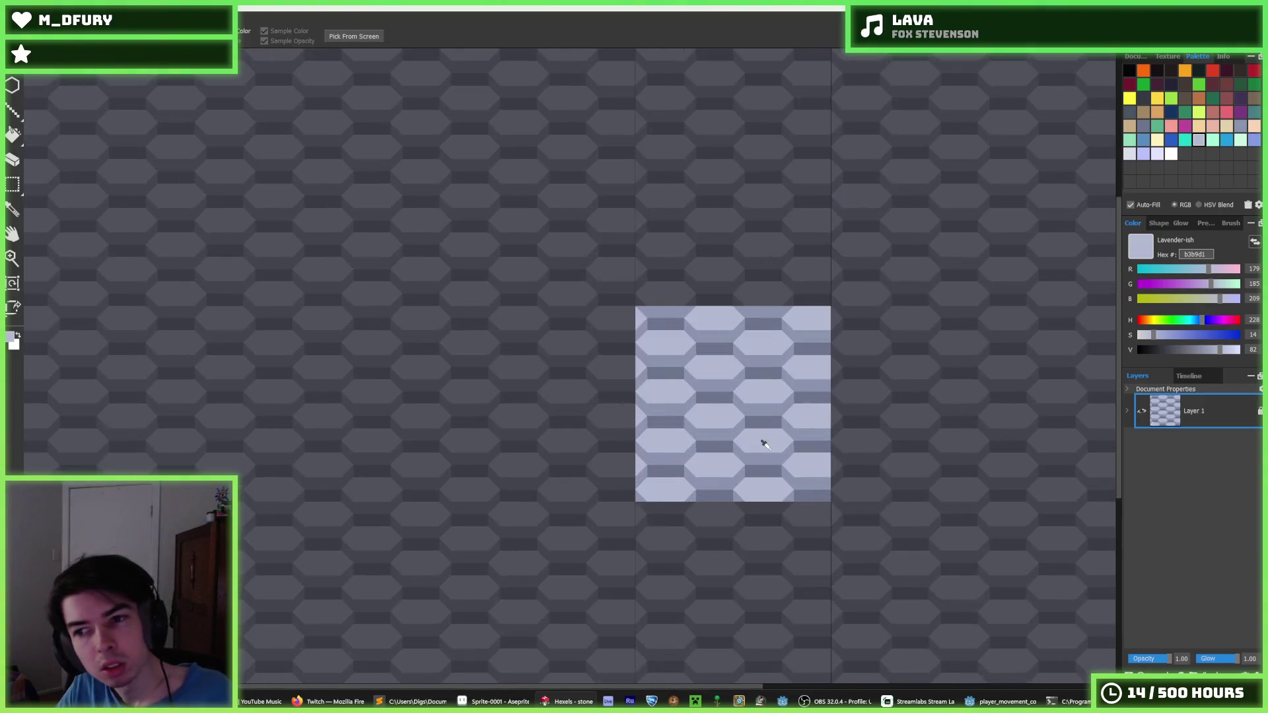
# - Export the tile as stone.png at 128 px, replacing the old file, and return to Godot
pyautogui.hotkey('ctrl', 's')
pyautogui.doubleClick(297, 114)
pyautogui.click(662, 355)
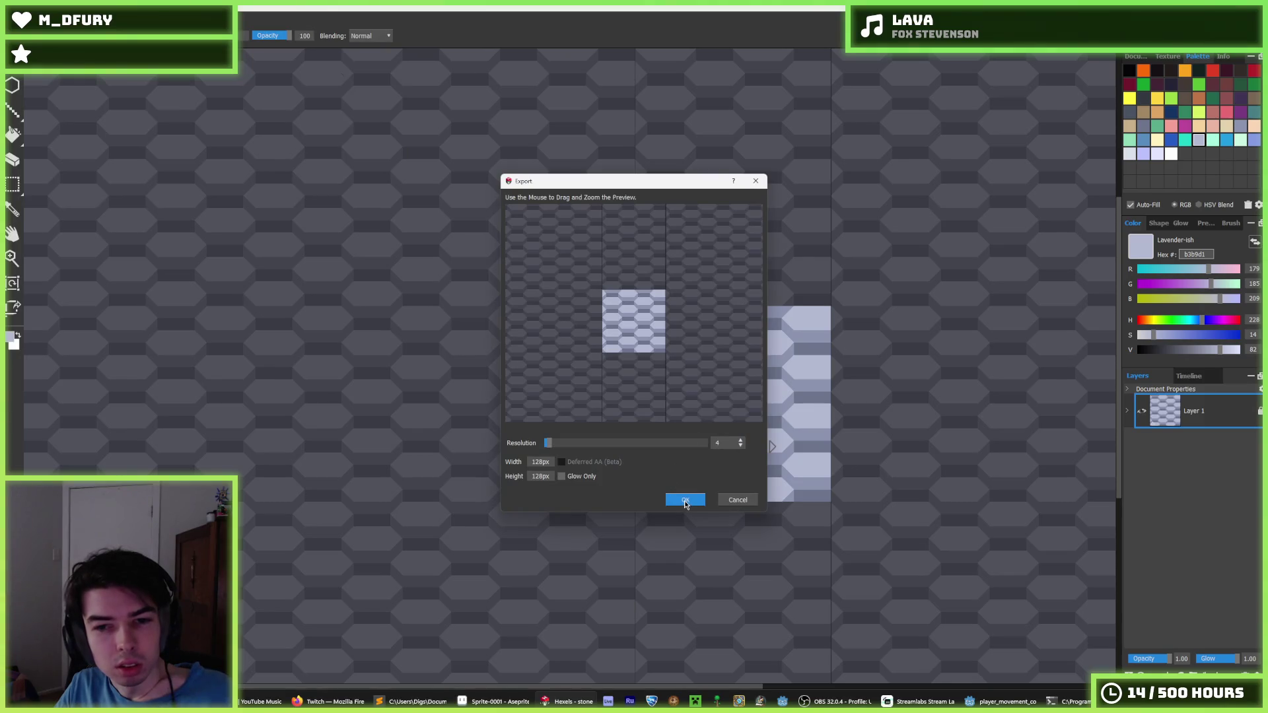
pyautogui.click(685, 500)
pyautogui.hotkey('alt', 'Tab')
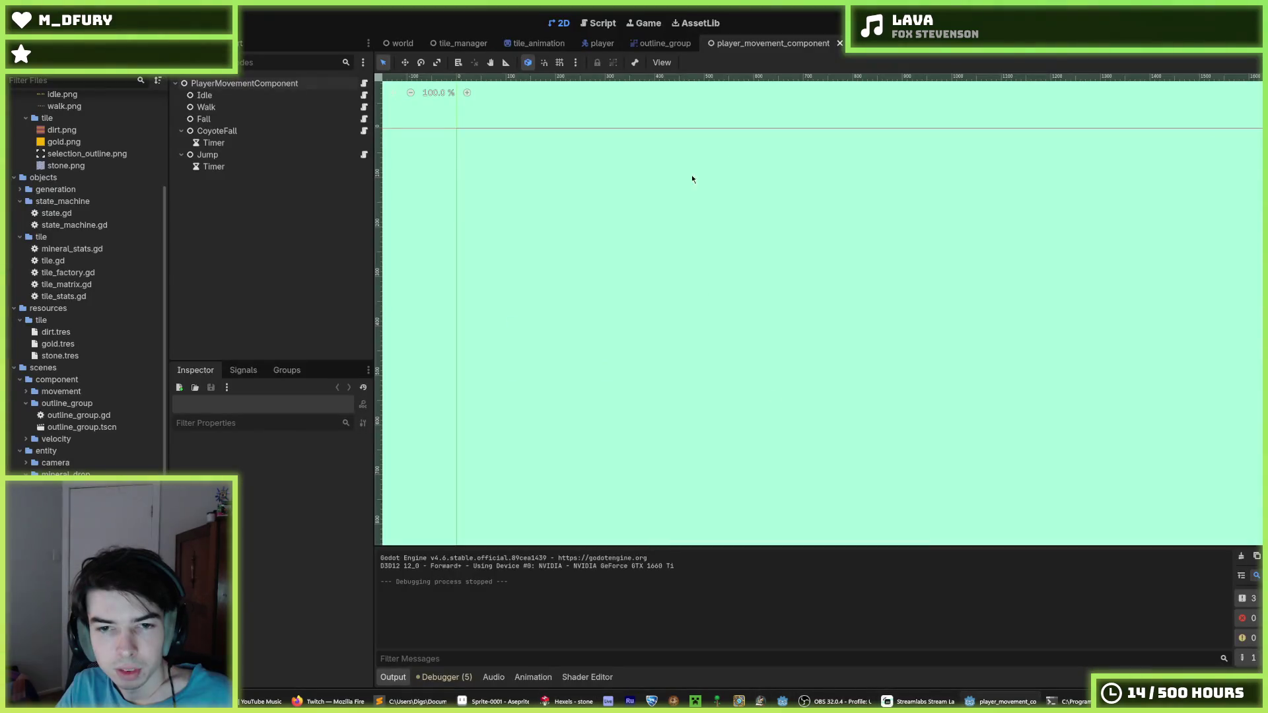
# - Run the Digger game with F5 and dig down several tiles, then to the right
pyautogui.press('F5')
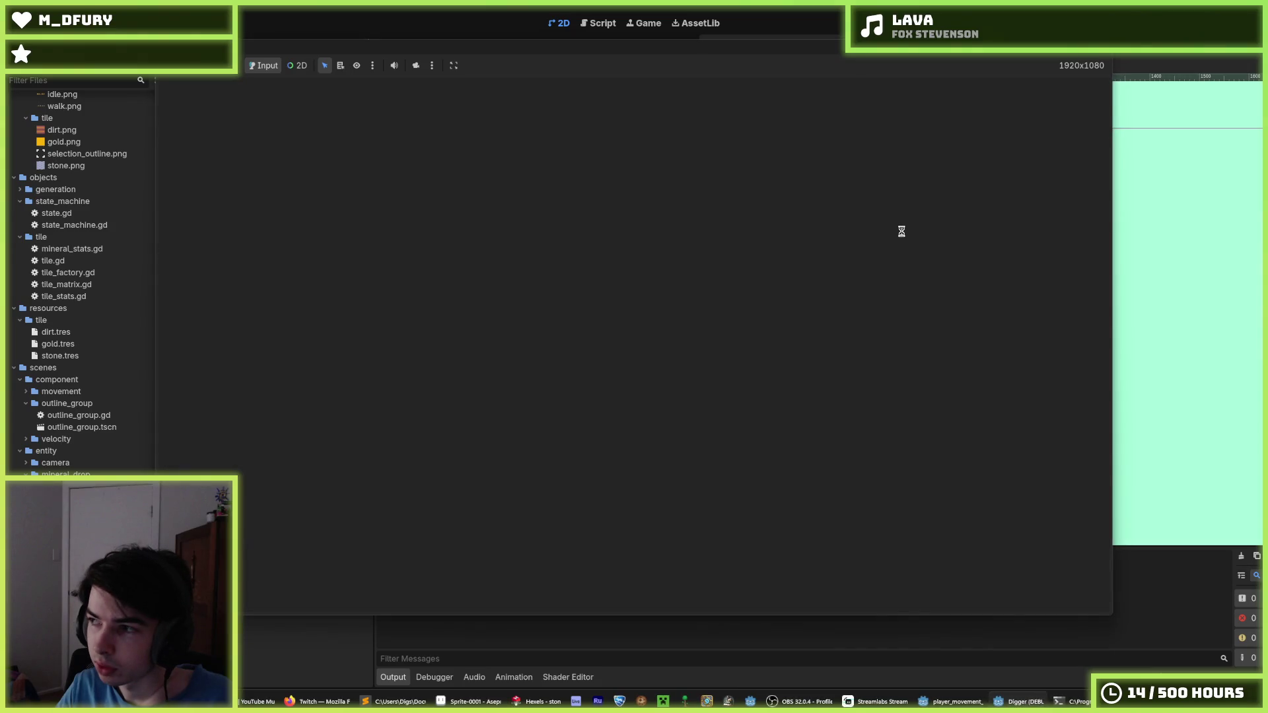
pyautogui.press('s')
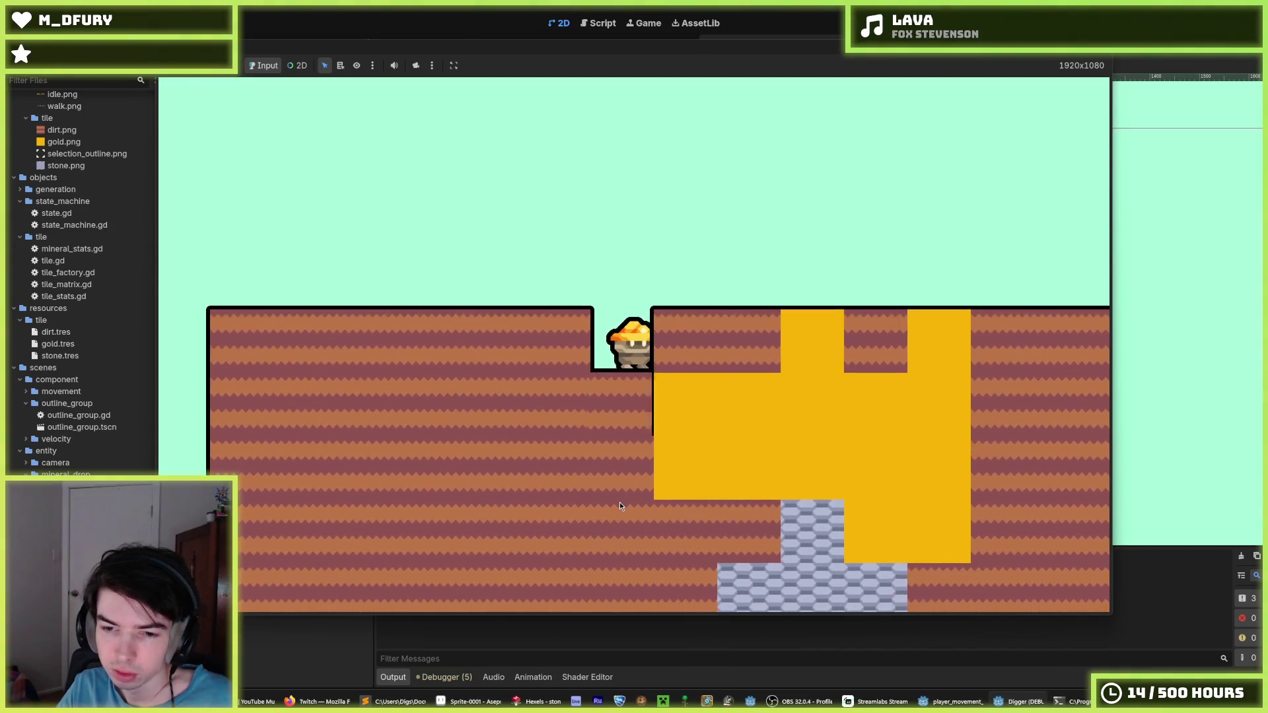
pyautogui.press('s')
pyautogui.press('s')
pyautogui.press('s')
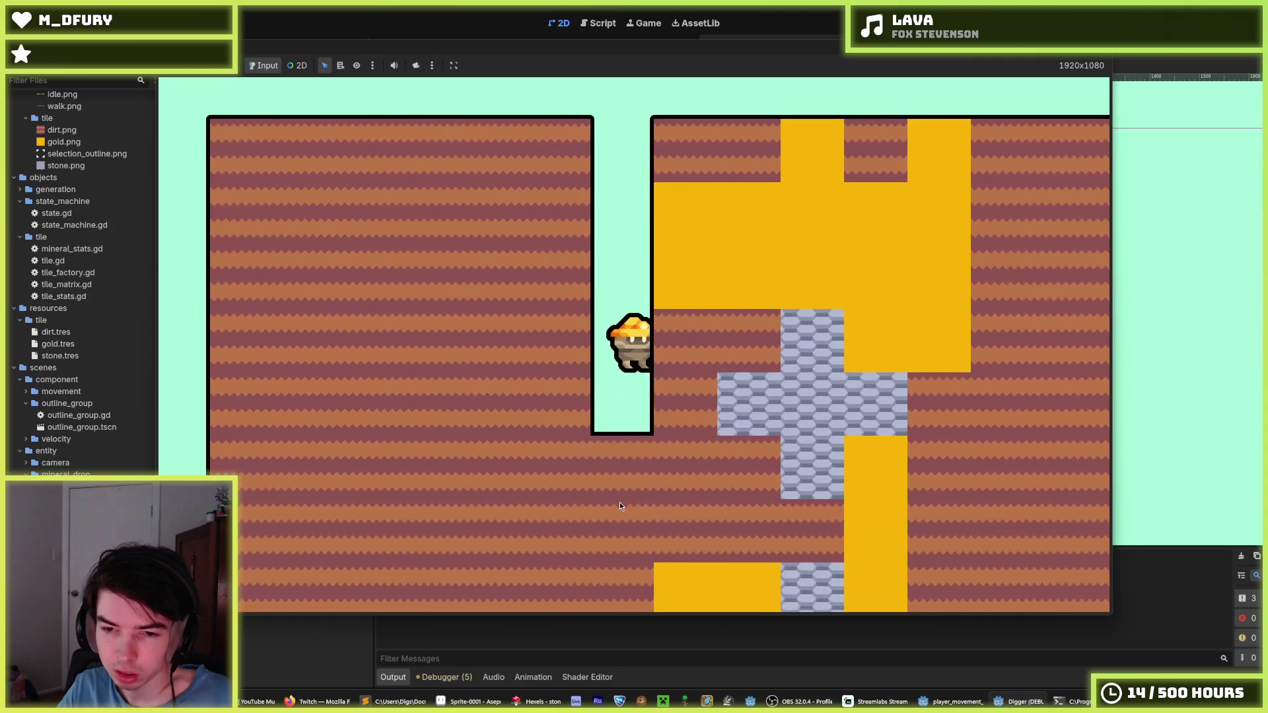
pyautogui.press('s')
pyautogui.press('s')
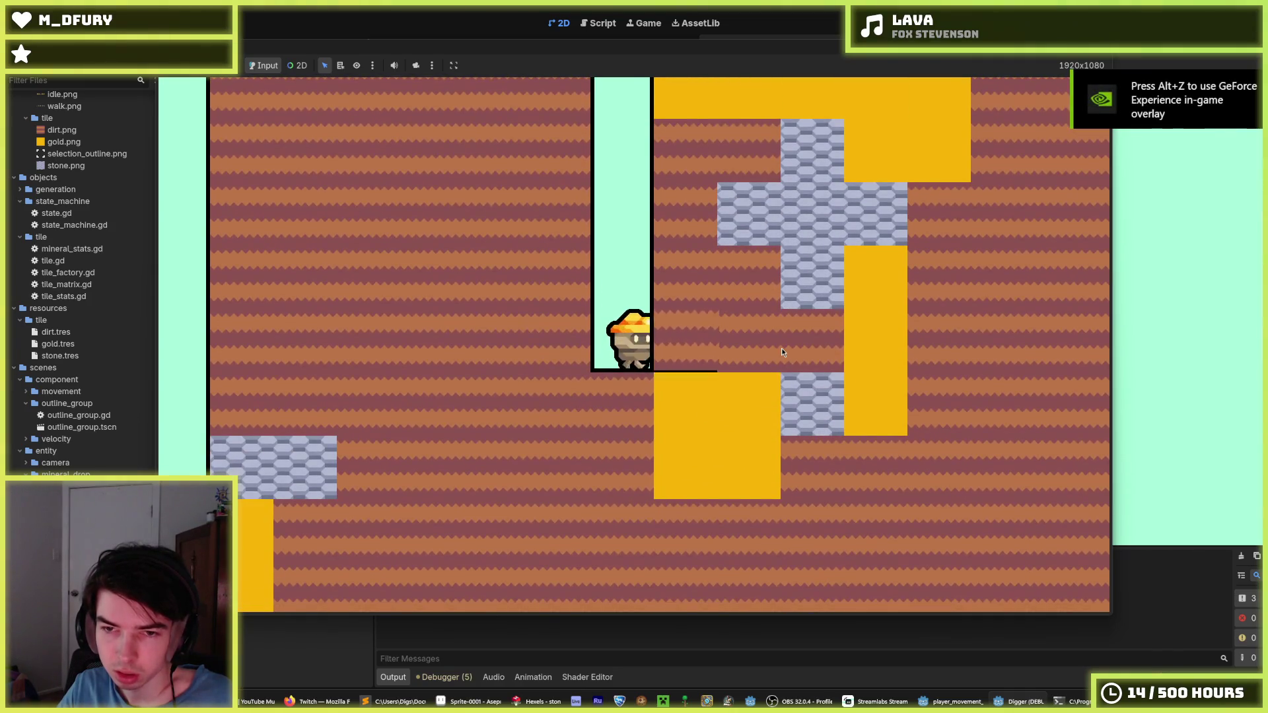
pyautogui.press('d')
pyautogui.press('d')
pyautogui.press('w')
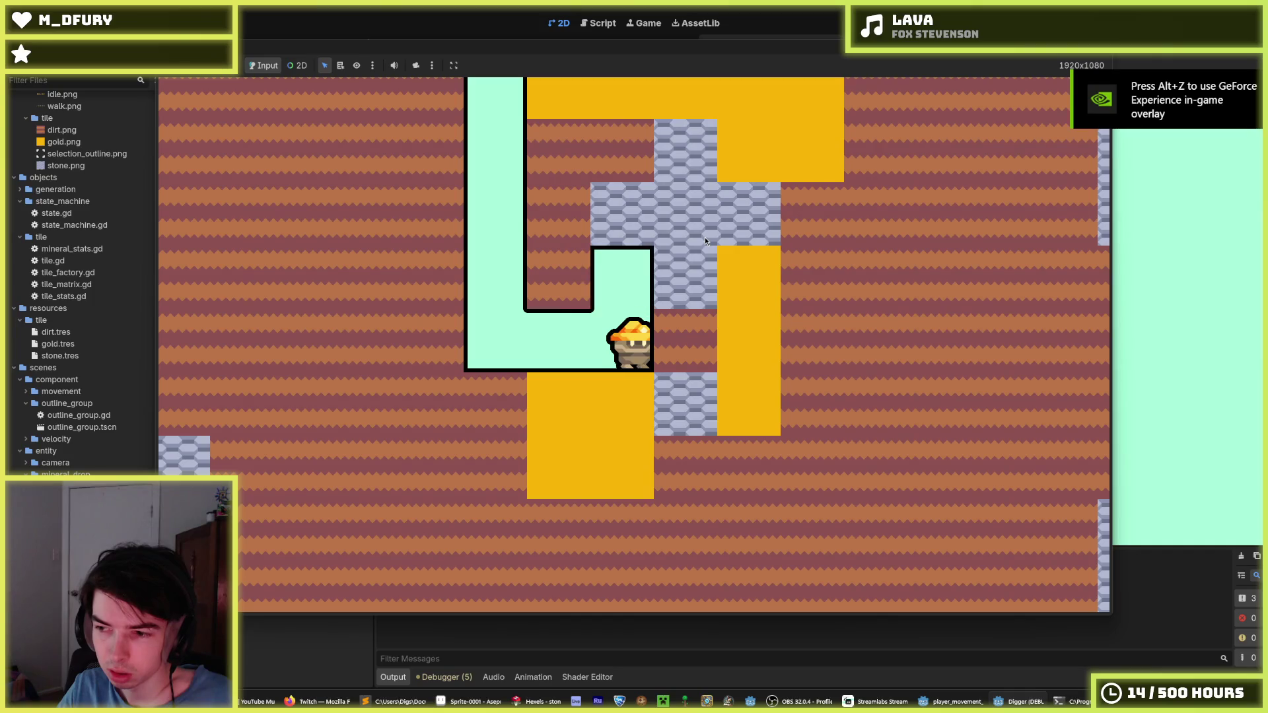
pyautogui.press('d')
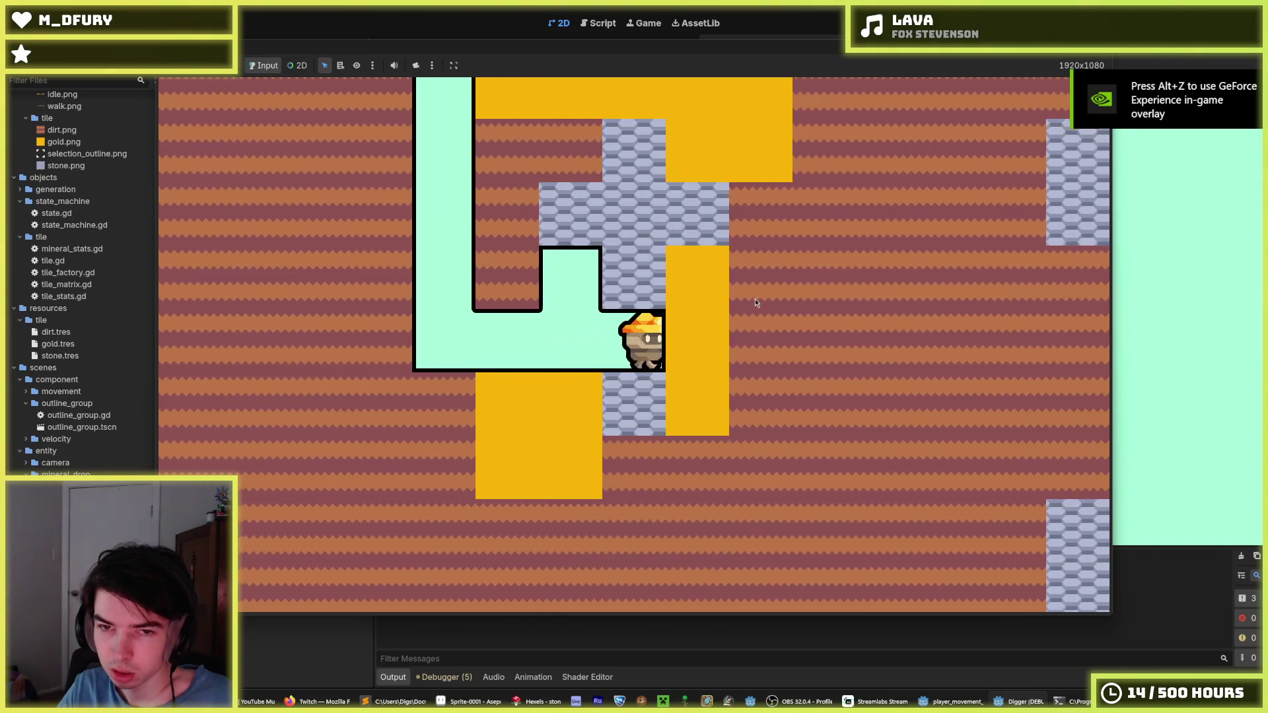
# - Walk the tunnel to the gold, then dig right through gold, dirt and a stone block
pyautogui.press('a')
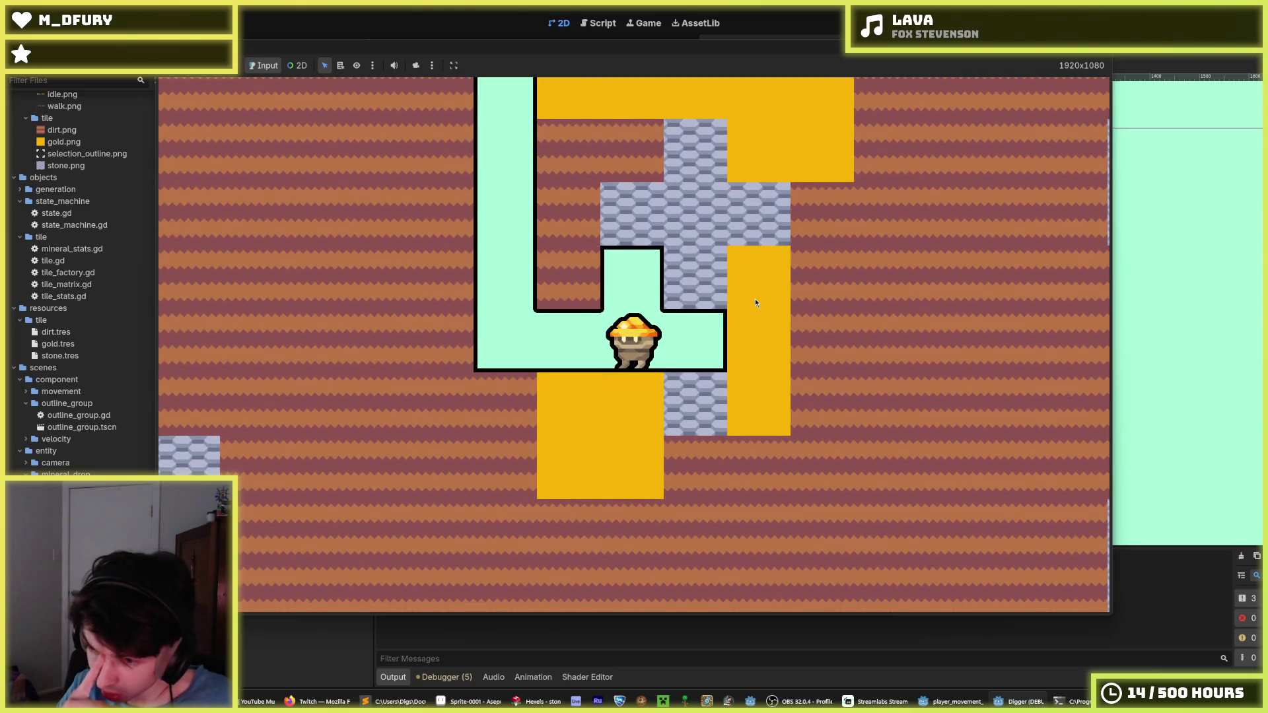
pyautogui.press('a')
pyautogui.press('a')
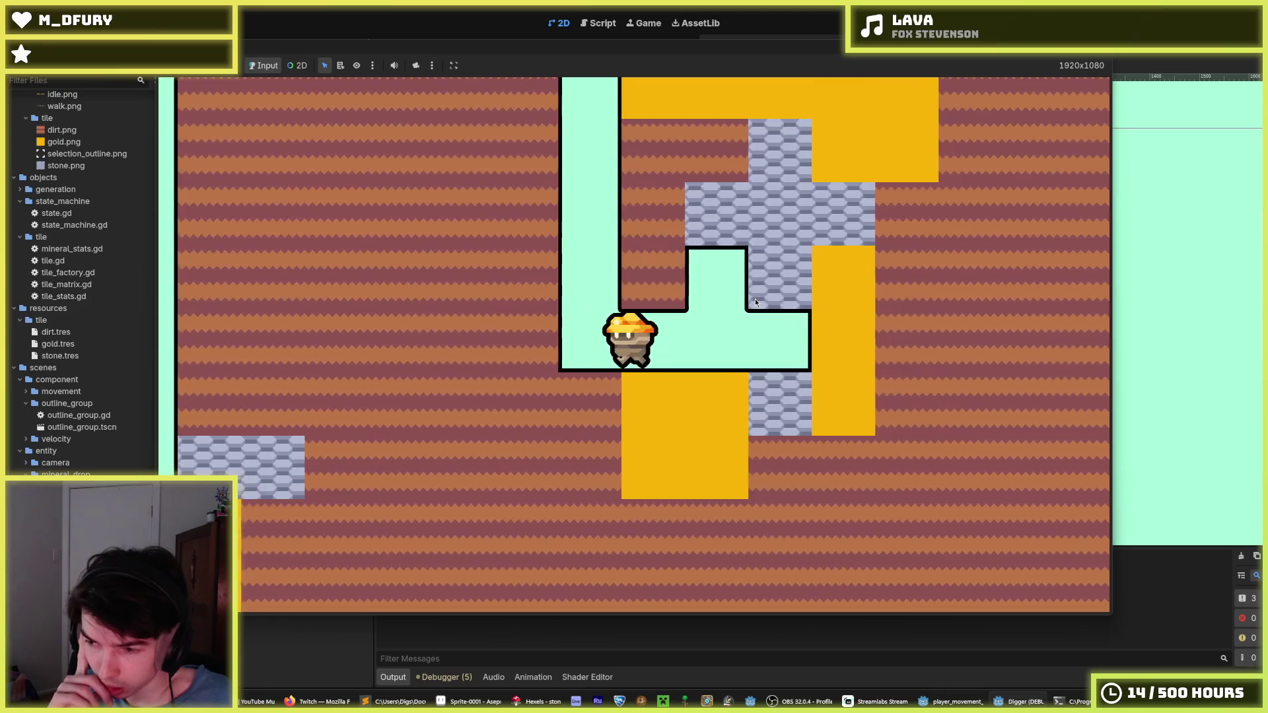
pyautogui.press('d')
pyautogui.press('d')
pyautogui.press('d')
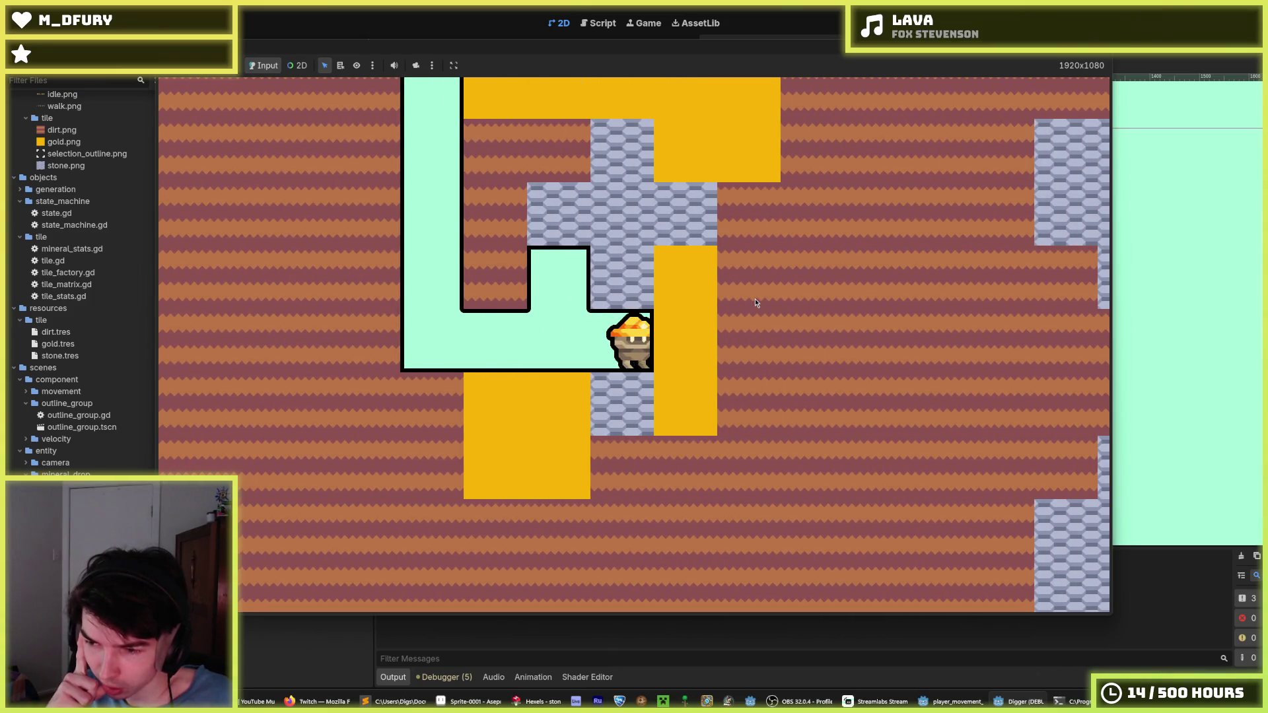
pyautogui.press('a')
pyautogui.press('a')
pyautogui.press('a')
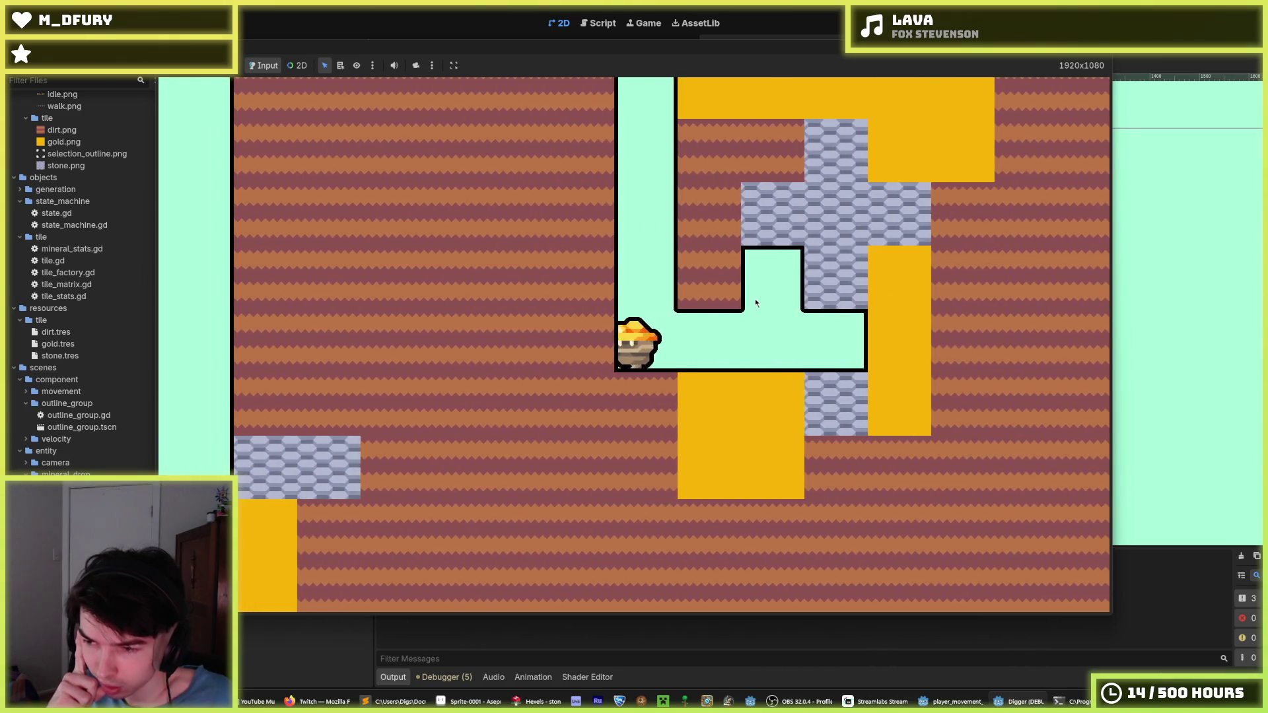
pyautogui.press('d')
pyautogui.press('d')
pyautogui.press('d')
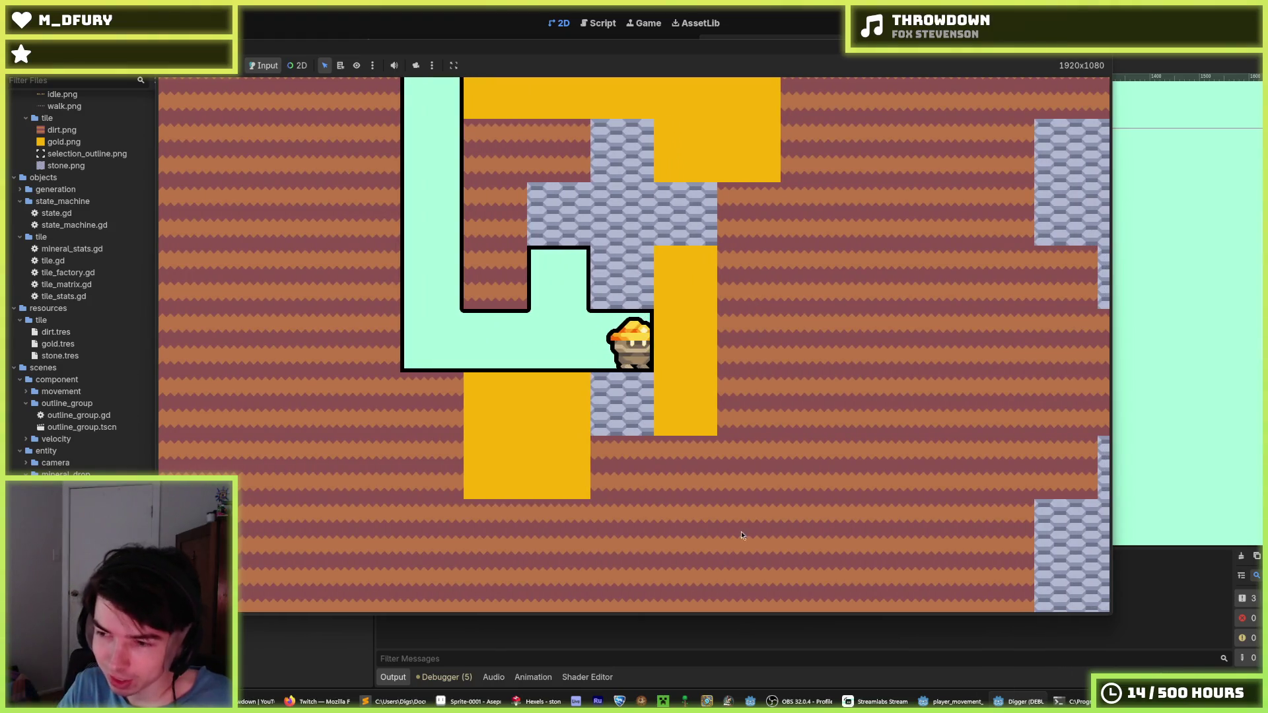
pyautogui.press('d')
pyautogui.press('d')
pyautogui.press('d')
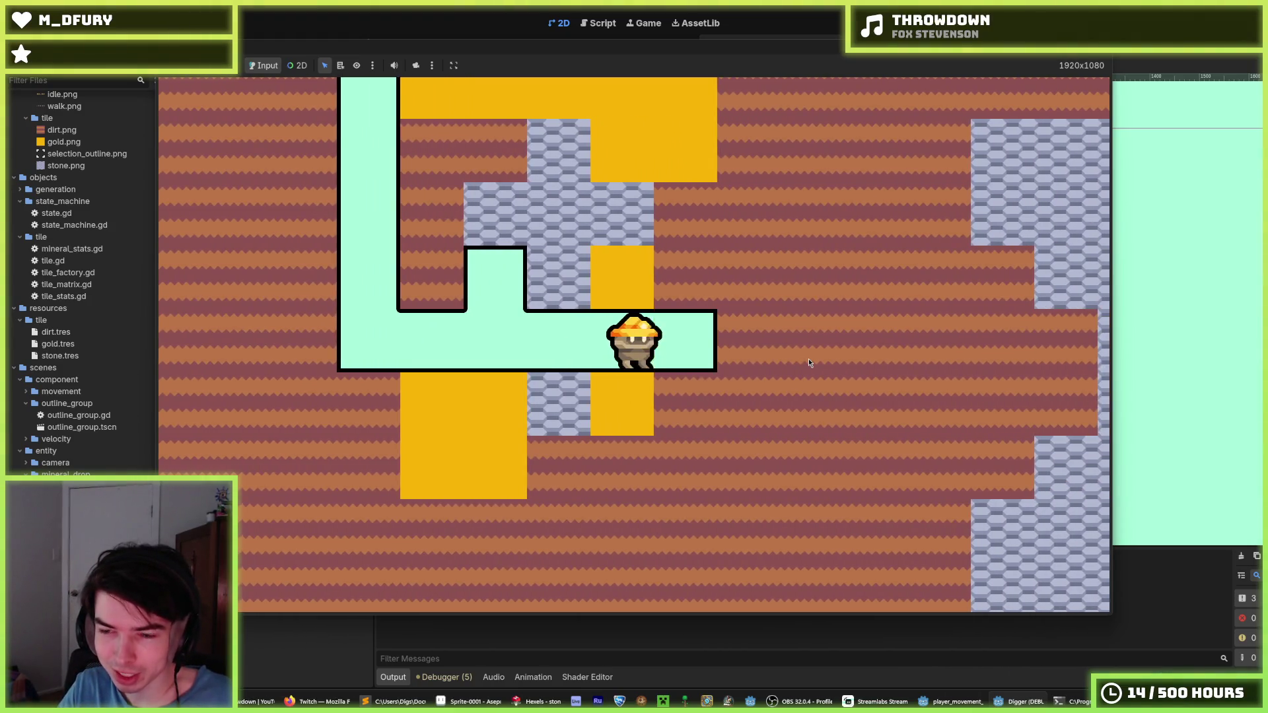
pyautogui.press('d')
pyautogui.press('d')
pyautogui.press('d')
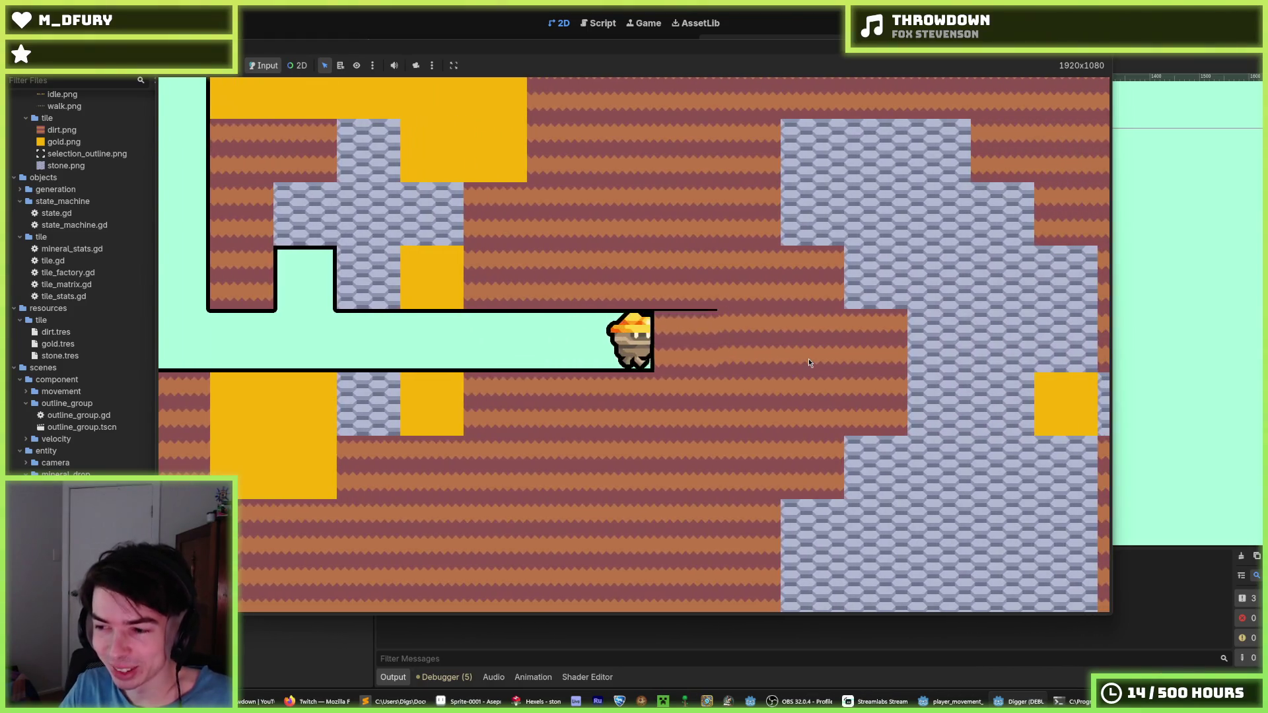
pyautogui.press('d')
pyautogui.press('d')
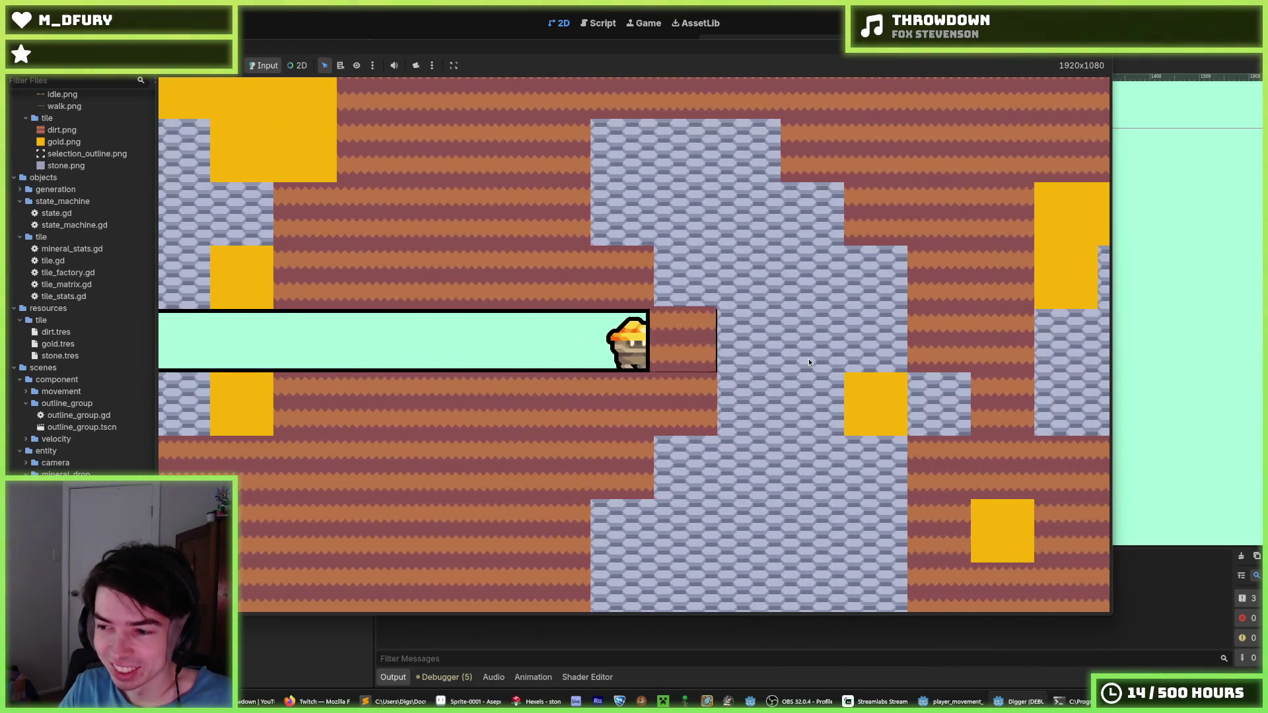
pyautogui.press('d')
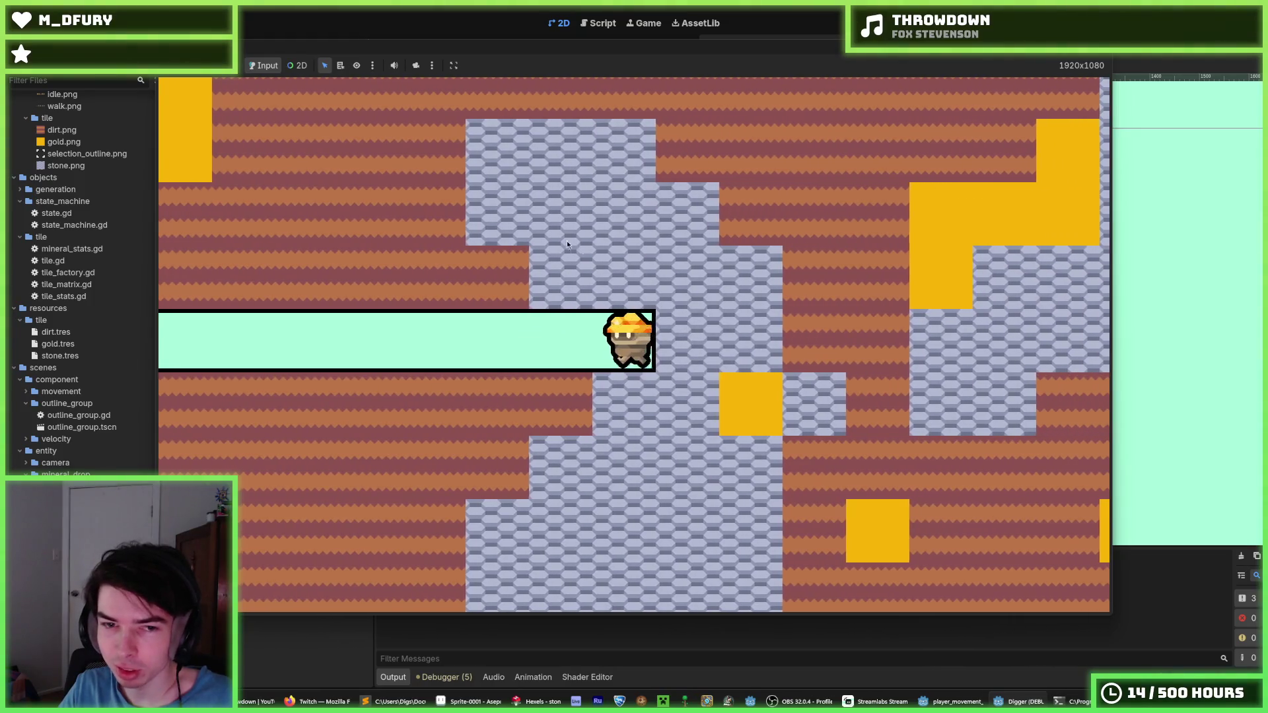
# - Mine further right through the lavender stone blocks and open a shaft above
pyautogui.press('a')
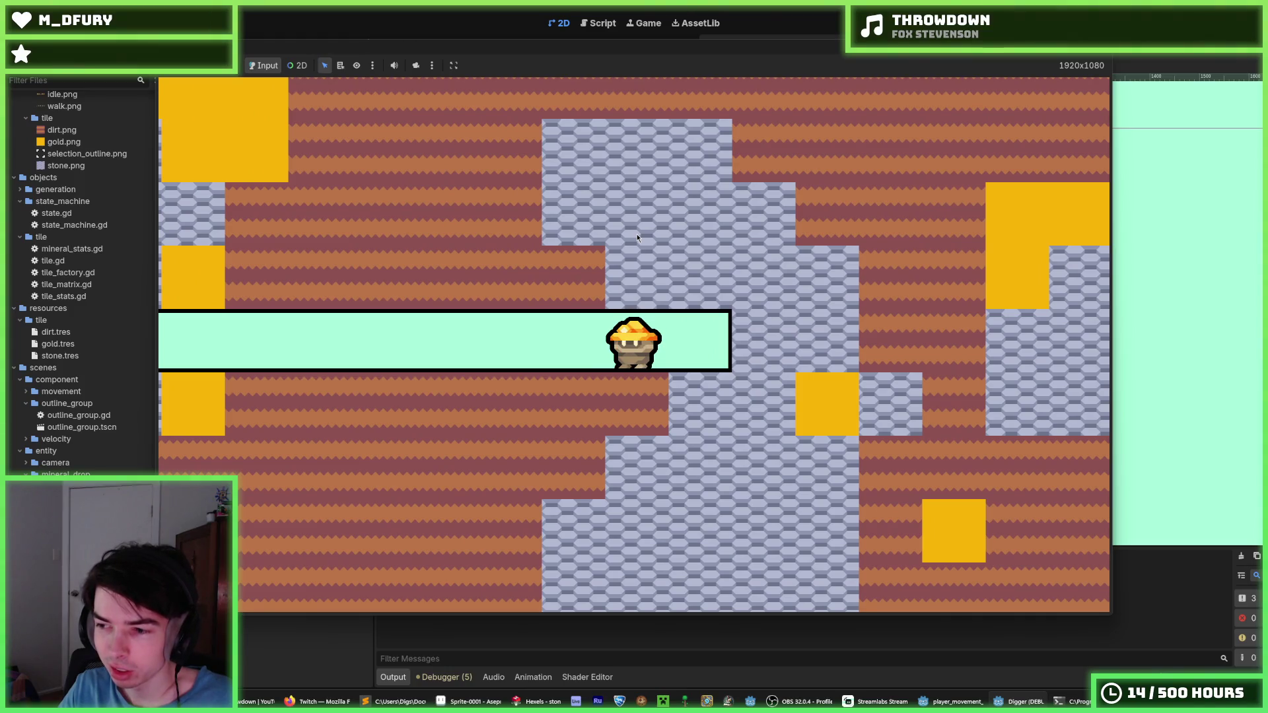
pyautogui.press('d')
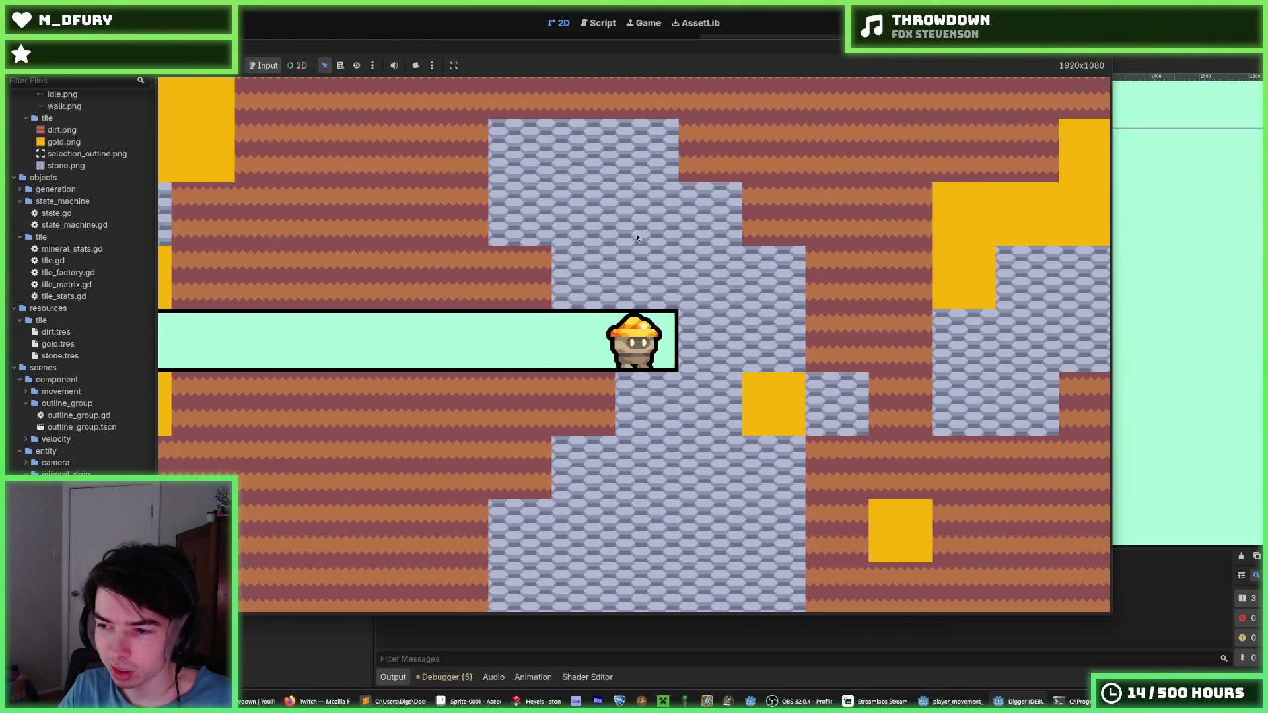
pyautogui.press('d')
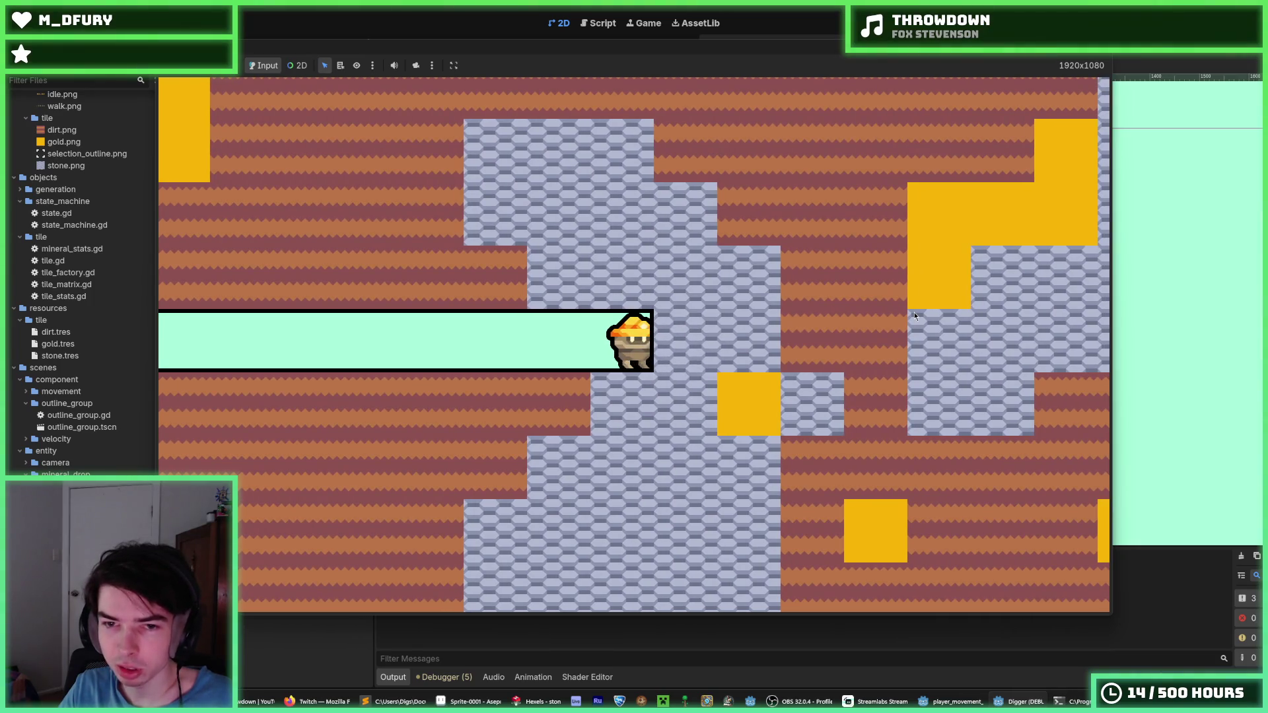
pyautogui.press('d')
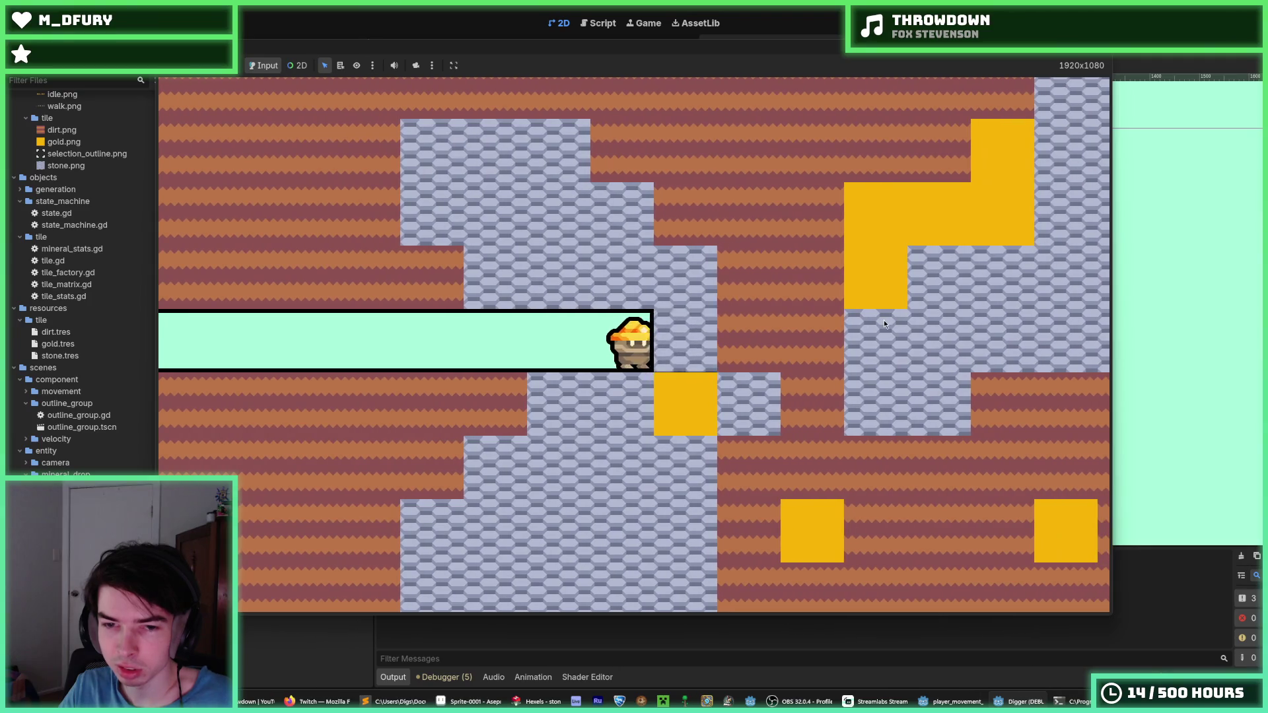
pyautogui.press('d')
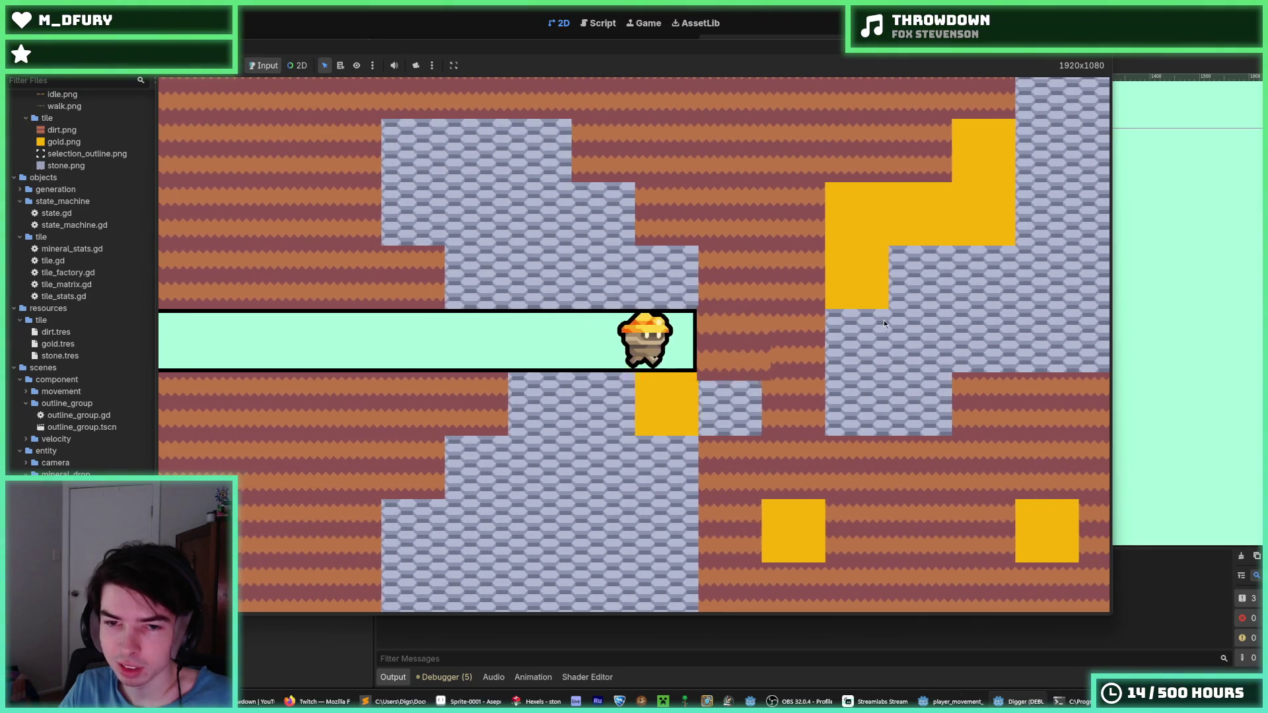
pyautogui.press('d')
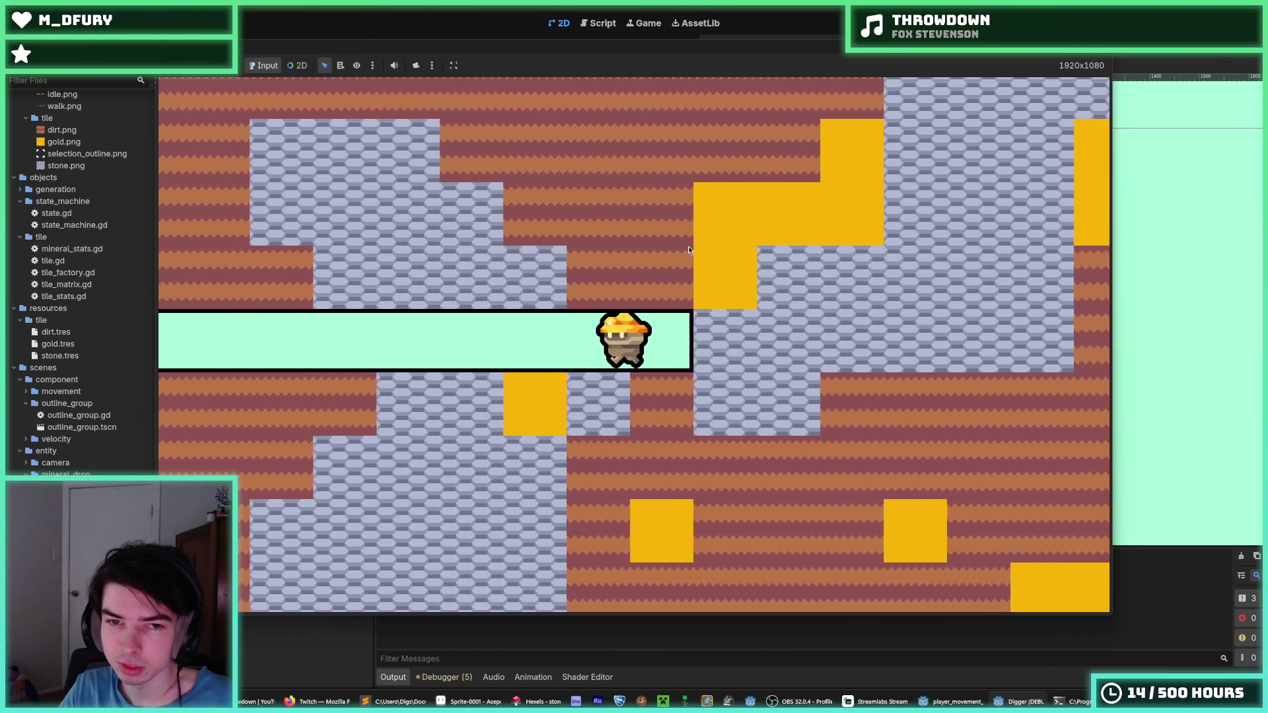
pyautogui.press('w')
# - Walk back left, dig a pit below the tunnel, and return to Hexels
pyautogui.press('a')
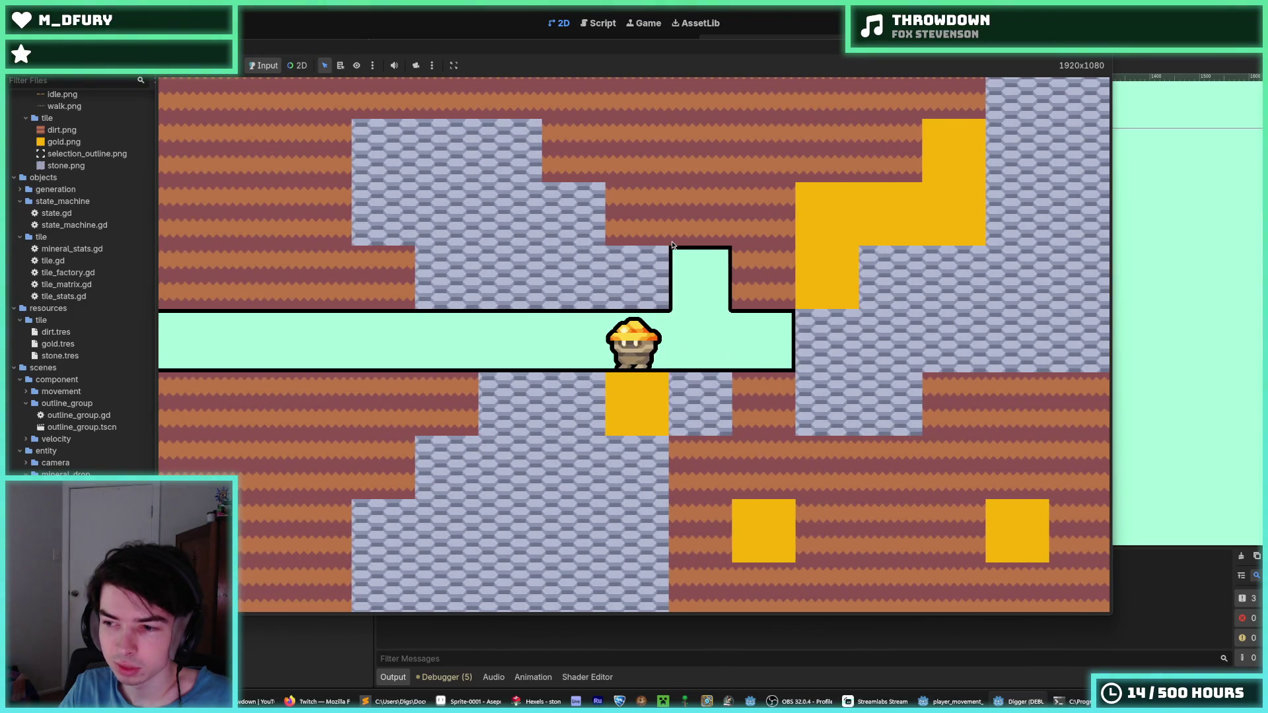
pyautogui.press('a')
pyautogui.press('a')
pyautogui.press('a')
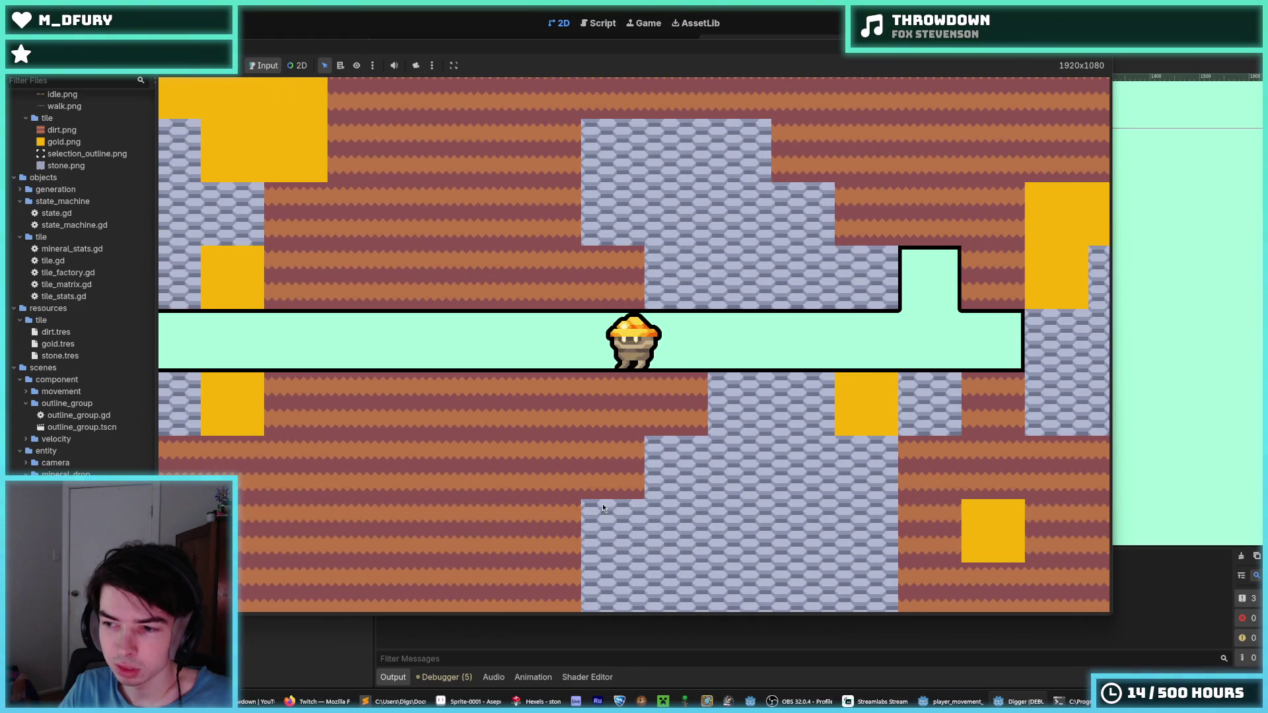
pyautogui.press('s')
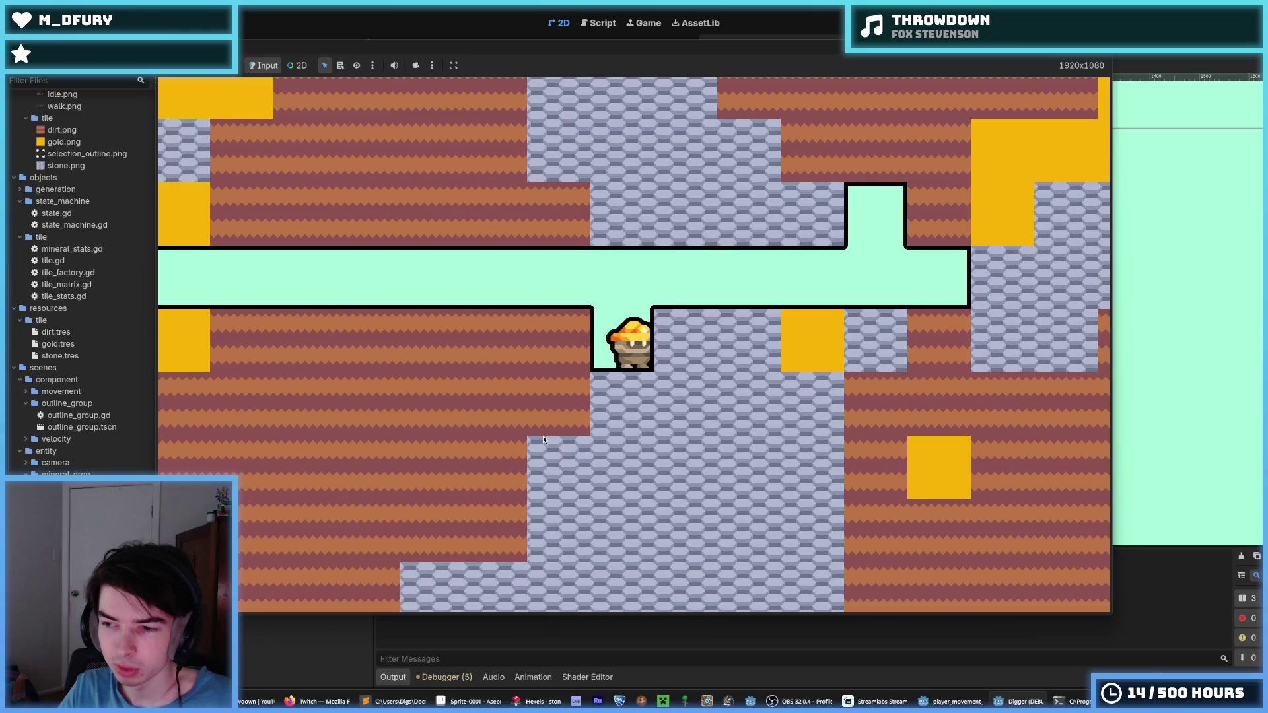
pyautogui.click(540, 358)
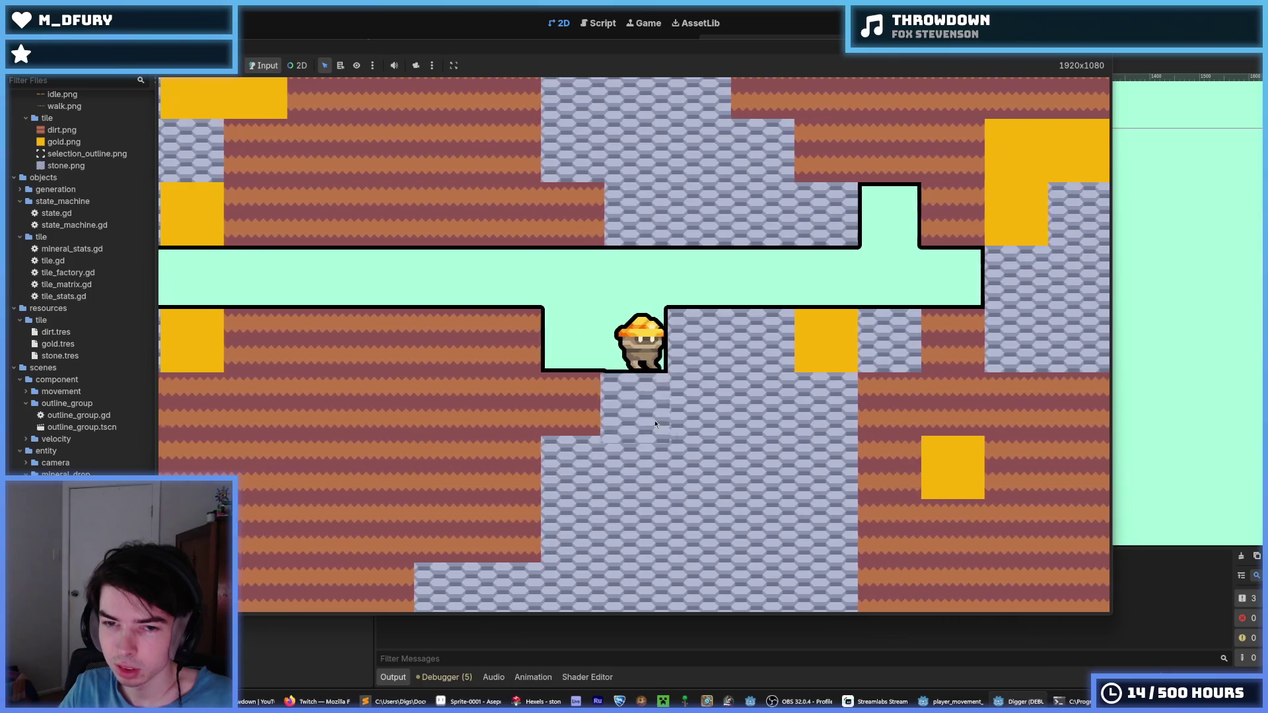
pyautogui.click(539, 700)
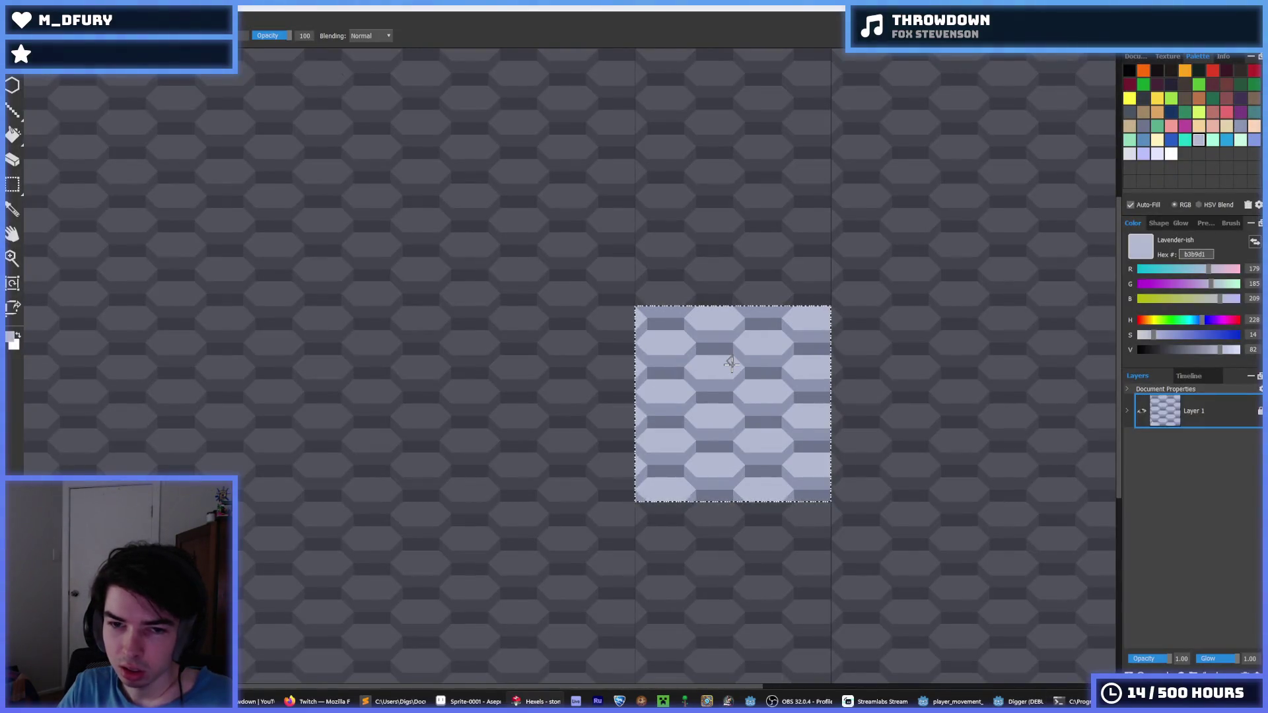
# - Try shifting the tile left and filling the edge half-cells lavender, undoing each attempt
pyautogui.press('Left')
pyautogui.hotkey('ctrl', 'z')
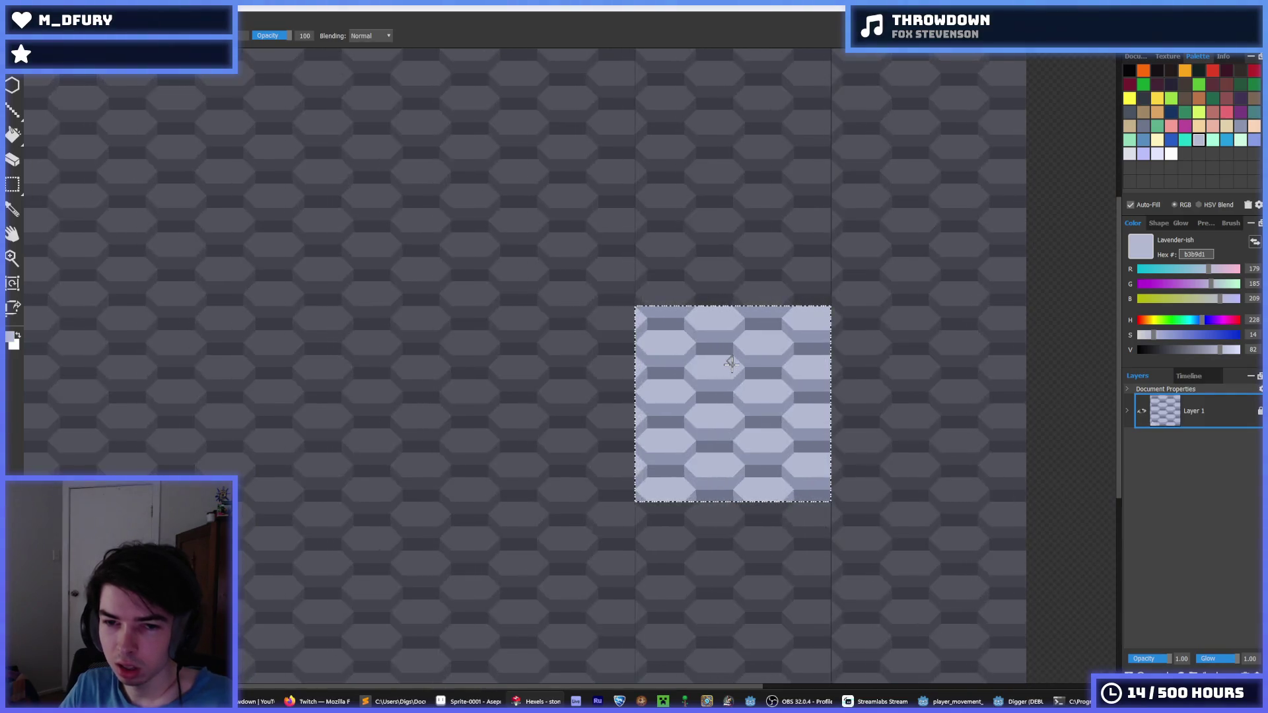
pyautogui.scroll(2, 758, 434)
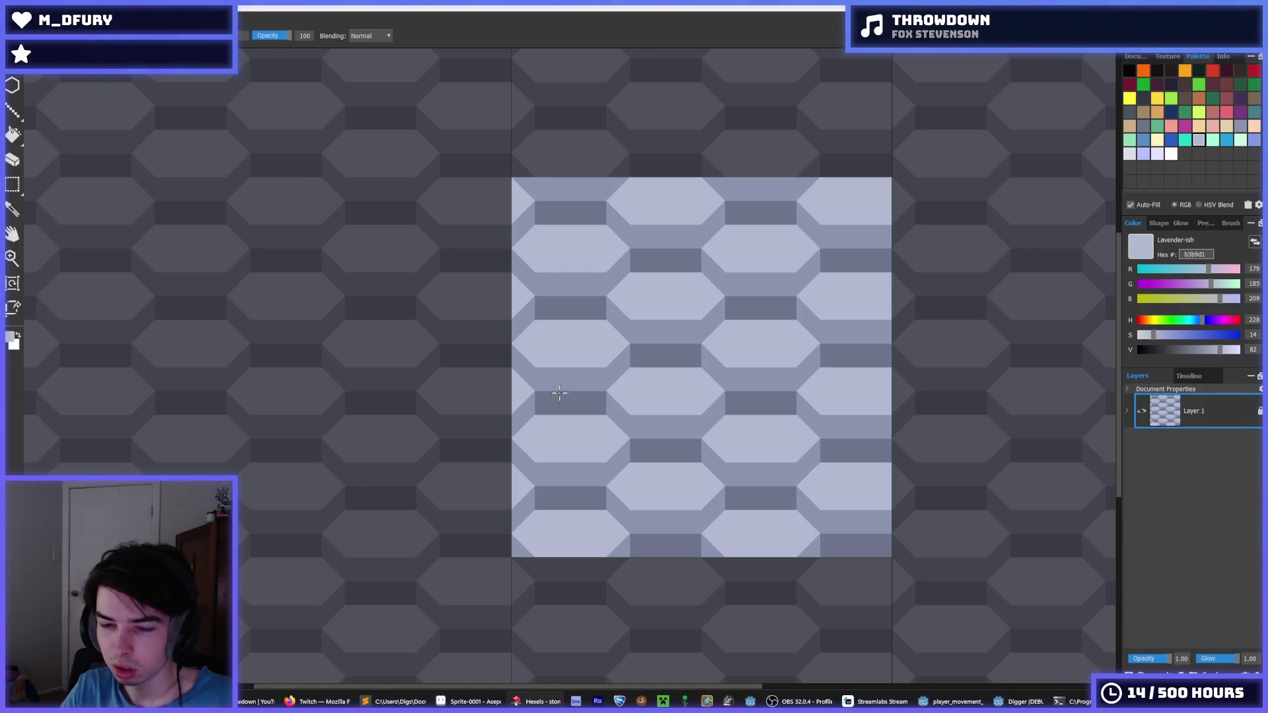
pyautogui.moveTo(567, 324)
pyautogui.mouseDown()
pyautogui.moveTo(518, 319)
pyautogui.moveTo(526, 362)
pyautogui.mouseUp()
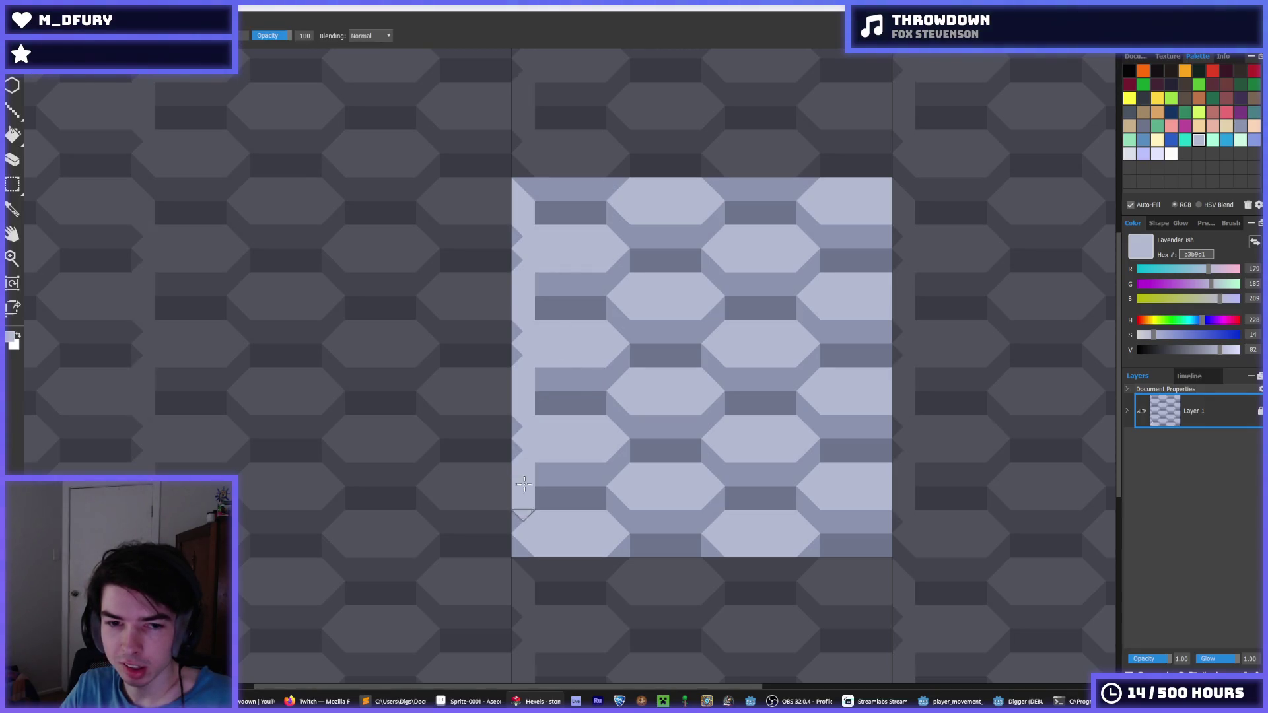
pyautogui.hotkey('ctrl', 'z')
pyautogui.moveTo(510, 187); pyautogui.dragTo(586, 426)
pyautogui.hotkey('ctrl', 'z')
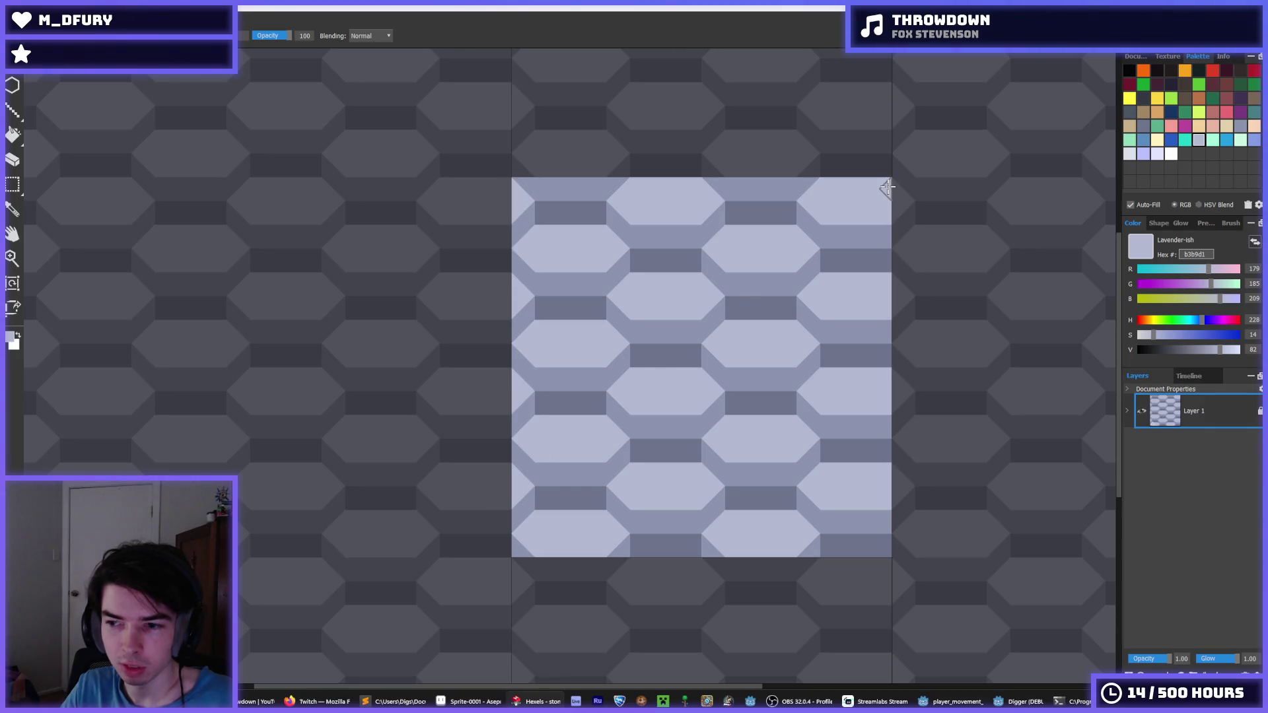
pyautogui.moveTo(884, 195); pyautogui.dragTo(879, 529)
pyautogui.hotkey('ctrl', 'z')
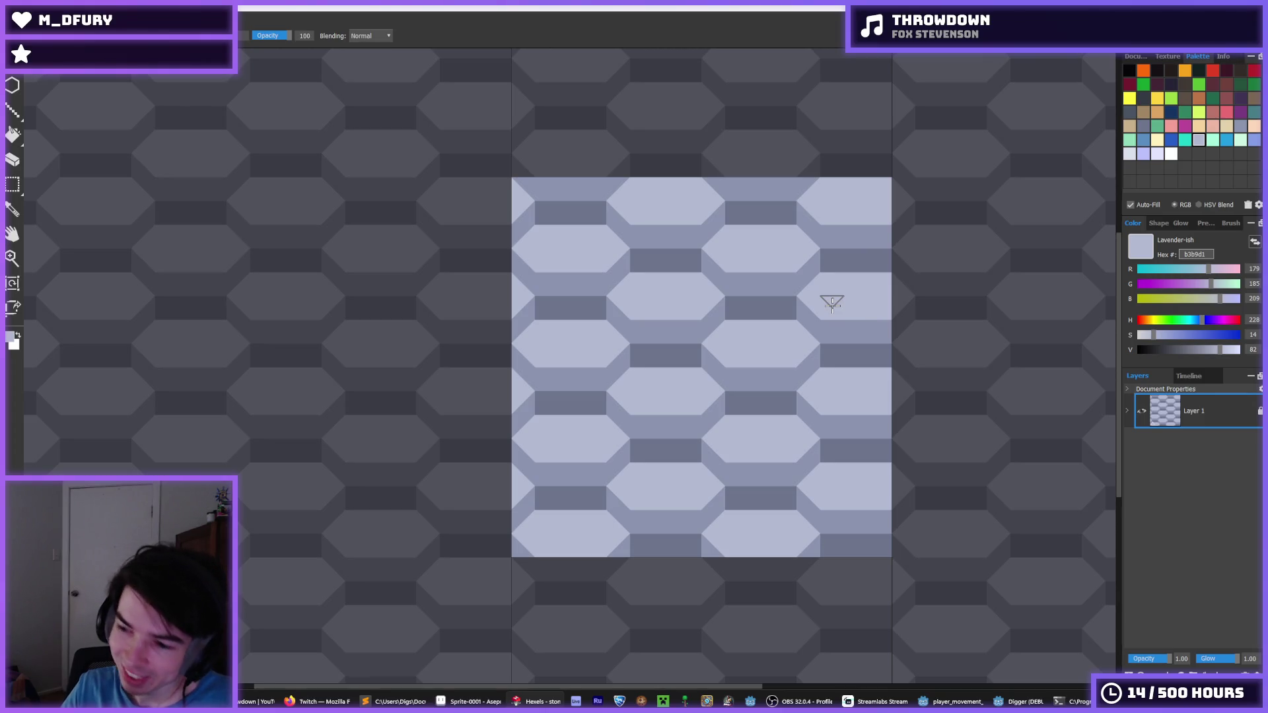
# - Sample the mid-tone lavender and flood-fill the dark bars, then revert the fill
pyautogui.press('i')
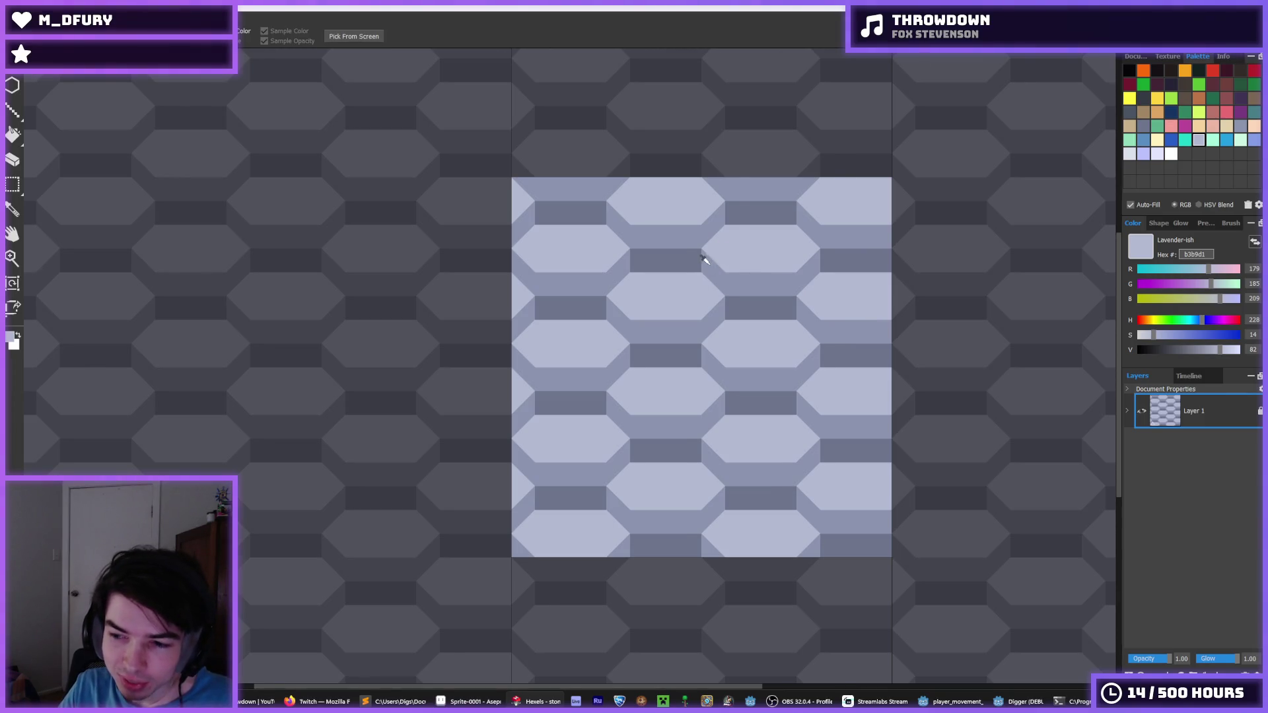
pyautogui.scroll(-1, 704, 277)
pyautogui.scroll(2, 707, 295)
pyautogui.scroll(-4, 708, 294)
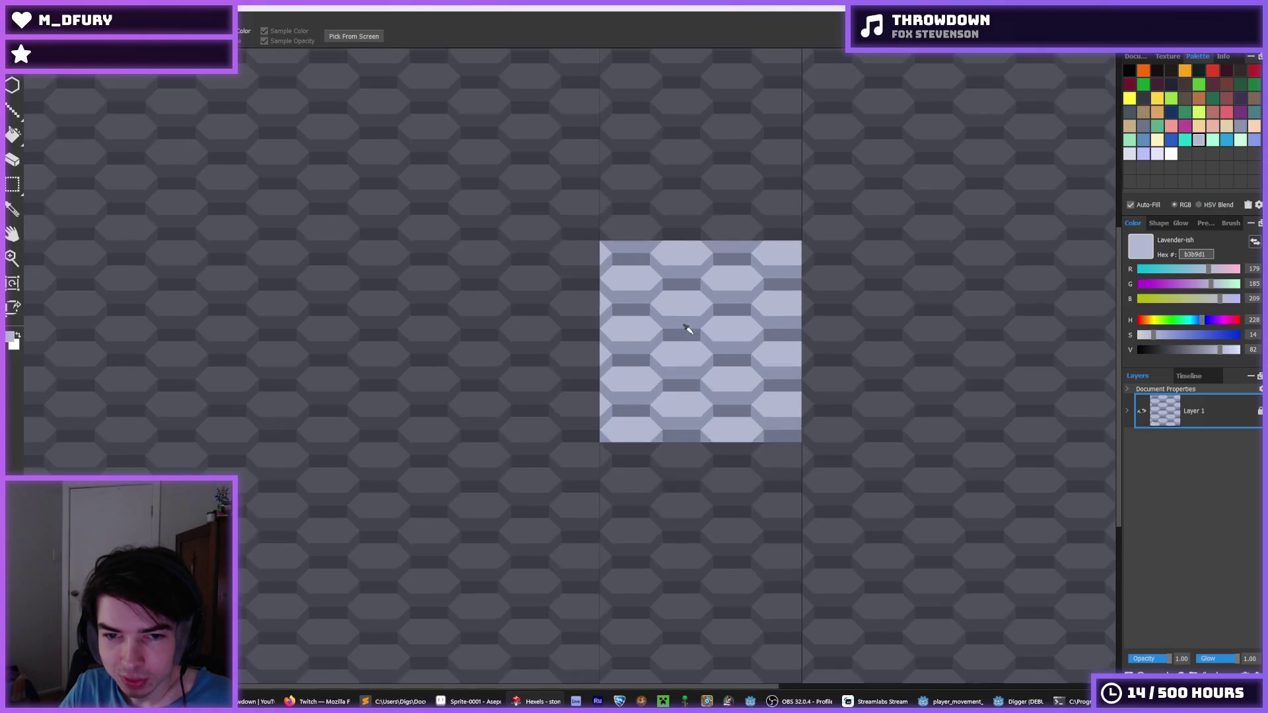
pyautogui.scroll(2, 687, 329)
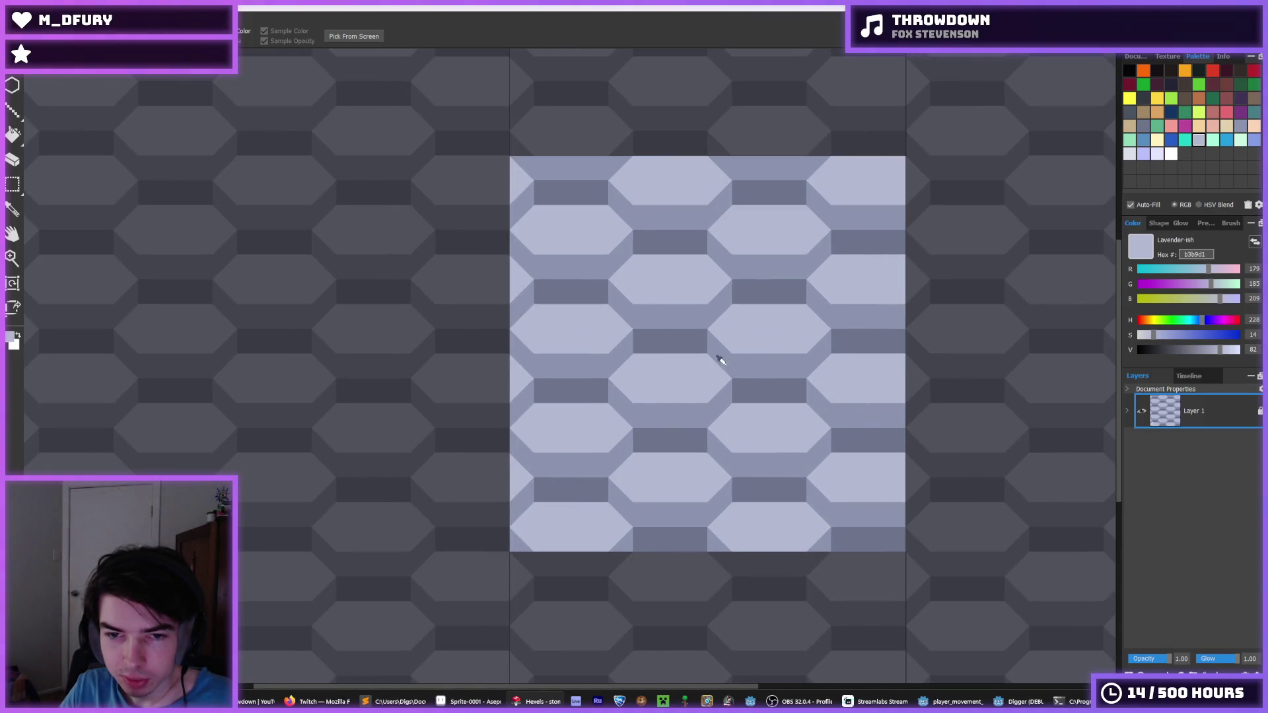
pyautogui.click(714, 350)
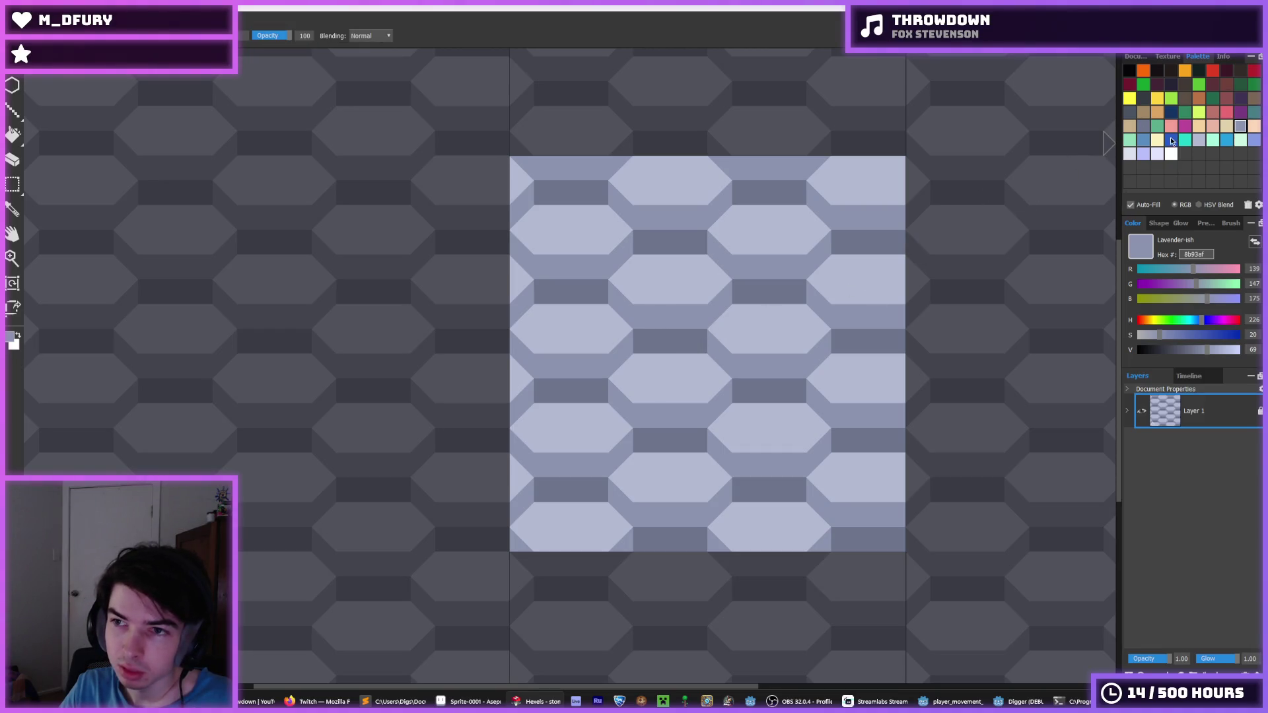
pyautogui.press('g')
pyautogui.keyDown('alt'); pyautogui.click(747, 328); pyautogui.keyUp('alt')
pyautogui.click(658, 340)
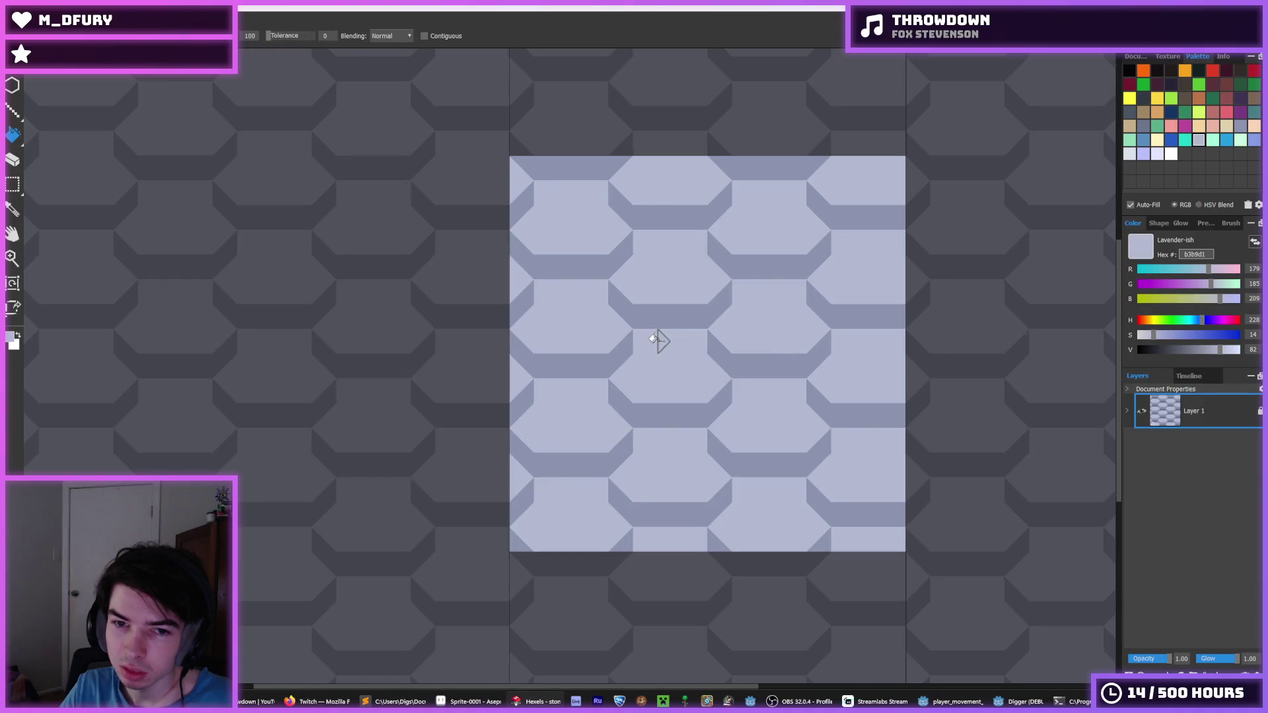
pyautogui.scroll(-4, 762, 330)
pyautogui.scroll(1, 762, 334)
pyautogui.press('alt')
# - Offset the hexagon pattern about 28 px left and bring the Digger game back
pyautogui.scroll(3, 762, 337)
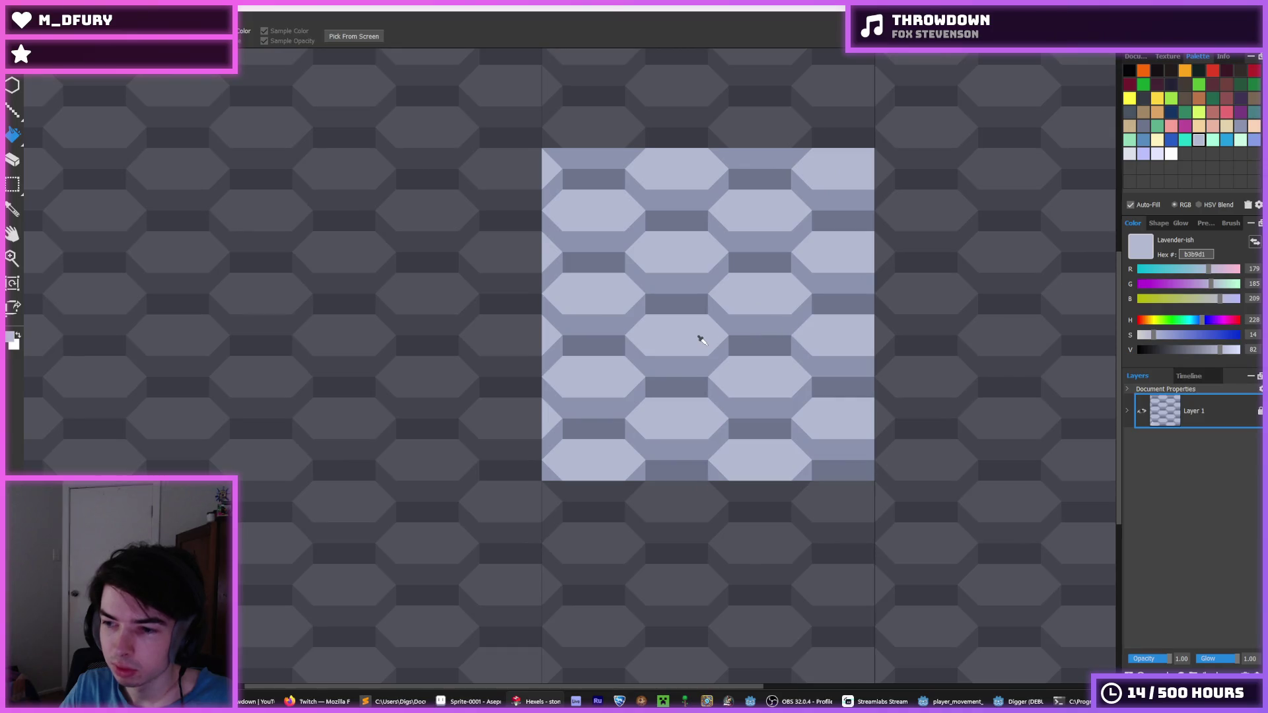
pyautogui.scroll(-1, 701, 339)
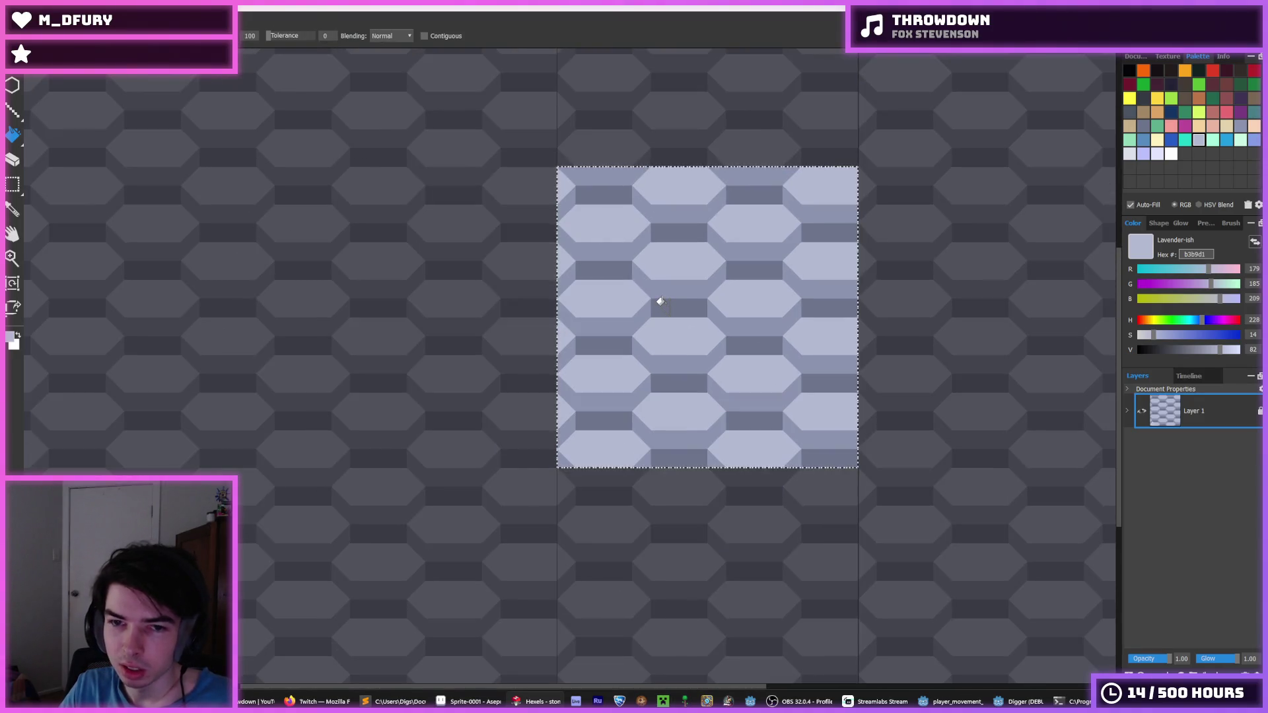
pyautogui.press('Left')
pyautogui.press('Left')
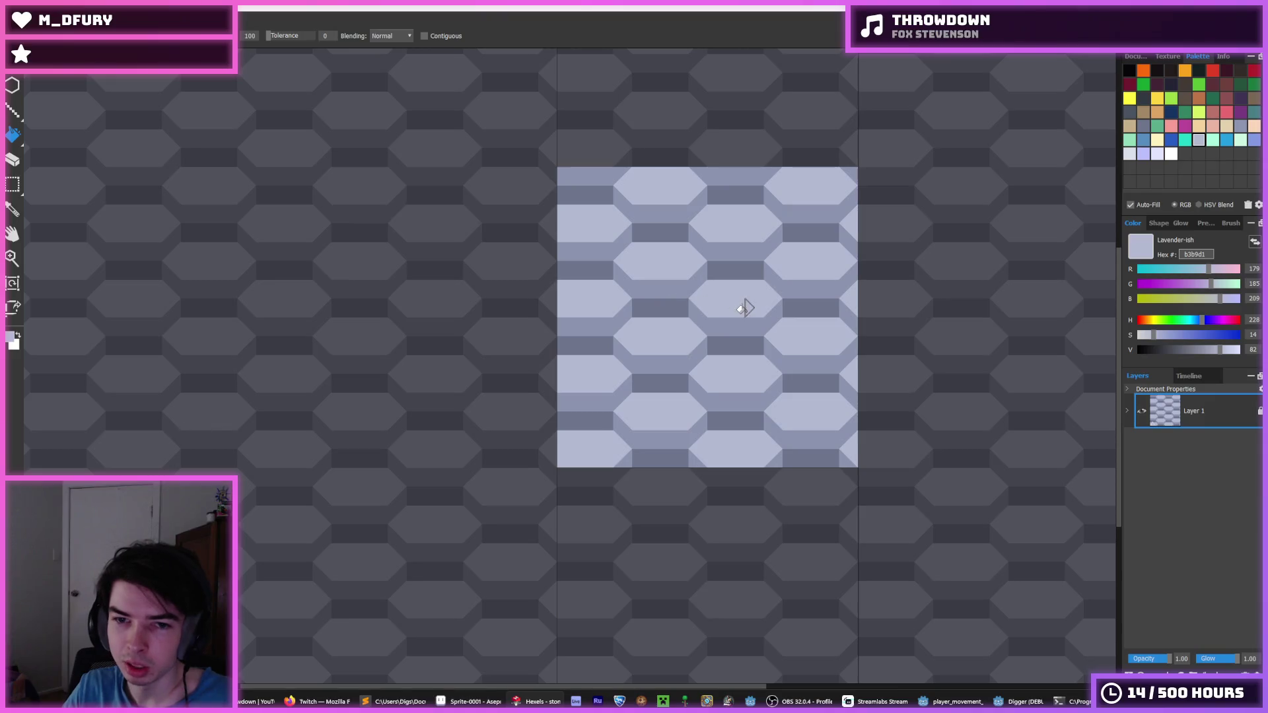
pyautogui.click(1021, 702)
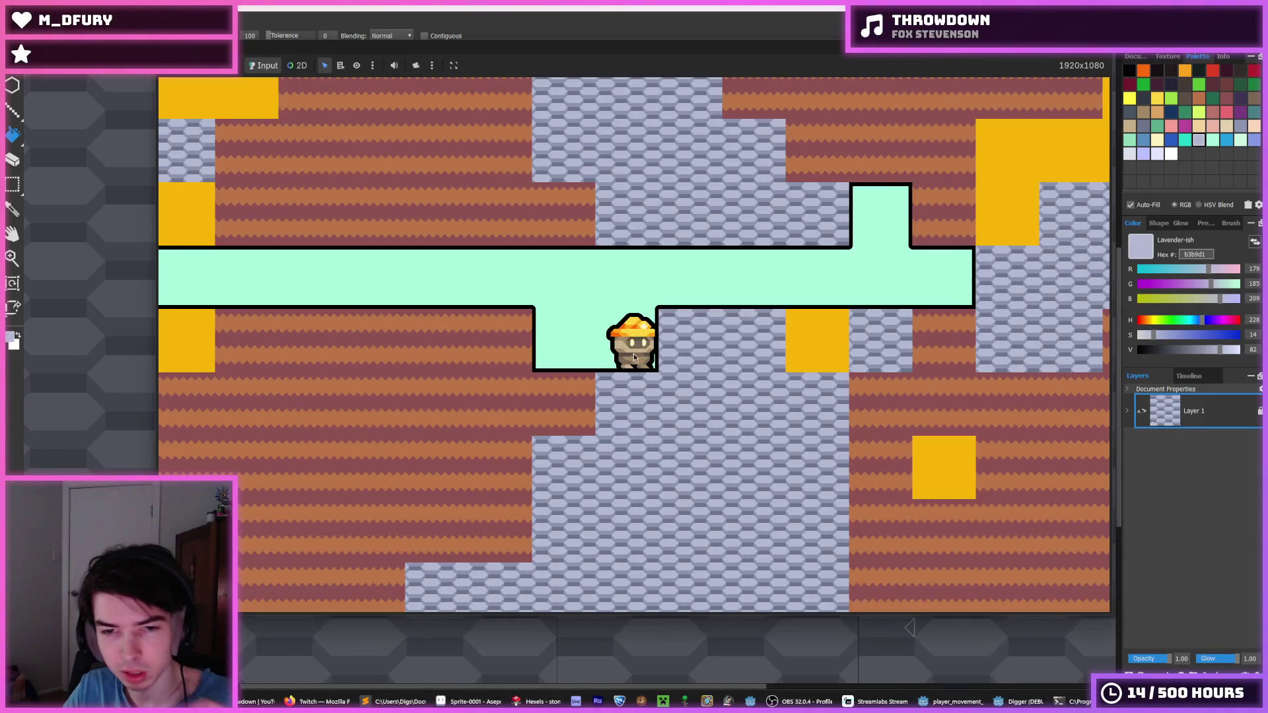
# - Walk the miner left along the corridor, dig out the block above, then head right
pyautogui.press('Left')
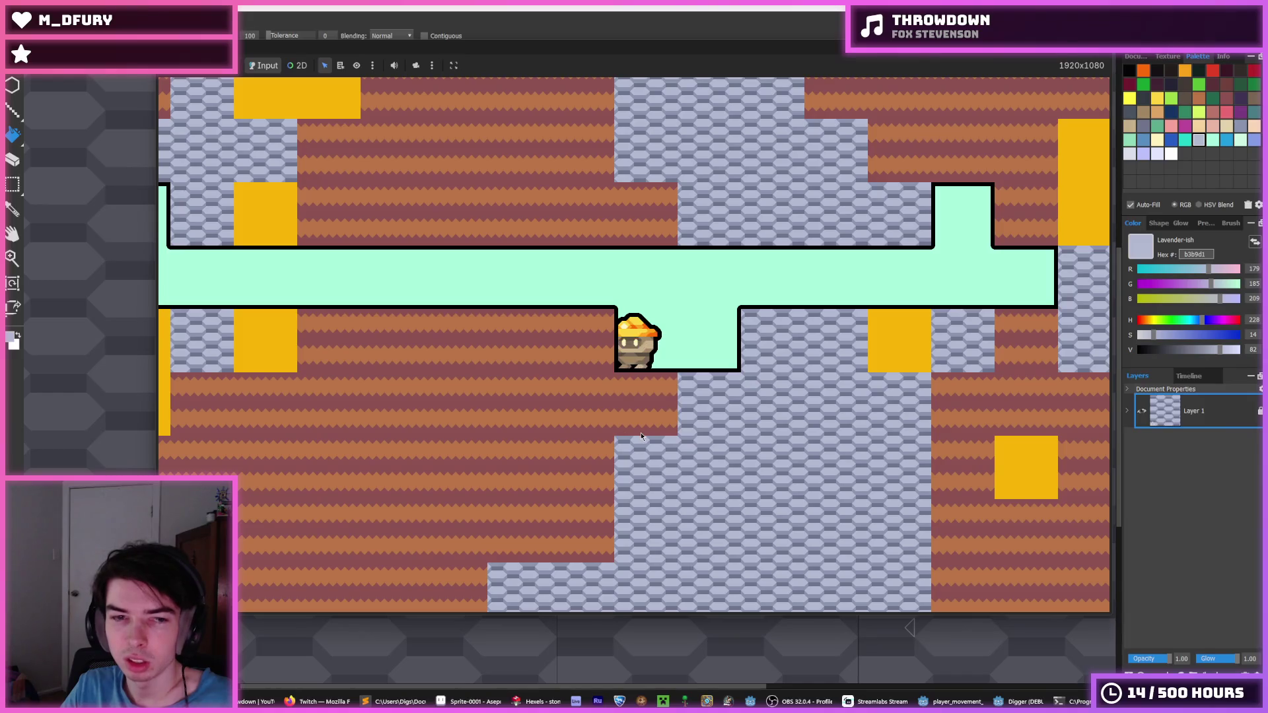
pyautogui.press('Up')
pyautogui.press('Left')
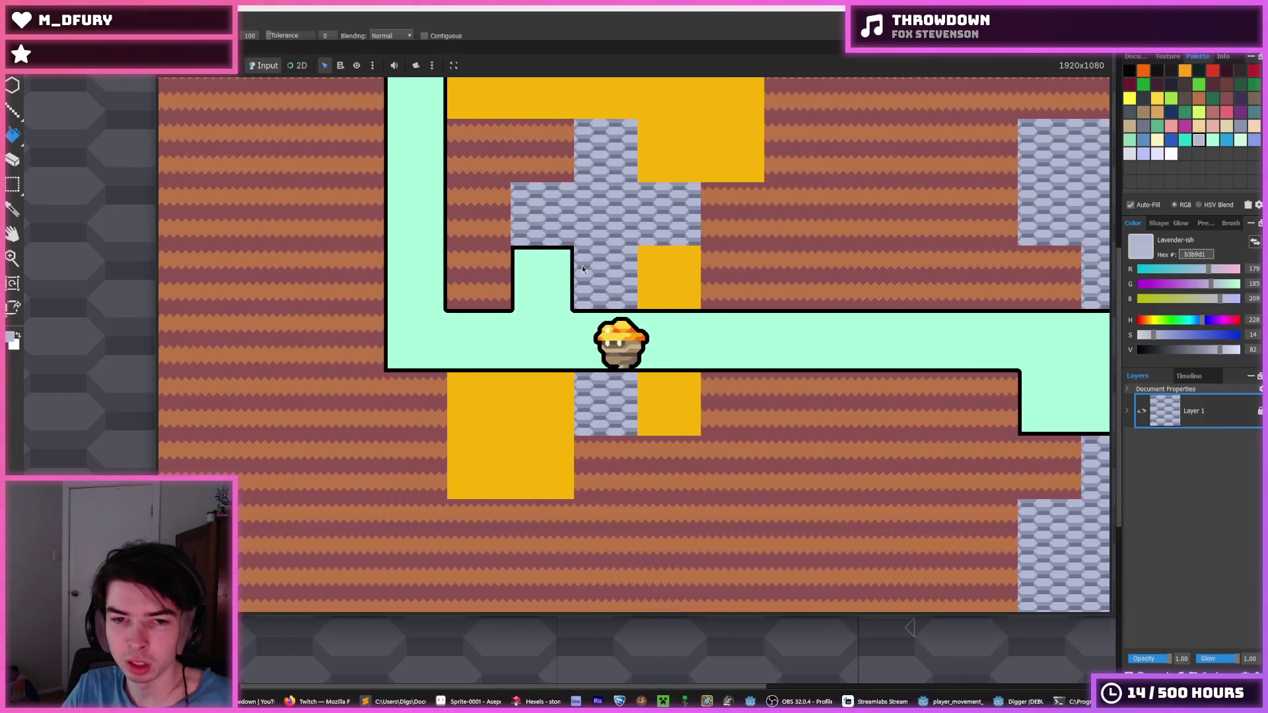
pyautogui.press('Left')
pyautogui.press('Right')
pyautogui.press('Left')
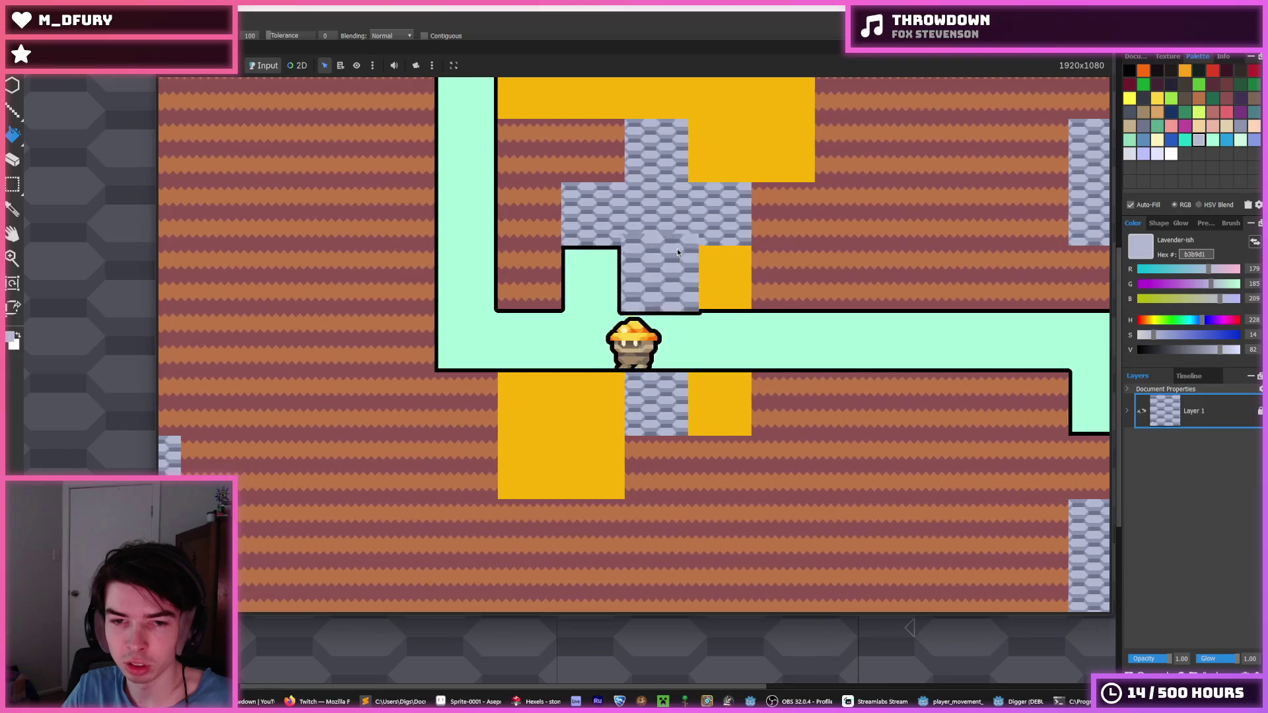
pyautogui.press('Up')
pyautogui.press('Right')
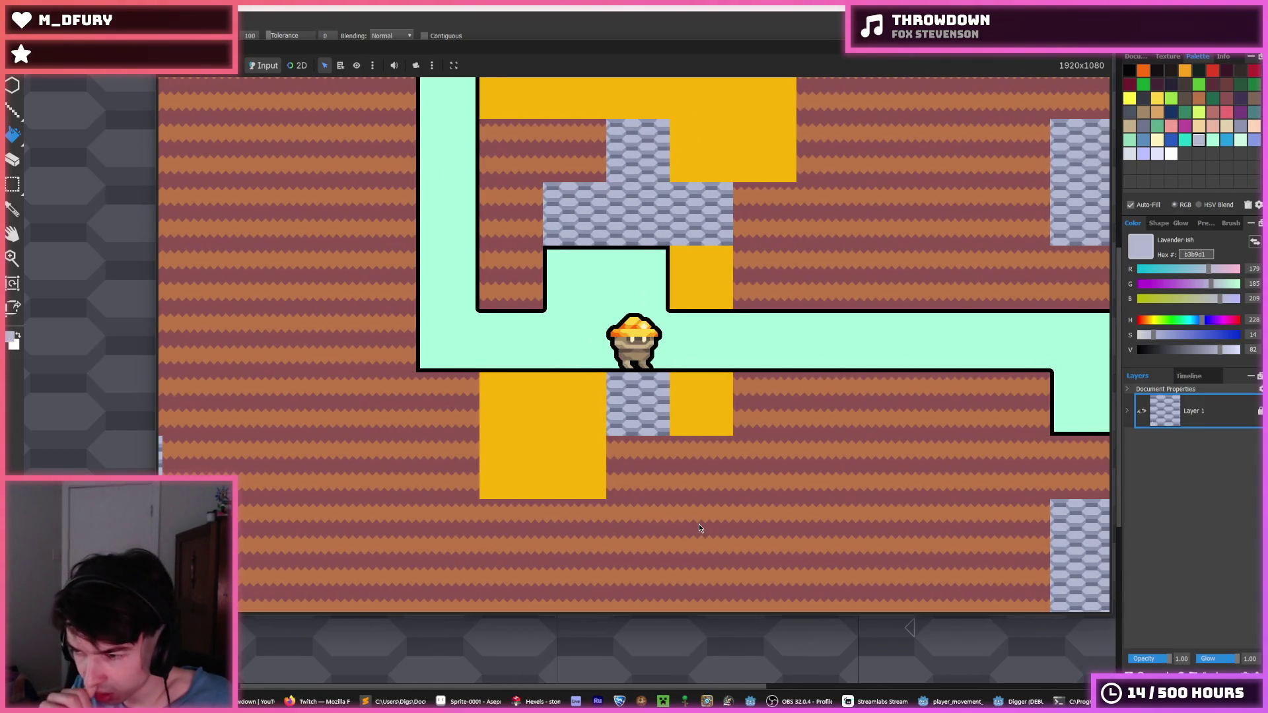
pyautogui.press('Right')
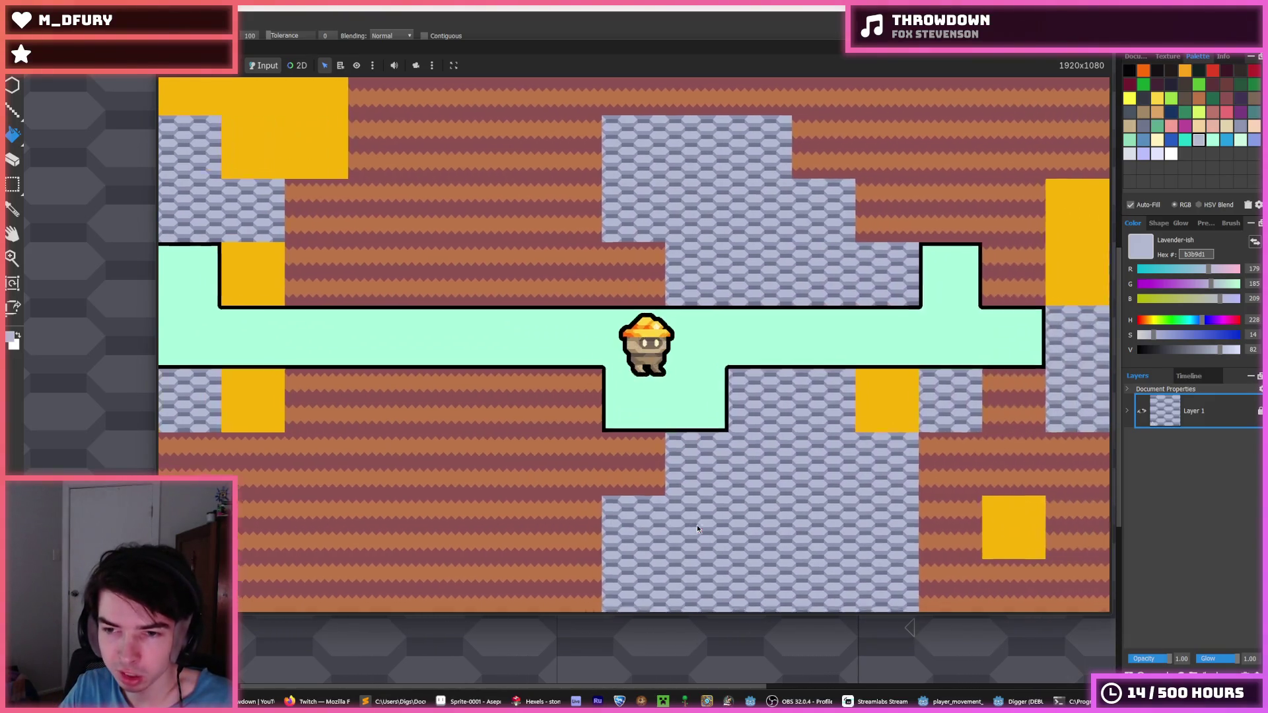
# - Drop into the pit, climb out, and walk back and forth along the corridor
pyautogui.press('Down')
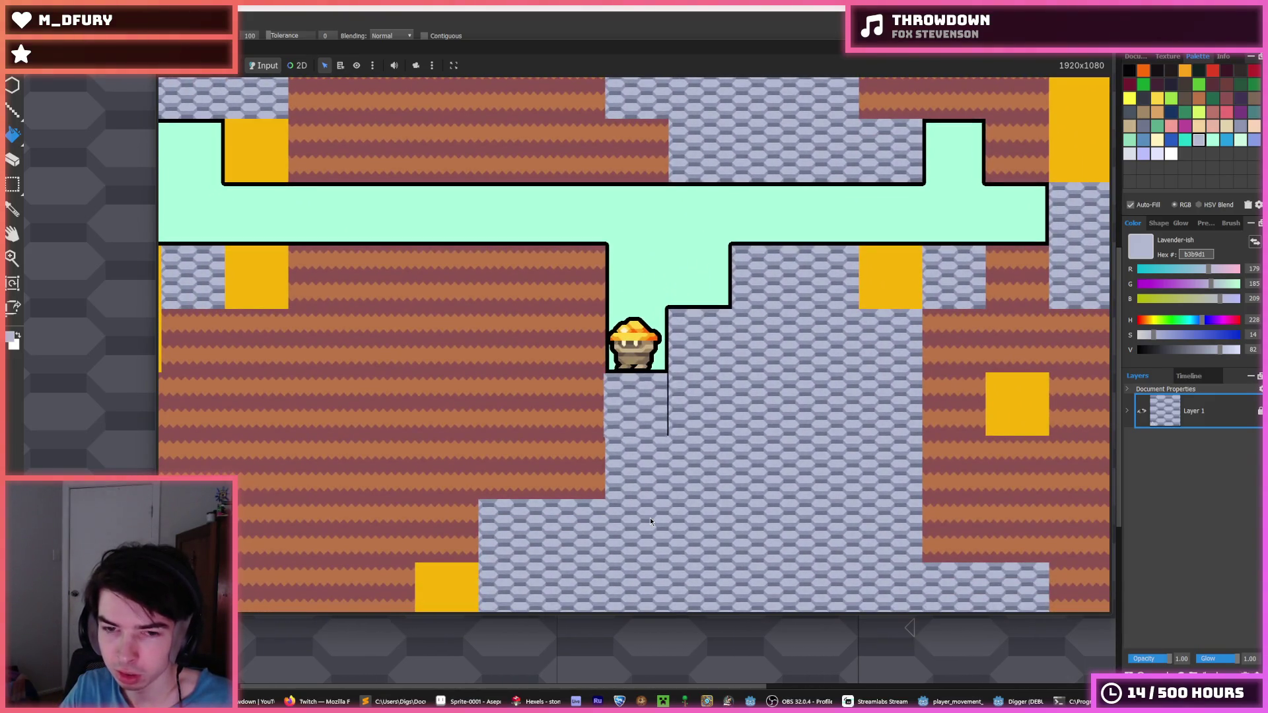
pyautogui.press('Right')
pyautogui.press('Left')
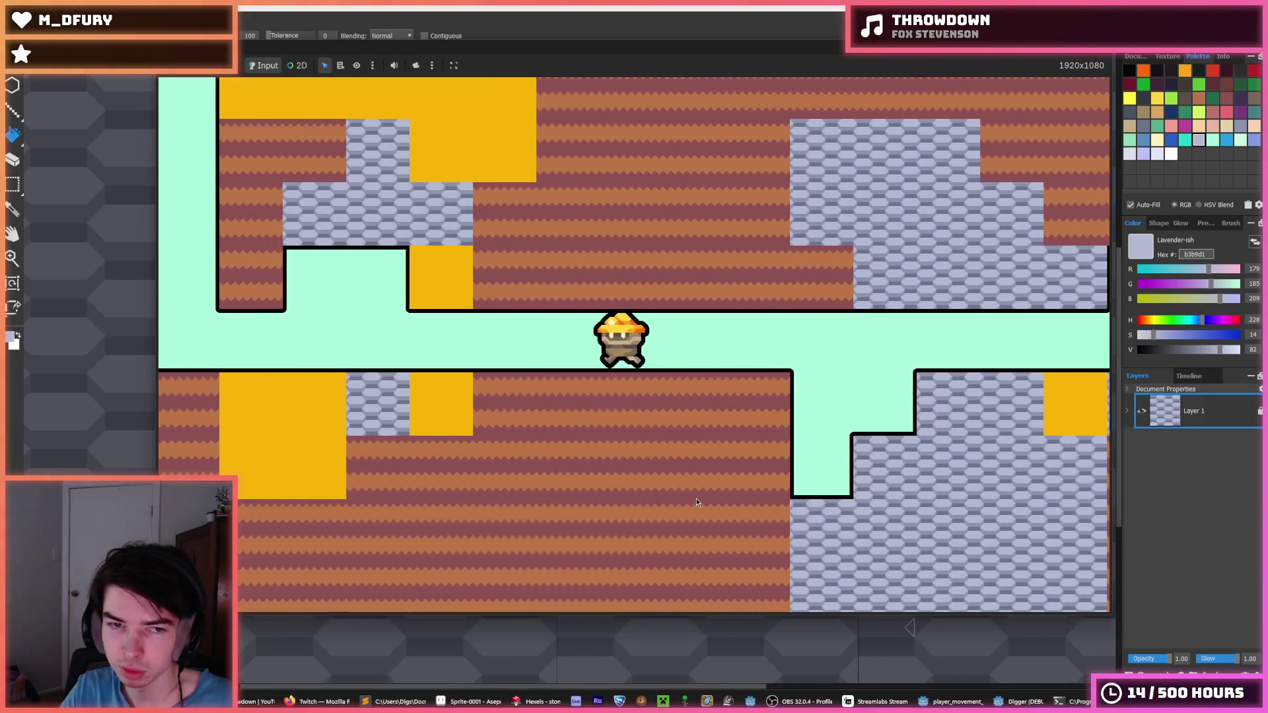
pyautogui.press('Left')
pyautogui.press('Right')
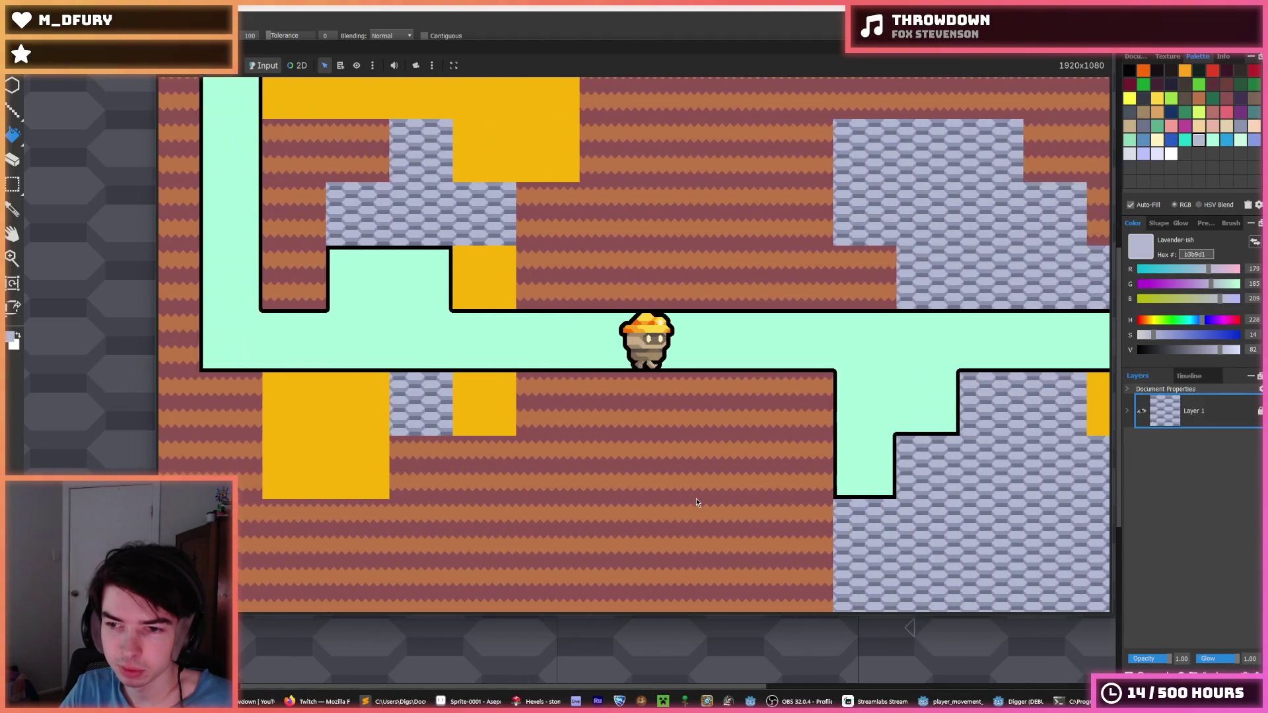
pyautogui.press('Right')
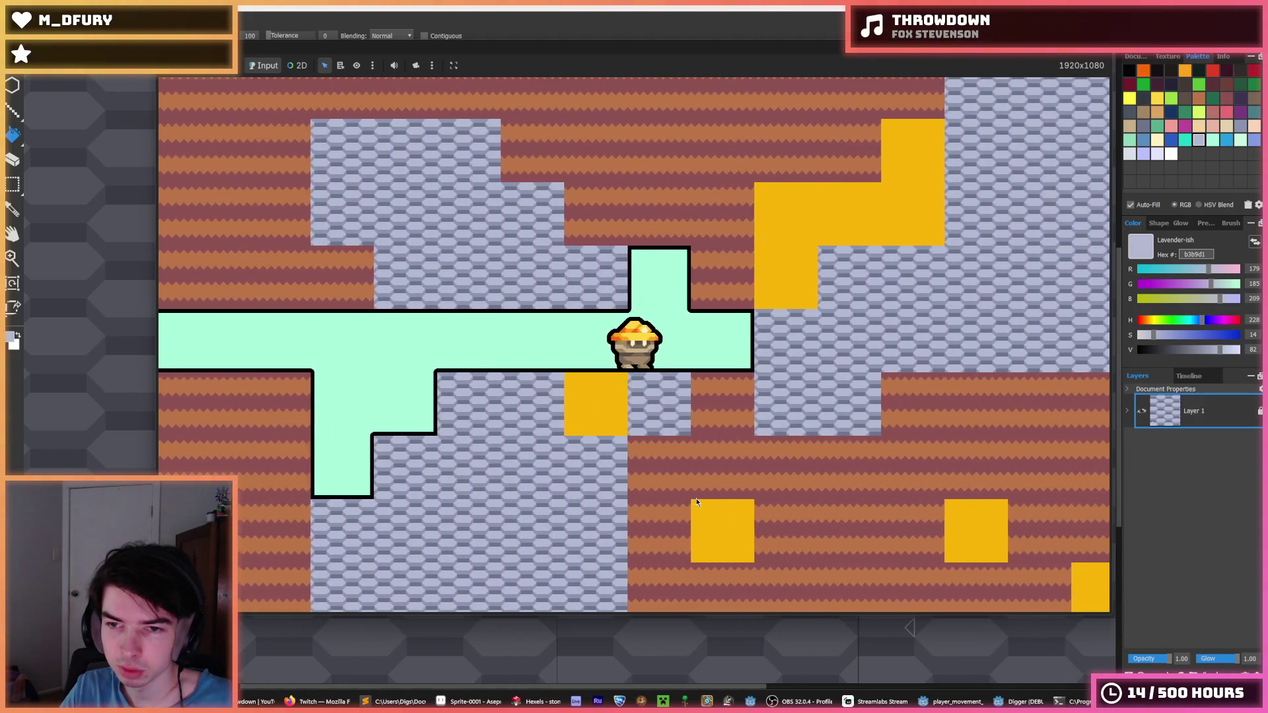
pyautogui.press('Left')
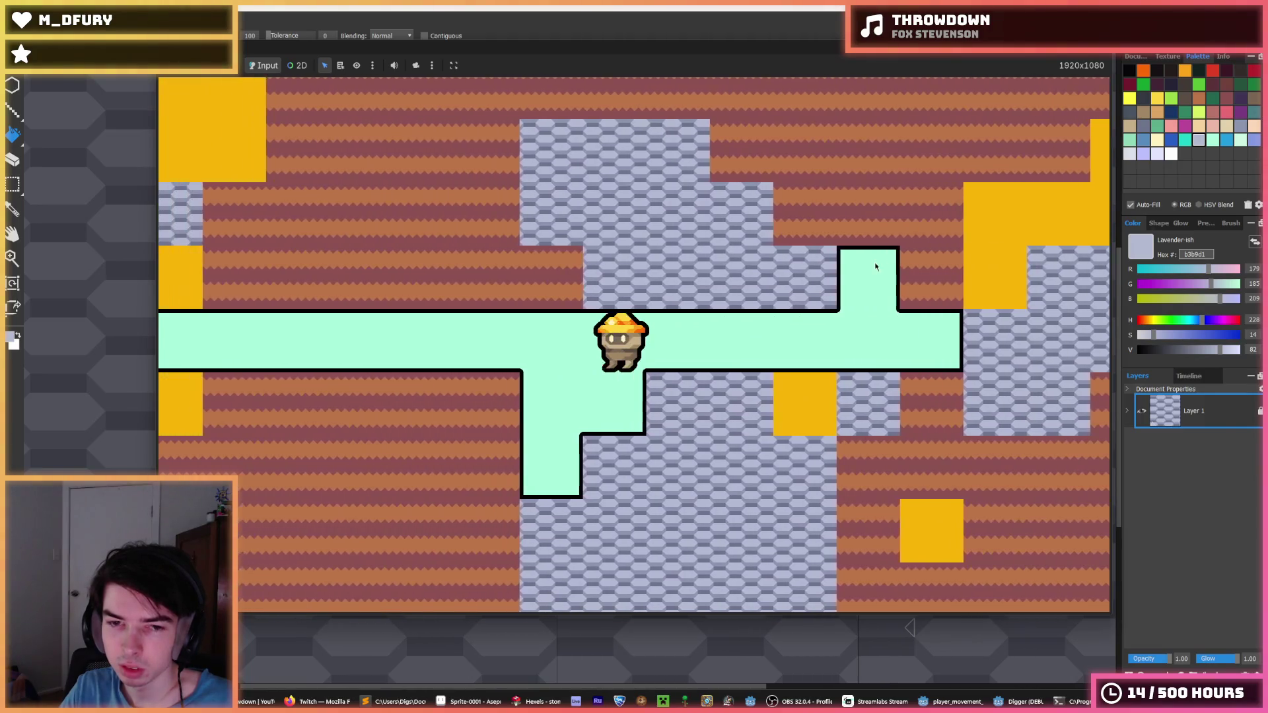
pyautogui.press('Right')
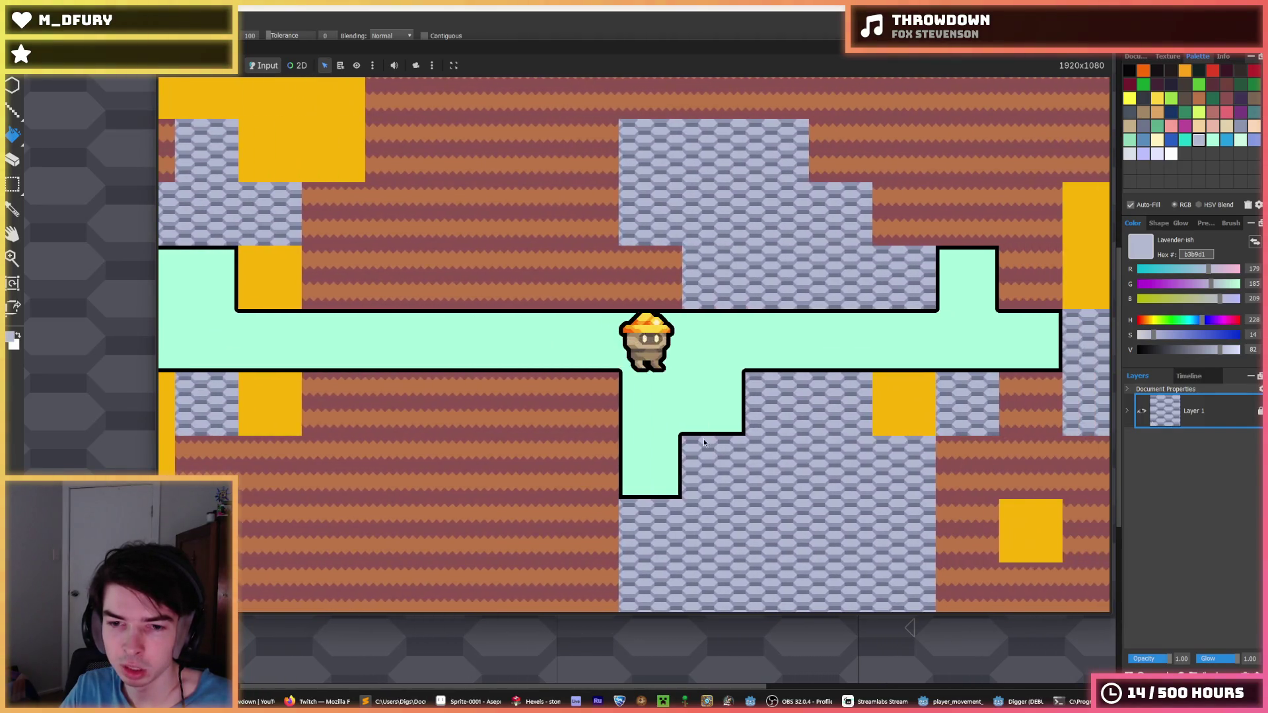
# - Dig deeper down the shaft, roam the tunnels, then close the game with Escape
pyautogui.press('Down')
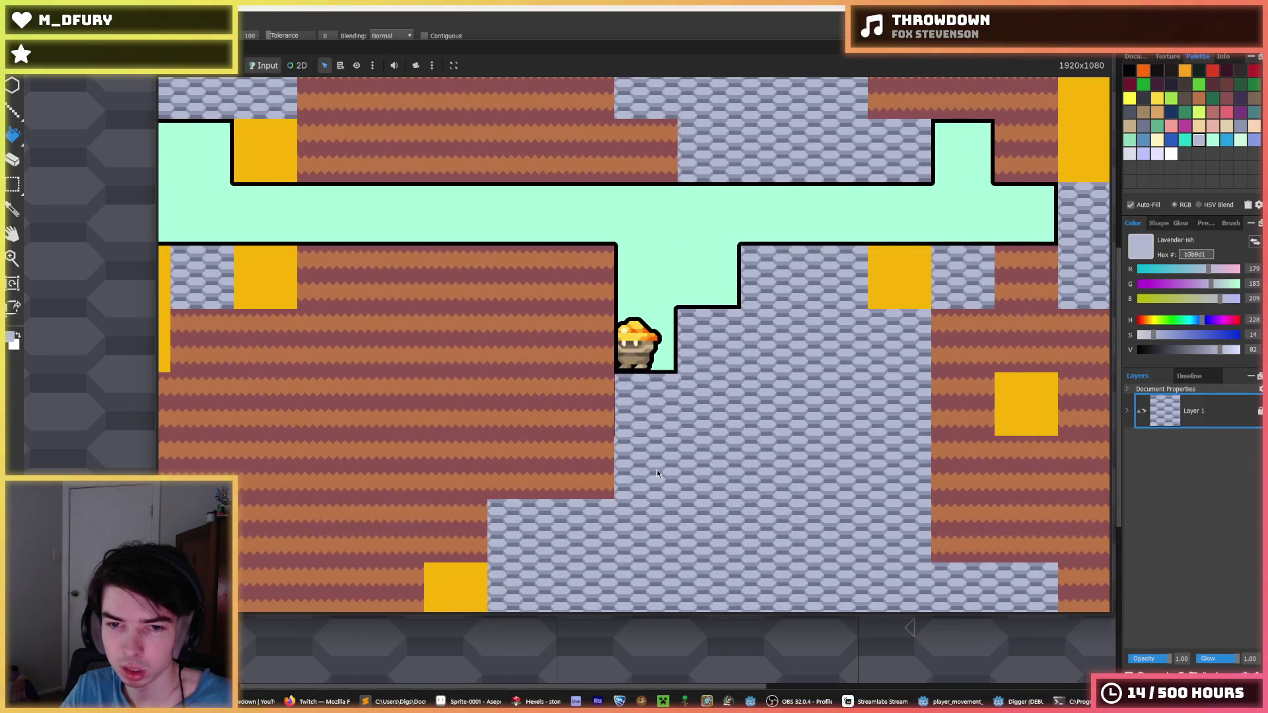
pyautogui.press('Down')
pyautogui.press('Right')
pyautogui.press('Down')
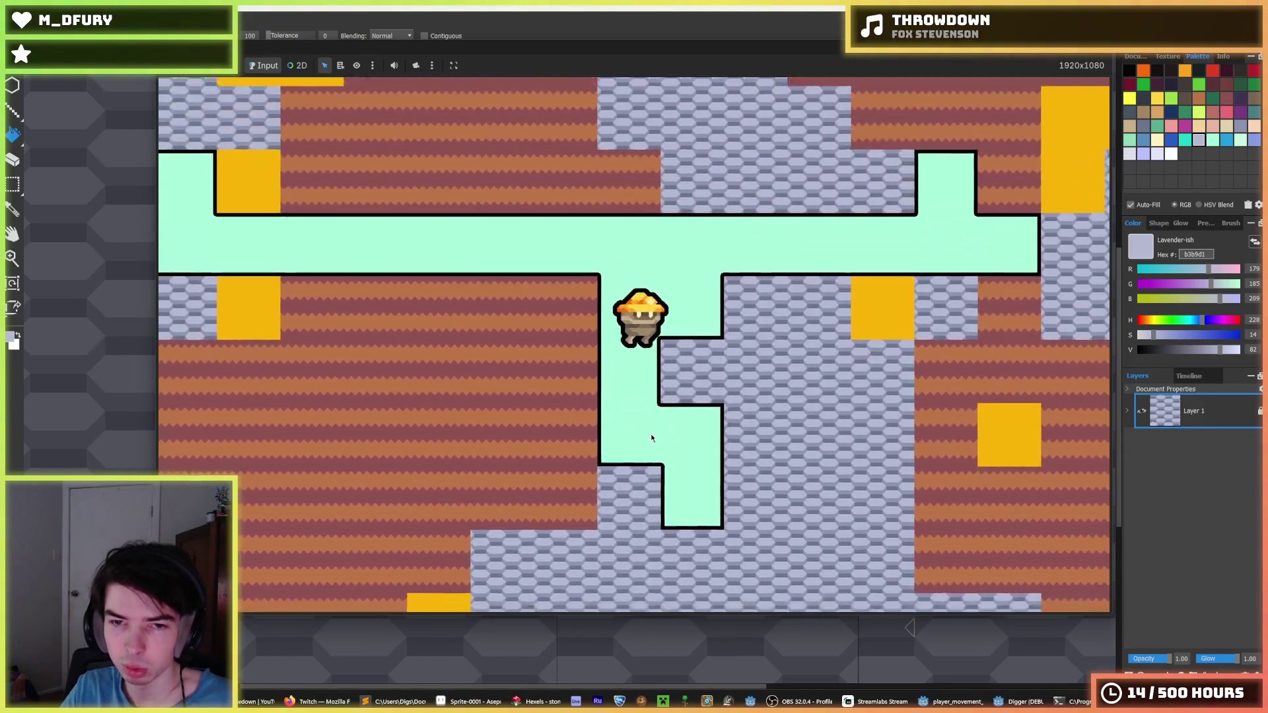
pyautogui.press('Left')
pyautogui.press('Left')
pyautogui.press('Left')
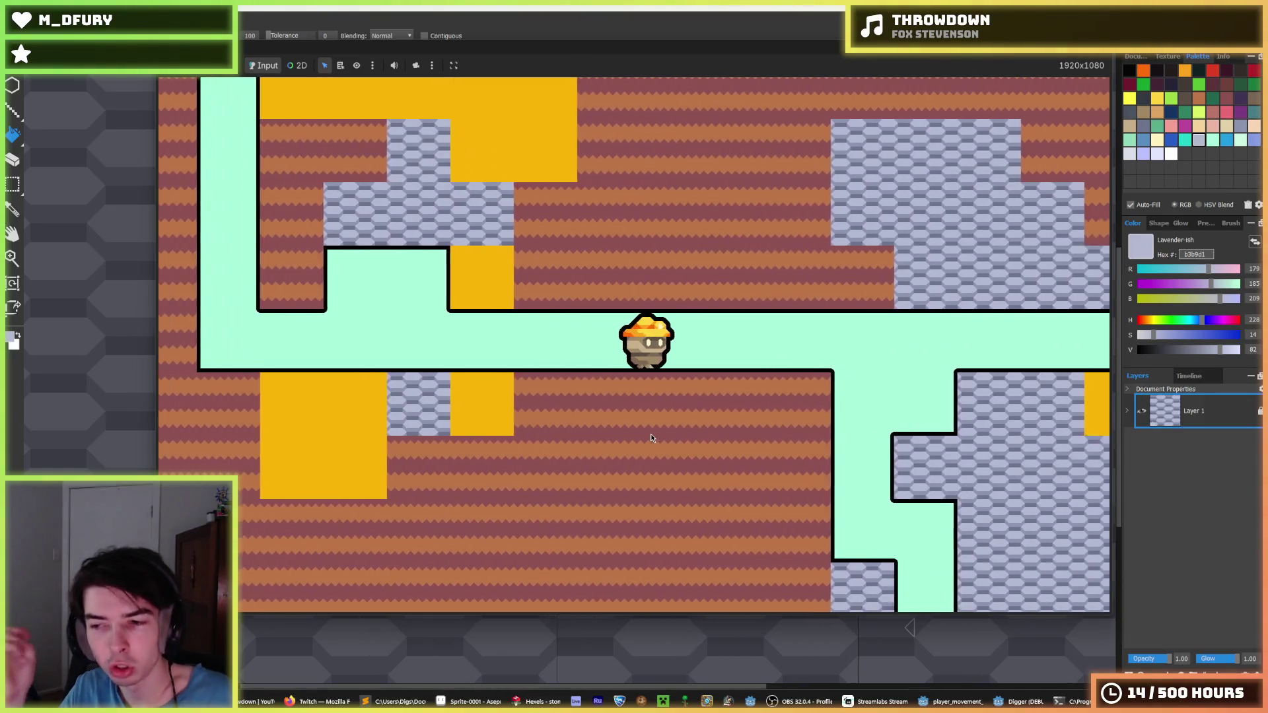
pyautogui.press('Right')
pyautogui.press('Right')
pyautogui.press('Right')
pyautogui.press('Left')
pyautogui.press('Left')
pyautogui.press('Left')
pyautogui.press('Down')
pyautogui.press('Down')
pyautogui.press('Down')
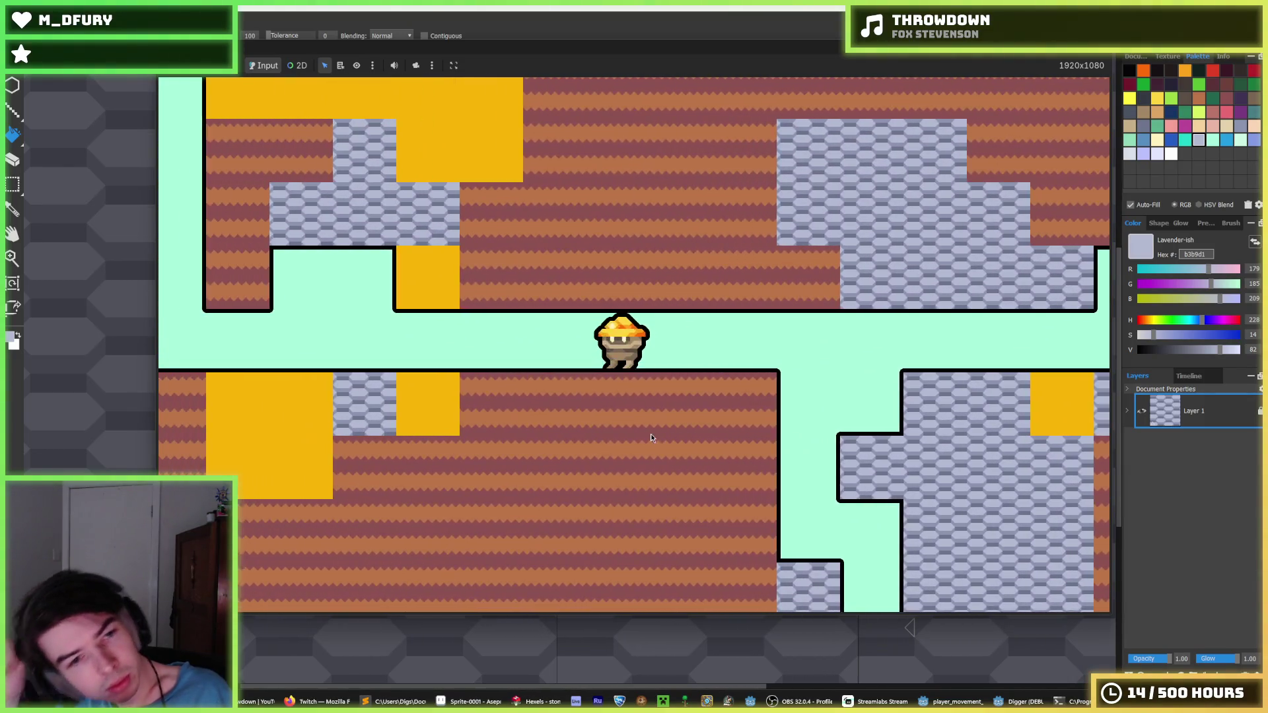
pyautogui.press('Right')
pyautogui.press('Left')
pyautogui.press('Right')
pyautogui.press('Escape')
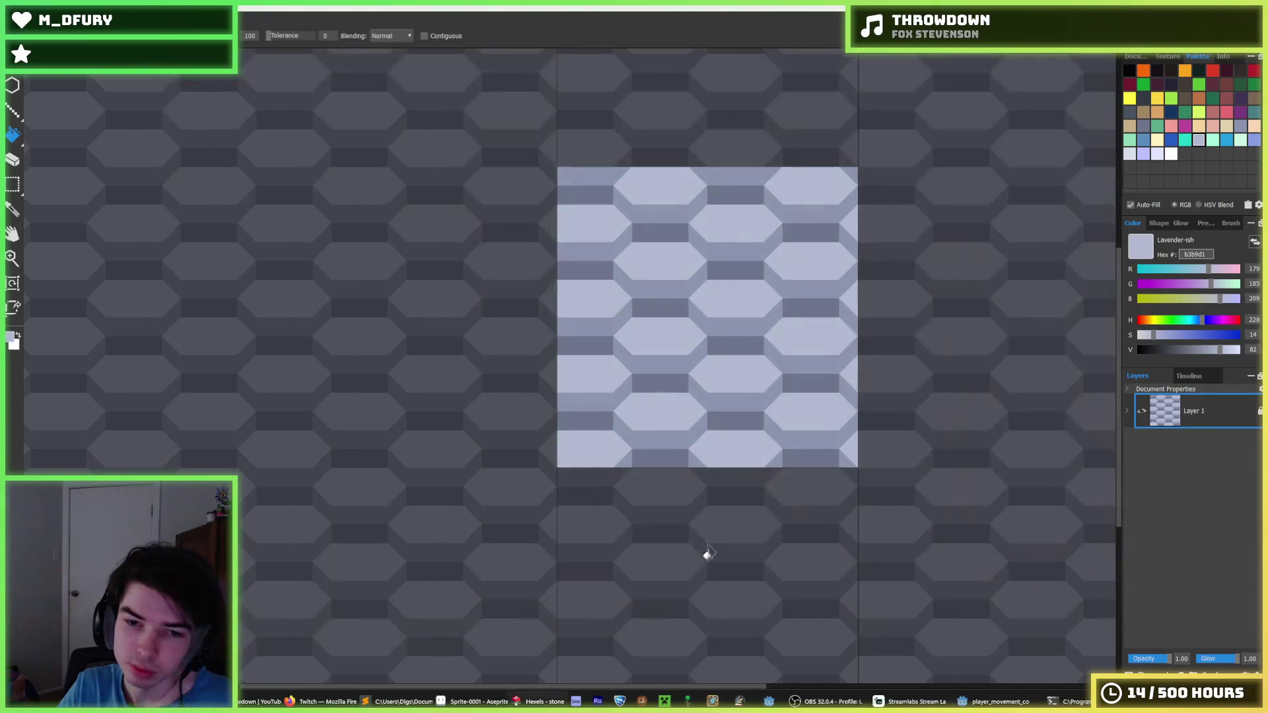
# - Paint a pale e3e6ff strip on a central hexagon with the trixel brush
pyautogui.click(1157, 153)
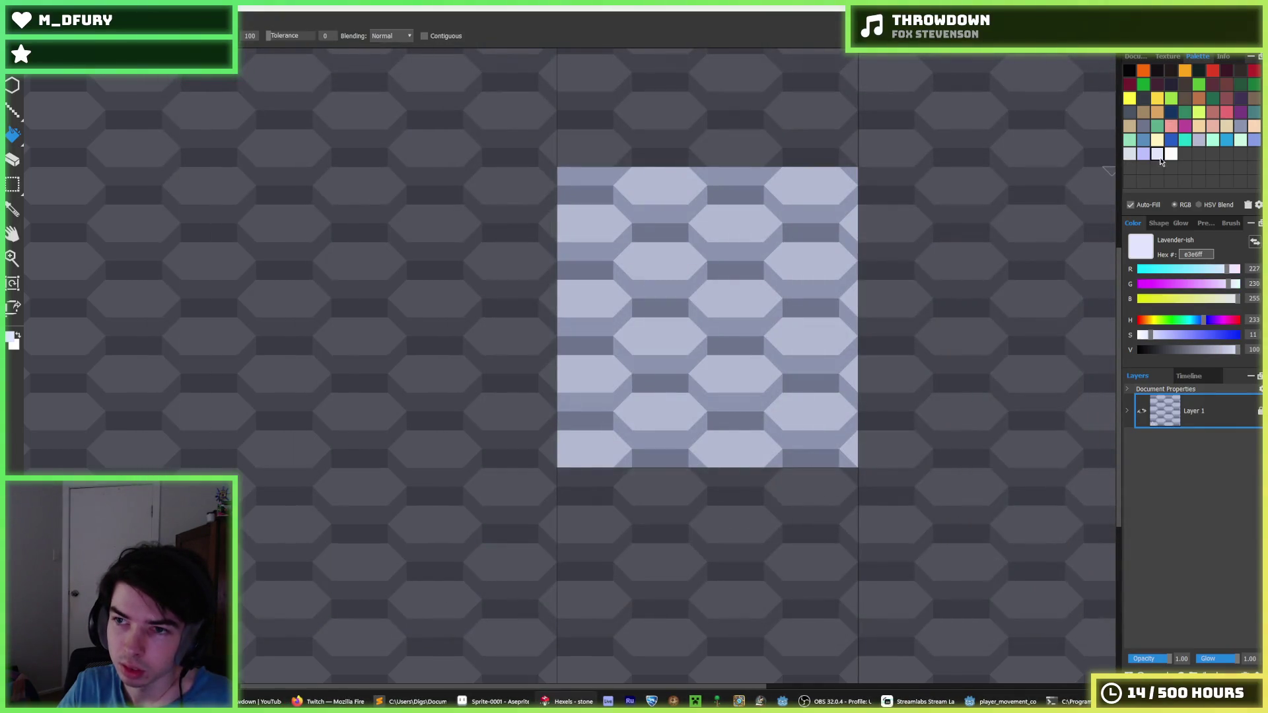
pyautogui.press('b')
pyautogui.moveTo(701, 374); pyautogui.dragTo(746, 383)
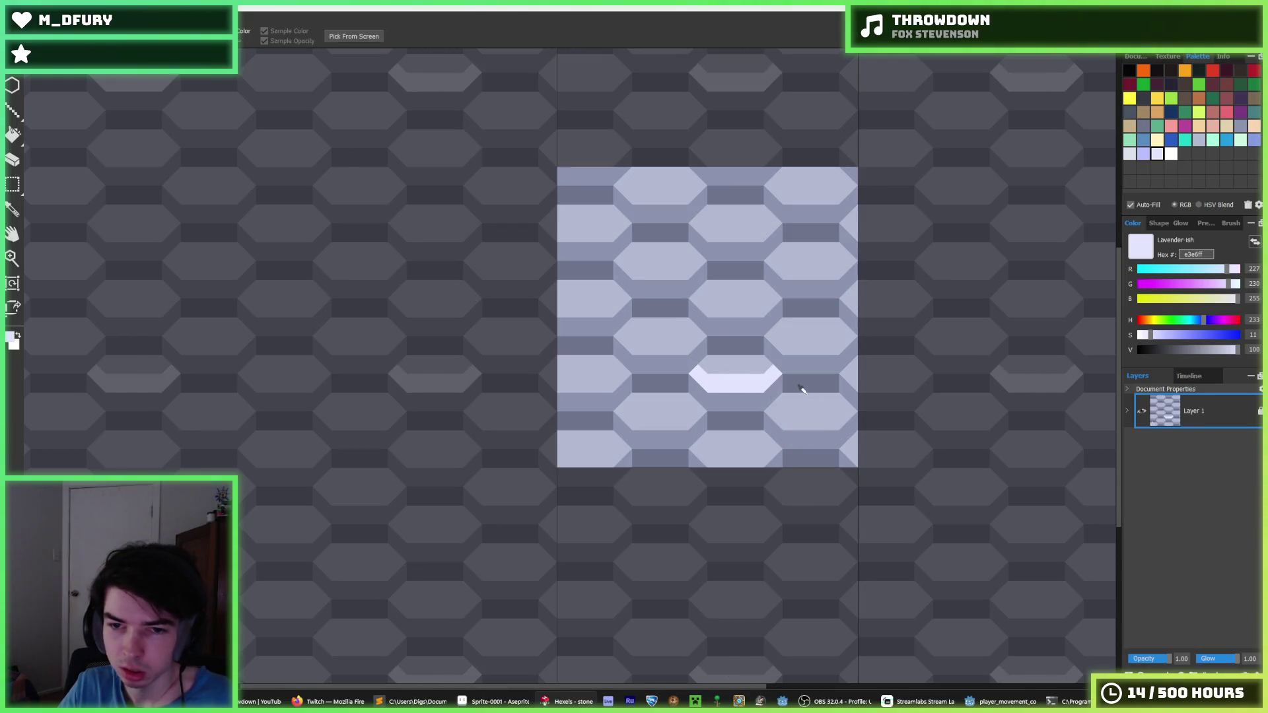
pyautogui.scroll(-2, 801, 390)
pyautogui.scroll(3, 801, 390)
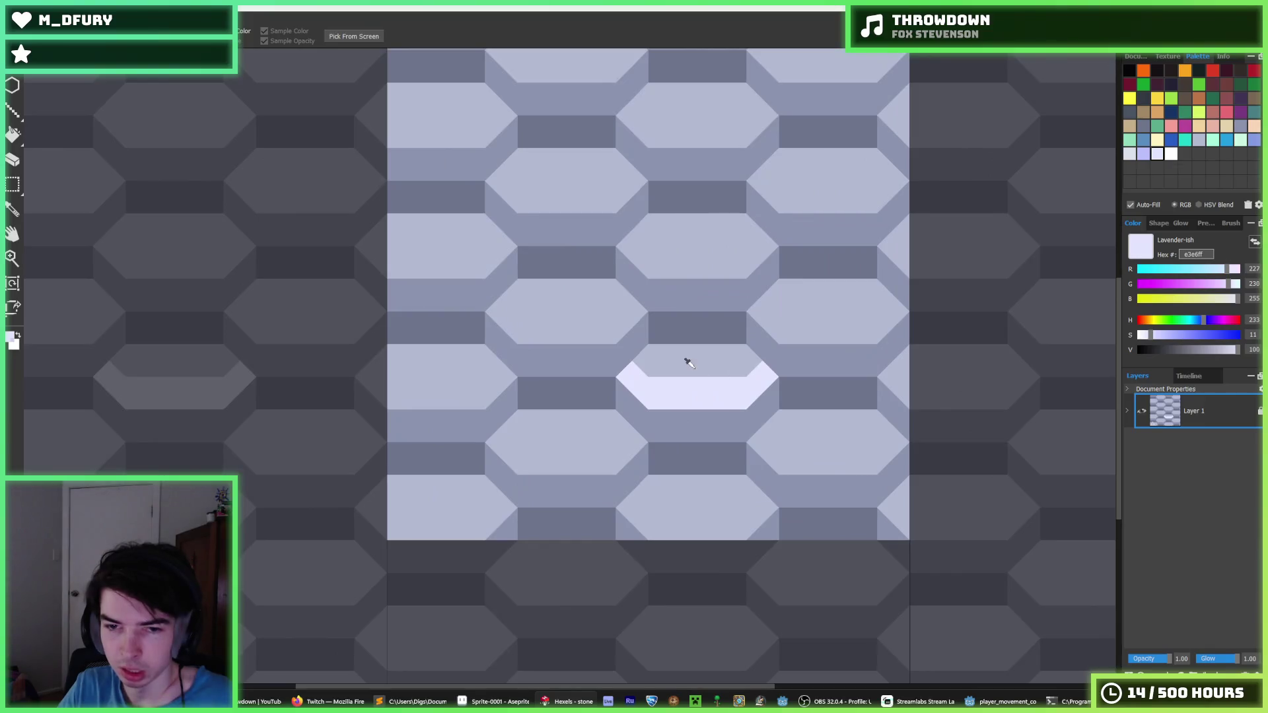
pyautogui.keyDown('alt'); pyautogui.click(689, 364); pyautogui.keyUp('alt')
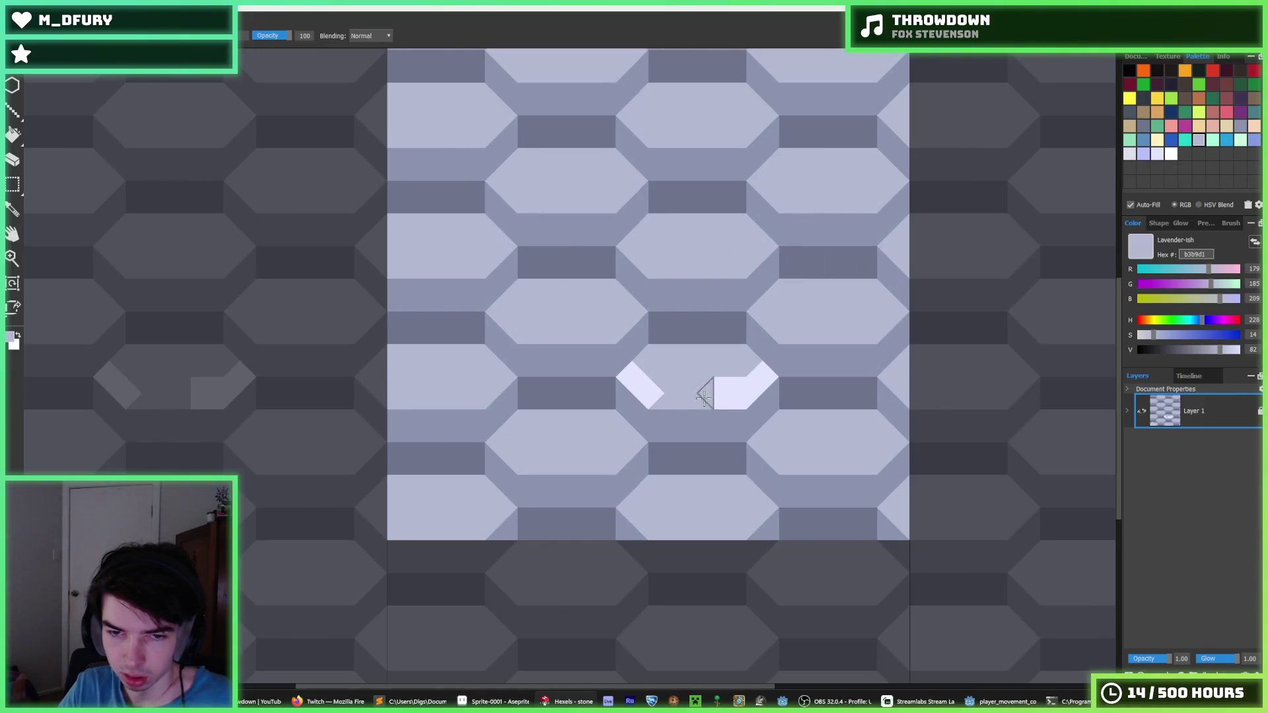
pyautogui.keyDown('alt'); pyautogui.click(639, 391); pyautogui.keyUp('alt')
pyautogui.moveTo(680, 393); pyautogui.dragTo(698, 399)
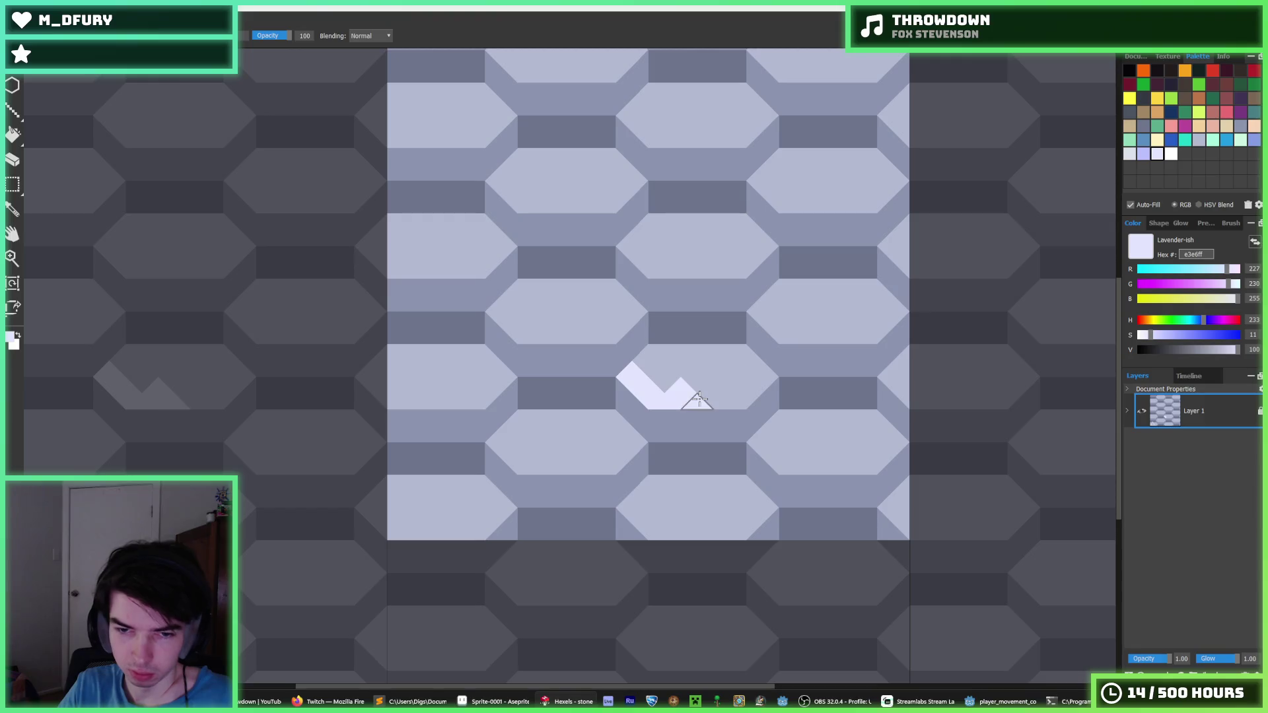
# - Alternate b3b9d1 and e3e6ff to extend the strip, darken its ends and add a light triangle
pyautogui.keyDown('alt'); pyautogui.click(727, 356); pyautogui.keyUp('alt')
pyautogui.scroll(-4, 753, 360)
pyautogui.scroll(-2, 786, 363)
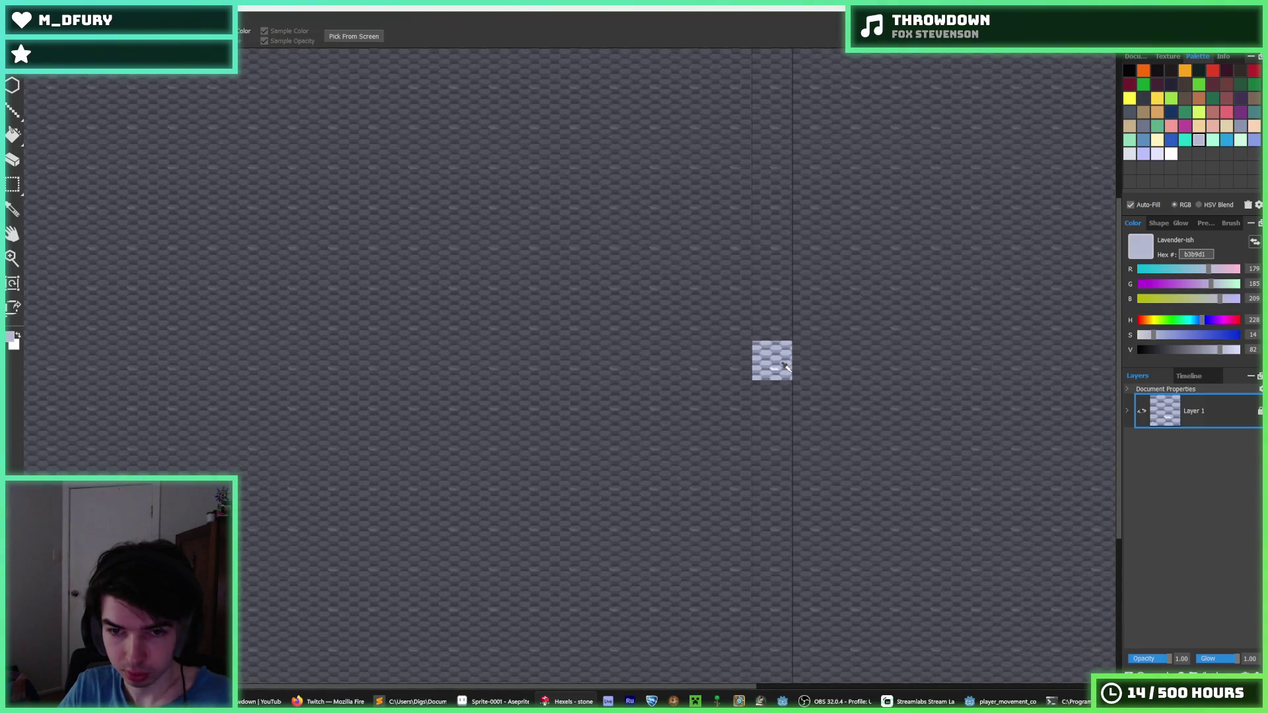
pyautogui.scroll(7, 770, 362)
pyautogui.scroll(-3, 677, 317)
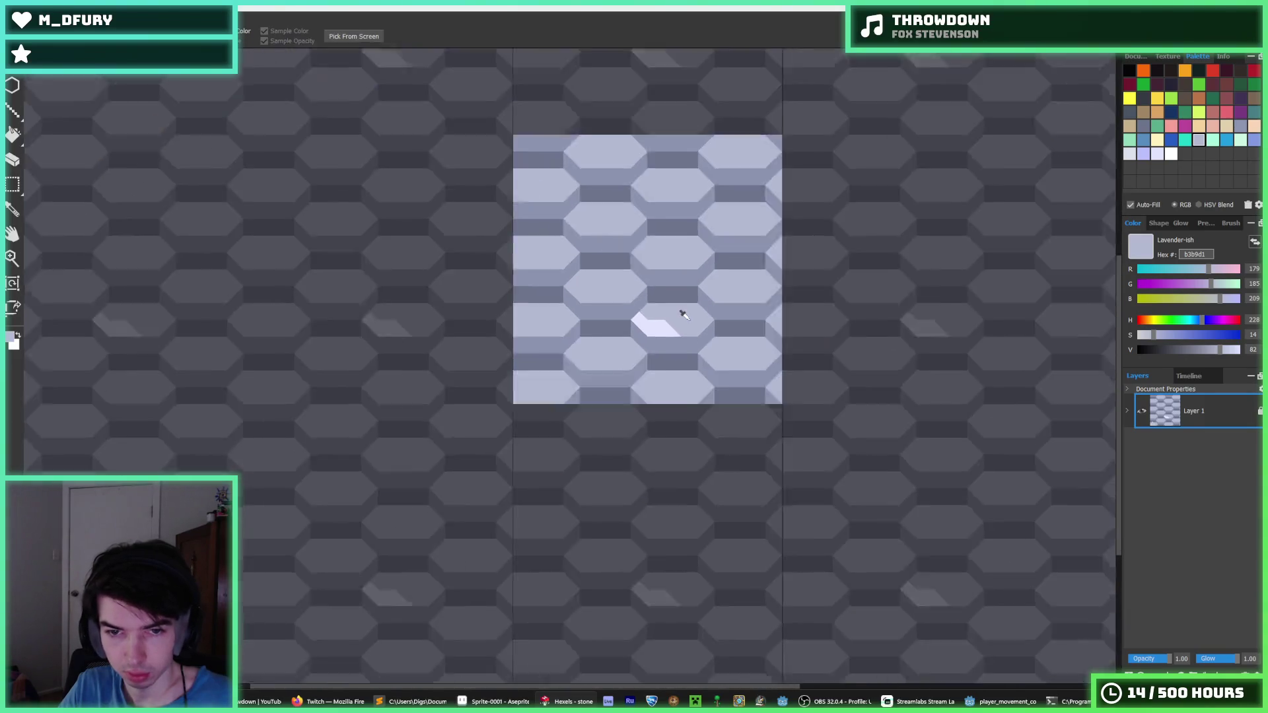
pyautogui.scroll(3, 708, 304)
pyautogui.keyDown('alt'); pyautogui.click(599, 339); pyautogui.keyUp('alt')
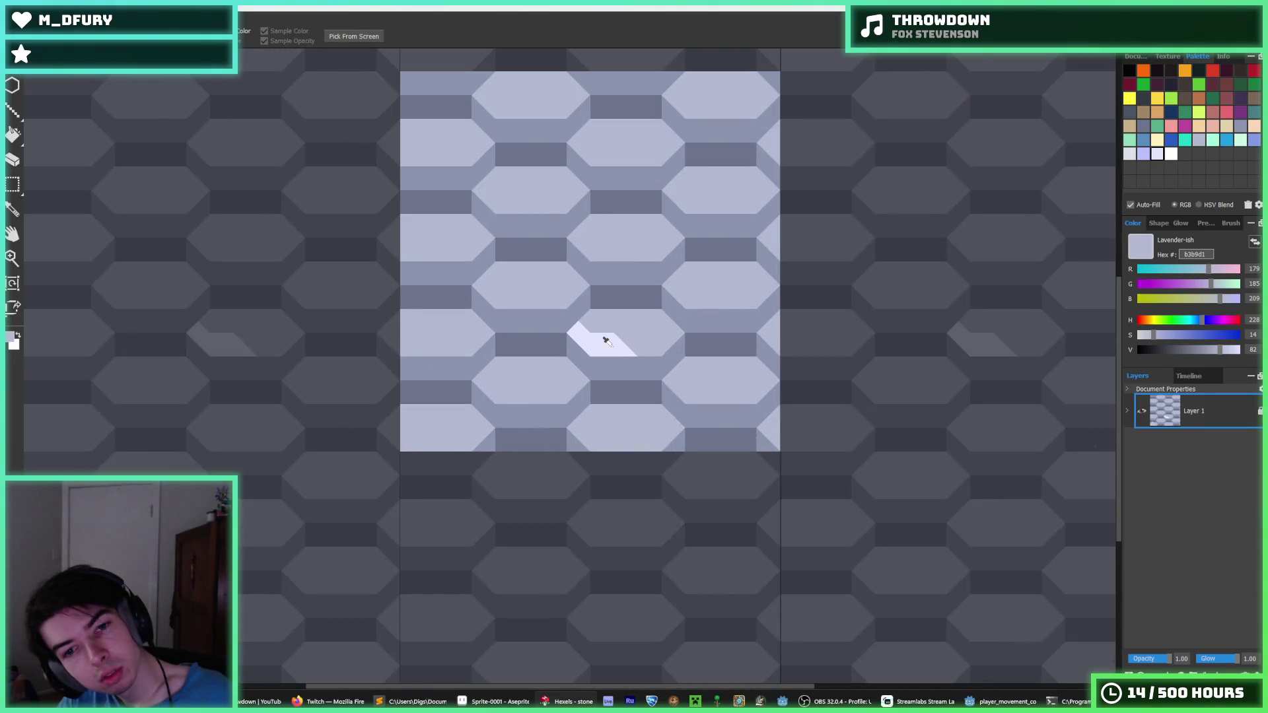
pyautogui.moveTo(663, 342)
pyautogui.mouseDown()
pyautogui.moveTo(587, 346)
pyautogui.moveTo(663, 340)
pyautogui.moveTo(634, 342)
pyautogui.mouseUp()
pyautogui.keyDown('alt'); pyautogui.click(594, 320); pyautogui.keyUp('alt')
pyautogui.keyDown('alt'); pyautogui.click(625, 340); pyautogui.keyUp('alt')
pyautogui.scroll(-5, 625, 340)
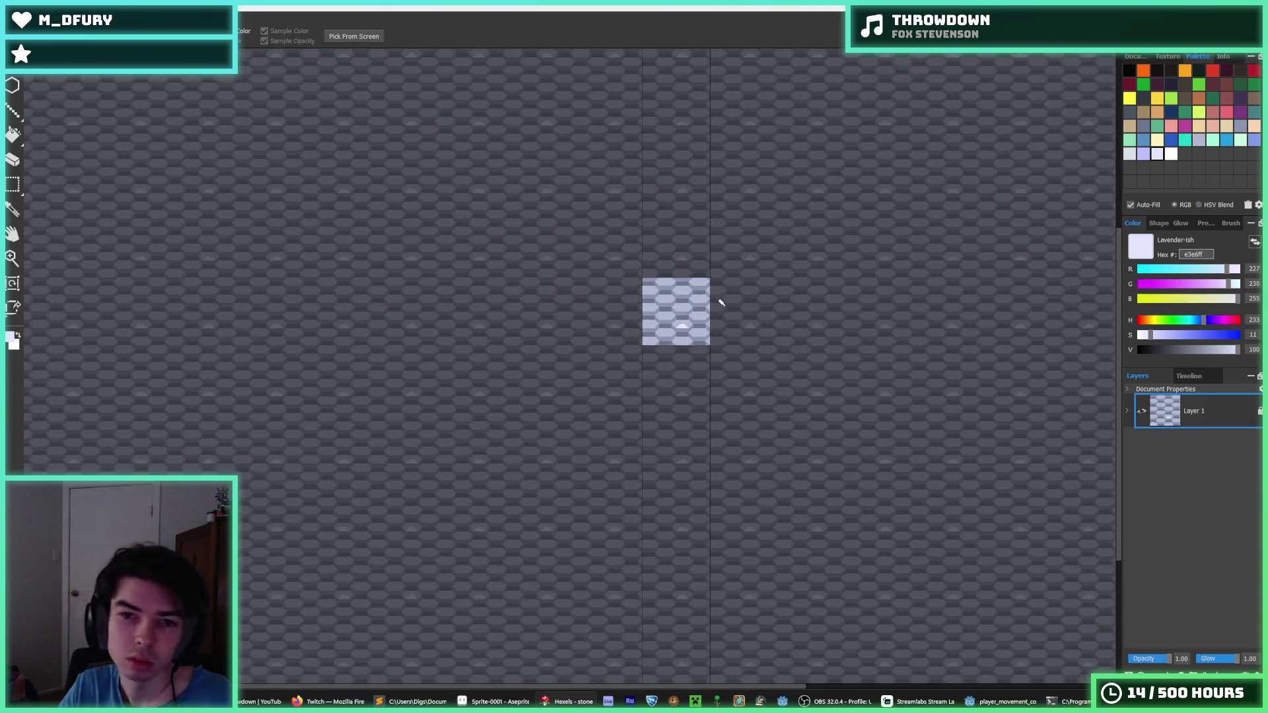
pyautogui.scroll(5, 685, 312)
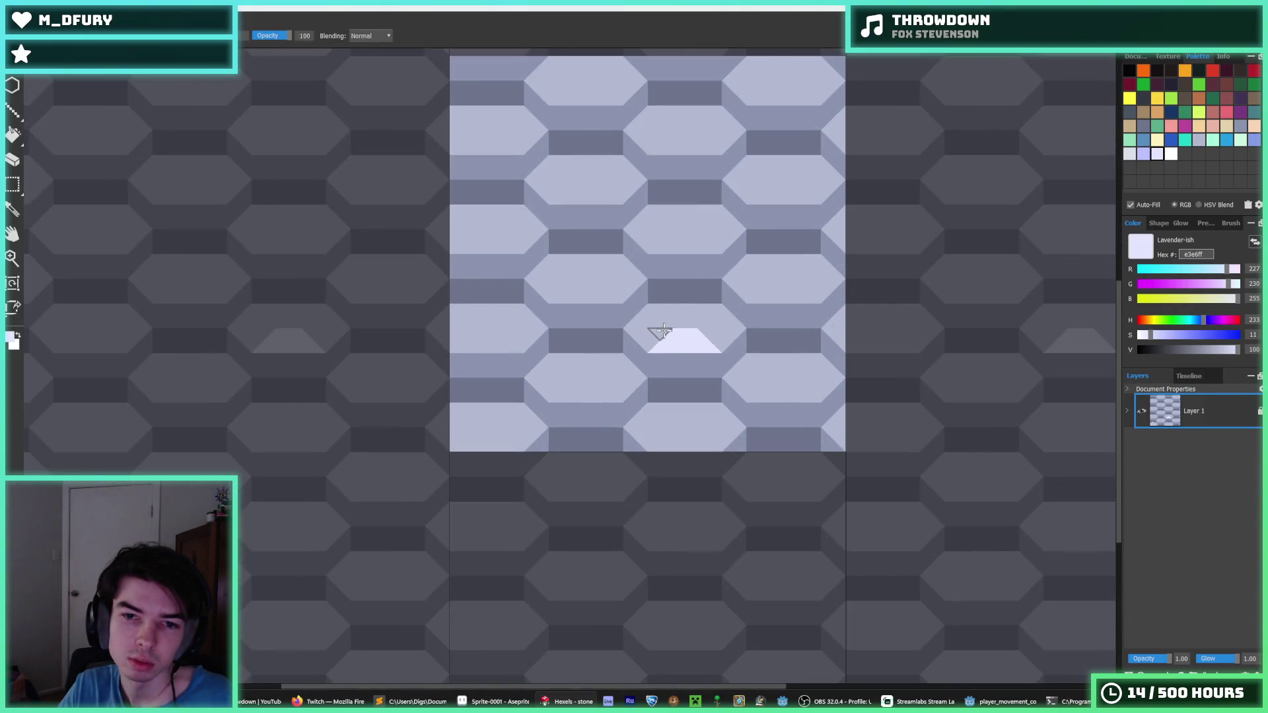
pyautogui.moveTo(658, 323)
pyautogui.mouseDown()
pyautogui.moveTo(631, 327)
pyautogui.moveTo(725, 334)
pyautogui.mouseUp()
# - Reshape the light diamond by covering parts with b3b9d1 and repainting its lower-left pale
pyautogui.press('alt')
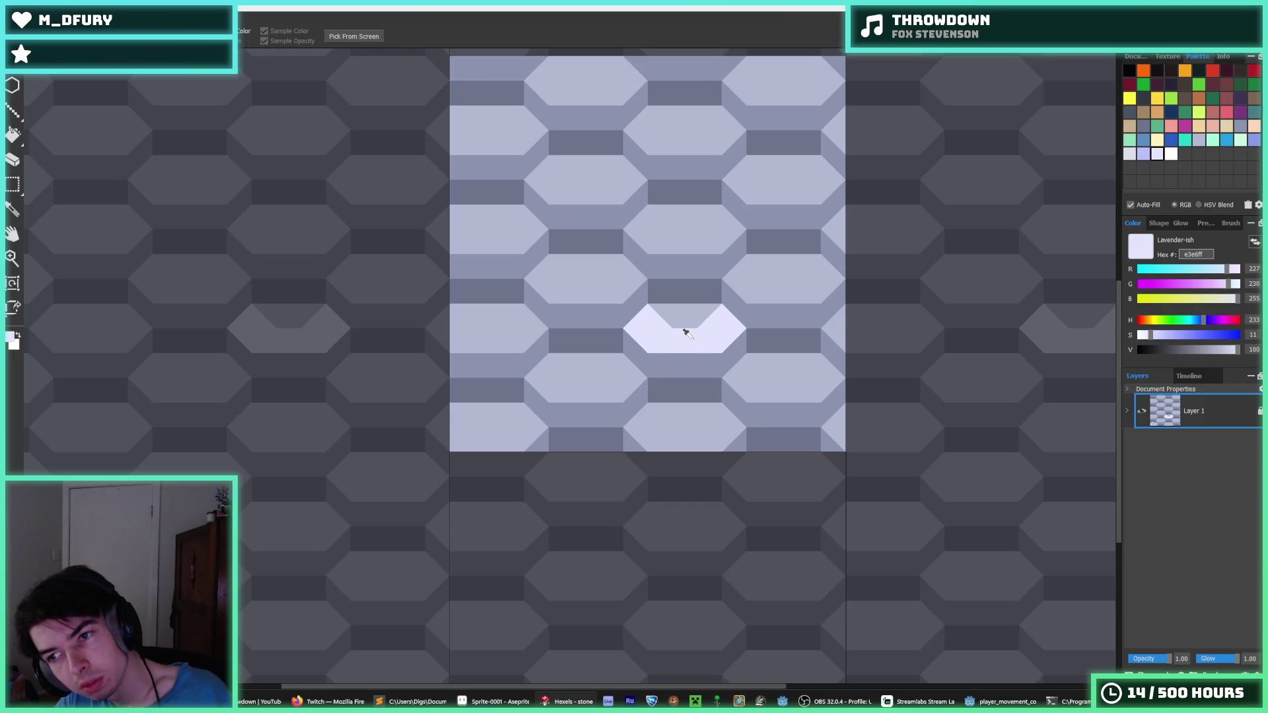
pyautogui.keyDown('alt'); pyautogui.click(685, 312); pyautogui.keyUp('alt')
pyautogui.moveTo(708, 319)
pyautogui.mouseDown()
pyautogui.moveTo(727, 320)
pyautogui.moveTo(718, 334)
pyautogui.moveTo(661, 345)
pyautogui.moveTo(645, 340)
pyautogui.moveTo(671, 328)
pyautogui.moveTo(650, 340)
pyautogui.moveTo(660, 310)
pyautogui.moveTo(673, 339)
pyautogui.moveTo(639, 340)
pyautogui.mouseUp()
pyautogui.keyDown('alt'); pyautogui.click(669, 334); pyautogui.keyUp('alt')
pyautogui.keyDown('alt'); pyautogui.click(686, 330); pyautogui.keyUp('alt')
pyautogui.scroll(-5, 735, 315)
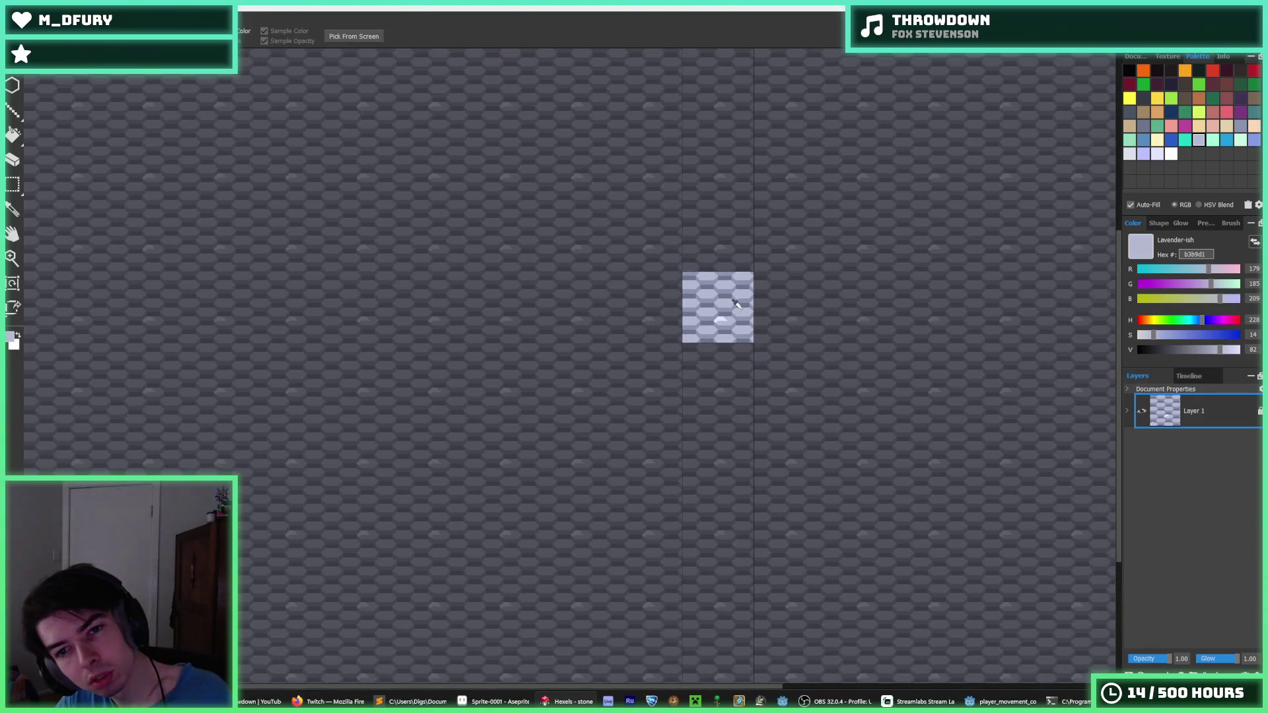
pyautogui.scroll(5, 731, 305)
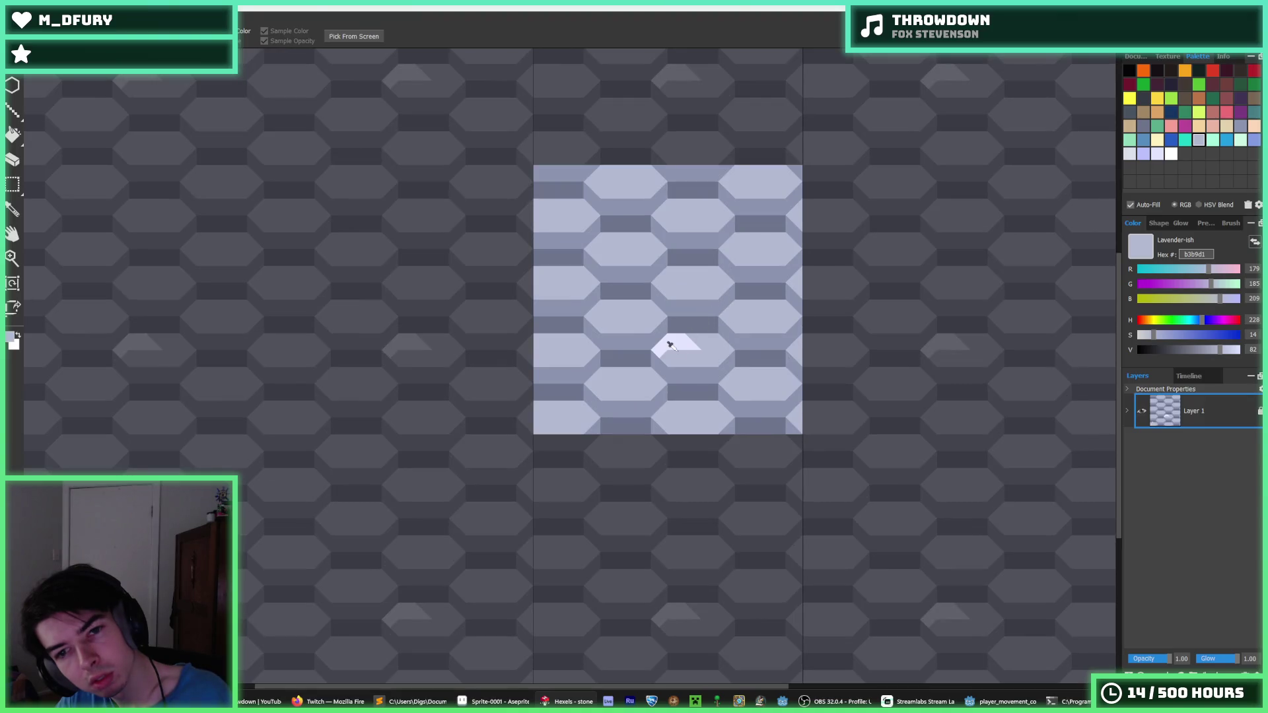
pyautogui.moveTo(691, 344)
pyautogui.mouseDown()
pyautogui.moveTo(677, 338)
pyautogui.moveTo(674, 354)
pyautogui.mouseUp()
pyautogui.keyDown('alt'); pyautogui.click(660, 344); pyautogui.keyUp('alt')
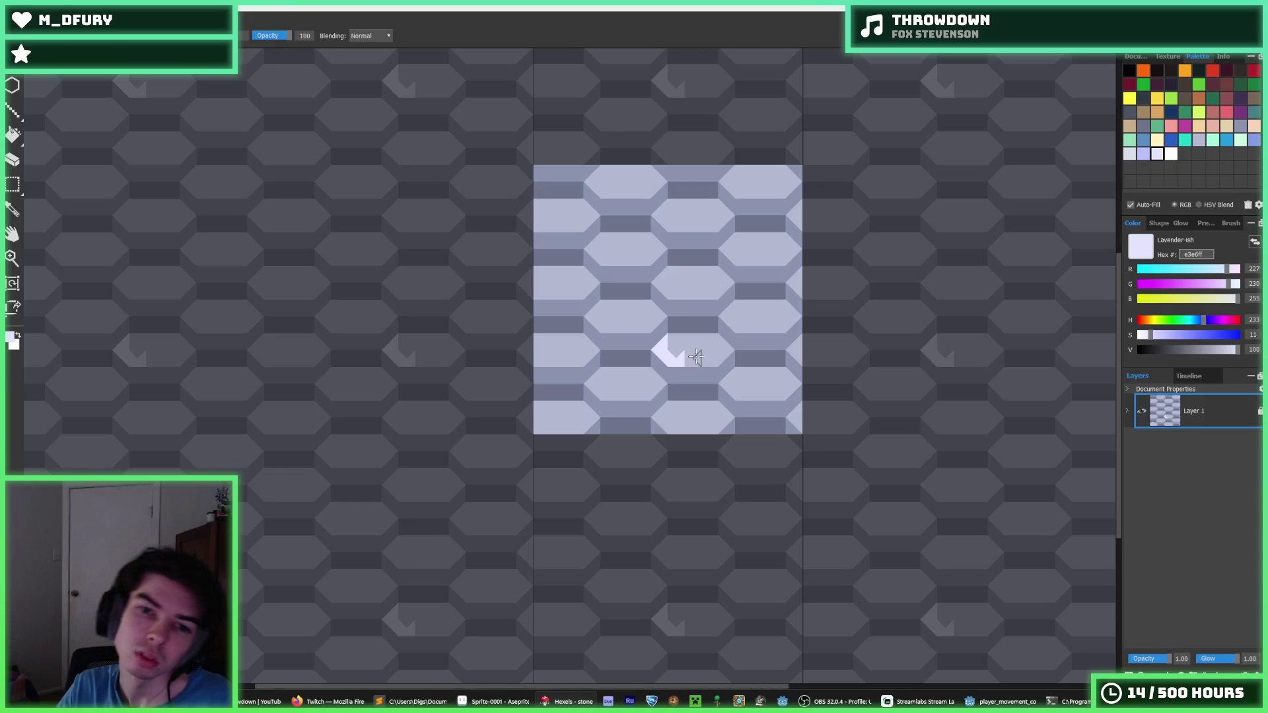
# - Trim the light chevron to a thin diagonal stripe using base lavender b3b9d1
pyautogui.scroll(2, 707, 347)
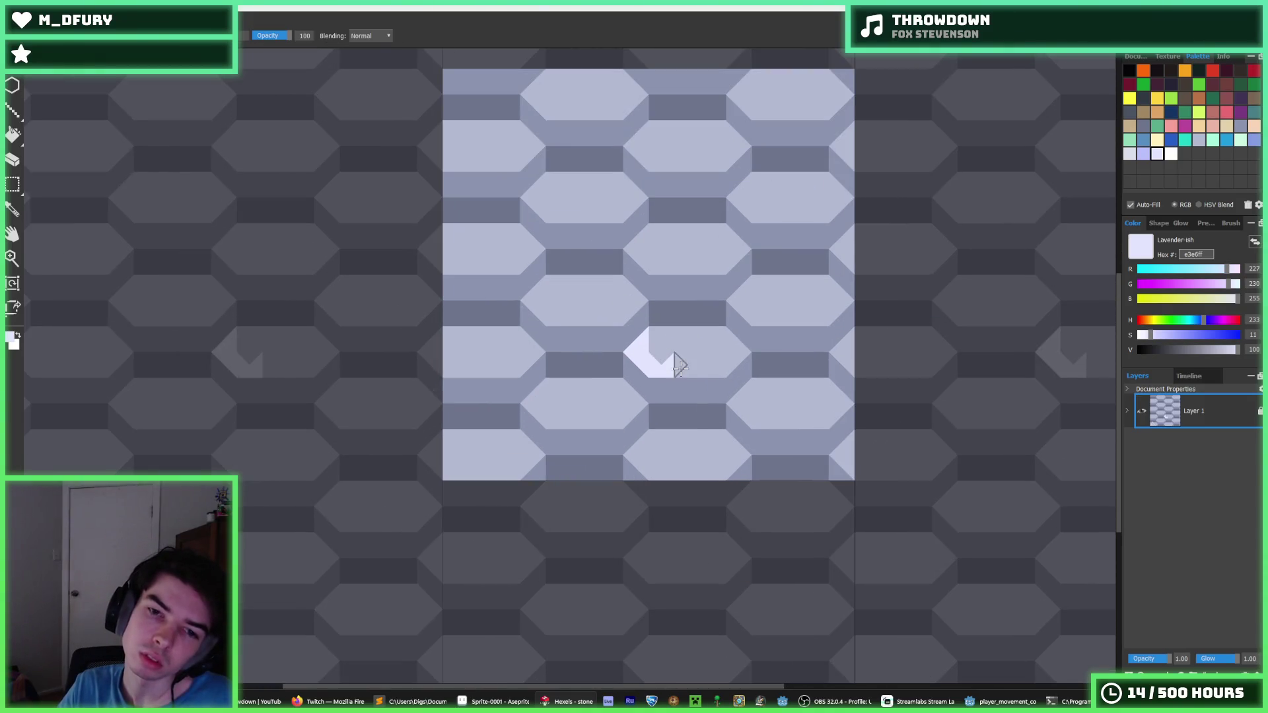
pyautogui.press('alt')
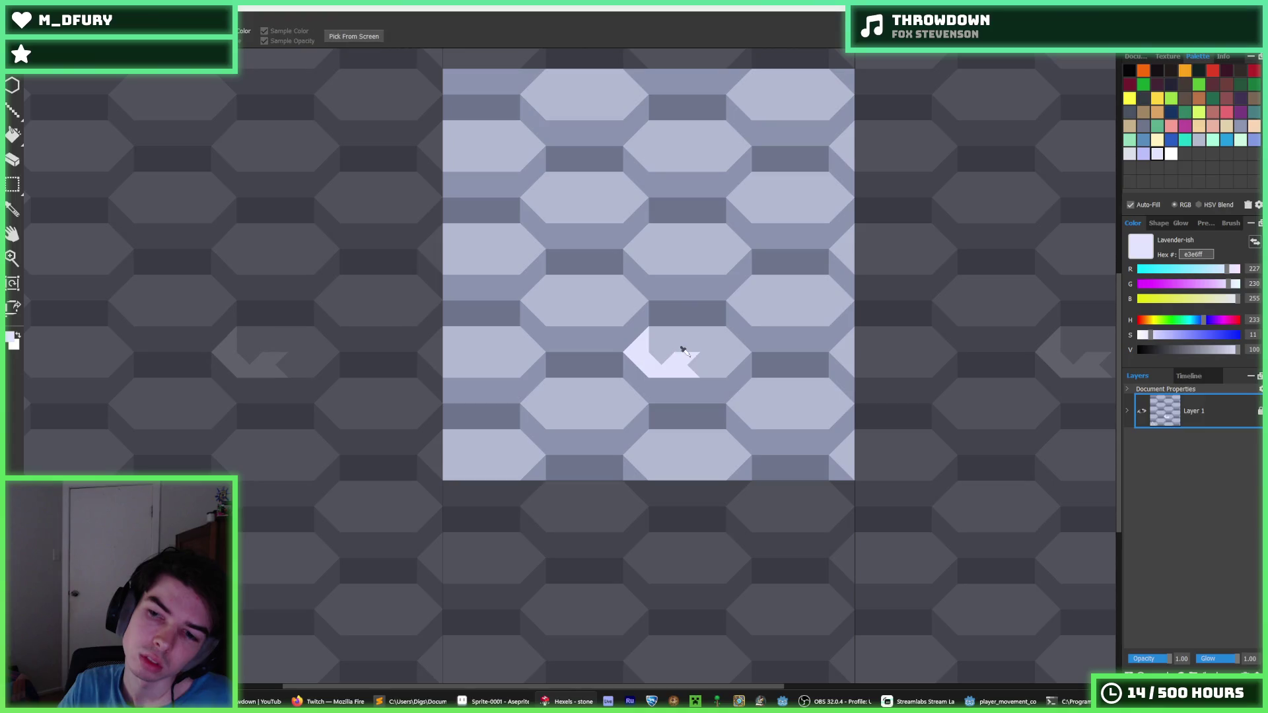
pyautogui.keyDown('alt'); pyautogui.click(650, 334); pyautogui.keyUp('alt')
pyautogui.moveTo(651, 337); pyautogui.dragTo(685, 368)
pyautogui.keyDown('alt'); pyautogui.click(648, 359); pyautogui.keyUp('alt')
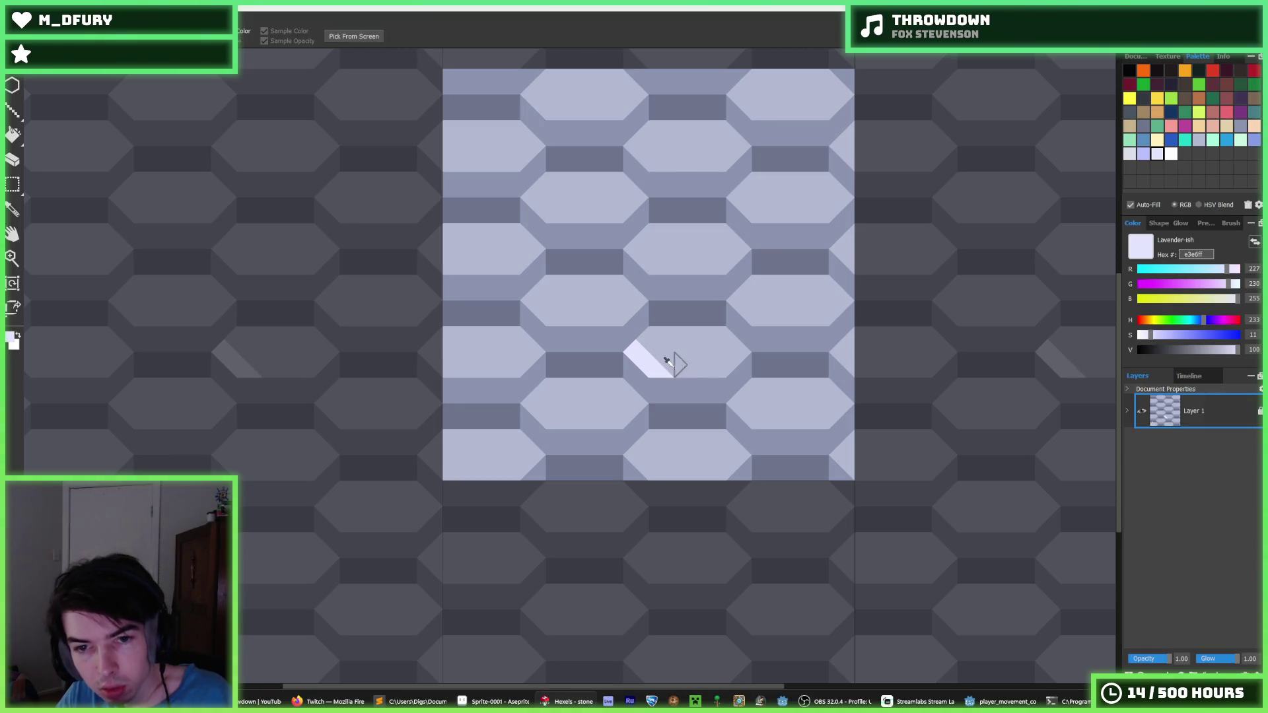
# - Pick the pale e3e6ff colour and paint diagonal highlights on the lower and left hexagons
pyautogui.keyDown('alt'); pyautogui.click(669, 365); pyautogui.keyUp('alt')
pyautogui.scroll(-4, 684, 350)
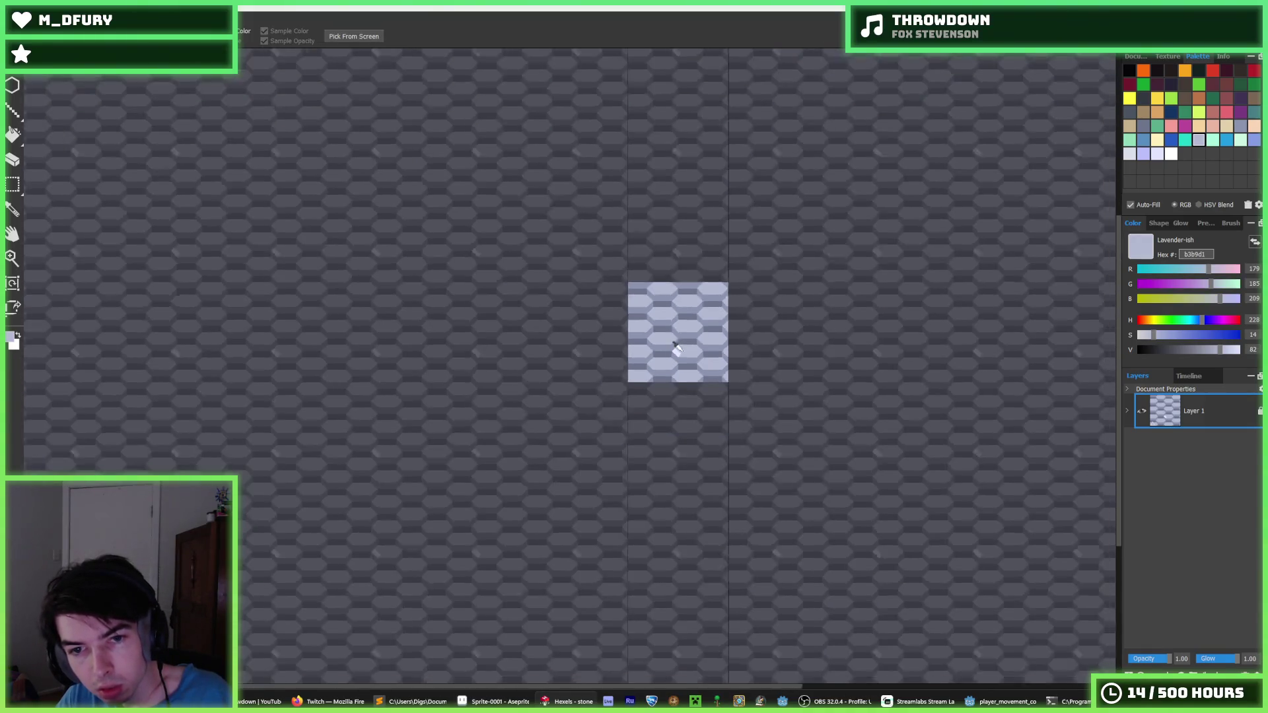
pyautogui.scroll(-1, 682, 340)
pyautogui.scroll(3, 682, 340)
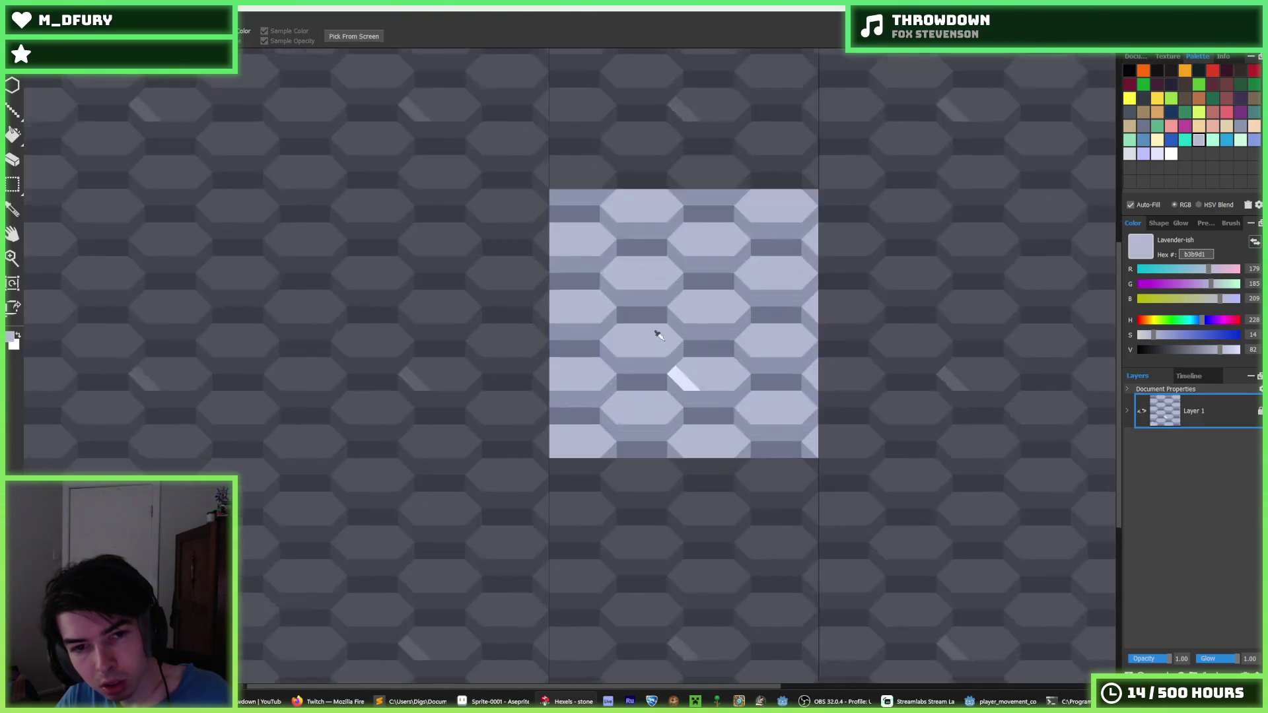
pyautogui.keyDown('alt'); pyautogui.click(675, 369); pyautogui.keyUp('alt')
pyautogui.moveTo(623, 345)
pyautogui.mouseDown()
pyautogui.moveTo(605, 339)
pyautogui.moveTo(614, 355)
pyautogui.mouseUp()
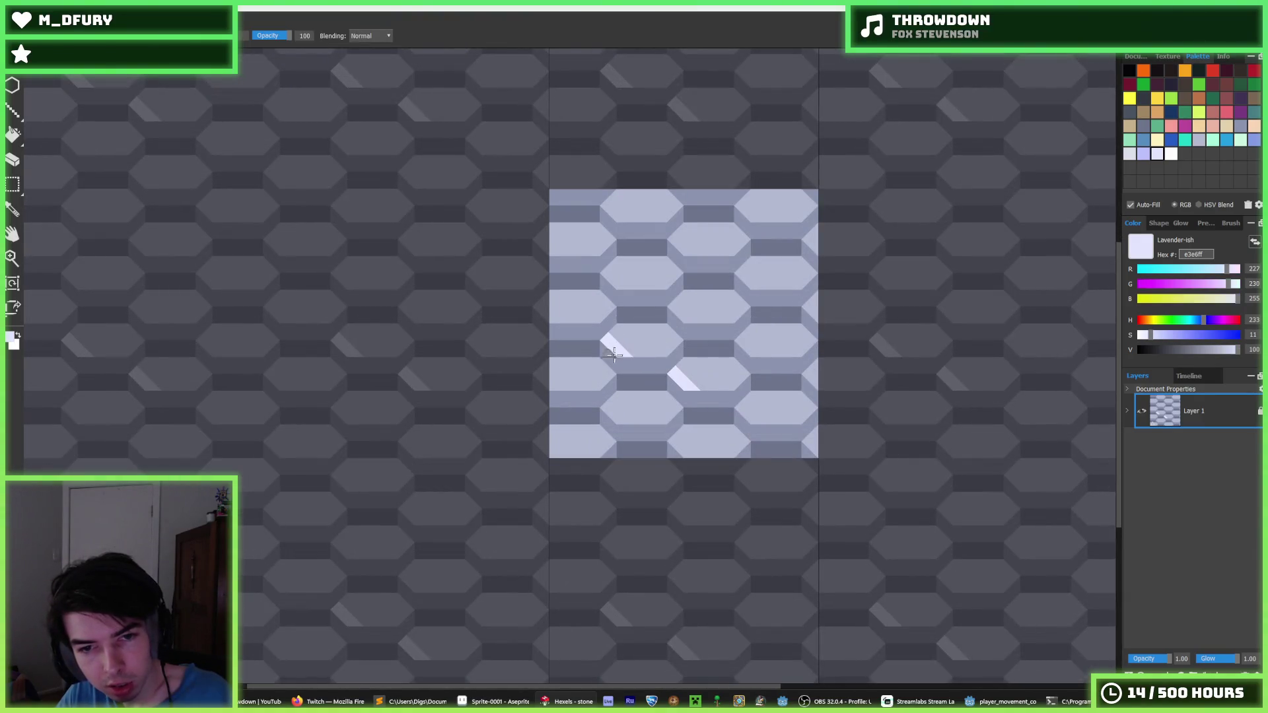
pyautogui.moveTo(545, 374); pyautogui.dragTo(556, 387)
pyautogui.moveTo(469, 400); pyautogui.dragTo(483, 415)
pyautogui.hotkey('ctrl', 'z')
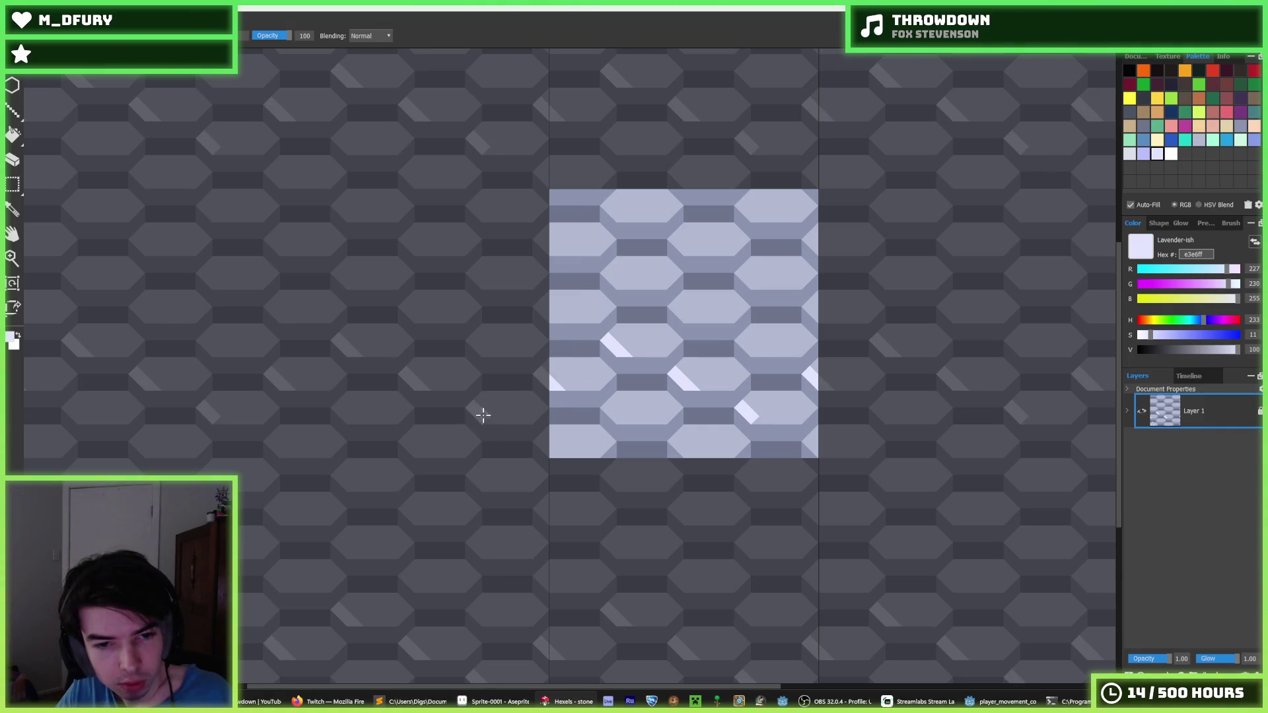
pyautogui.moveTo(467, 332); pyautogui.dragTo(488, 352)
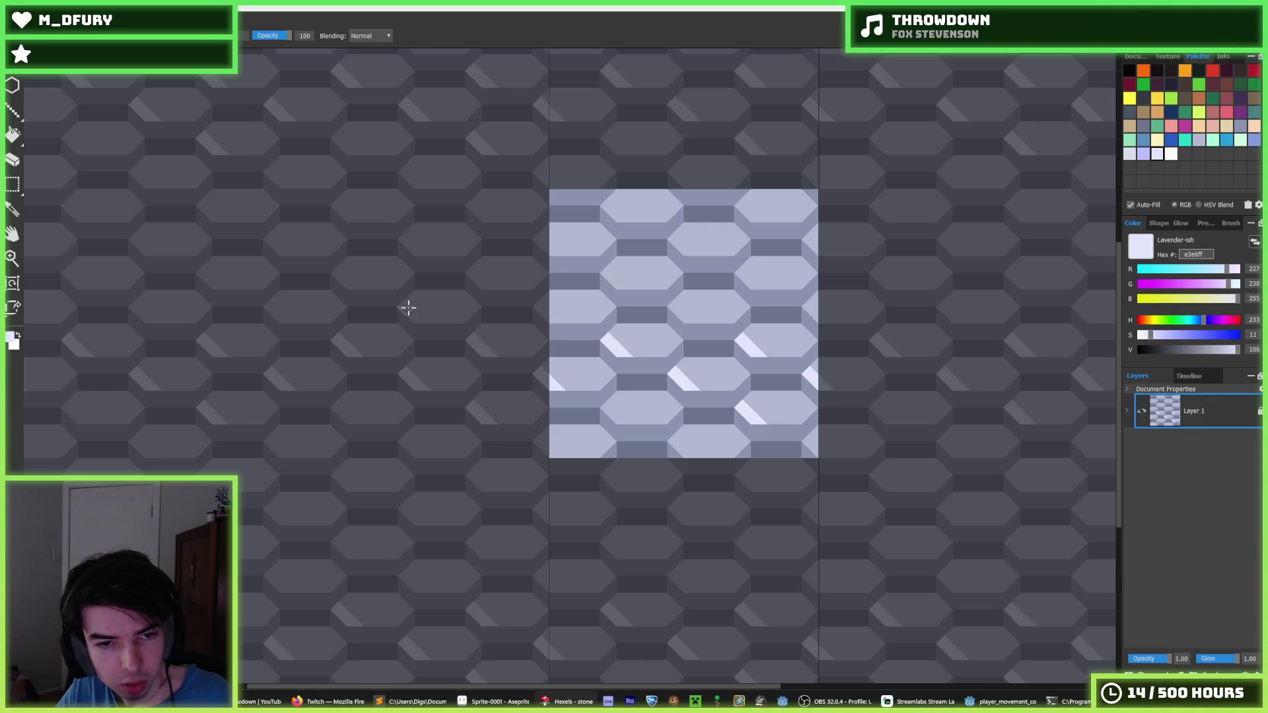
pyautogui.moveTo(400, 301); pyautogui.dragTo(420, 317)
pyautogui.moveTo(337, 271); pyautogui.dragTo(353, 284)
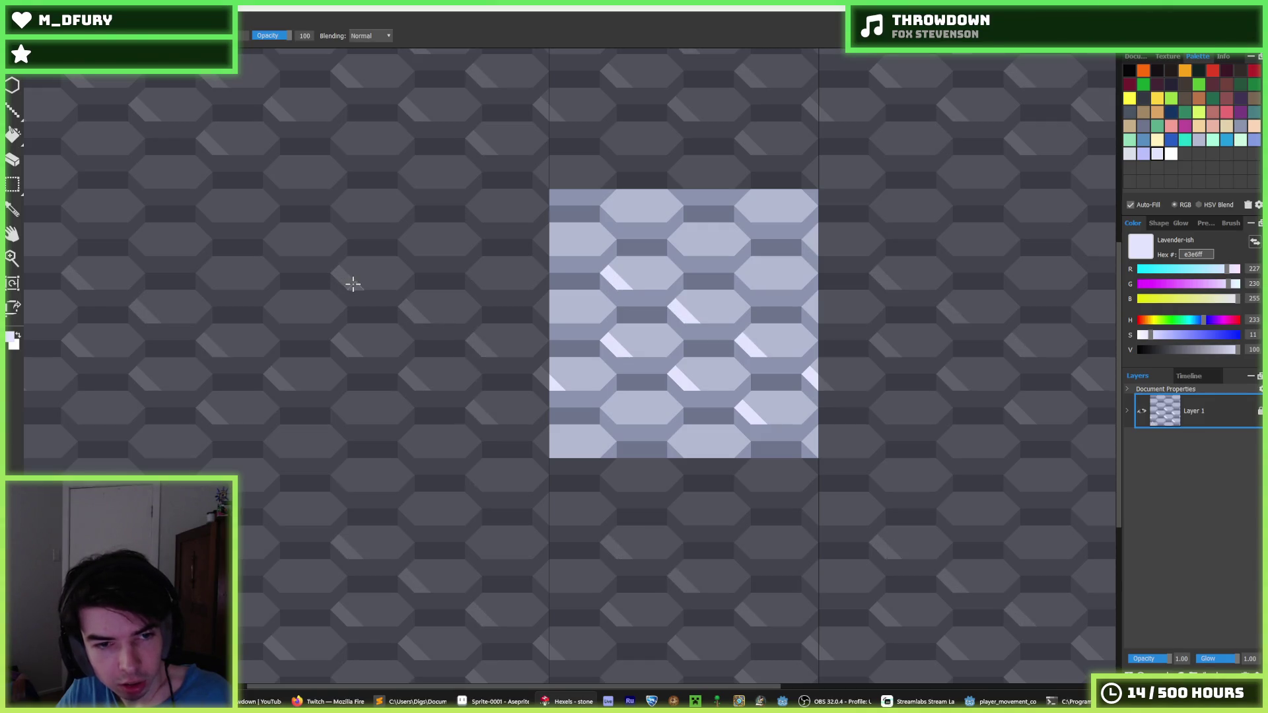
pyautogui.moveTo(271, 307); pyautogui.dragTo(281, 312)
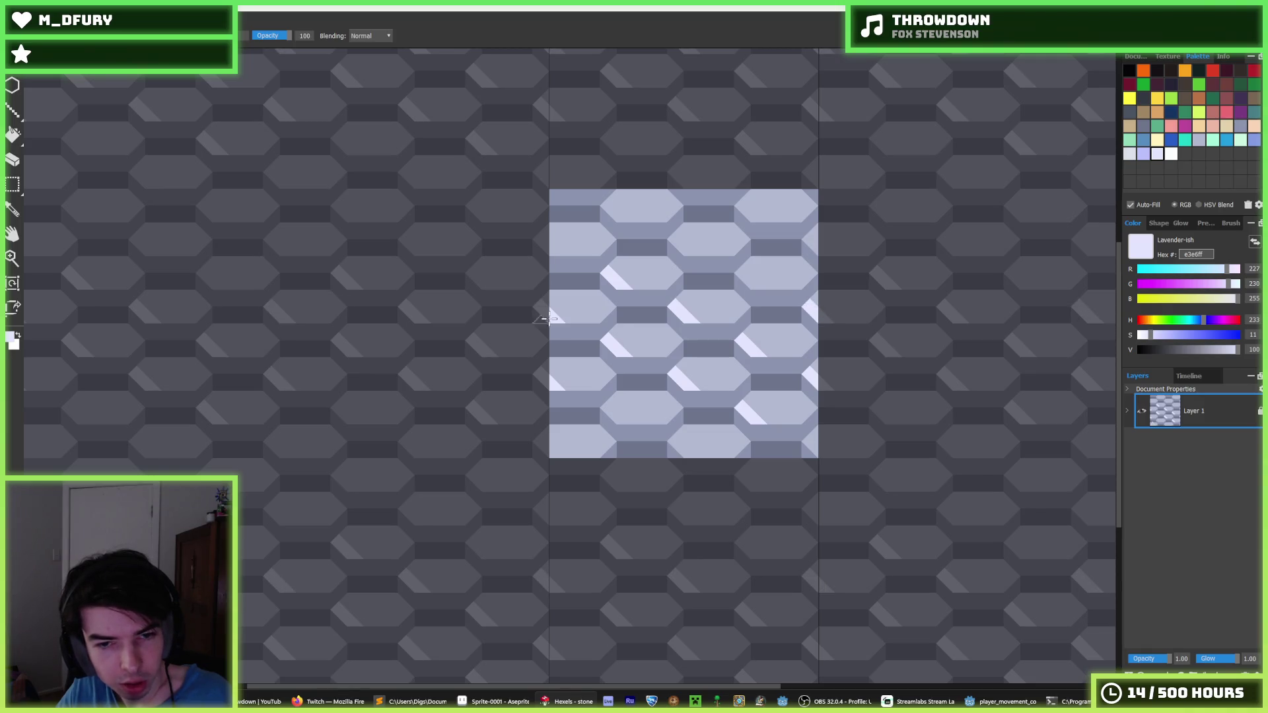
# - Add pale highlights to the upper-left edges of the remaining right, upper and edge hexagons
pyautogui.moveTo(602, 401)
pyautogui.mouseDown()
pyautogui.moveTo(682, 447)
pyautogui.moveTo(677, 438)
pyautogui.mouseUp()
pyautogui.moveTo(671, 234); pyautogui.dragTo(759, 279)
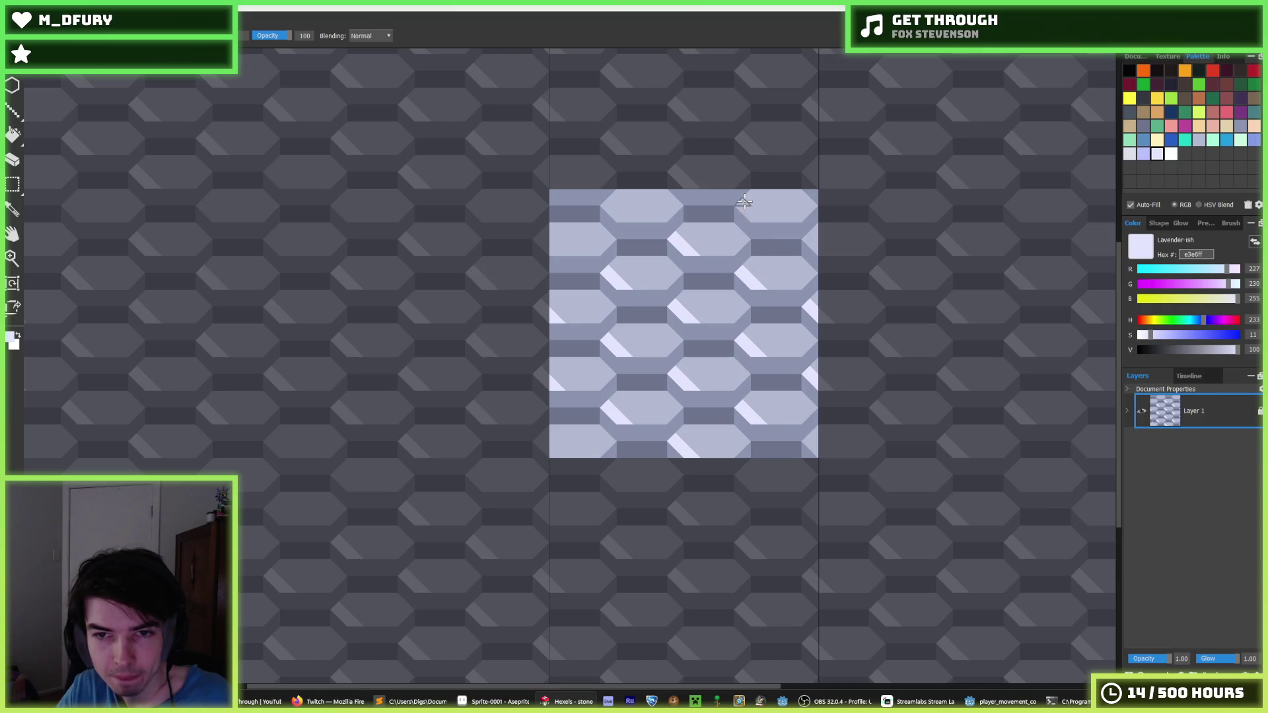
pyautogui.moveTo(739, 196); pyautogui.dragTo(759, 218)
pyautogui.moveTo(606, 201); pyautogui.dragTo(623, 217)
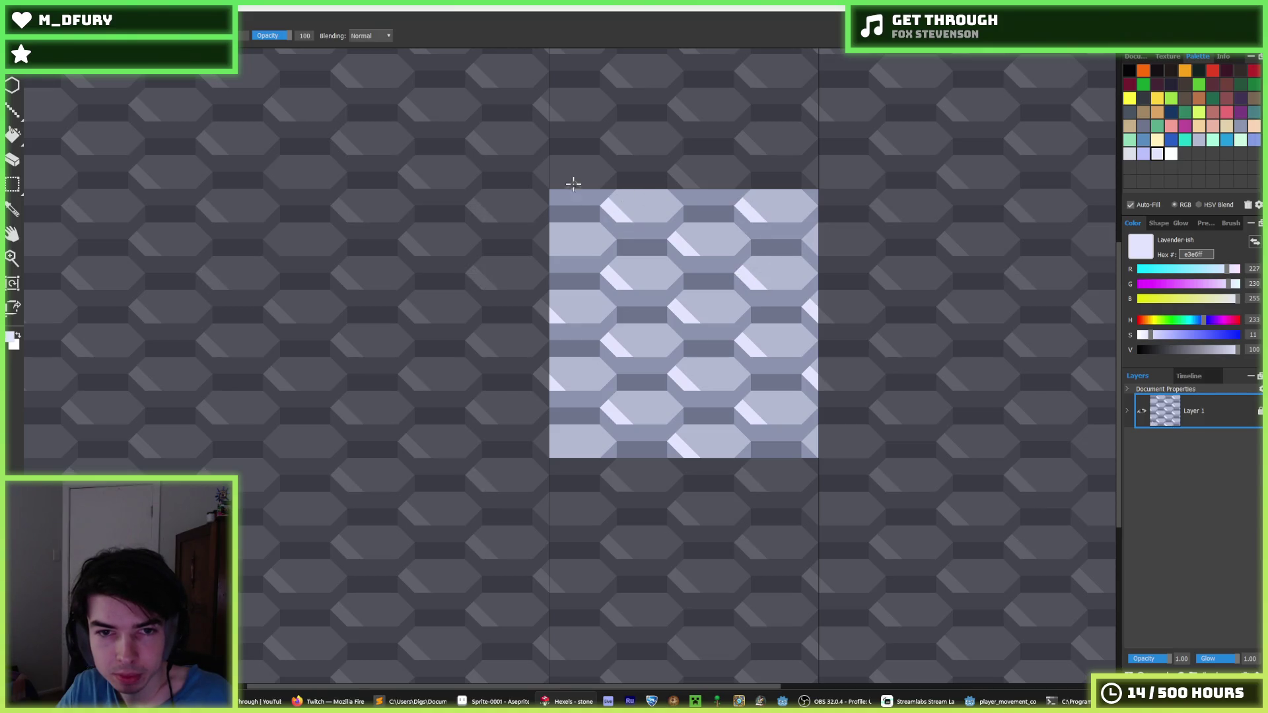
pyautogui.moveTo(542, 170); pyautogui.dragTo(557, 183)
pyautogui.moveTo(542, 238); pyautogui.dragTo(559, 254)
pyautogui.press('i')
pyautogui.scroll(-5, 651, 324)
pyautogui.scroll(-2, 646, 328)
pyautogui.scroll(4, 644, 336)
pyautogui.press('b')
# - Export the tile over stone.png, confirming the replacement and accepting the 128px resolution
pyautogui.hotkey('ctrl', 'e')
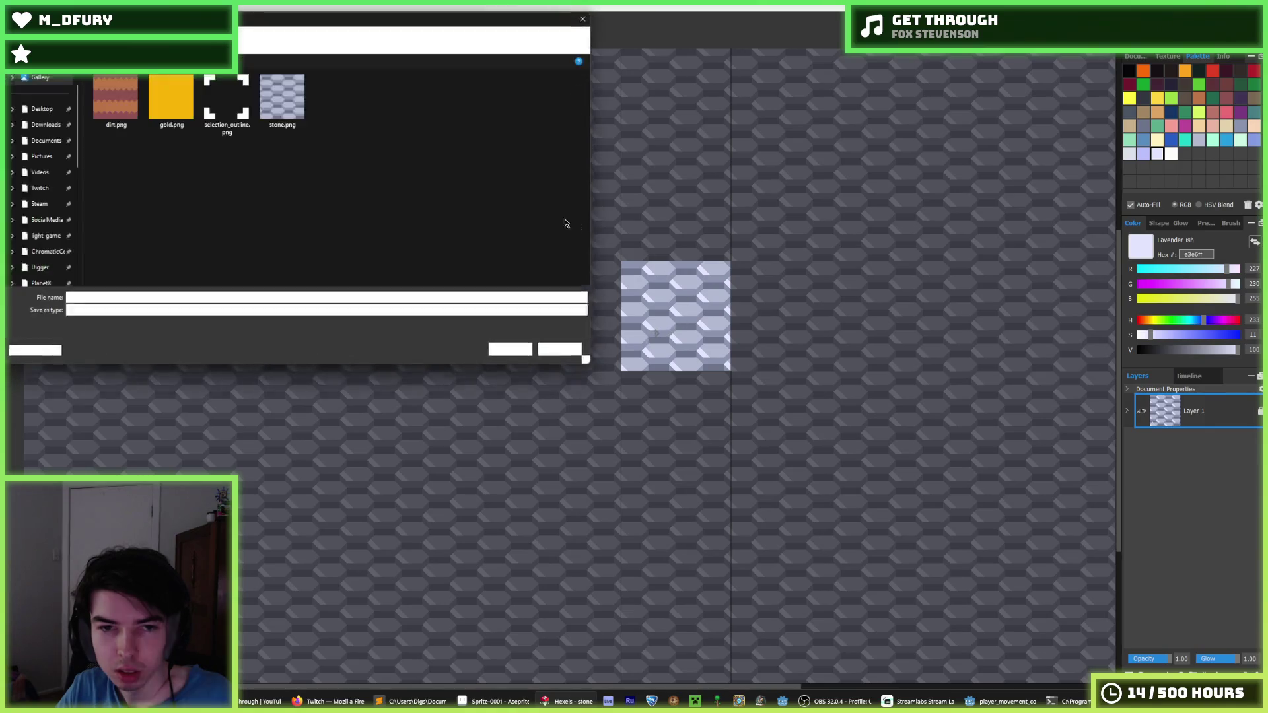
pyautogui.click(282, 99)
pyautogui.click(505, 345)
pyautogui.click(659, 350)
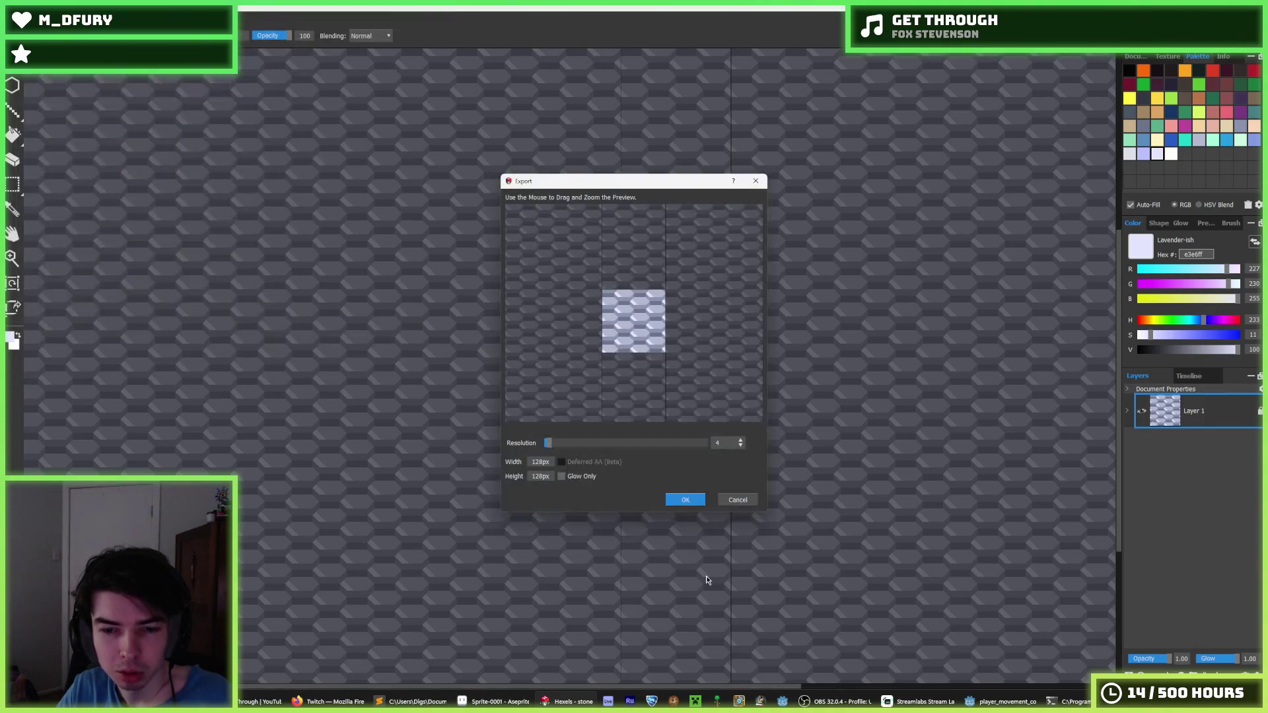
pyautogui.click(685, 499)
pyautogui.click(1000, 701)
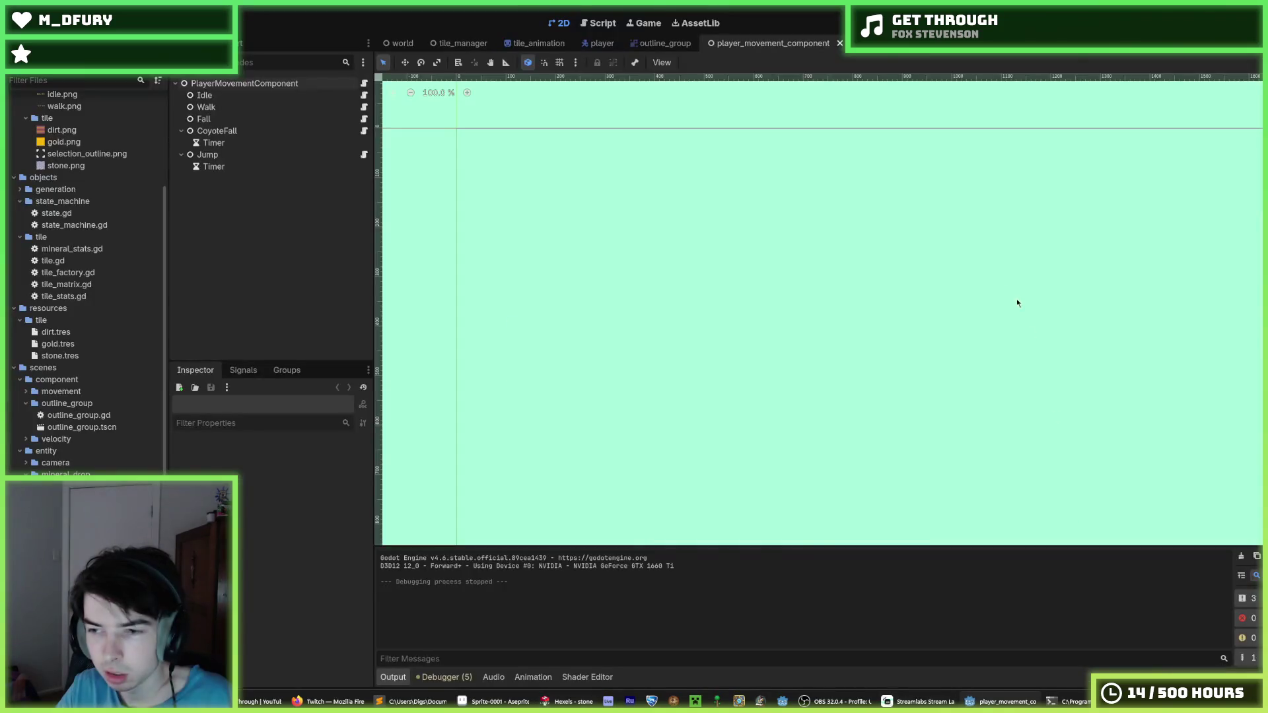
# - Run the Digger game and dig the miner down, then right through gold and lavender stone
pyautogui.press('F5')
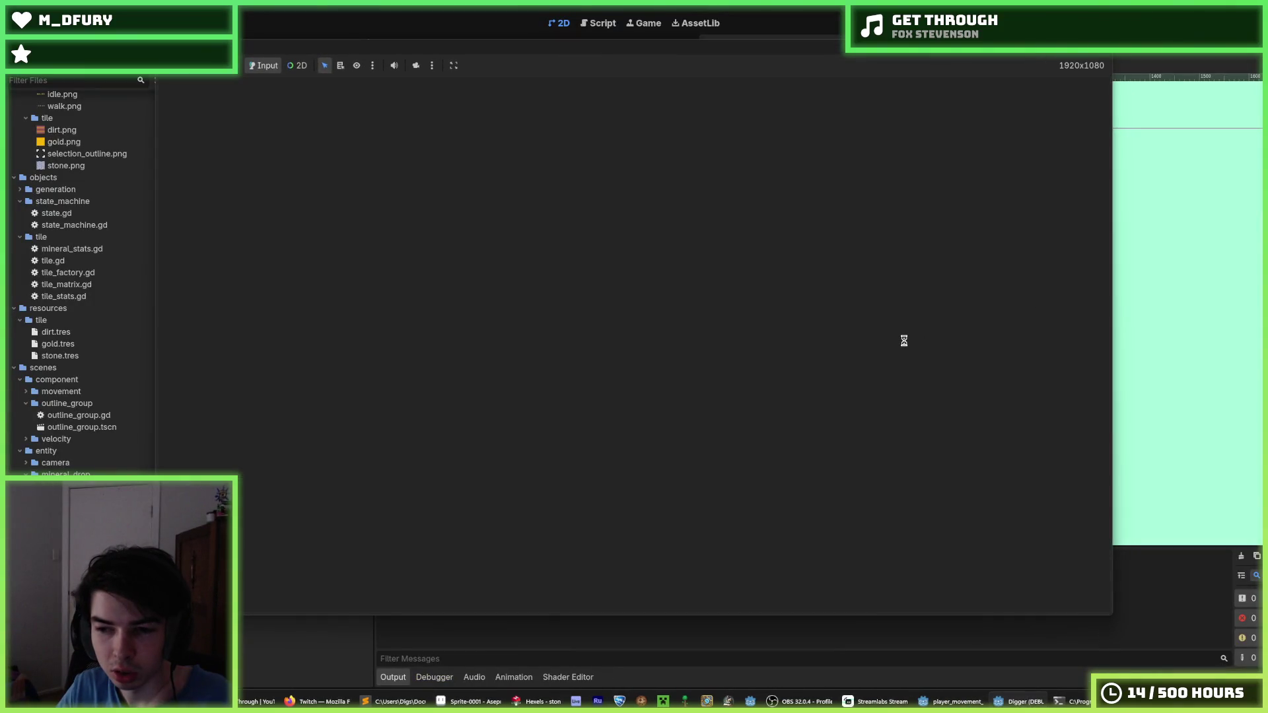
pyautogui.press('d')
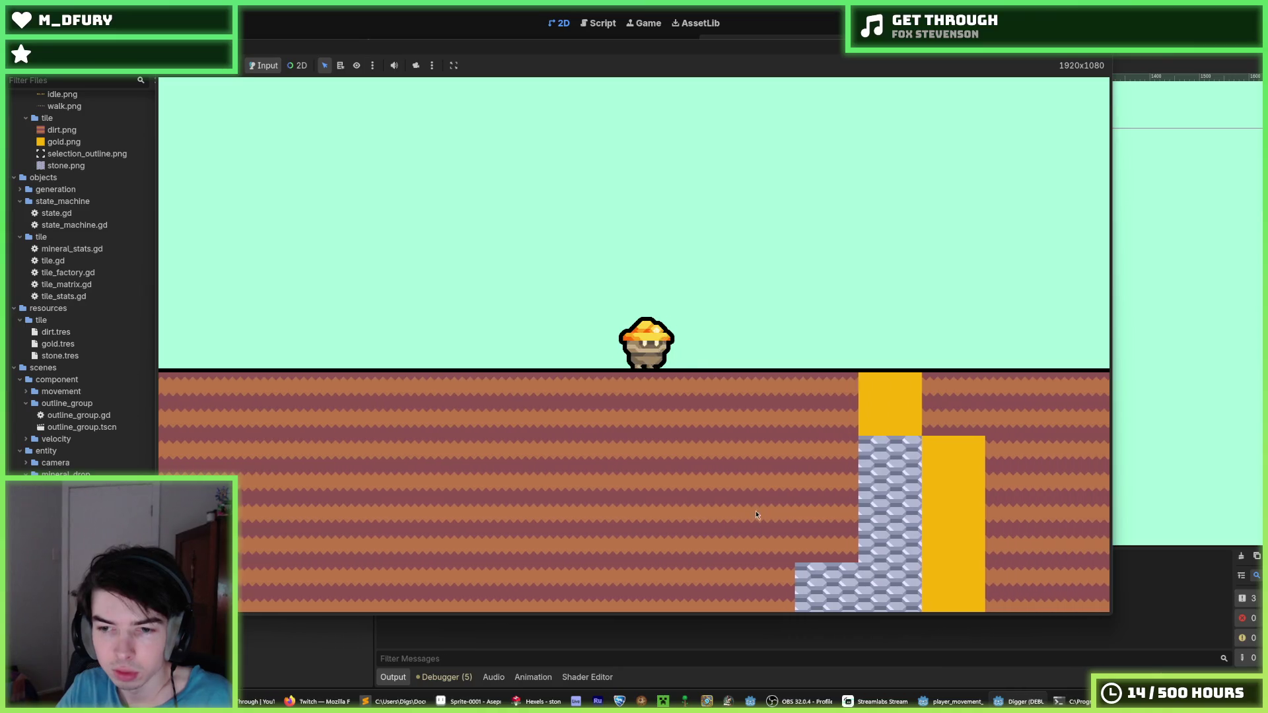
pyautogui.press('s')
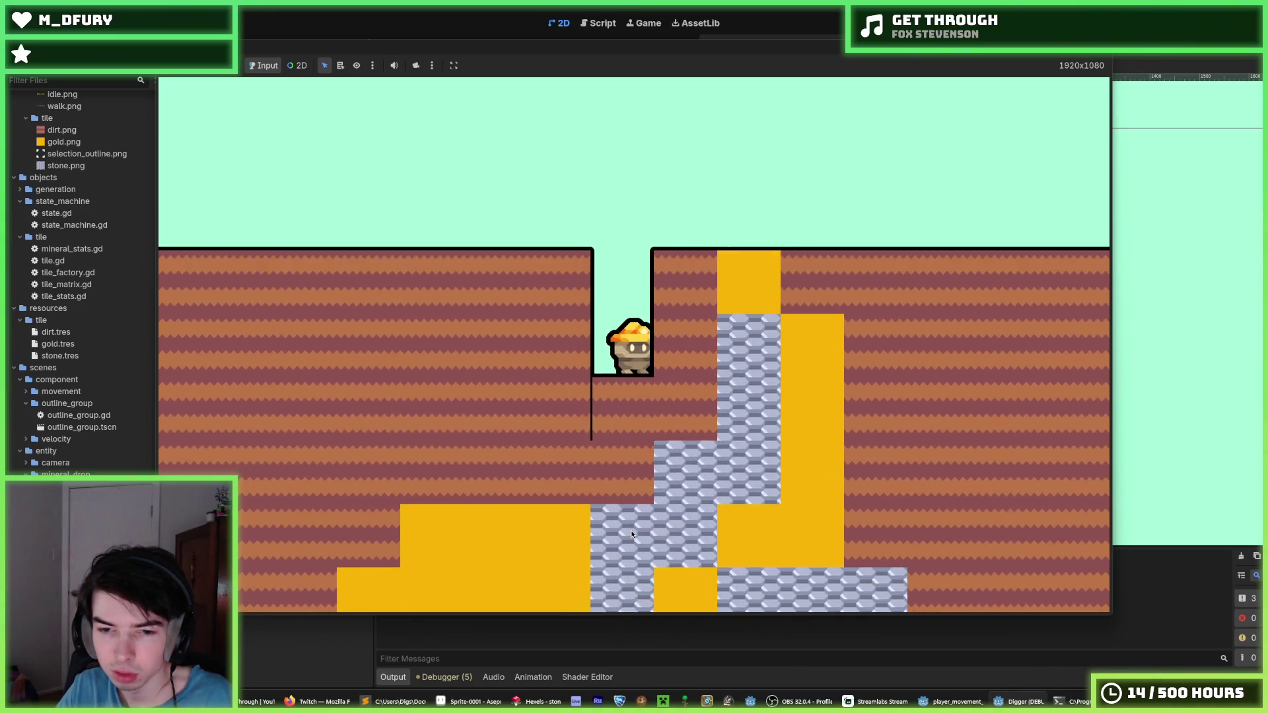
pyautogui.press('s')
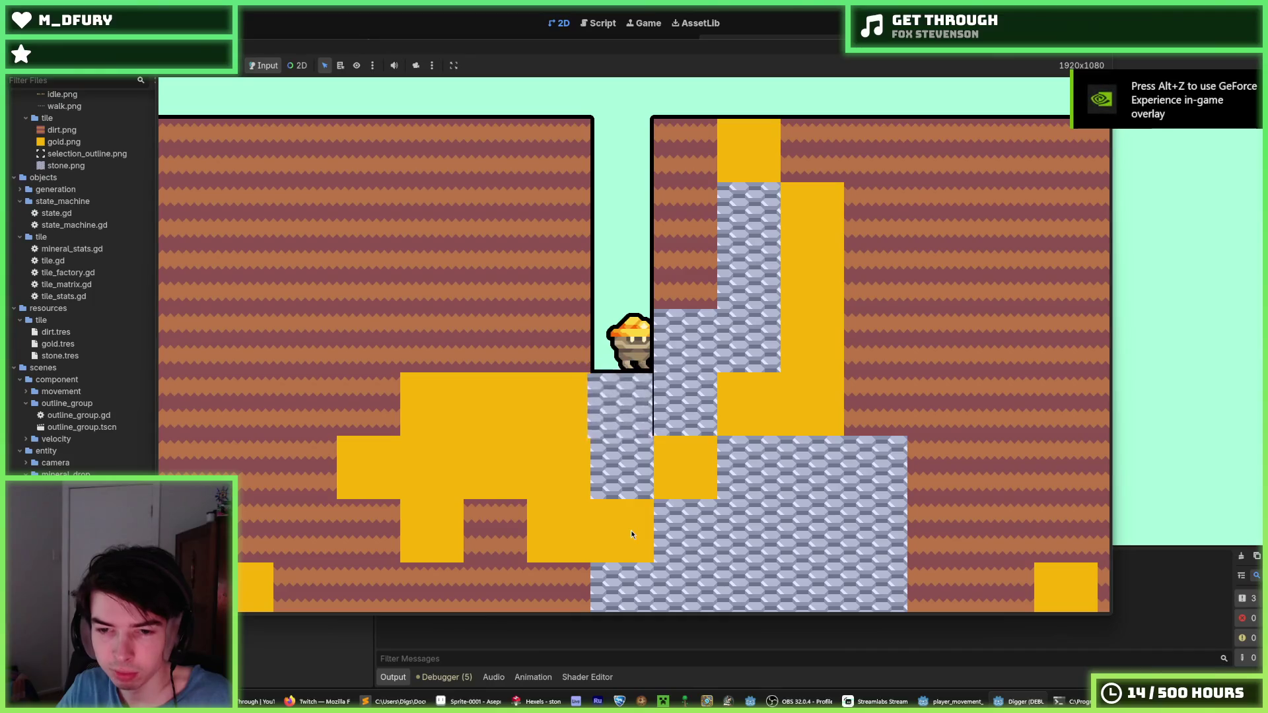
pyautogui.press('s')
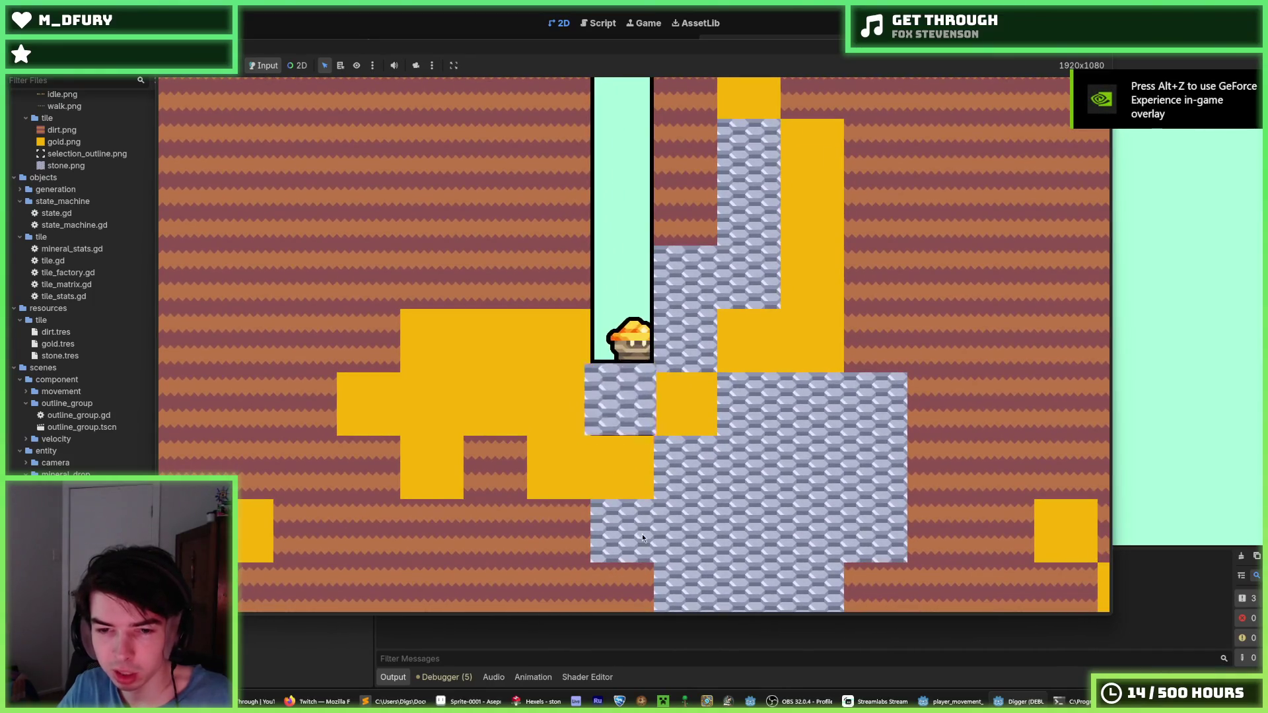
pyautogui.press('s')
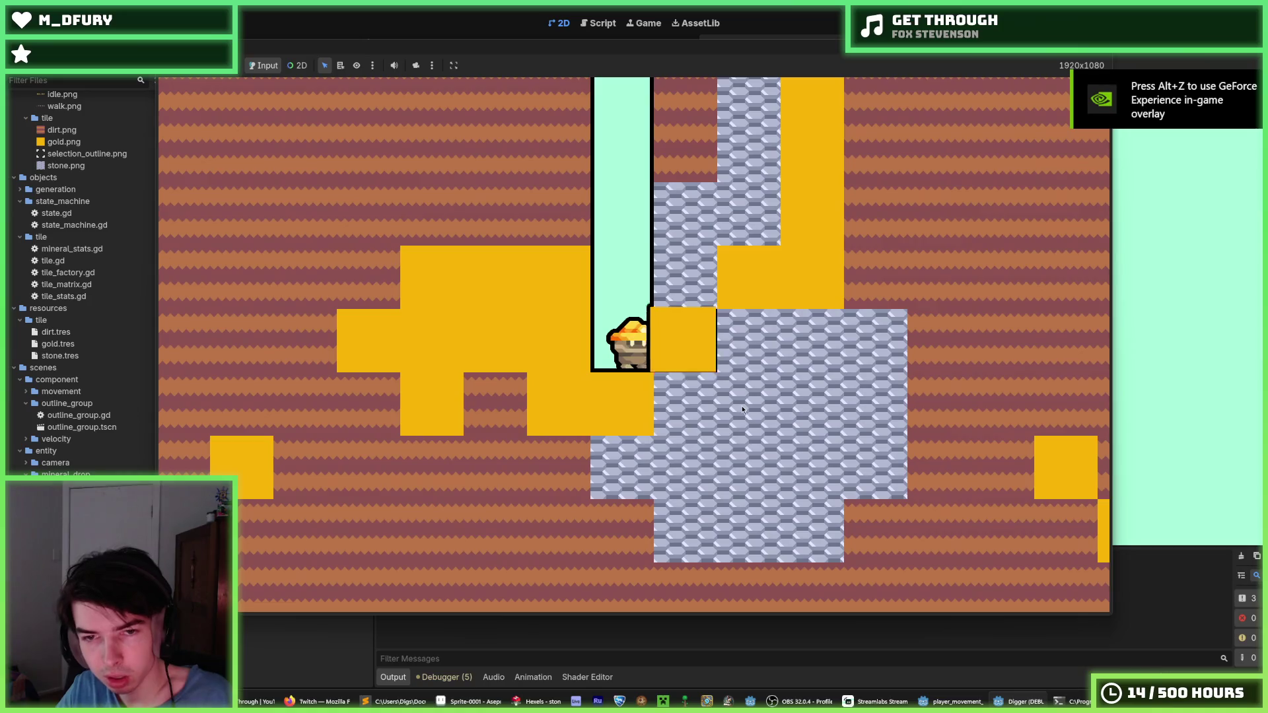
pyautogui.press('d')
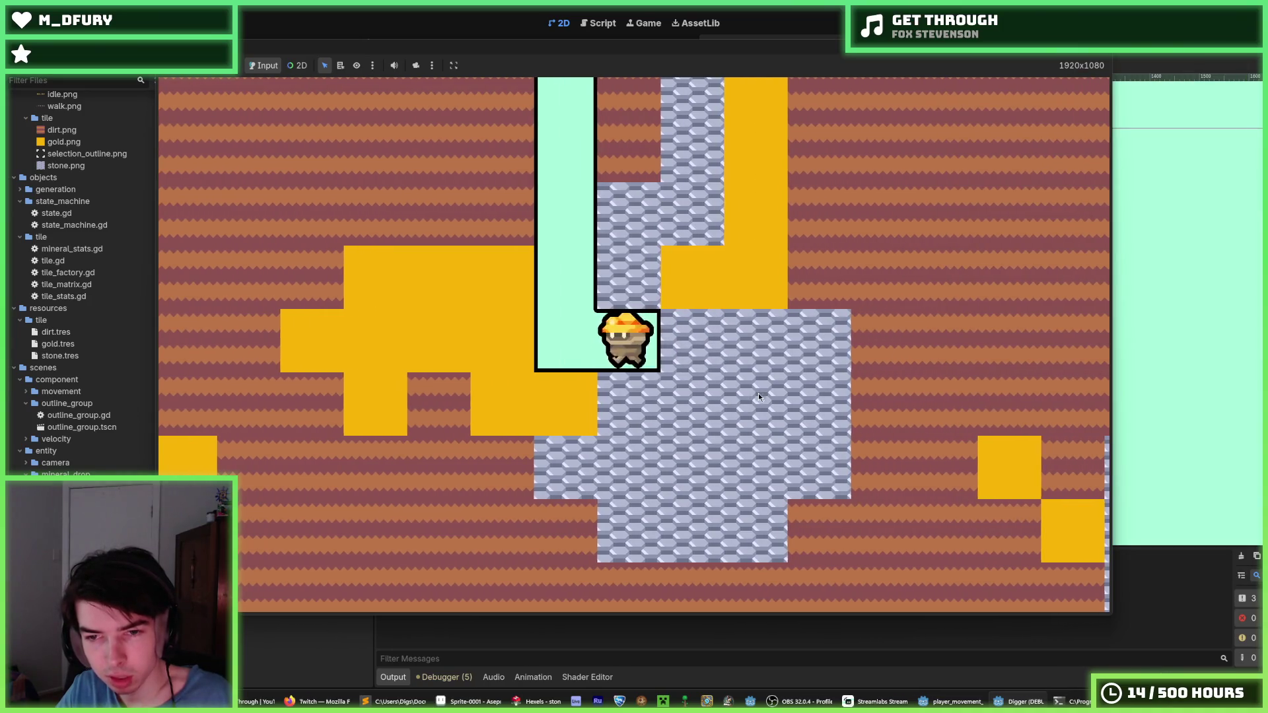
pyautogui.press('d')
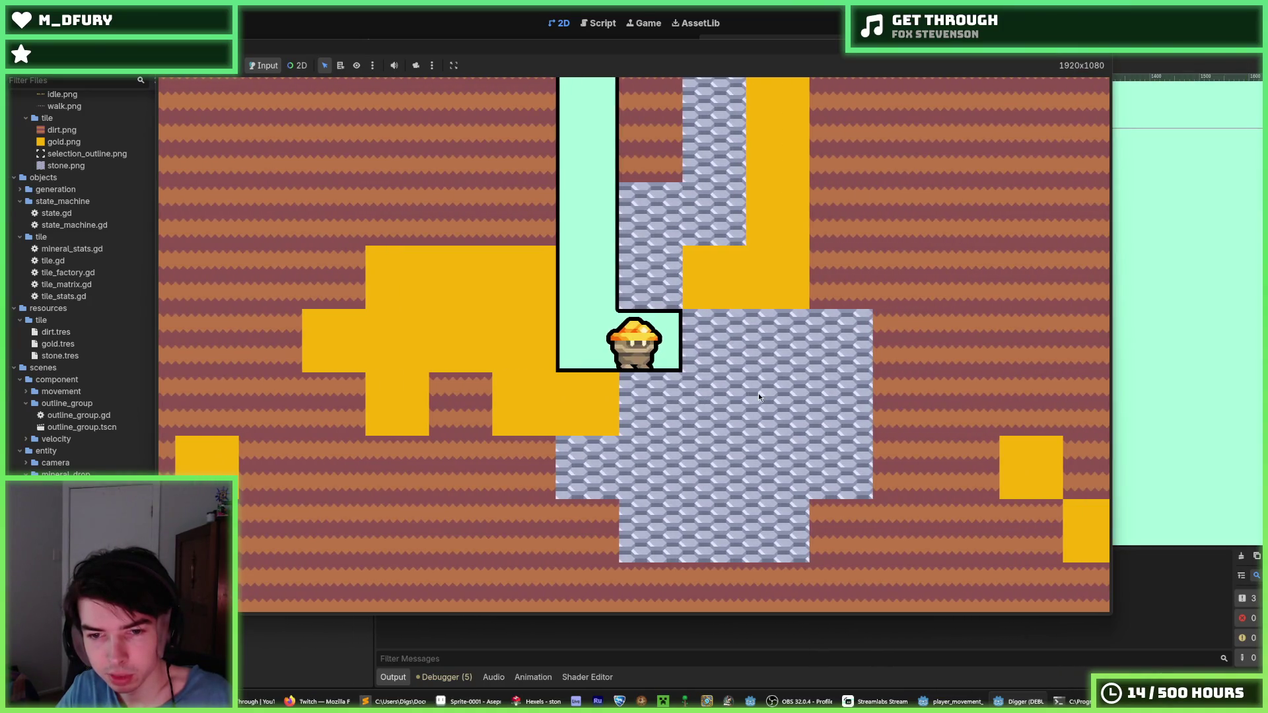
pyautogui.press('d')
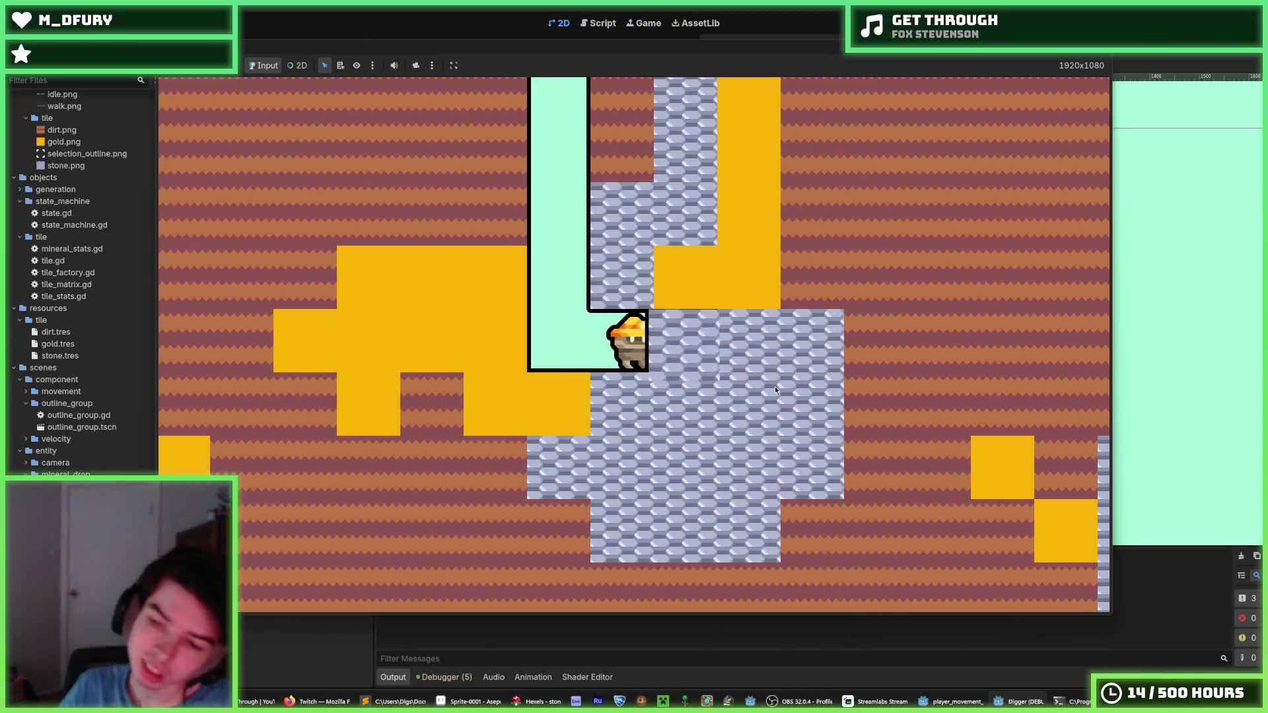
pyautogui.press('d')
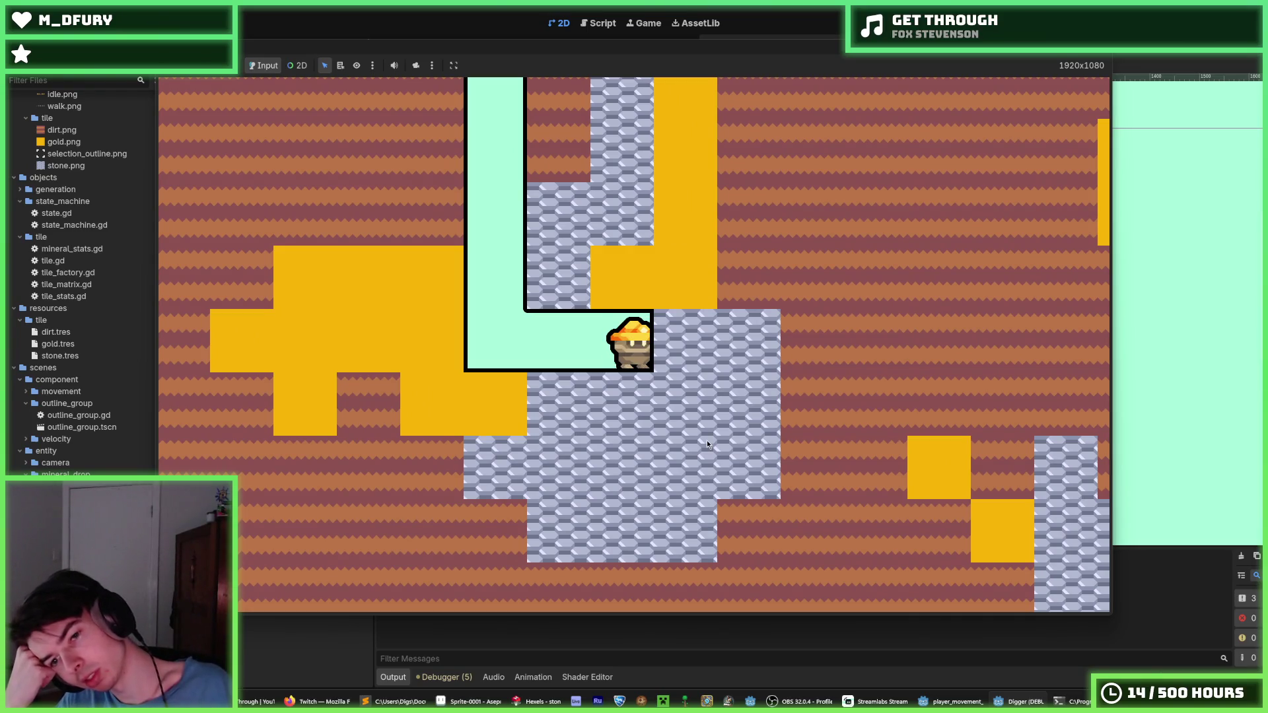
# - Walk the miner left and right, then begin saving the Hexels drawing under a new name
pyautogui.press('a')
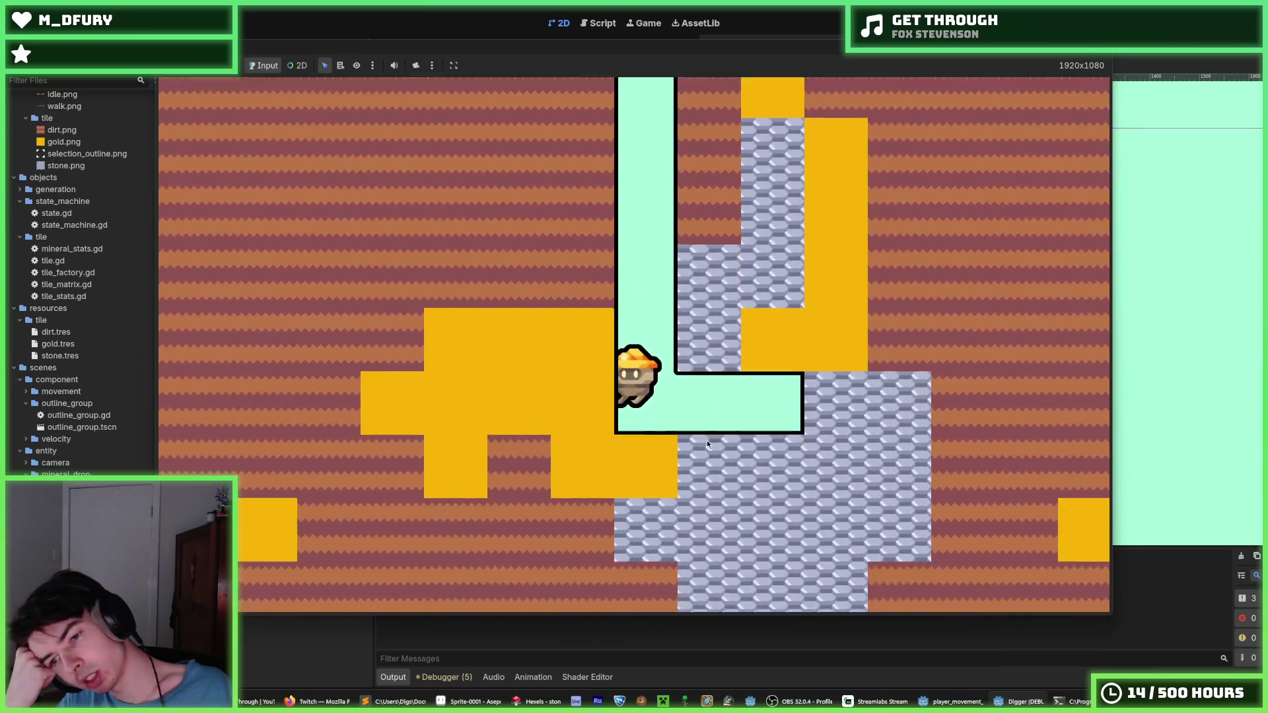
pyautogui.press('d')
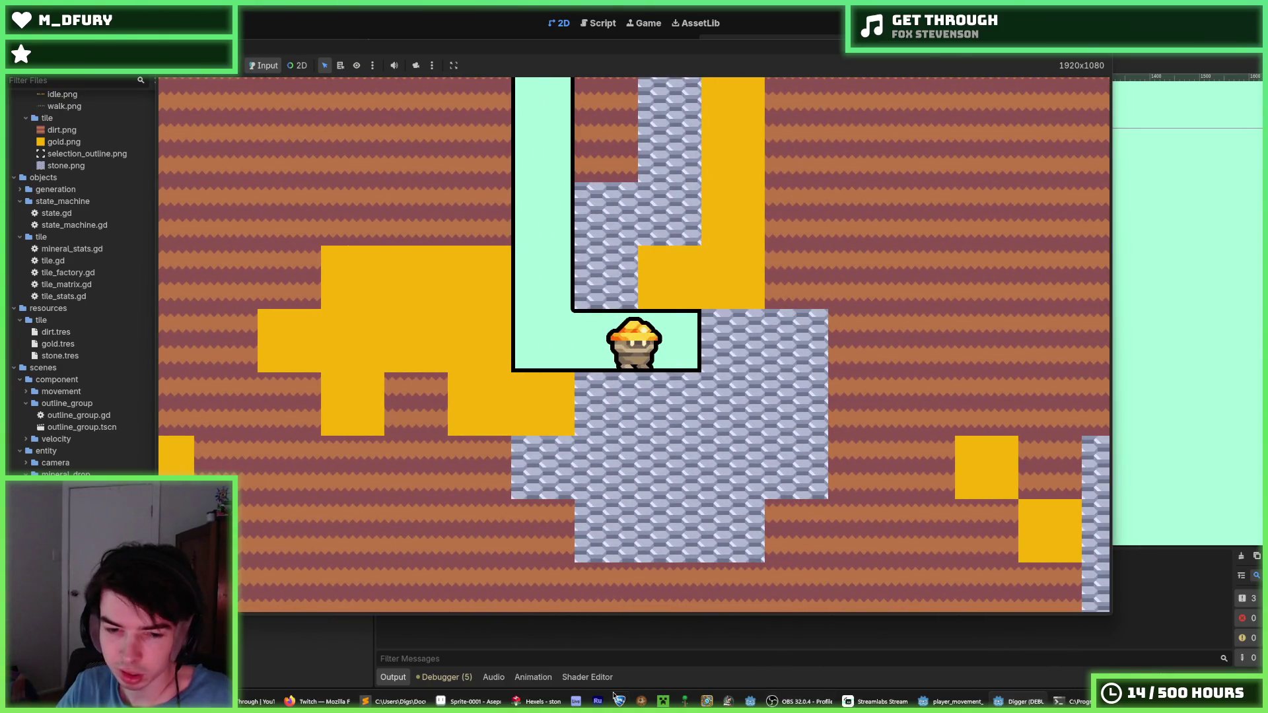
pyautogui.click(539, 701)
pyautogui.hotkey('ctrl', 'shift', 's')
pyautogui.write('shiny_thing')
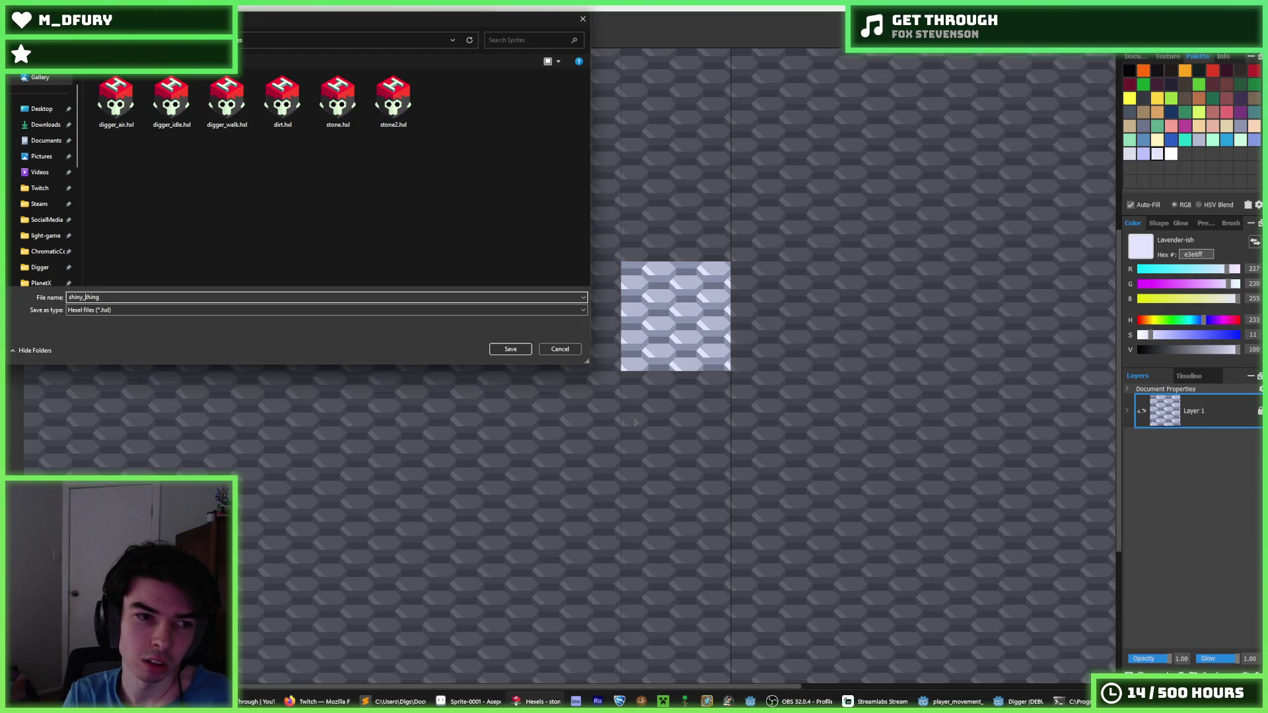
# - Save the drawing as shiny_thing.hxl
pyautogui.press('Return')
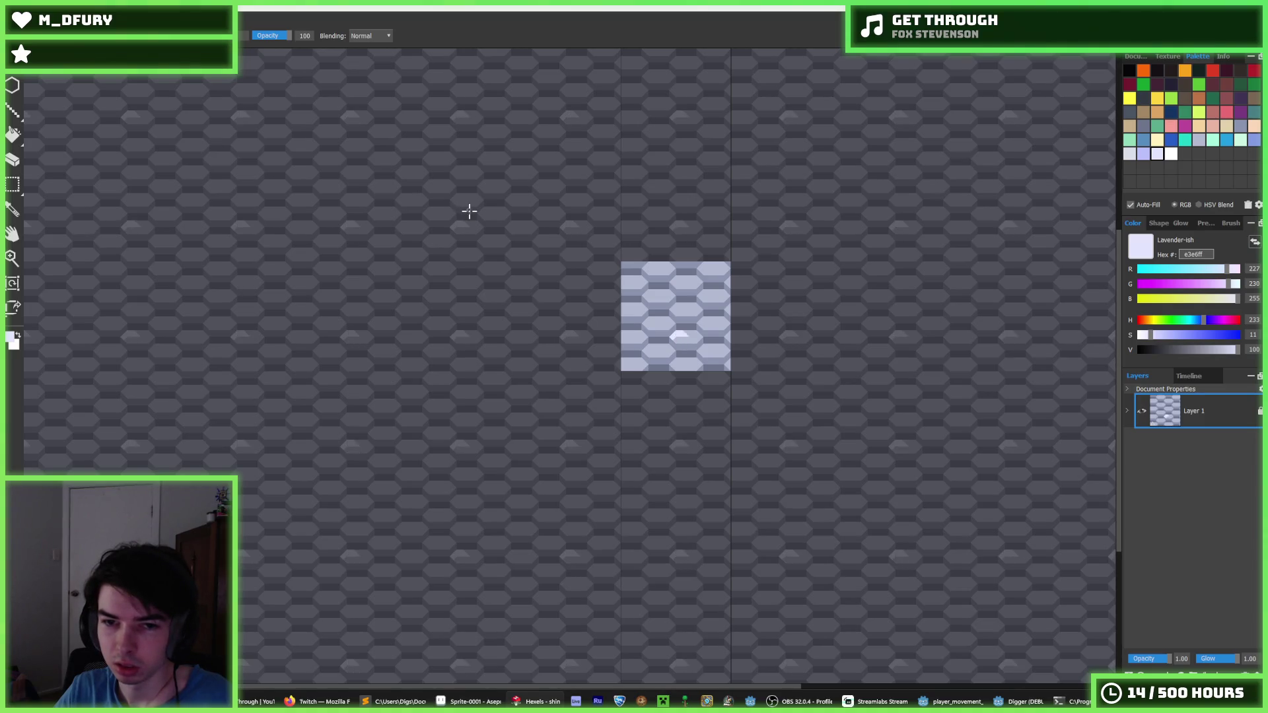
pyautogui.scroll(3, 669, 332)
pyautogui.scroll(4, 690, 595)
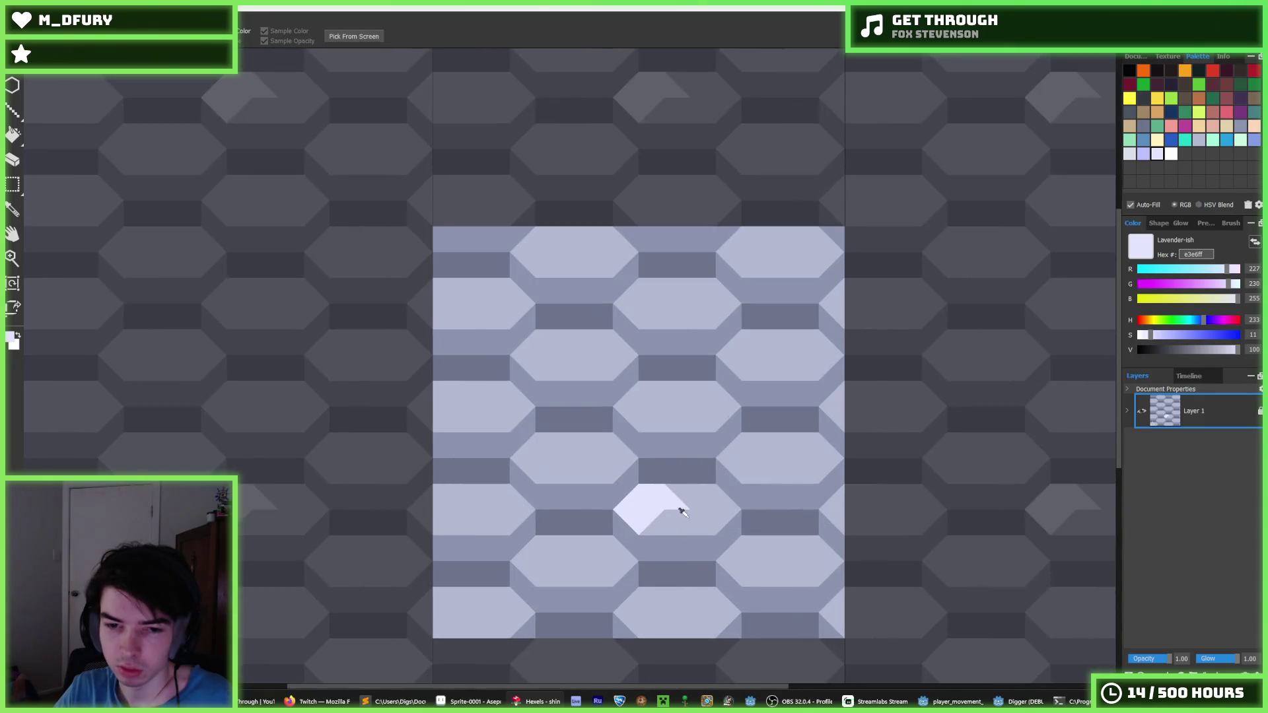
# - Sample the lavender and pale colours, paint a white glint, then undo it
pyautogui.keyDown('alt'); pyautogui.click(639, 492); pyautogui.keyUp('alt')
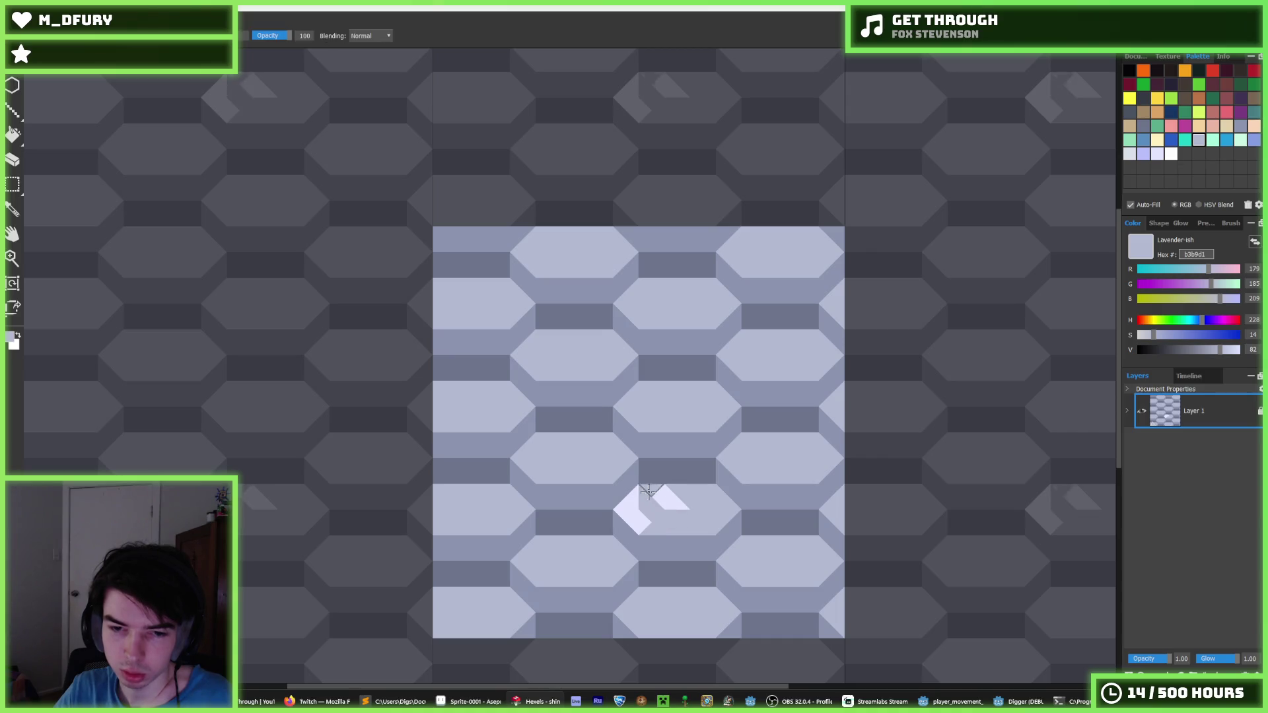
pyautogui.keyDown('alt'); pyautogui.click(642, 500); pyautogui.keyUp('alt')
pyautogui.moveTo(710, 523); pyautogui.dragTo(733, 501)
pyautogui.press('alt')
pyautogui.scroll(2, 769, 523)
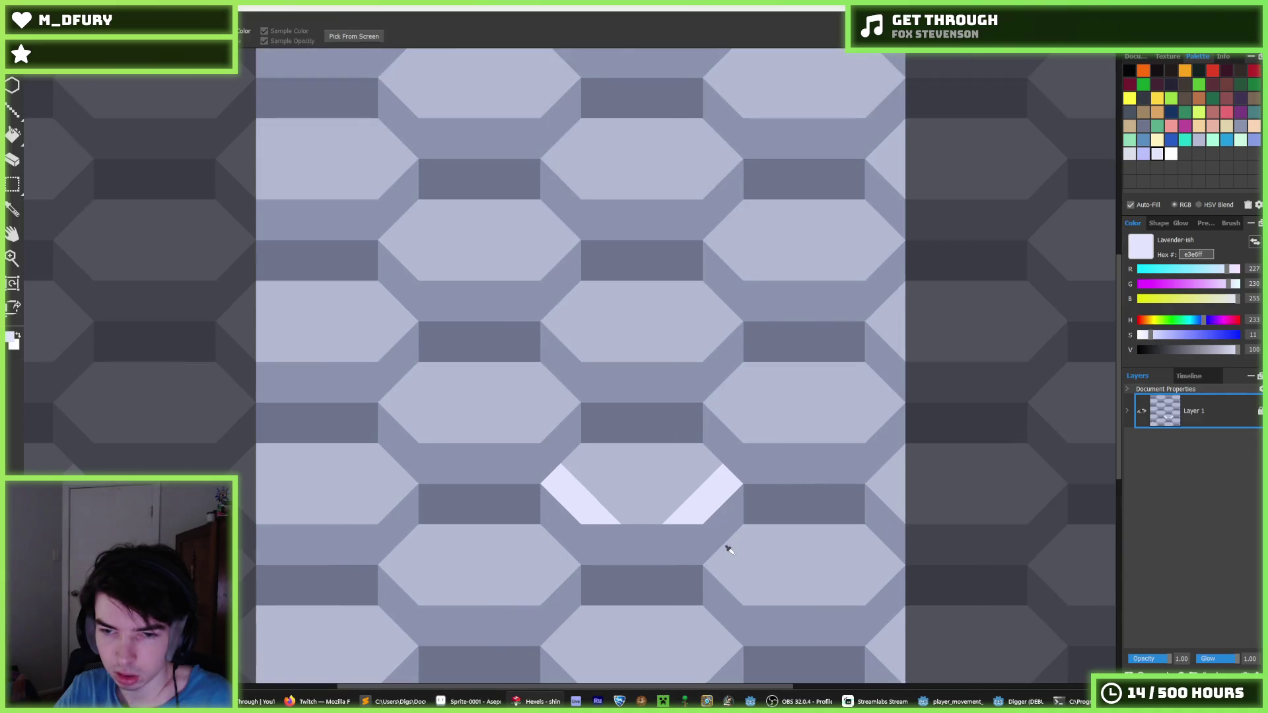
pyautogui.hotkey('ctrl', 'z')
pyautogui.hotkey('ctrl', 'z')
pyautogui.hotkey('ctrl', 'y')
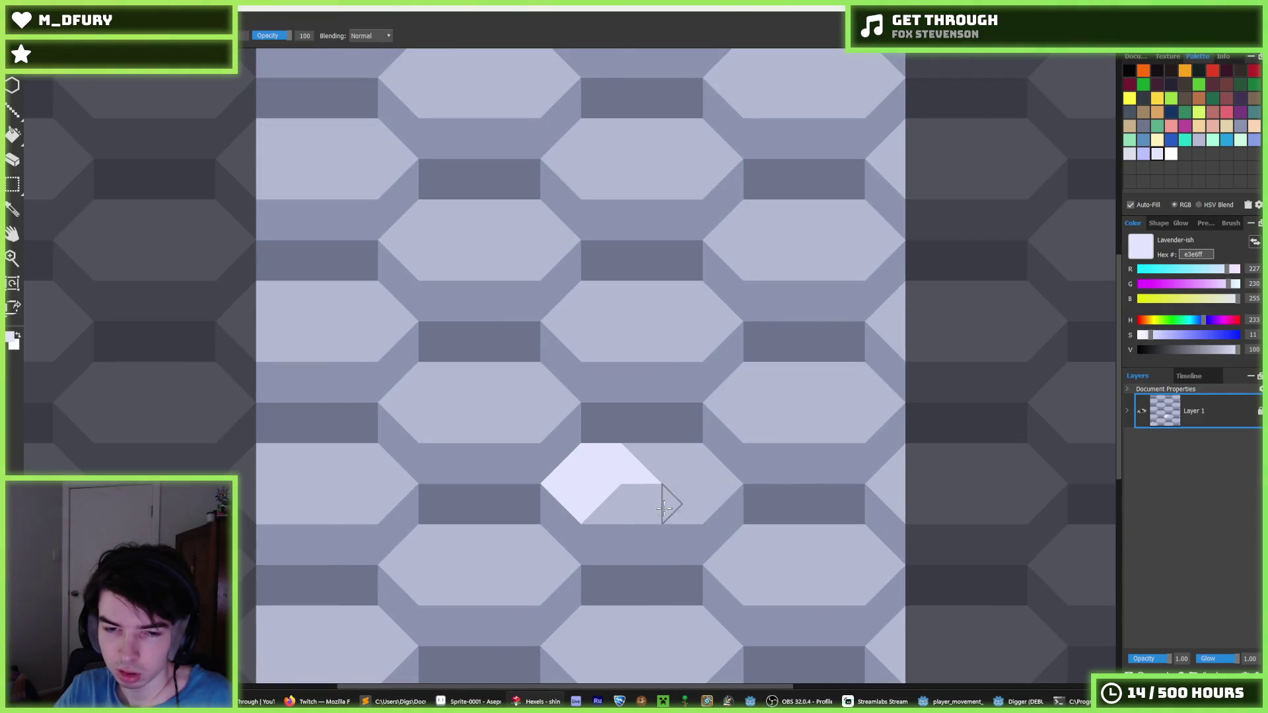
# - Paint over the leftover white glint with the sampled hexagon lavender
pyautogui.keyDown('alt'); pyautogui.click(642, 490); pyautogui.keyUp('alt')
pyautogui.moveTo(642, 490)
pyautogui.mouseDown()
pyautogui.moveTo(586, 488)
pyautogui.moveTo(607, 476)
pyautogui.mouseUp()
pyautogui.press('alt')
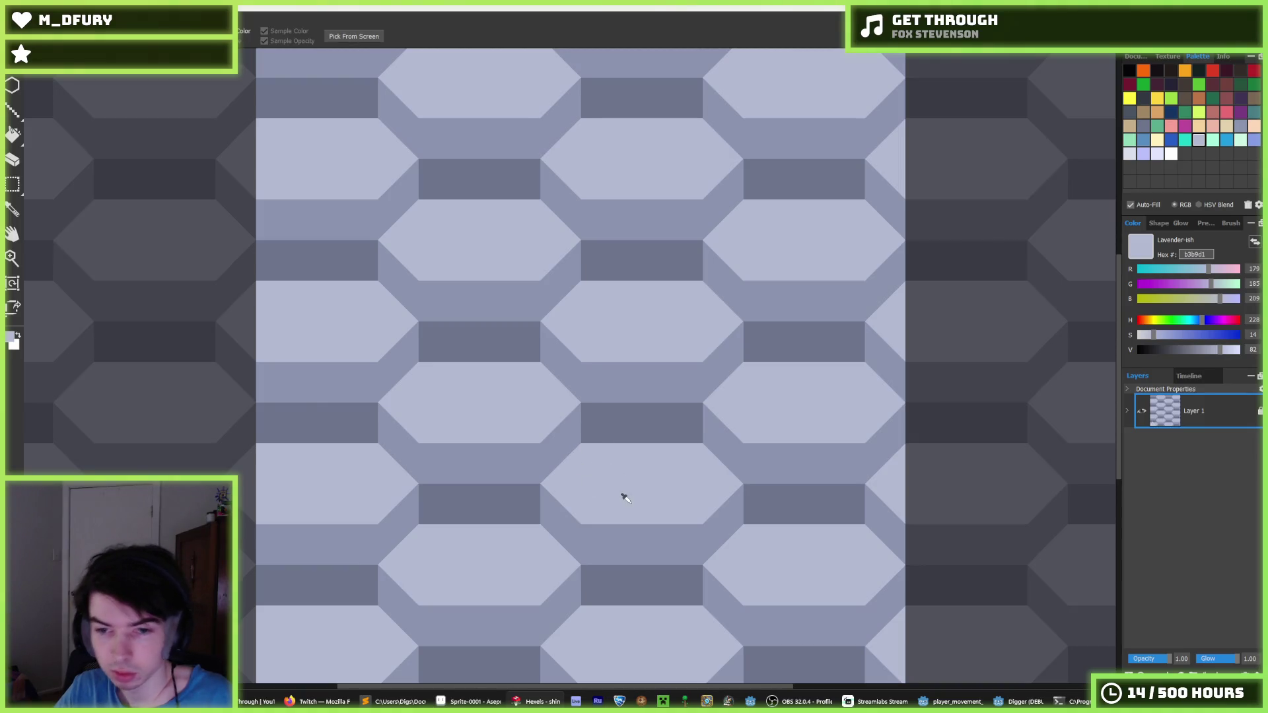
pyautogui.scroll(-3, 654, 496)
pyautogui.scroll(3, 656, 499)
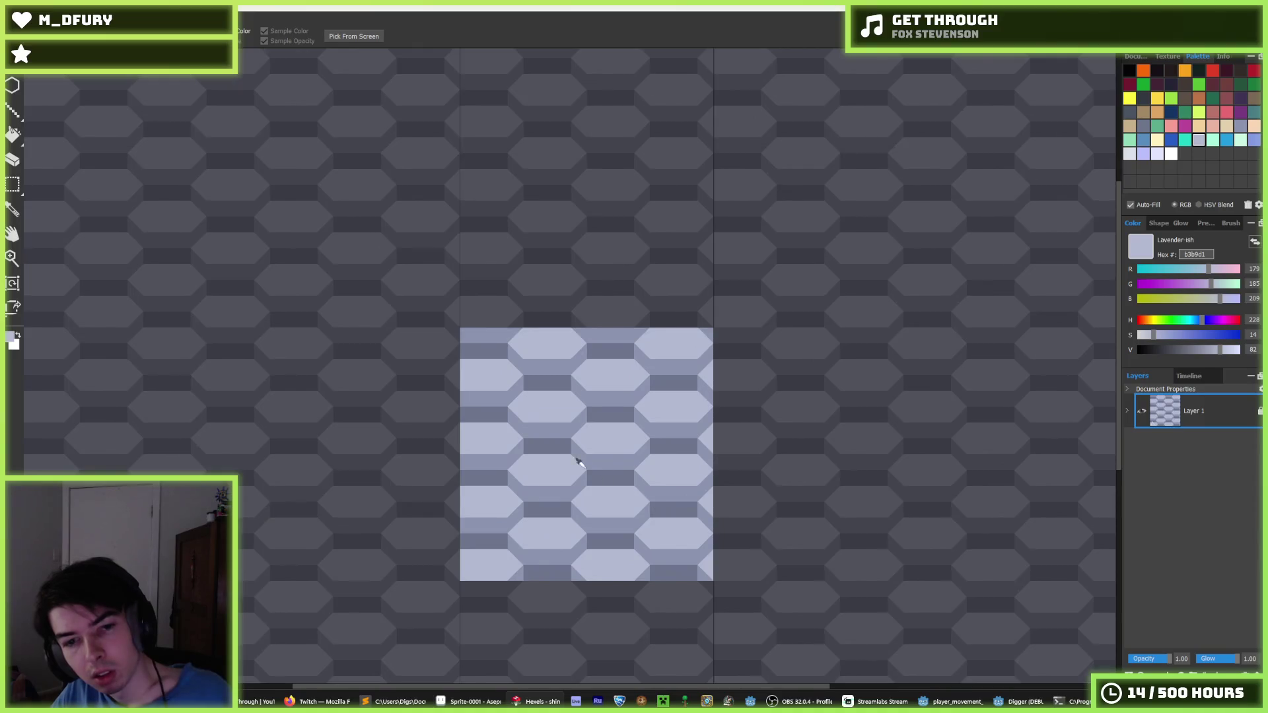
# - Sample the darker gap lavender and repaint the dark cell between hexagons
pyautogui.keyDown('alt'); pyautogui.click(496, 435); pyautogui.keyUp('alt')
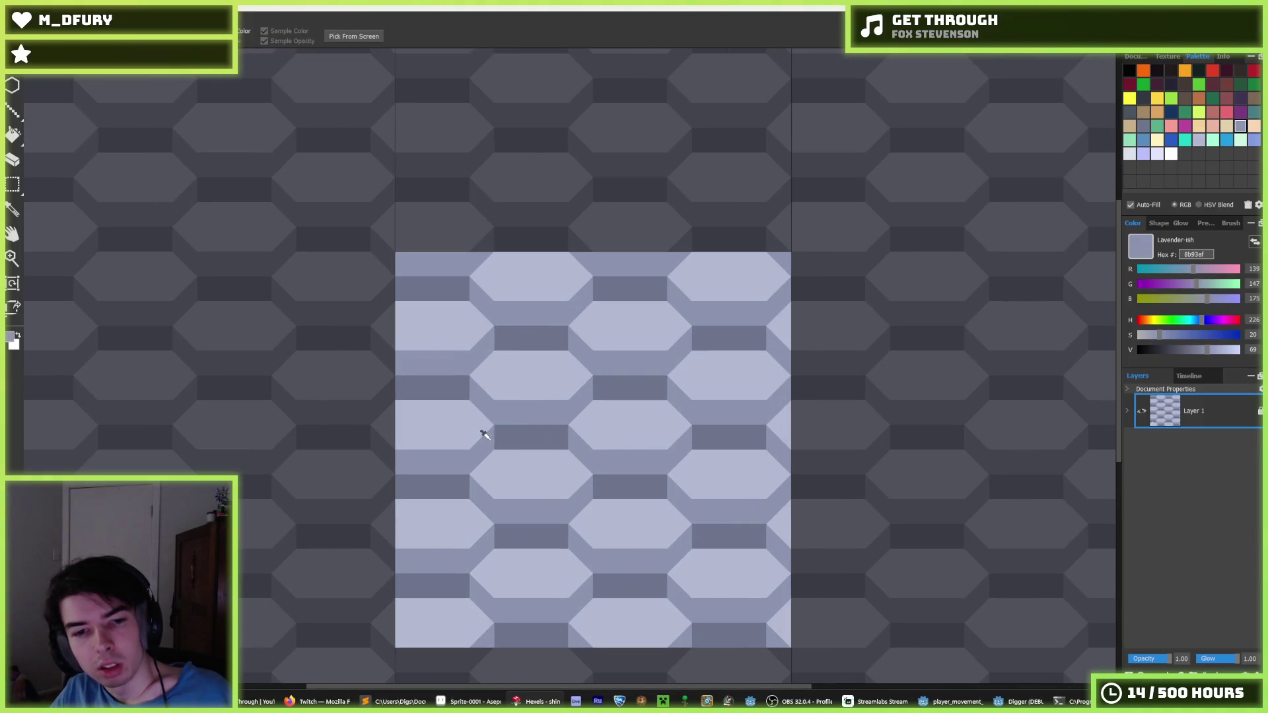
pyautogui.moveTo(540, 436)
pyautogui.mouseDown()
pyautogui.moveTo(561, 436)
pyautogui.moveTo(506, 443)
pyautogui.mouseUp()
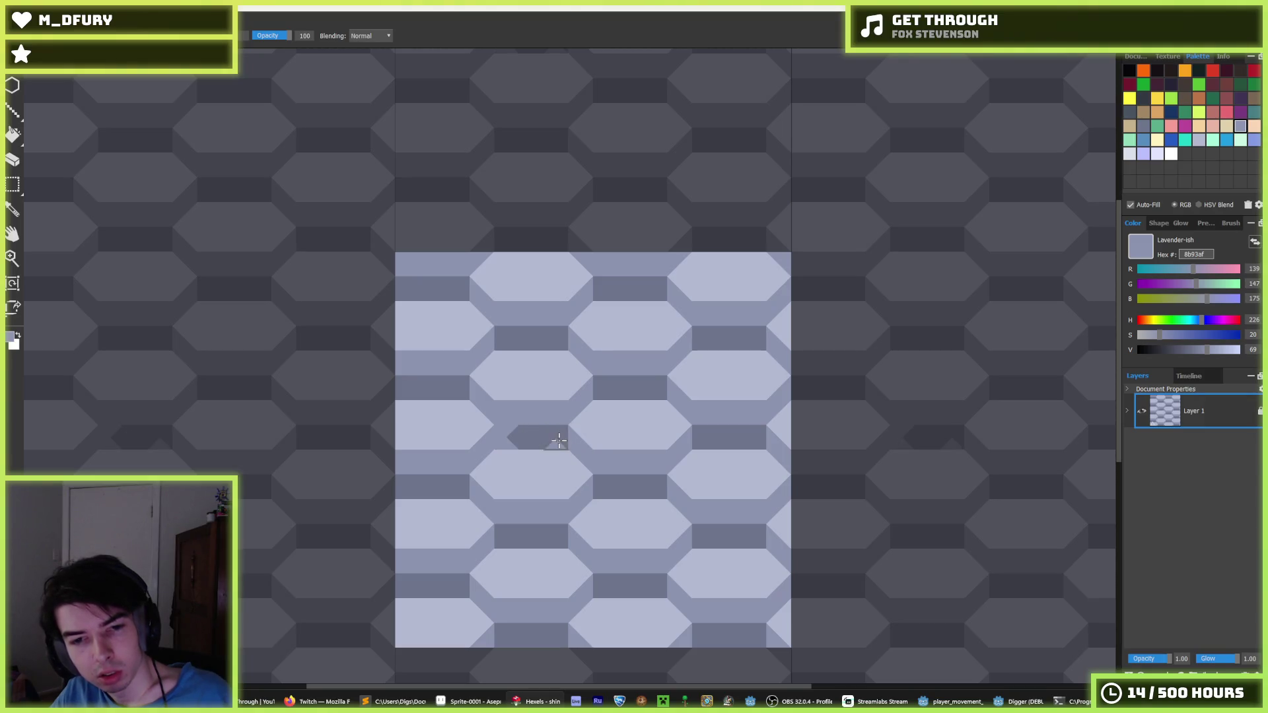
pyautogui.scroll(-2, 615, 469)
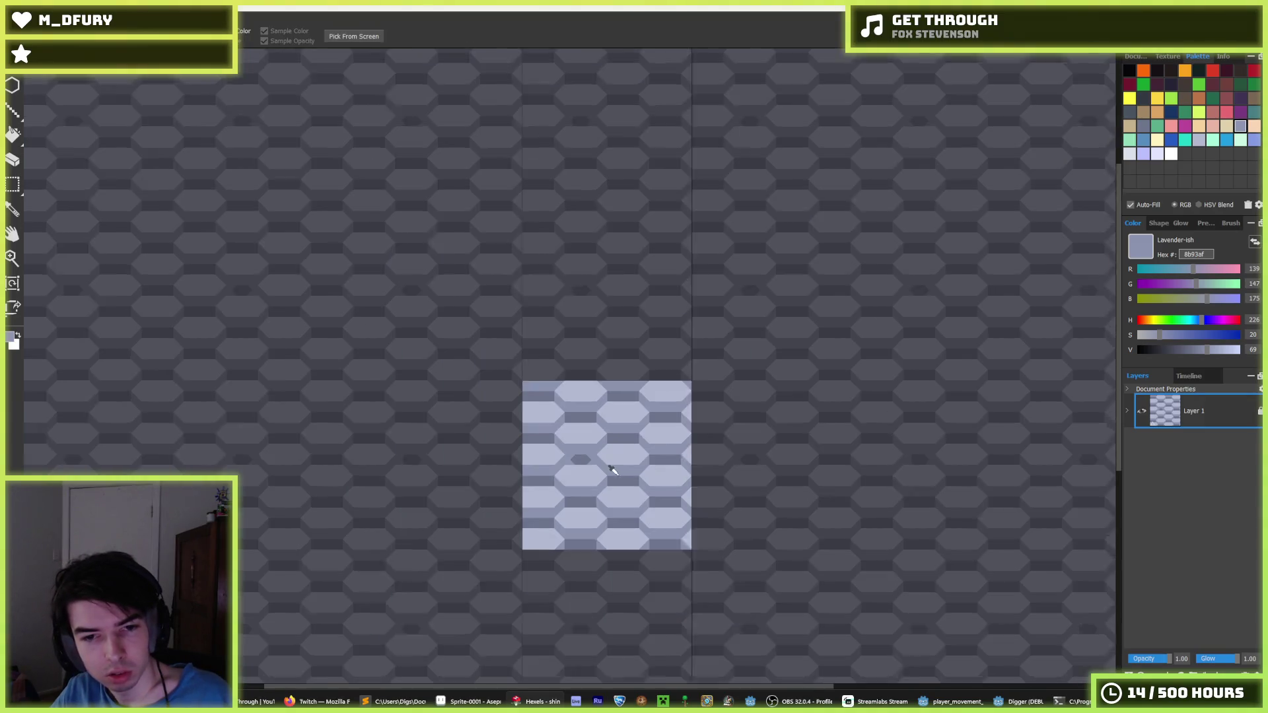
pyautogui.scroll(-1, 627, 461)
pyautogui.scroll(2, 617, 475)
pyautogui.scroll(-1, 608, 485)
pyautogui.scroll(-1, 607, 485)
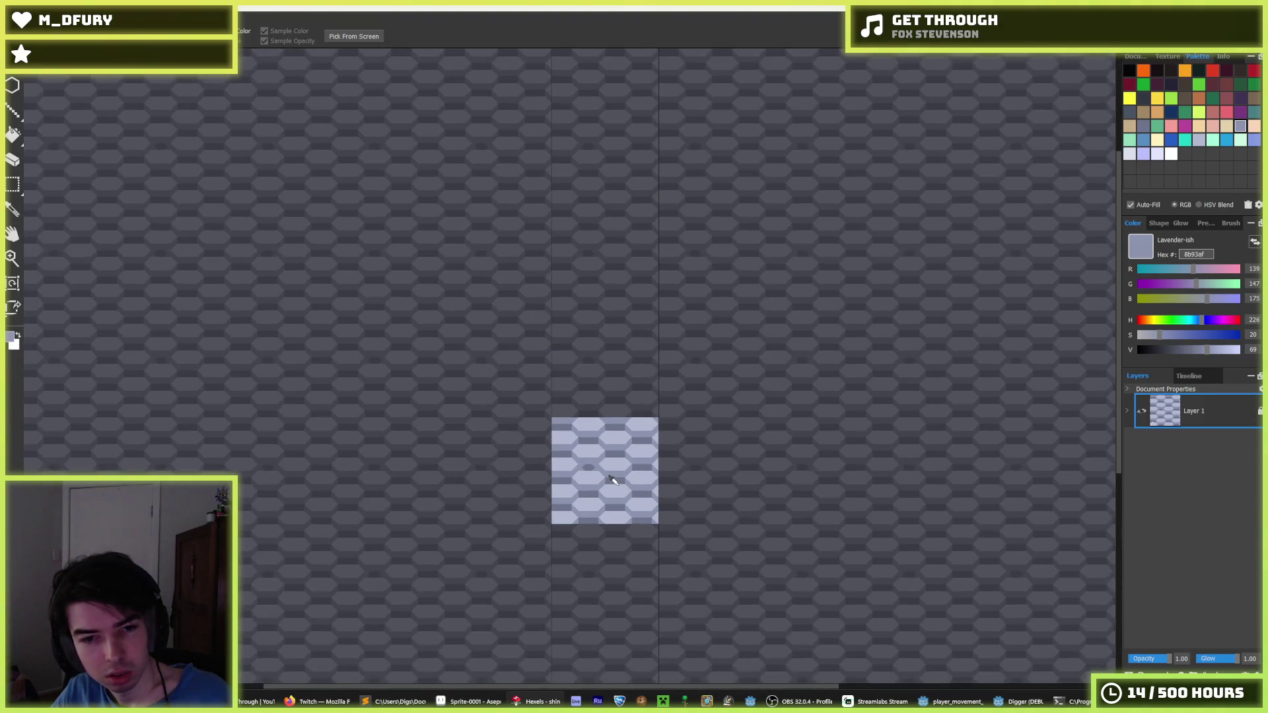
pyautogui.press('b')
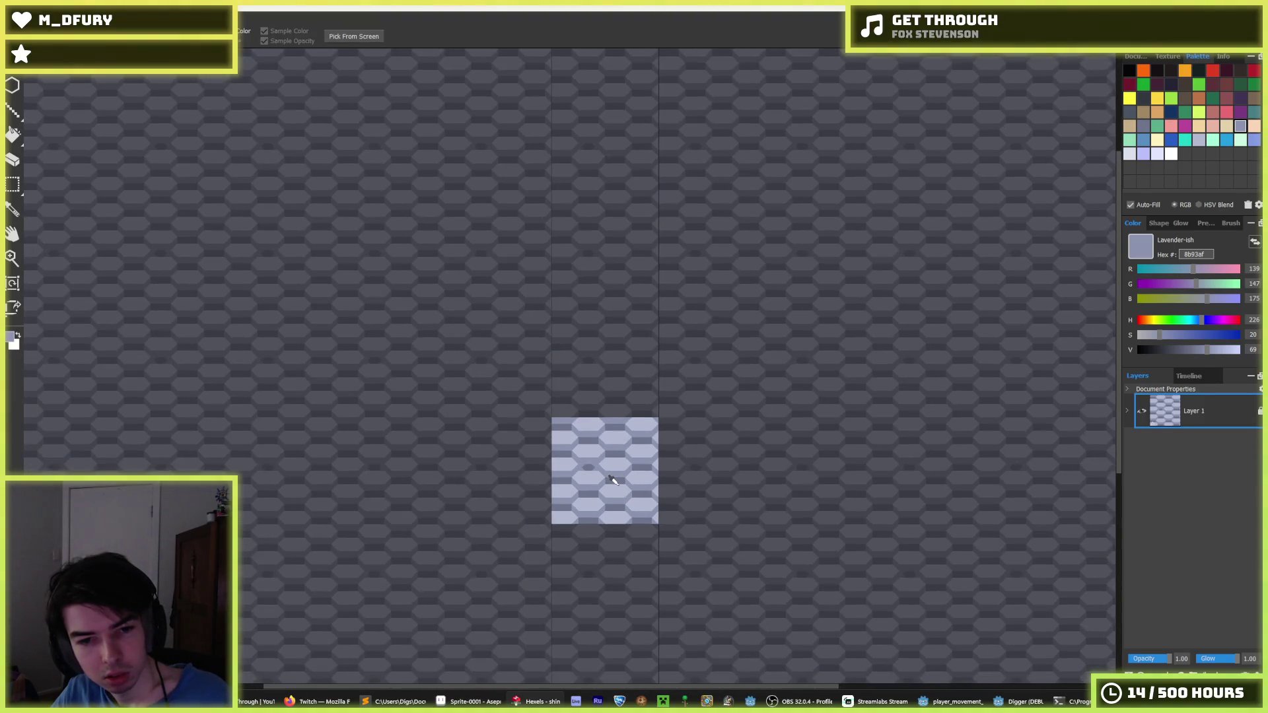
pyautogui.scroll(6, 612, 481)
# - Trim the middle dark cells' ends into angled points so they become small hexagons
pyautogui.click(520, 460)
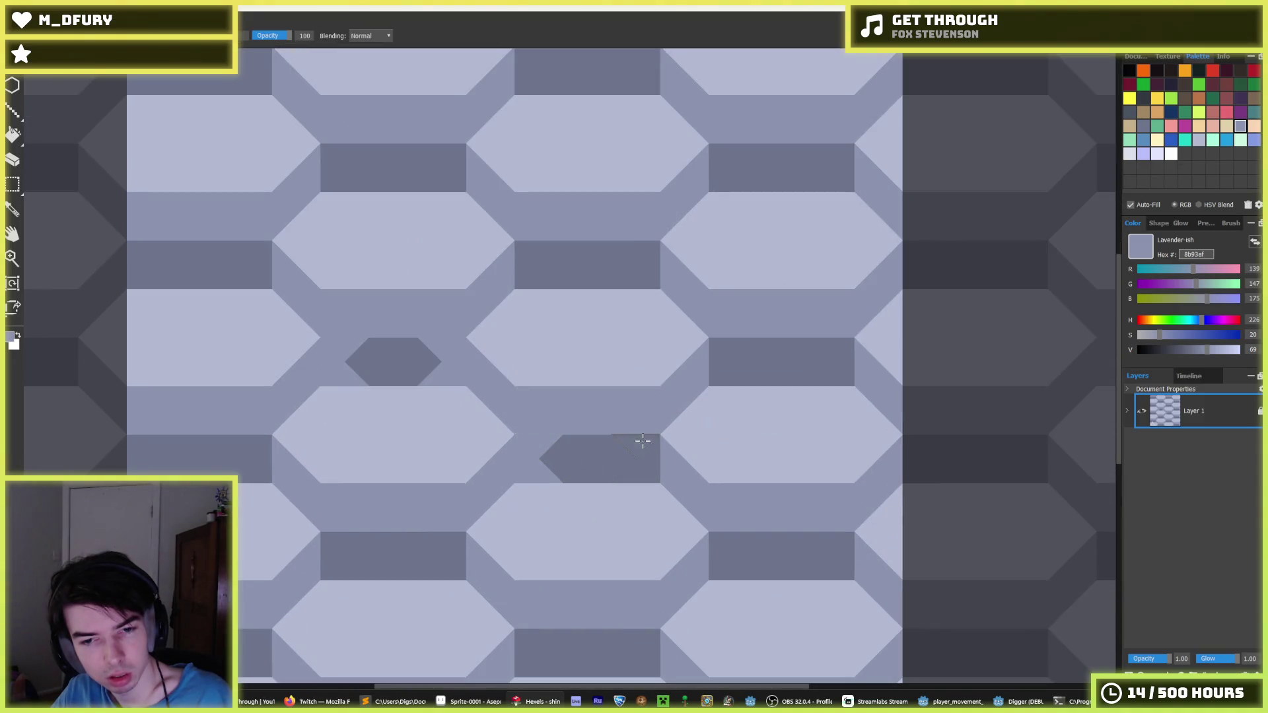
pyautogui.moveTo(643, 445); pyautogui.dragTo(642, 471)
pyautogui.moveTo(741, 347); pyautogui.dragTo(731, 374)
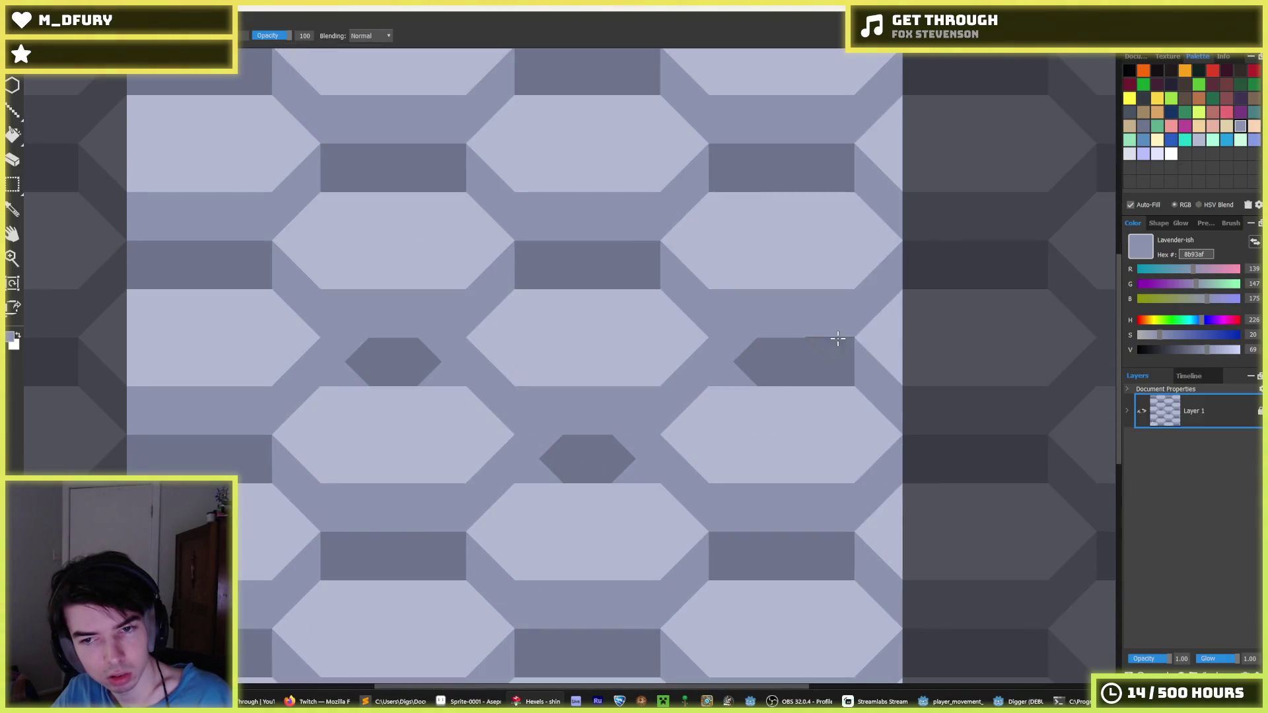
pyautogui.moveTo(837, 338); pyautogui.dragTo(835, 376)
pyautogui.moveTo(546, 250); pyautogui.dragTo(538, 282)
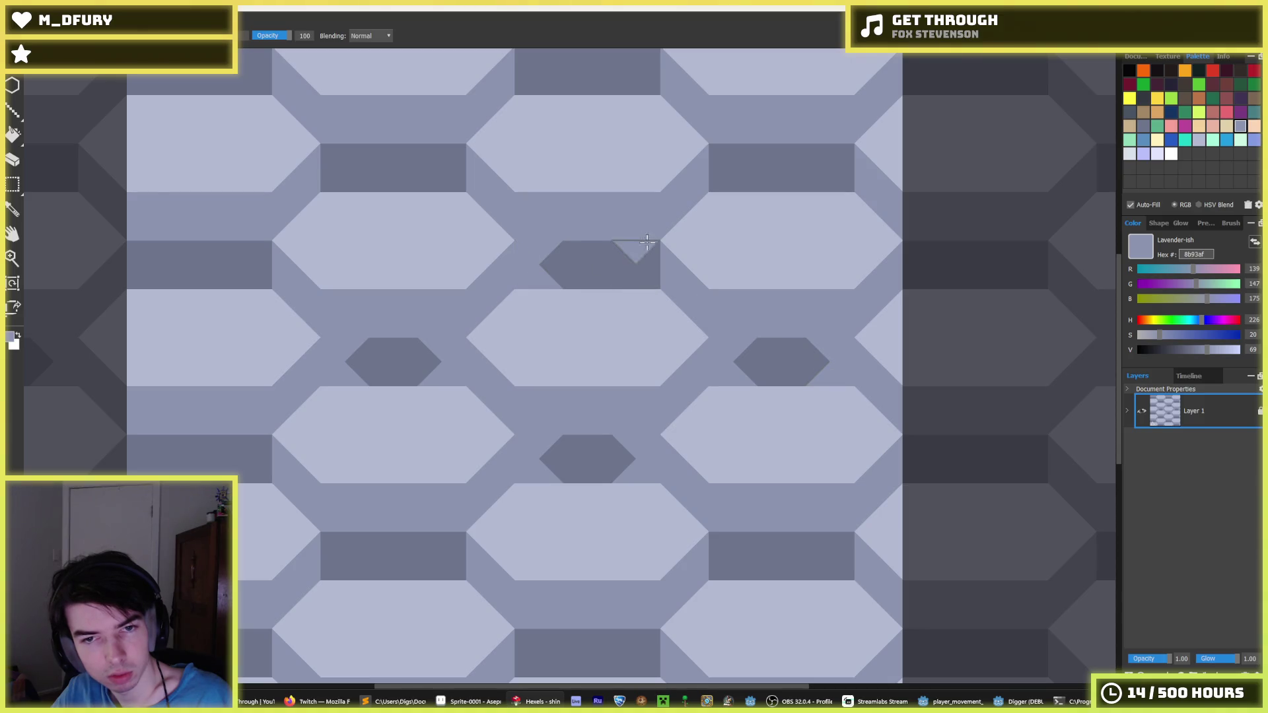
pyautogui.moveTo(647, 242); pyautogui.dragTo(651, 285)
# - Turn the top-left, upper-right and lower-right dark rectangles into hexagons
pyautogui.moveTo(337, 145); pyautogui.dragTo(337, 189)
pyautogui.moveTo(454, 145); pyautogui.dragTo(448, 186)
pyautogui.moveTo(737, 150); pyautogui.dragTo(734, 193)
pyautogui.moveTo(825, 142)
pyautogui.mouseDown()
pyautogui.moveTo(838, 147)
pyautogui.moveTo(825, 218)
pyautogui.mouseUp()
pyautogui.moveTo(759, 520)
pyautogui.mouseDown()
pyautogui.moveTo(733, 548)
pyautogui.moveTo(732, 574)
pyautogui.mouseUp()
pyautogui.moveTo(858, 532); pyautogui.dragTo(836, 578)
pyautogui.moveTo(673, 507); pyautogui.dragTo(694, 338)
# - Turn the lower-middle and middle-left dark rectangles into hexagons
pyautogui.moveTo(548, 449); pyautogui.dragTo(561, 502)
pyautogui.moveTo(660, 449); pyautogui.dragTo(687, 508)
pyautogui.moveTo(486, 430); pyautogui.dragTo(487, 373)
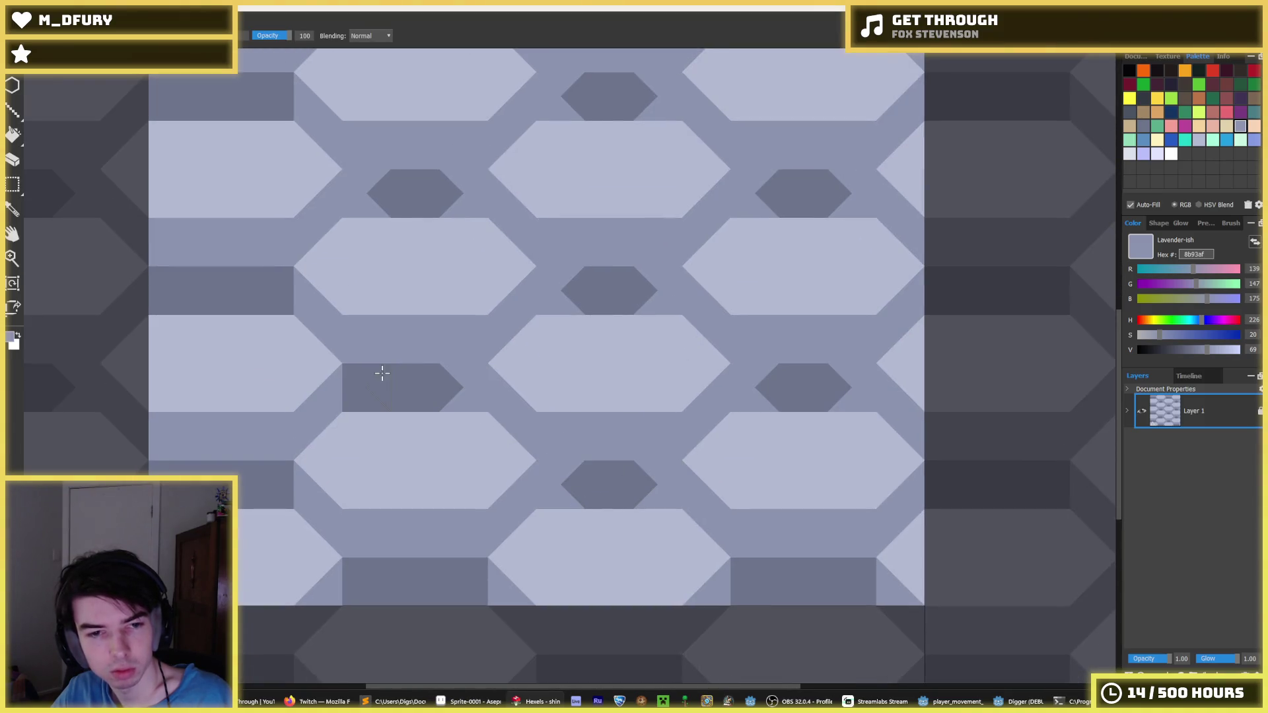
pyautogui.moveTo(385, 371); pyautogui.dragTo(370, 396)
pyautogui.scroll(-2, 464, 335)
pyautogui.press('i')
pyautogui.scroll(-3, 465, 336)
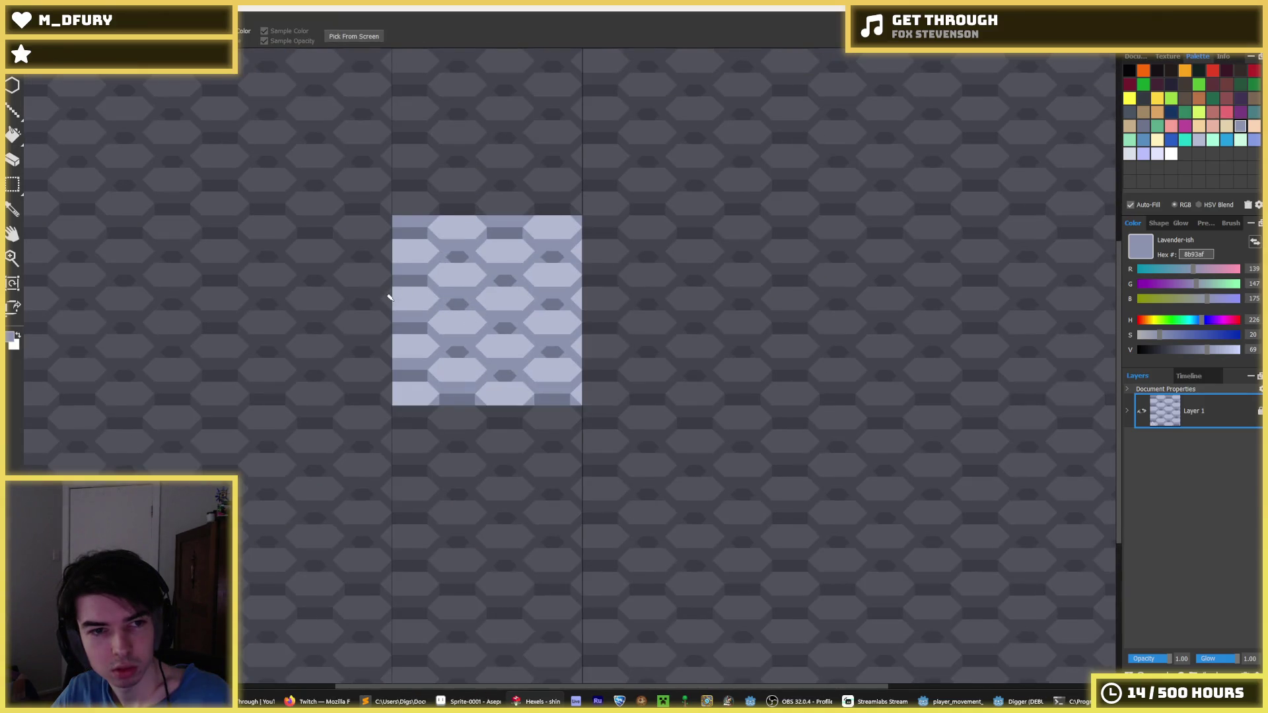
pyautogui.scroll(-2, 390, 298)
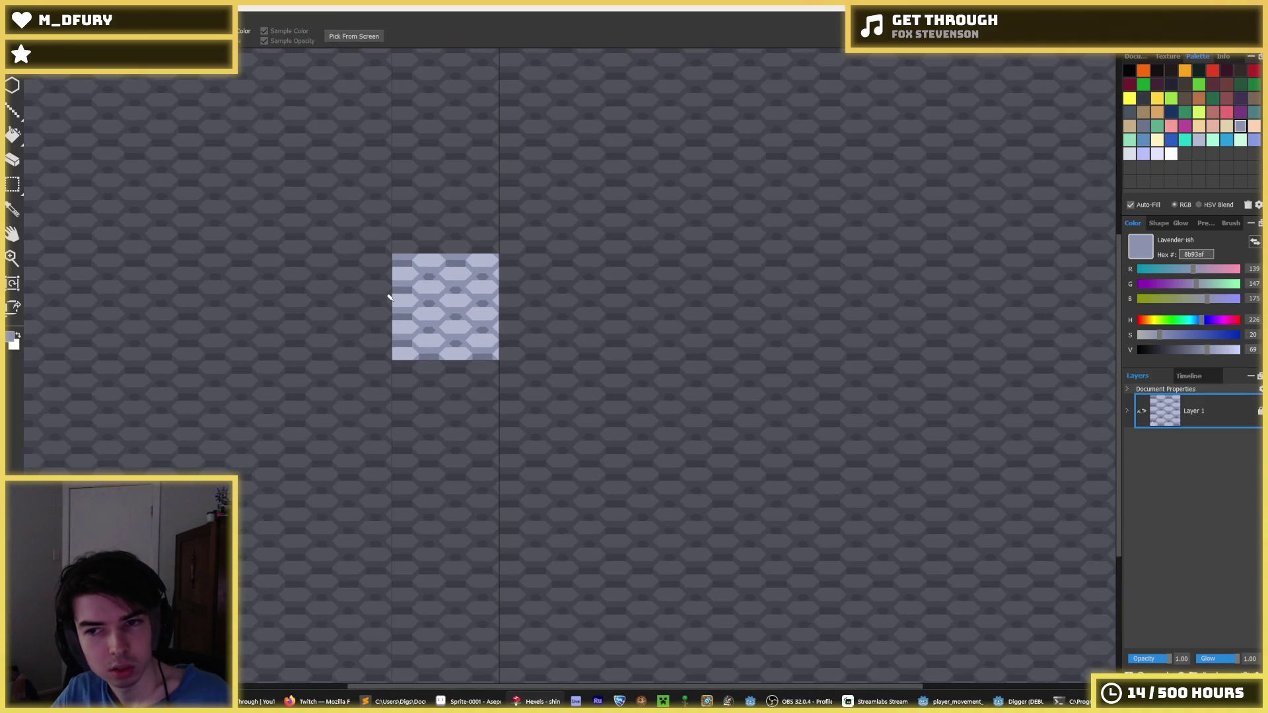
pyautogui.scroll(5, 371, 287)
pyautogui.press('b')
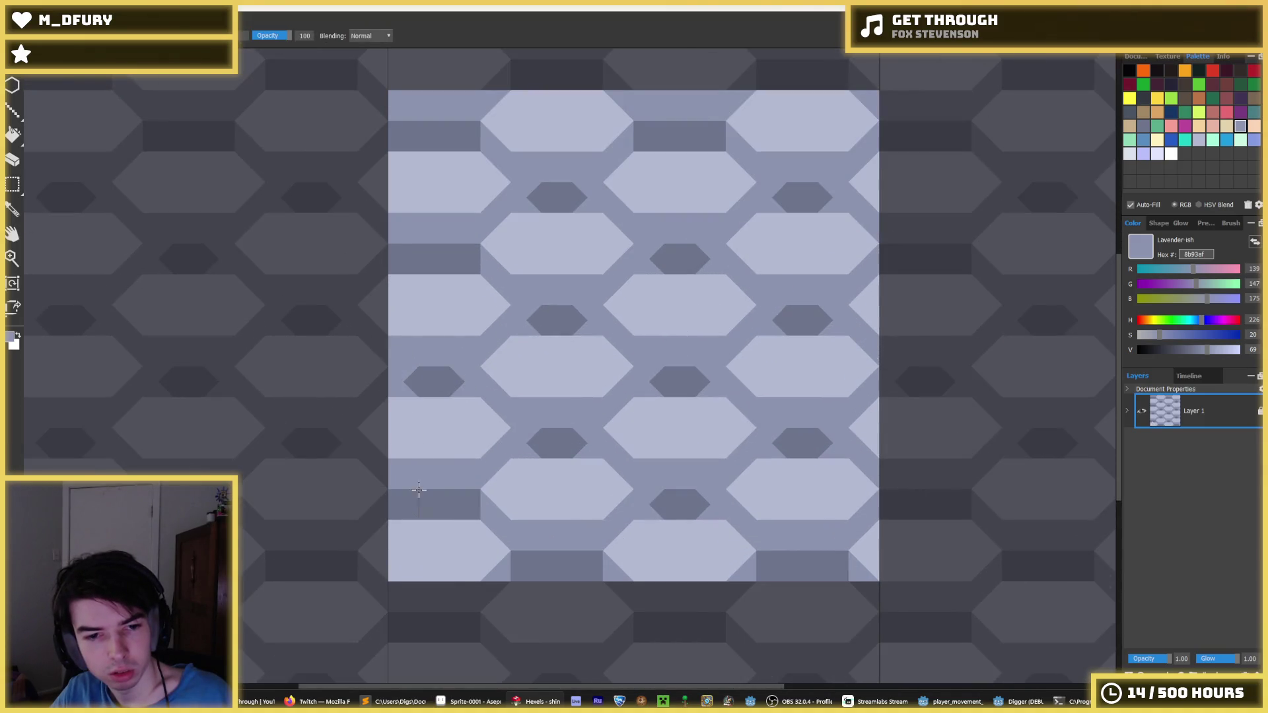
# - Repaint dark trixels at the tile's bottom edge in mid lavender to shape the bottom hexagons
pyautogui.moveTo(466, 490); pyautogui.dragTo(468, 509)
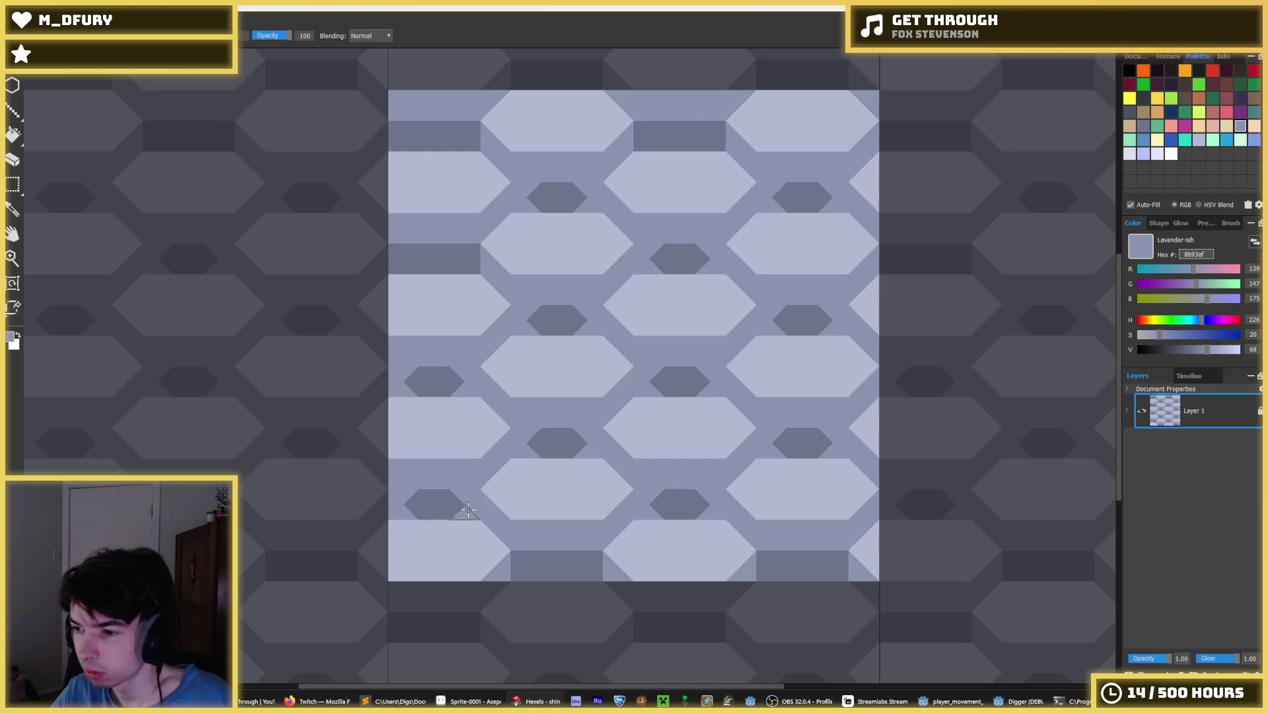
pyautogui.moveTo(519, 554); pyautogui.dragTo(521, 584)
pyautogui.keyDown('alt'); pyautogui.click(522, 587); pyautogui.keyUp('alt')
pyautogui.keyDown('alt'); pyautogui.click(568, 578); pyautogui.keyUp('alt')
pyautogui.moveTo(598, 558); pyautogui.dragTo(586, 577)
pyautogui.moveTo(643, 609)
pyautogui.mouseDown()
pyautogui.moveTo(638, 632)
pyautogui.moveTo(711, 635)
pyautogui.mouseUp()
# - Turn the bottom-right and top-left dark rectangles into hexagons
pyautogui.moveTo(770, 555); pyautogui.dragTo(766, 581)
pyautogui.moveTo(831, 552); pyautogui.dragTo(837, 575)
pyautogui.moveTo(886, 611); pyautogui.dragTo(890, 634)
pyautogui.moveTo(953, 608); pyautogui.dragTo(957, 636)
pyautogui.scroll(-3, 712, 445)
pyautogui.scroll(2, 611, 376)
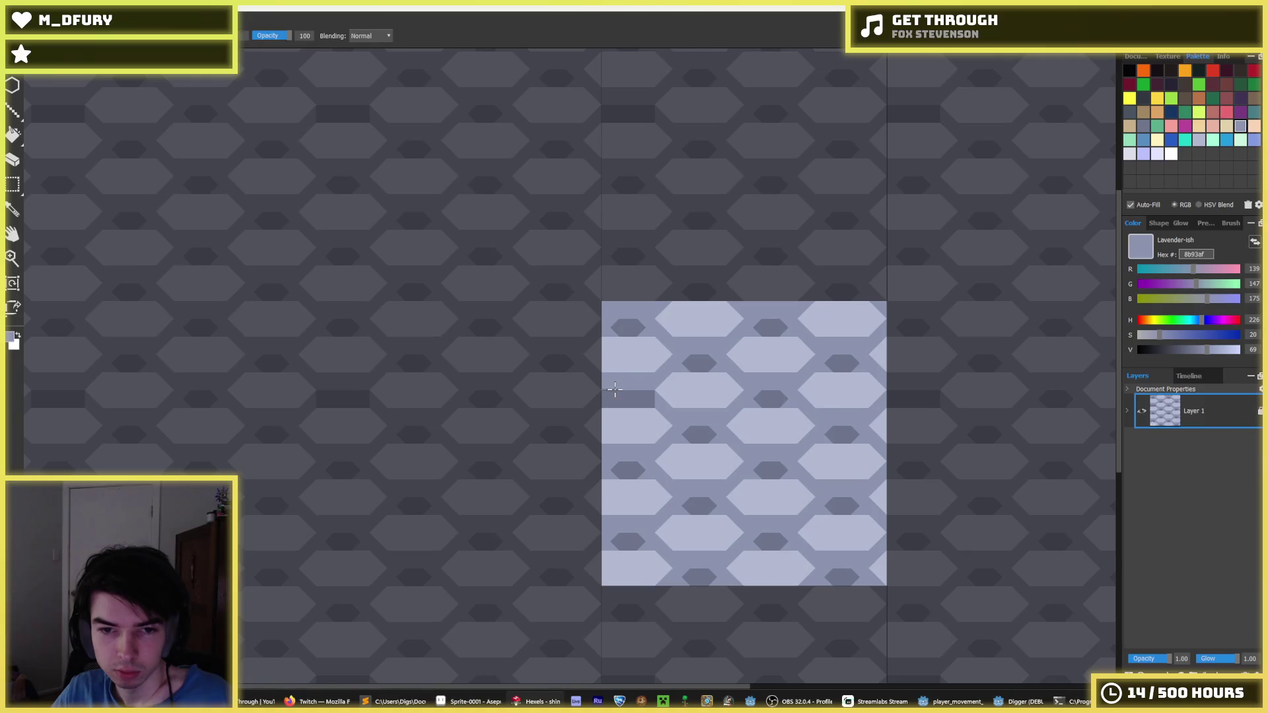
pyautogui.press('i')
pyautogui.scroll(-5, 759, 389)
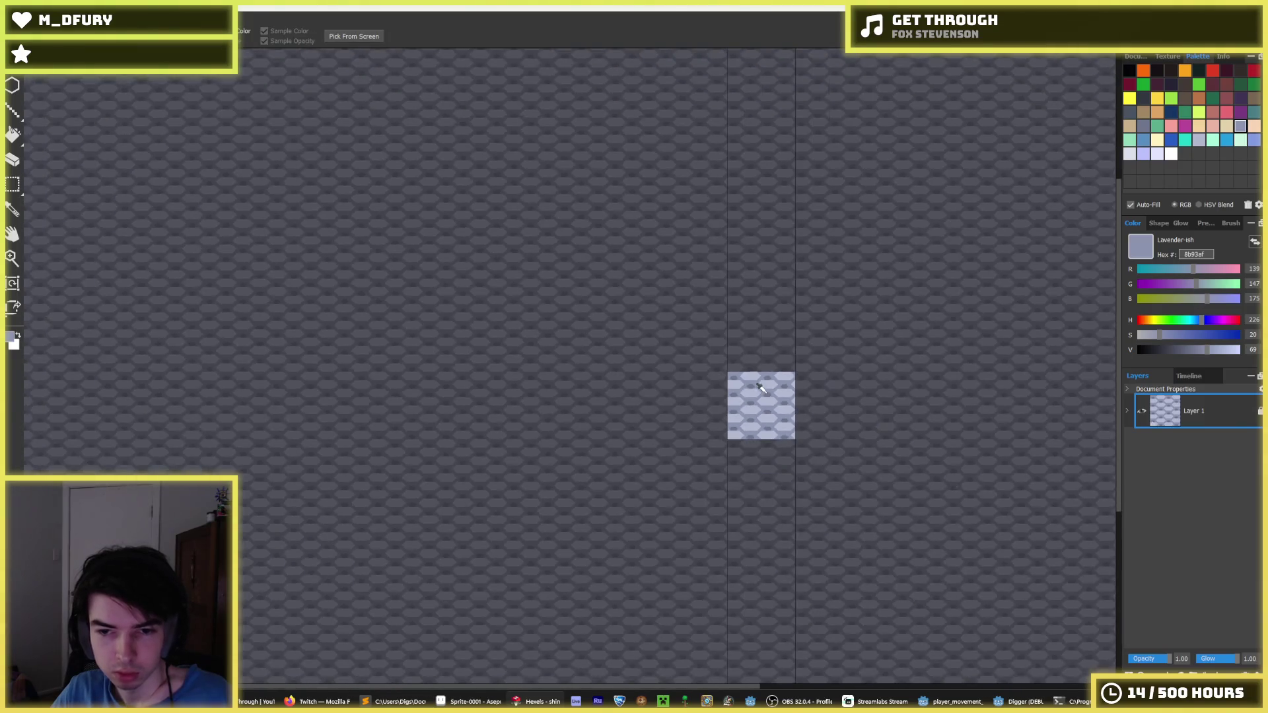
pyautogui.press('i')
pyautogui.scroll(2, 773, 396)
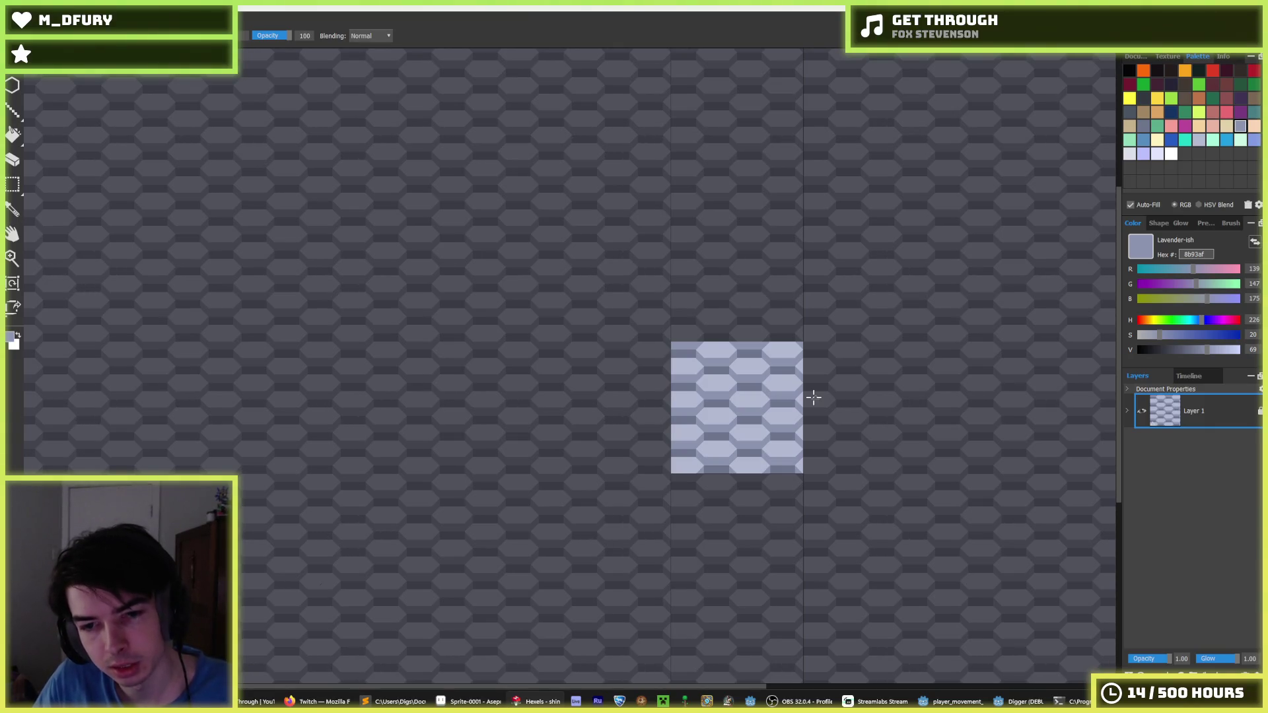
# - Export the reworked tile as PNG over stone.png, confirming the replace and export options
pyautogui.hotkey('ctrl', 'e')
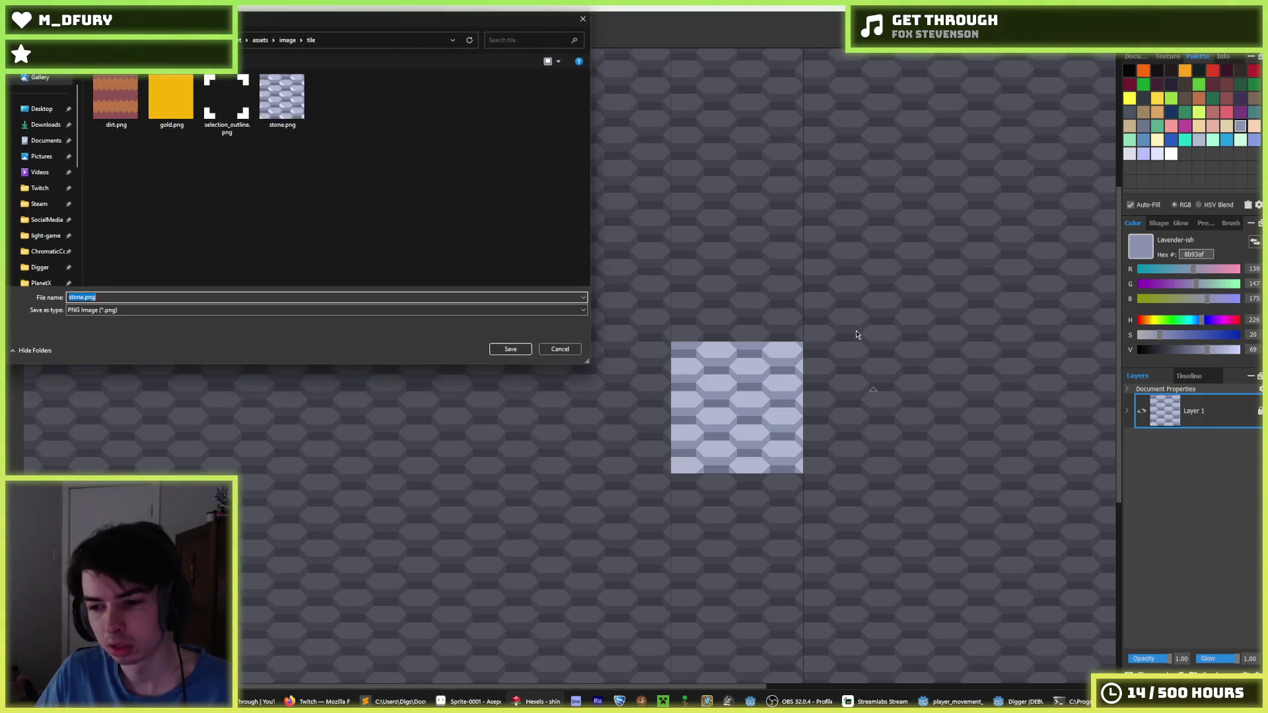
pyautogui.doubleClick(282, 129)
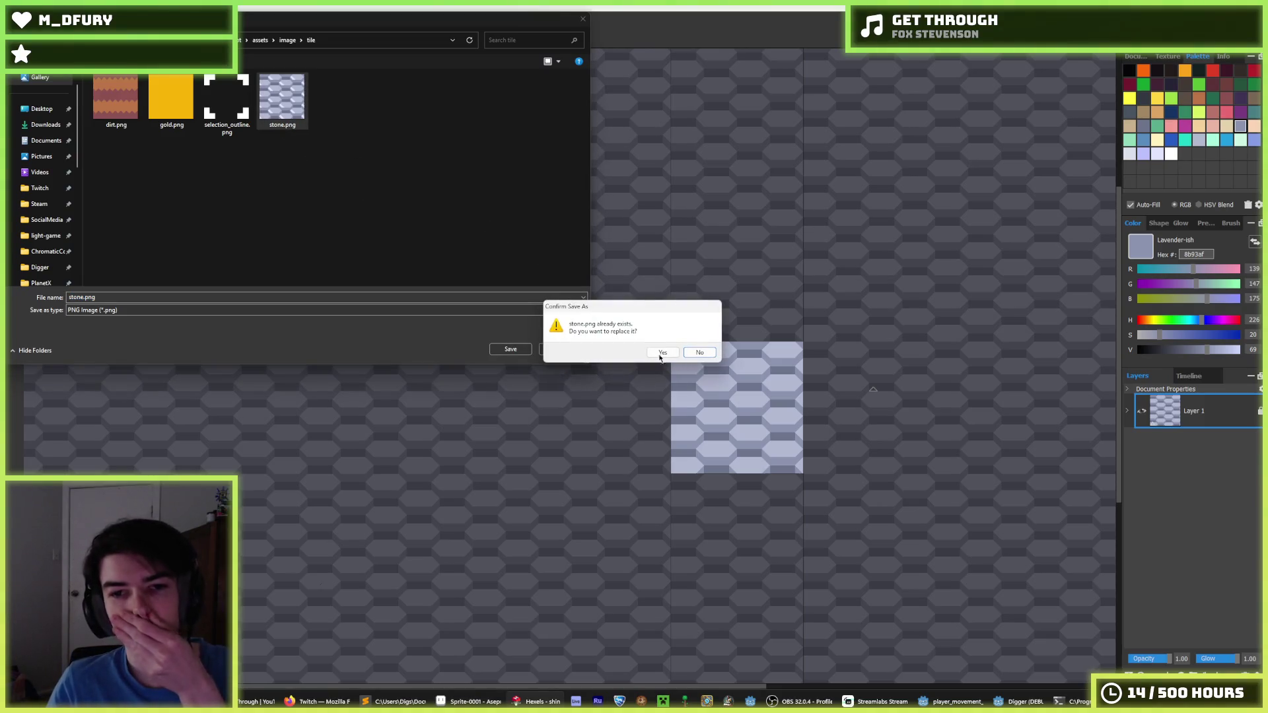
pyautogui.click(662, 352)
pyautogui.click(687, 499)
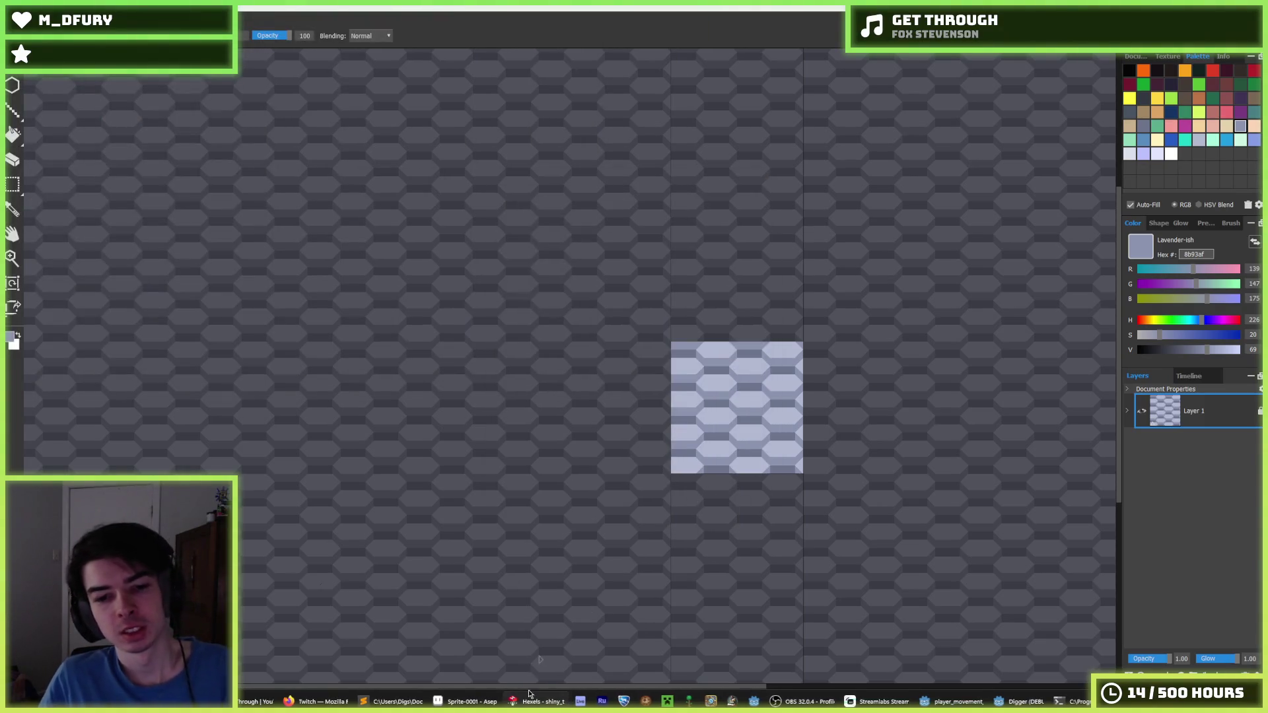
pyautogui.click(982, 701)
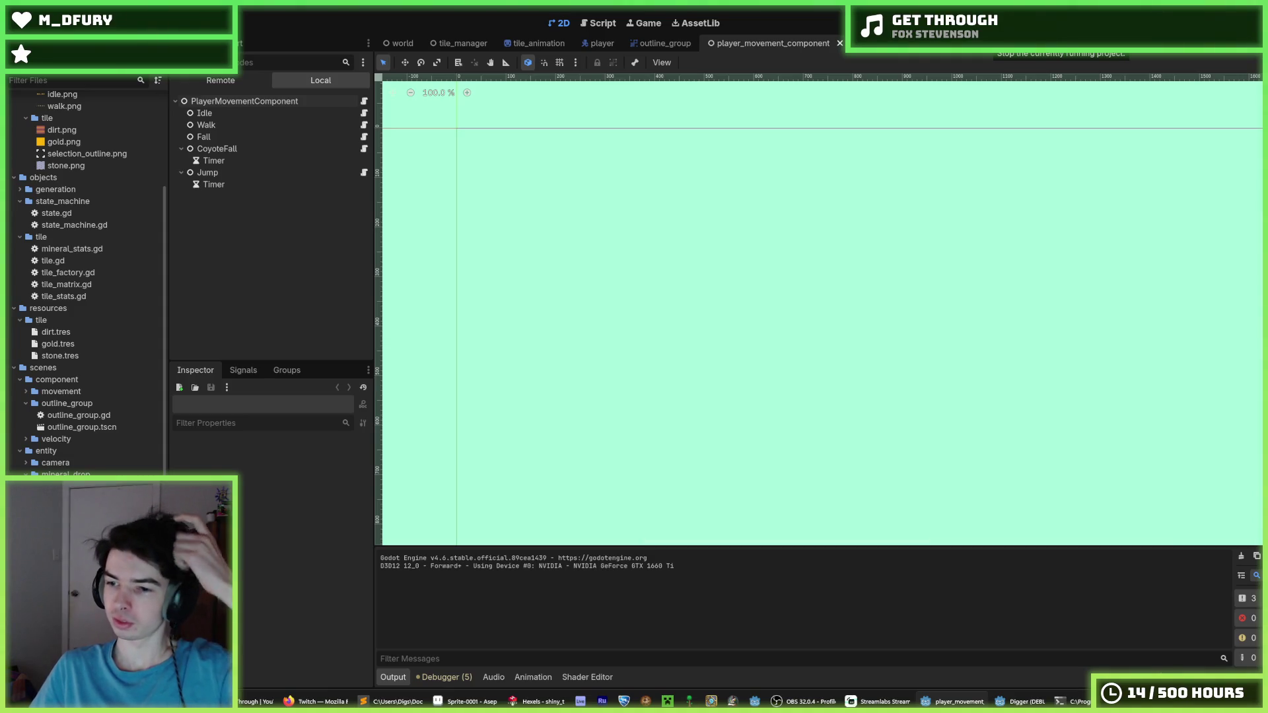
# - Run the game and dig the miner down through dirt into the lavender stone tiles
pyautogui.press('F5')
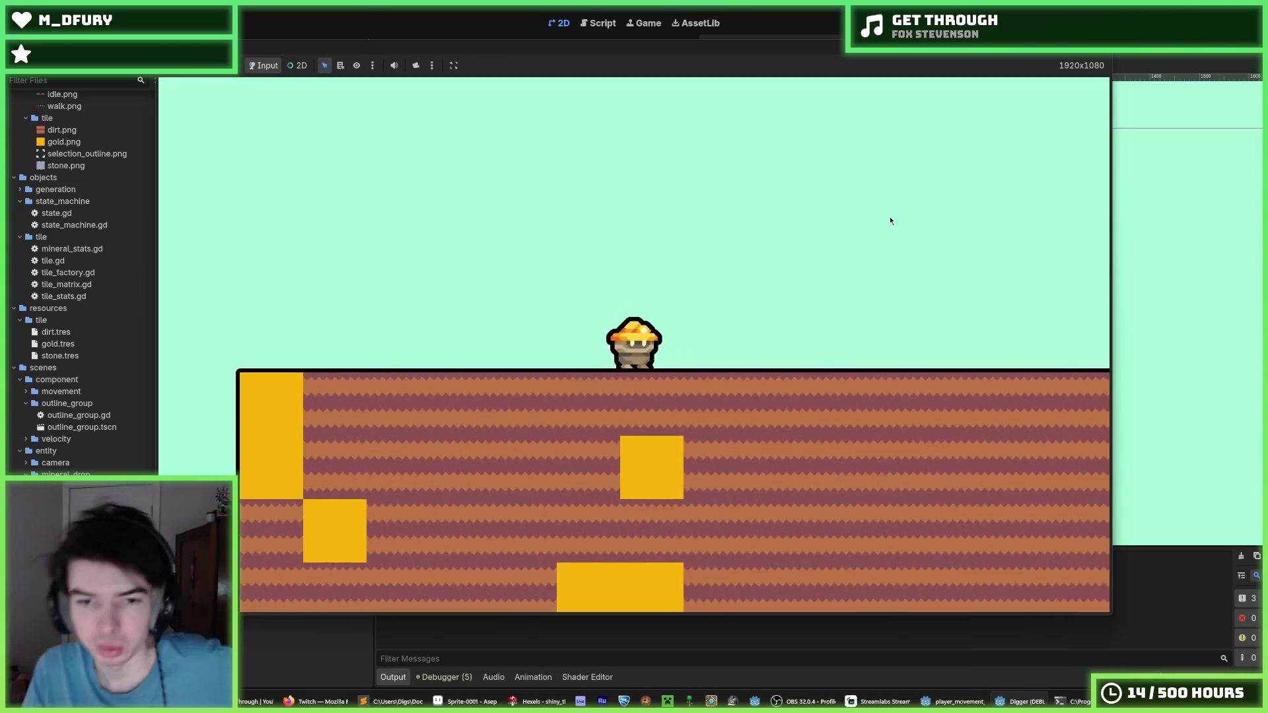
pyautogui.press('Right')
pyautogui.press('Down')
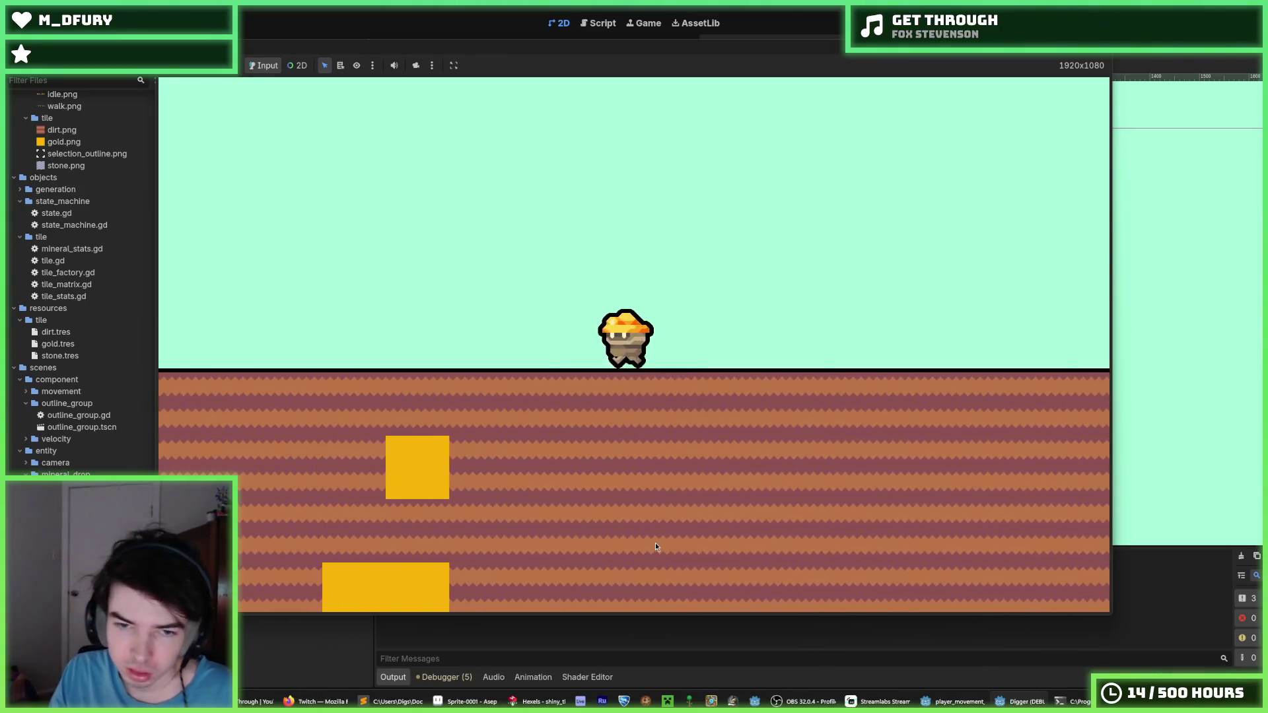
pyautogui.press('Down')
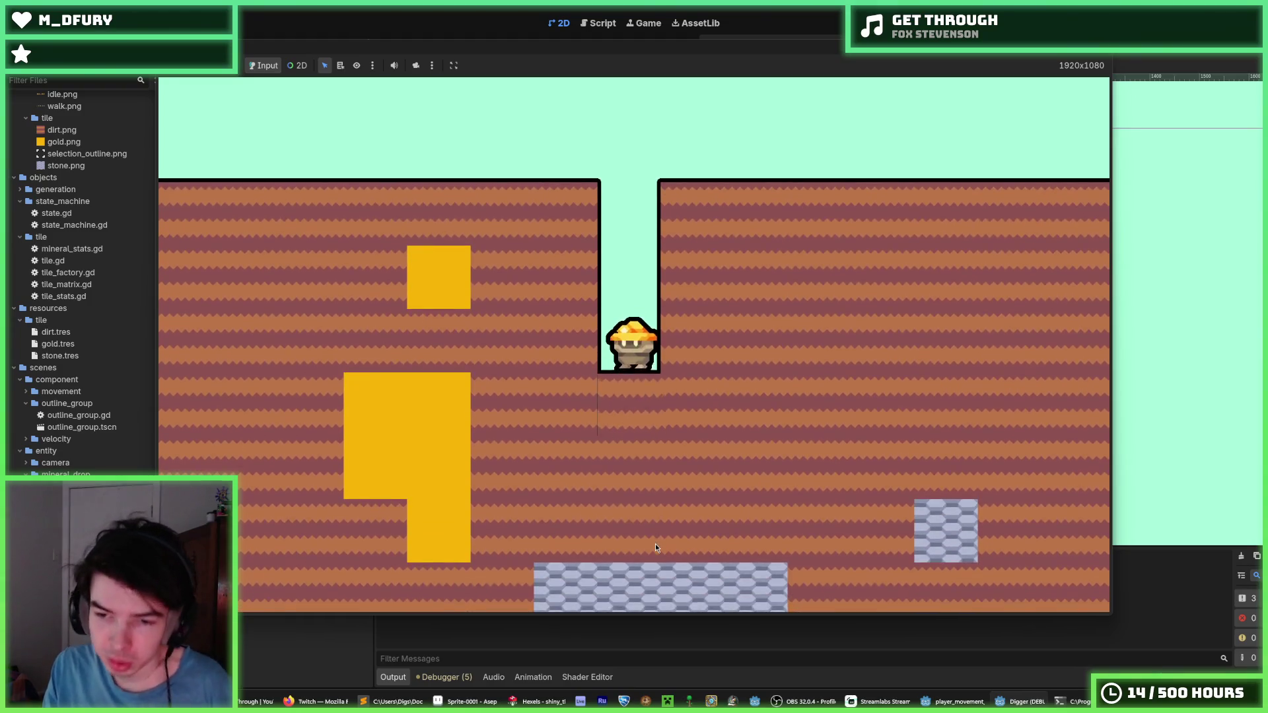
pyautogui.press('Down')
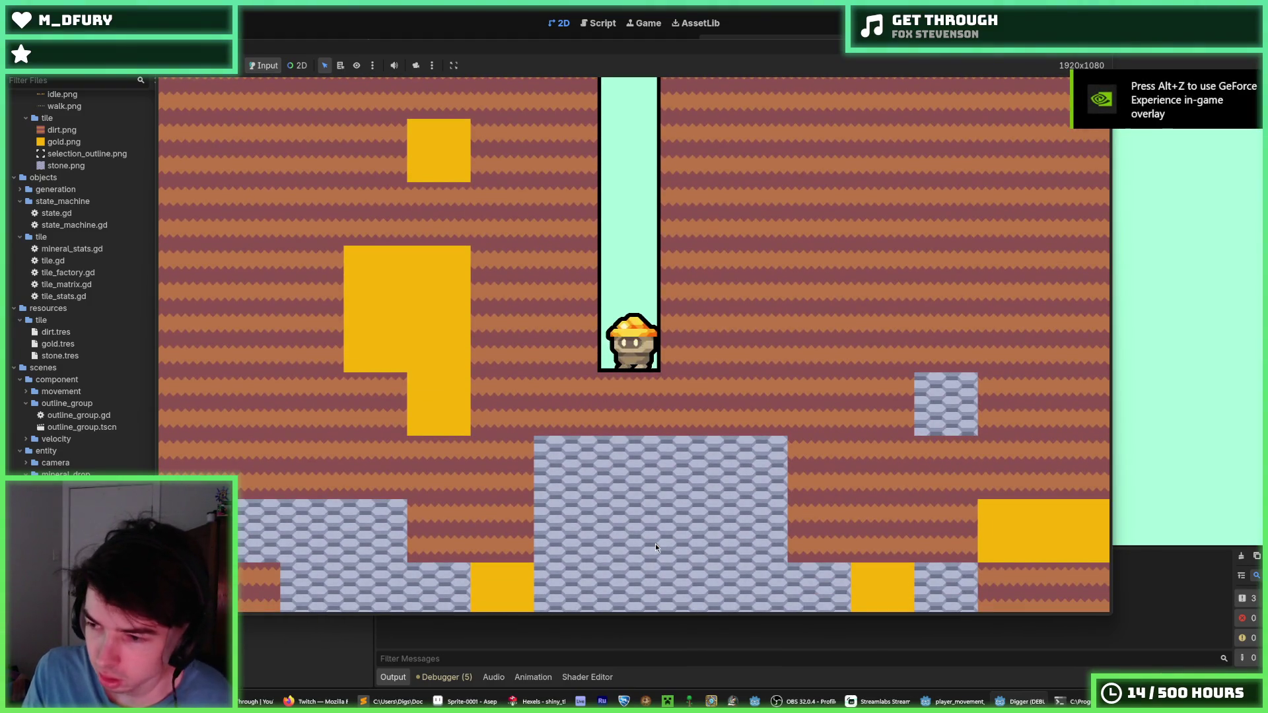
pyautogui.press('Down')
pyautogui.press('Down')
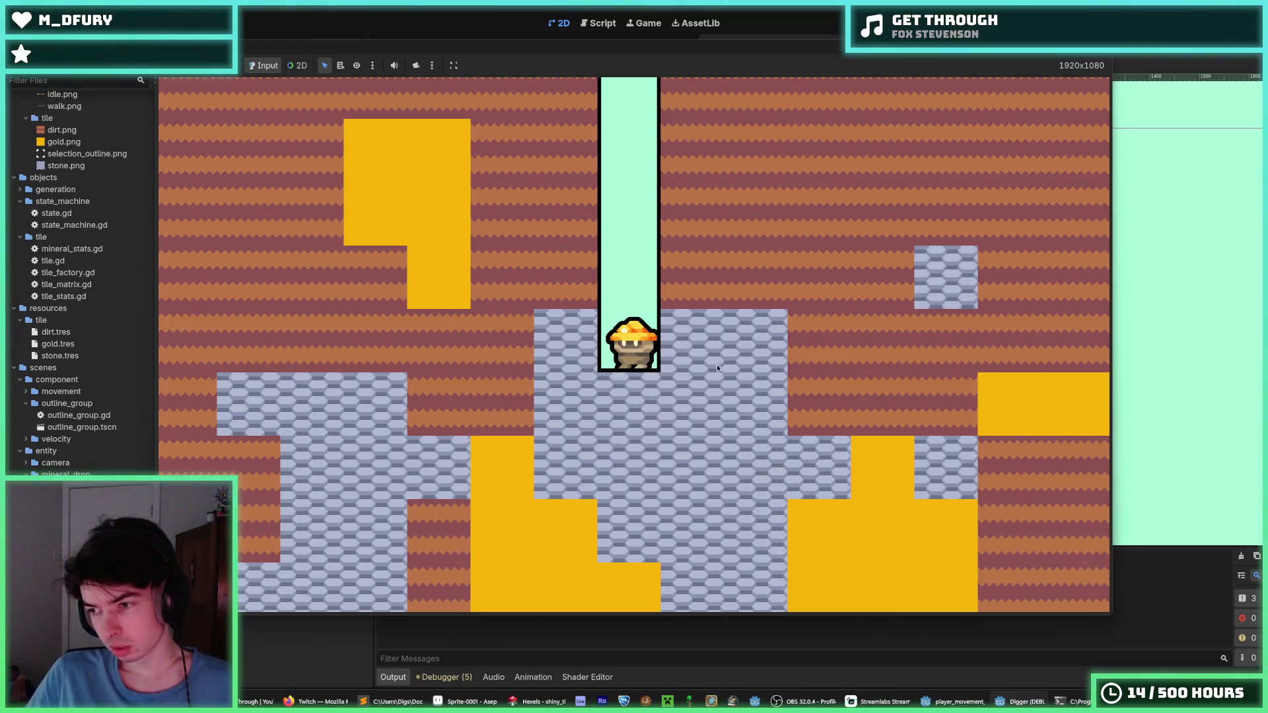
pyautogui.press('Down')
pyautogui.press('Down')
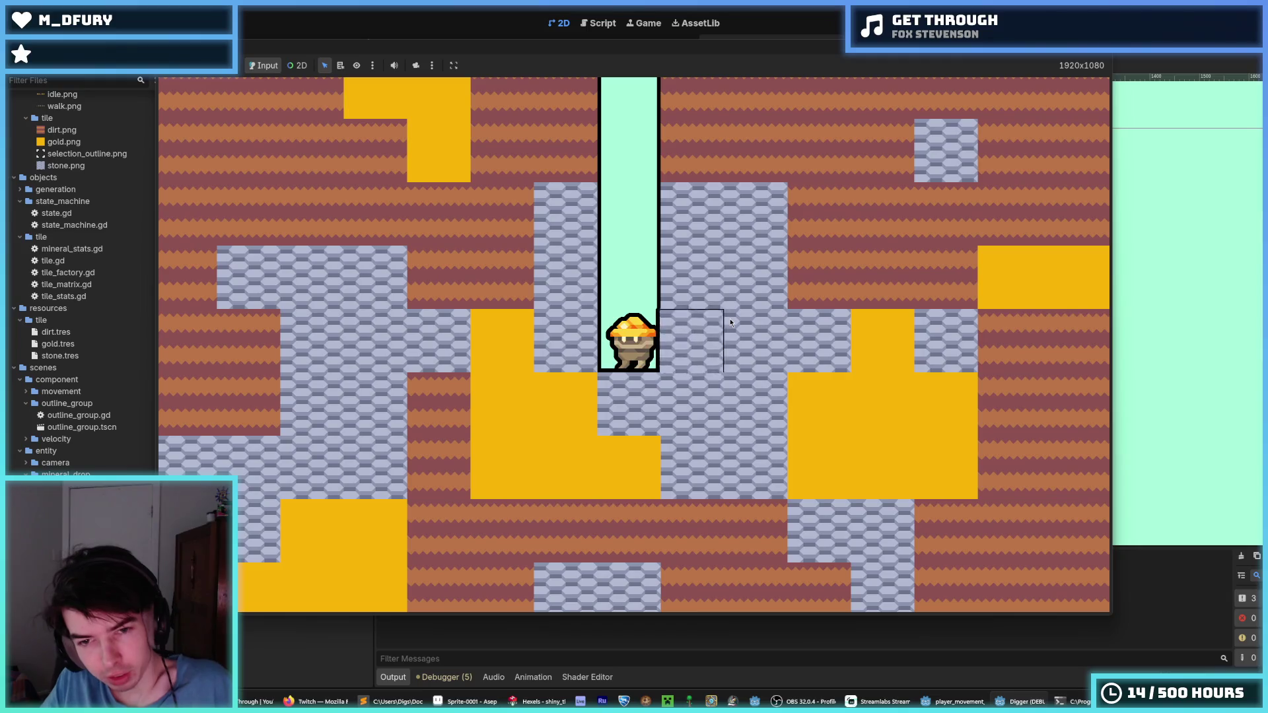
pyautogui.press('Right')
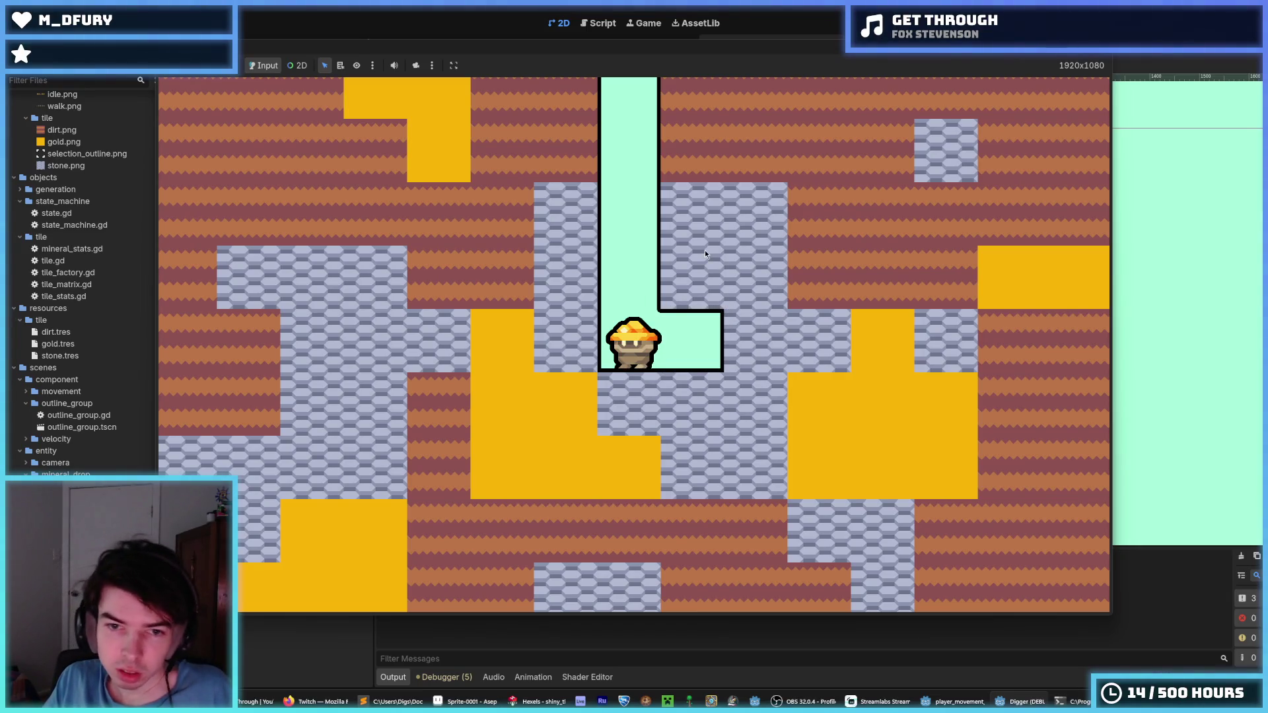
# - Walk and jump the miner around the shaft, carving stone and dirt cells into a side pocket
pyautogui.press('Right')
pyautogui.press('Left')
pyautogui.press('Up')
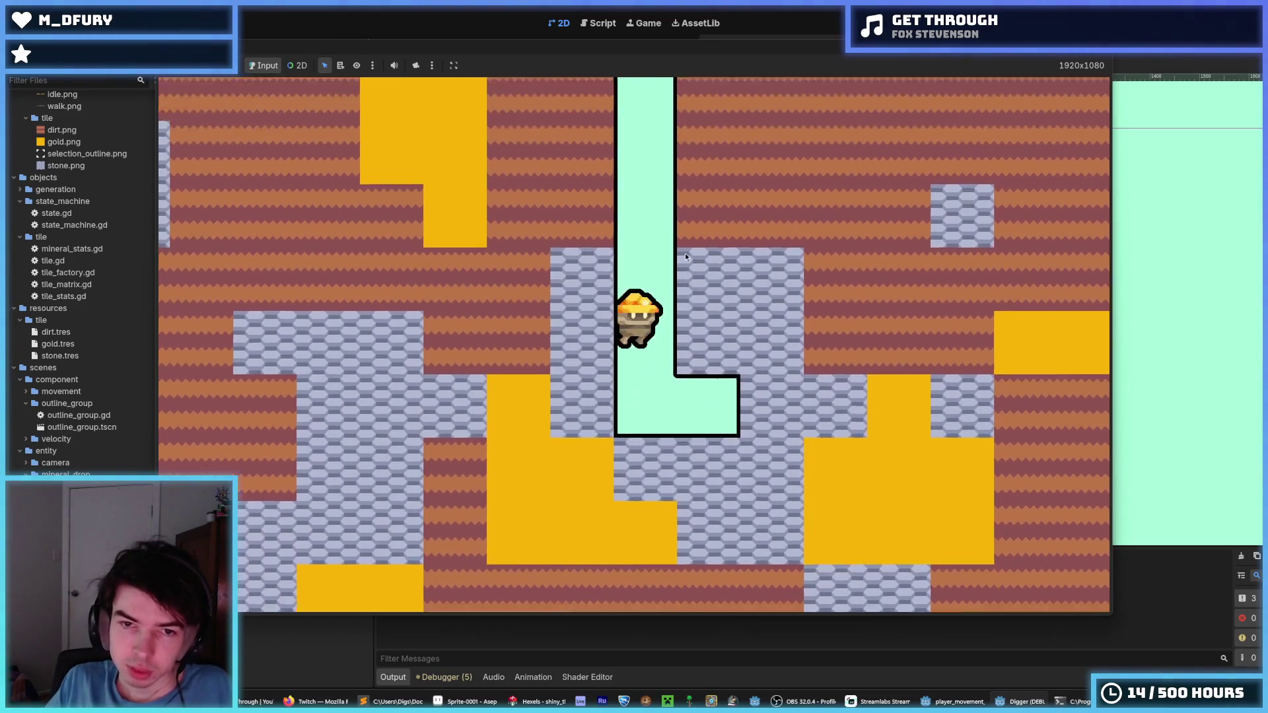
pyautogui.press('Right')
pyautogui.press('Up')
pyautogui.press('Left')
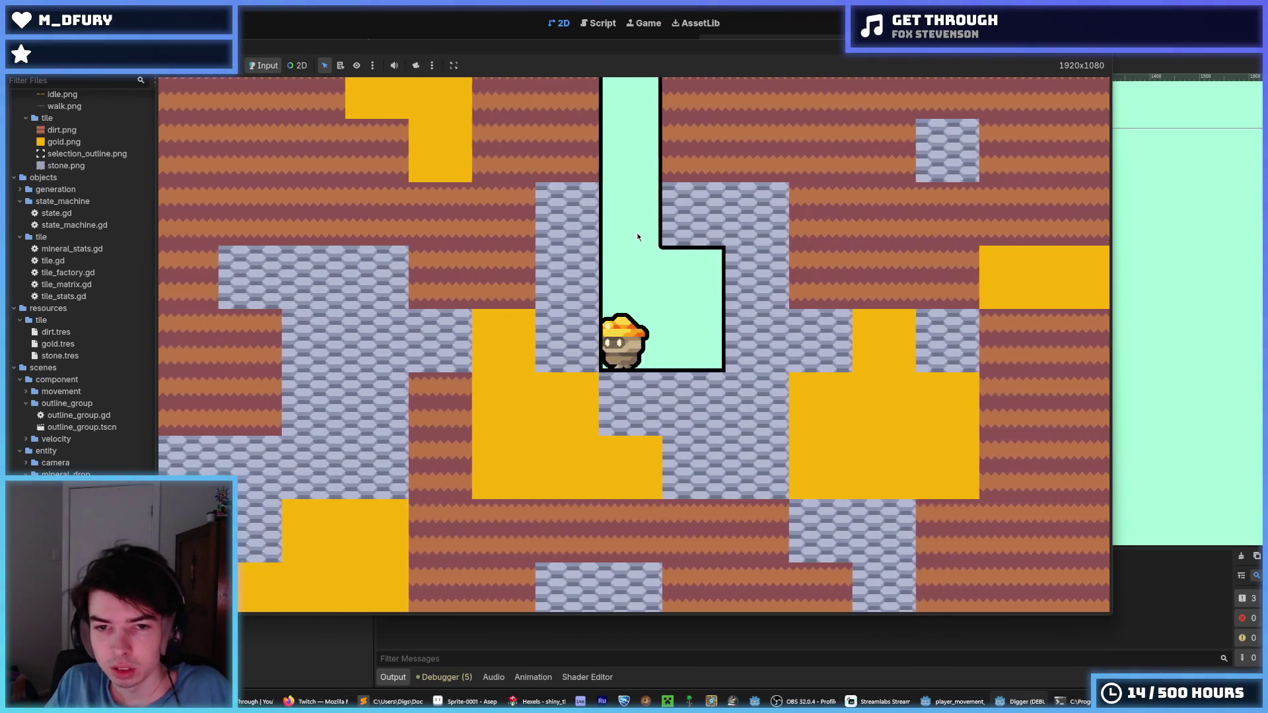
pyautogui.press('Up')
pyautogui.press('Right')
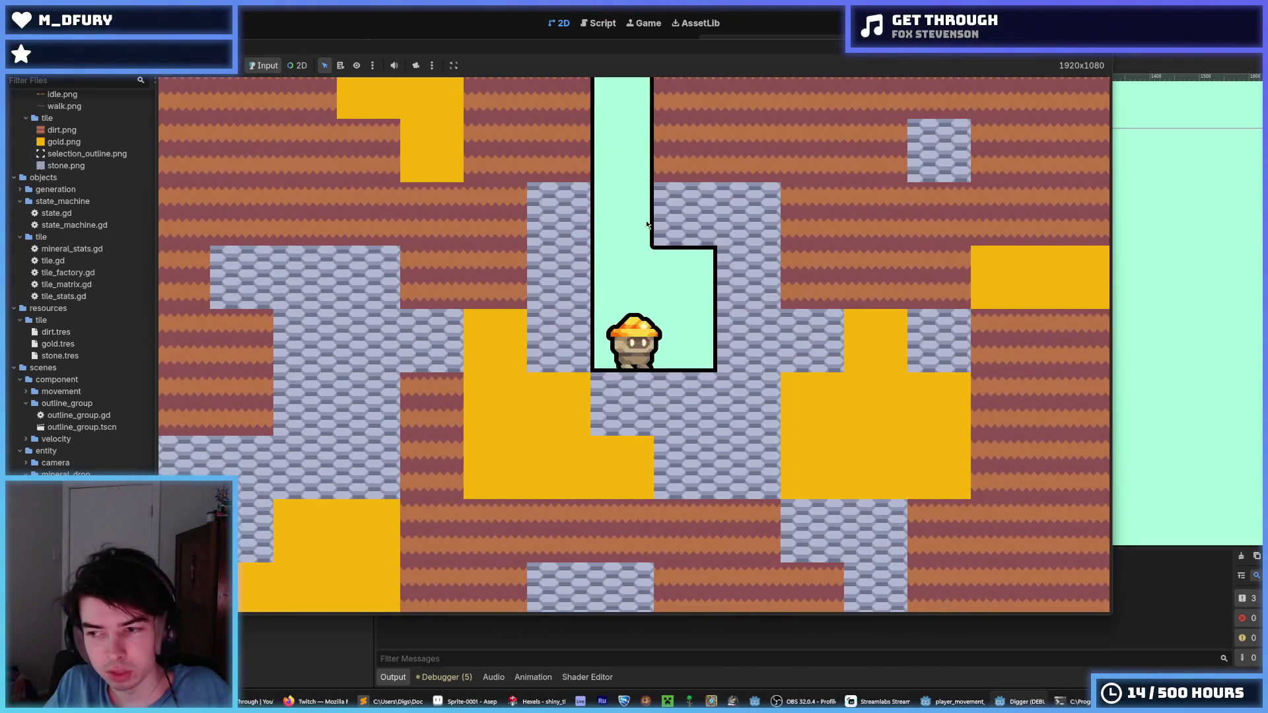
pyautogui.press('Left')
pyautogui.press('Up')
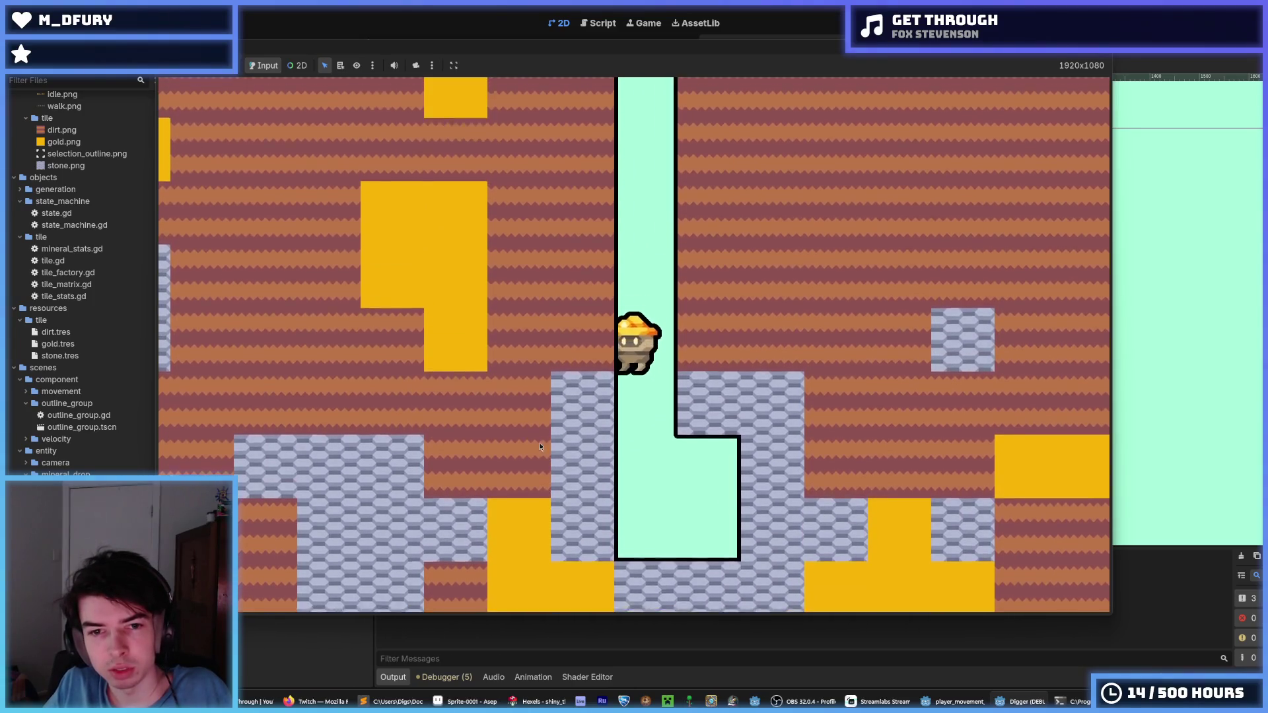
pyautogui.press('Left')
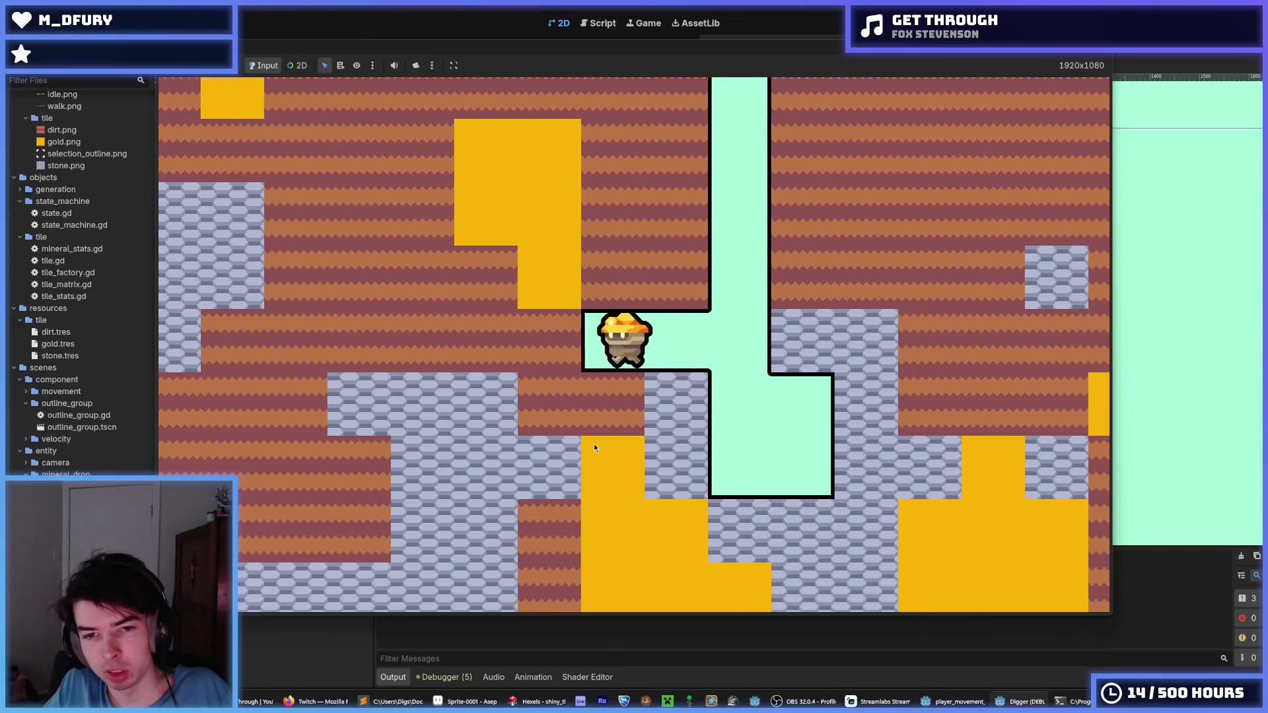
pyautogui.press('Right')
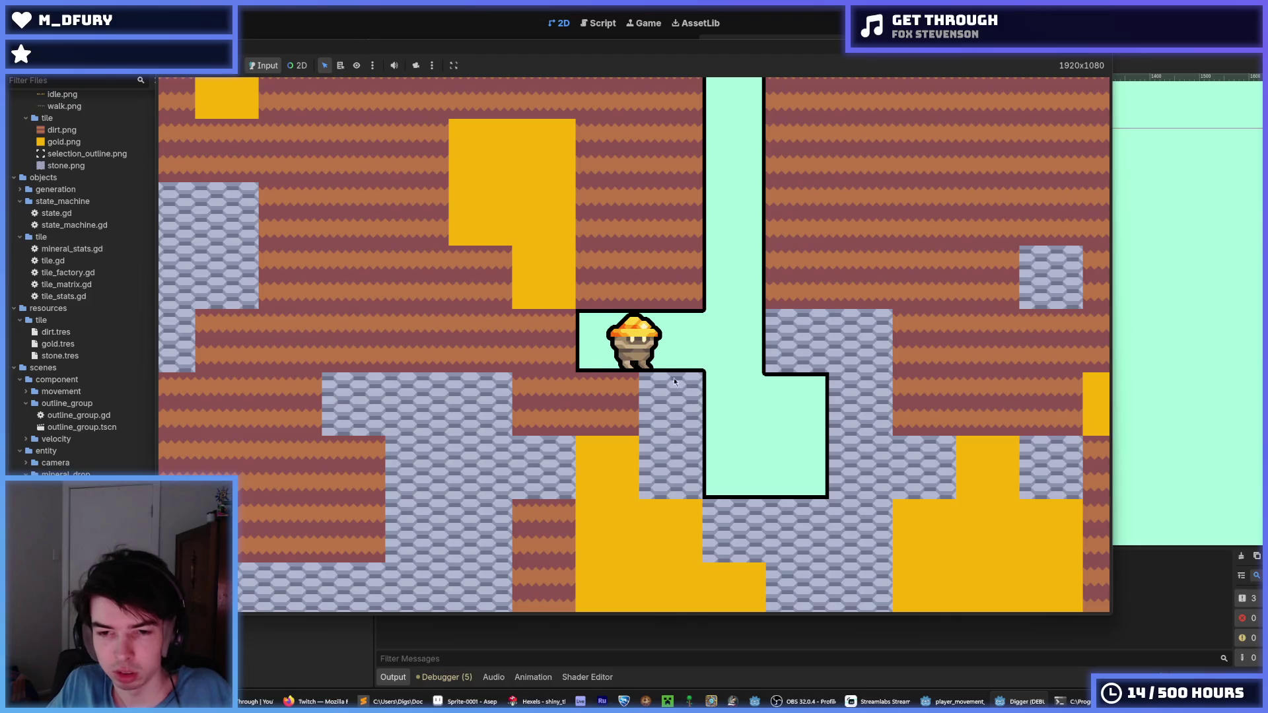
pyautogui.press('Right')
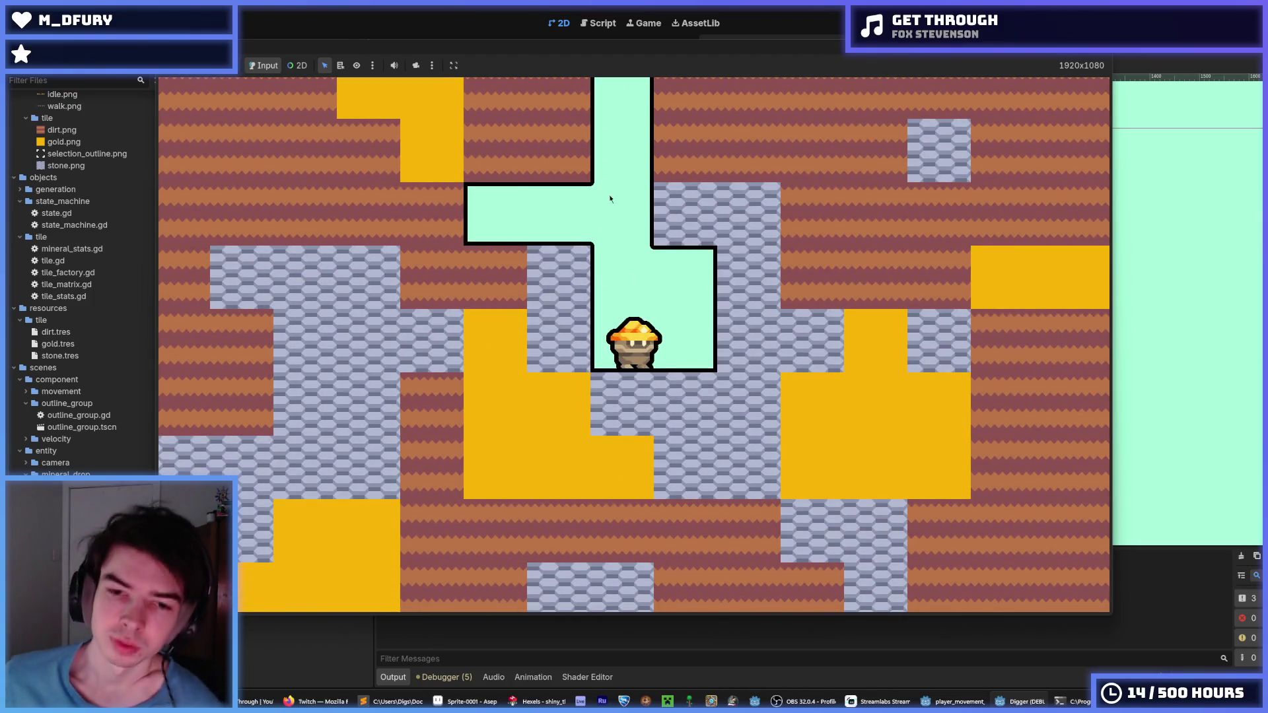
pyautogui.press('Left')
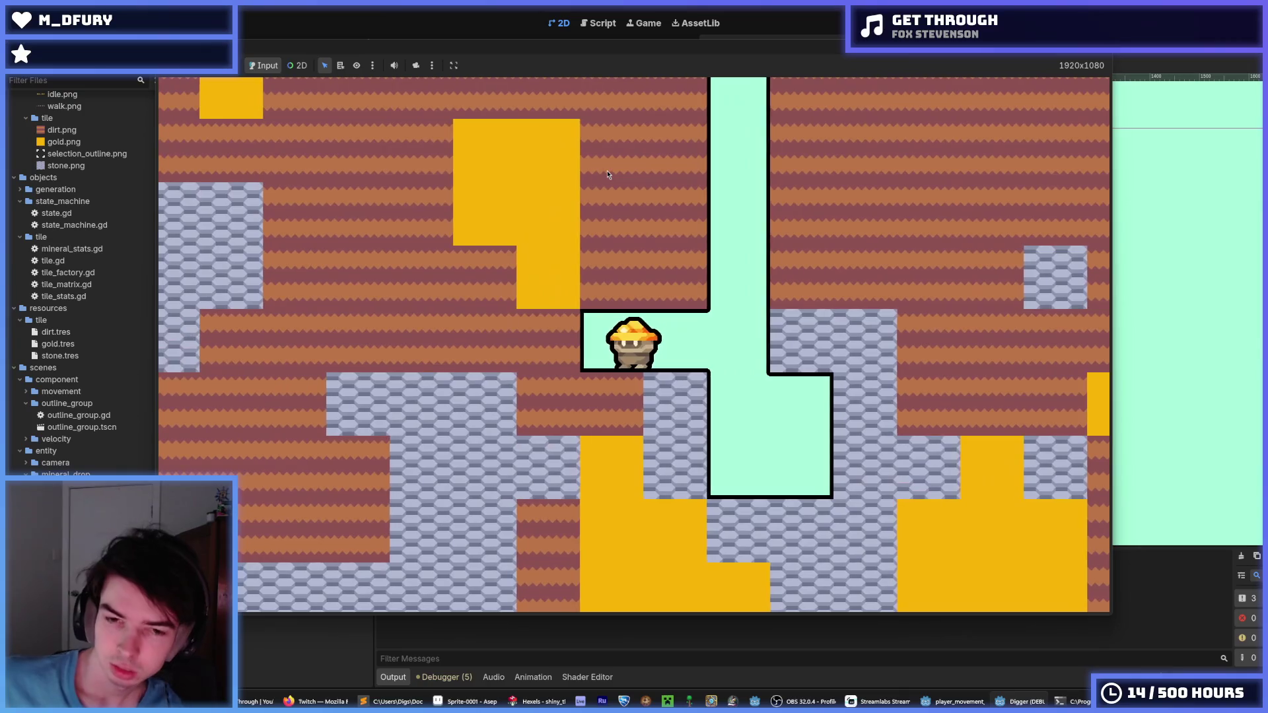
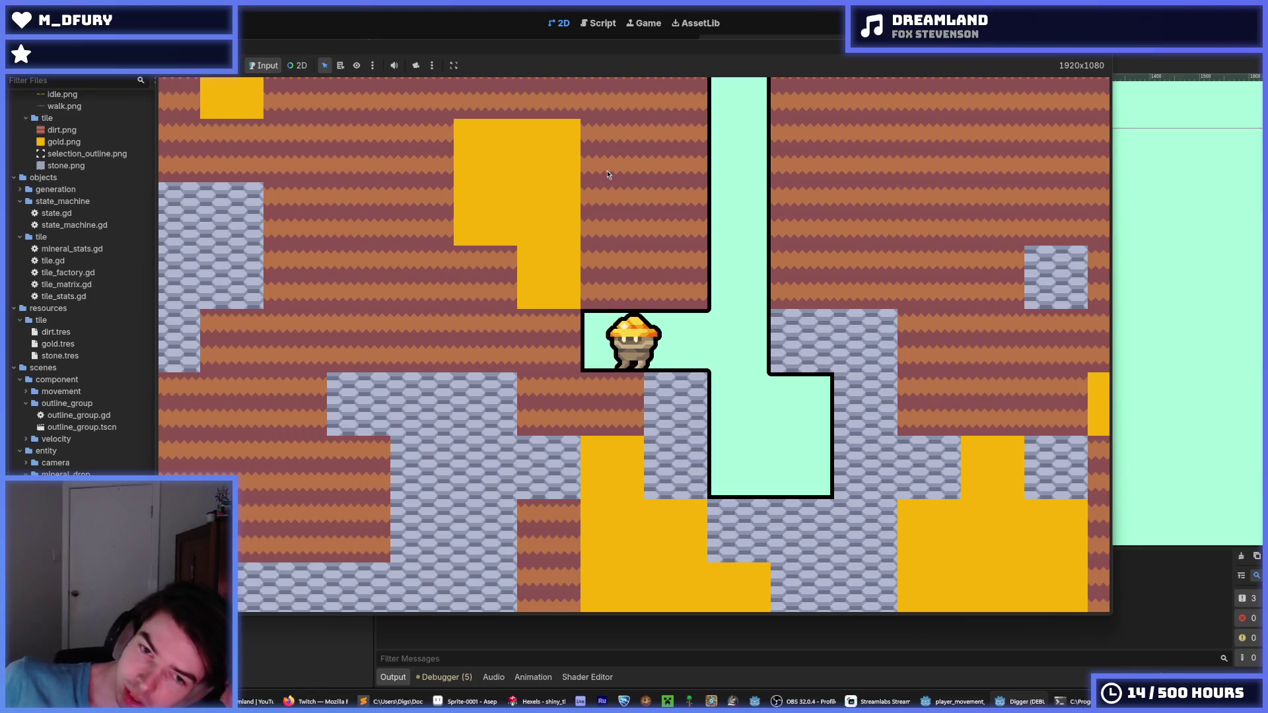
# - Walk the miner right off the ledge and dig down through three stone tiles, then climb back
pyautogui.press('Right')
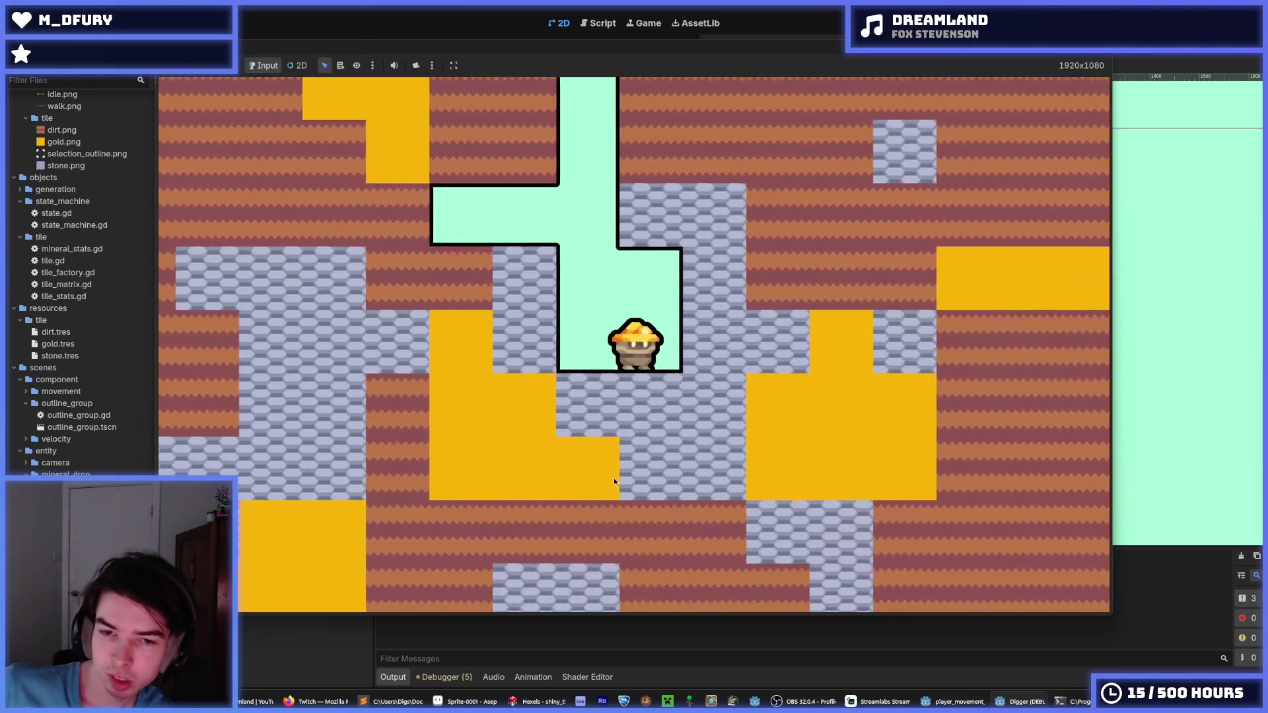
pyautogui.press('Down')
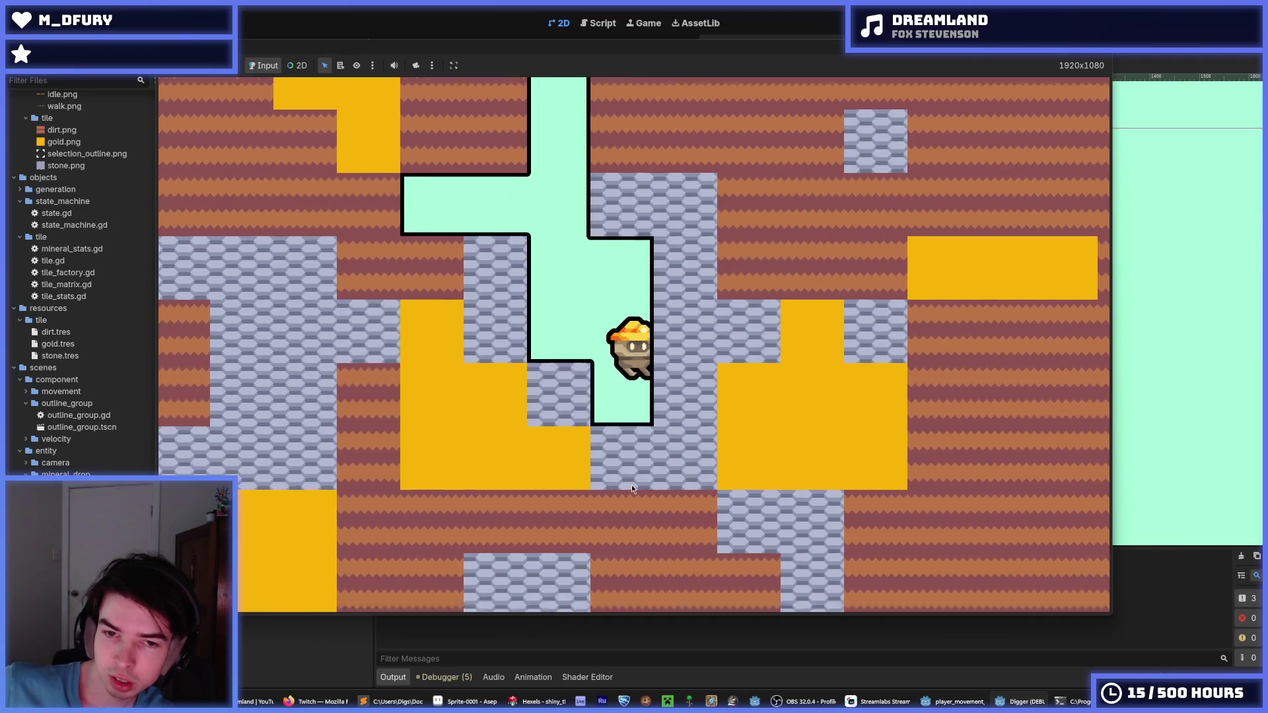
pyautogui.press('Down')
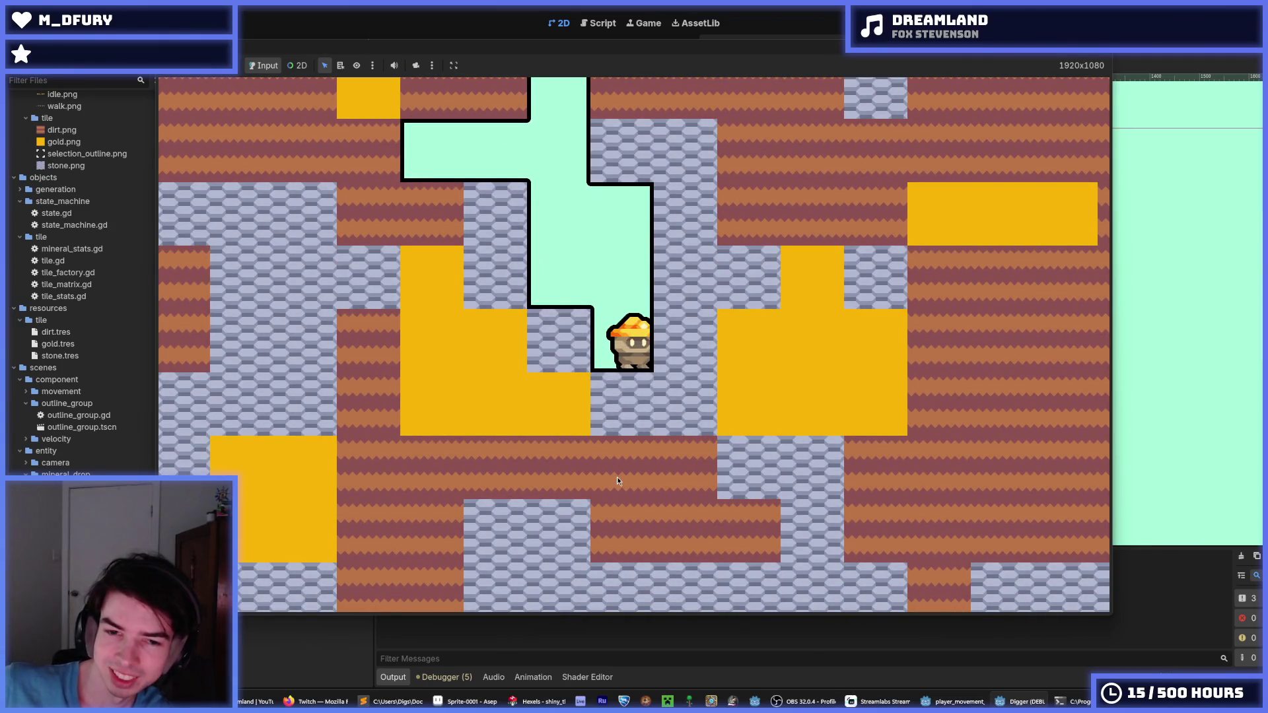
pyautogui.press('Down')
pyautogui.press('Up')
# - Explore the upper side corridor and side pocket, then drop back down the shaft
pyautogui.press('Left')
pyautogui.press('Left')
pyautogui.press('Right')
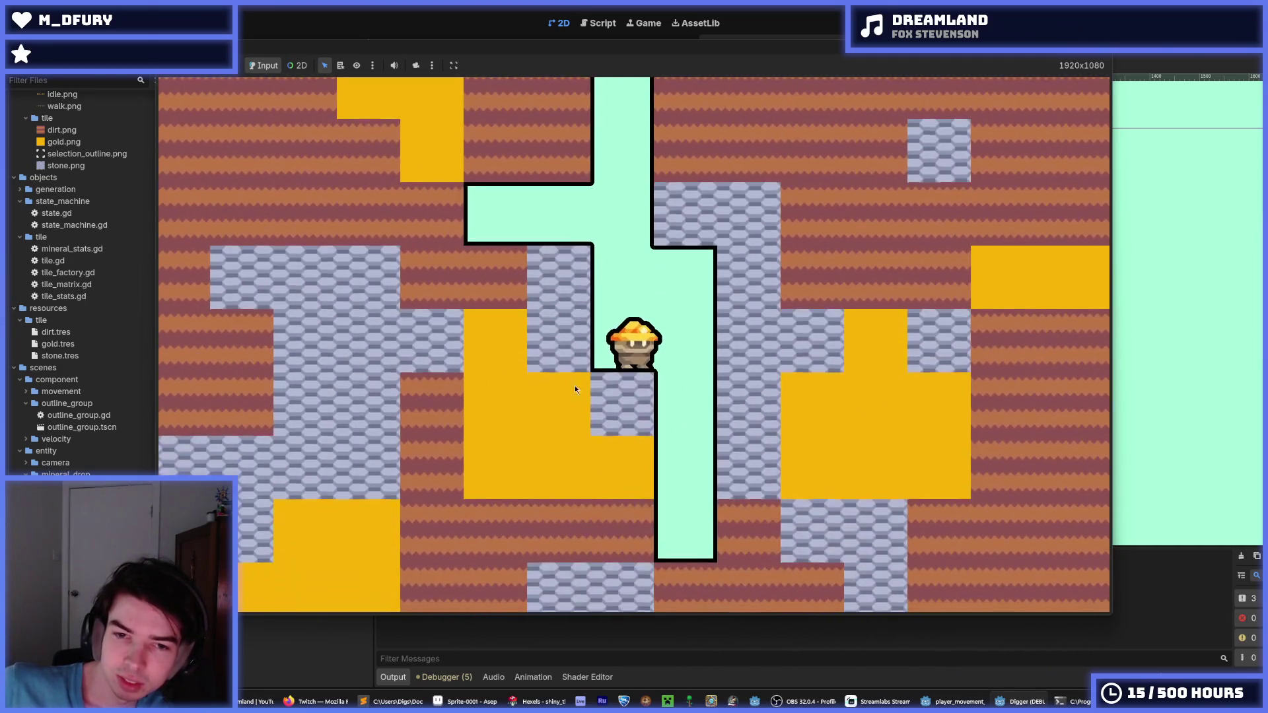
pyautogui.press('Up')
pyautogui.press('Left')
pyautogui.press('Right')
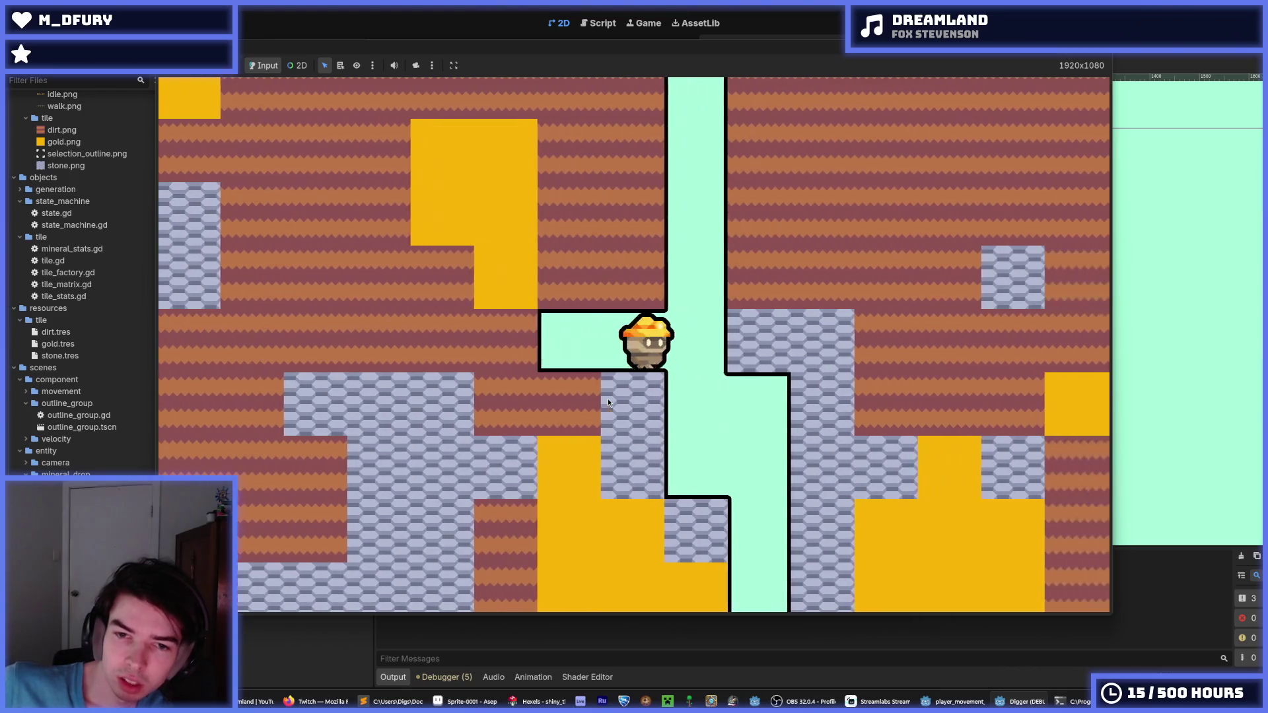
pyautogui.press('Right')
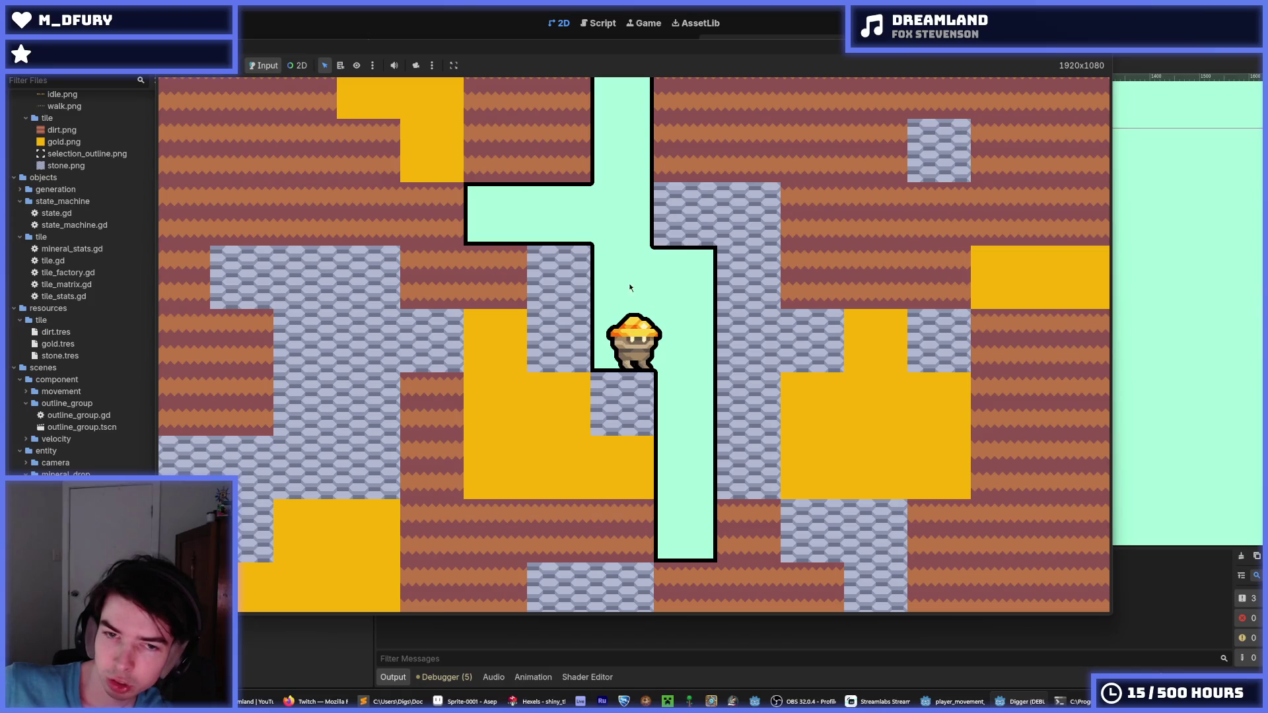
pyautogui.press('Up')
pyautogui.press('Left')
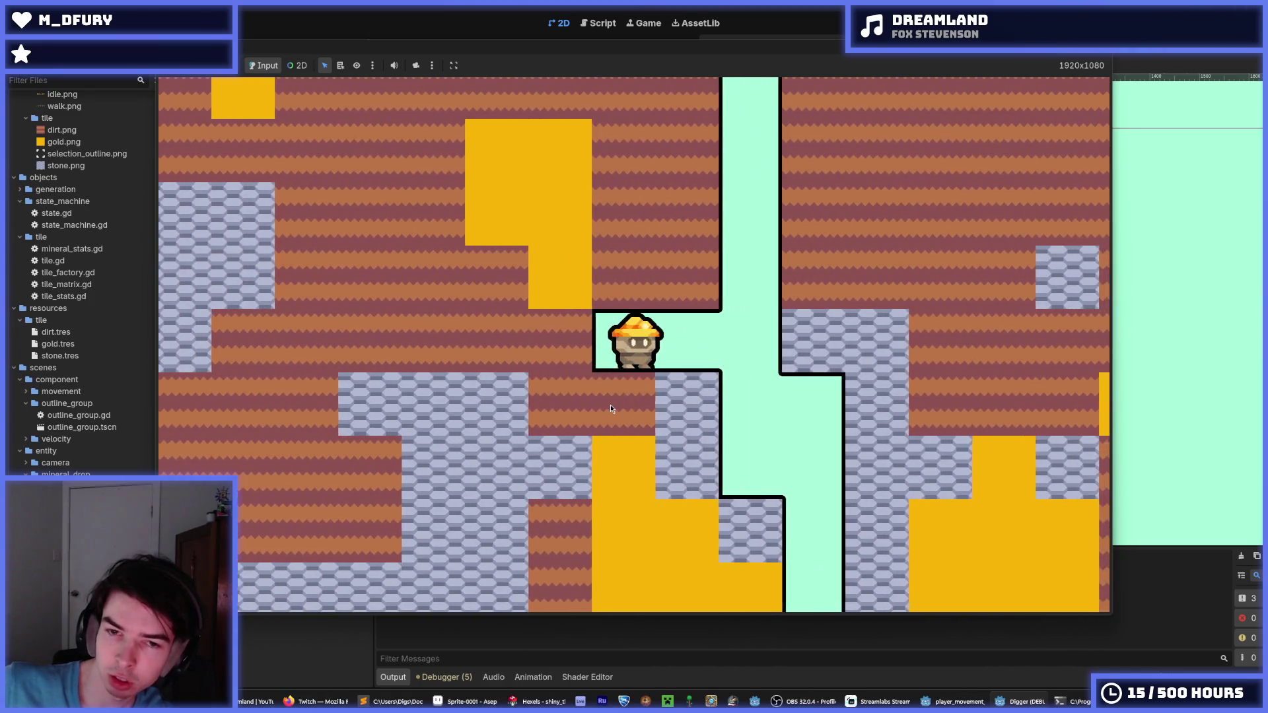
pyautogui.press('Right')
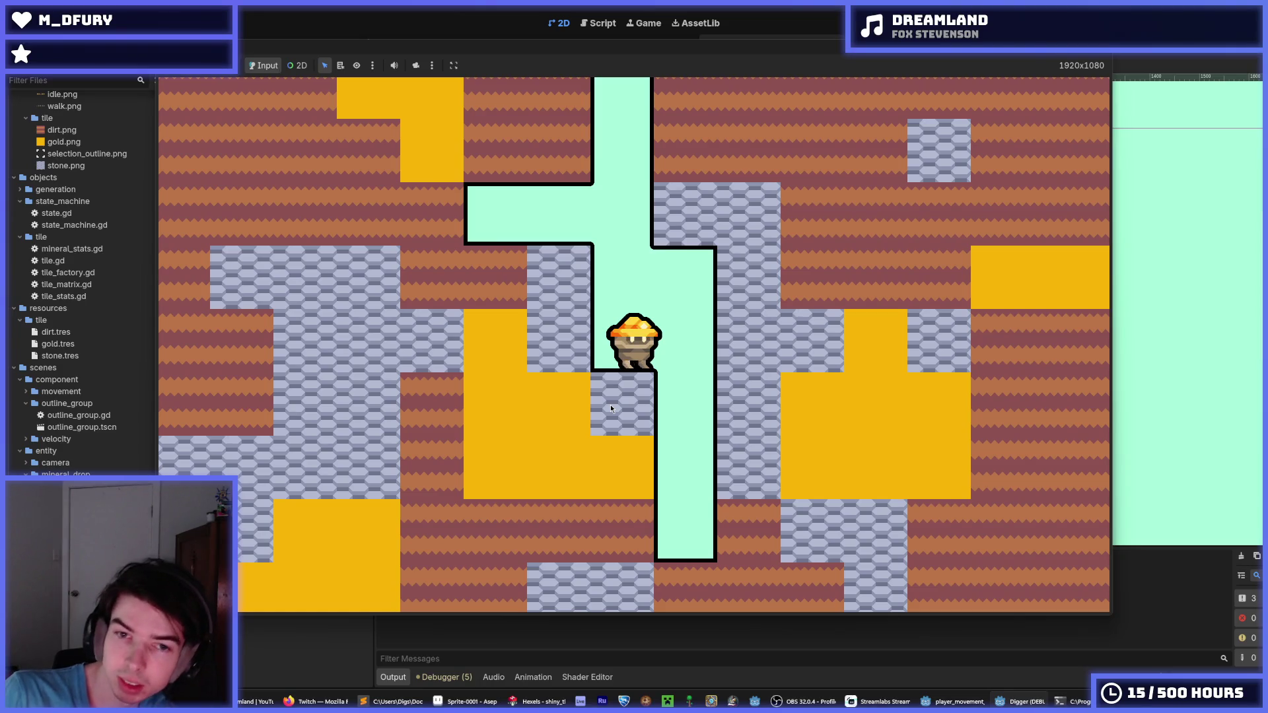
# - Run the miner up and down the shaft and into the left tunnel, then stop the playtest with F8
pyautogui.press('Up')
pyautogui.press('Down')
pyautogui.press('Up')
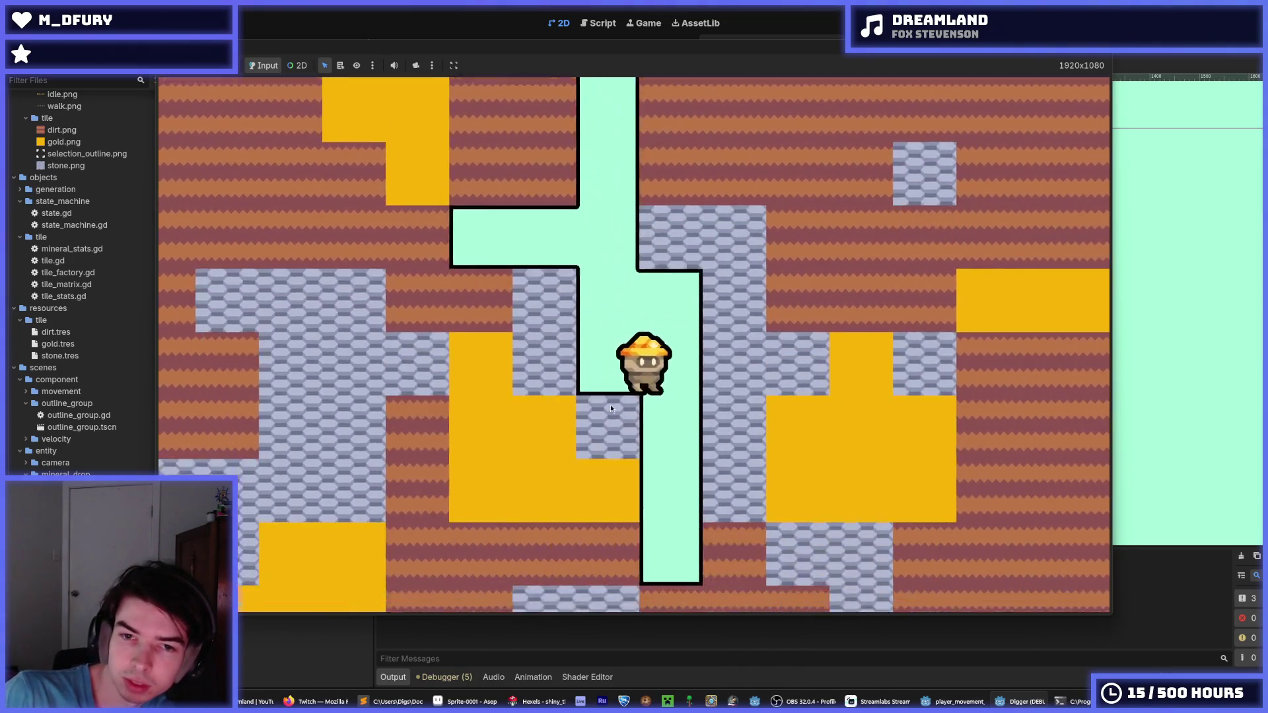
pyautogui.press('Right')
pyautogui.press('Down')
pyautogui.press('Up')
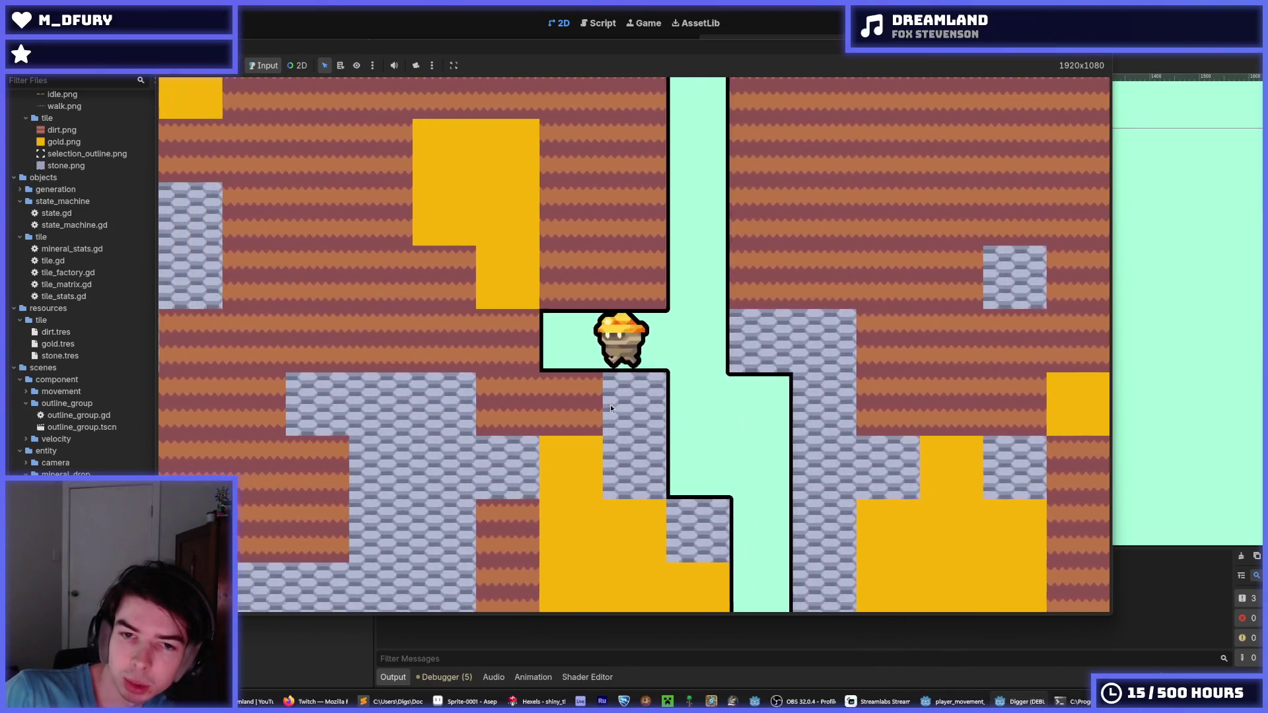
pyautogui.press('Down')
pyautogui.press('Up')
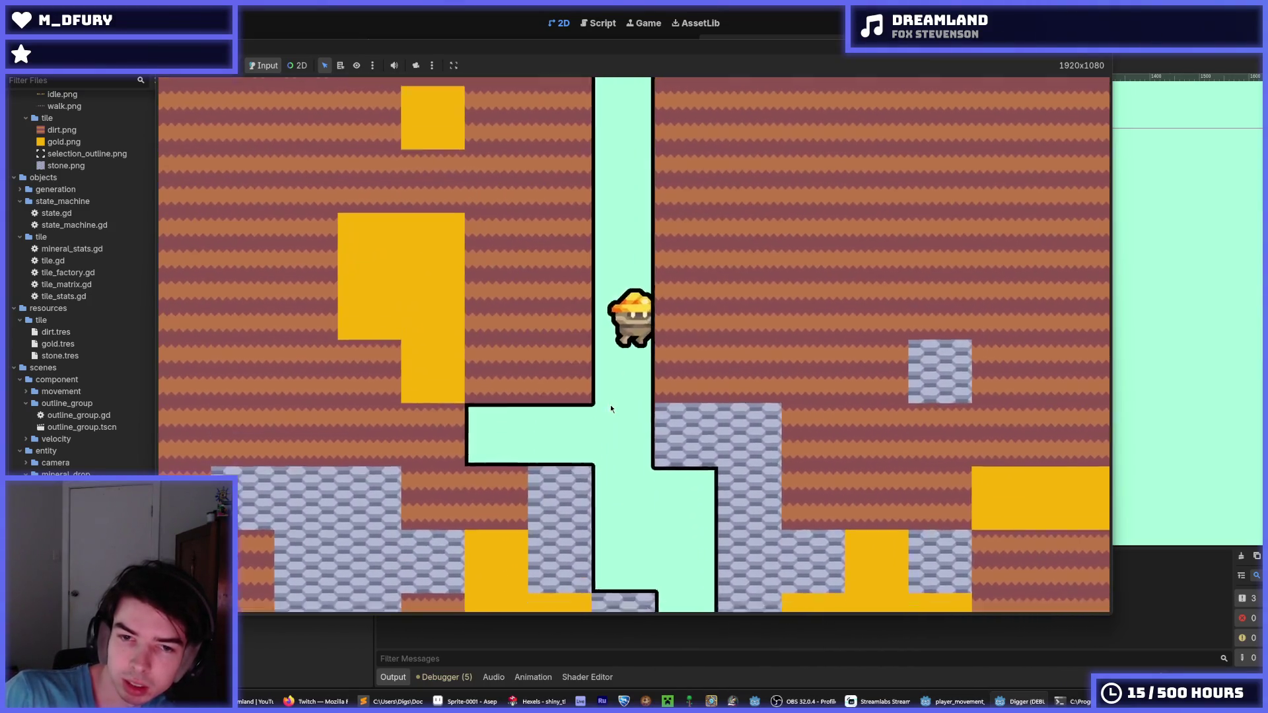
pyautogui.press('Down')
pyautogui.press('Up')
pyautogui.press('Down')
pyautogui.press('Up')
pyautogui.press('Left')
pyautogui.press('Right')
pyautogui.press('Down')
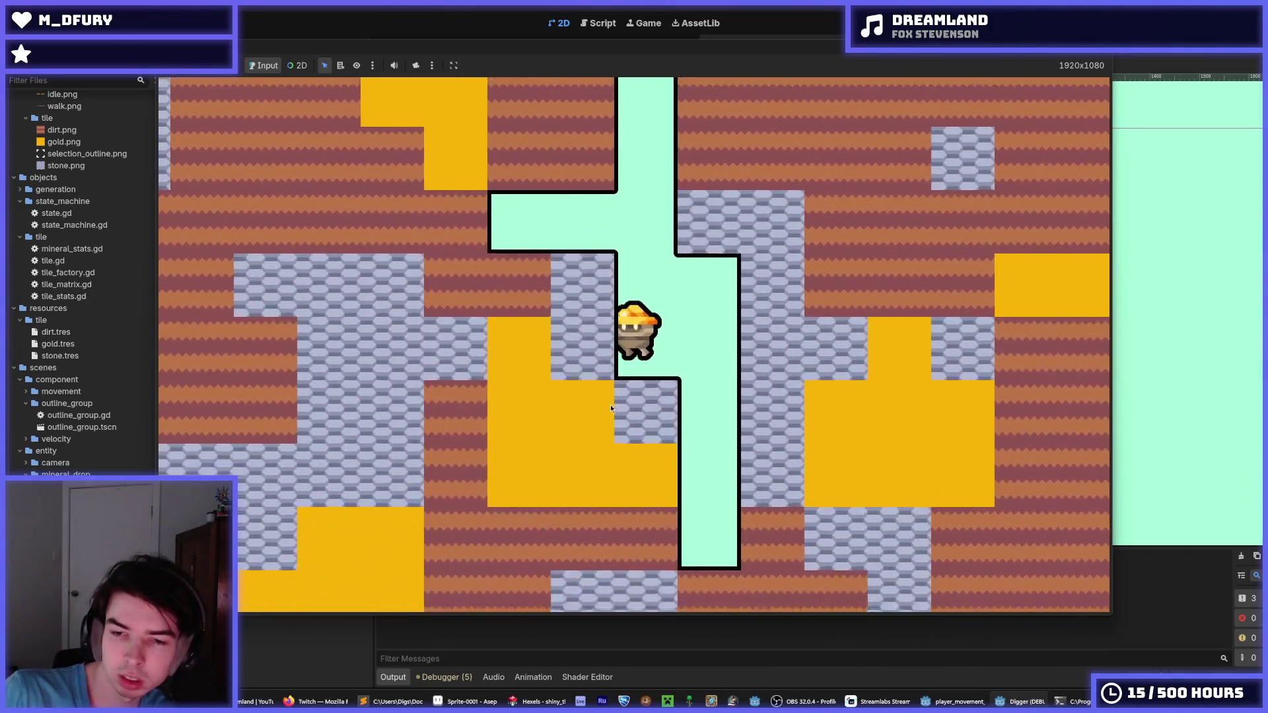
pyautogui.press('Up')
pyautogui.press('Left')
pyautogui.press('Right')
pyautogui.press('F8')
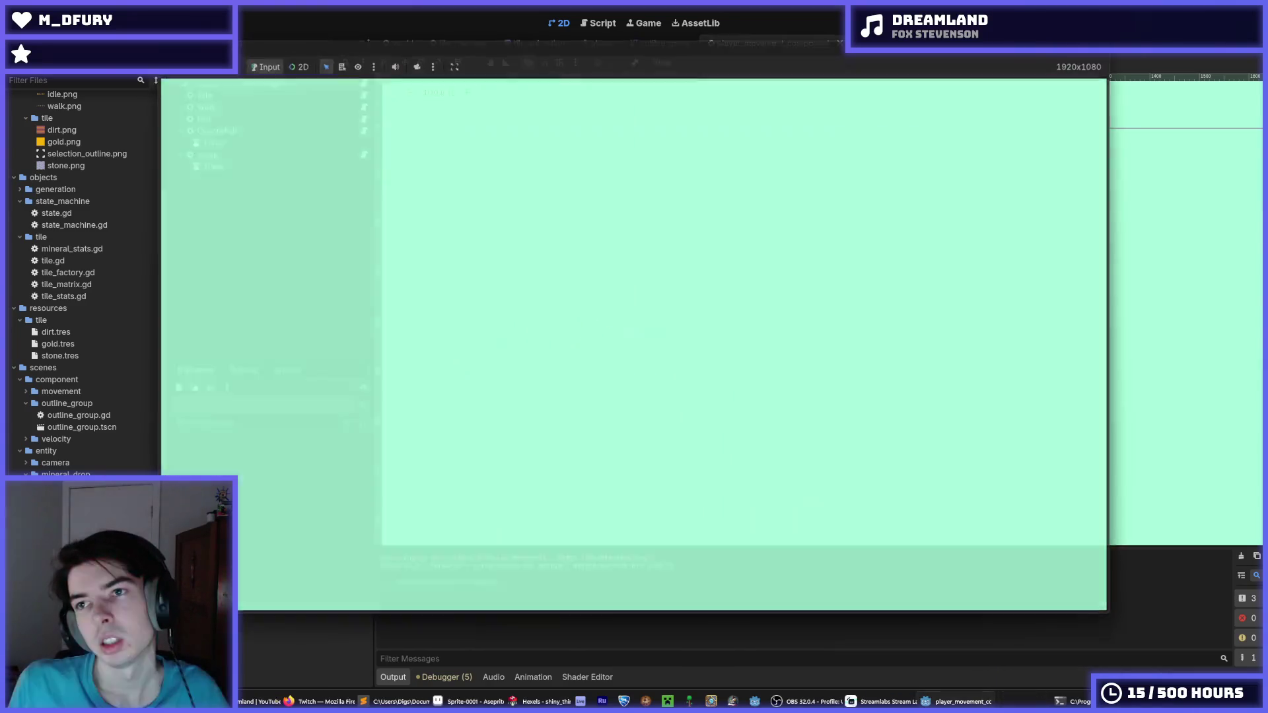
# - Switch to Aseprite and close Sprite-0001, discarding its unsaved changes
pyautogui.click(500, 701)
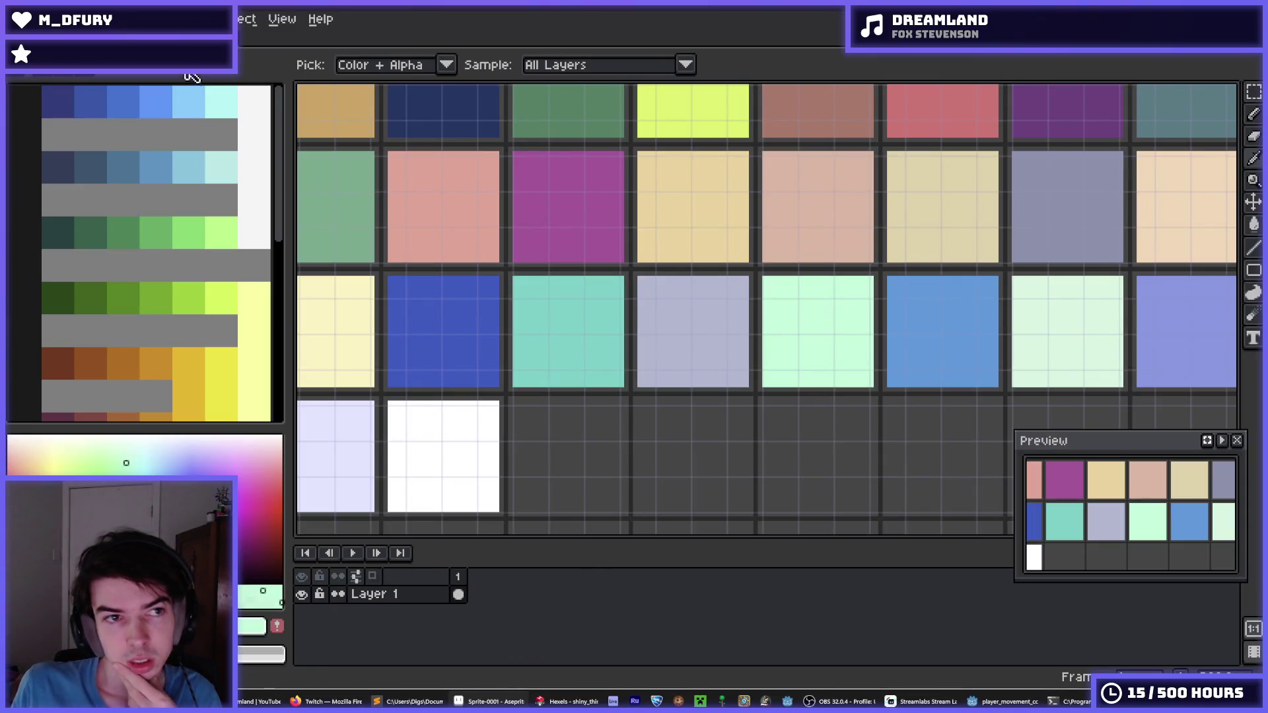
pyautogui.hotkey('ctrl', 'w')
pyautogui.click(617, 383)
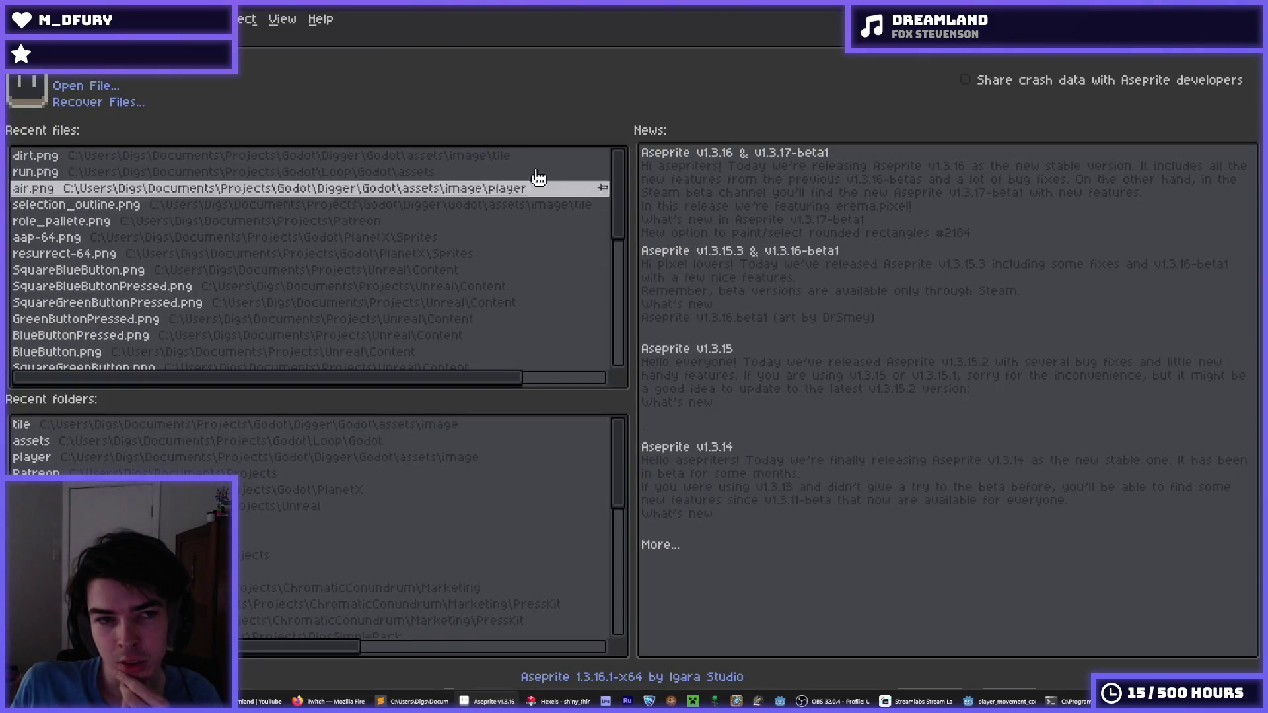